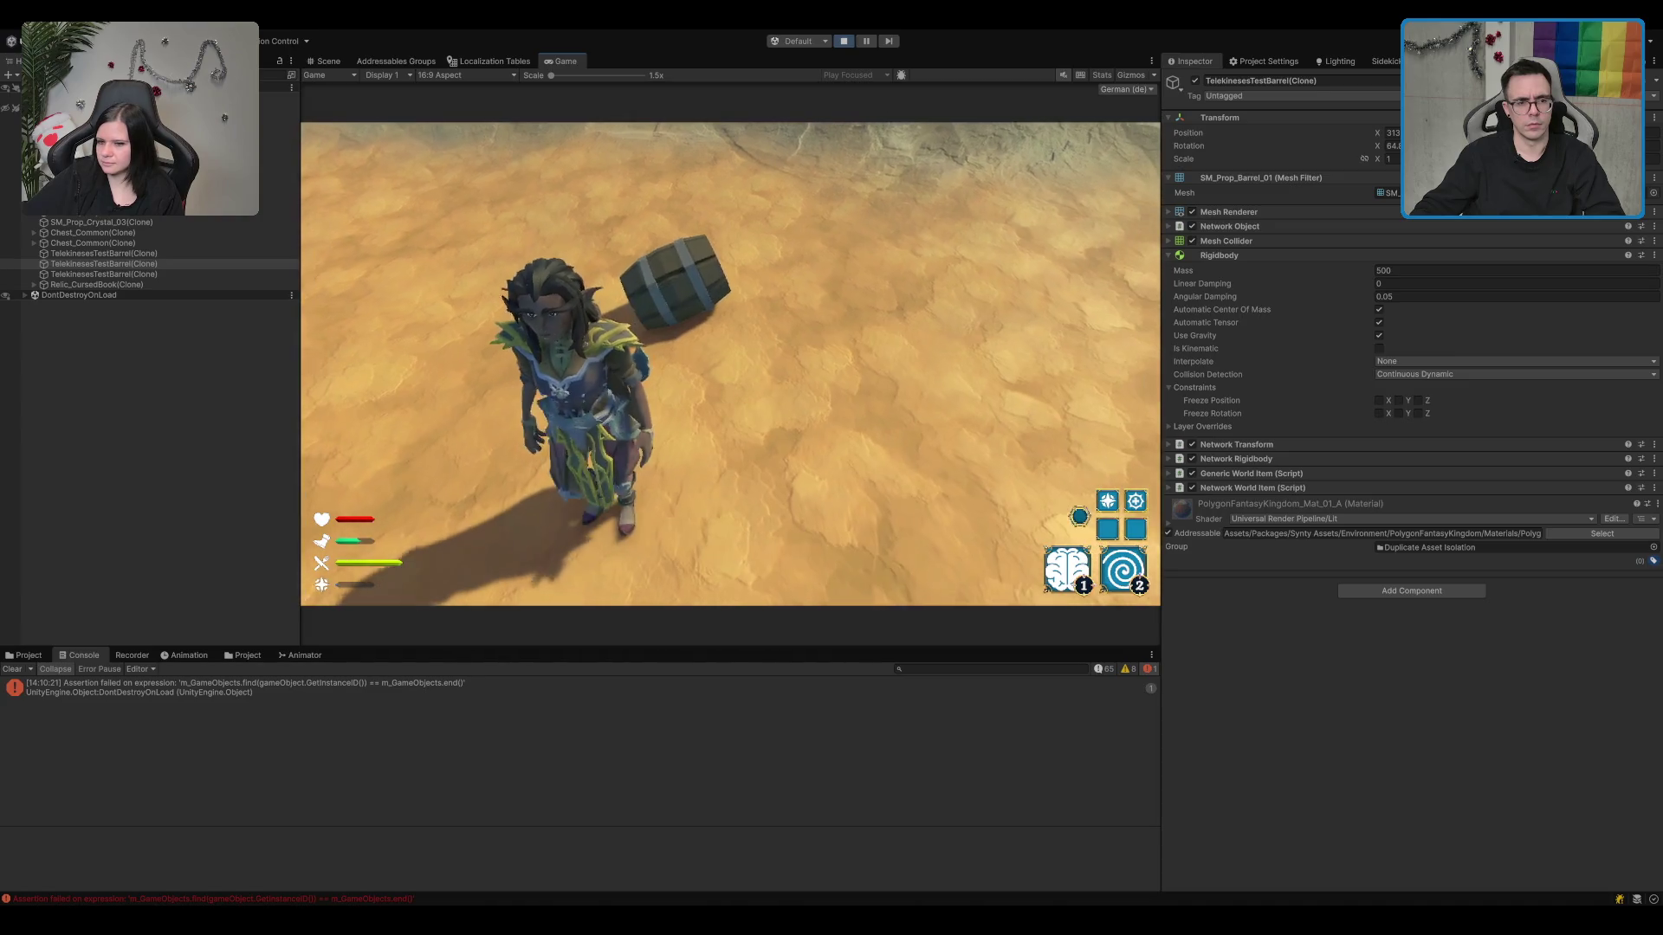
Step: Walk to the barrel and set the PlayerController's Rigidbody mass to 50
key(w)
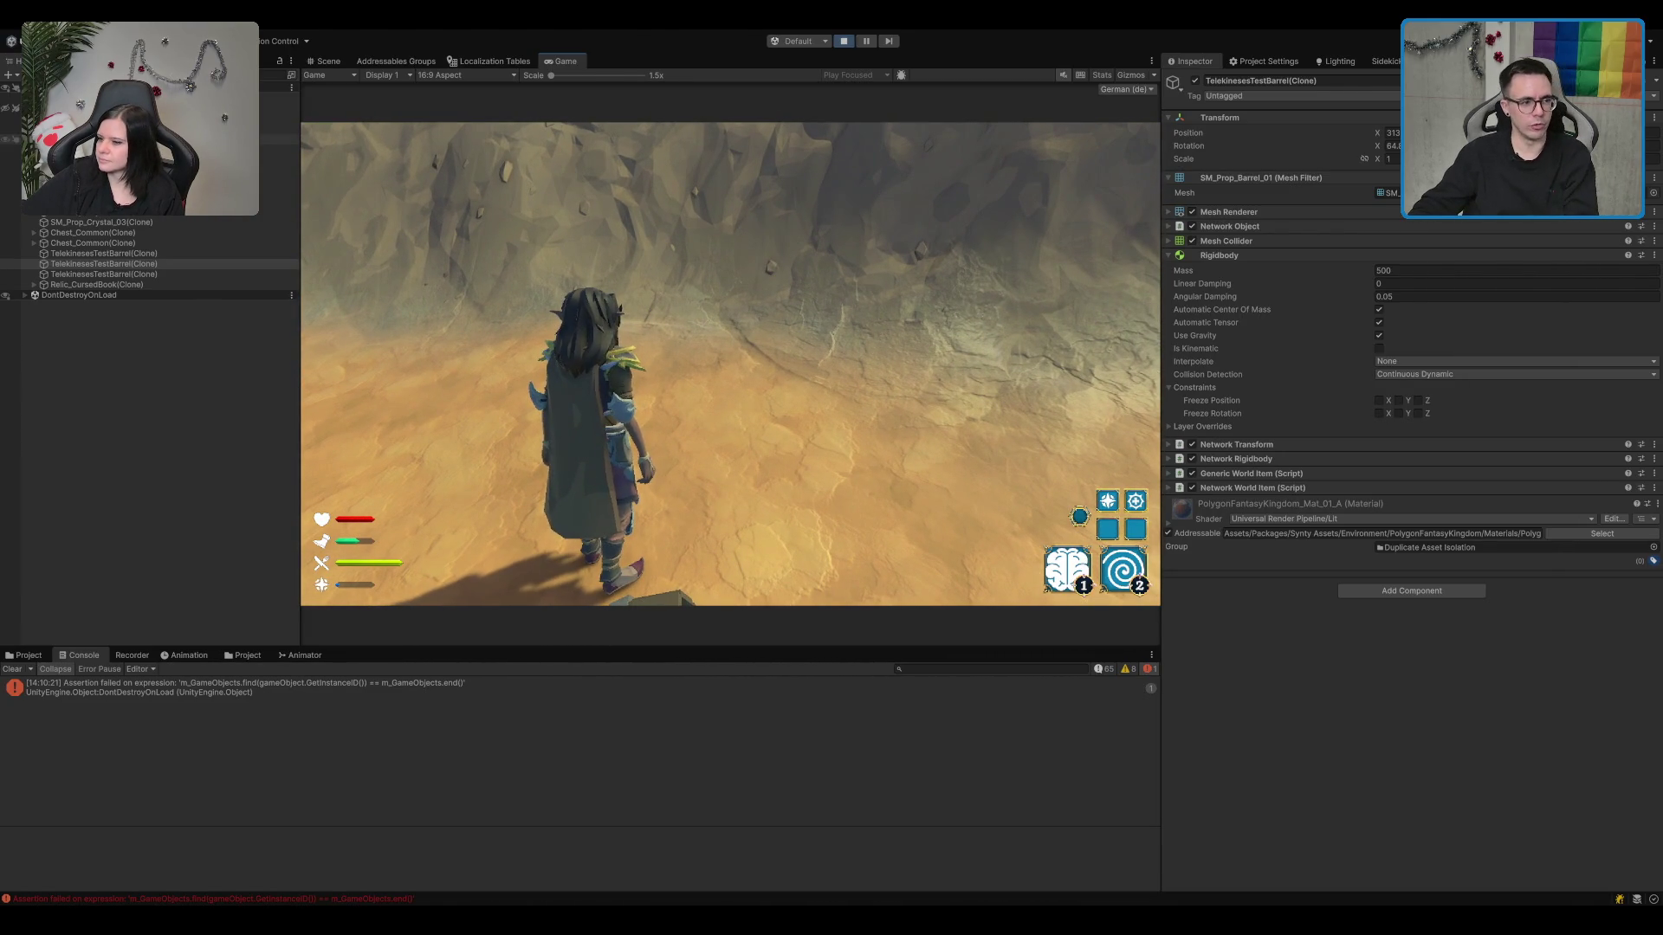
click(216, 149)
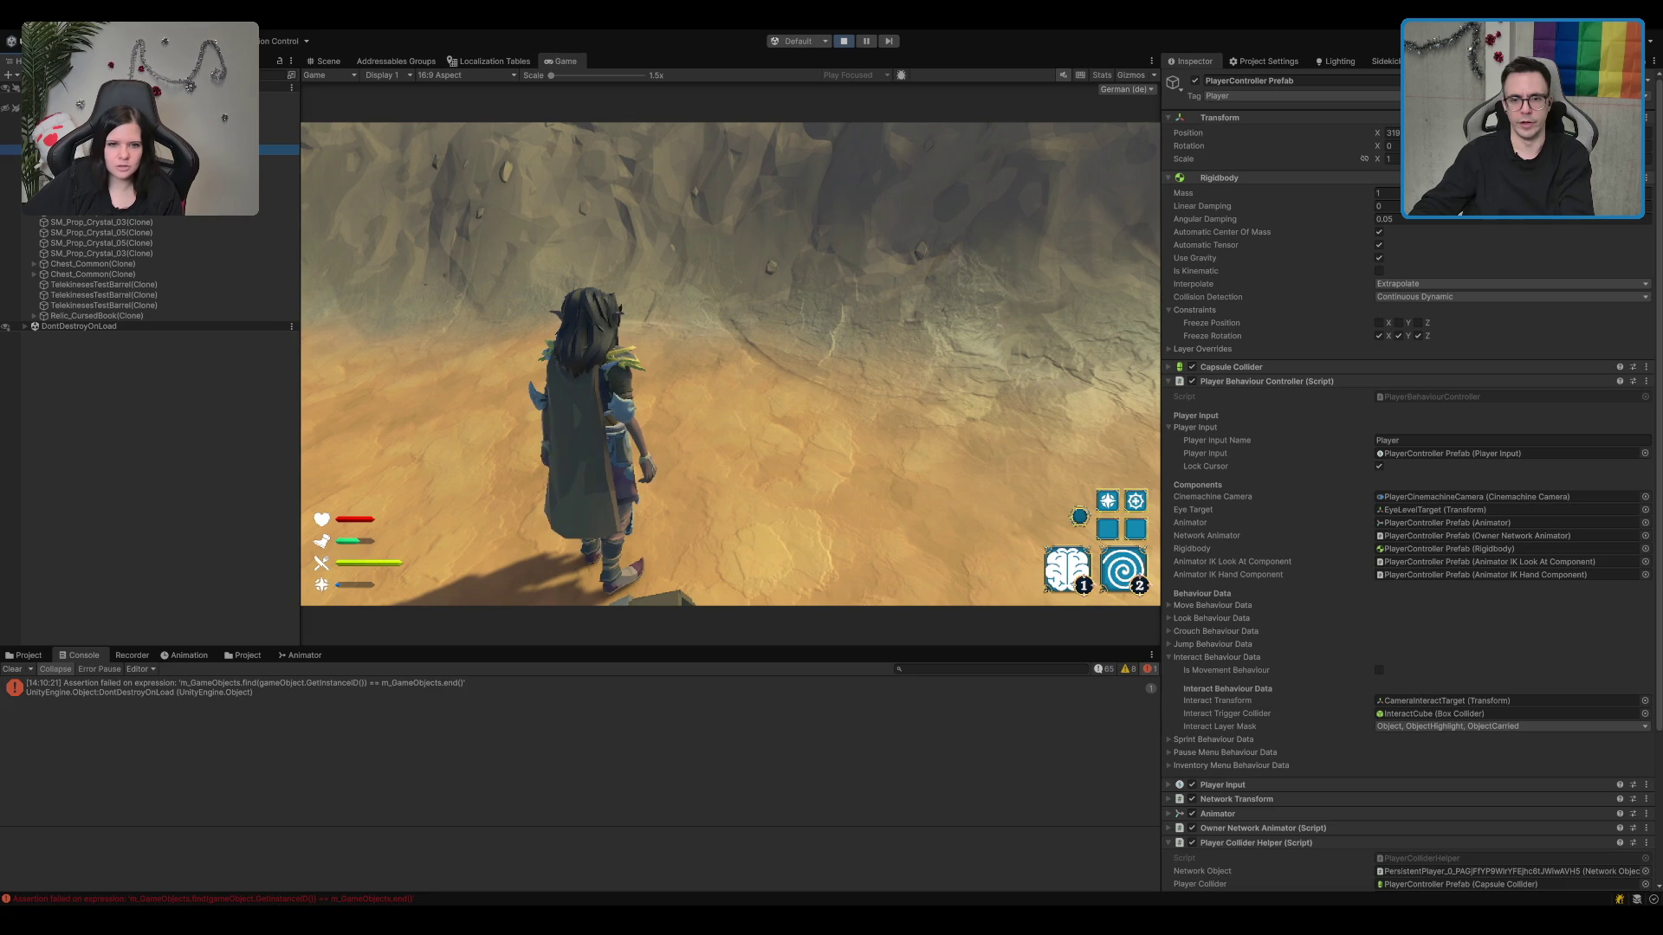
click(1044, 271)
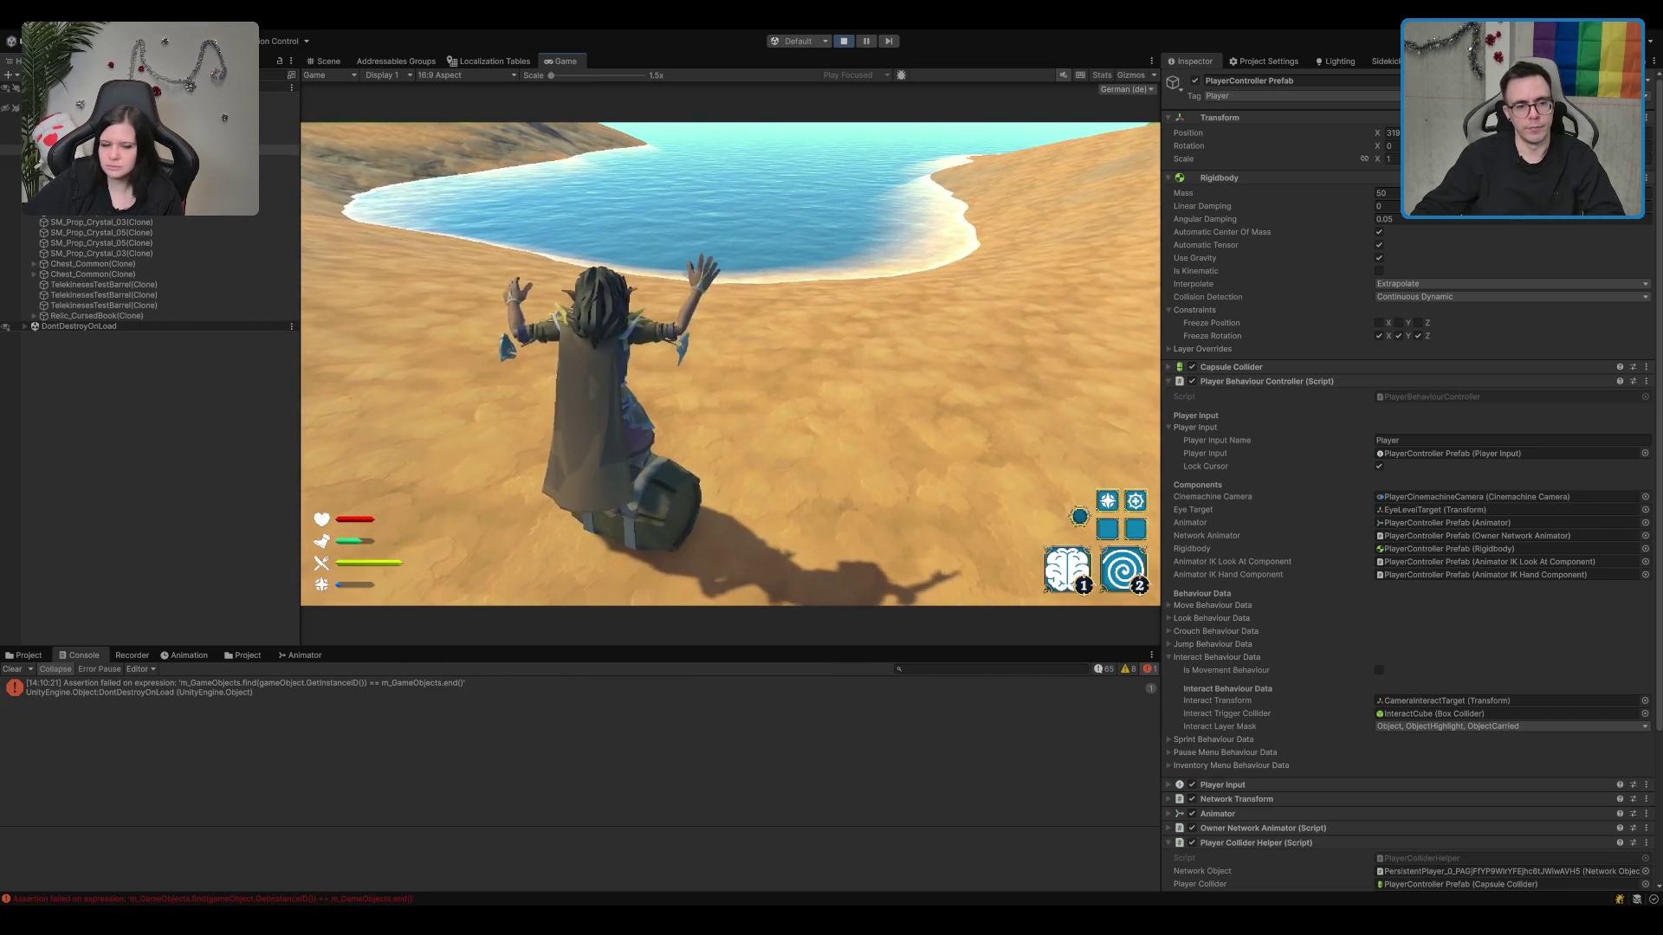
Step: Run the character uphill away from the water and jump onto the grassy plateau
key(w)
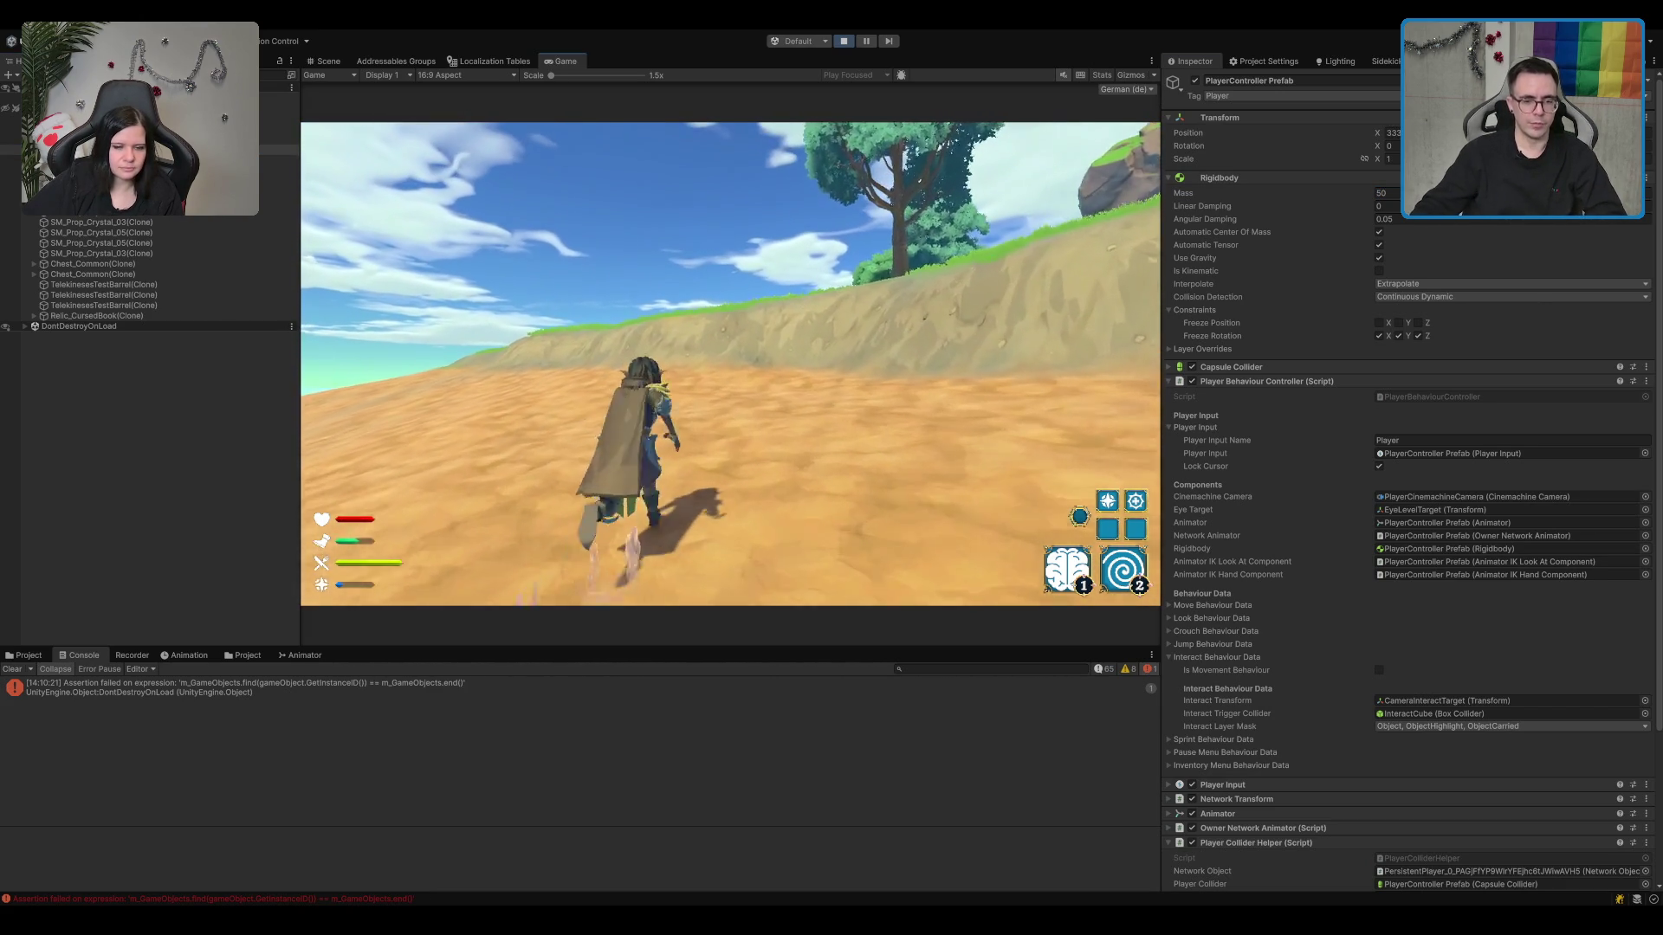
key(w)
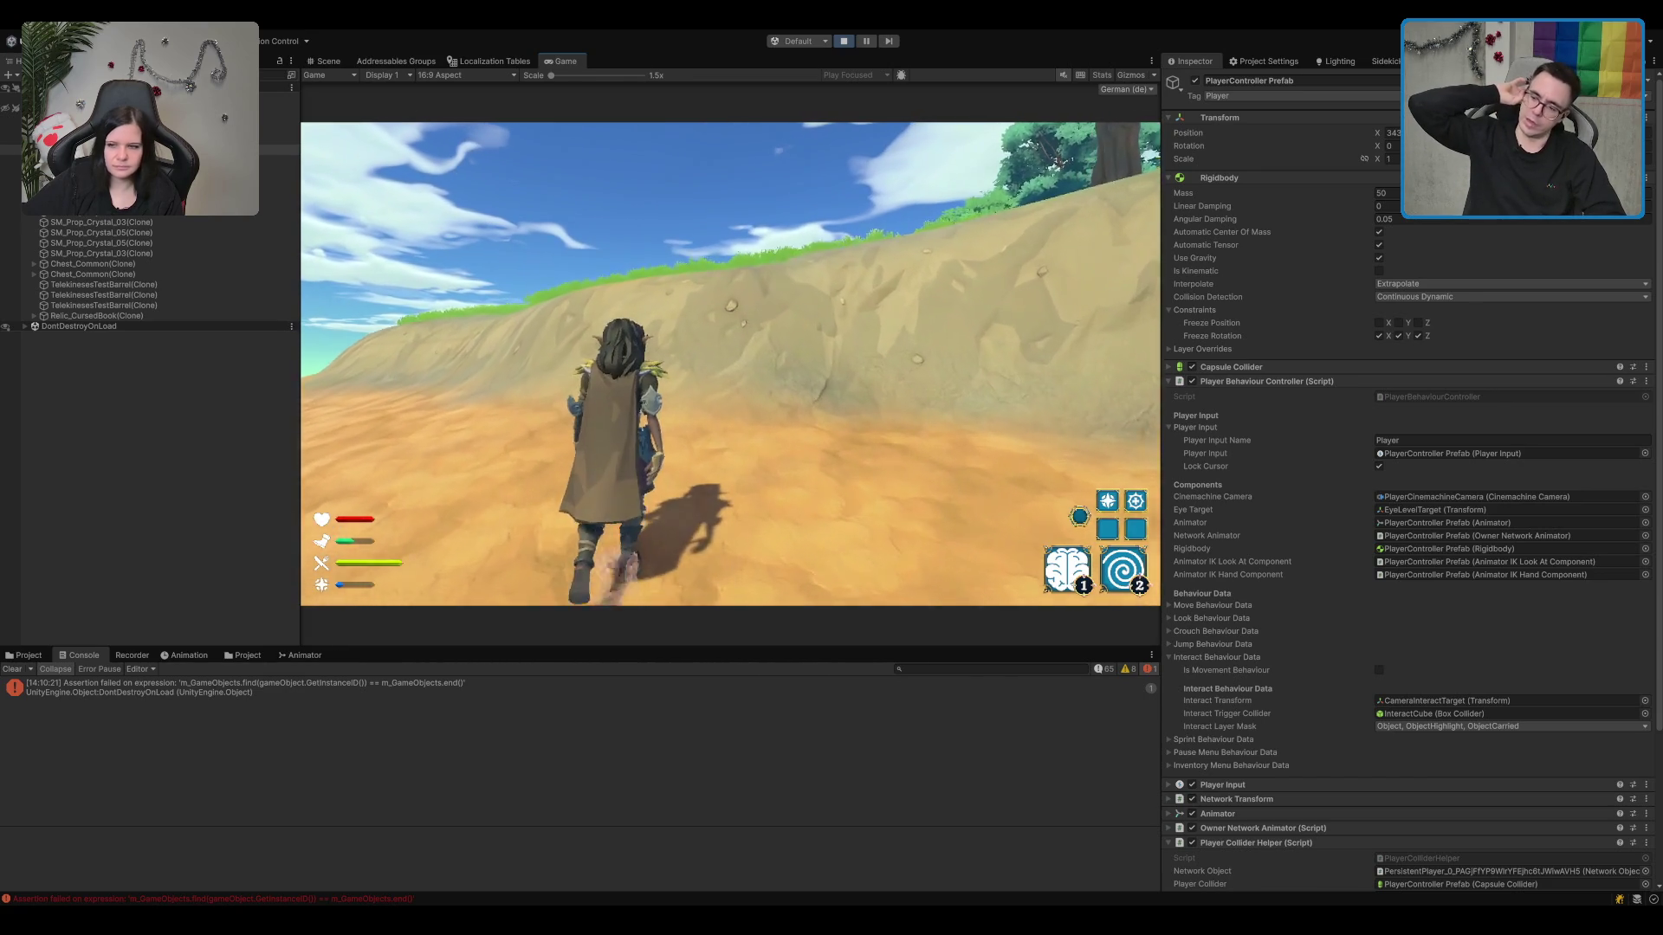
key(w)
key(space)
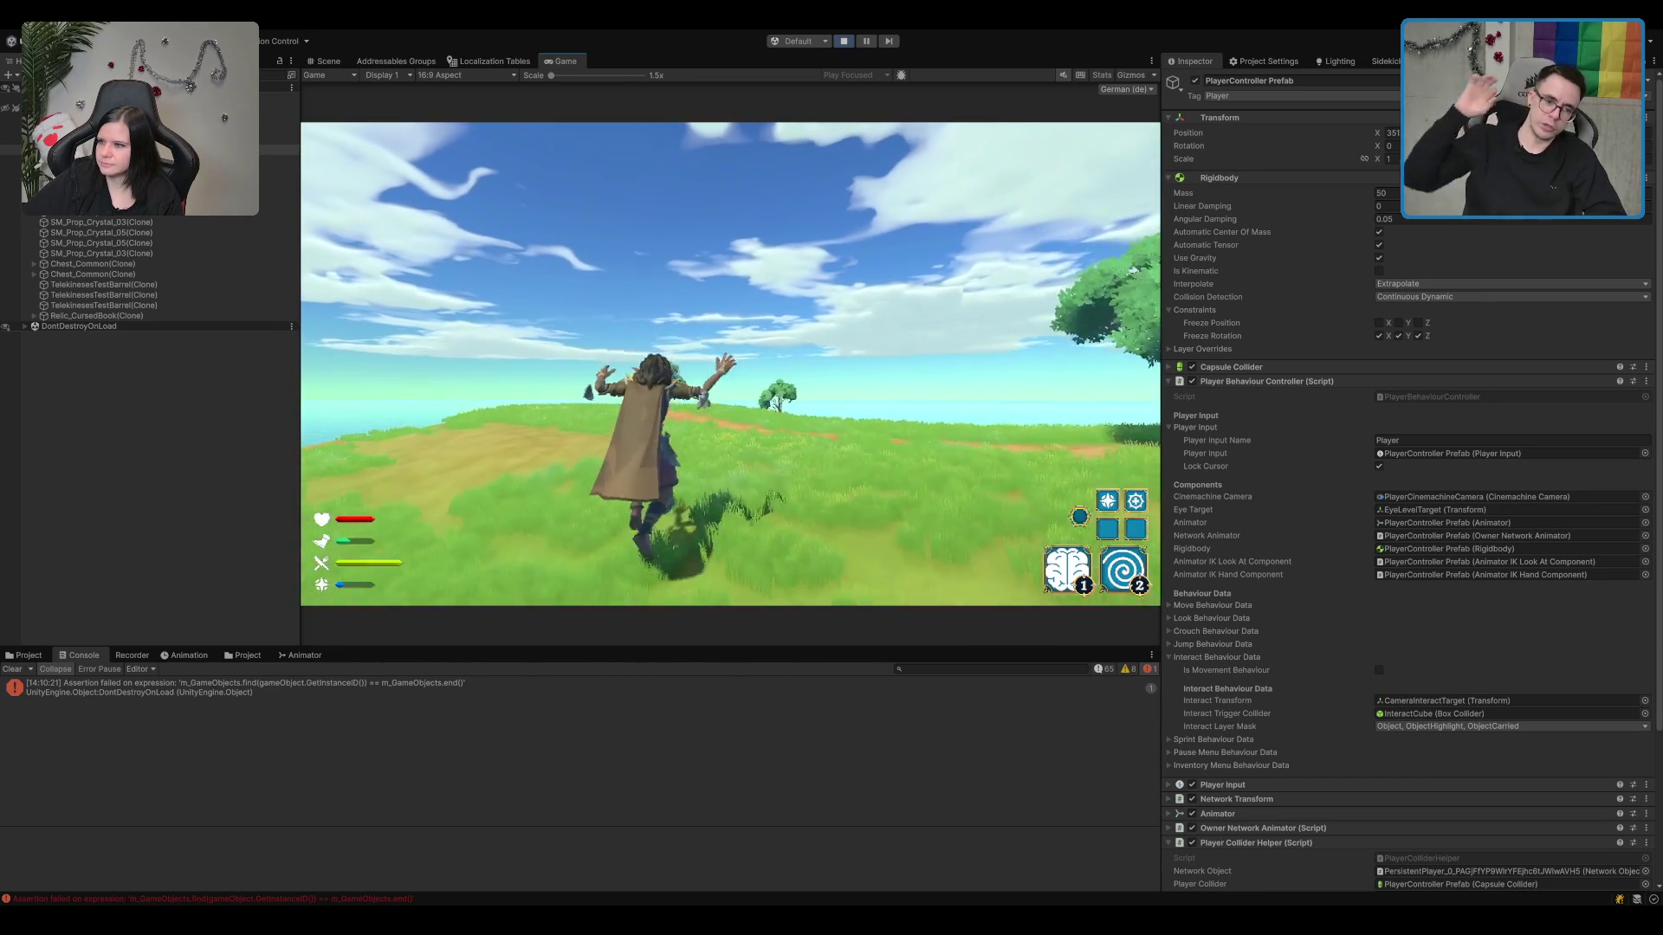
Step: Run along the dirt path up to the chest and open its inventory
key(w)
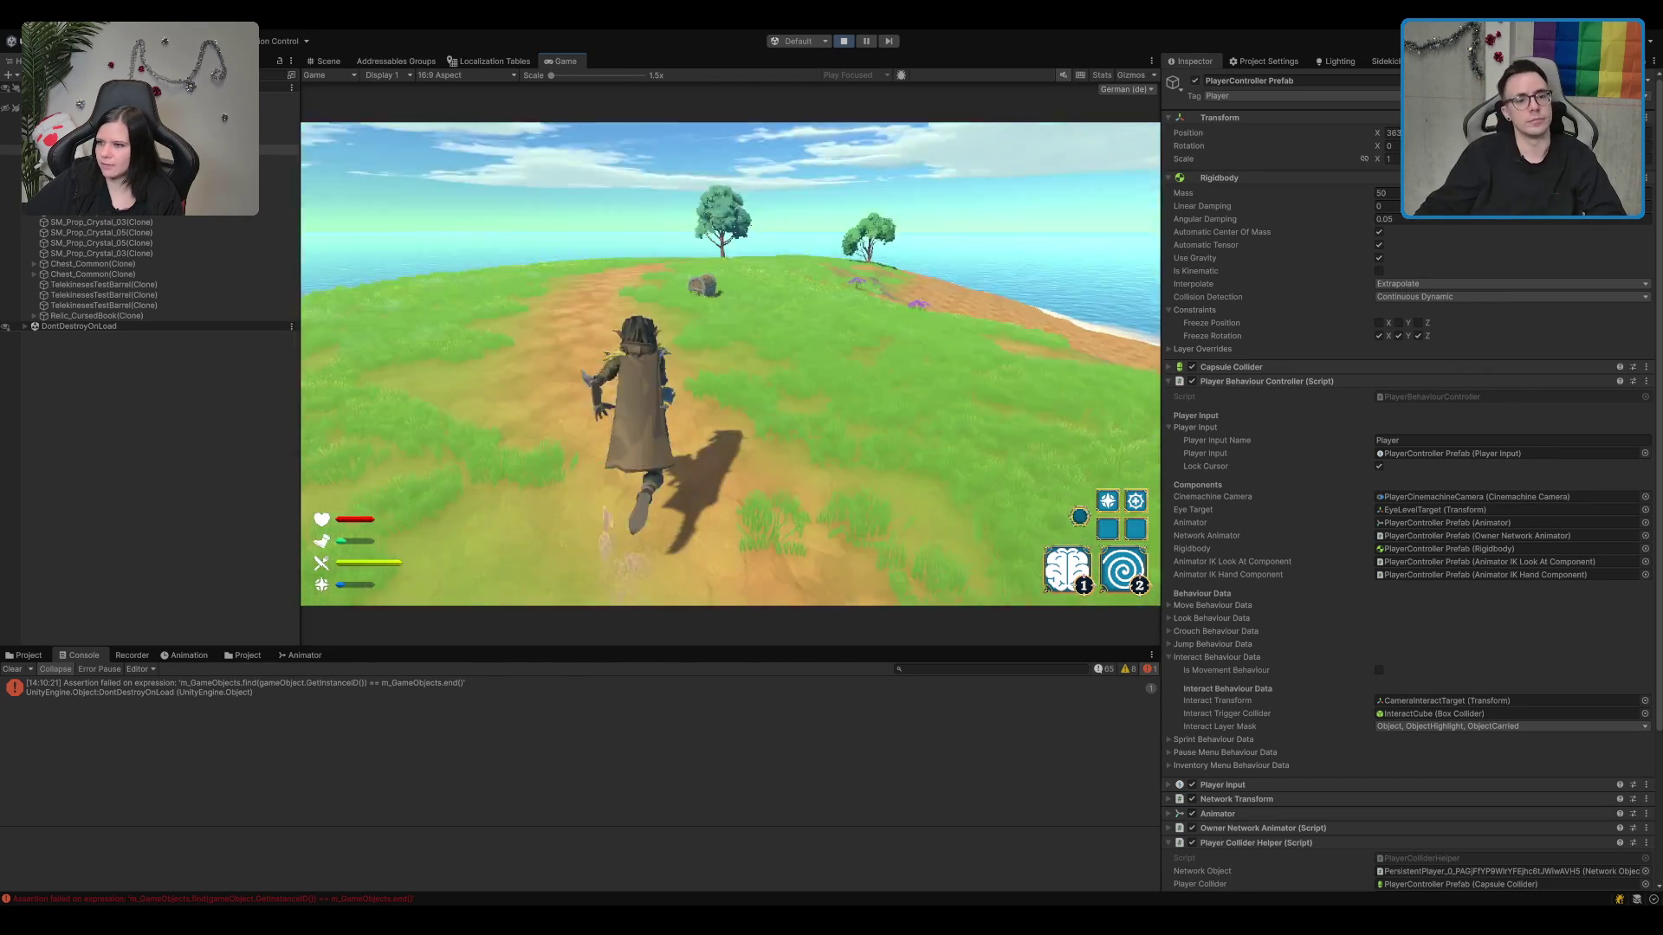
key(w)
key(e)
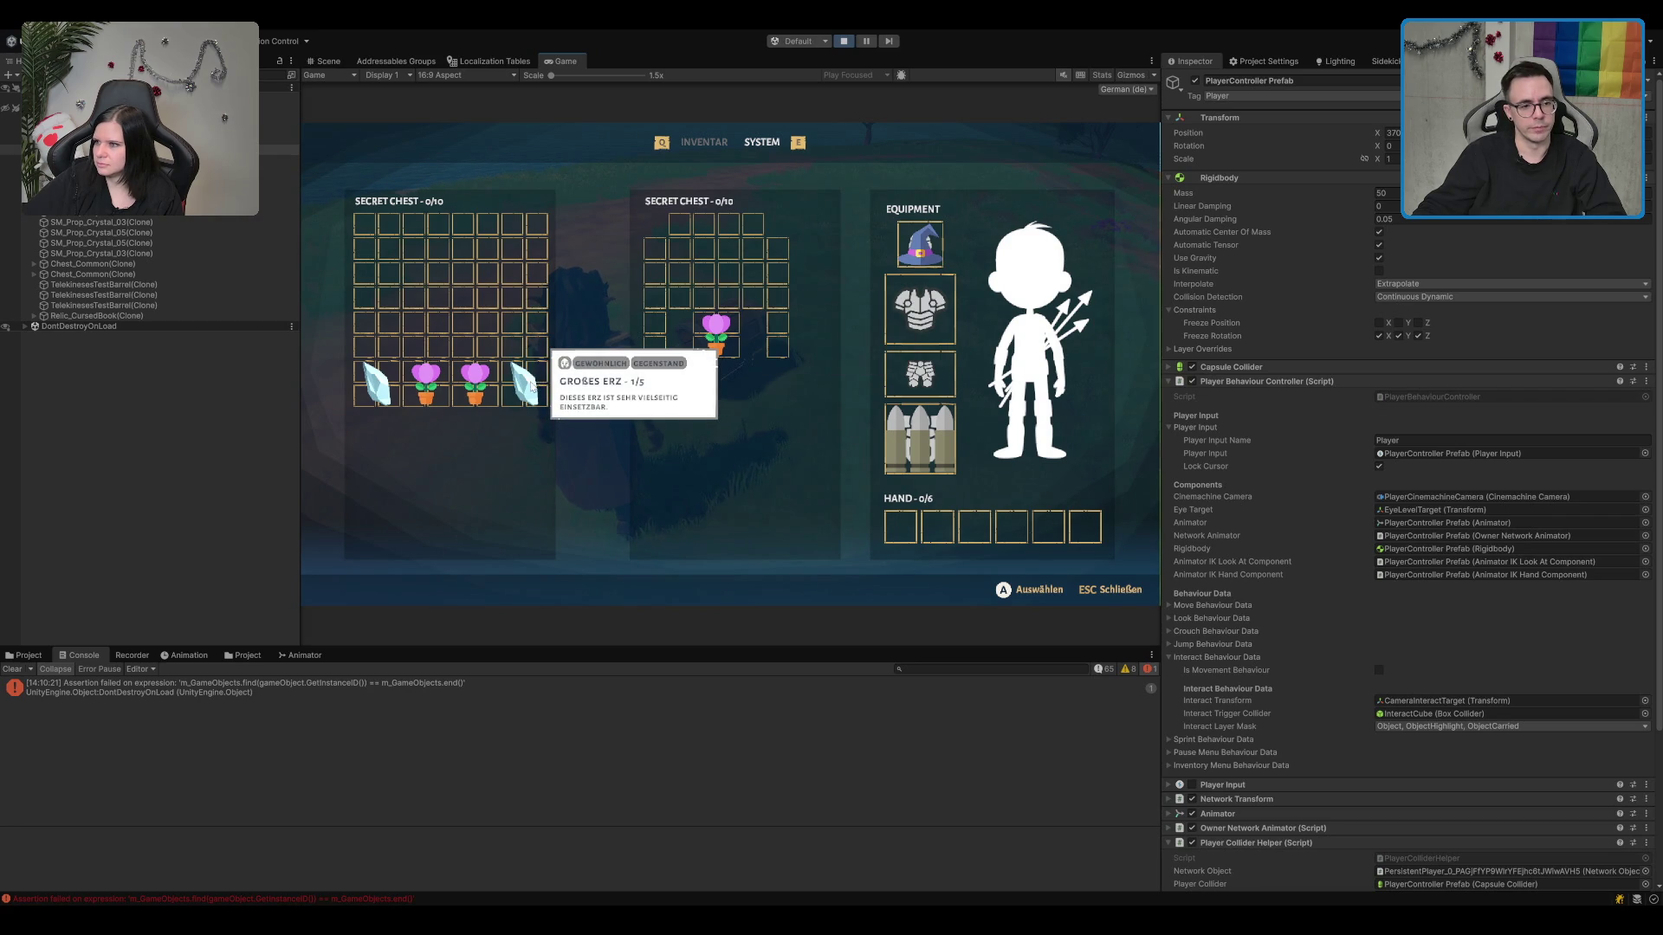
Step: Move both crystals and both pink flowers into the right Secret Chest, then close it
mouse_move(530, 387)
mouse_down()
mouse_move(723, 287)
mouse_move(702, 232)
mouse_up()
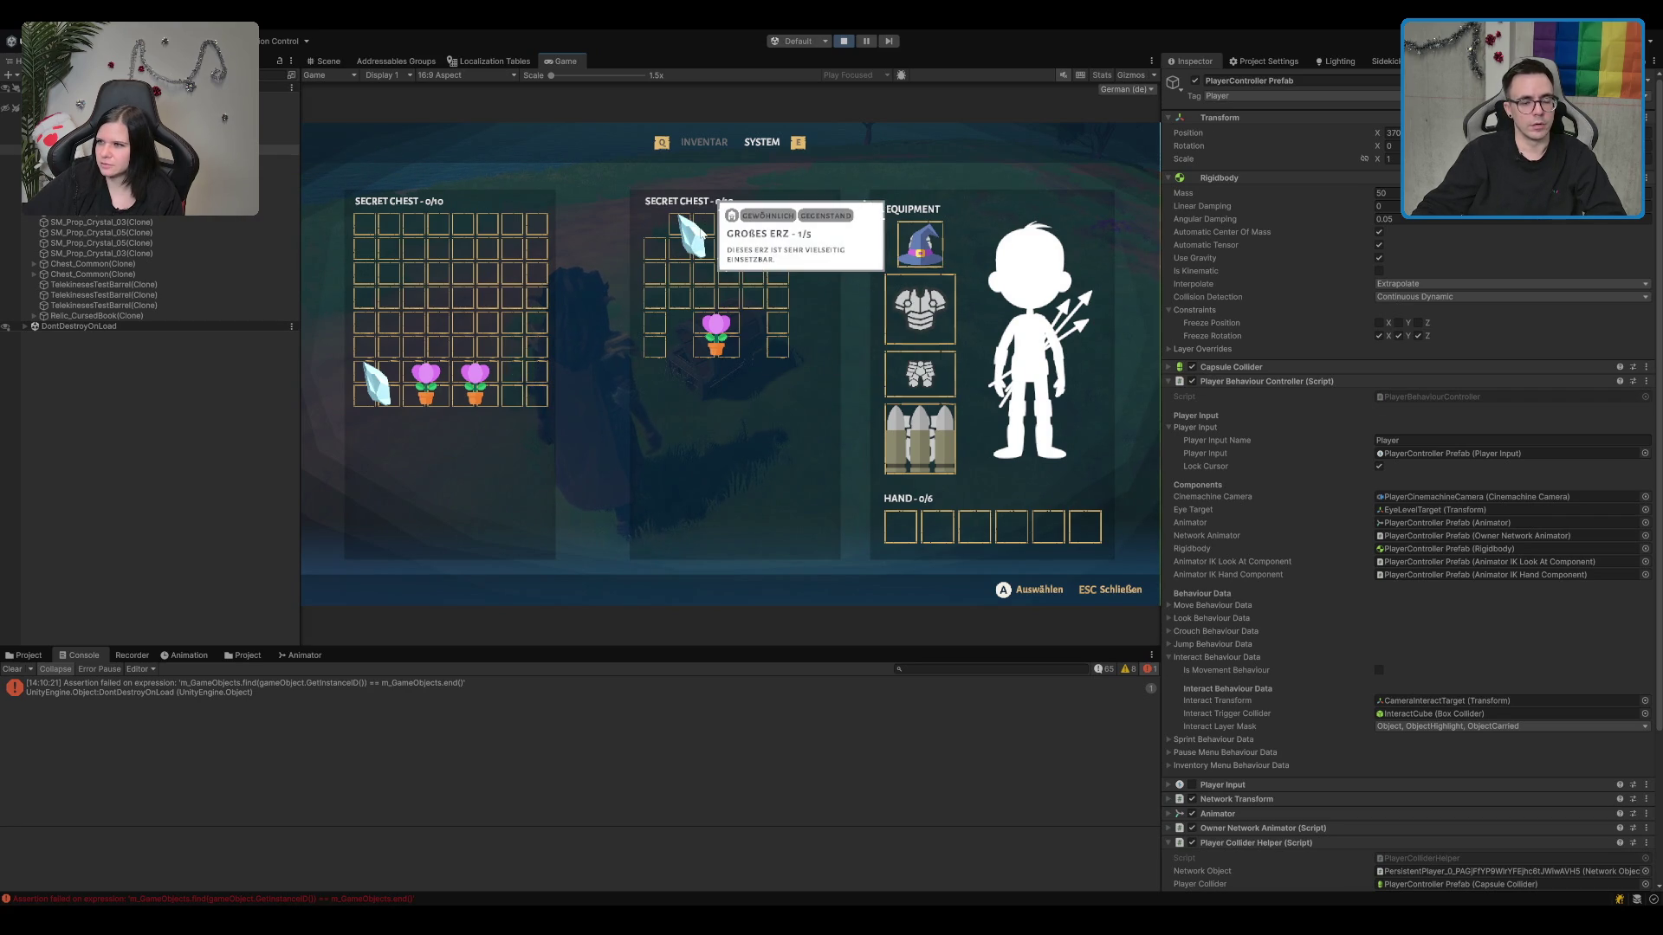
drag(495, 365, 673, 293)
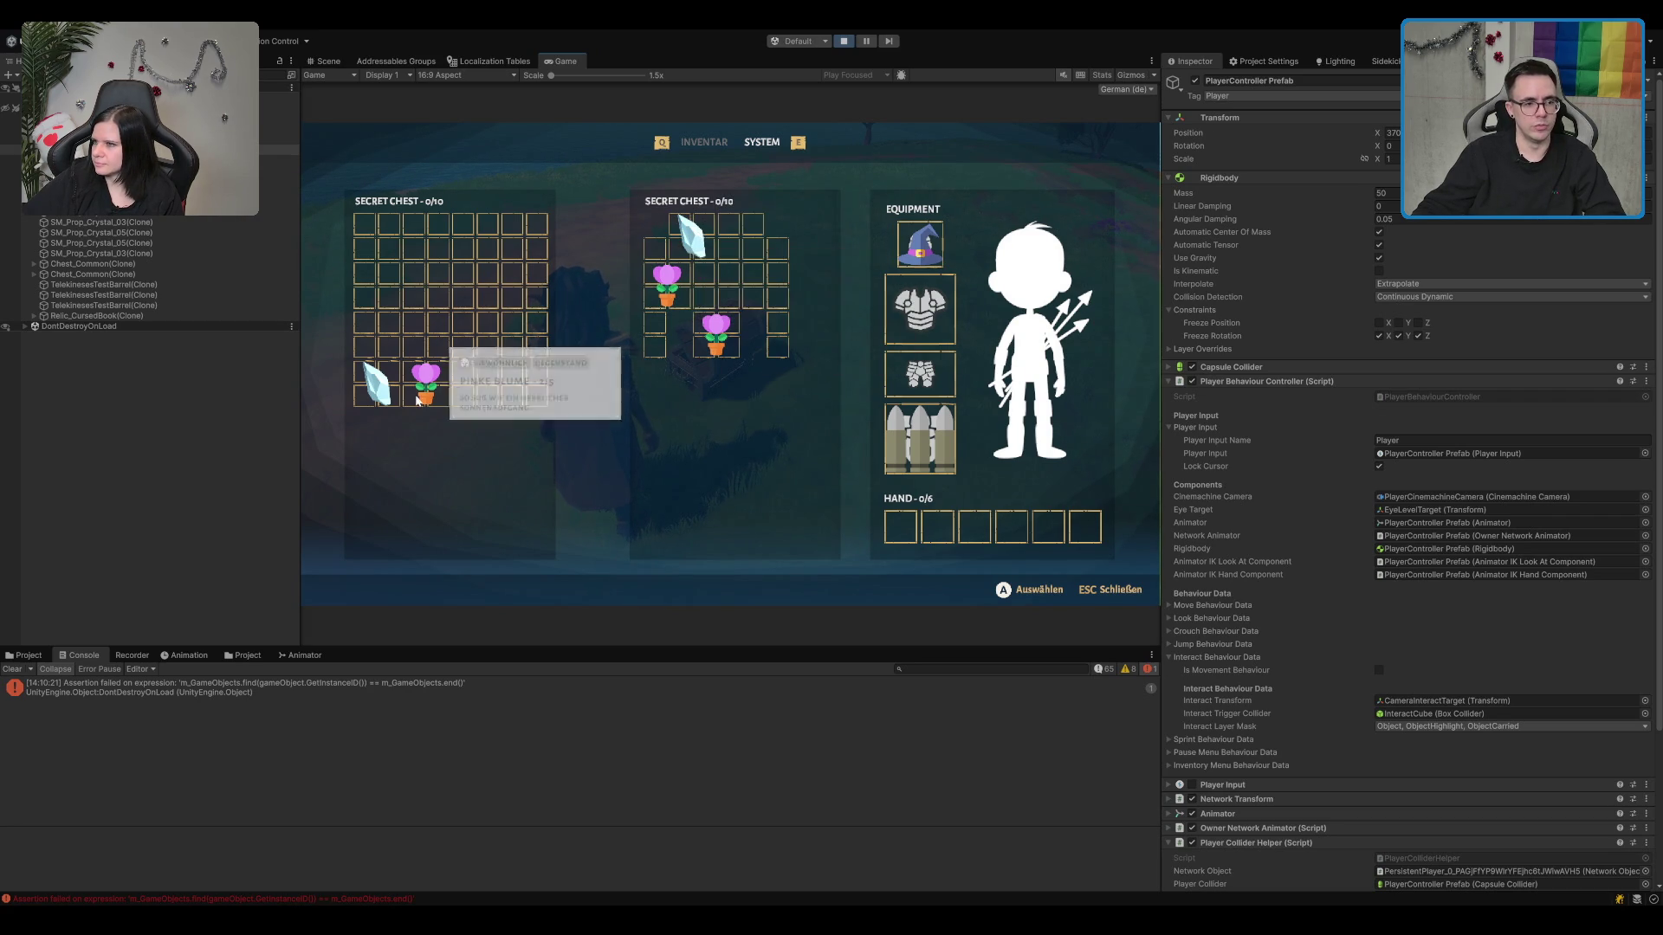
drag(426, 384, 715, 295)
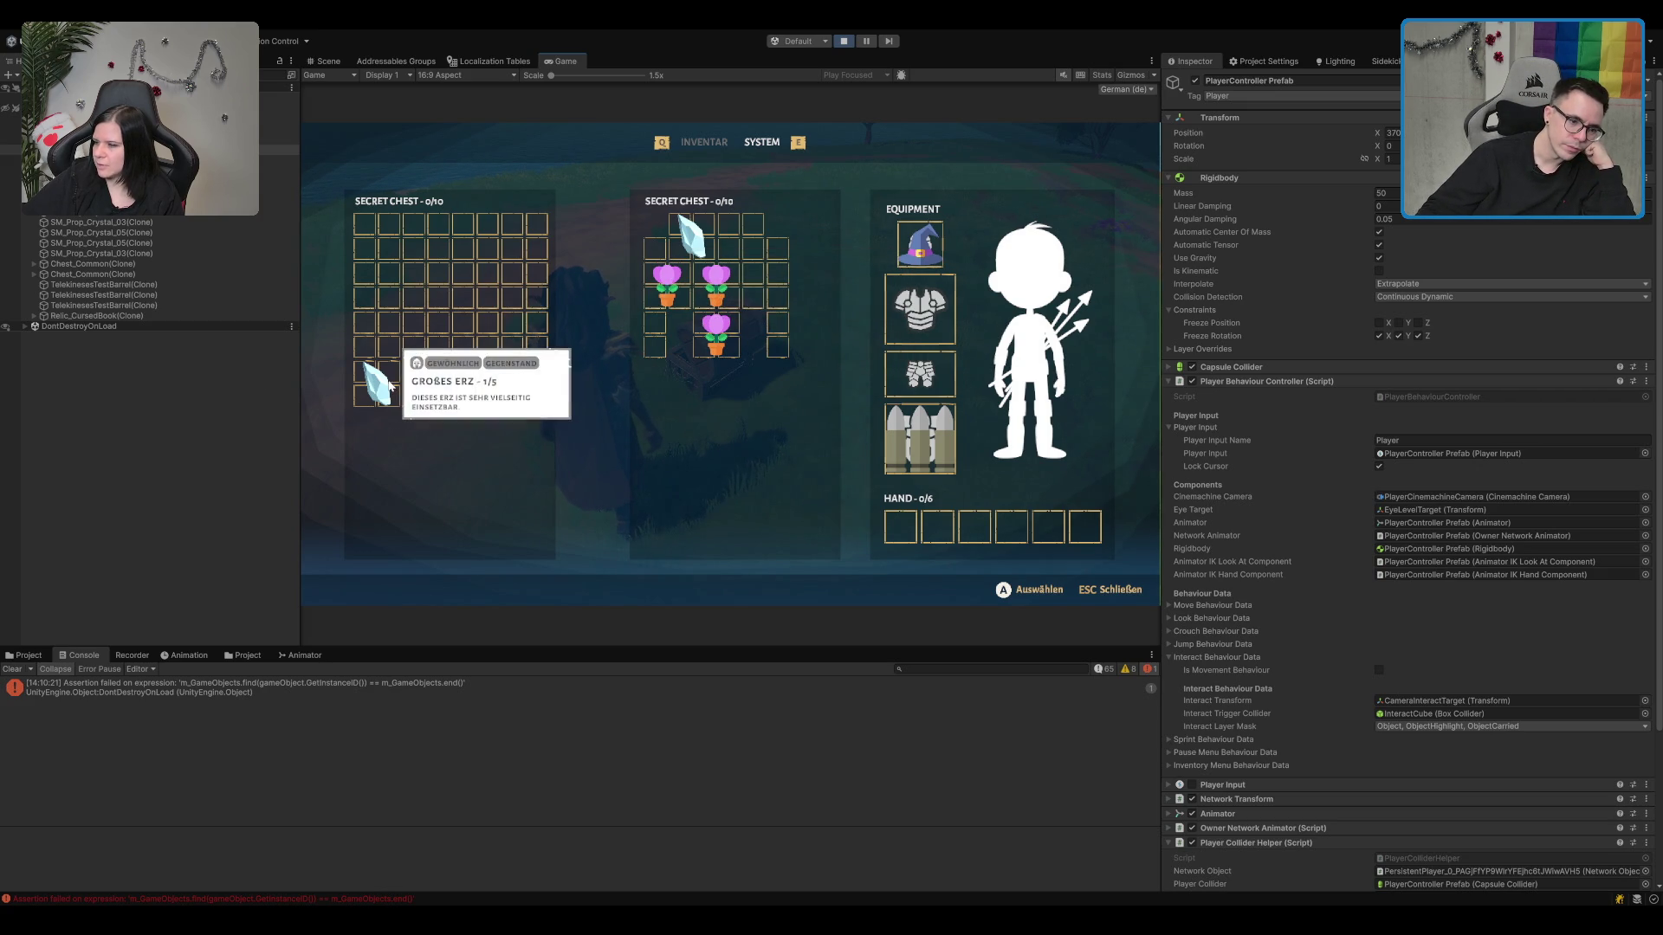
drag(381, 387, 753, 255)
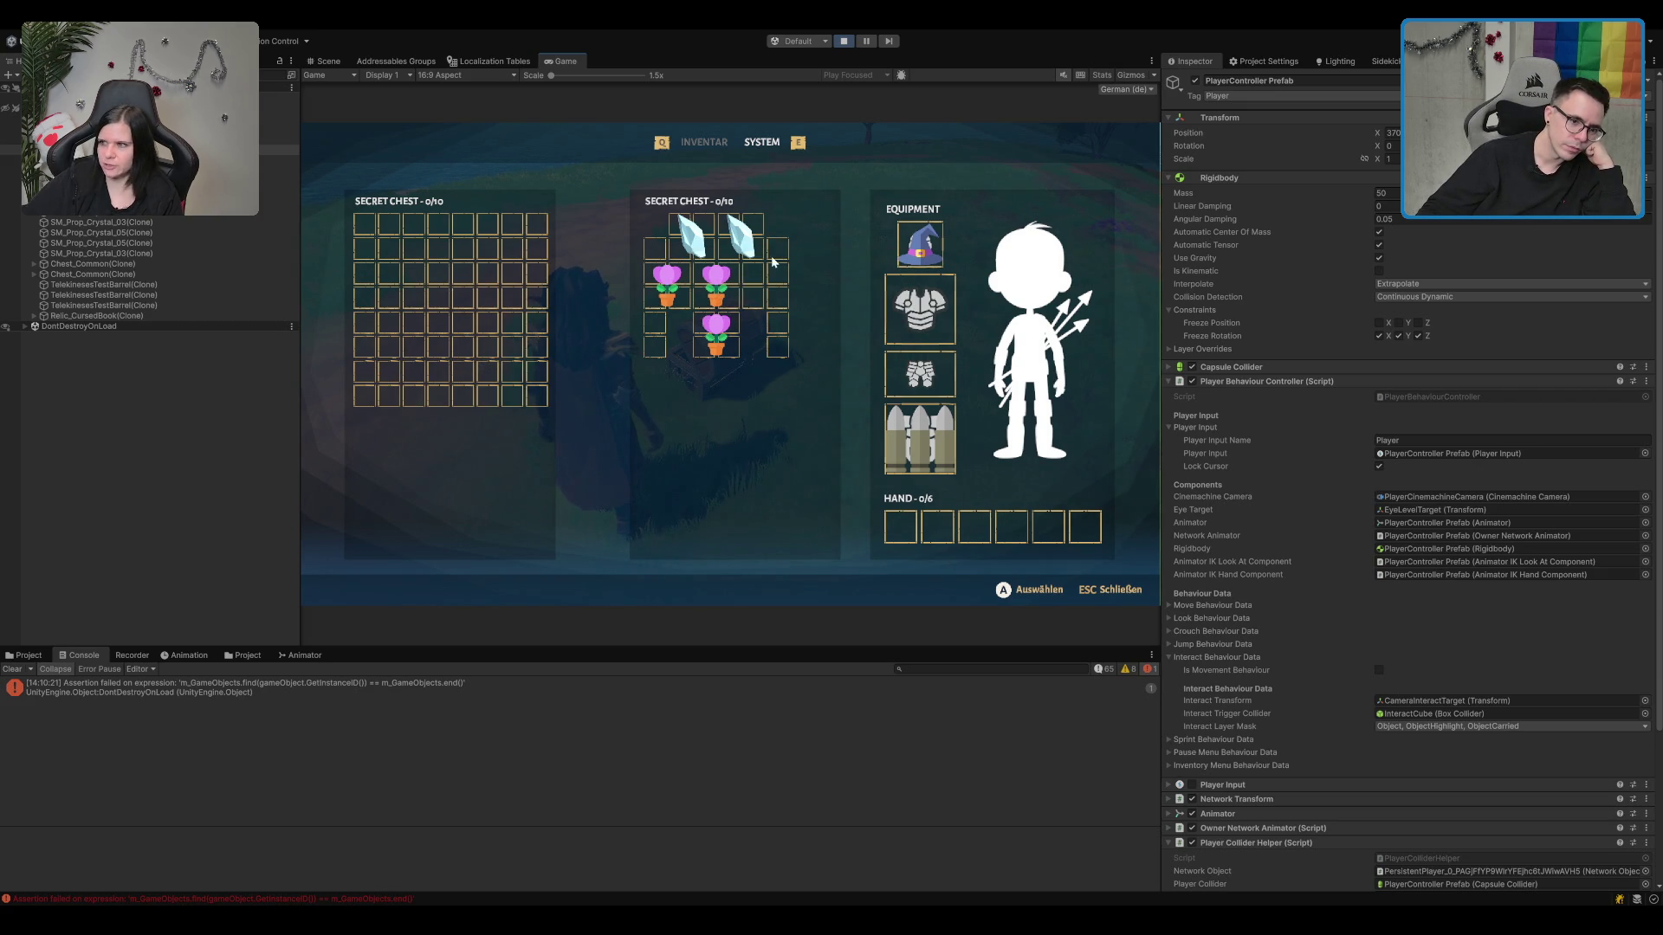
key(Escape)
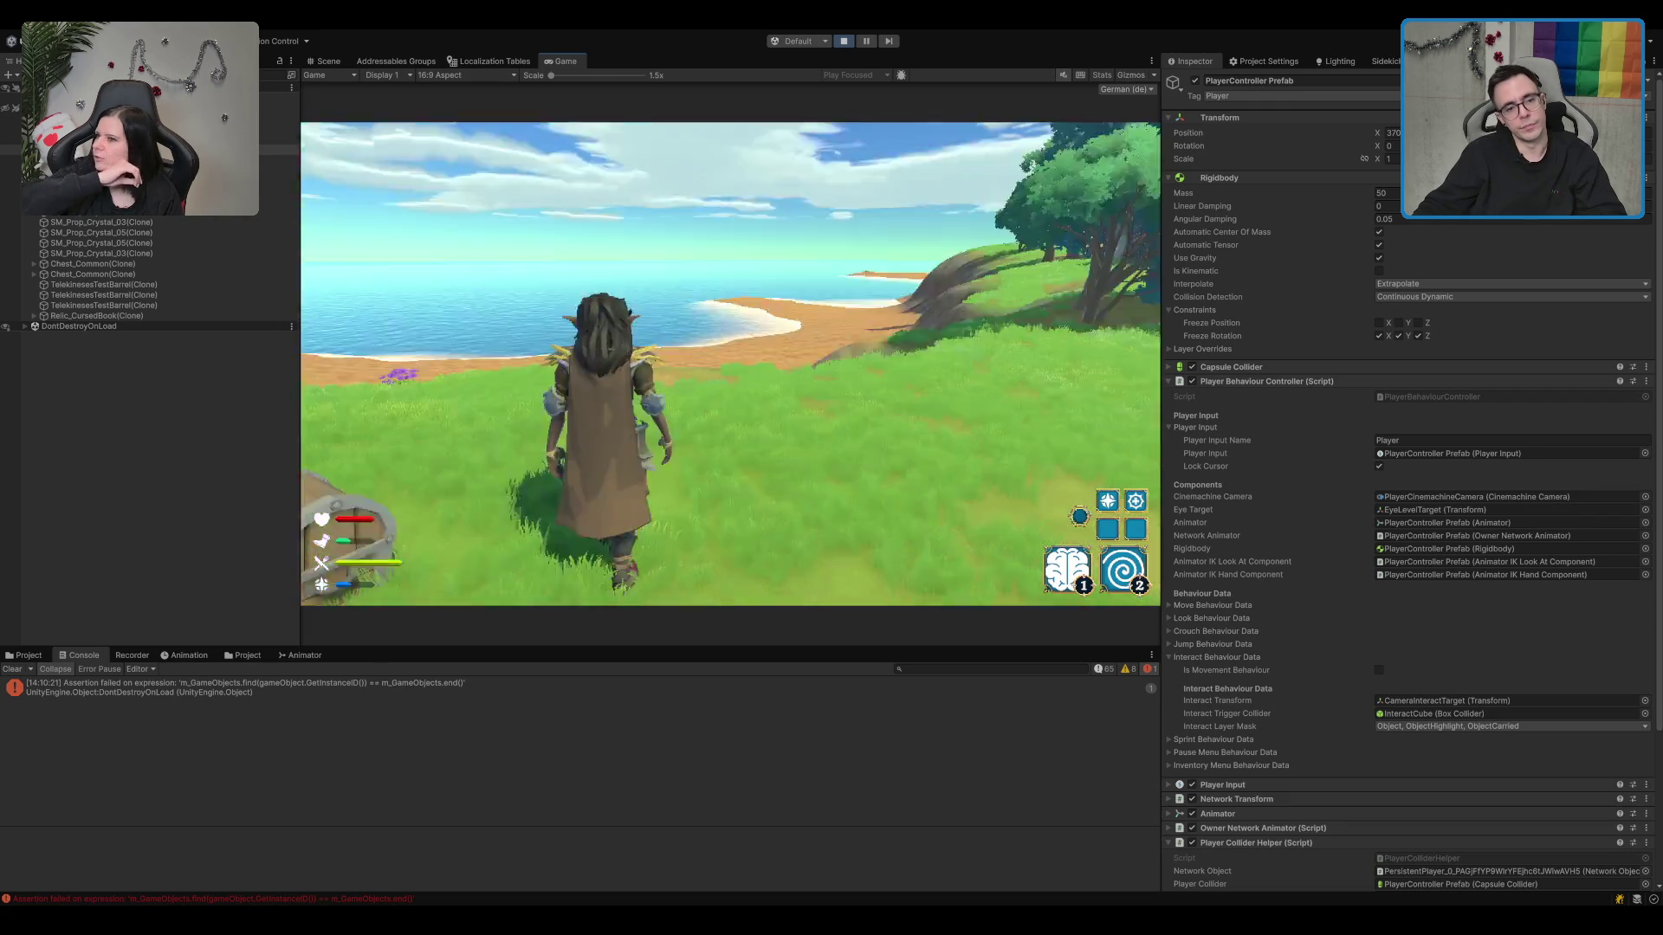
Step: Run to the chest by the sea and move the stacked item out of the left chest
key(w)
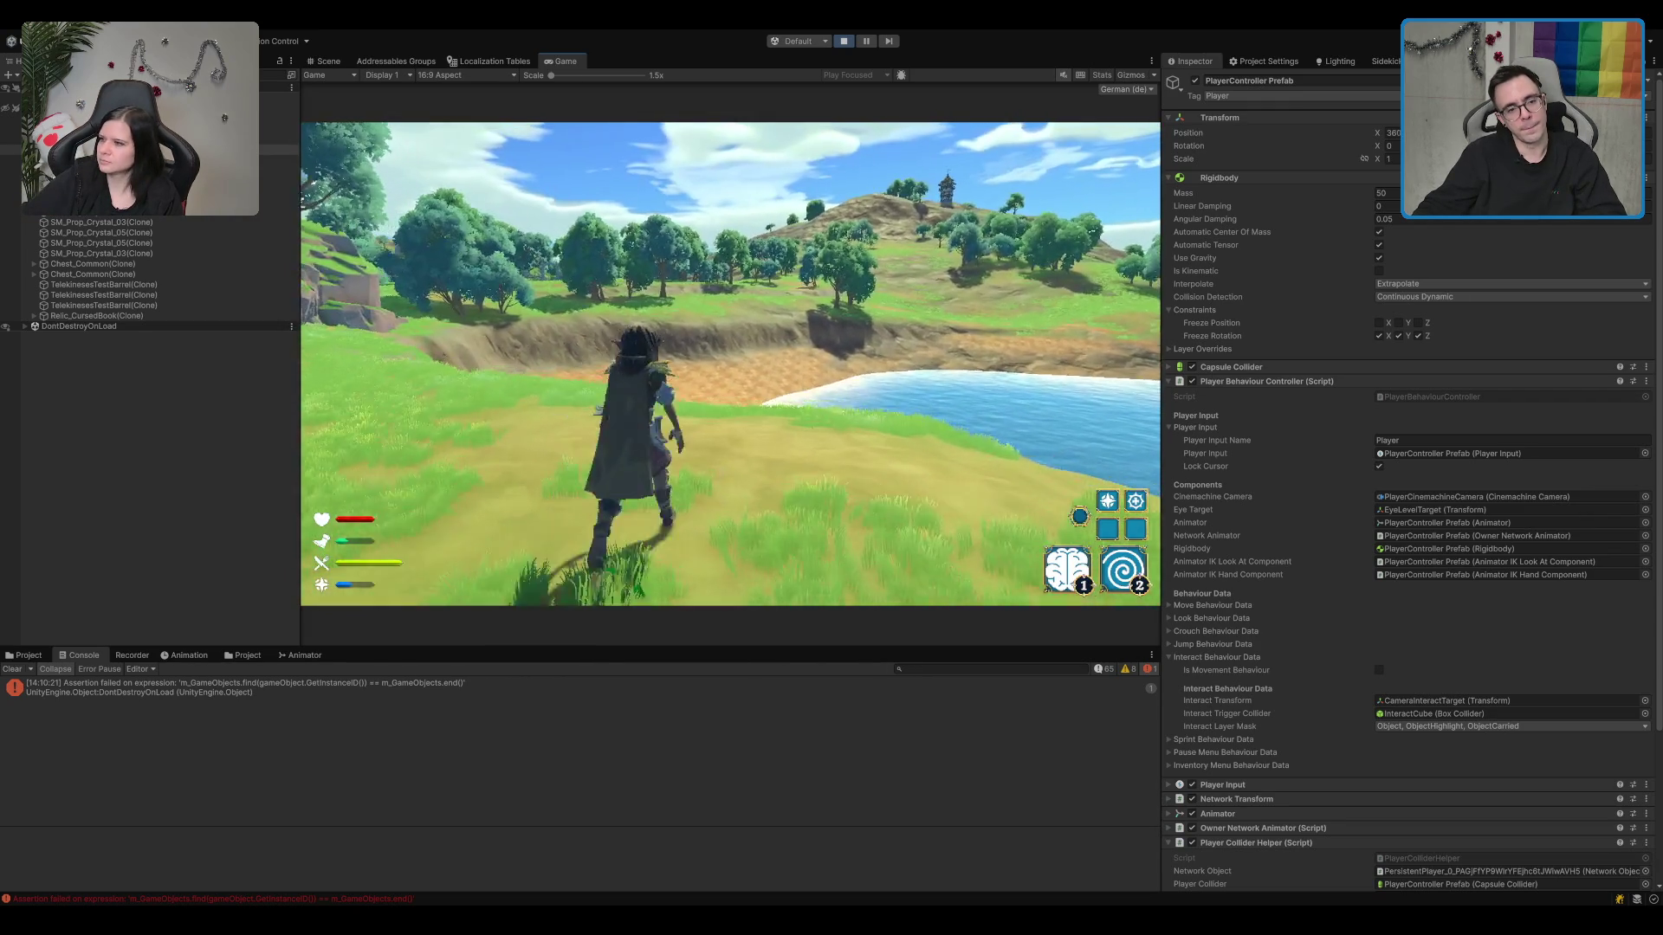
key(w)
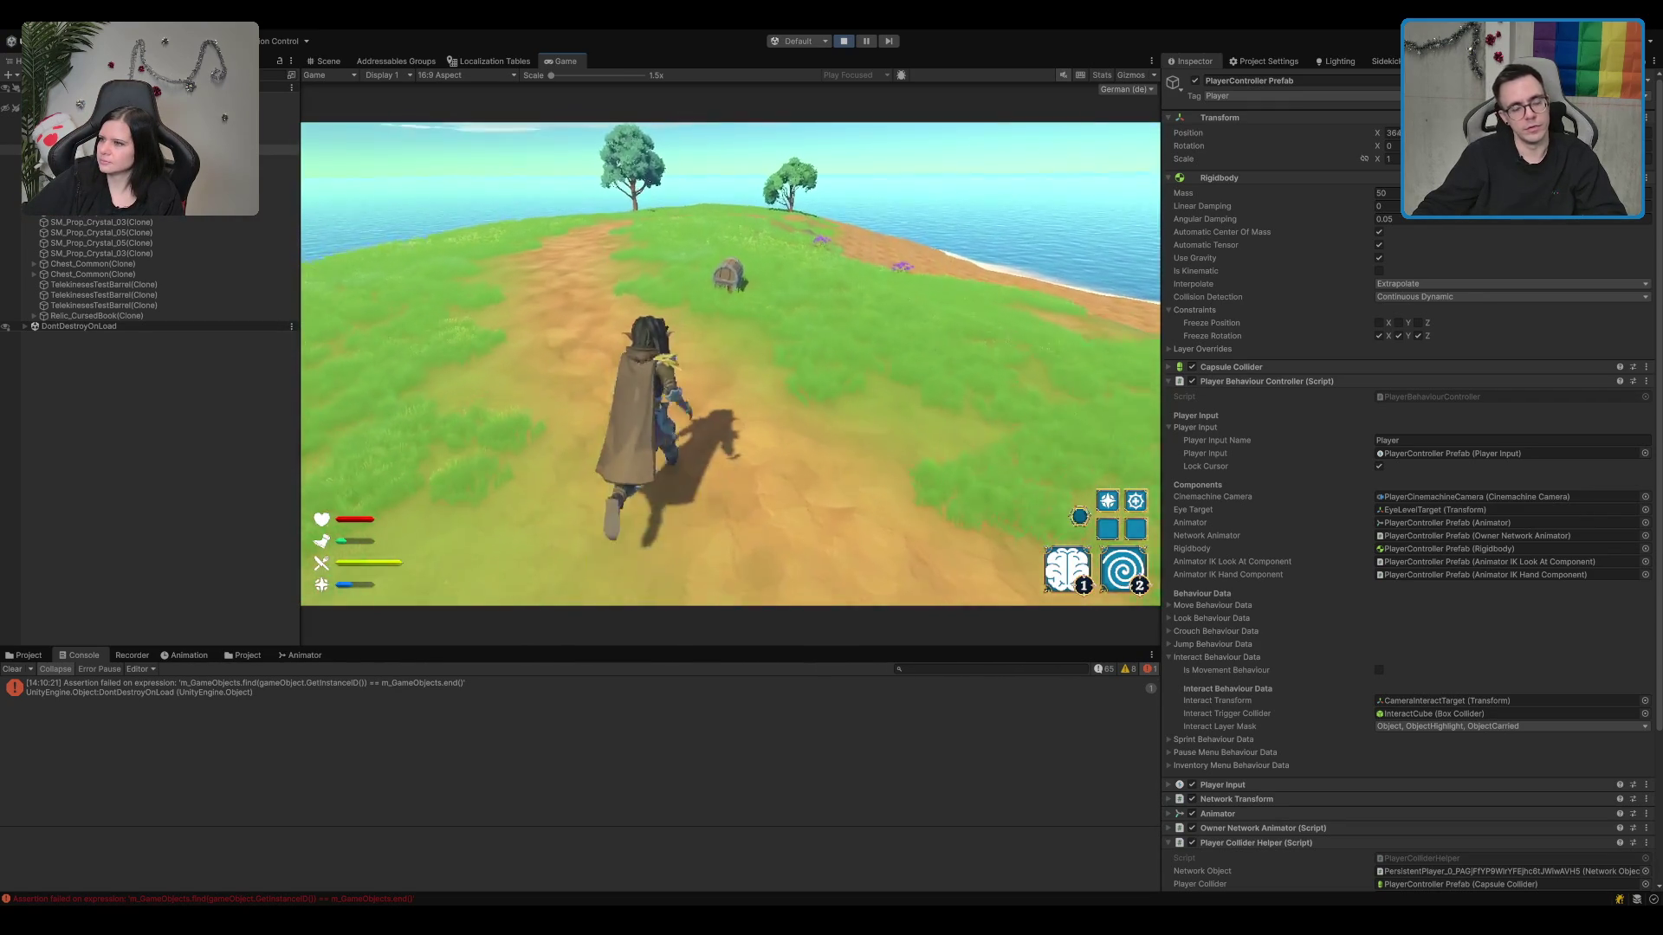
key(e)
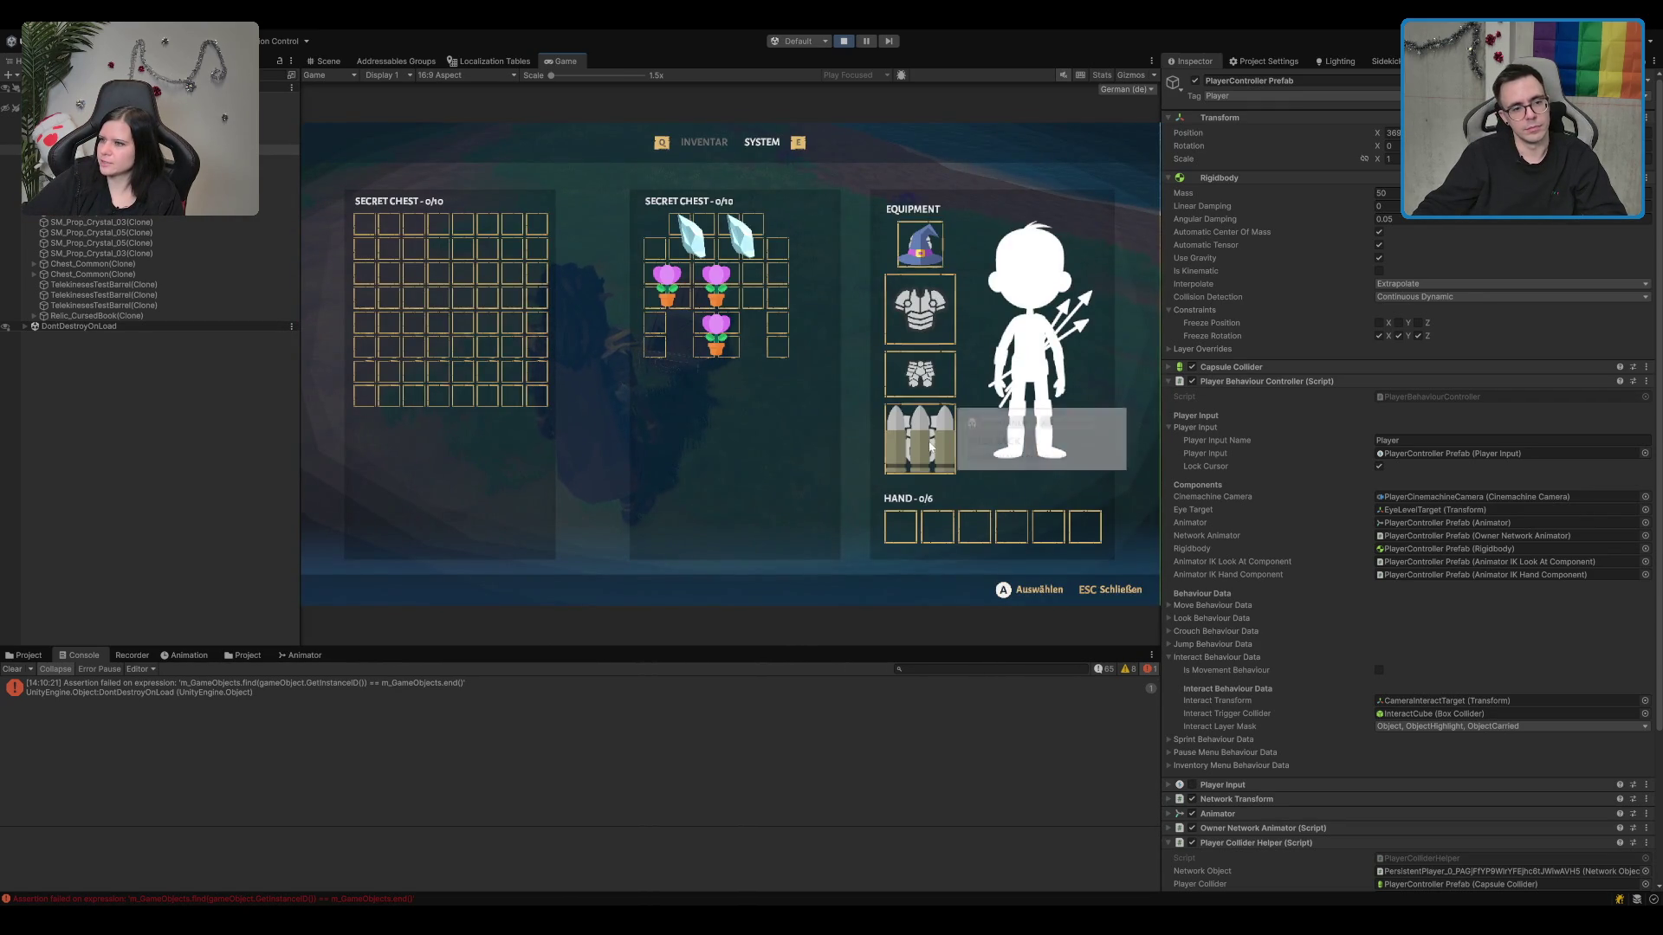
key(Escape)
key(e)
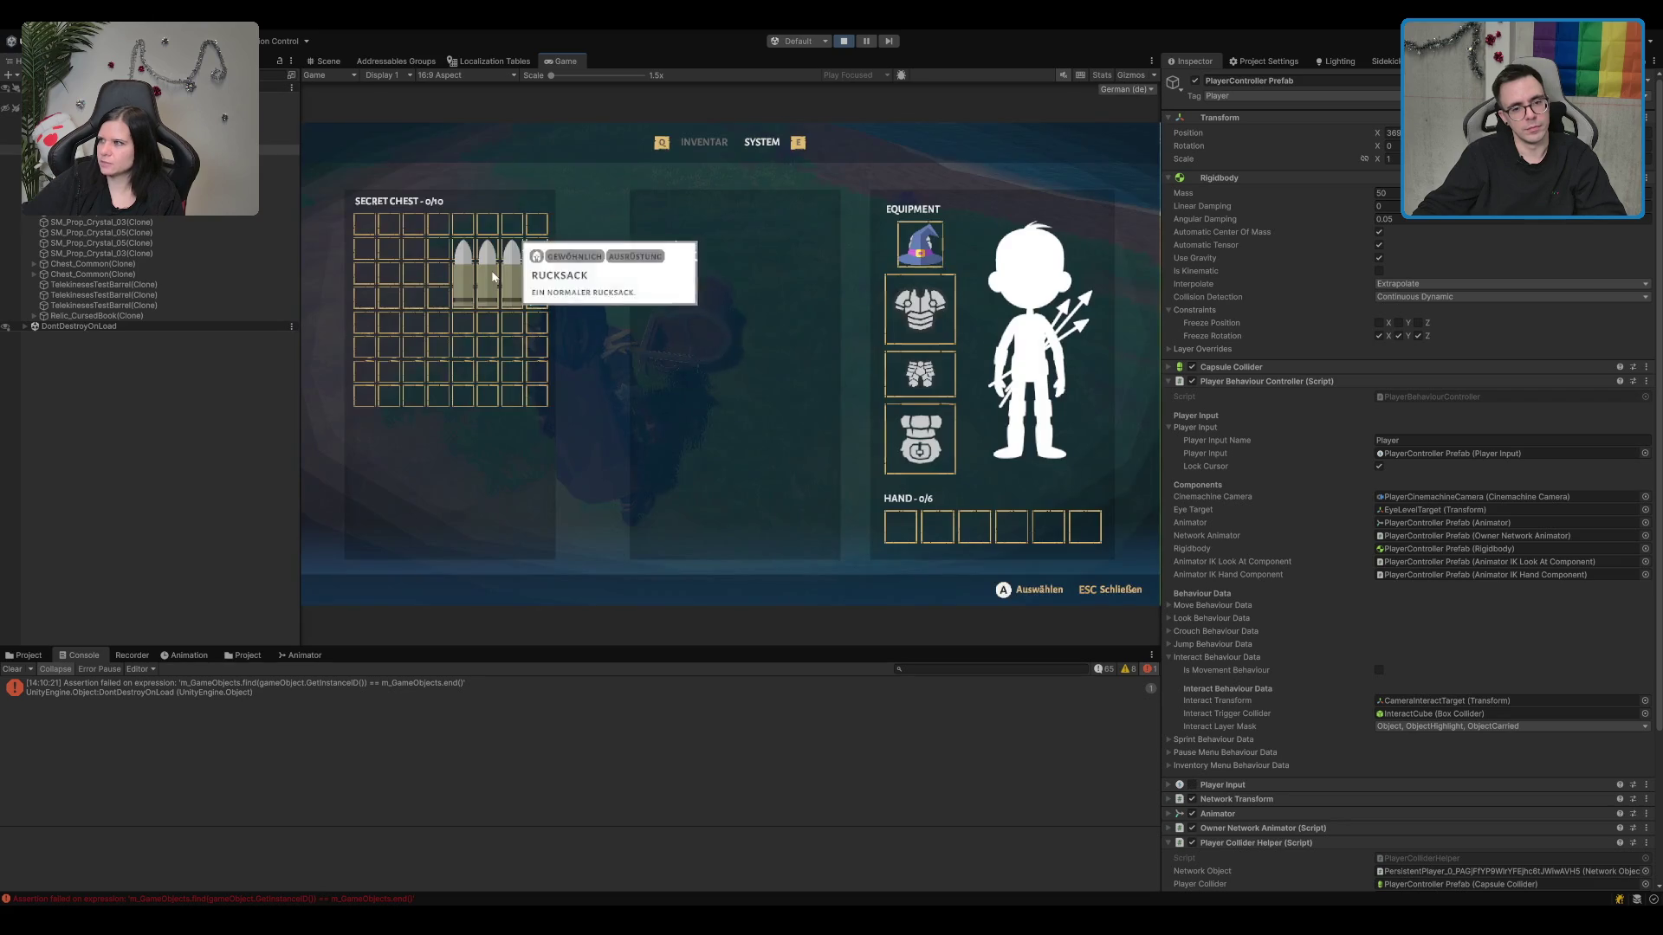
mouse_move(493, 279)
mouse_down()
mouse_move(848, 422)
mouse_move(964, 428)
mouse_up()
key(Escape)
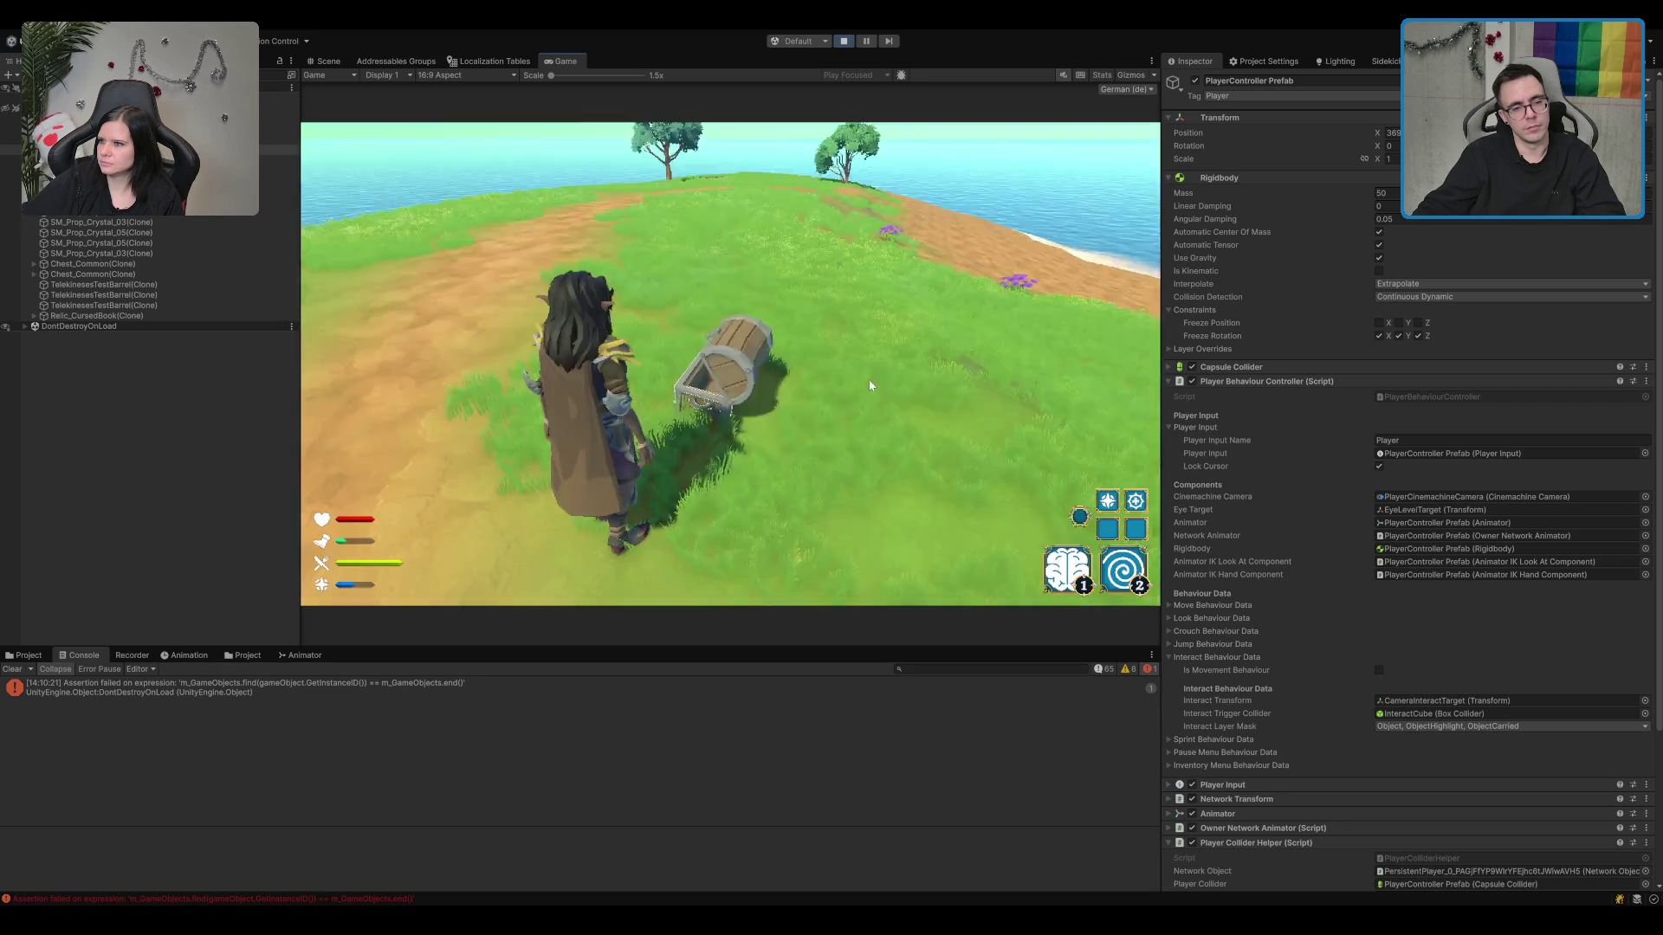
Step: Run along the path past the trees and rocks toward the valley
key(w)
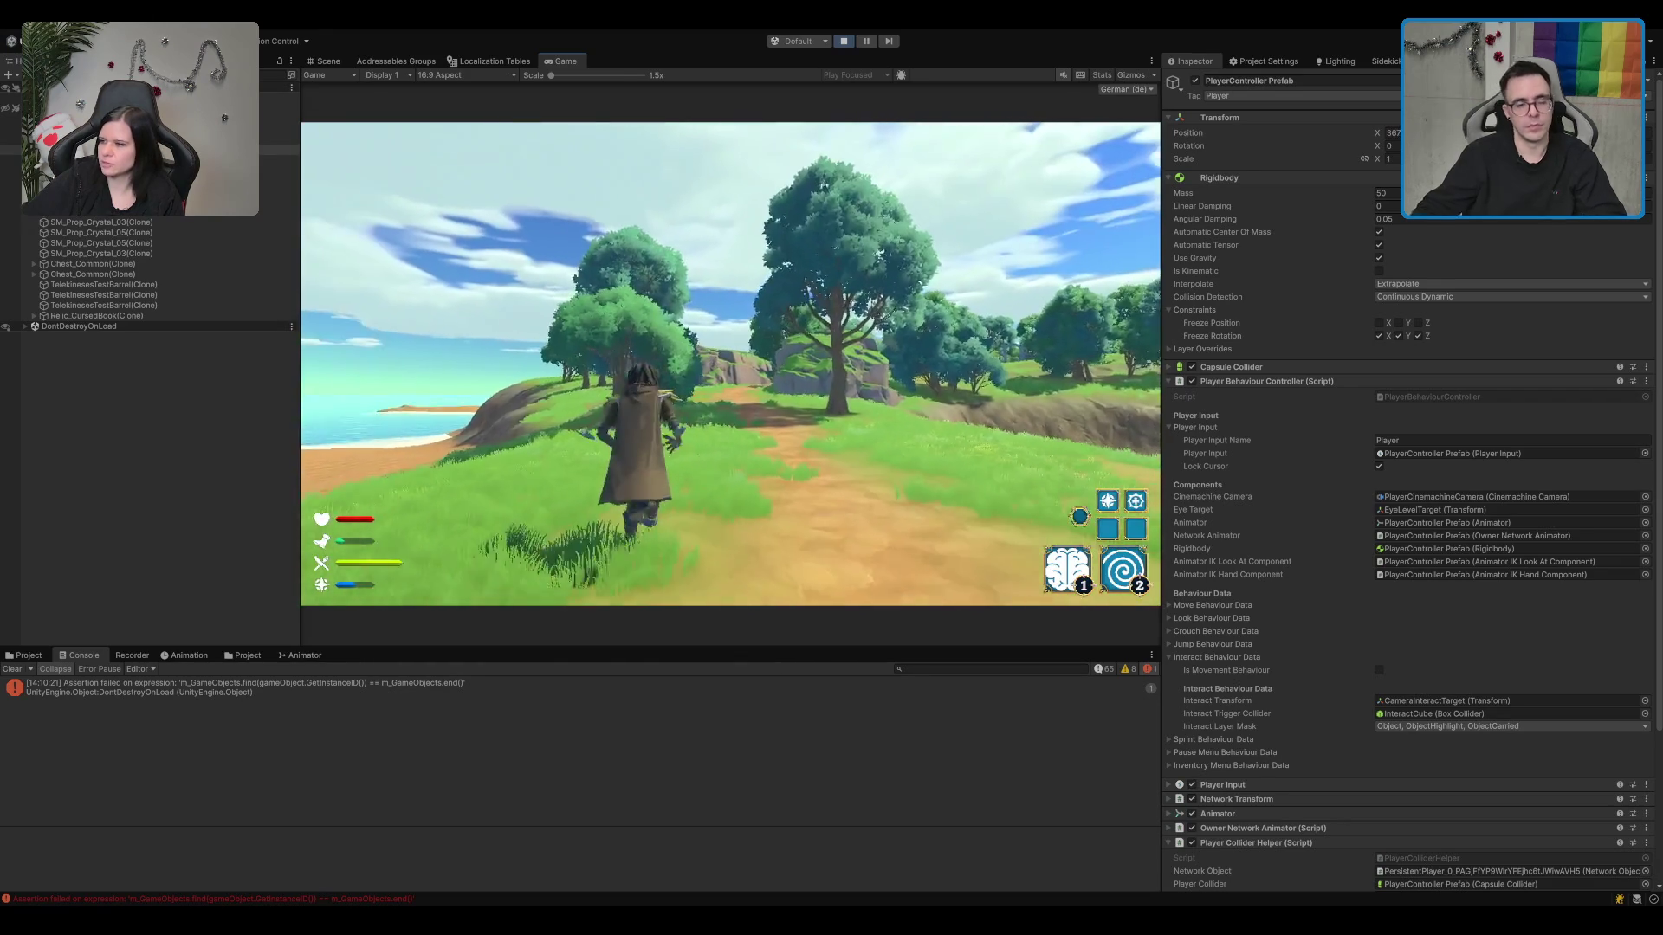
key(w)
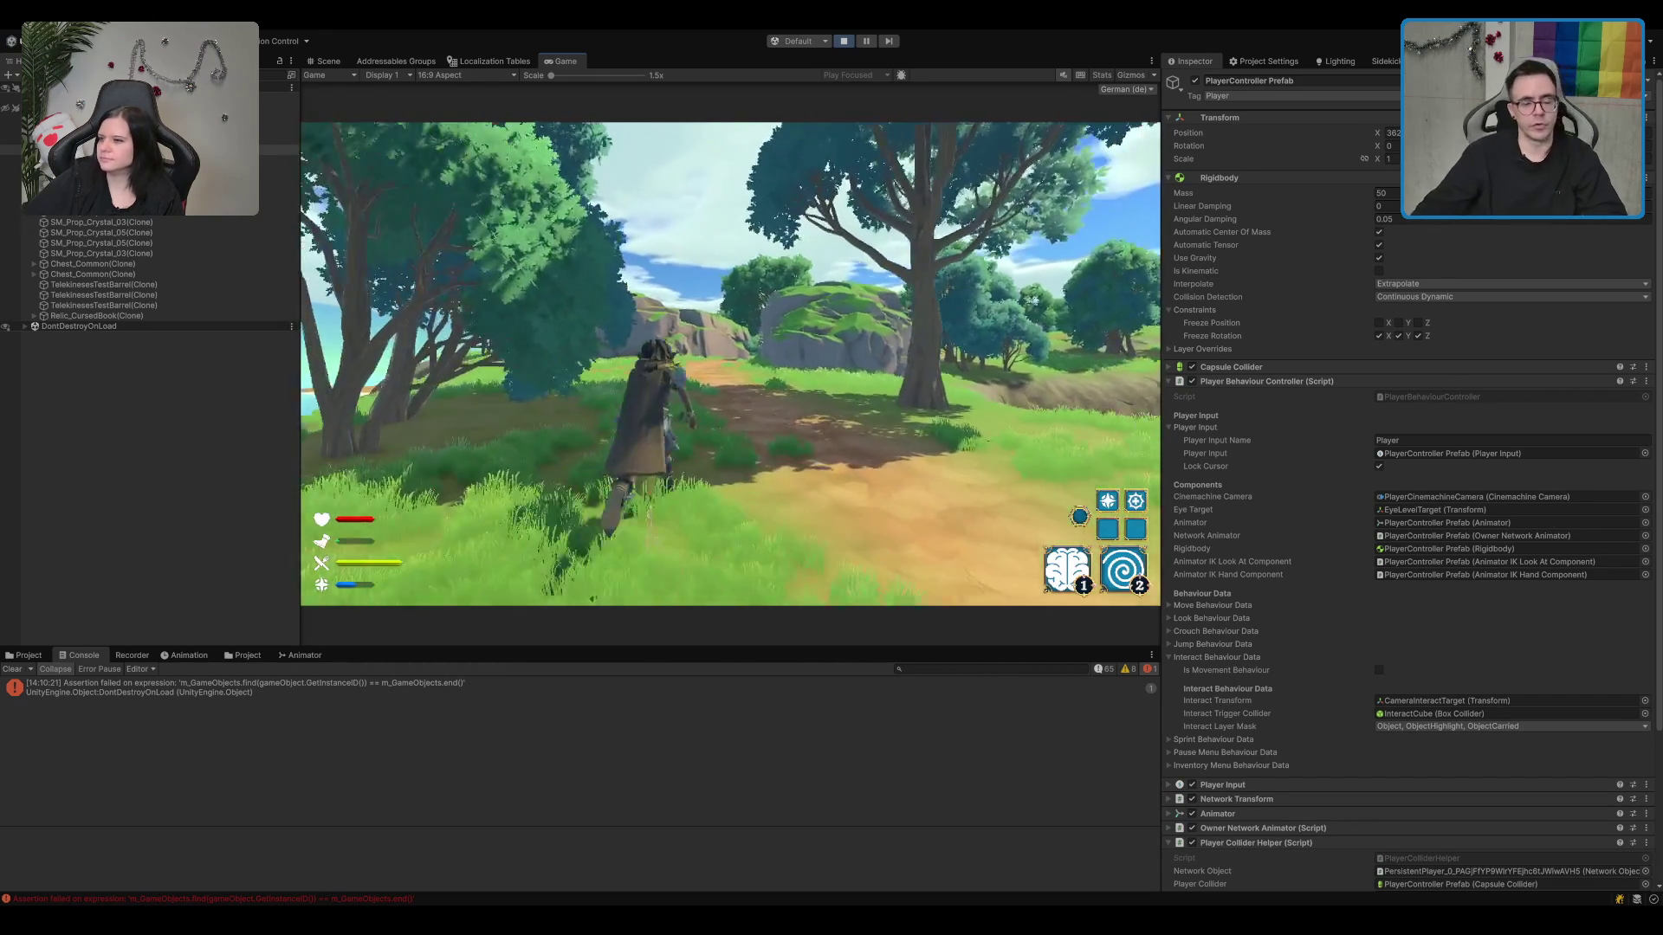
key(w)
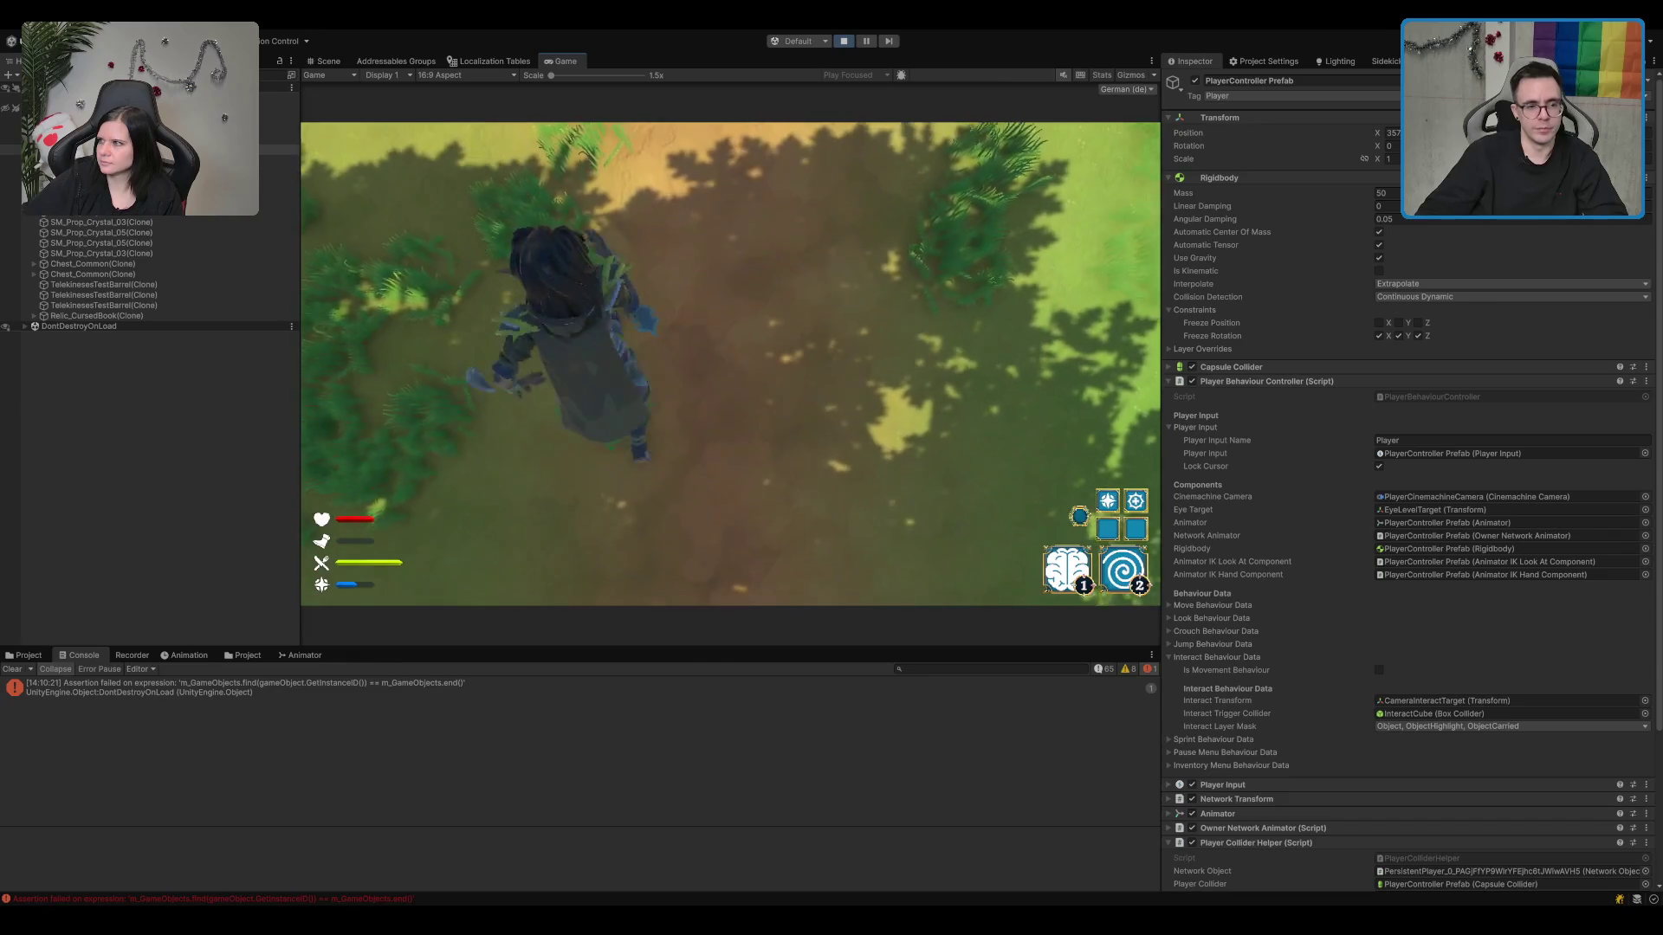
key(w)
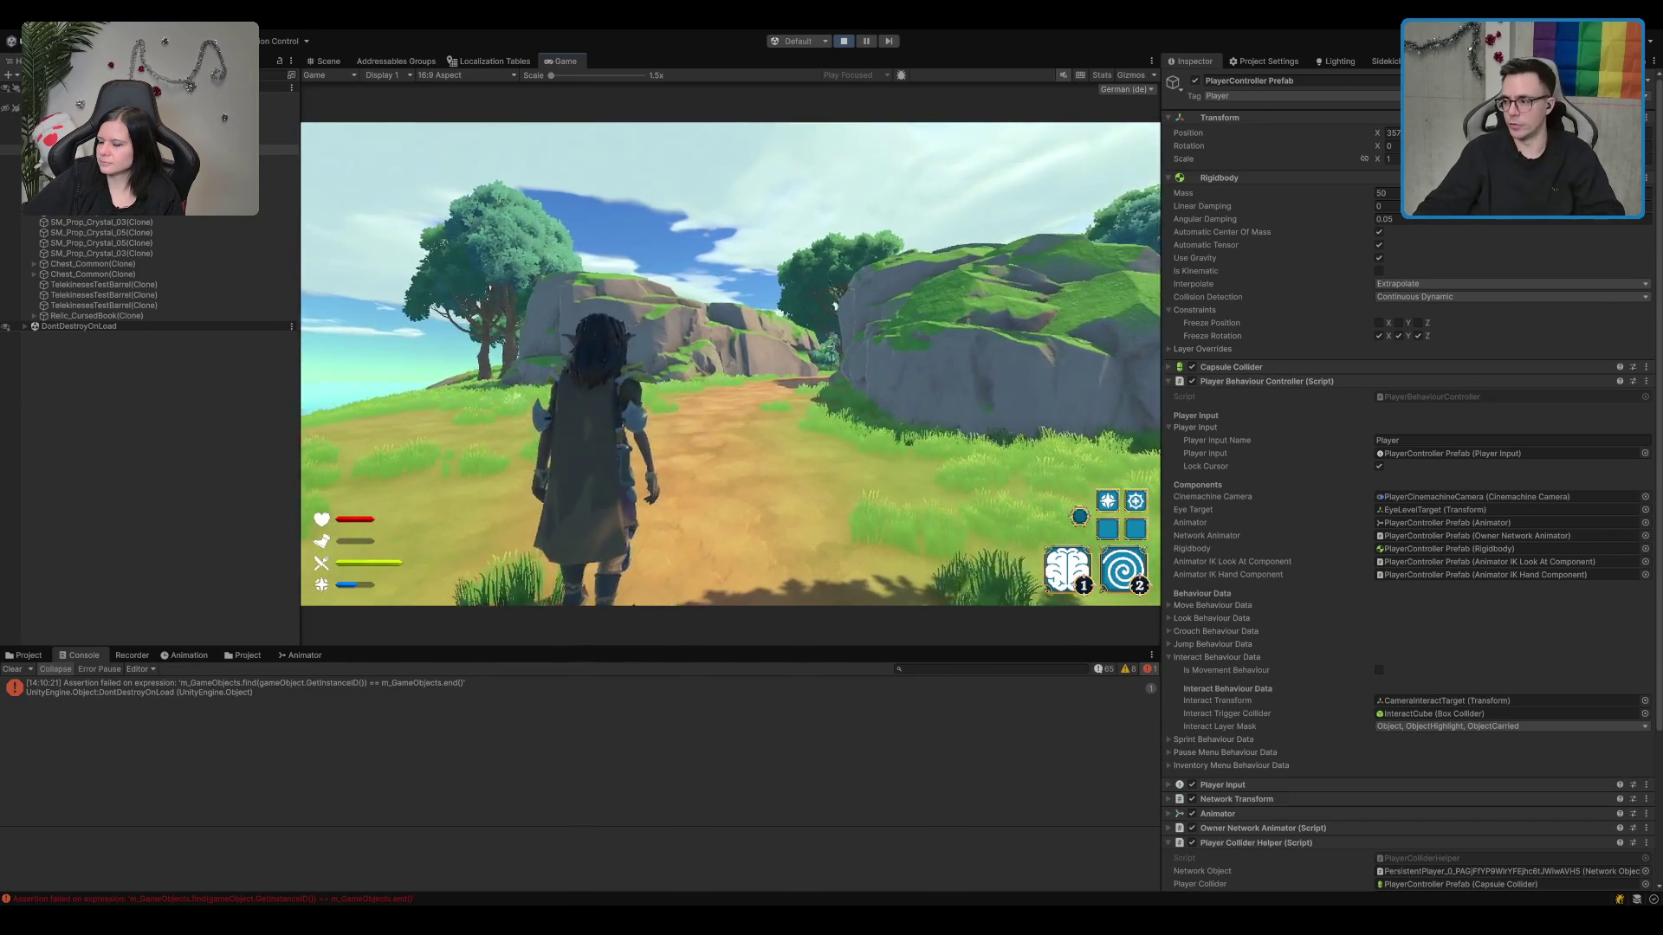
key(w)
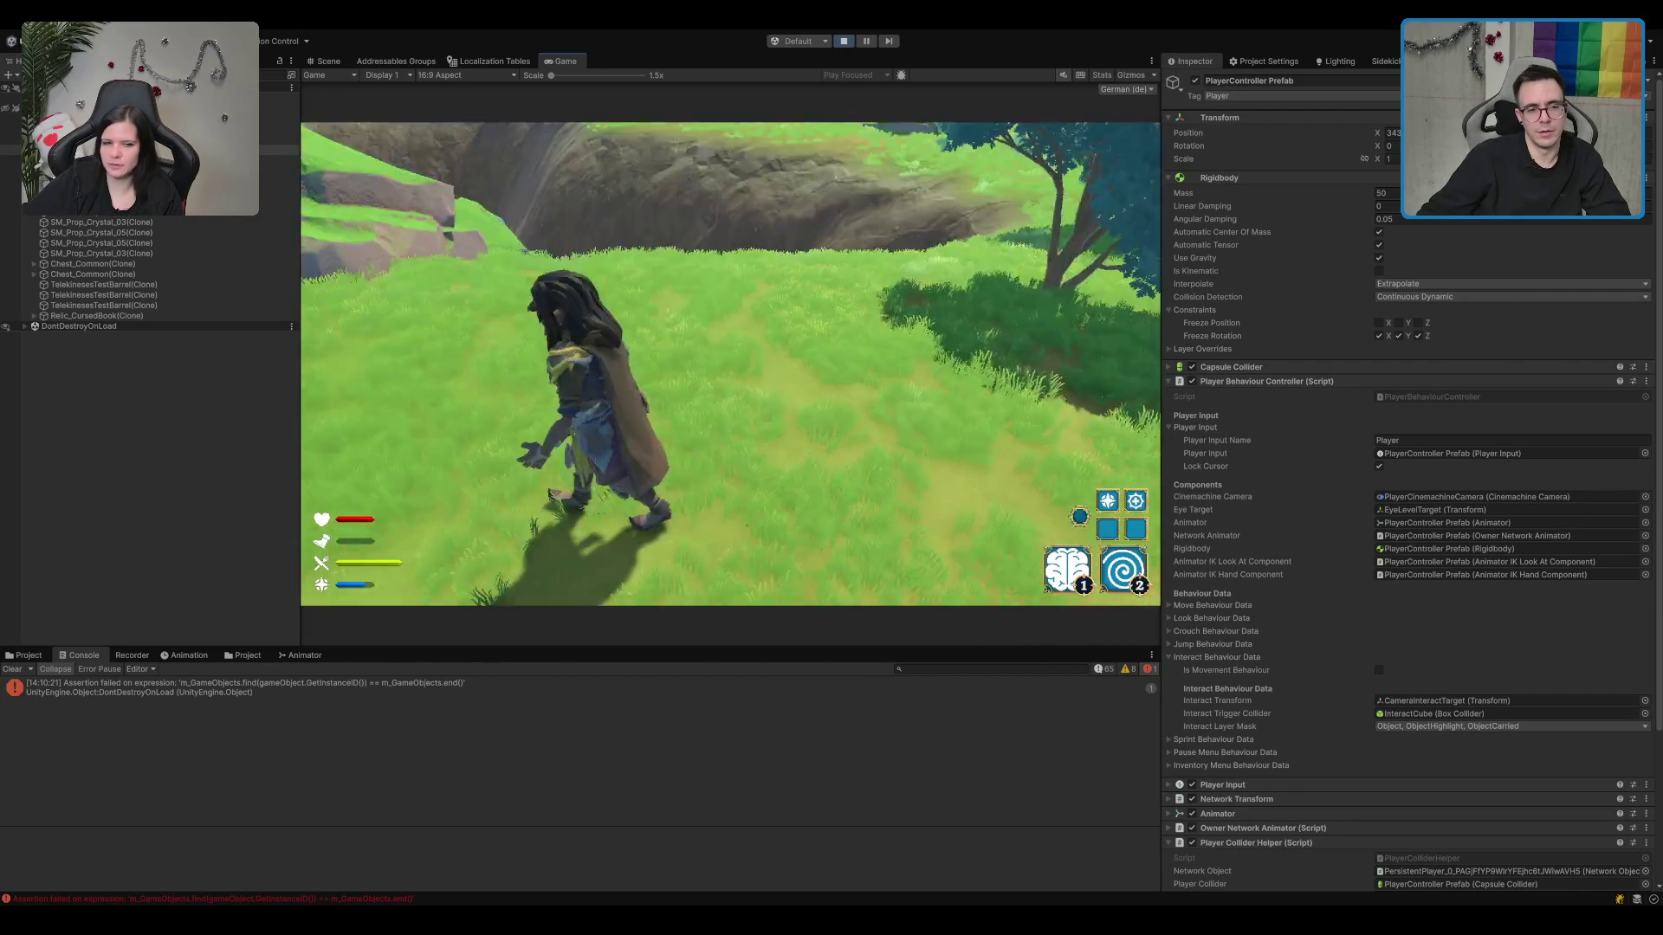
key(w)
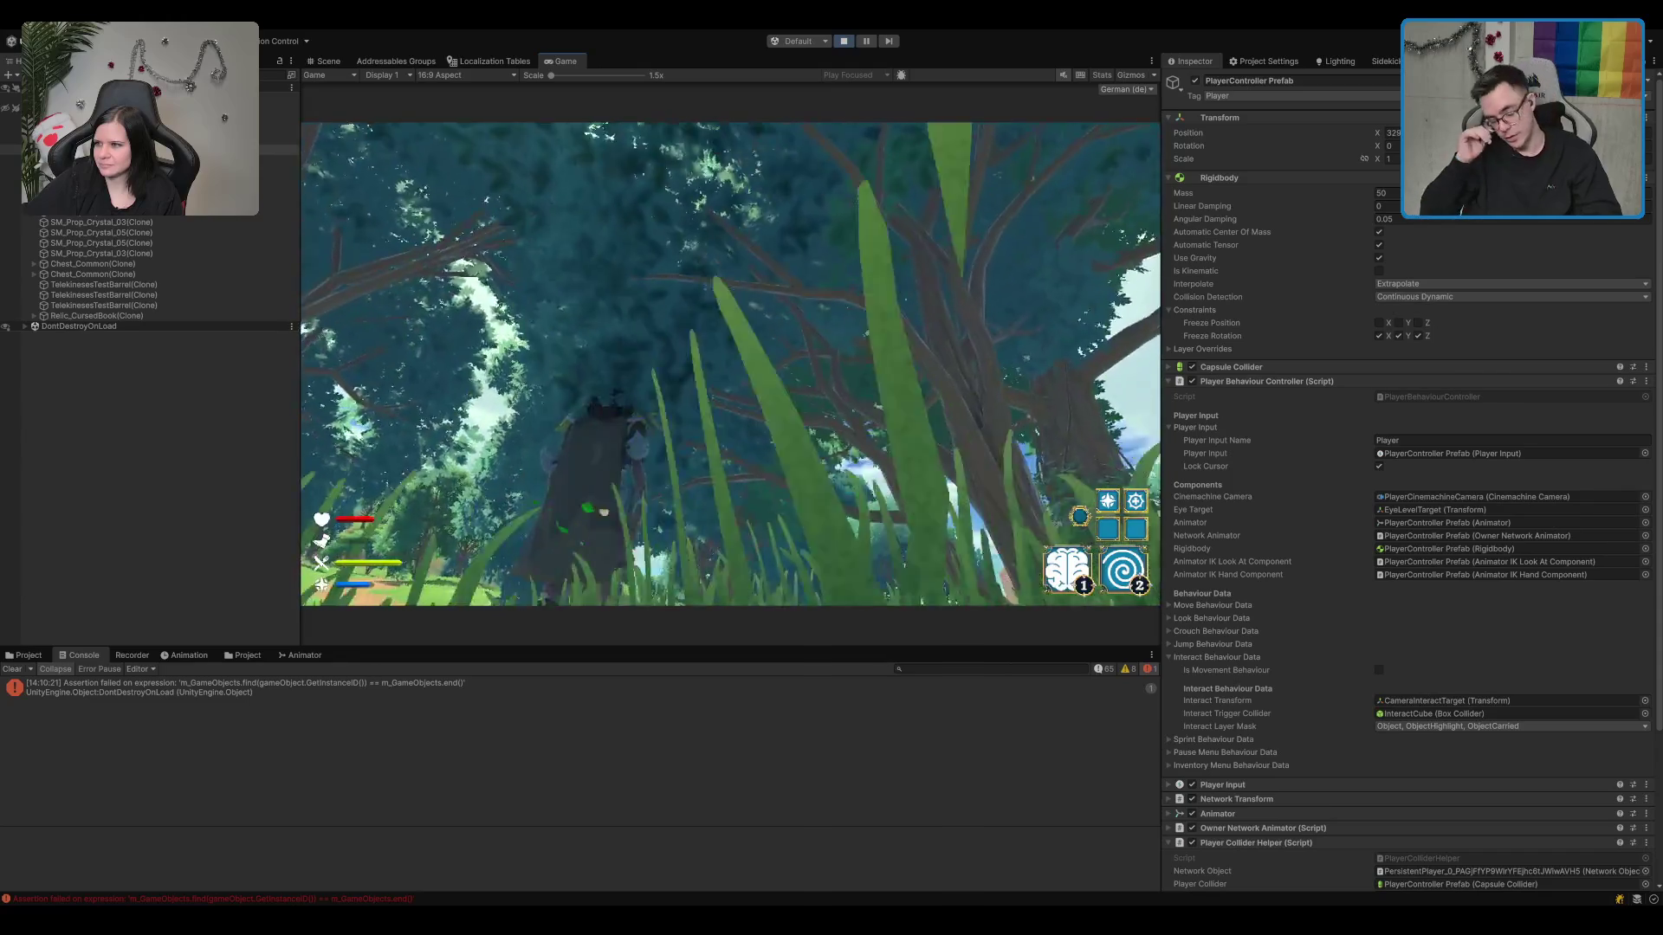
Step: Walk through the stone arch and along the graveyard path into the crypt's lectern
key(w)
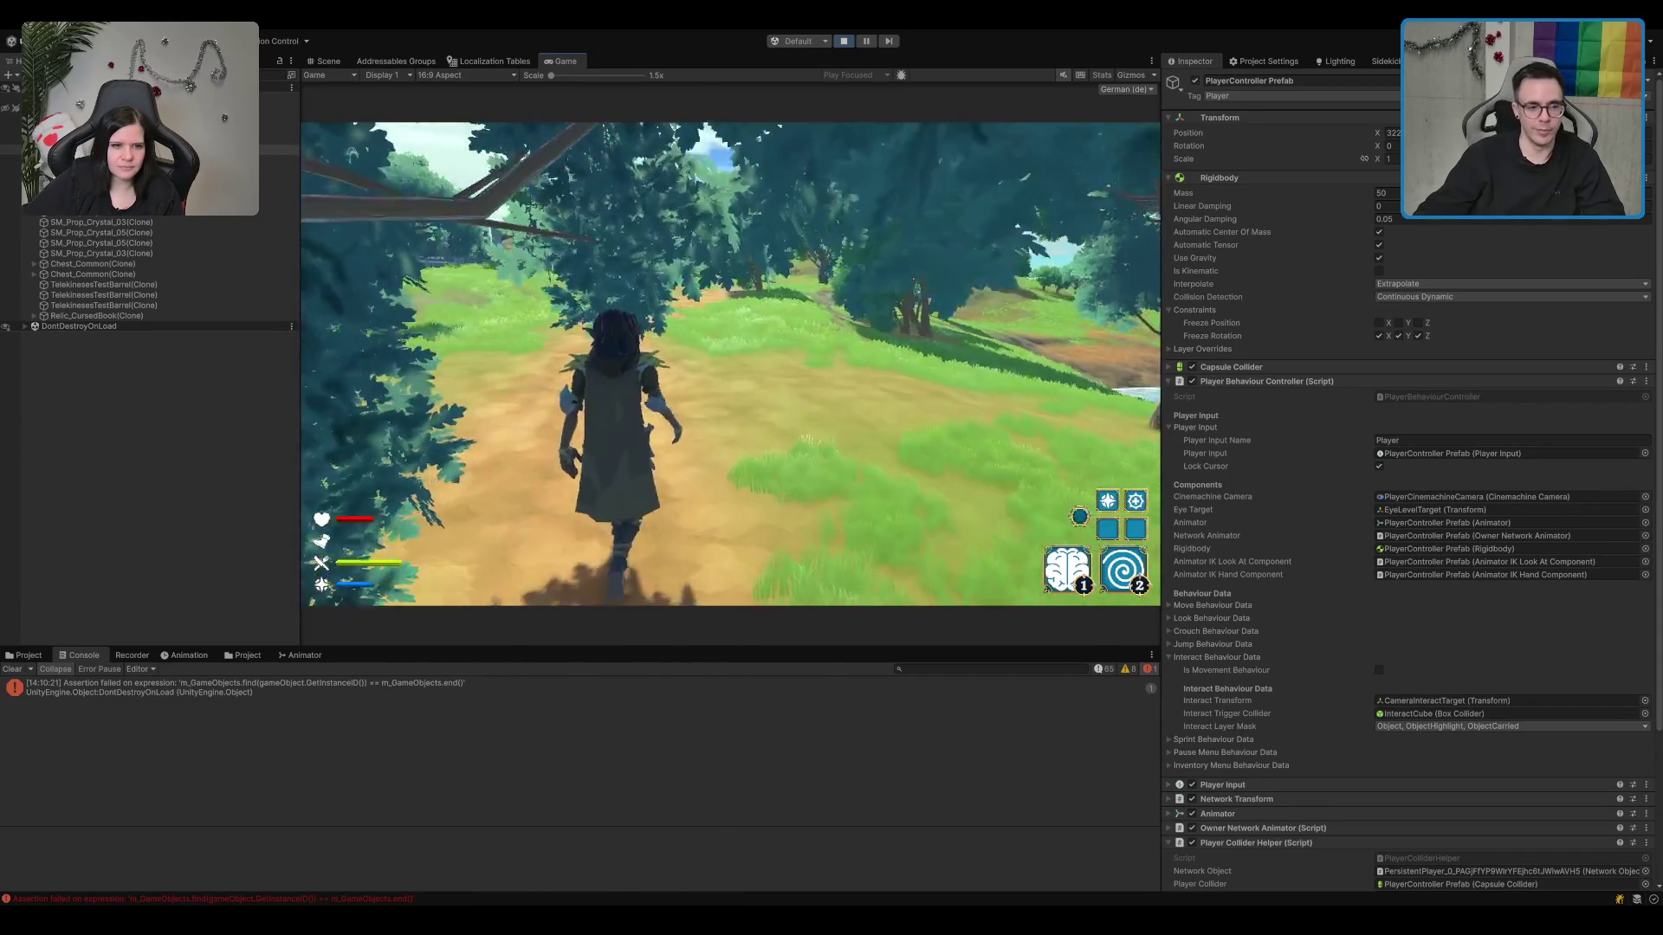
key(w)
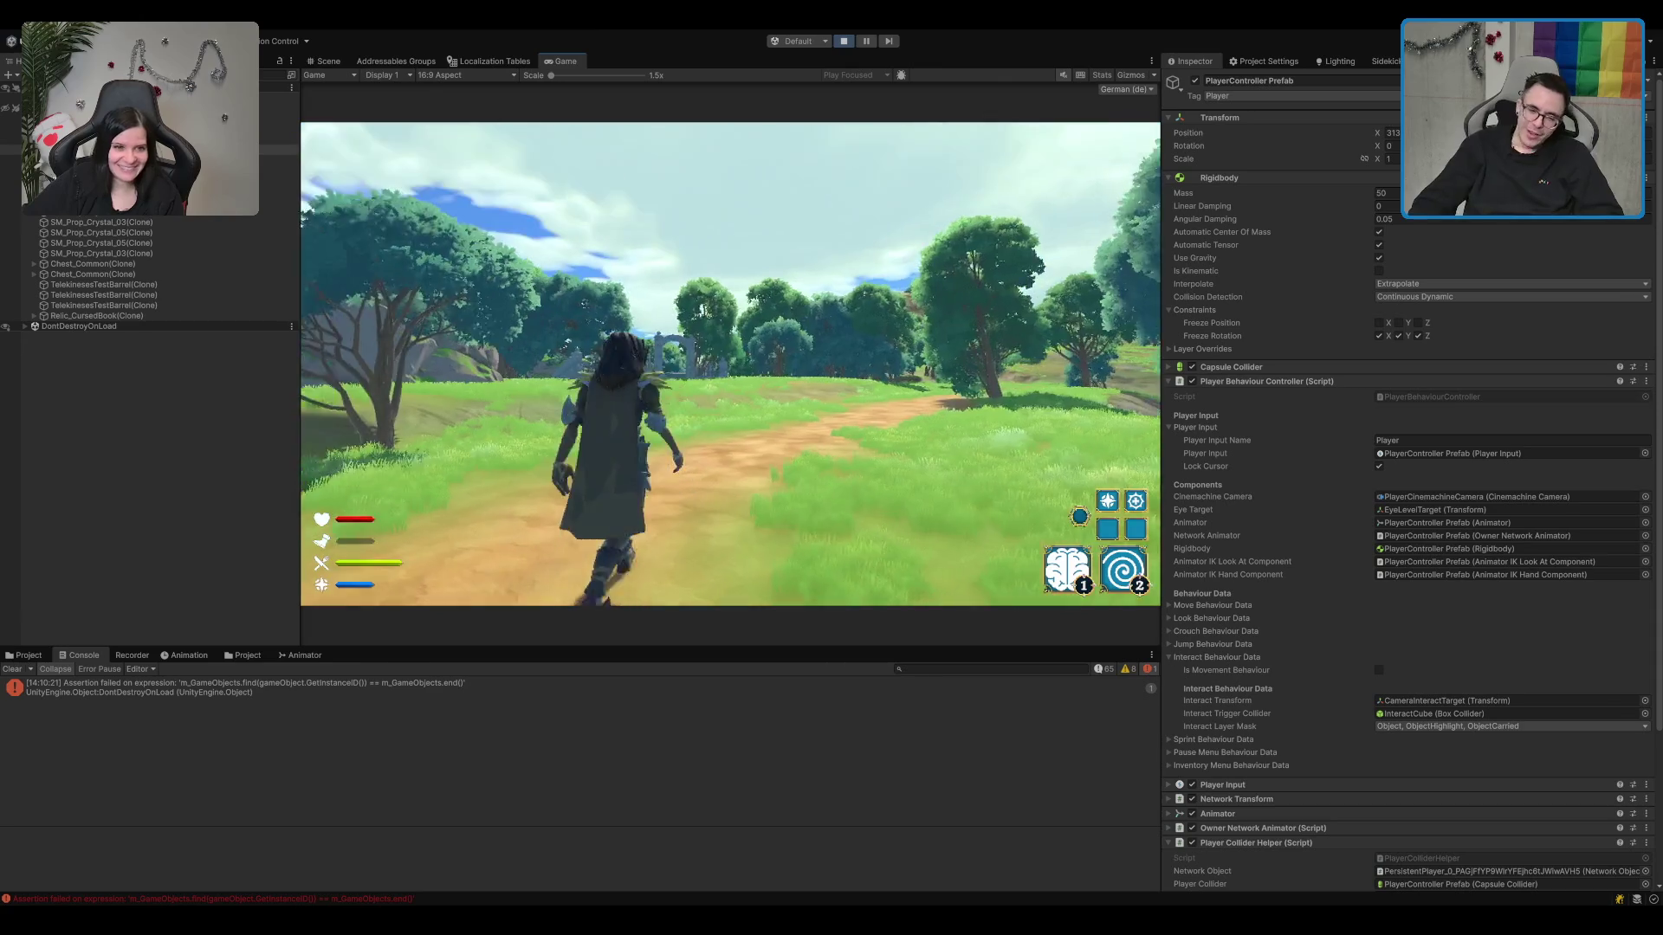
key(w)
key(w)
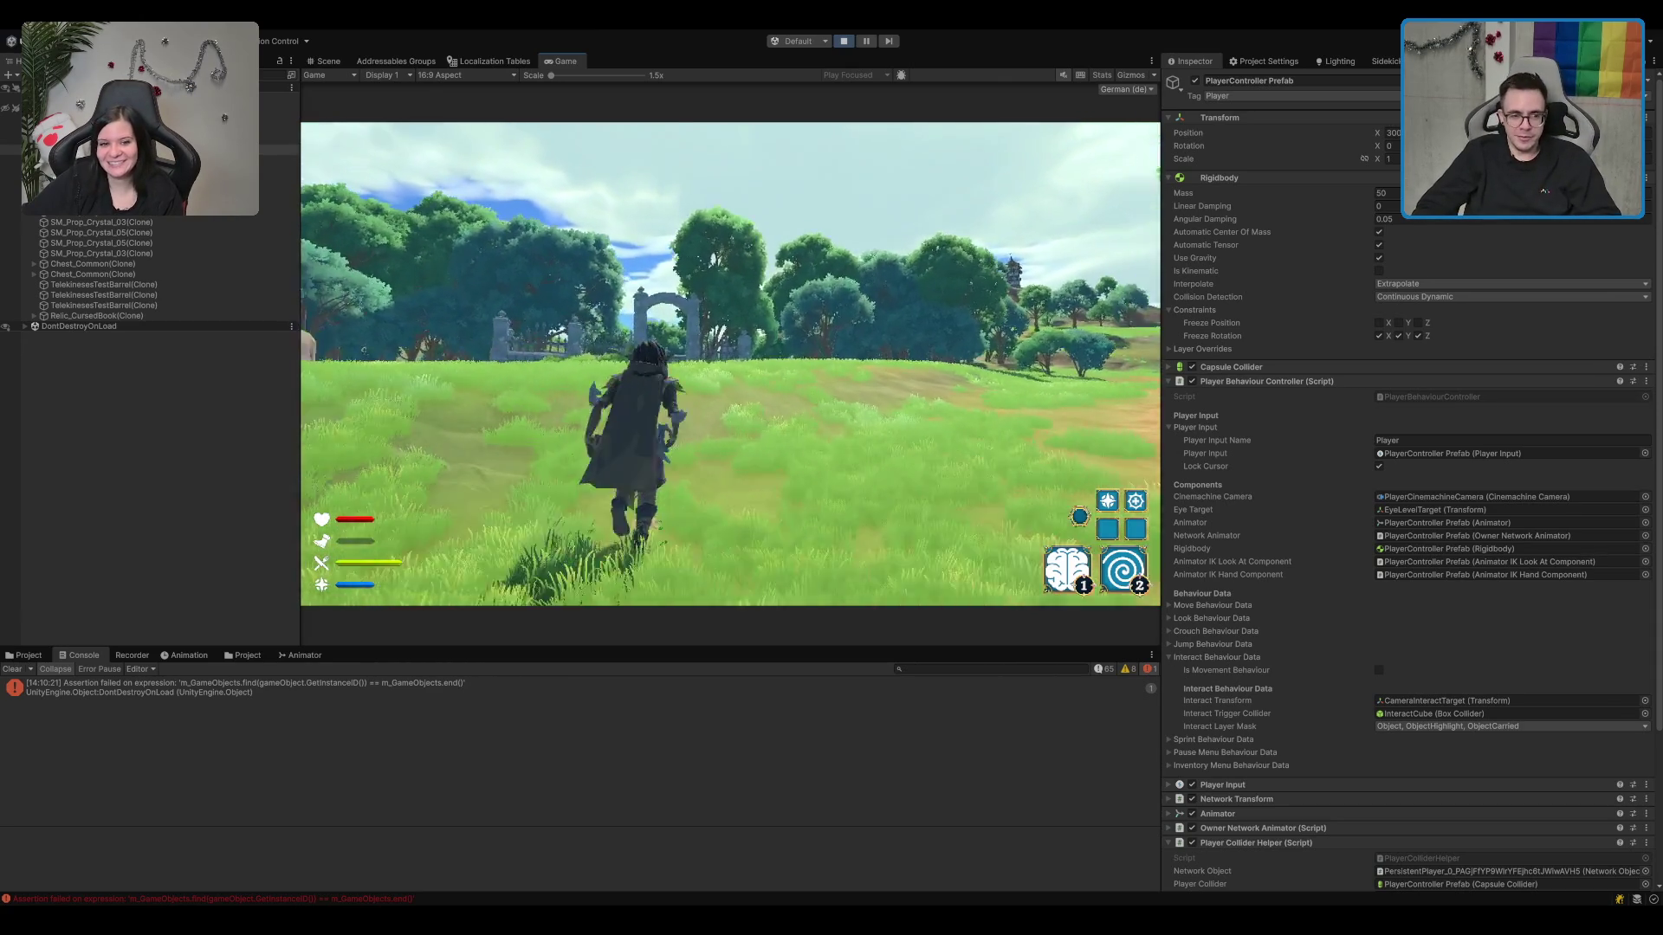
key(w)
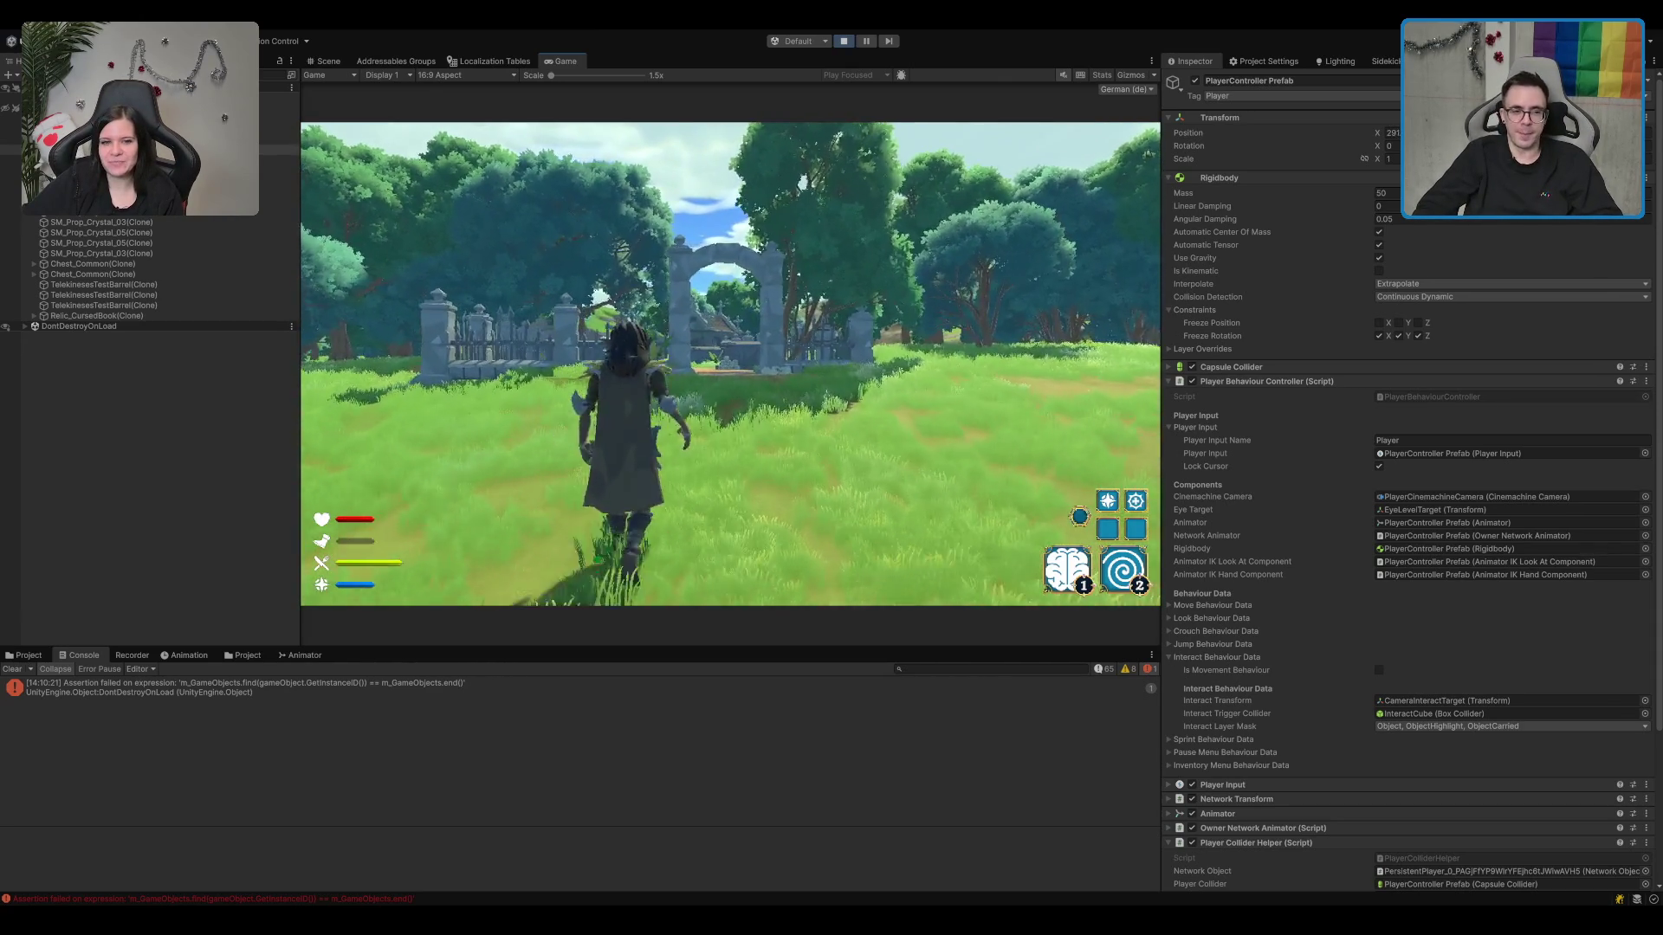
key(w)
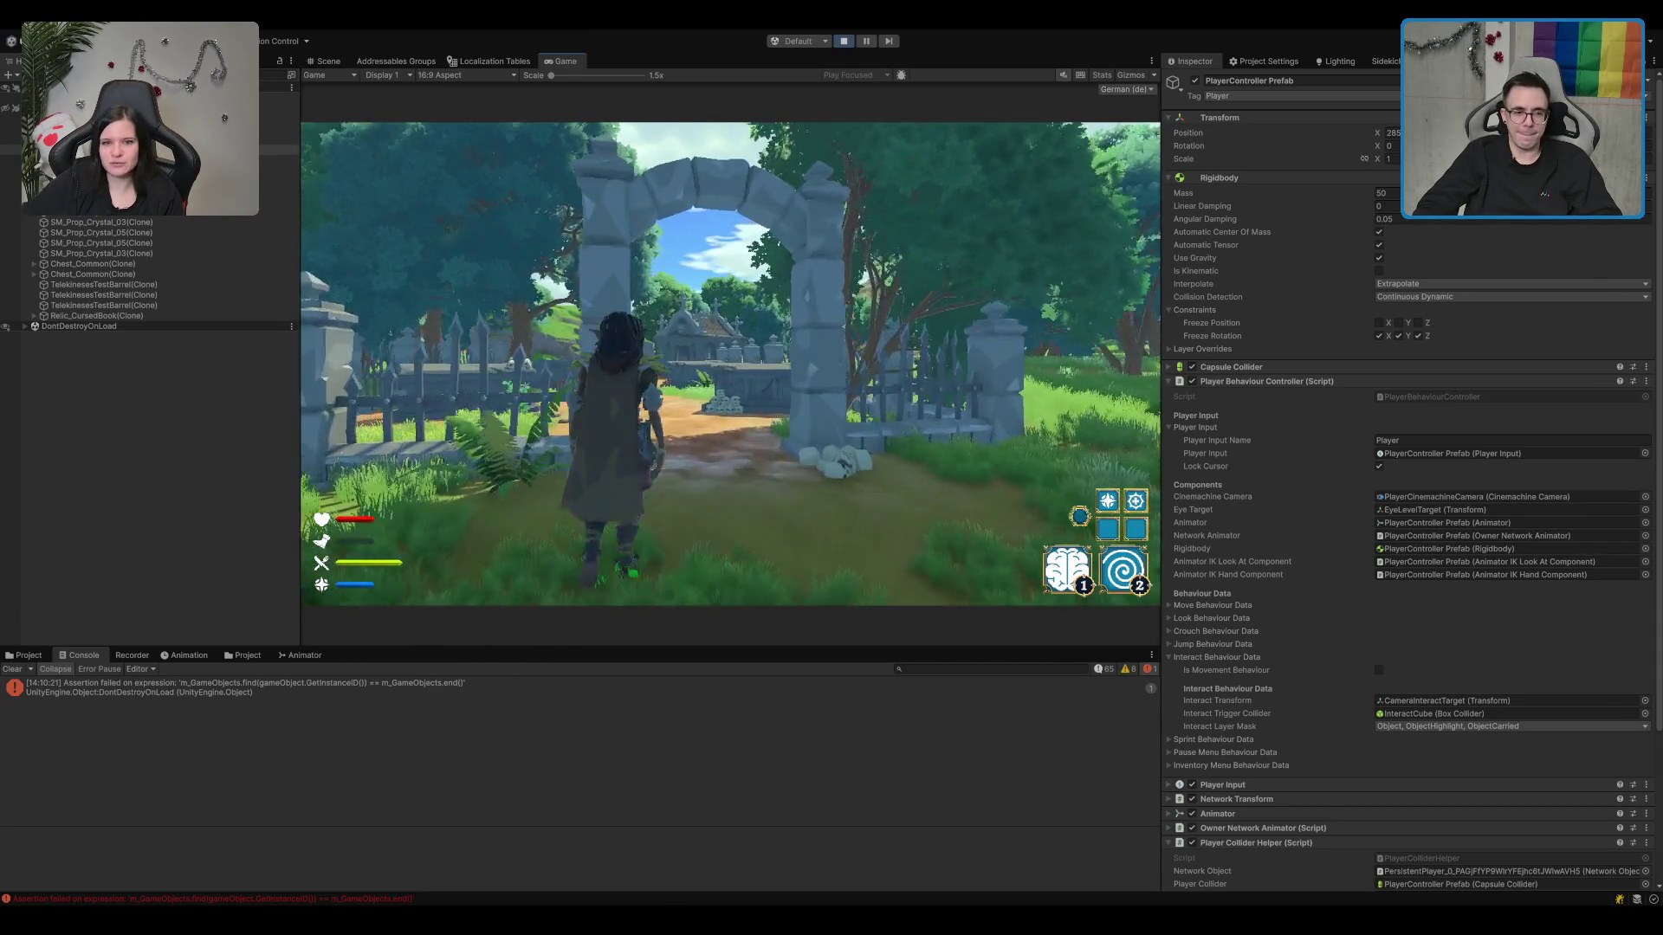
key(w)
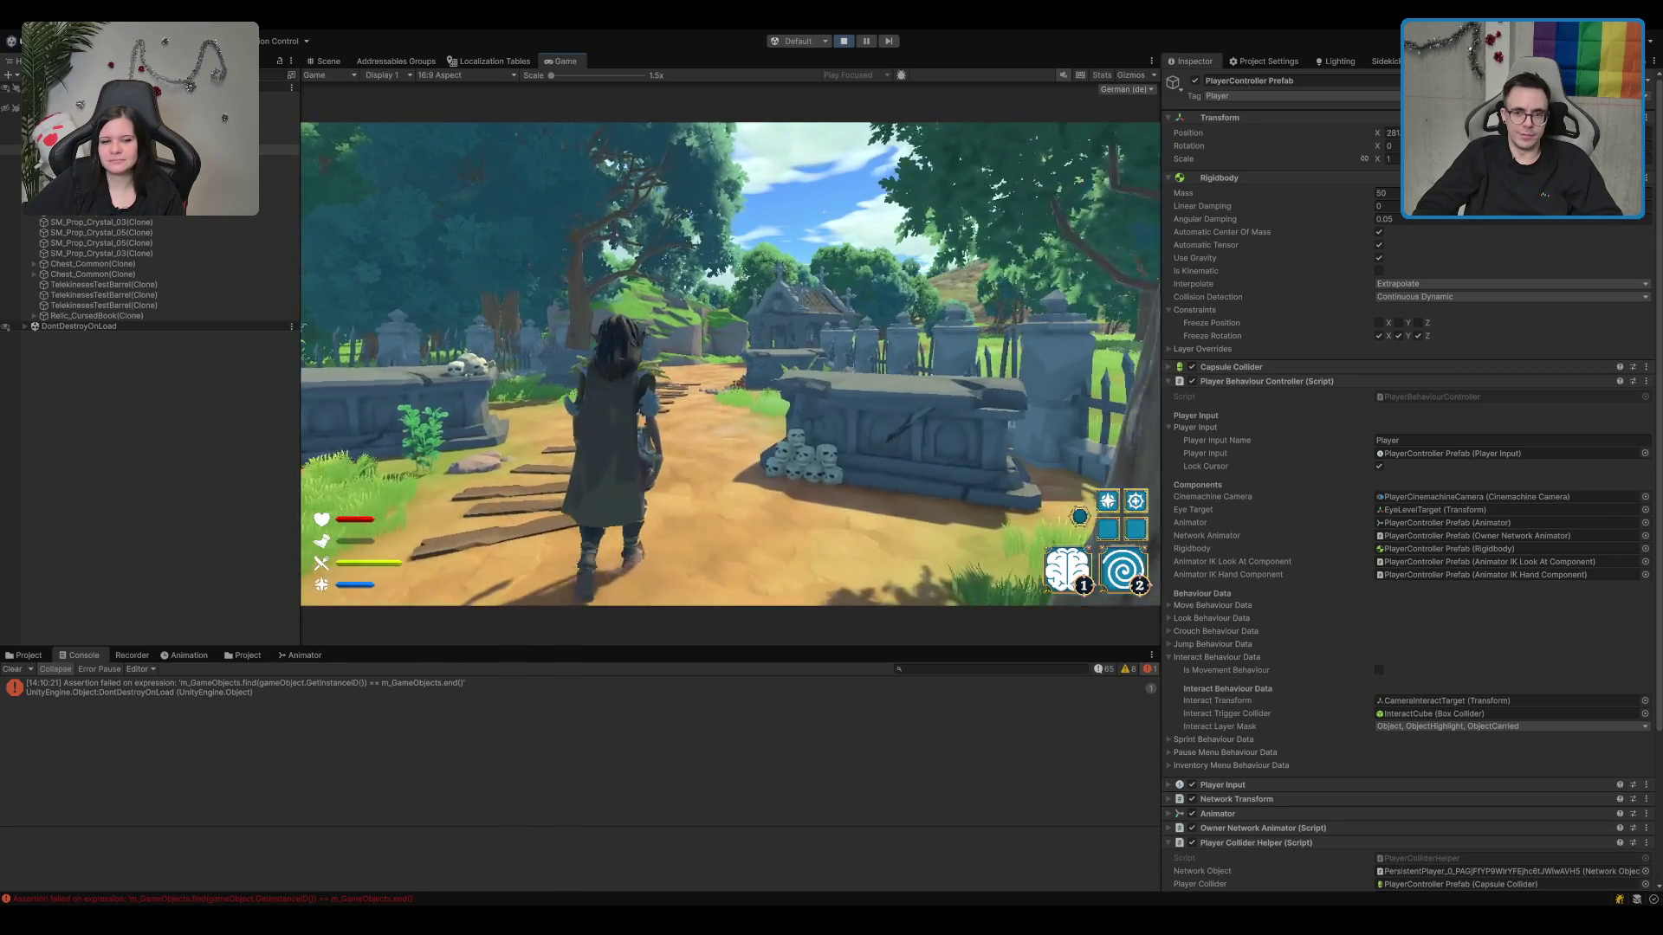
key(w)
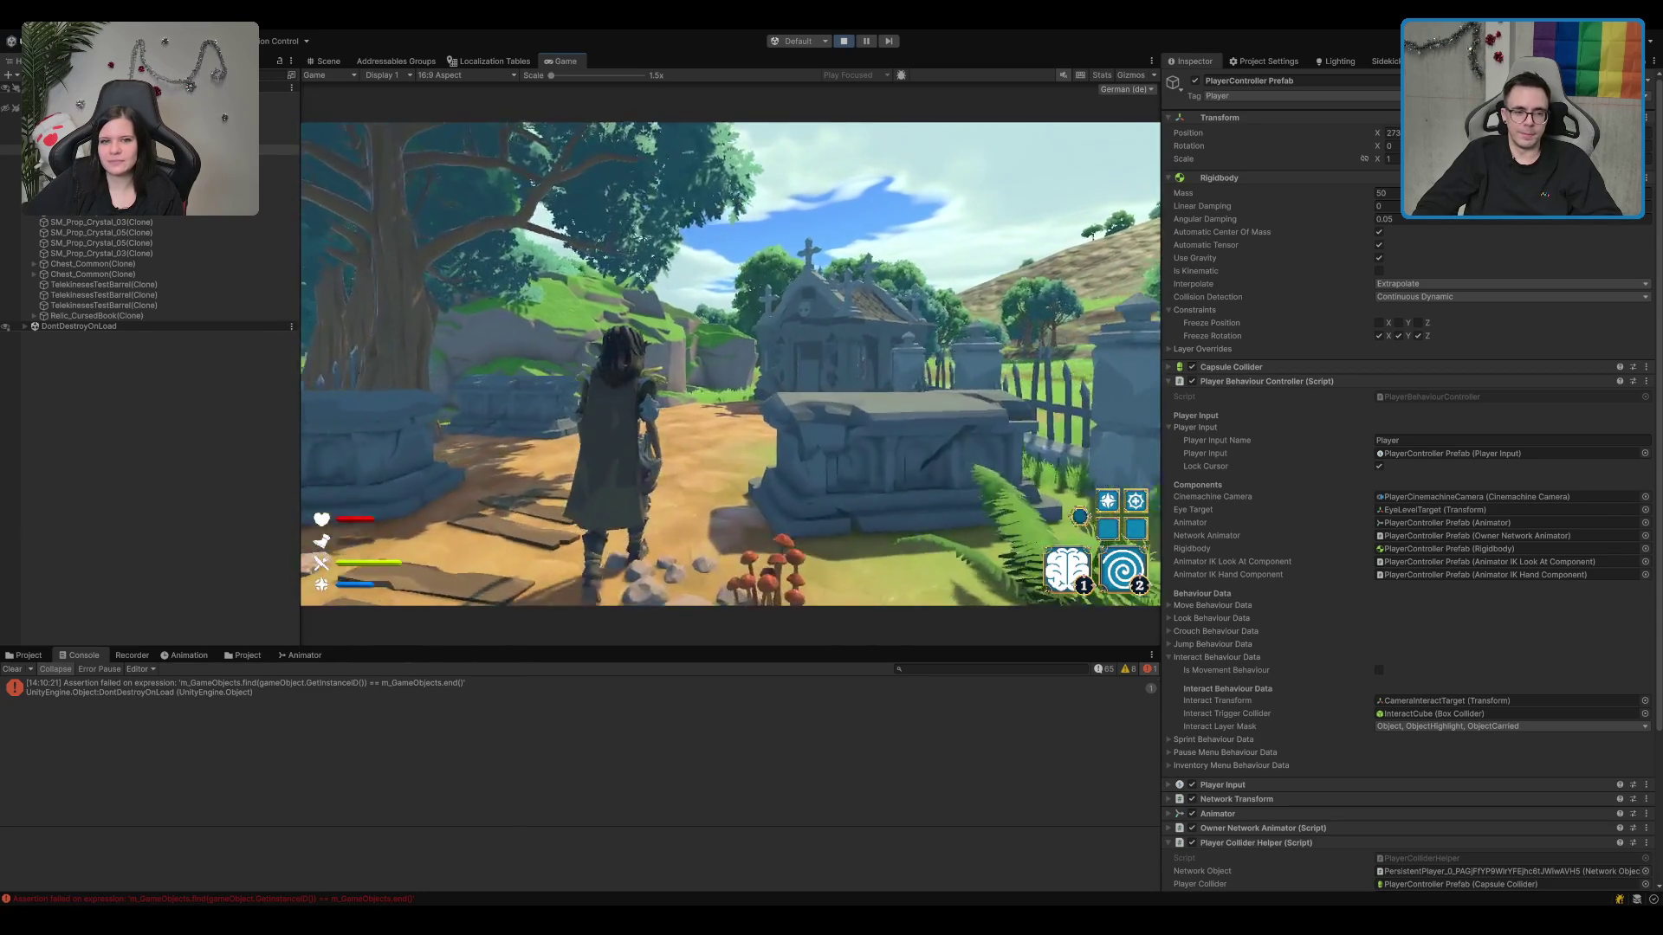
key(w)
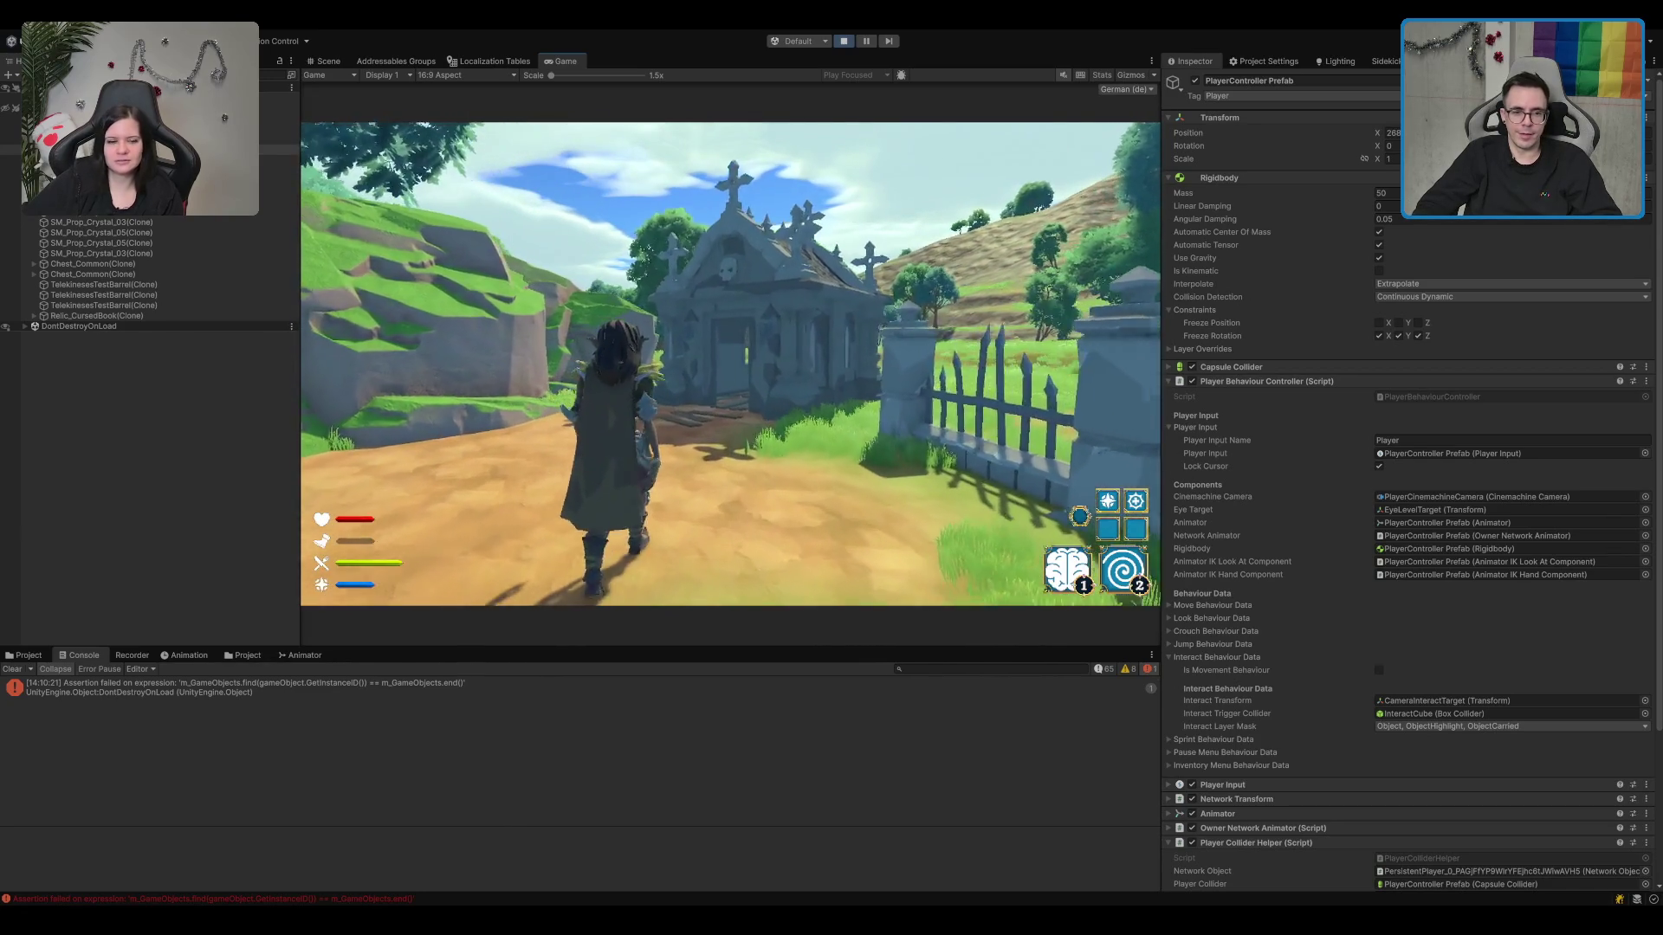
key(w)
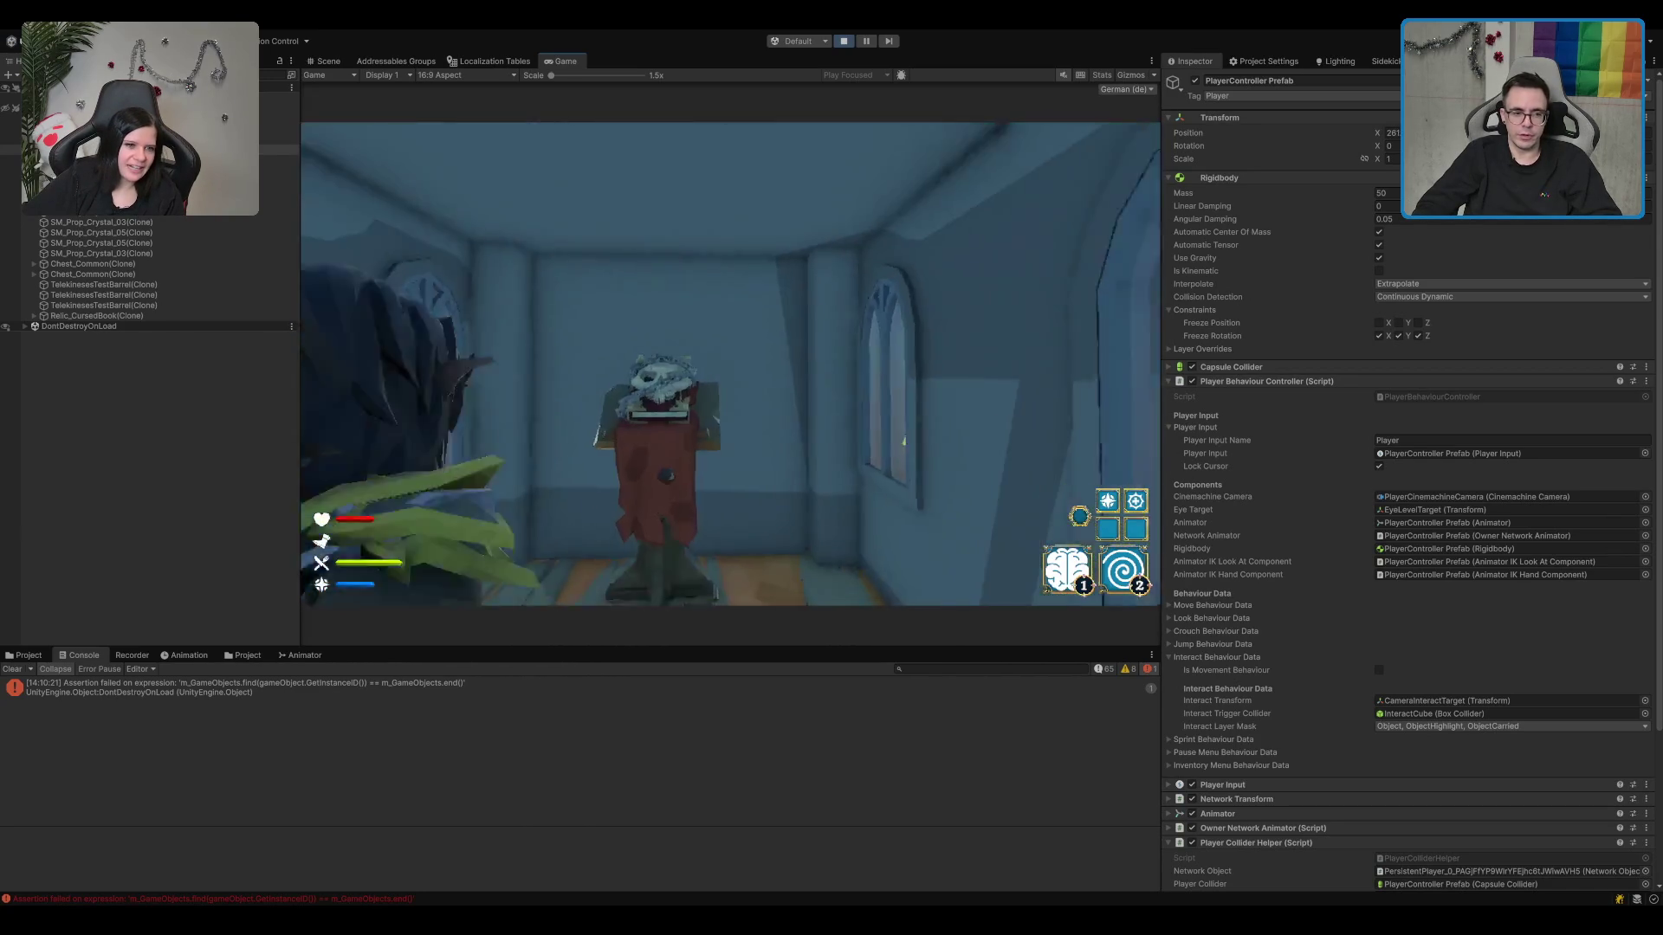
Step: Pick up the cursed book, walk back out of the crypt, and open the inventory
key(e)
key(w)
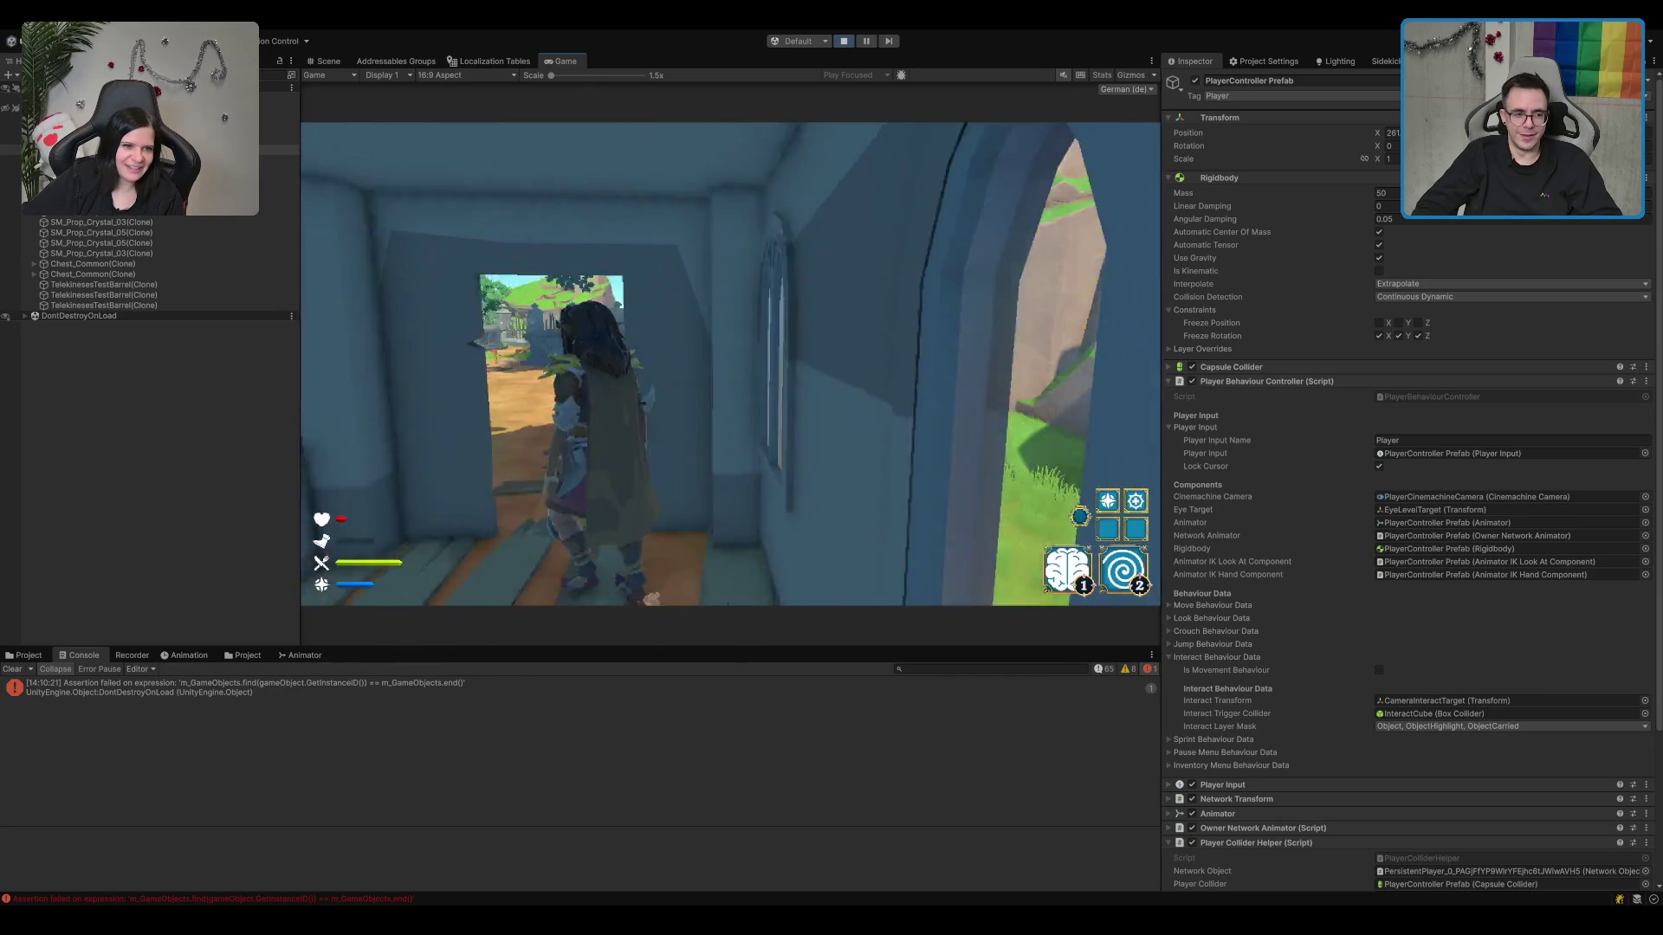
key(w)
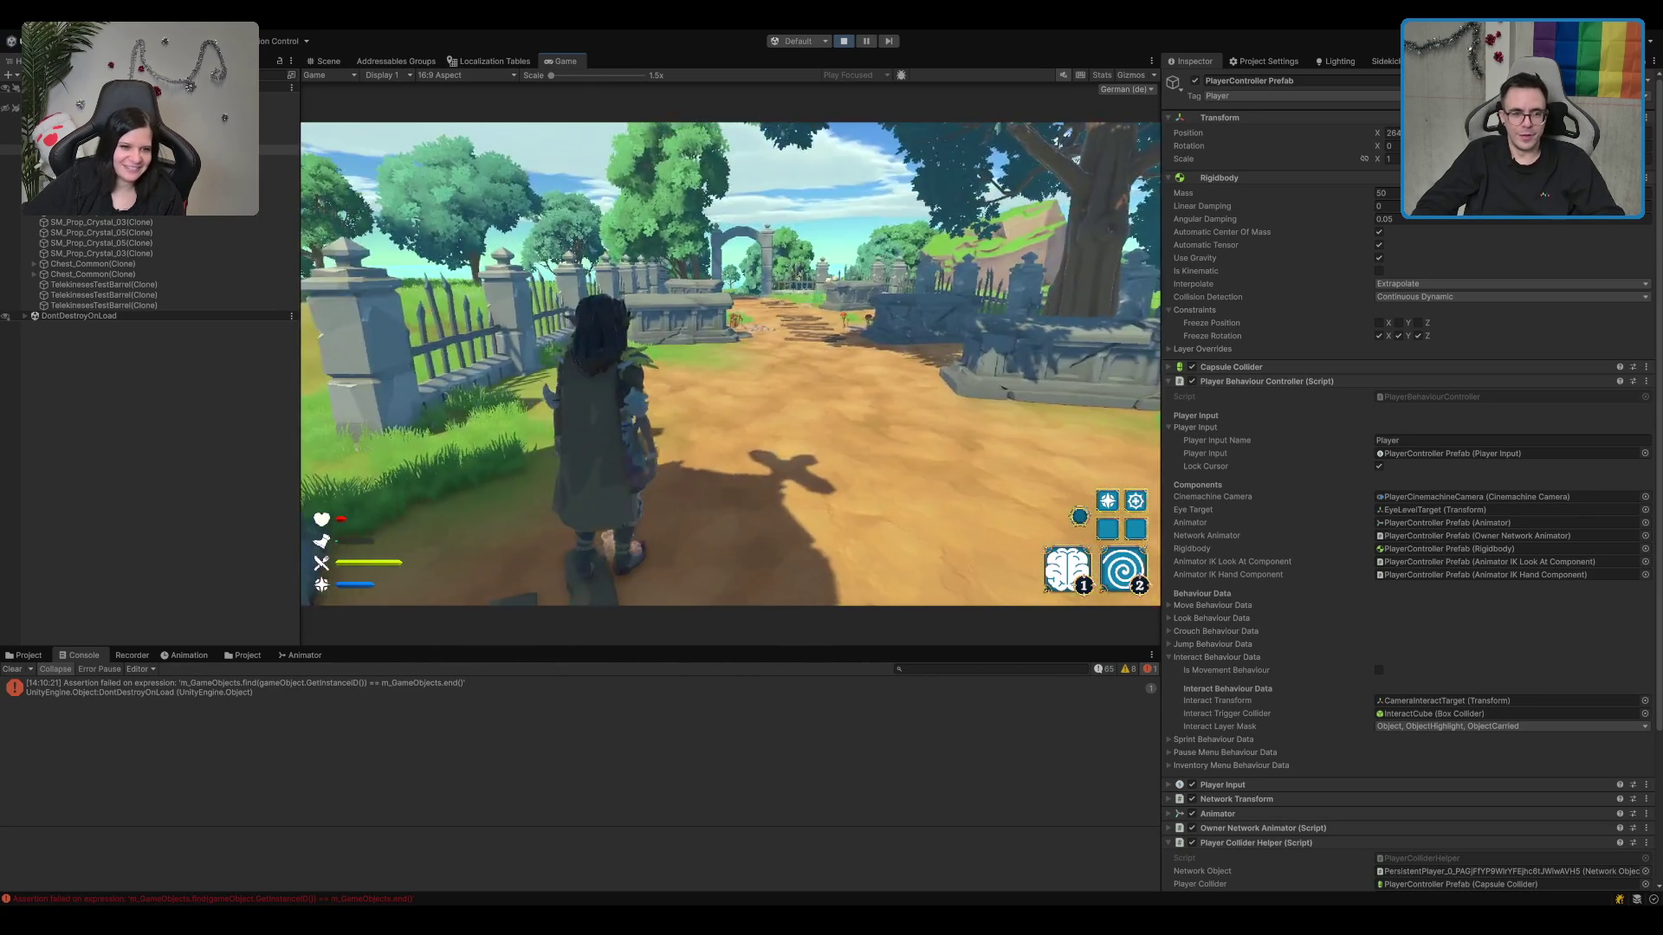
key(Tab)
Step: Move the cursed book one row lower and back to its original slot, then resume walking
mouse_move(624, 284)
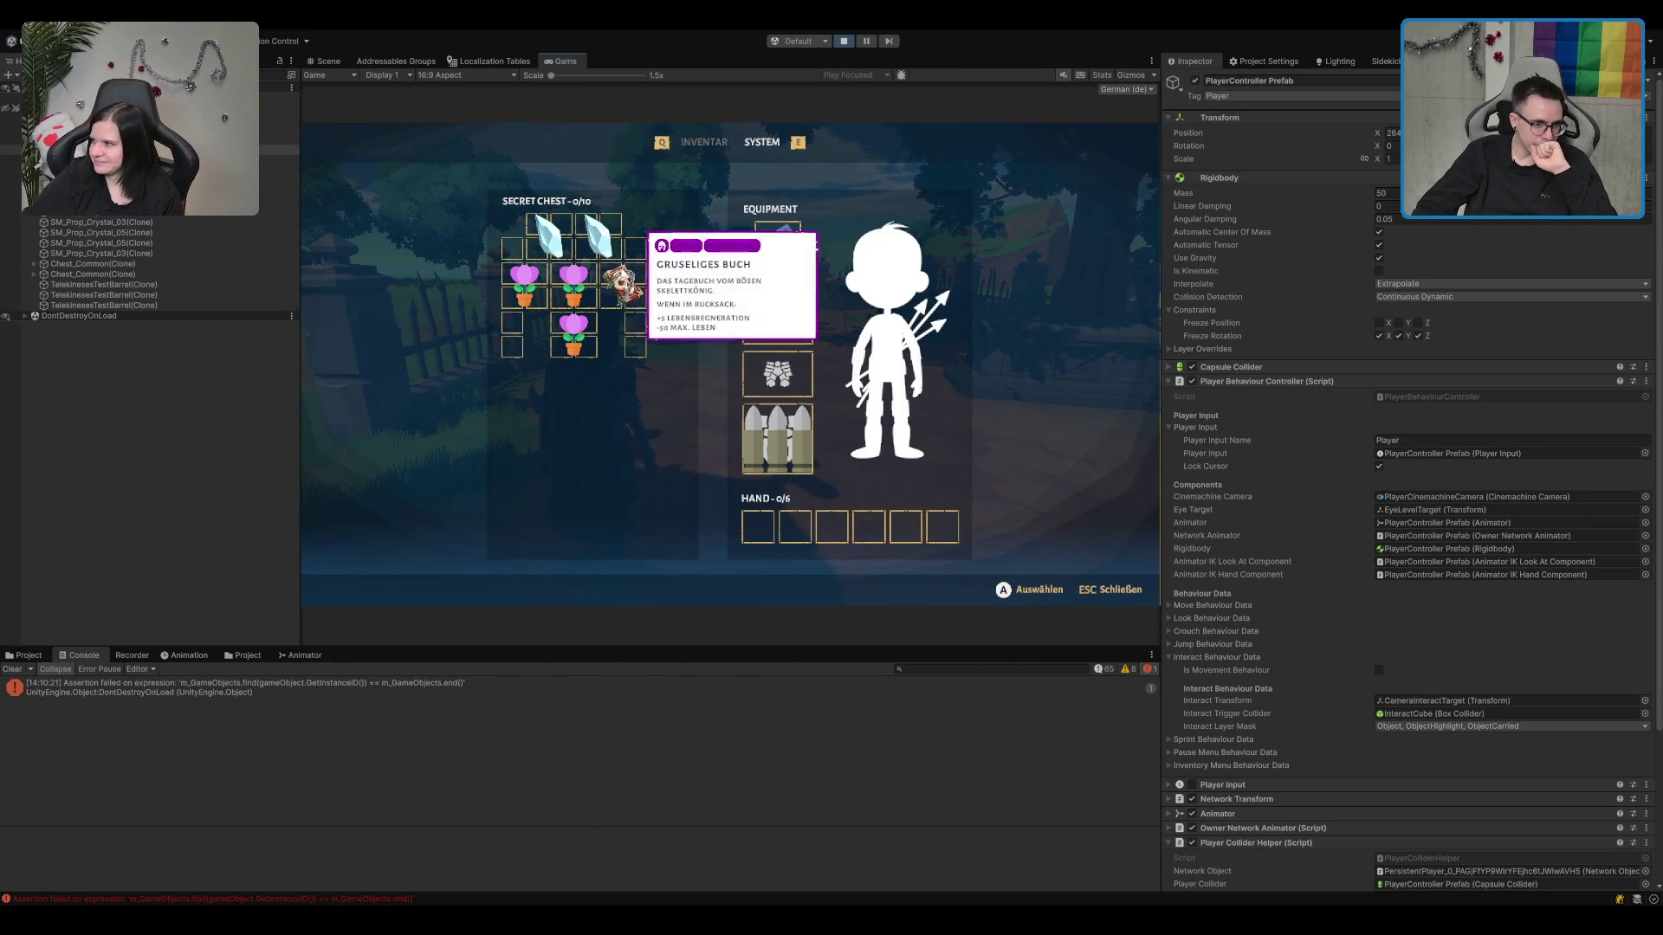
mouse_move(626, 254)
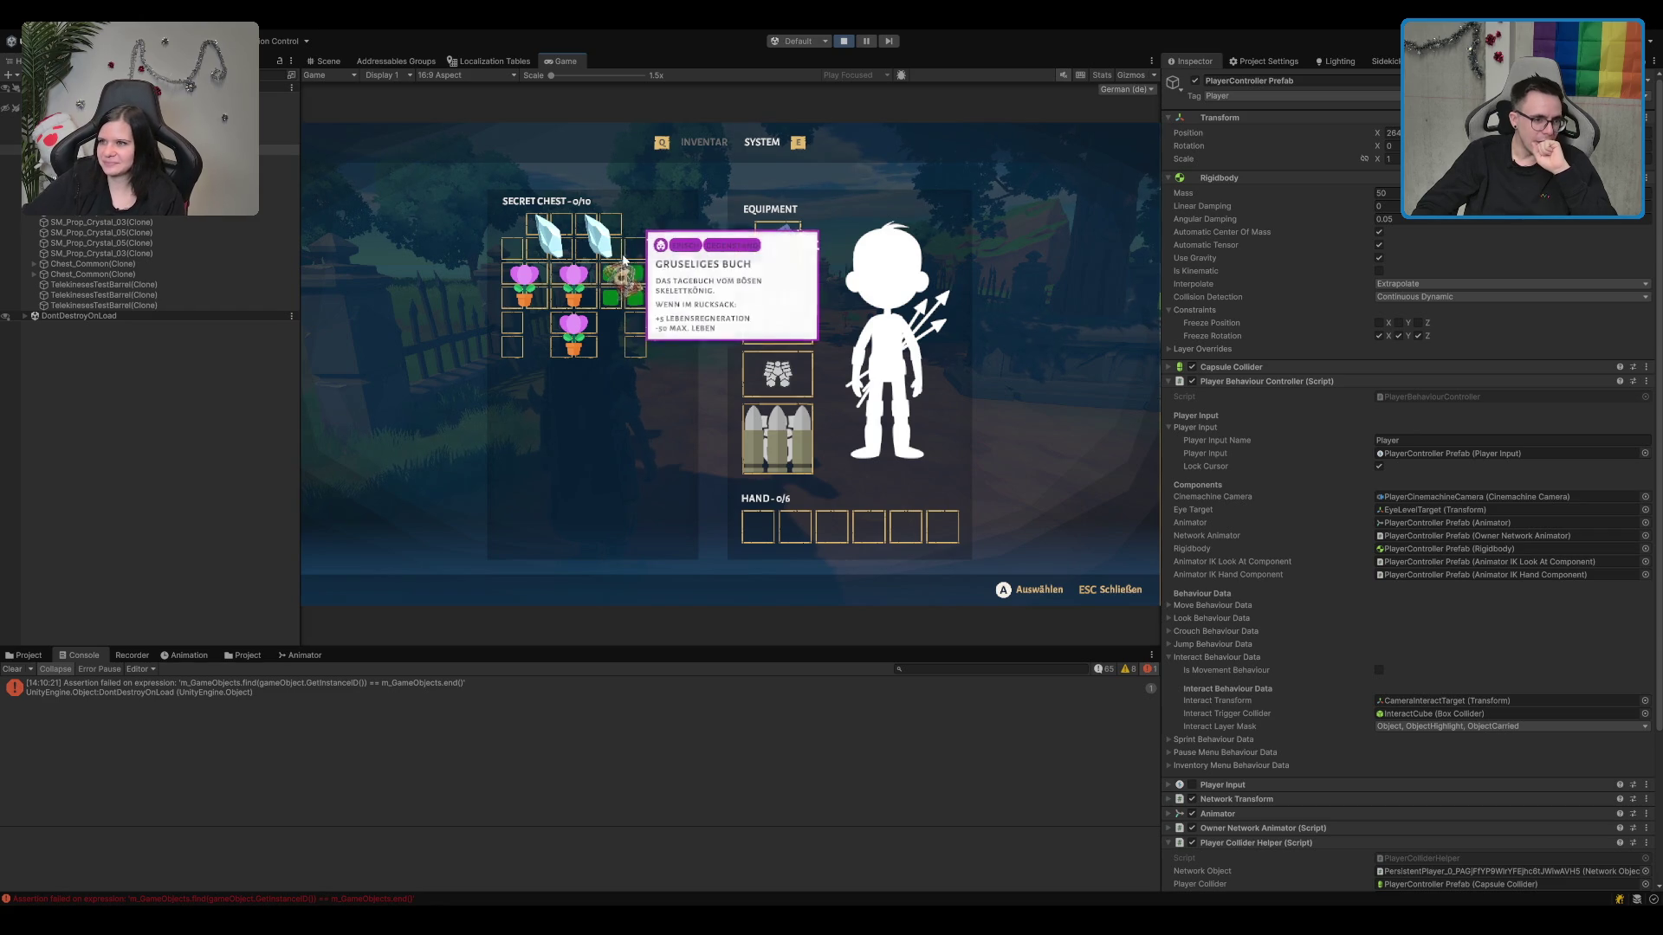
click(623, 251)
click(624, 275)
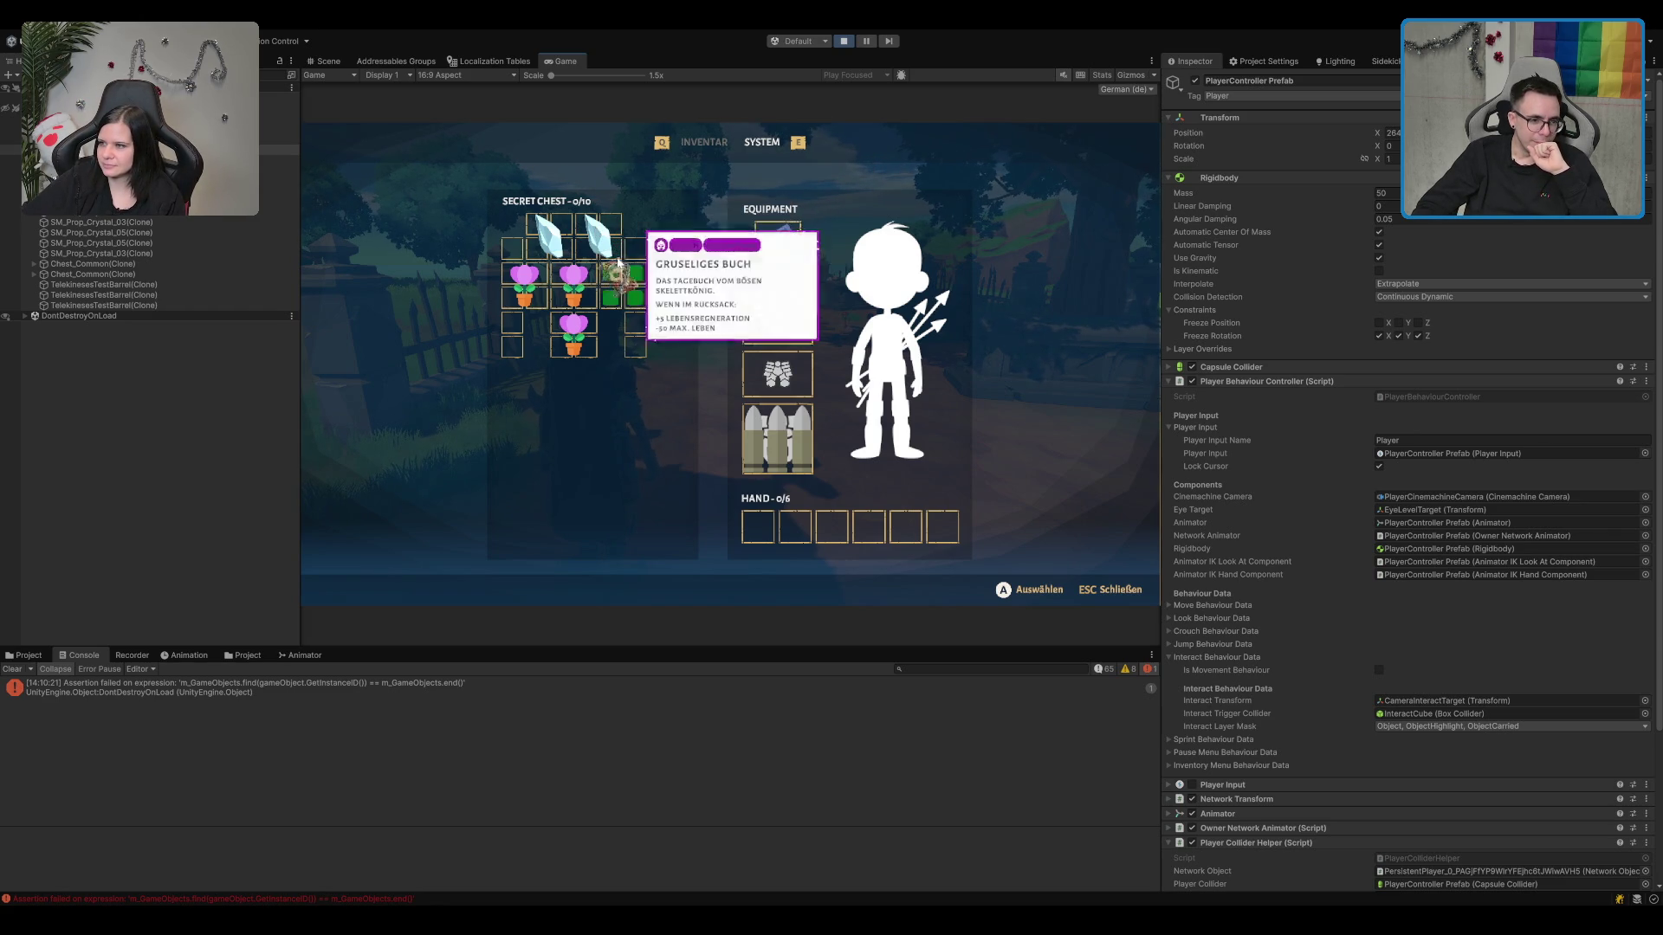
mouse_move(598, 229)
click(622, 285)
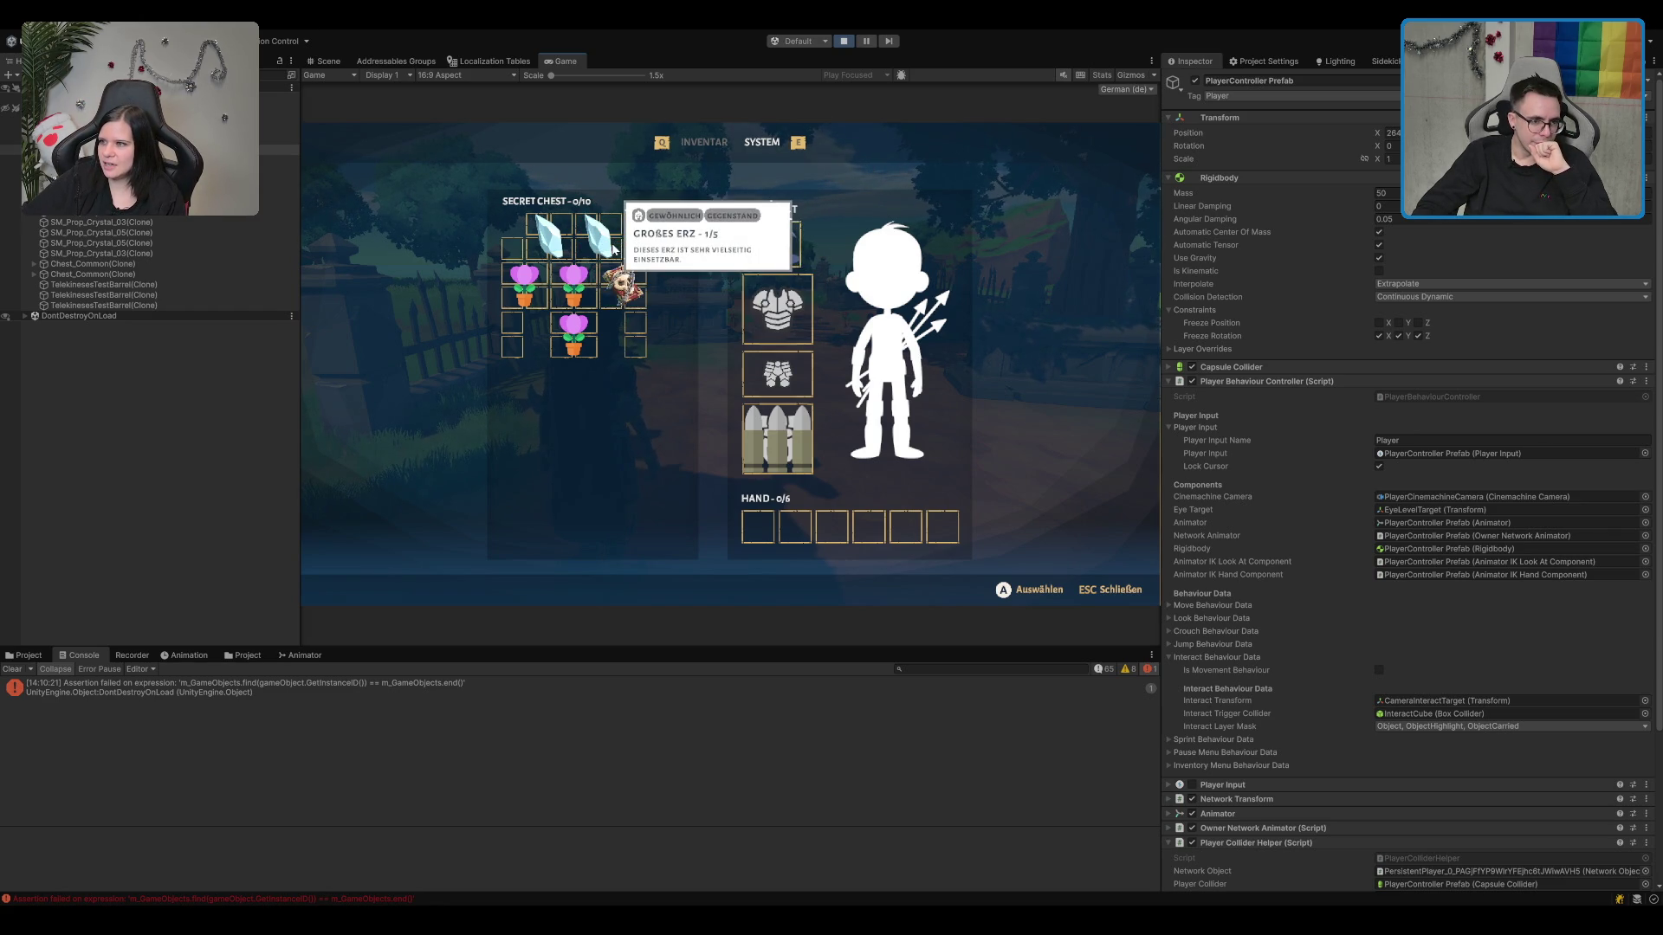
click(575, 216)
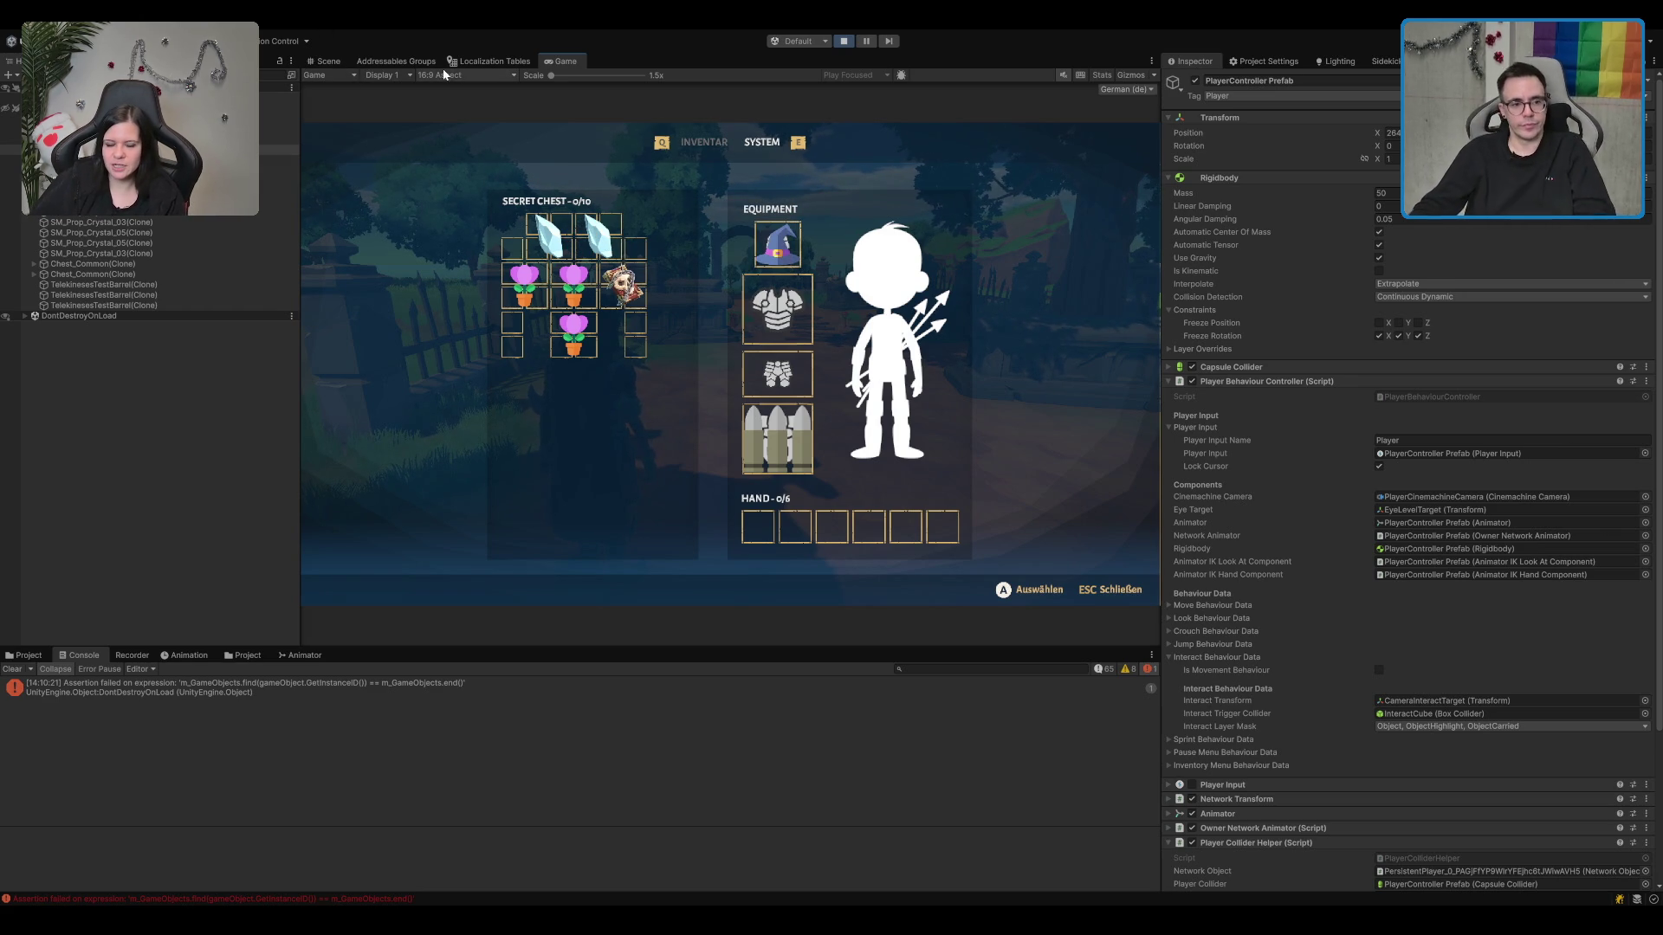
key(Escape)
key(w)
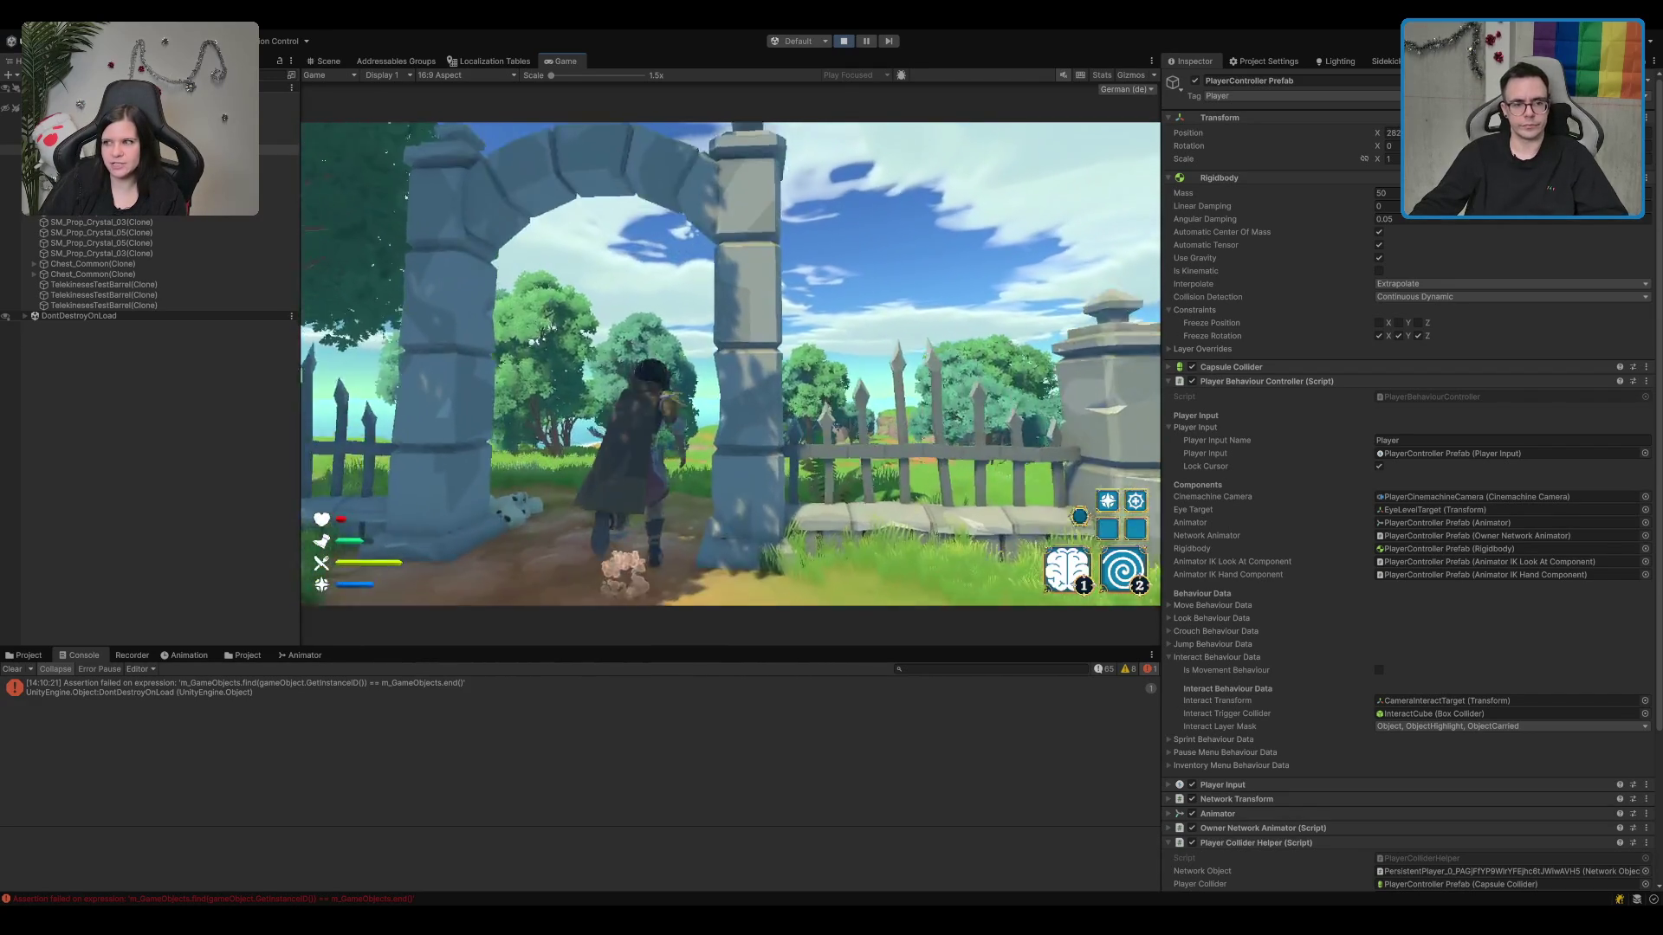
Step: Exit Play mode, clear the Console log, and switch to Rider
click(841, 41)
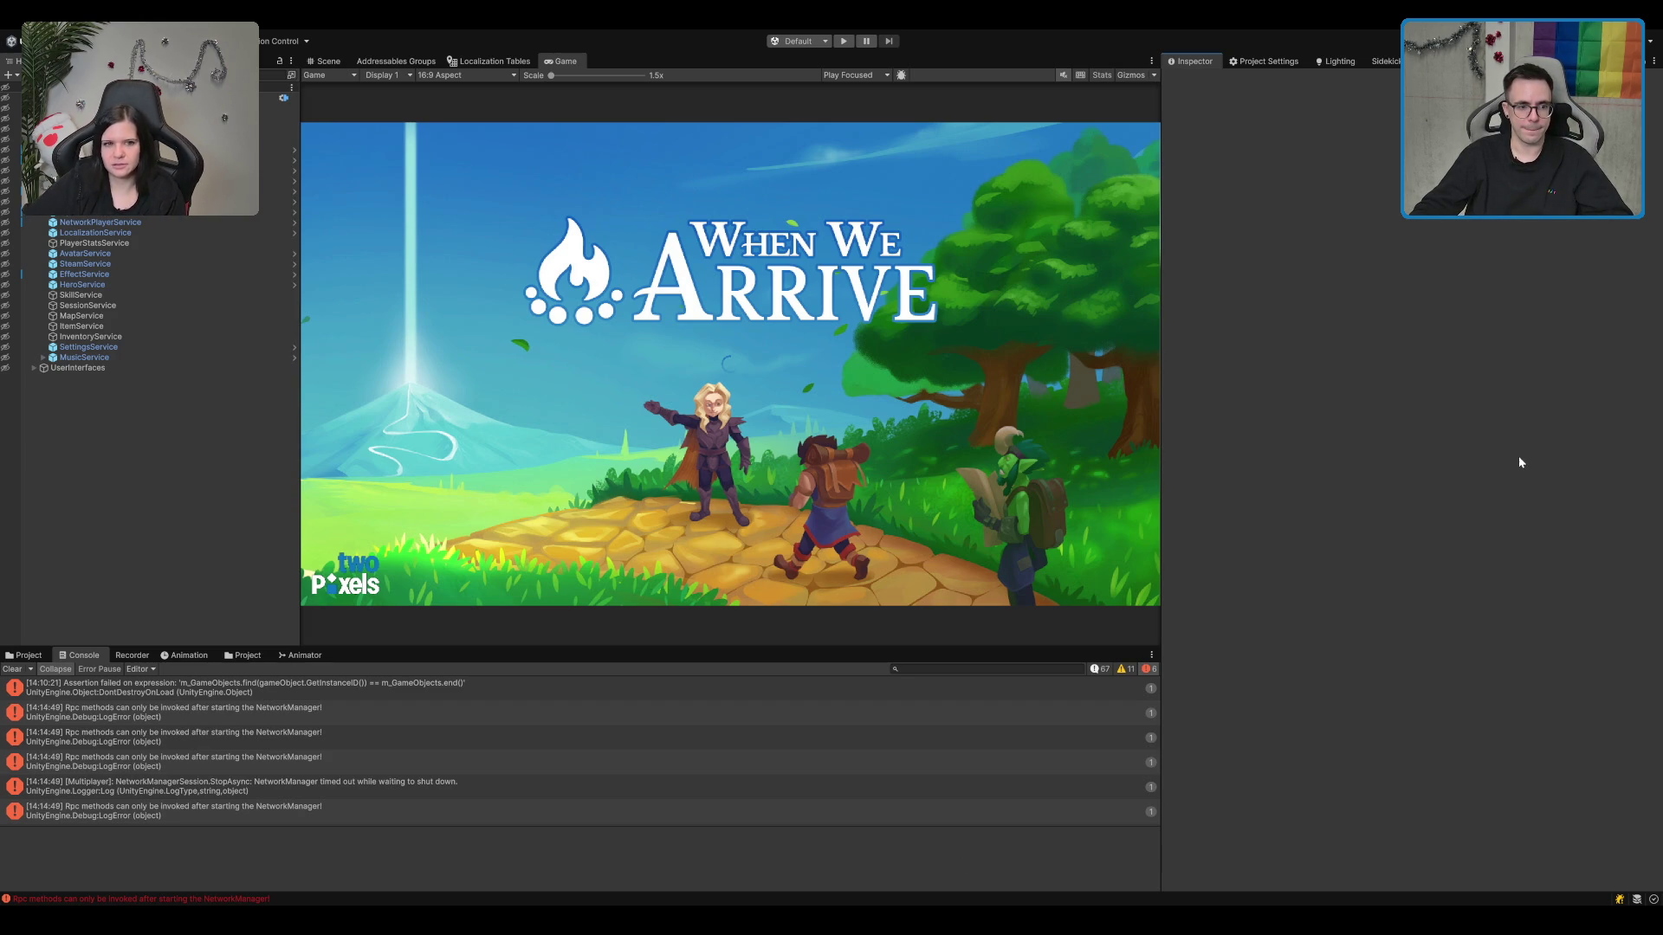
click(12, 668)
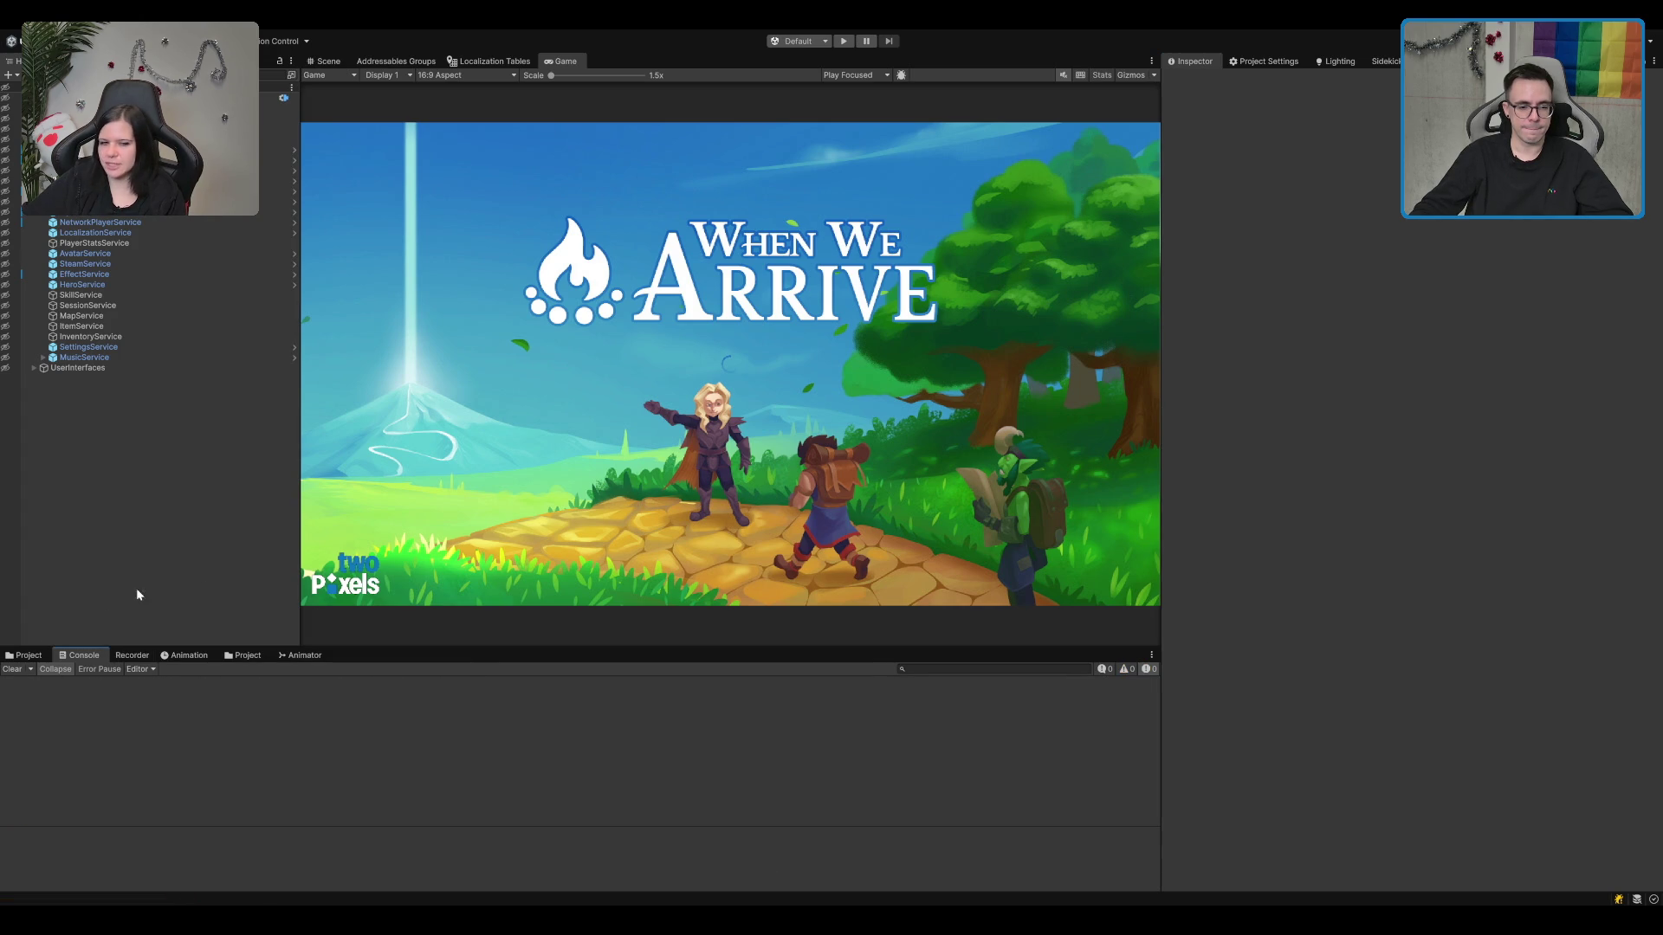
key(super+Tab)
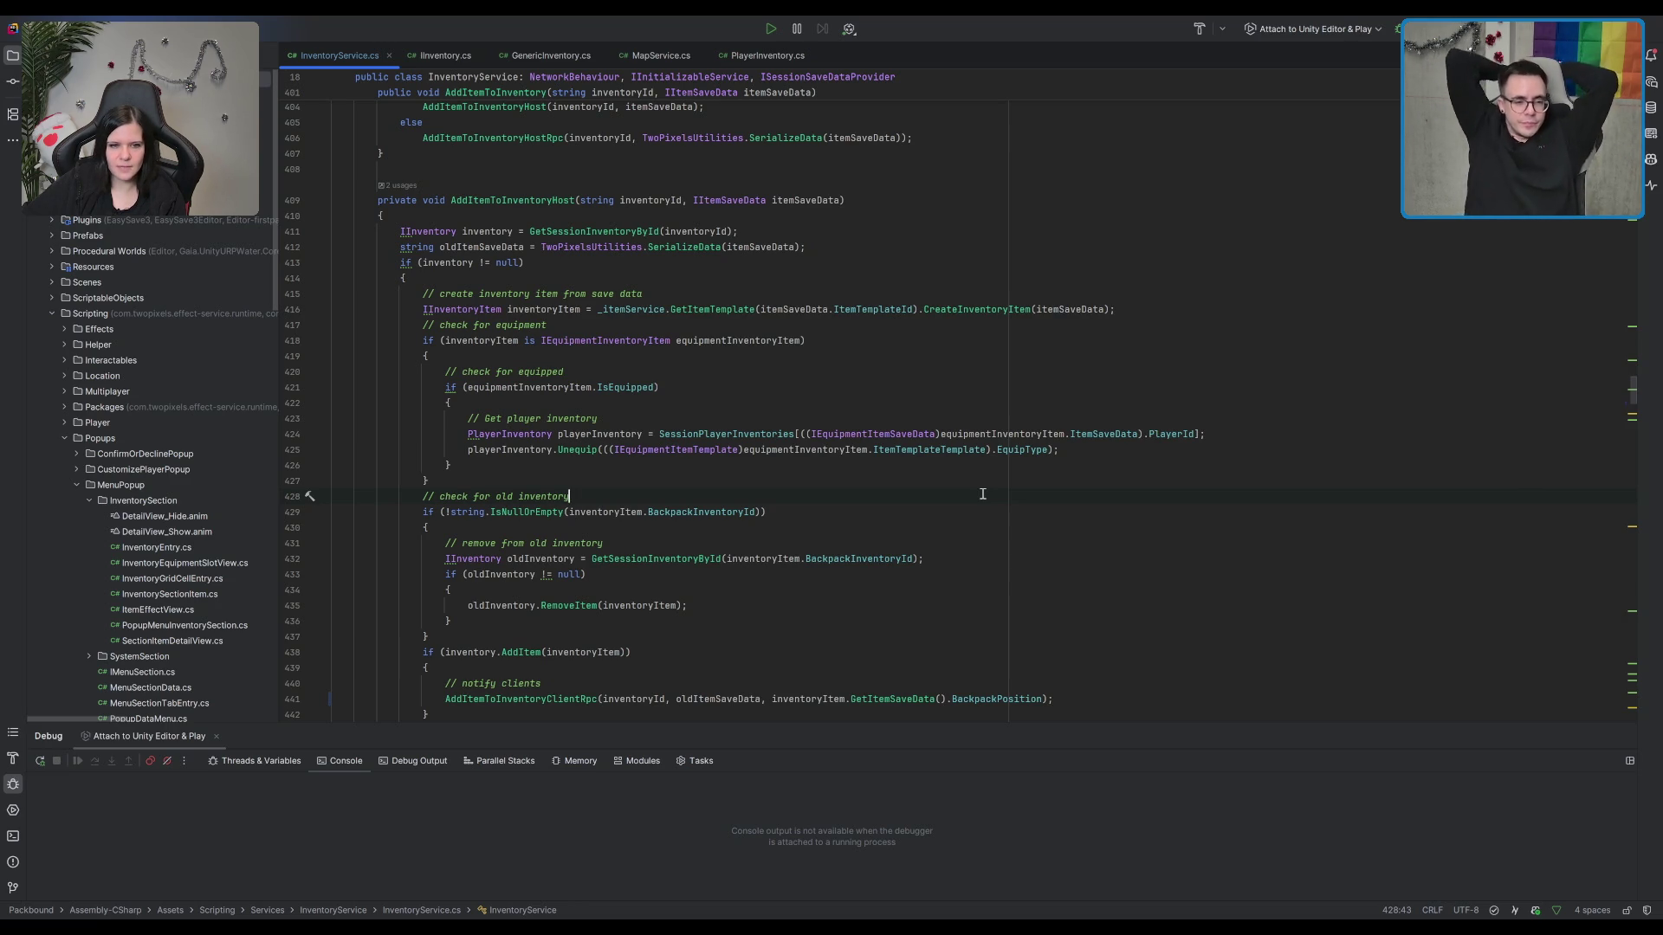
Step: Collapse AddItemToInventoryHost's body, then view GenericInventory.cs at line 53 in SetupInventory
click(767, 451)
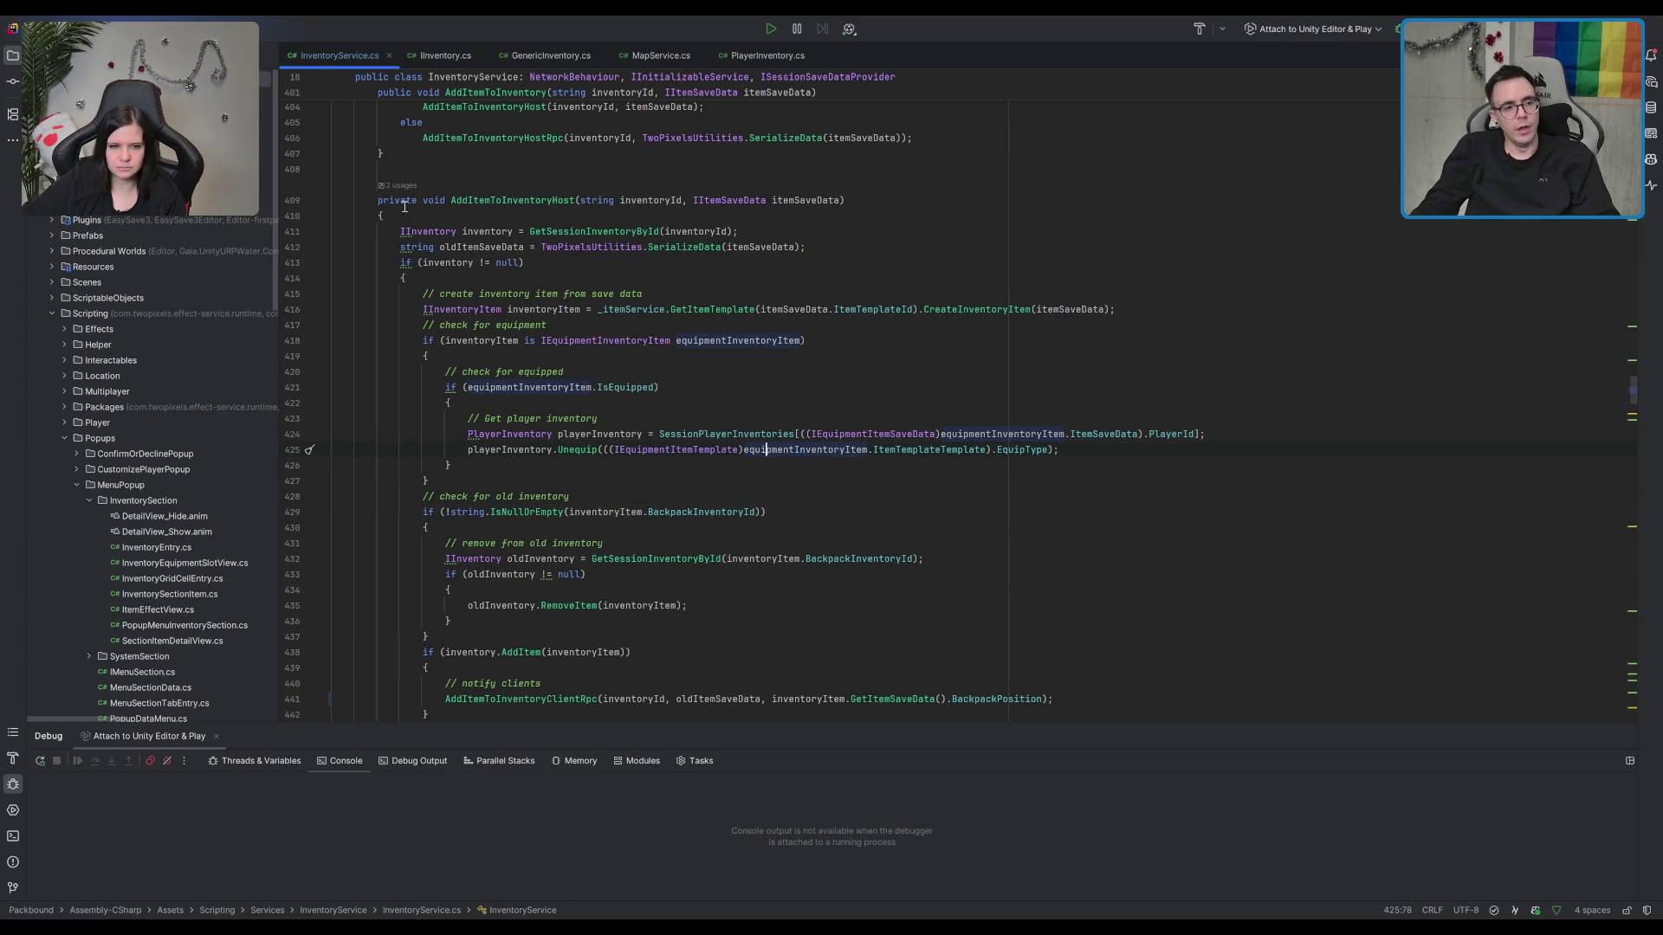
scroll(449, 225, up, 2)
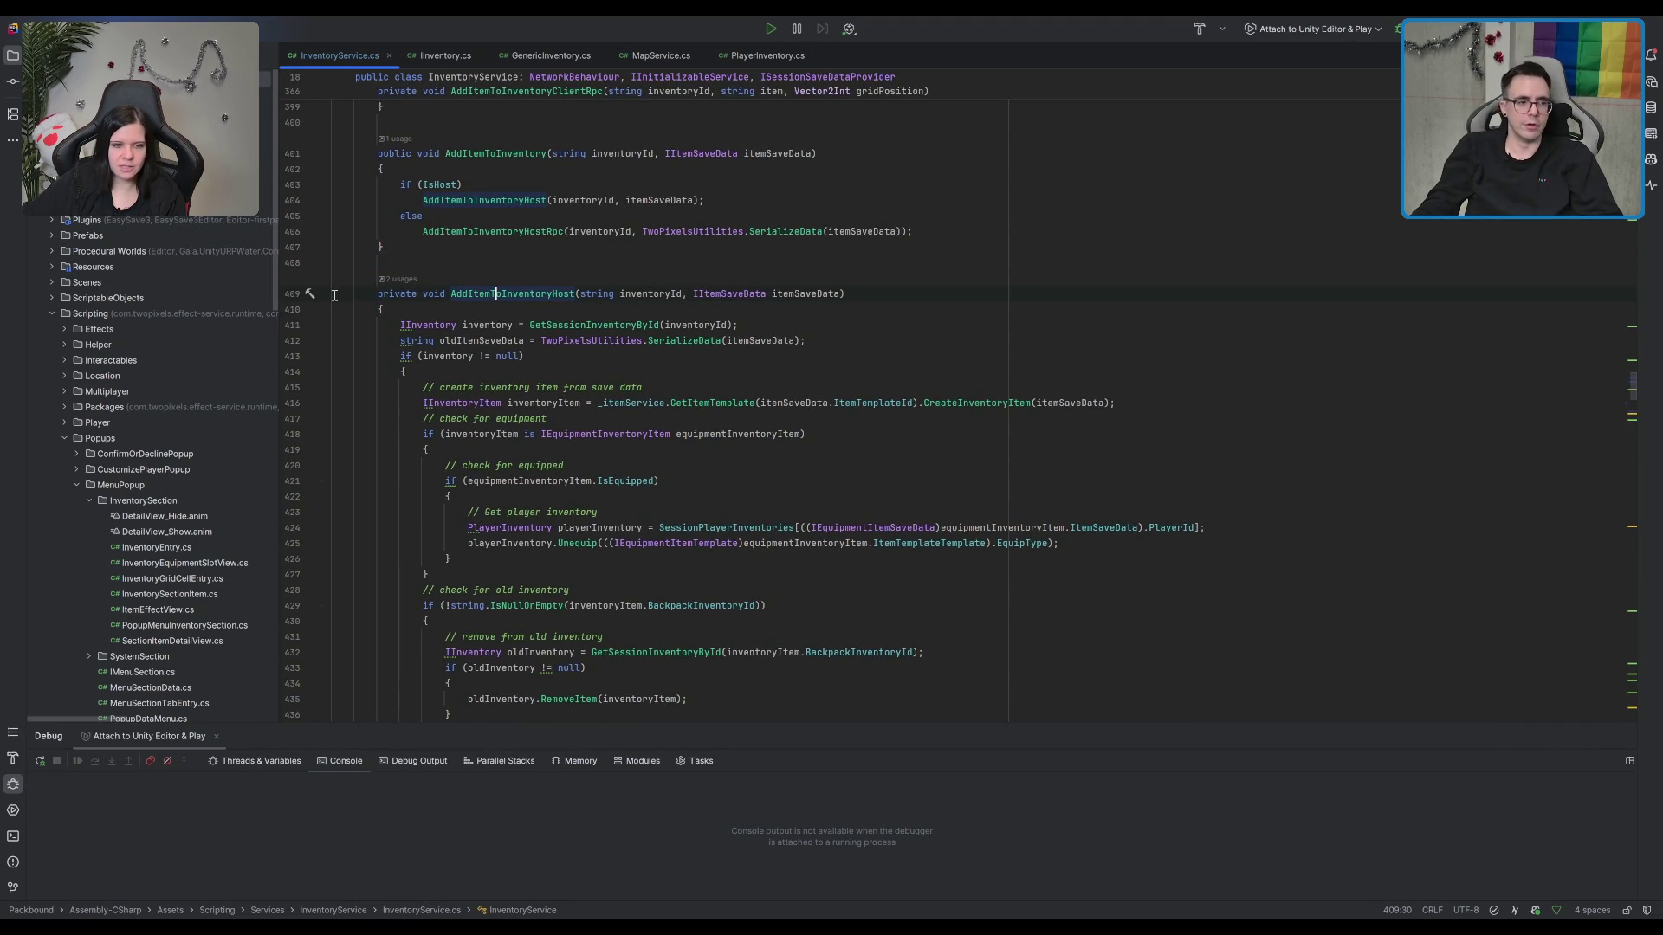
click(322, 295)
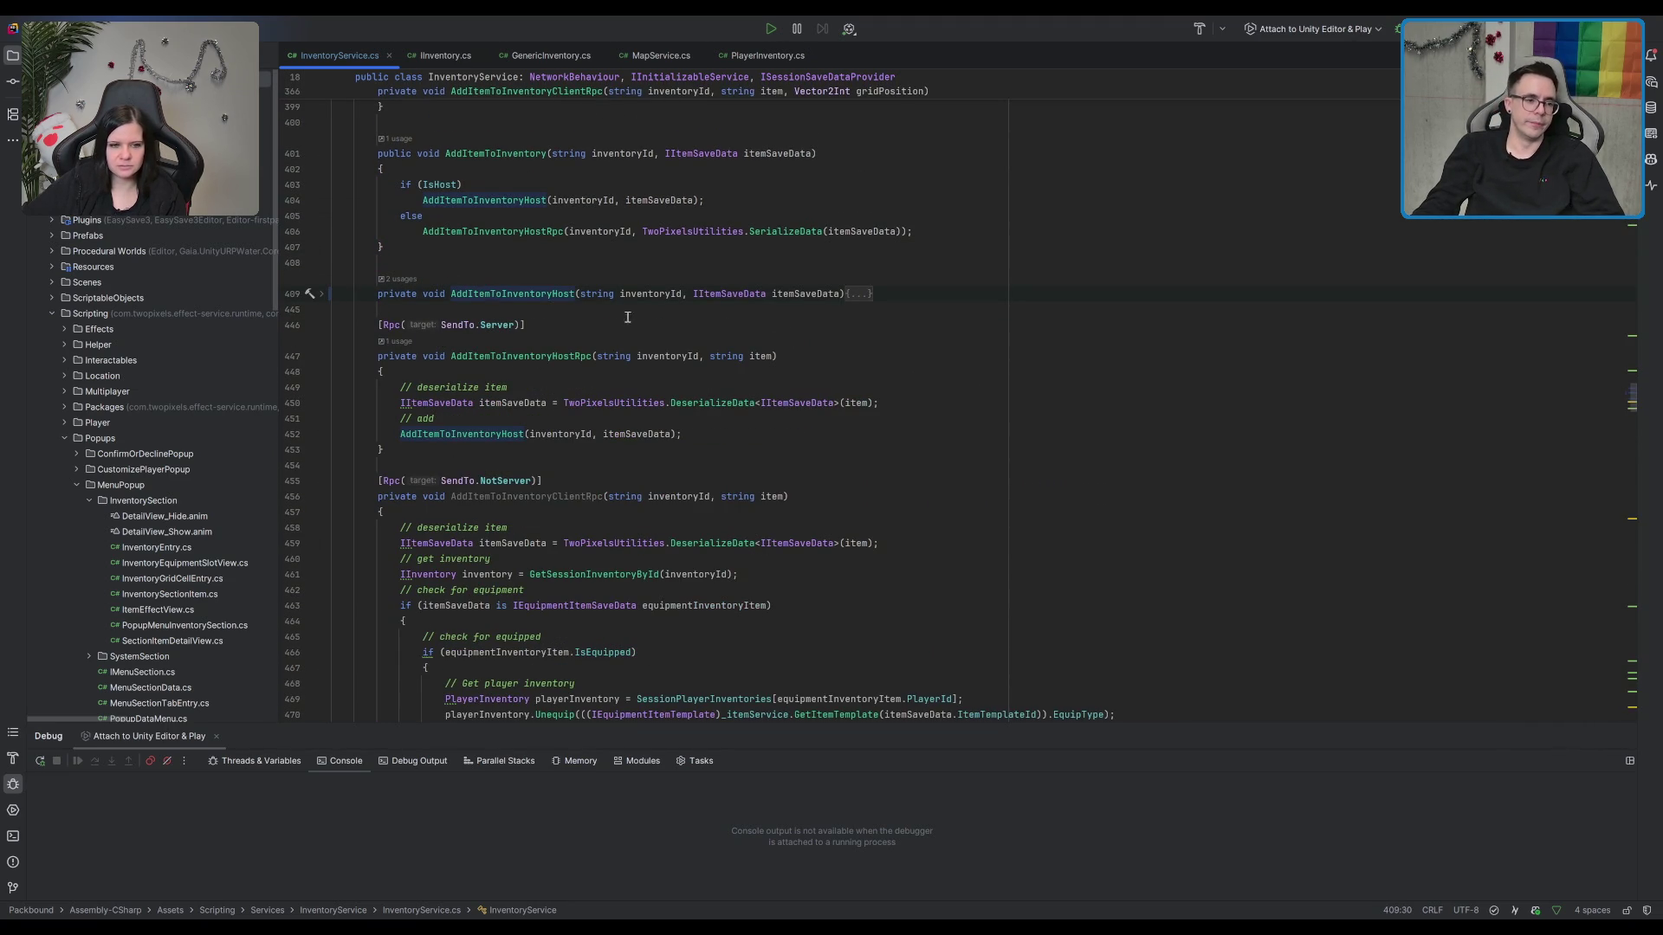
scroll(627, 317, up, 4)
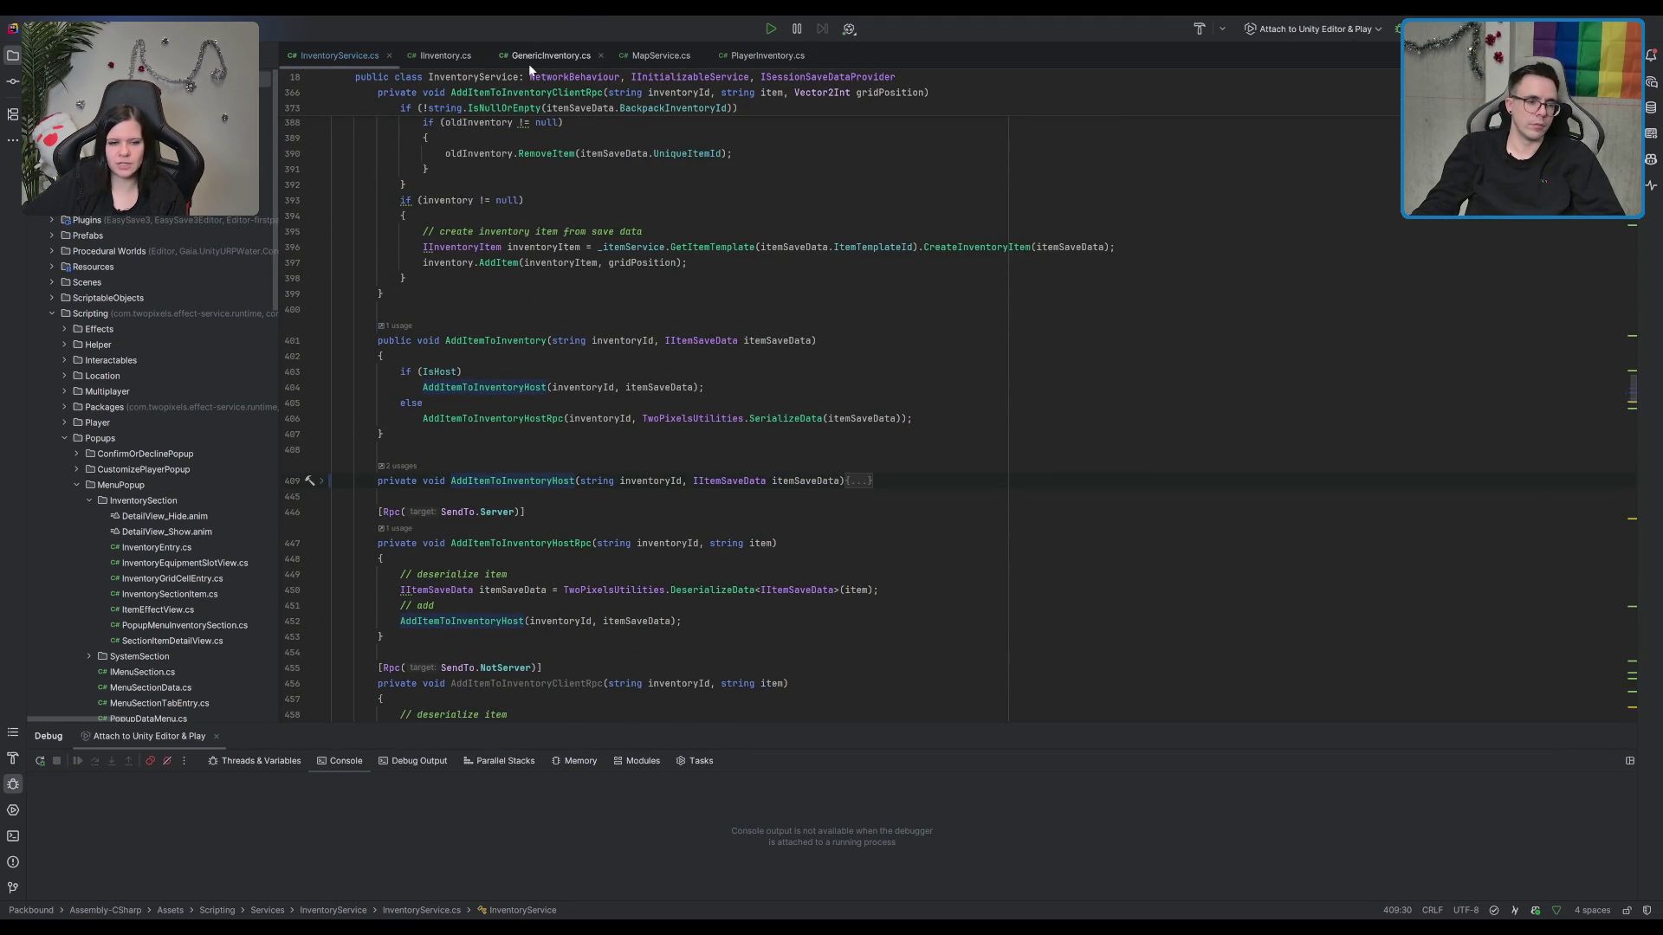
click(551, 56)
click(731, 350)
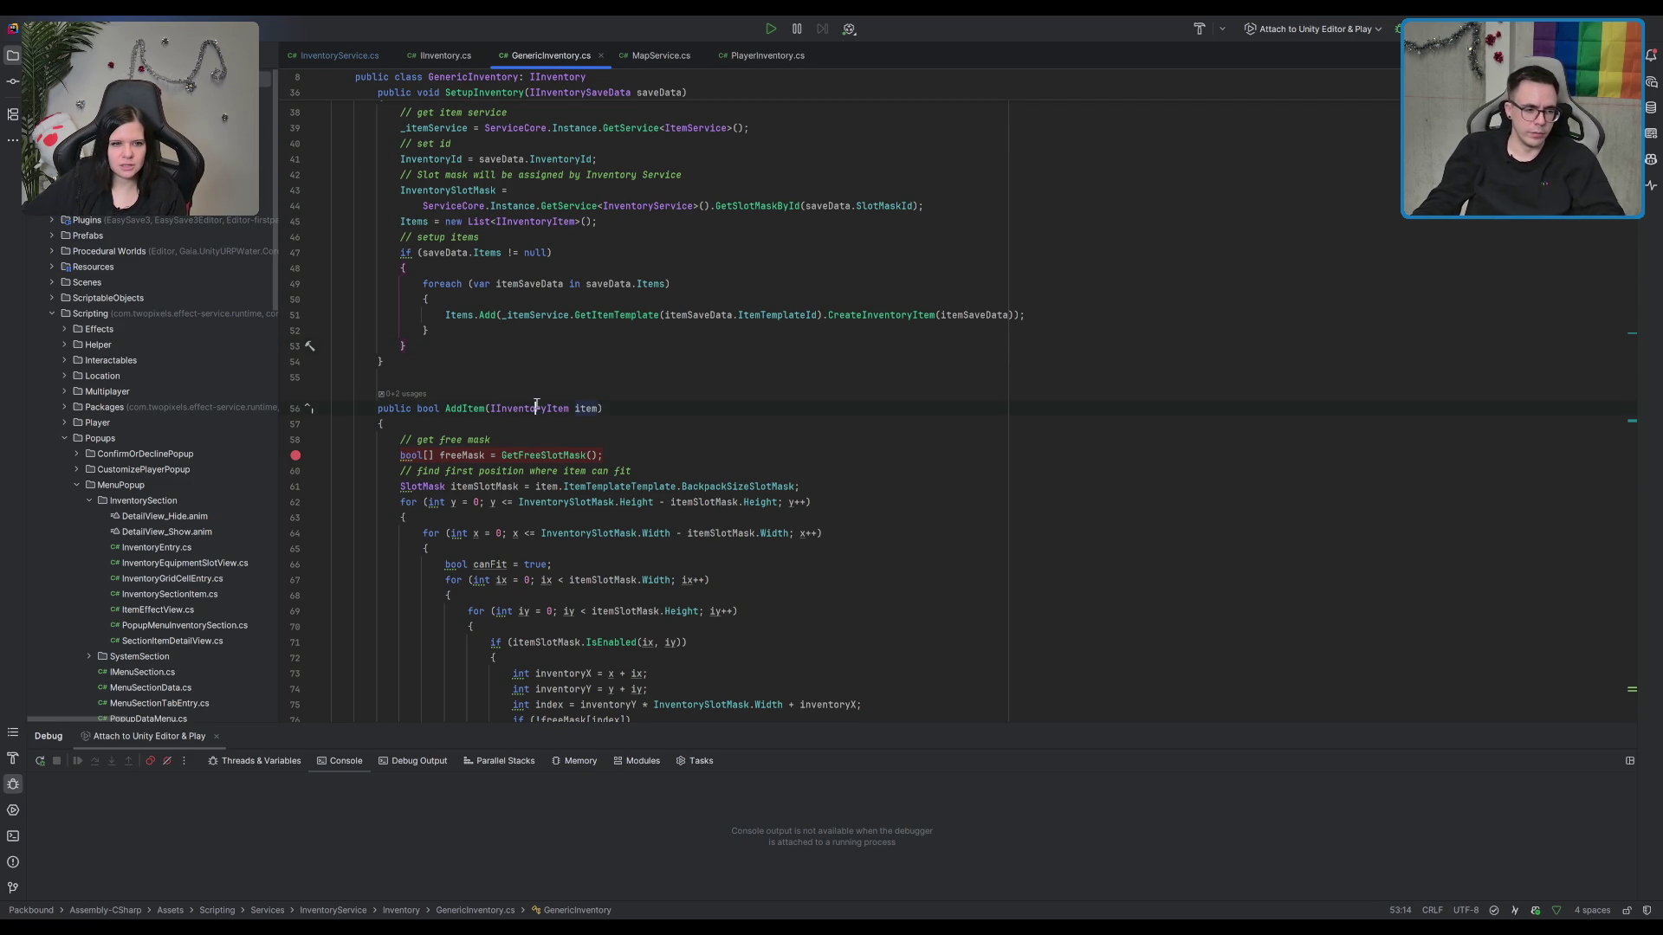
scroll(811, 432, down, 1)
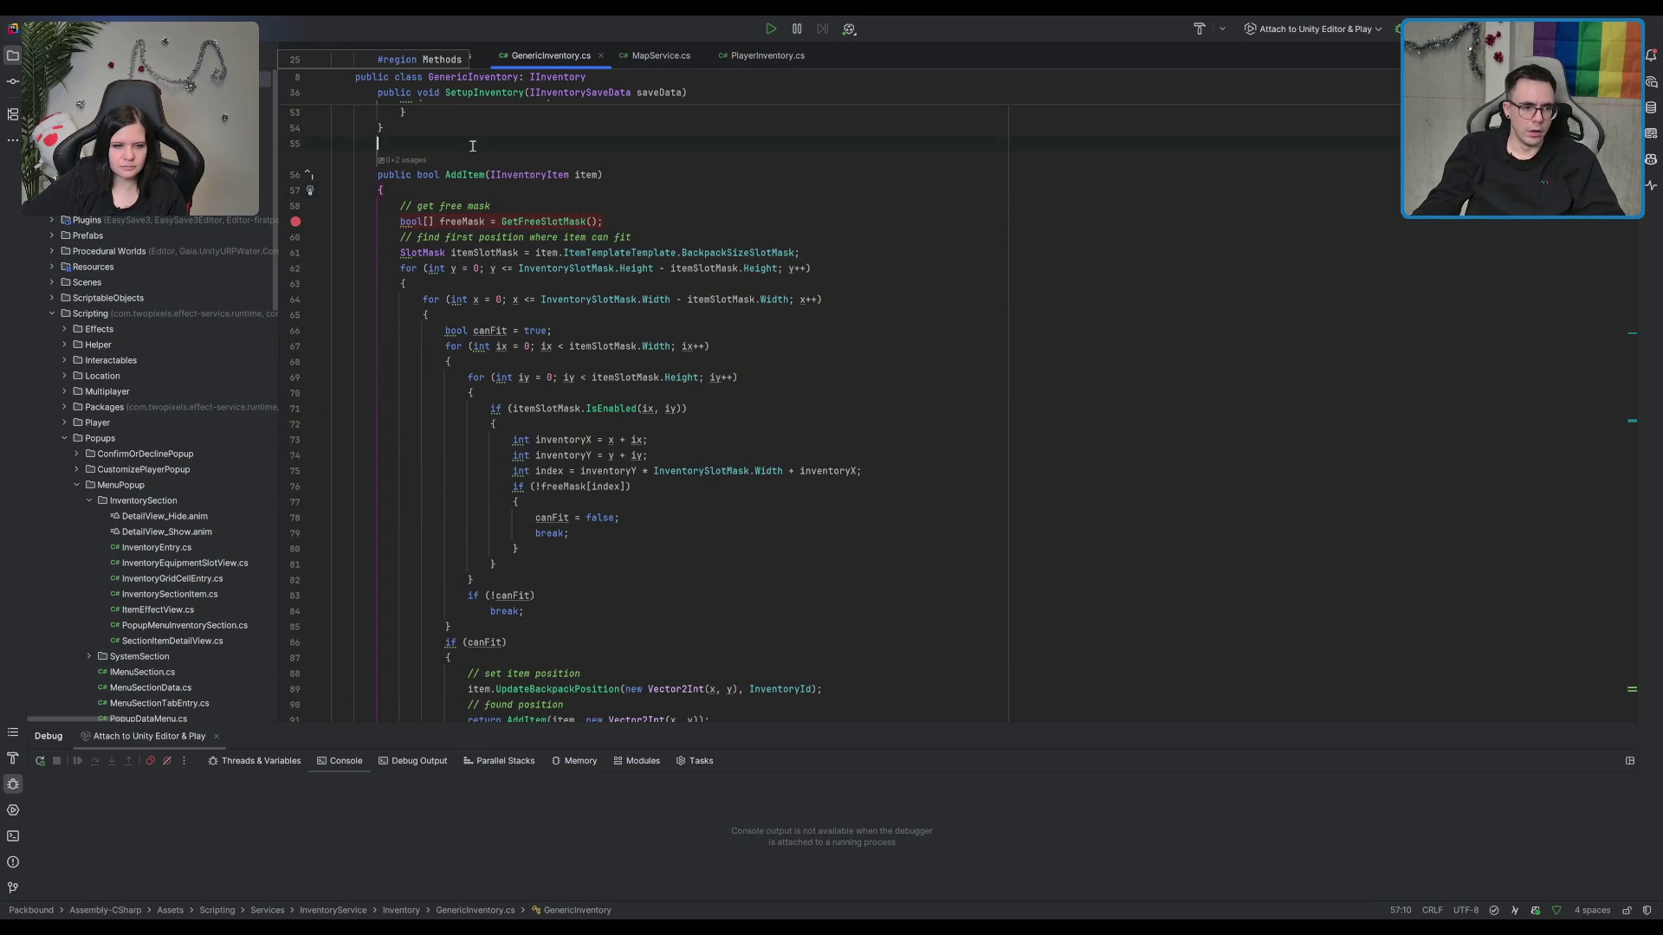
click(528, 204)
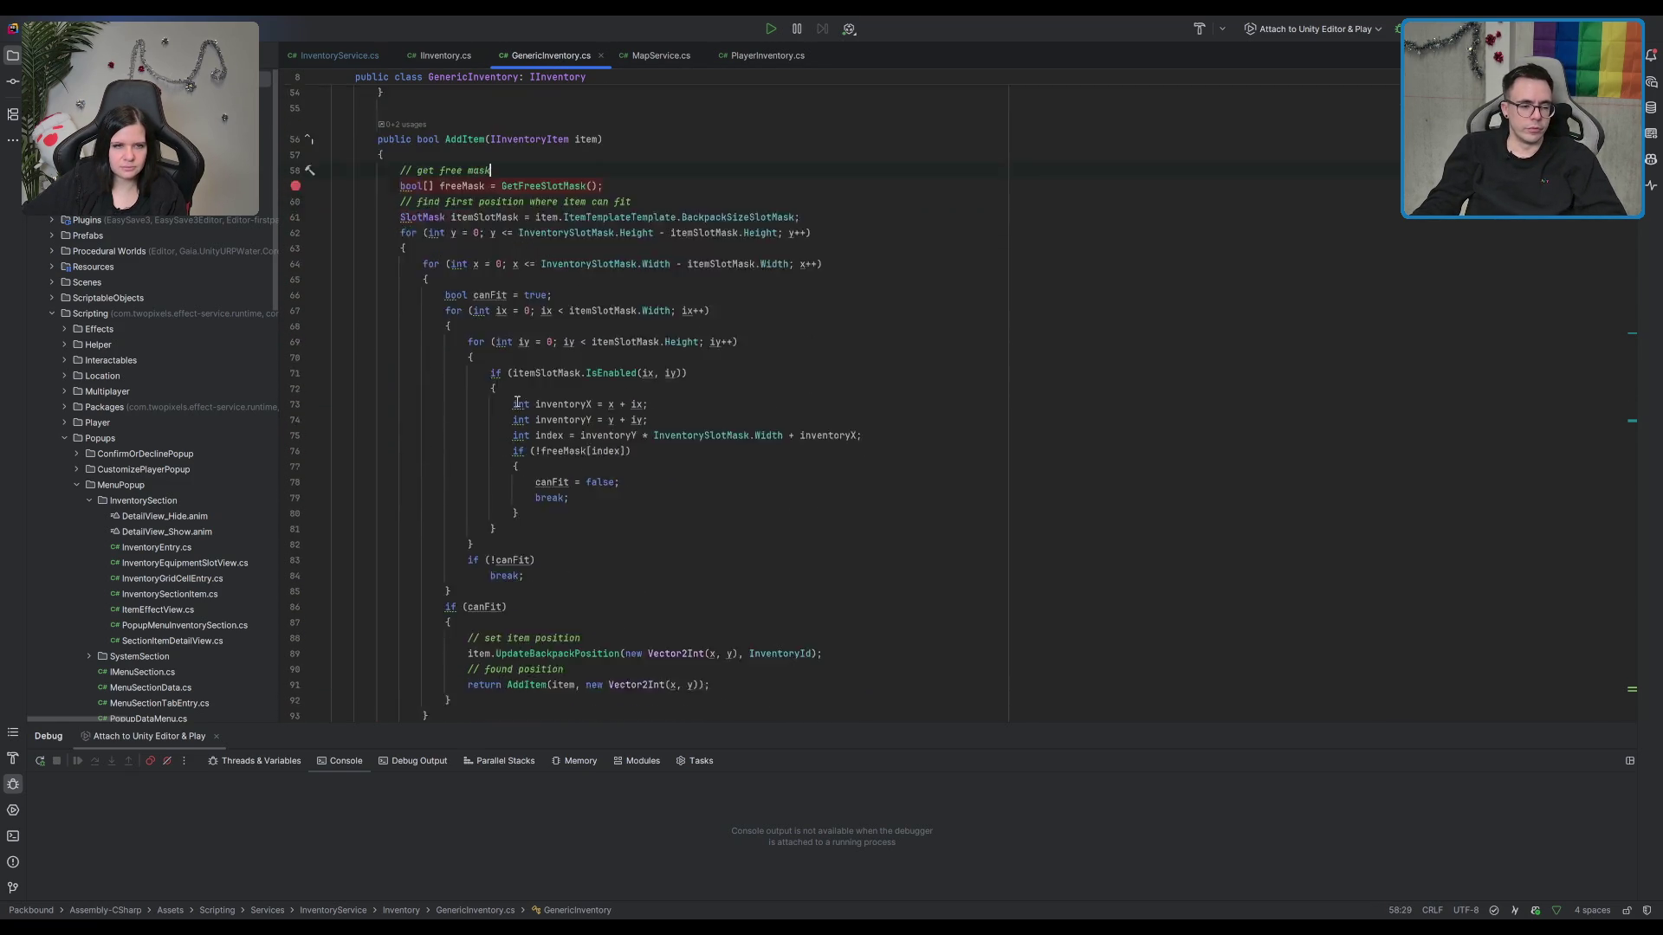
scroll(458, 389, down, 10)
click(599, 313)
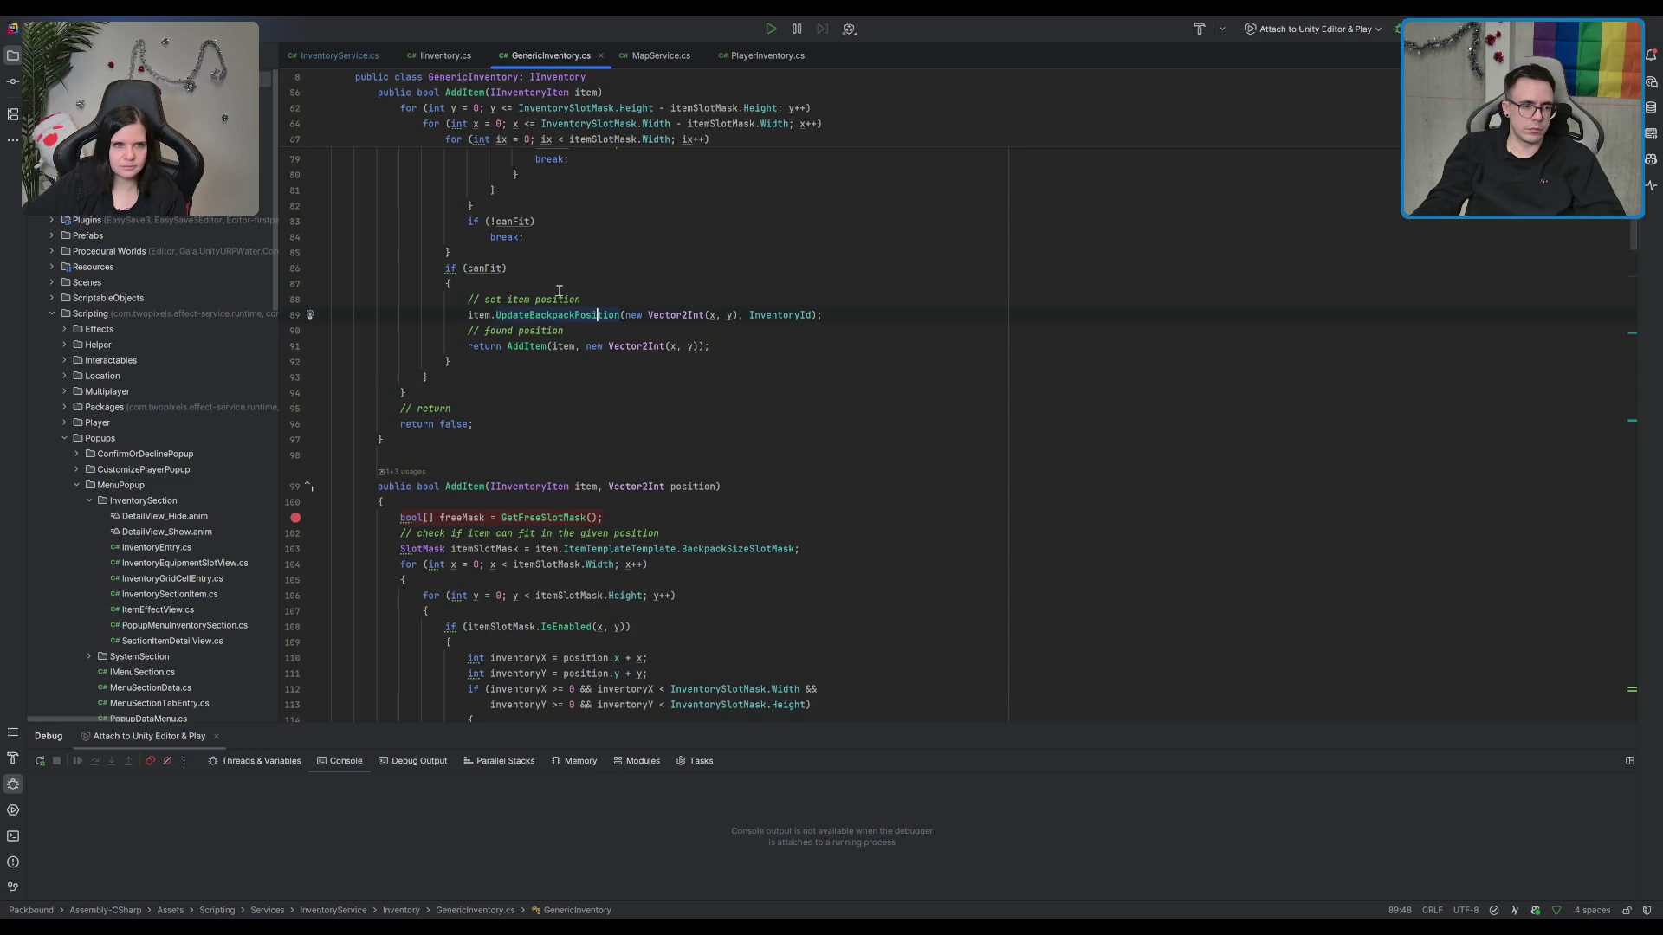
click(508, 267)
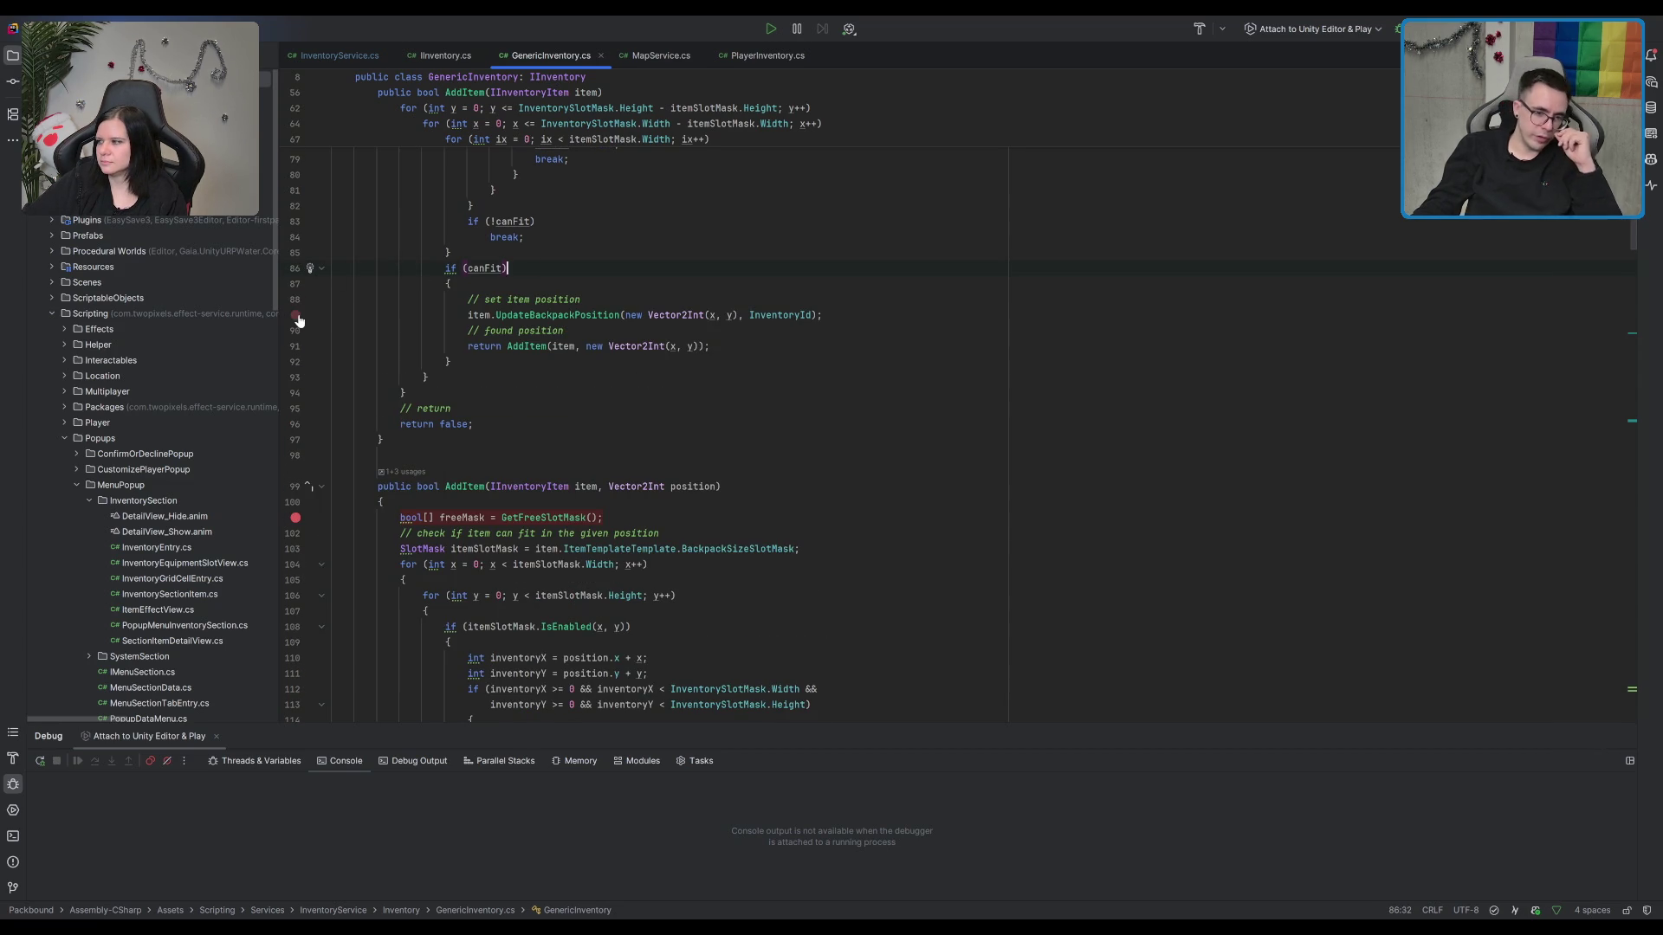
scroll(790, 325, up, 5)
scroll(790, 325, up, 12)
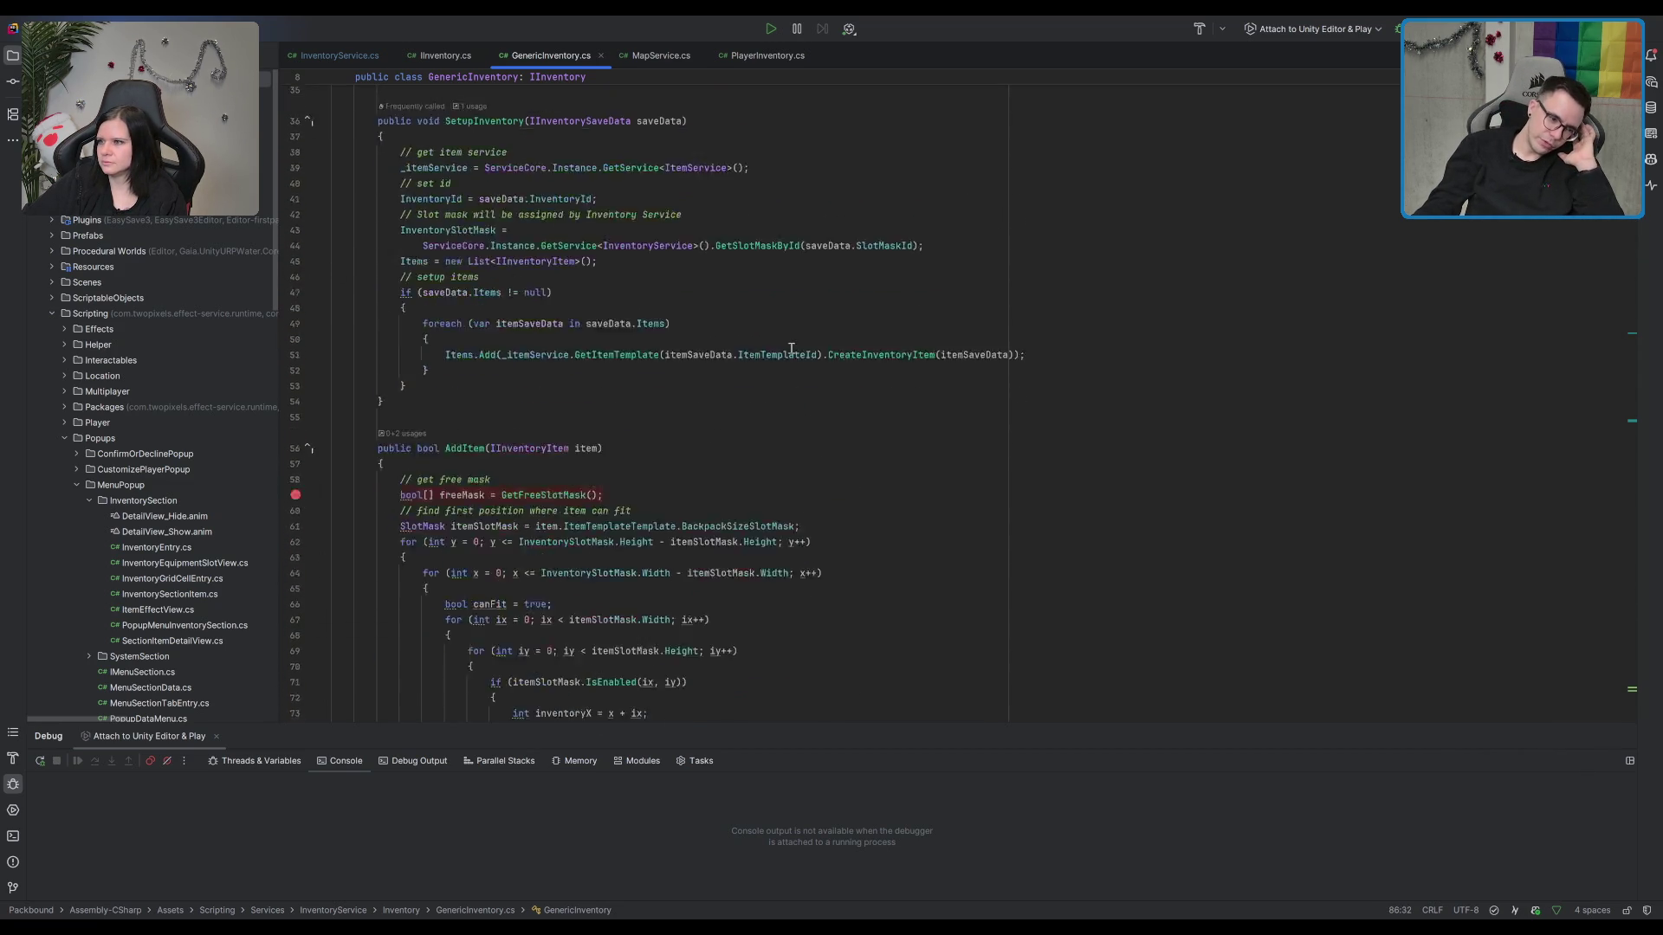
click(807, 357)
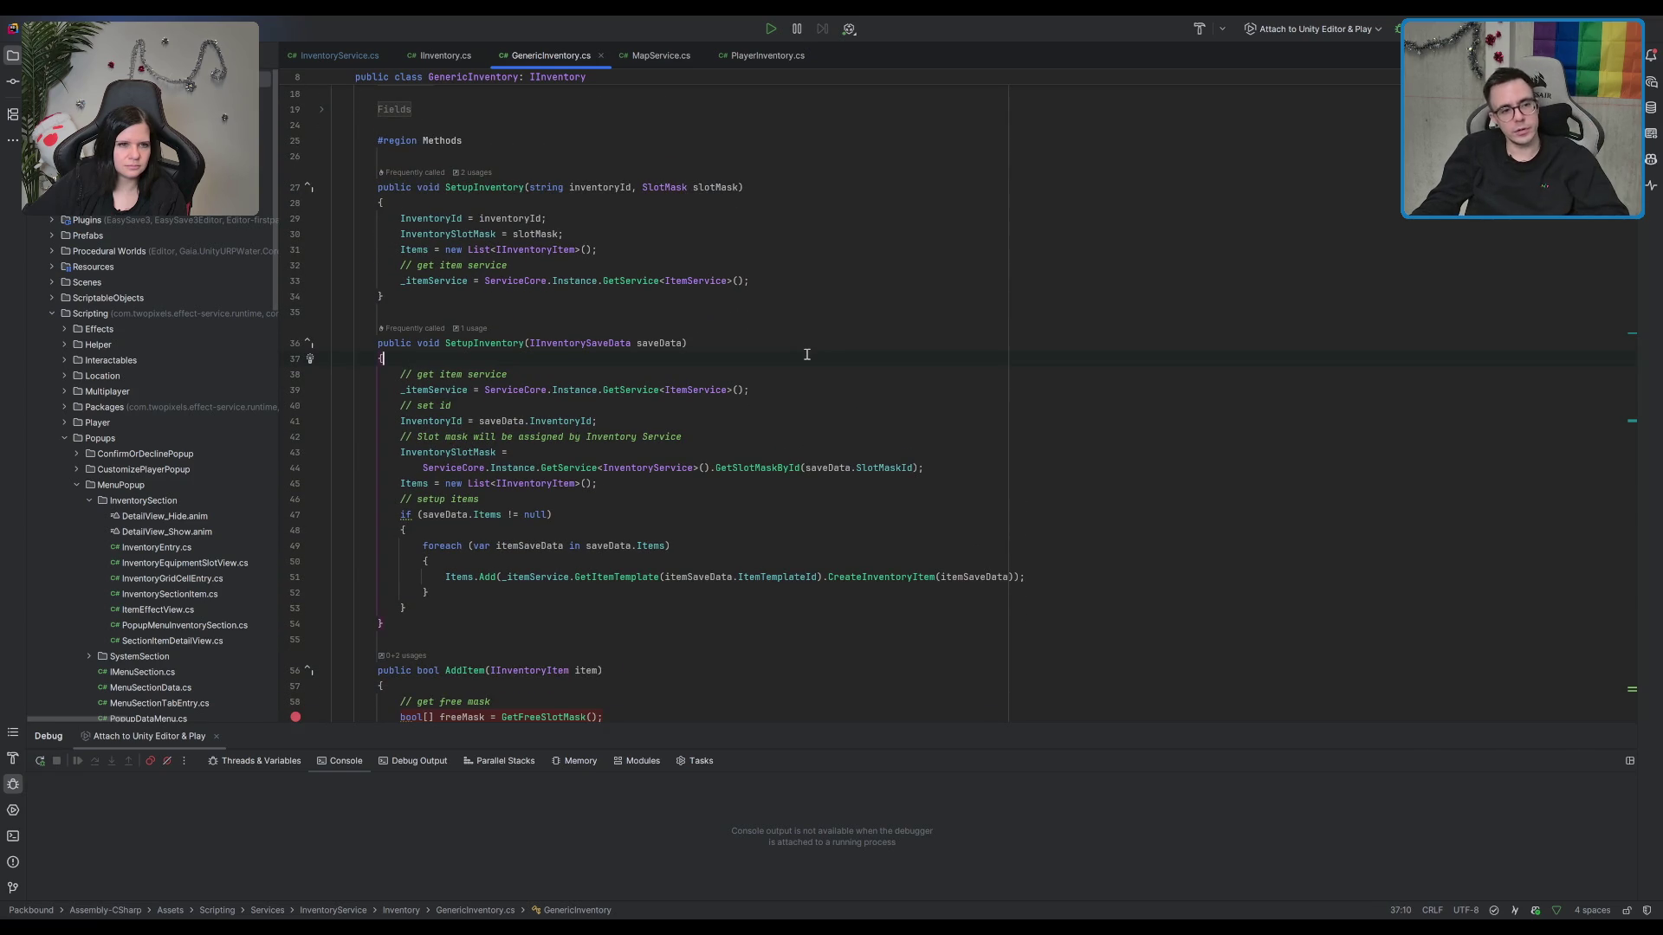
scroll(823, 339, up, 2)
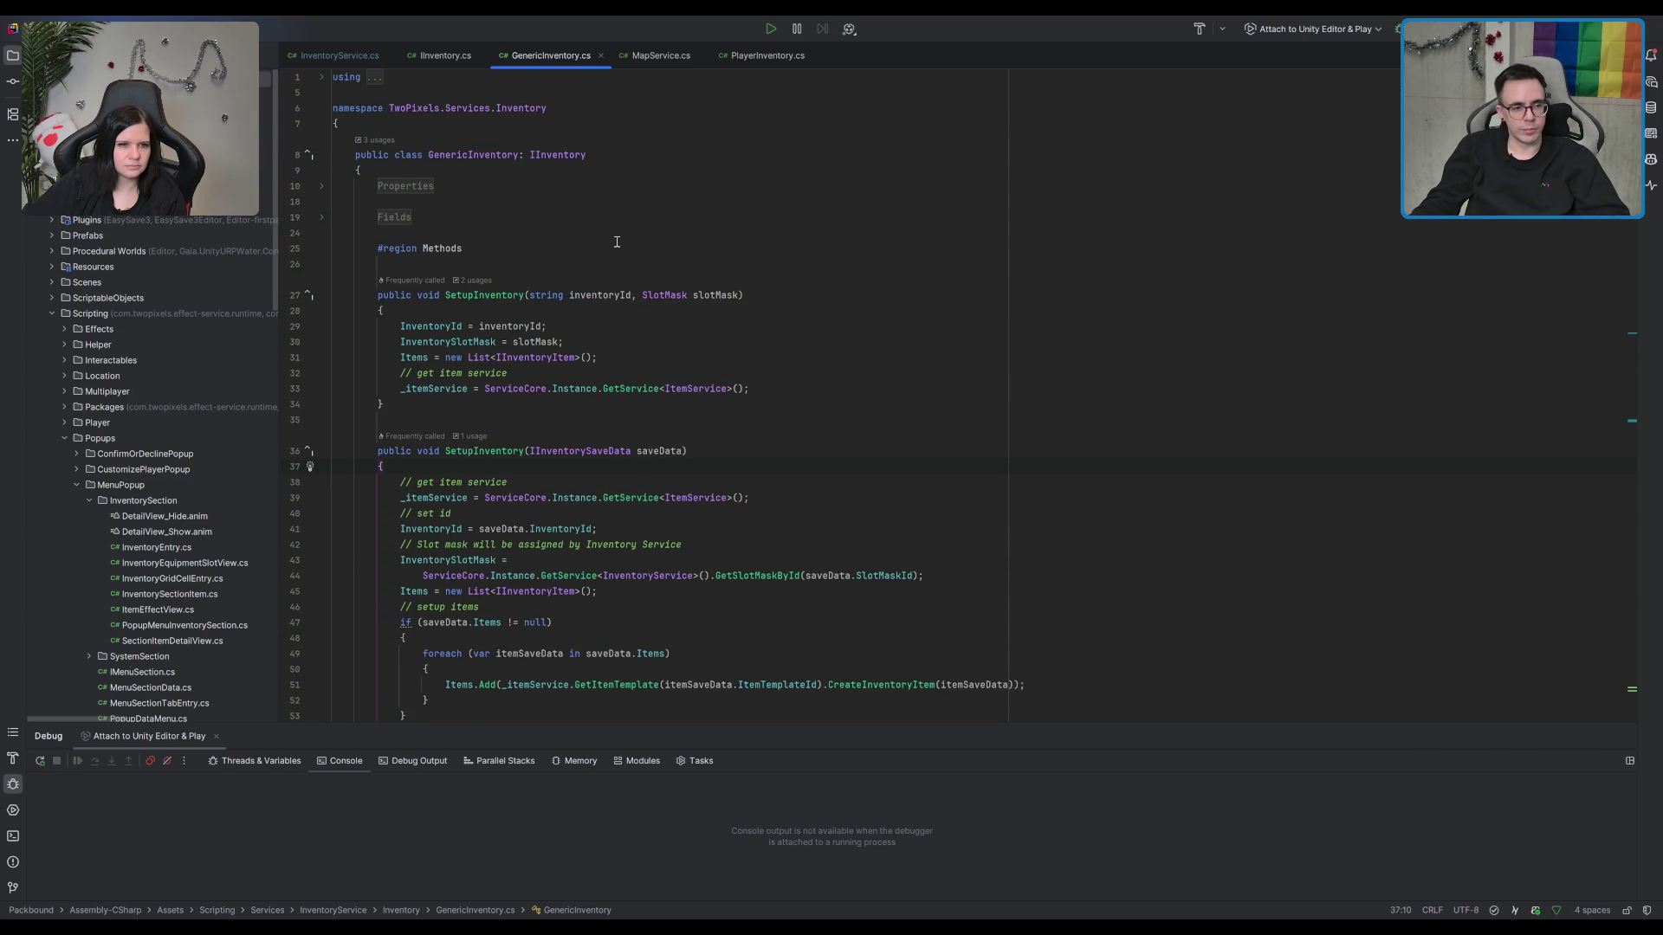
scroll(617, 242, down, 5)
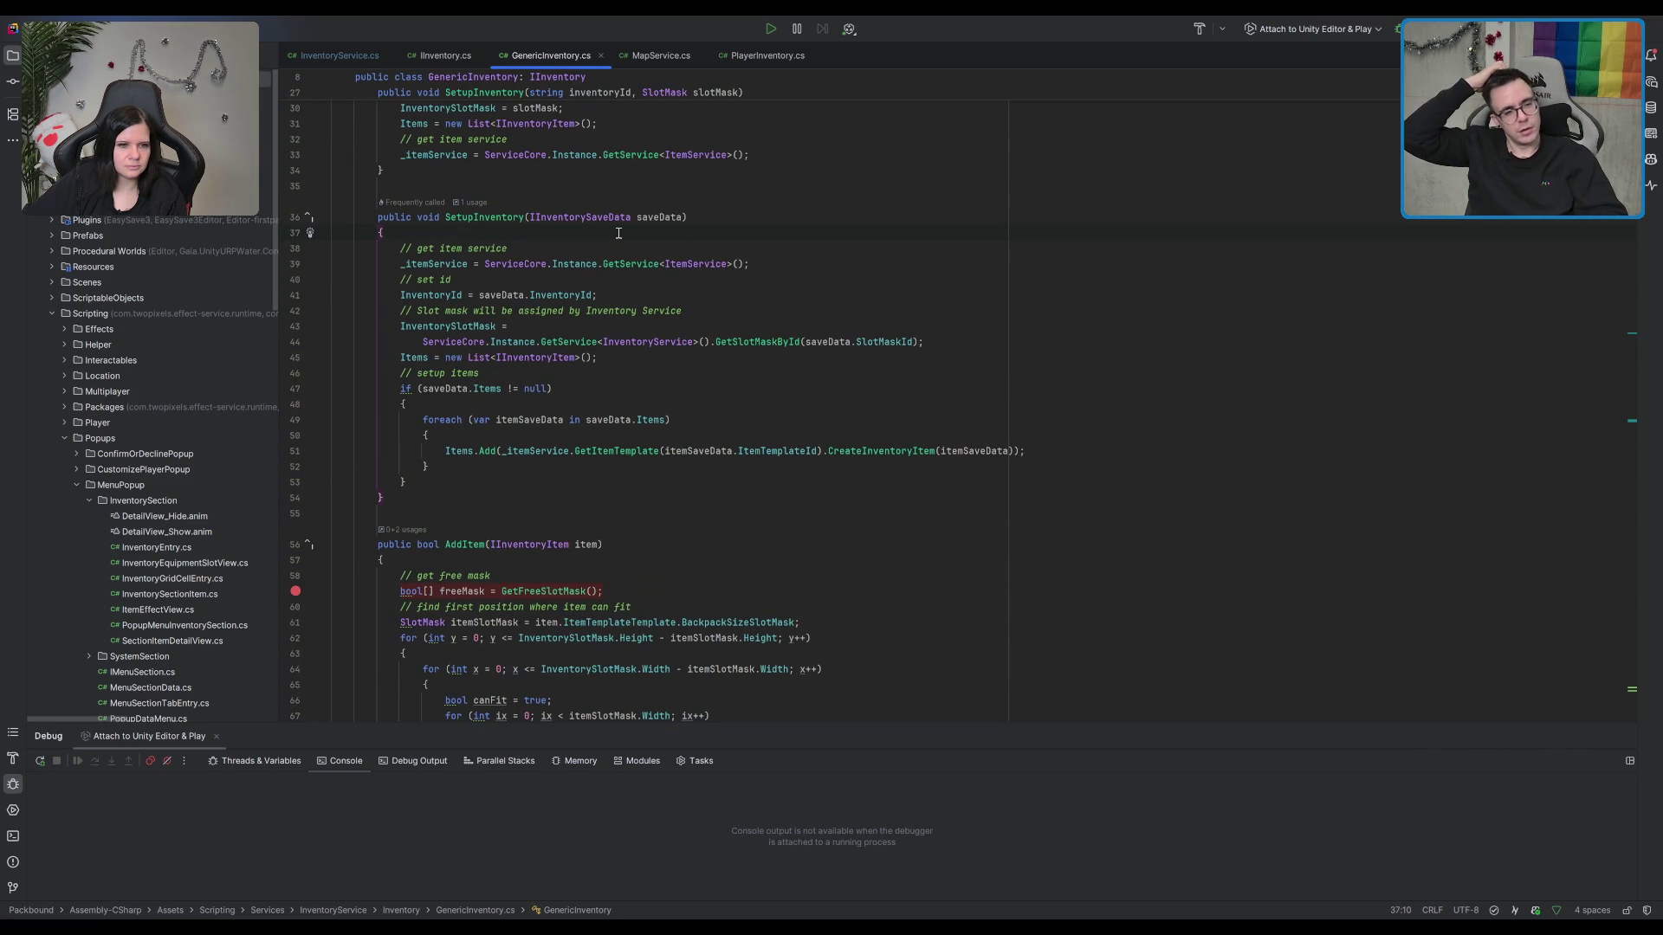
scroll(606, 364, down, 6)
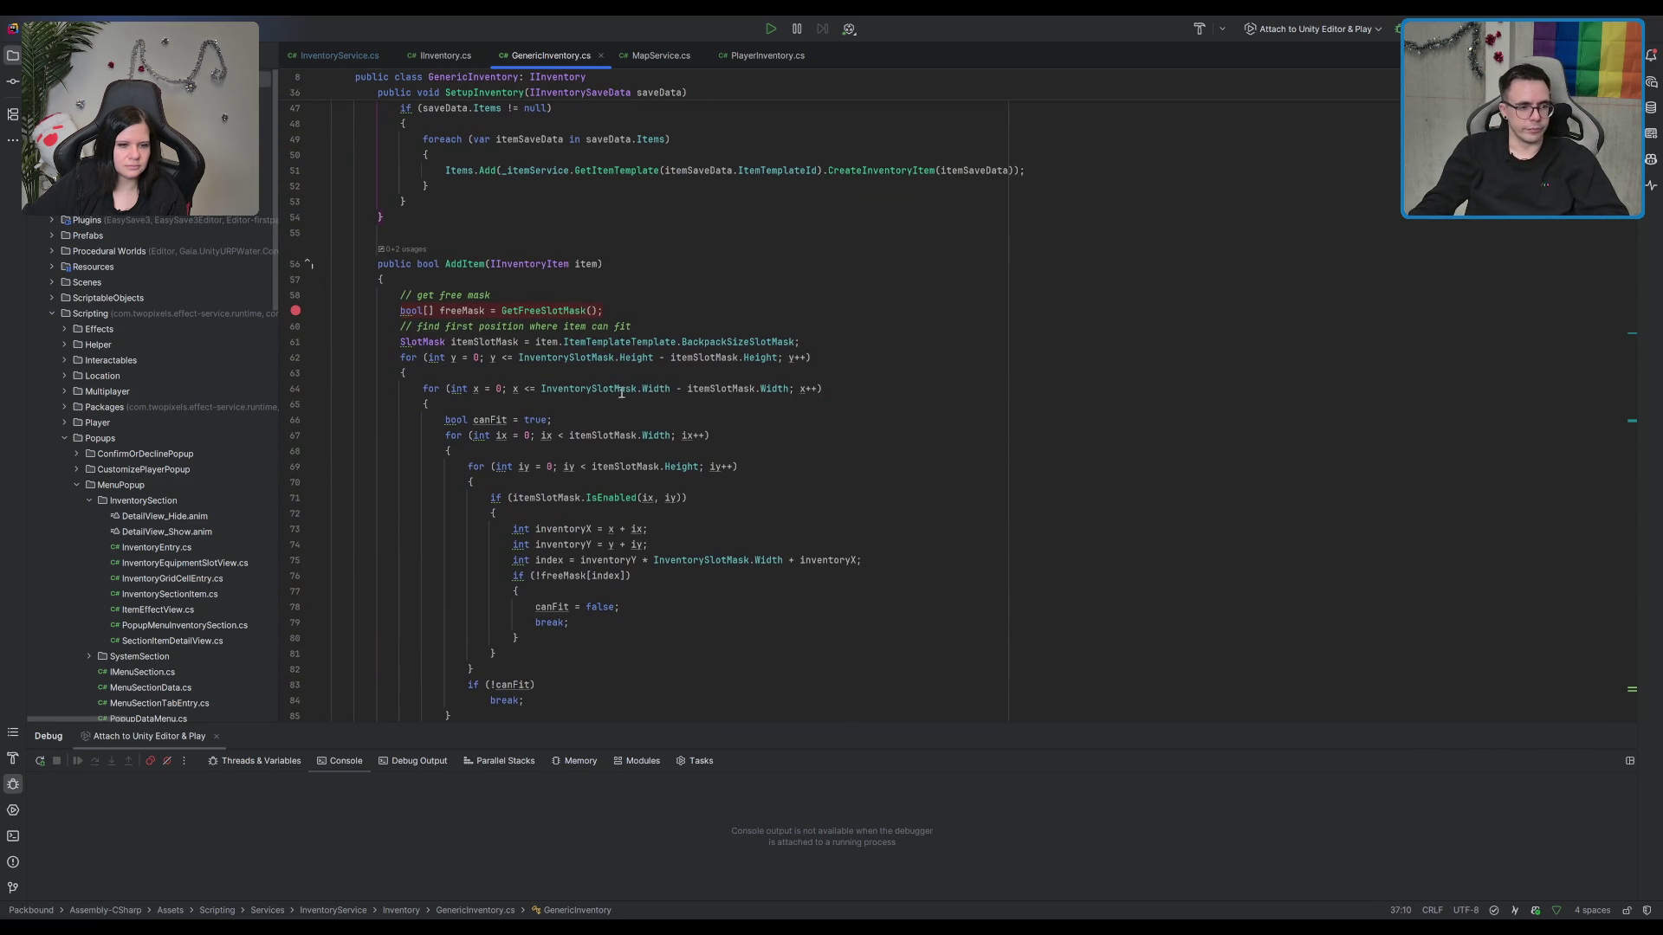
click(804, 157)
scroll(660, 385, down, 7)
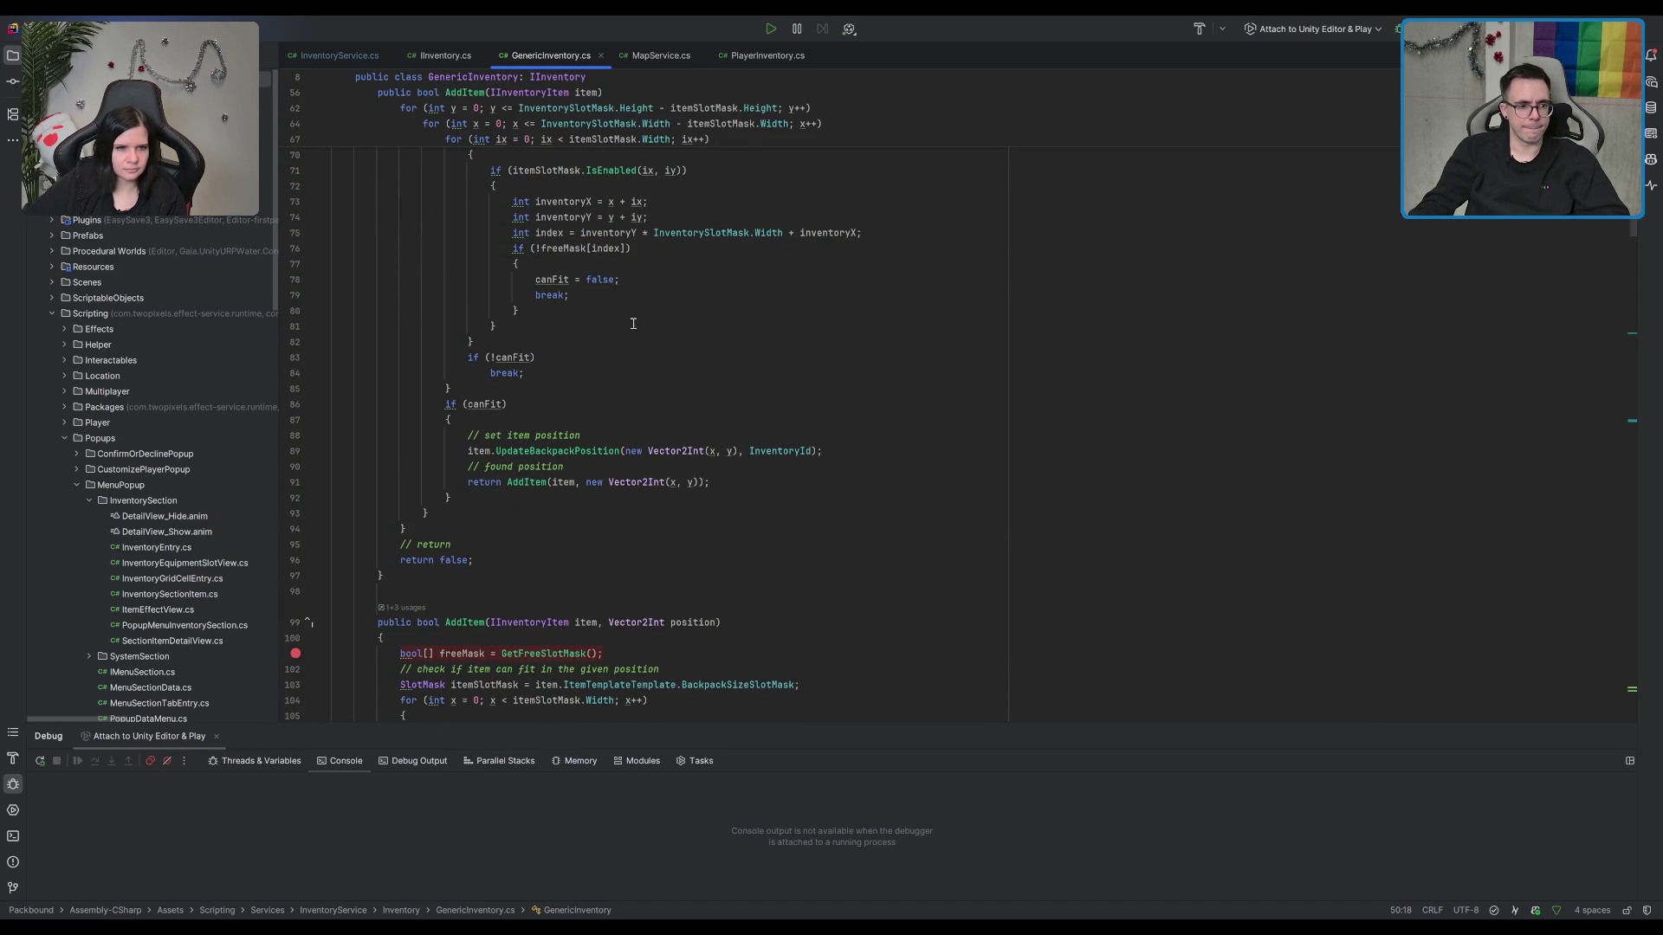
scroll(660, 385, down, 14)
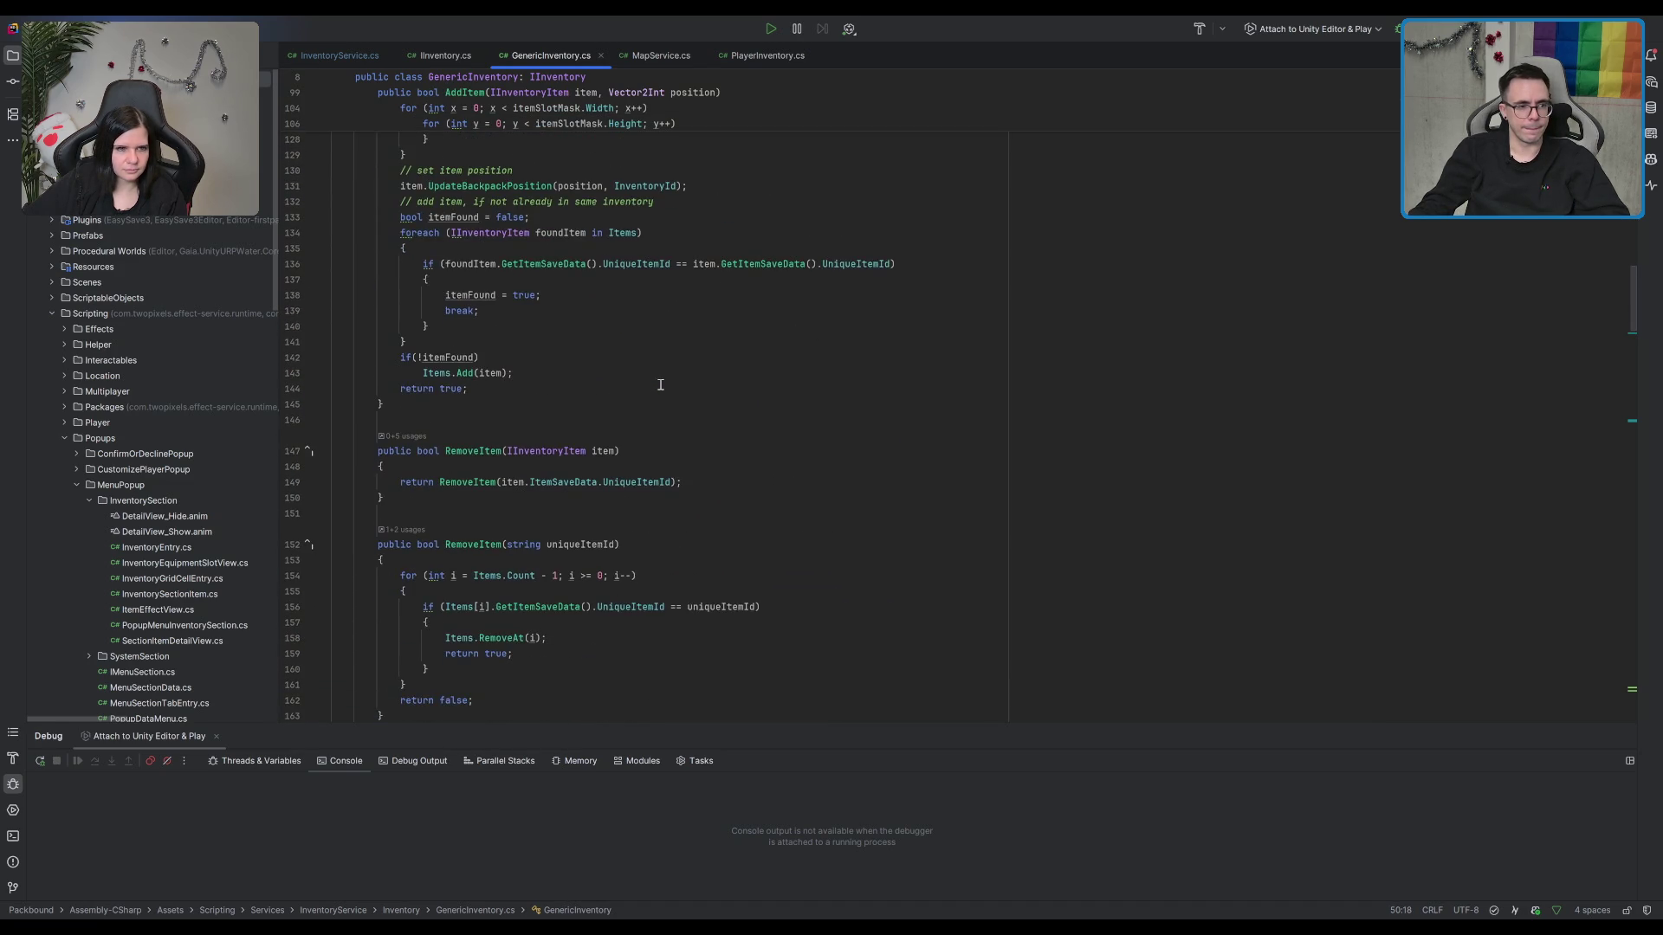
scroll(705, 358, up, 6)
key(ctrl+f)
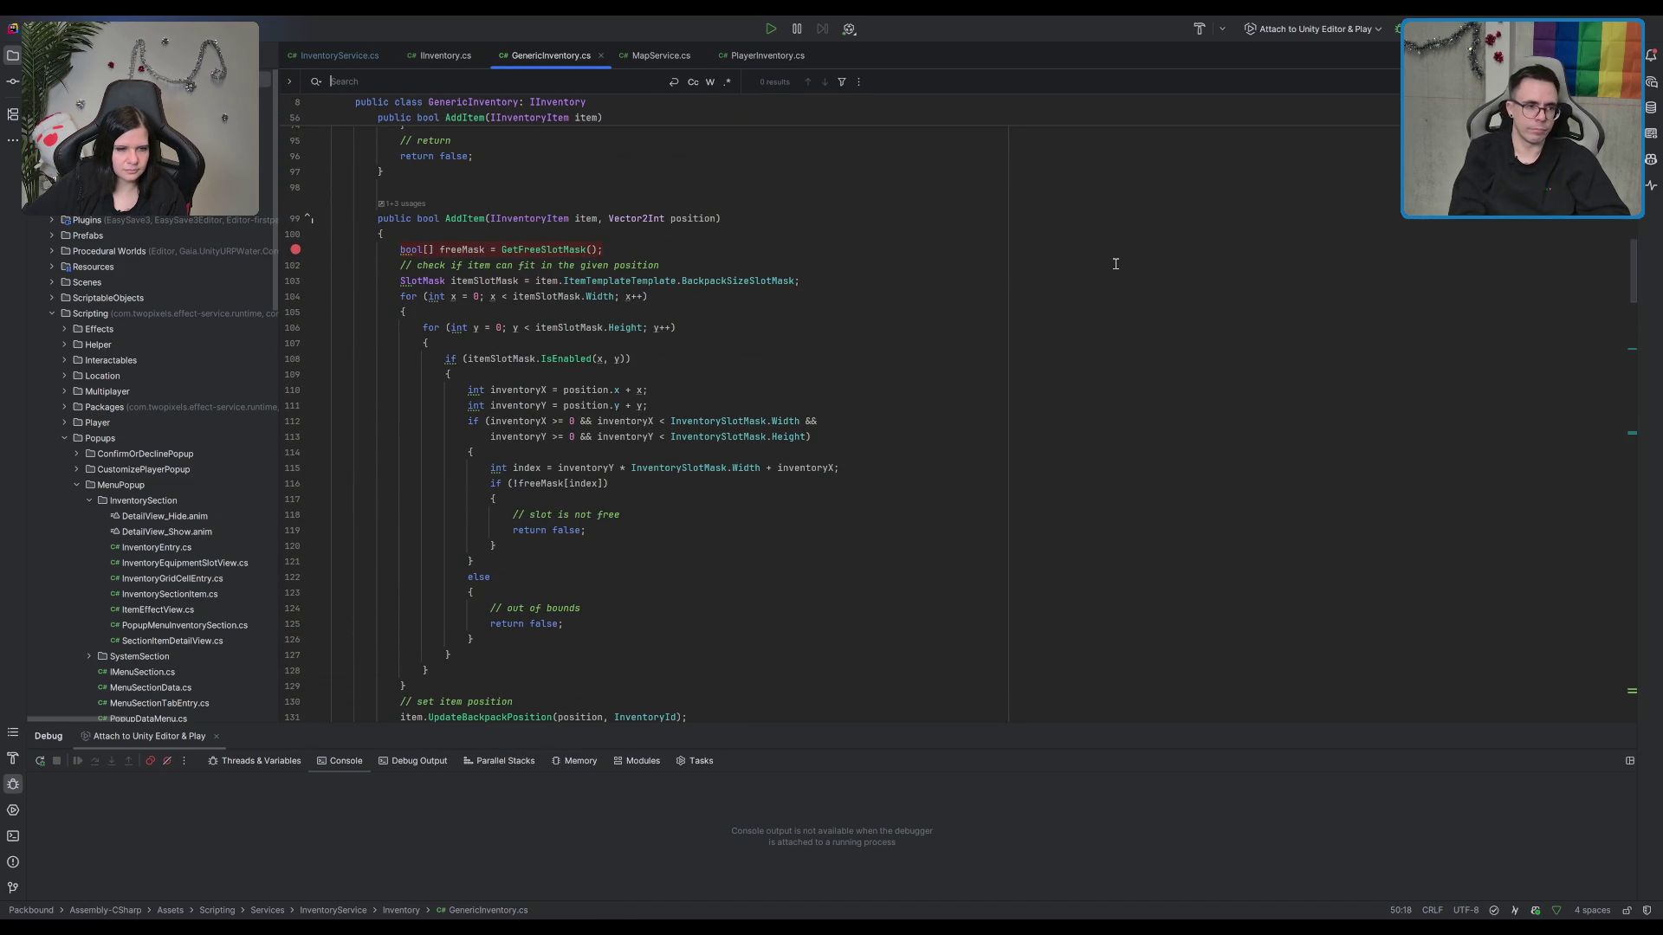
text(Unec)
key(BackSpace)
key(BackSpace)
key(BackSpace)
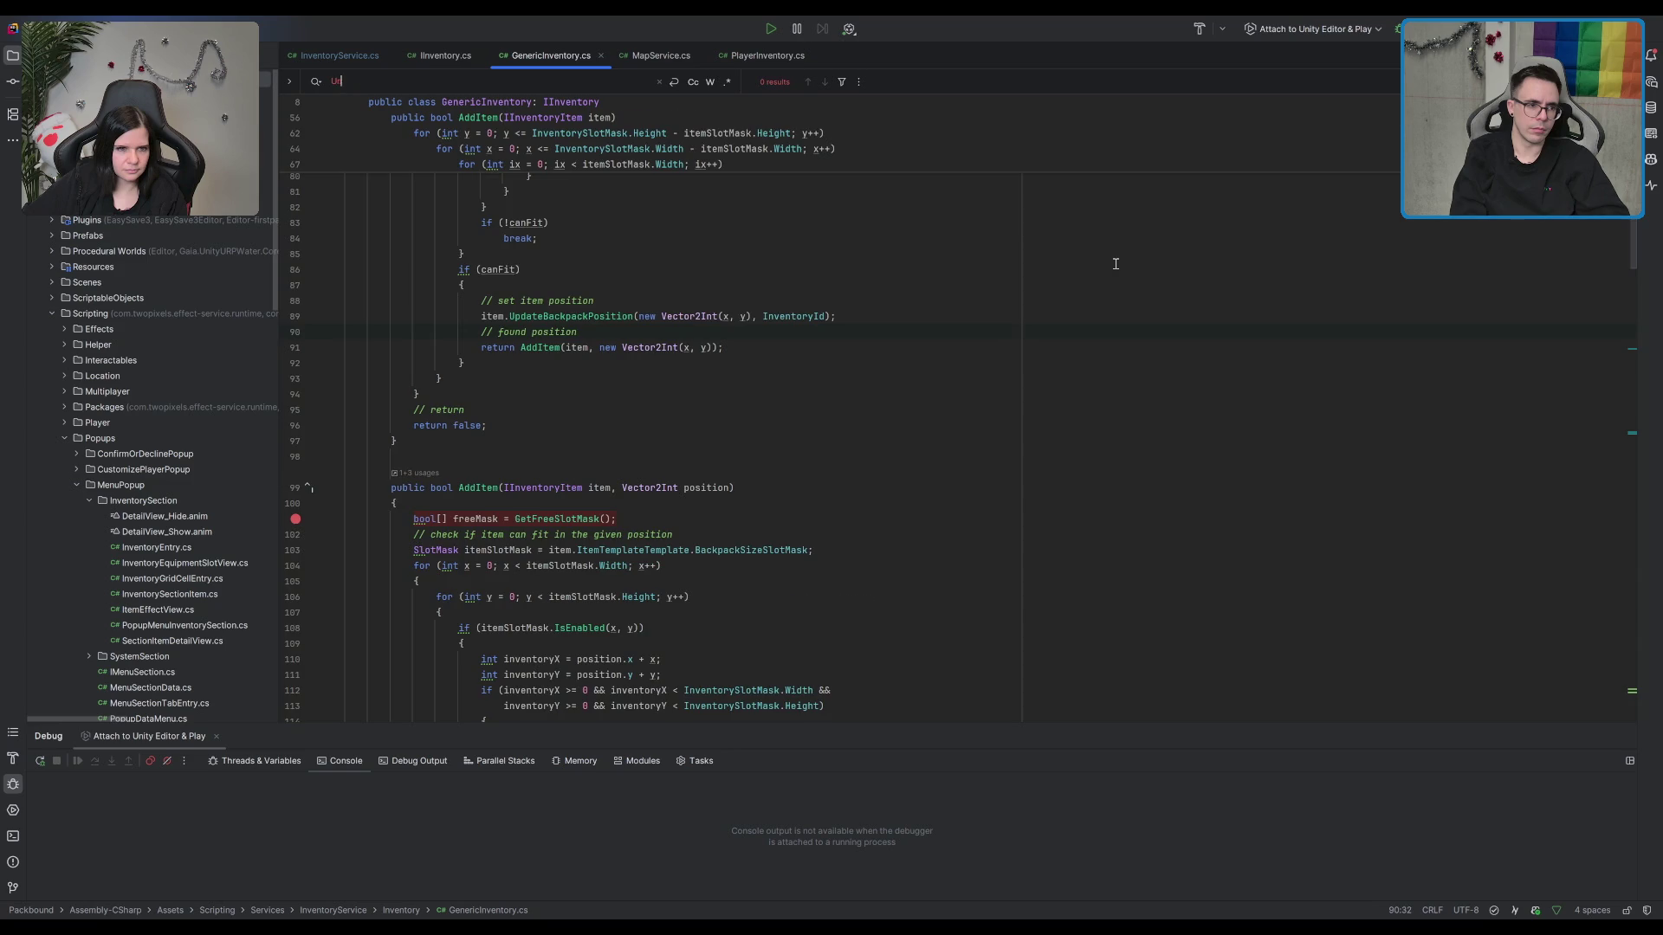
key(Escape)
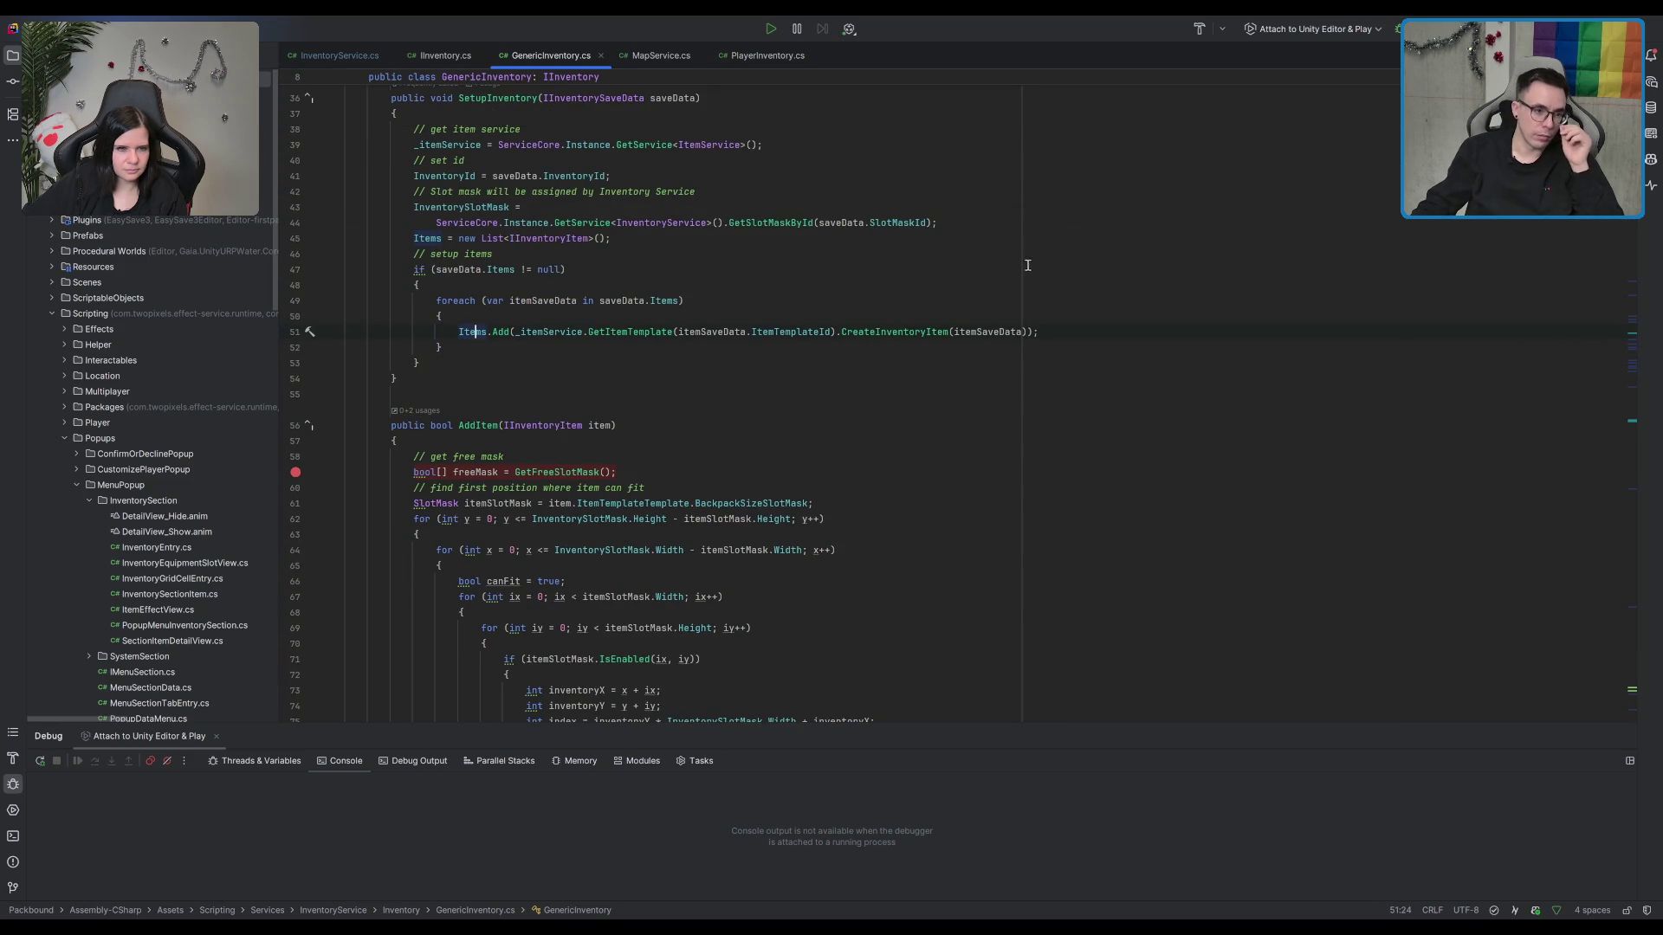
Step: In InventoryService.cs, jump to the Unequip method definition and back to its call
click(327, 55)
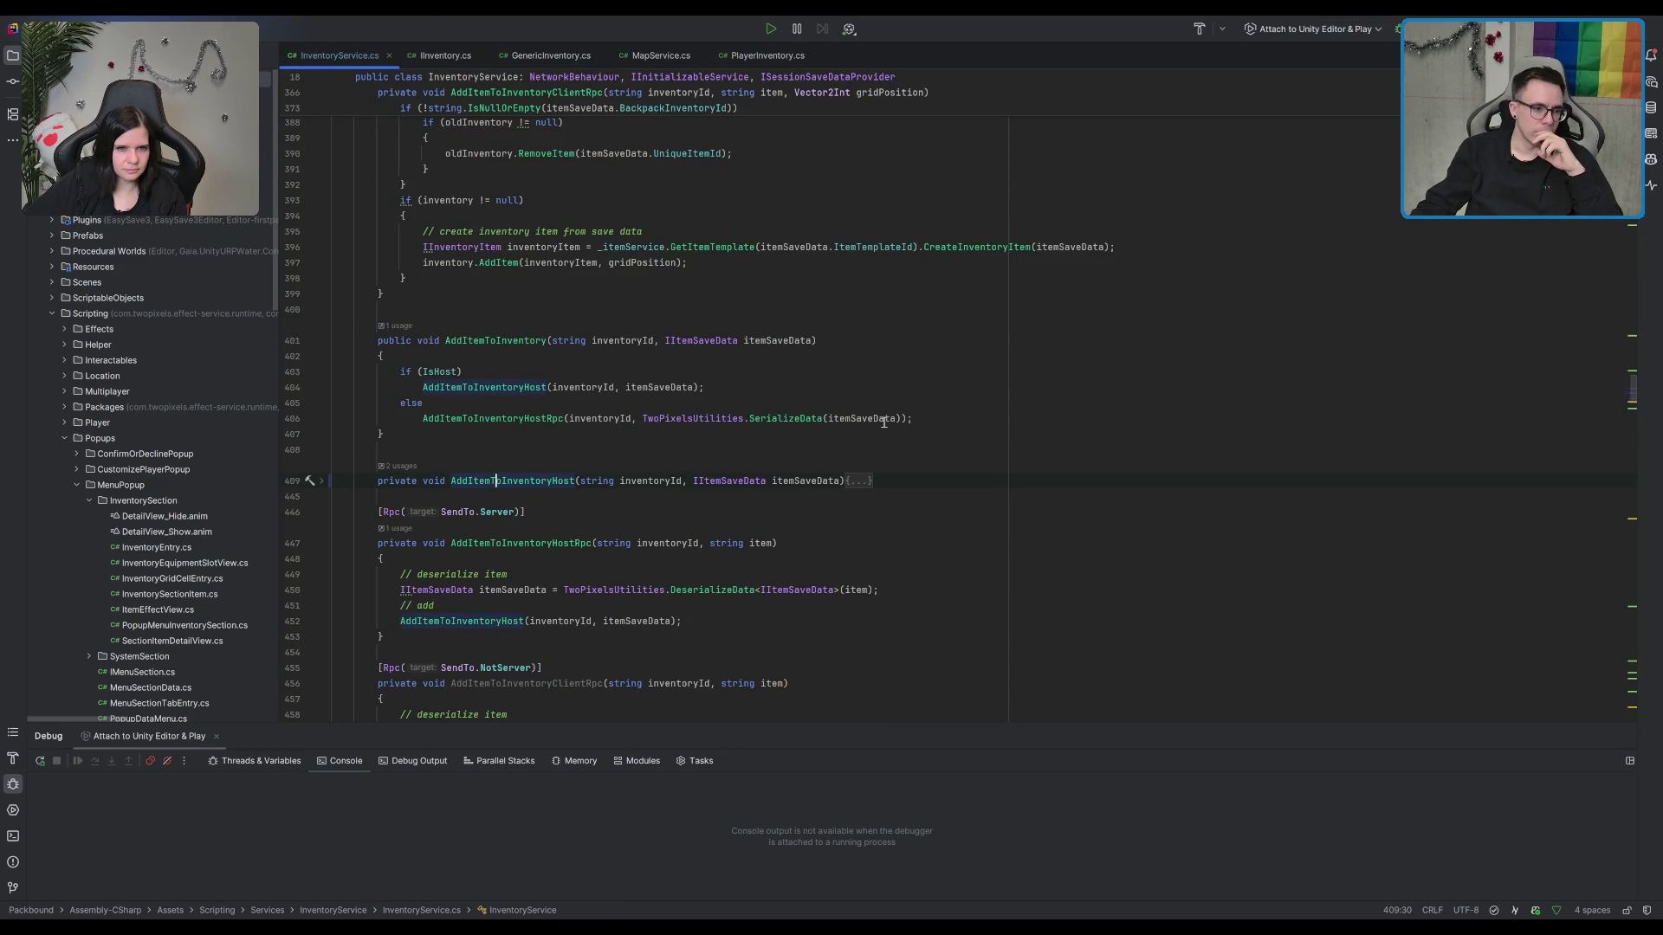
scroll(872, 444, down, 5)
scroll(873, 444, down, 6)
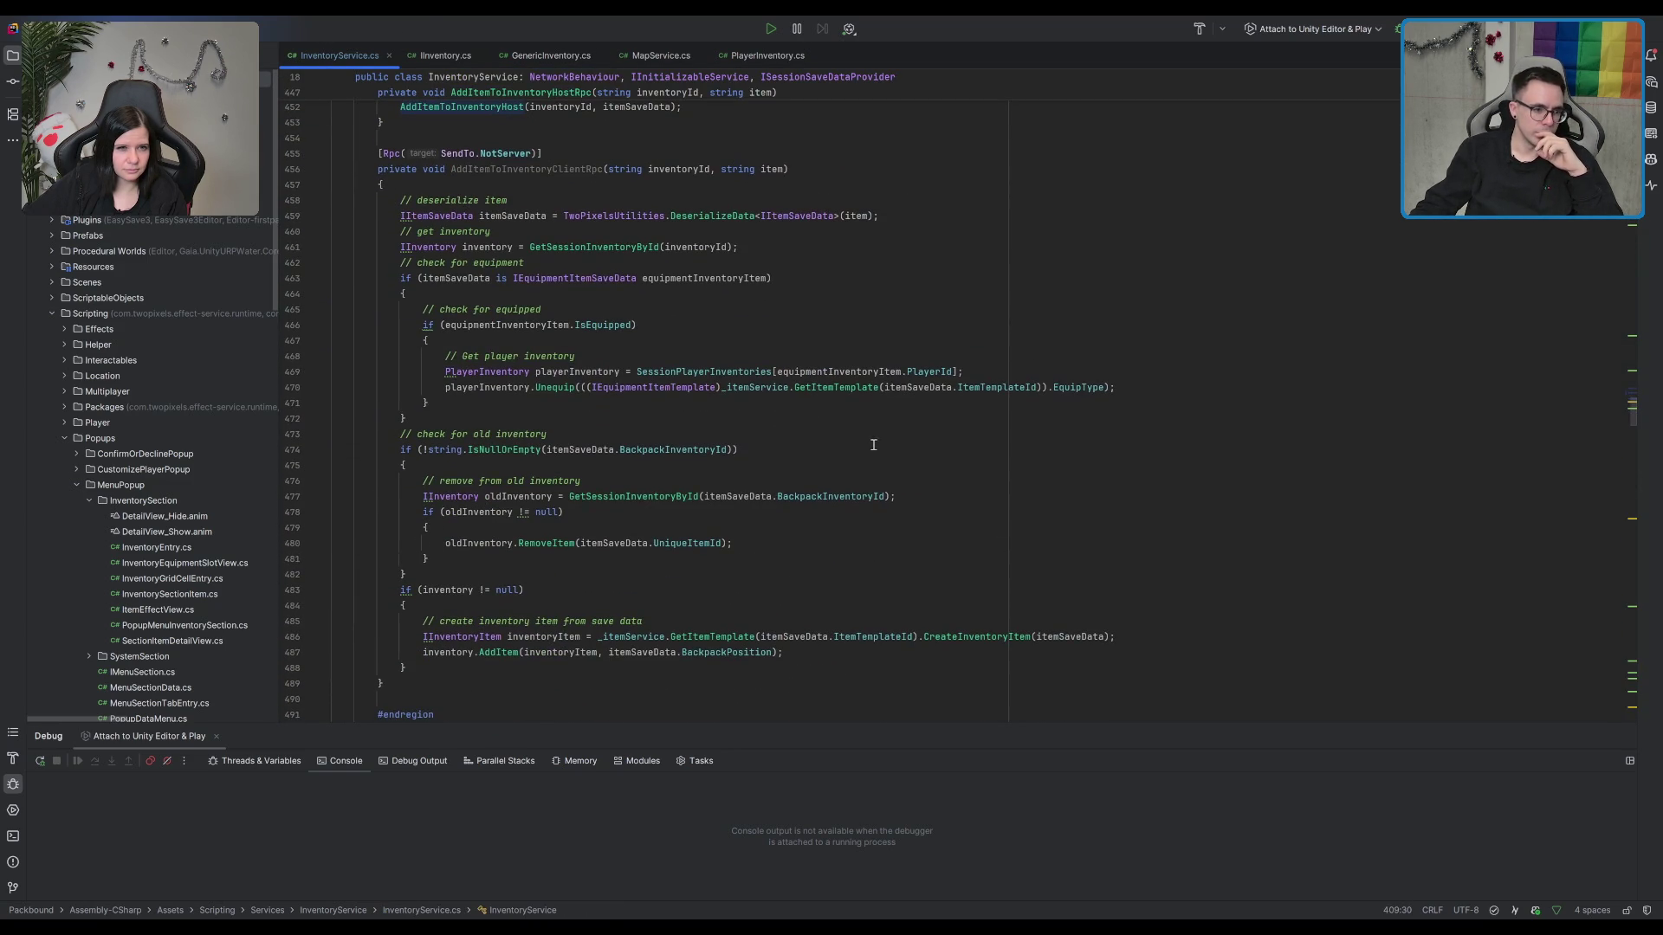
click(592, 309)
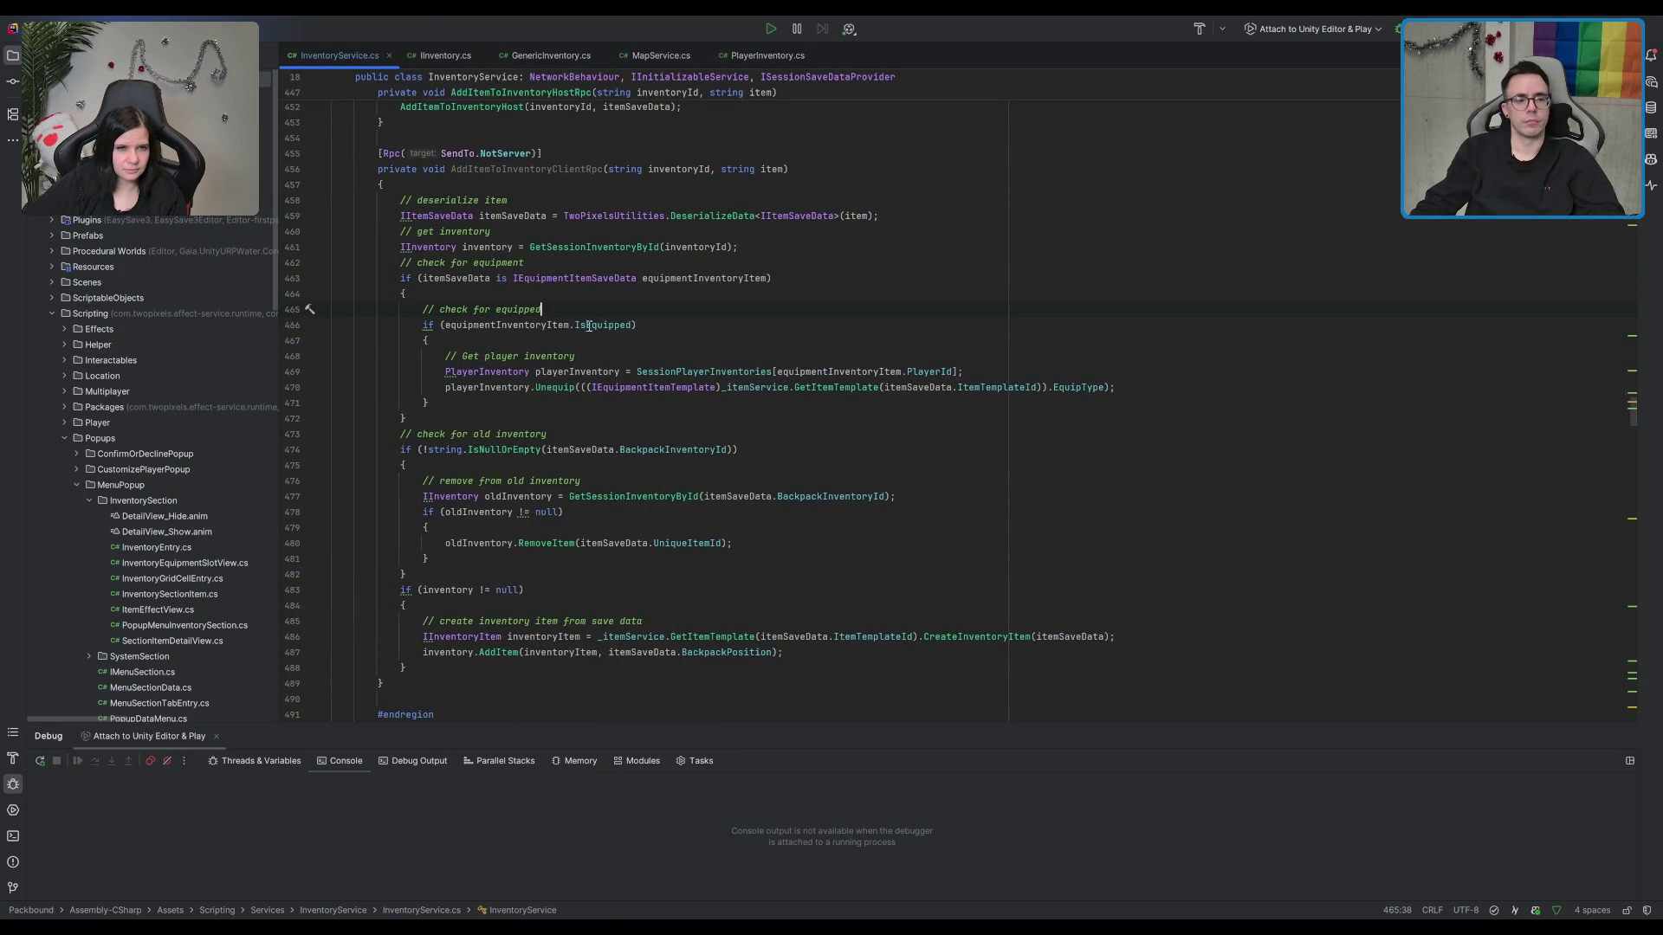
click(561, 401)
click(570, 388)
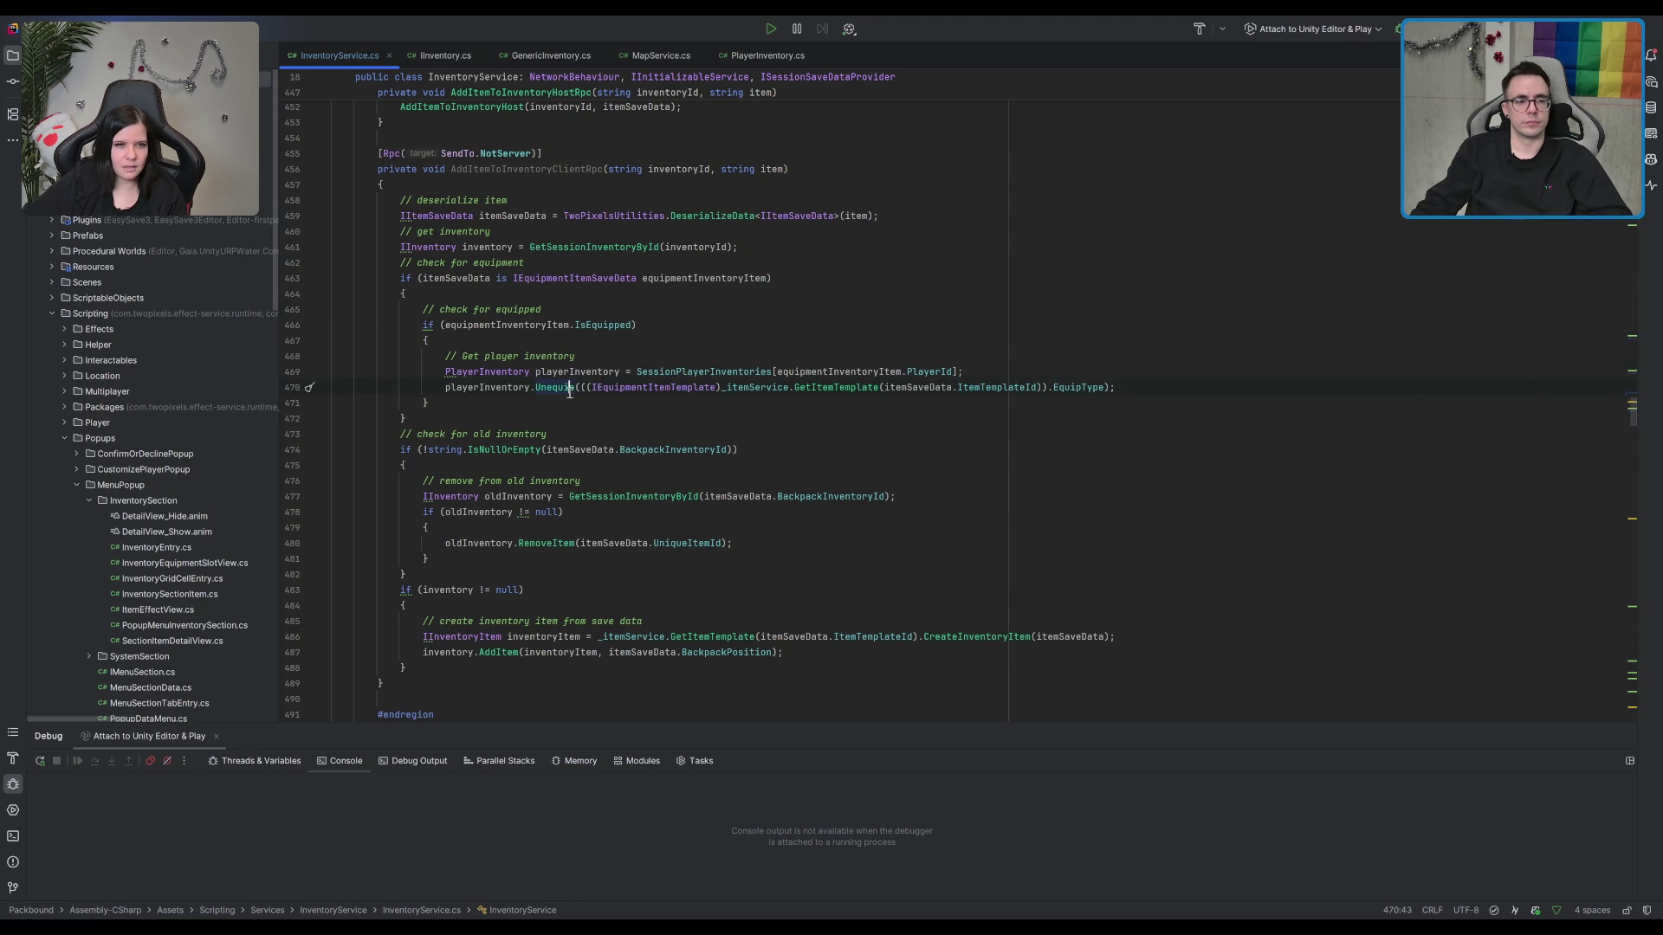
ctrl+click(549, 390)
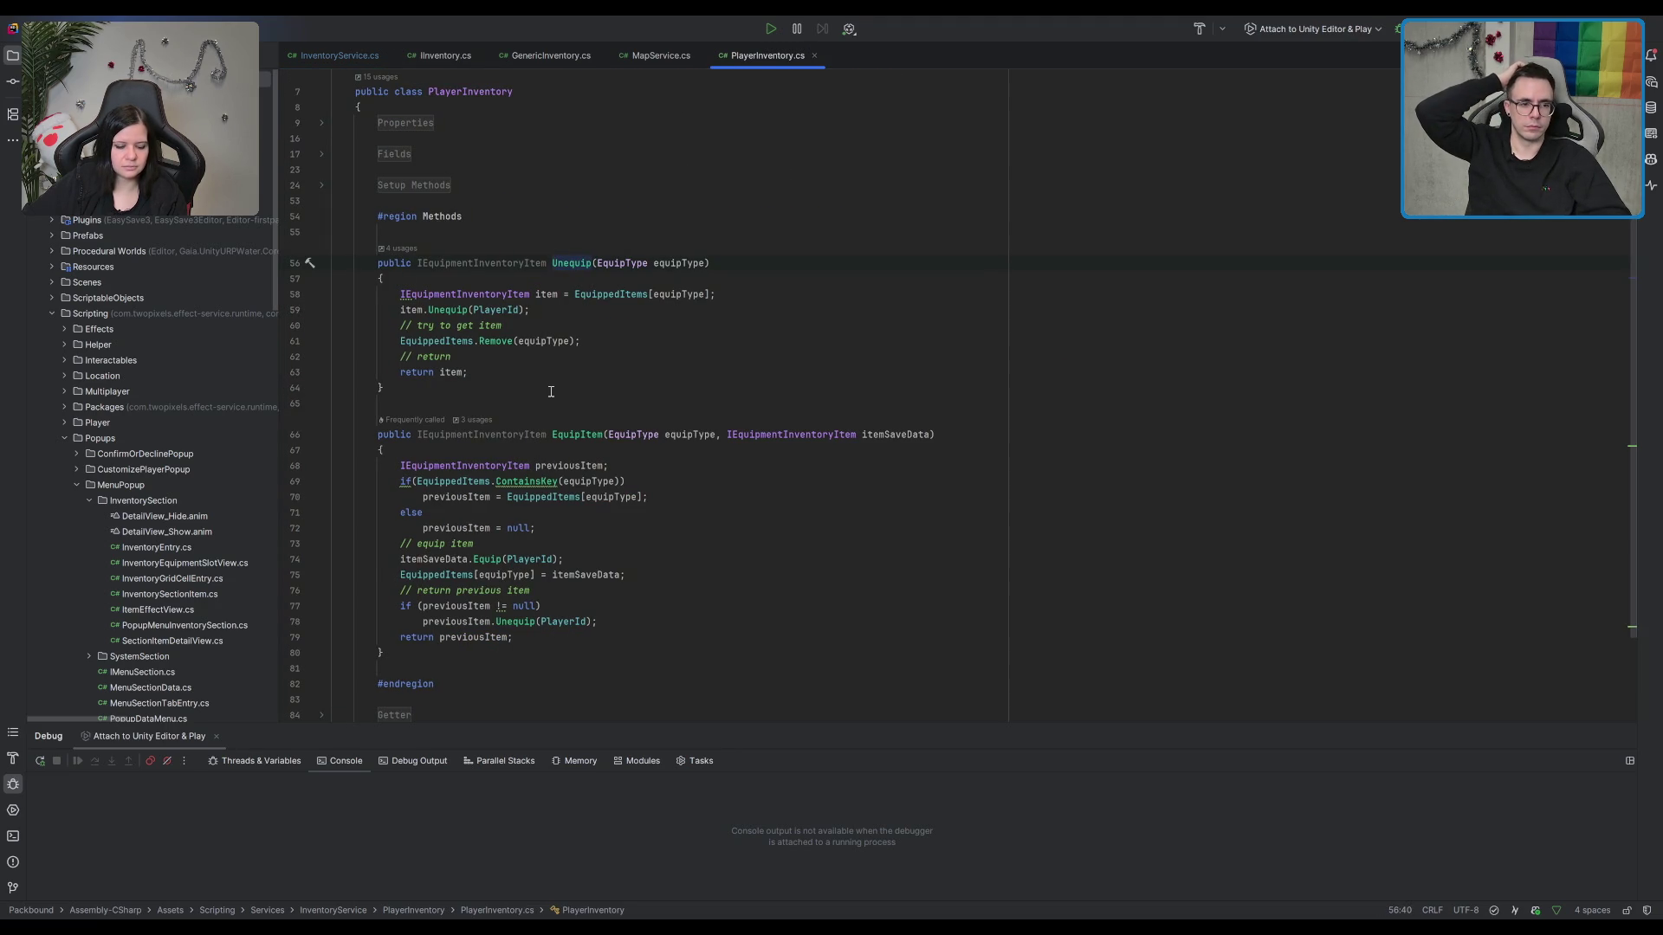
key(ctrl+alt+Left)
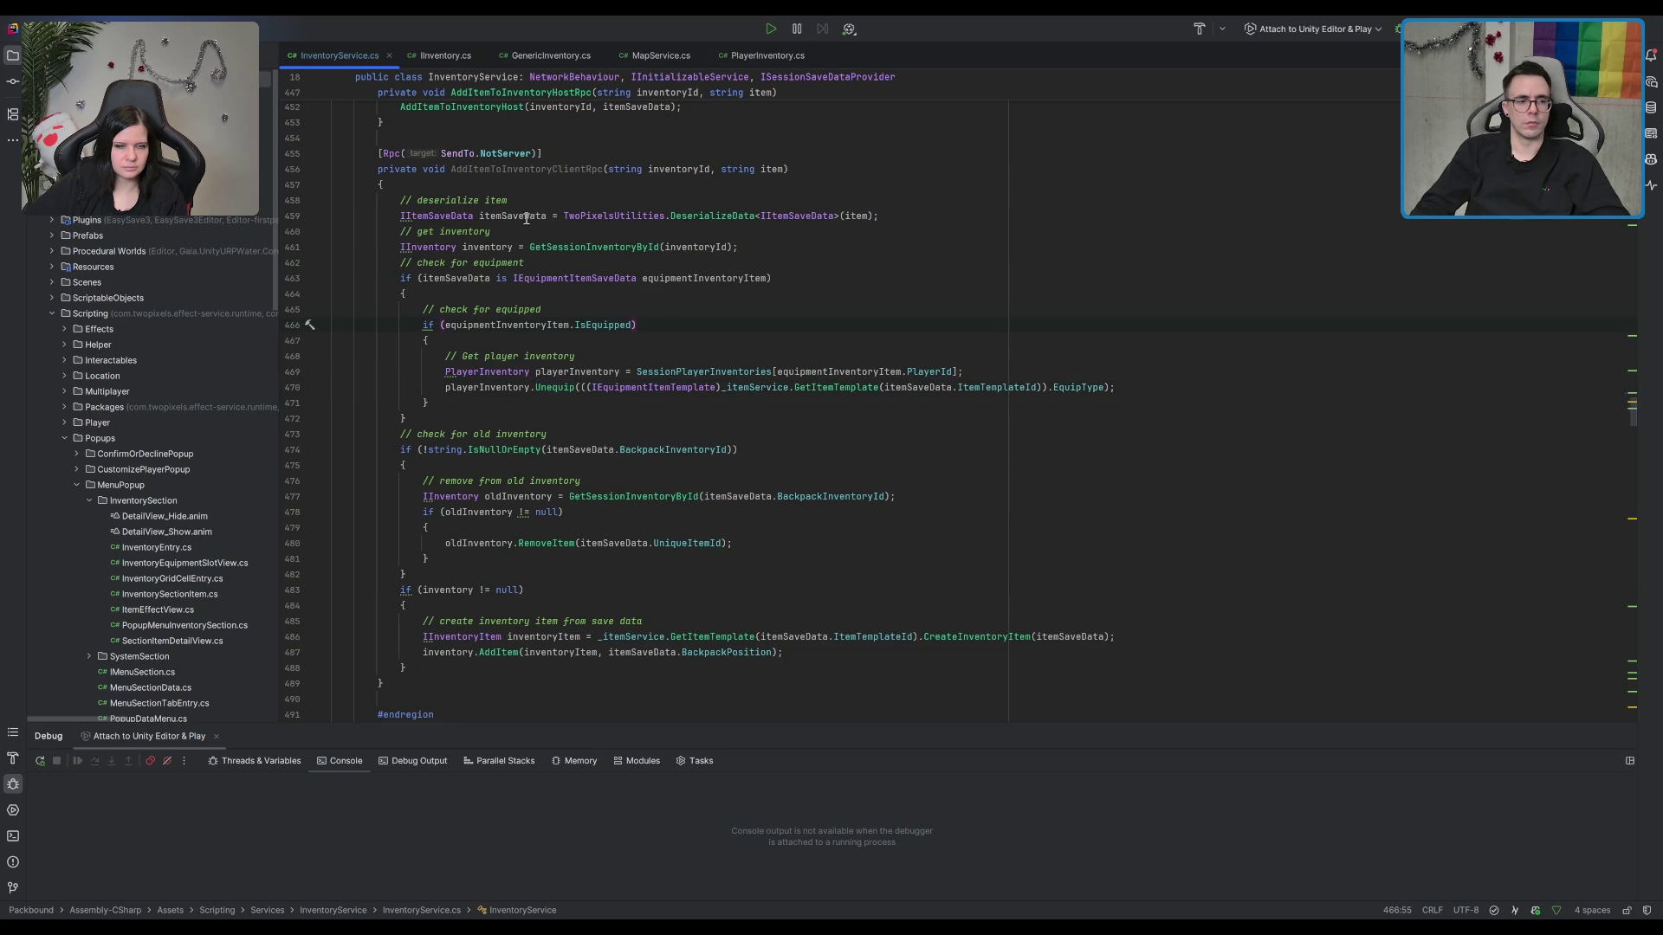
click(549, 387)
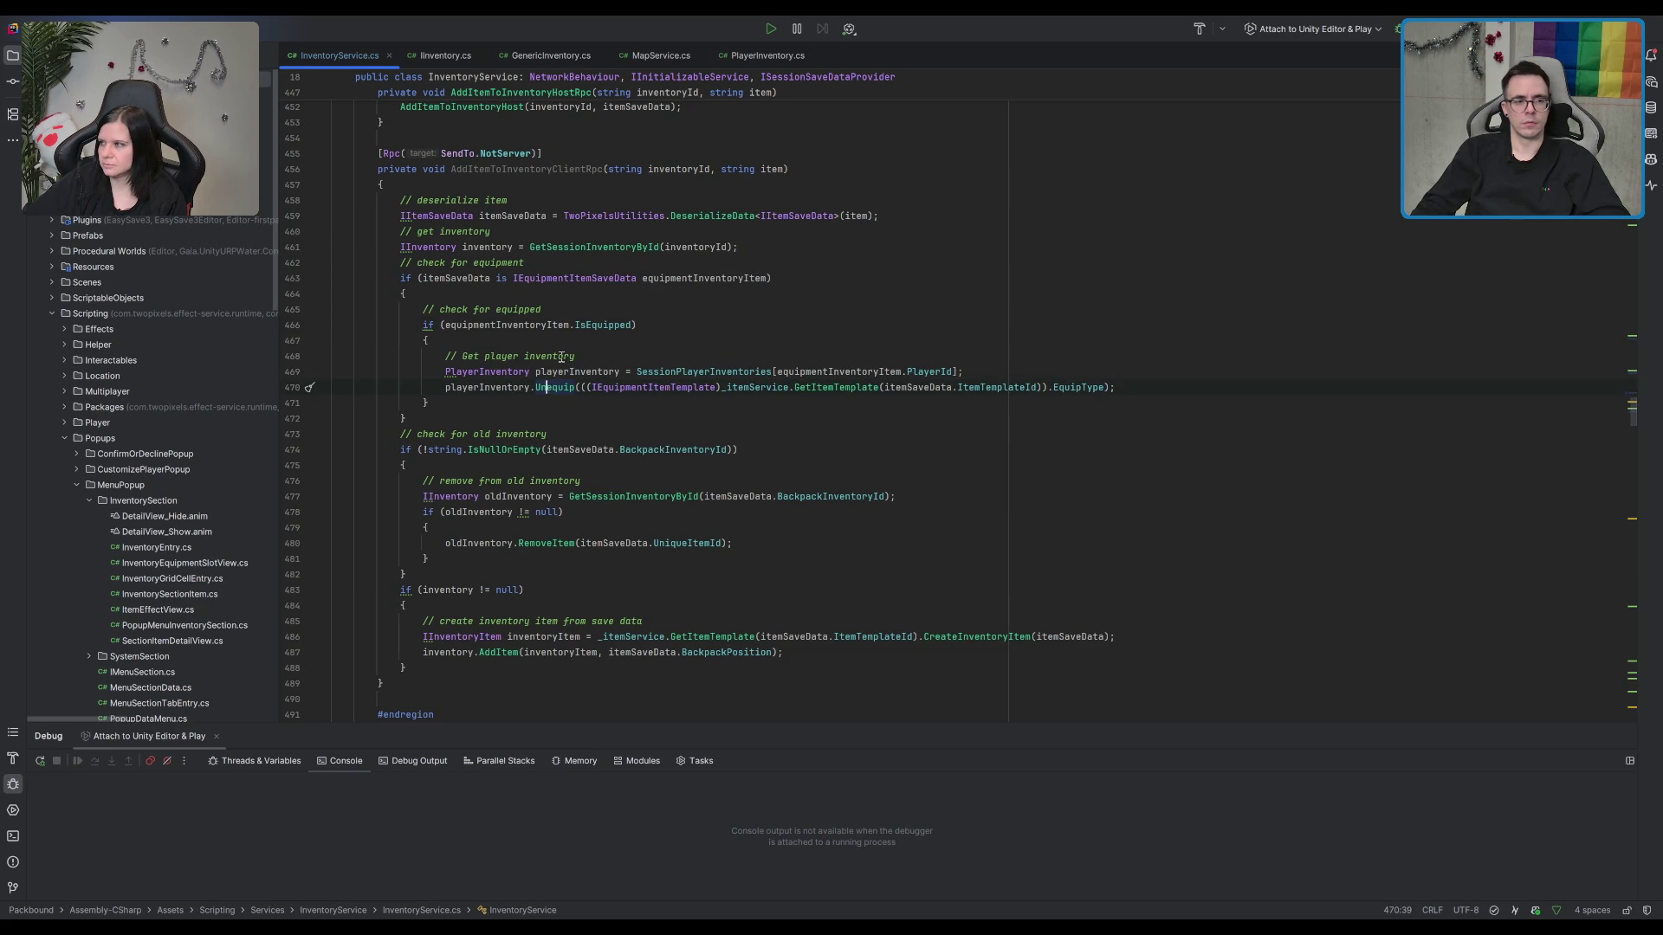
scroll(594, 304, up, 3)
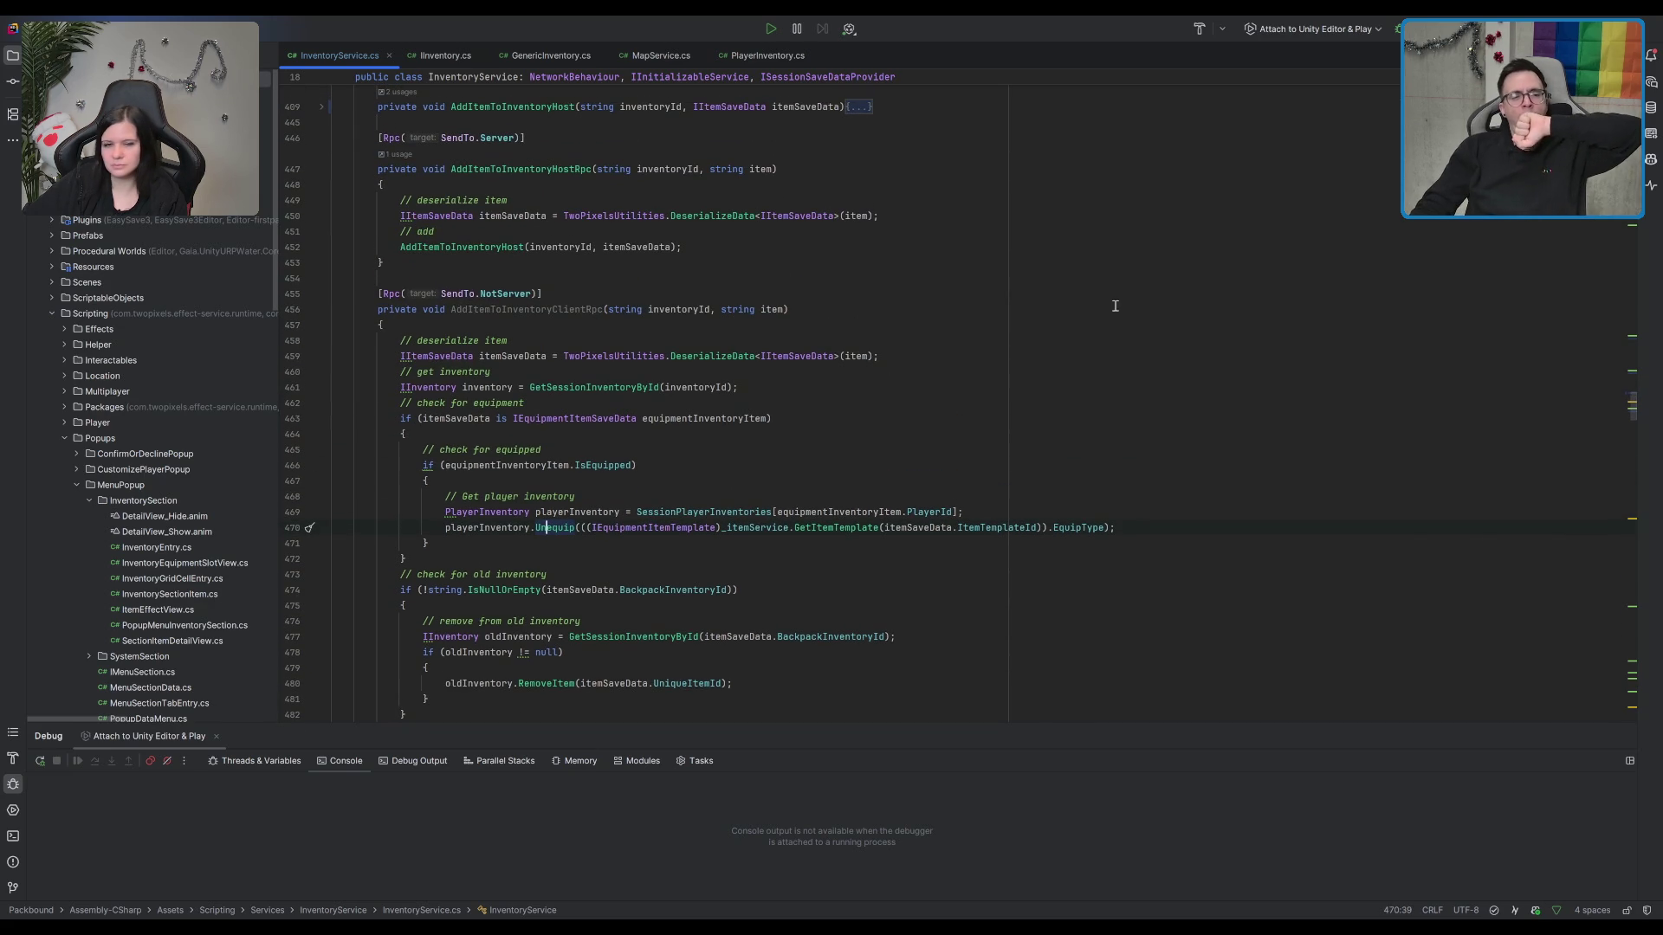
Step: Select the name AddItemToInventoryClientRpc and search the file for it
click(508, 310)
double_click(508, 310)
scroll(508, 311, up, 8)
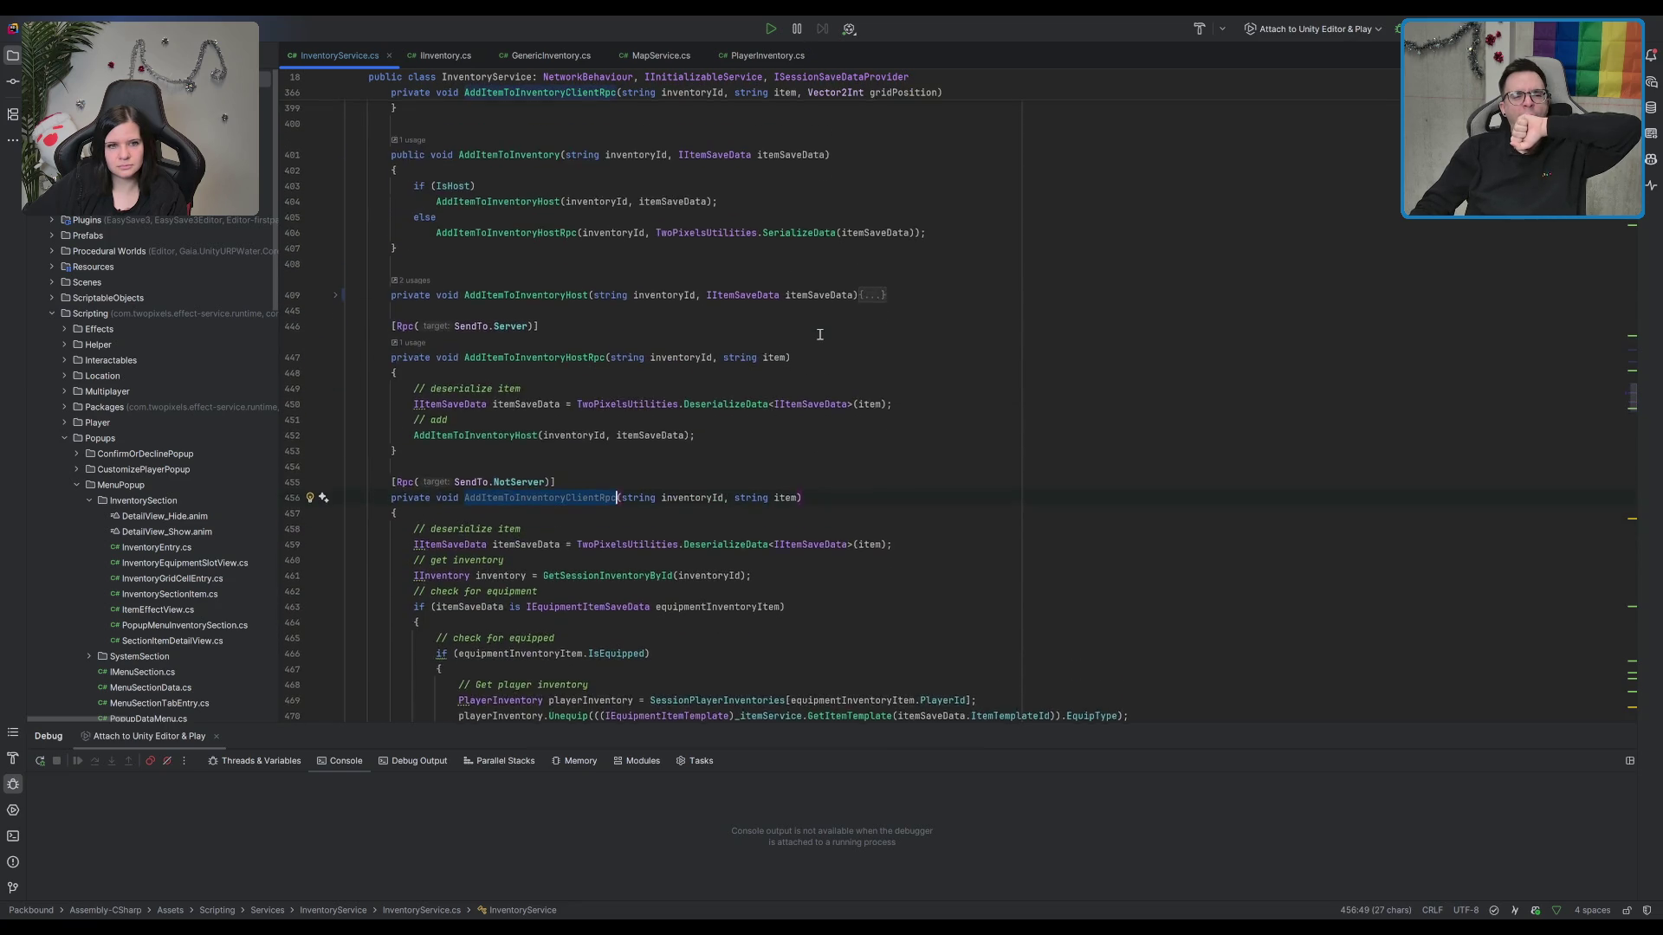
scroll(781, 332, down, 13)
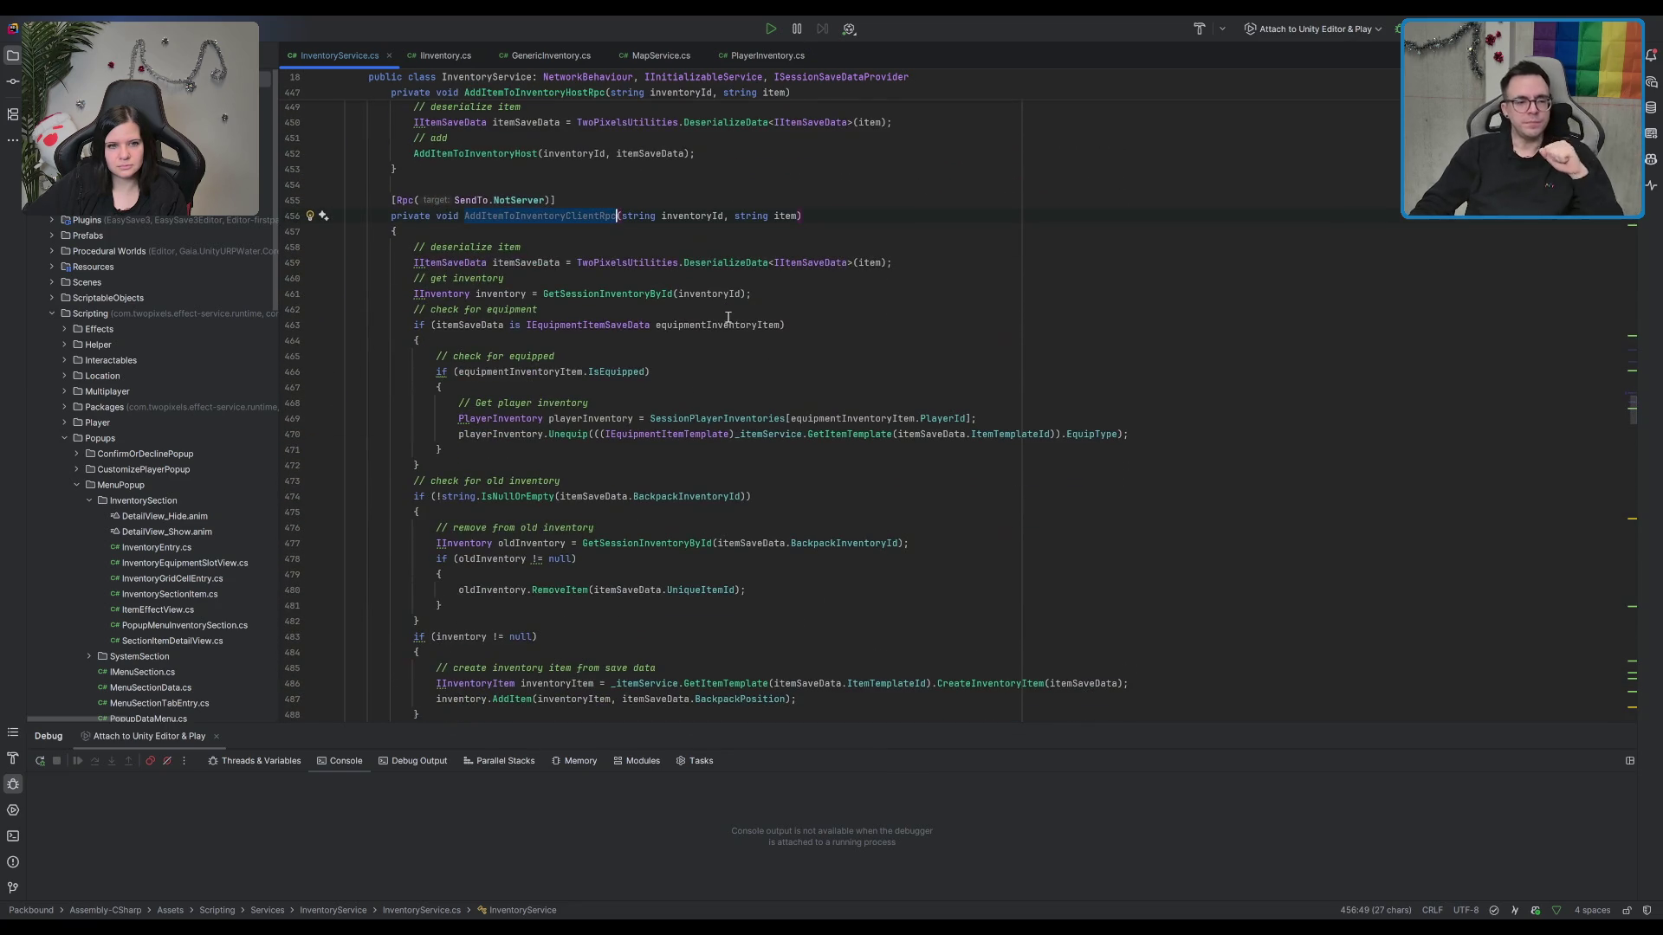
scroll(718, 338, up, 7)
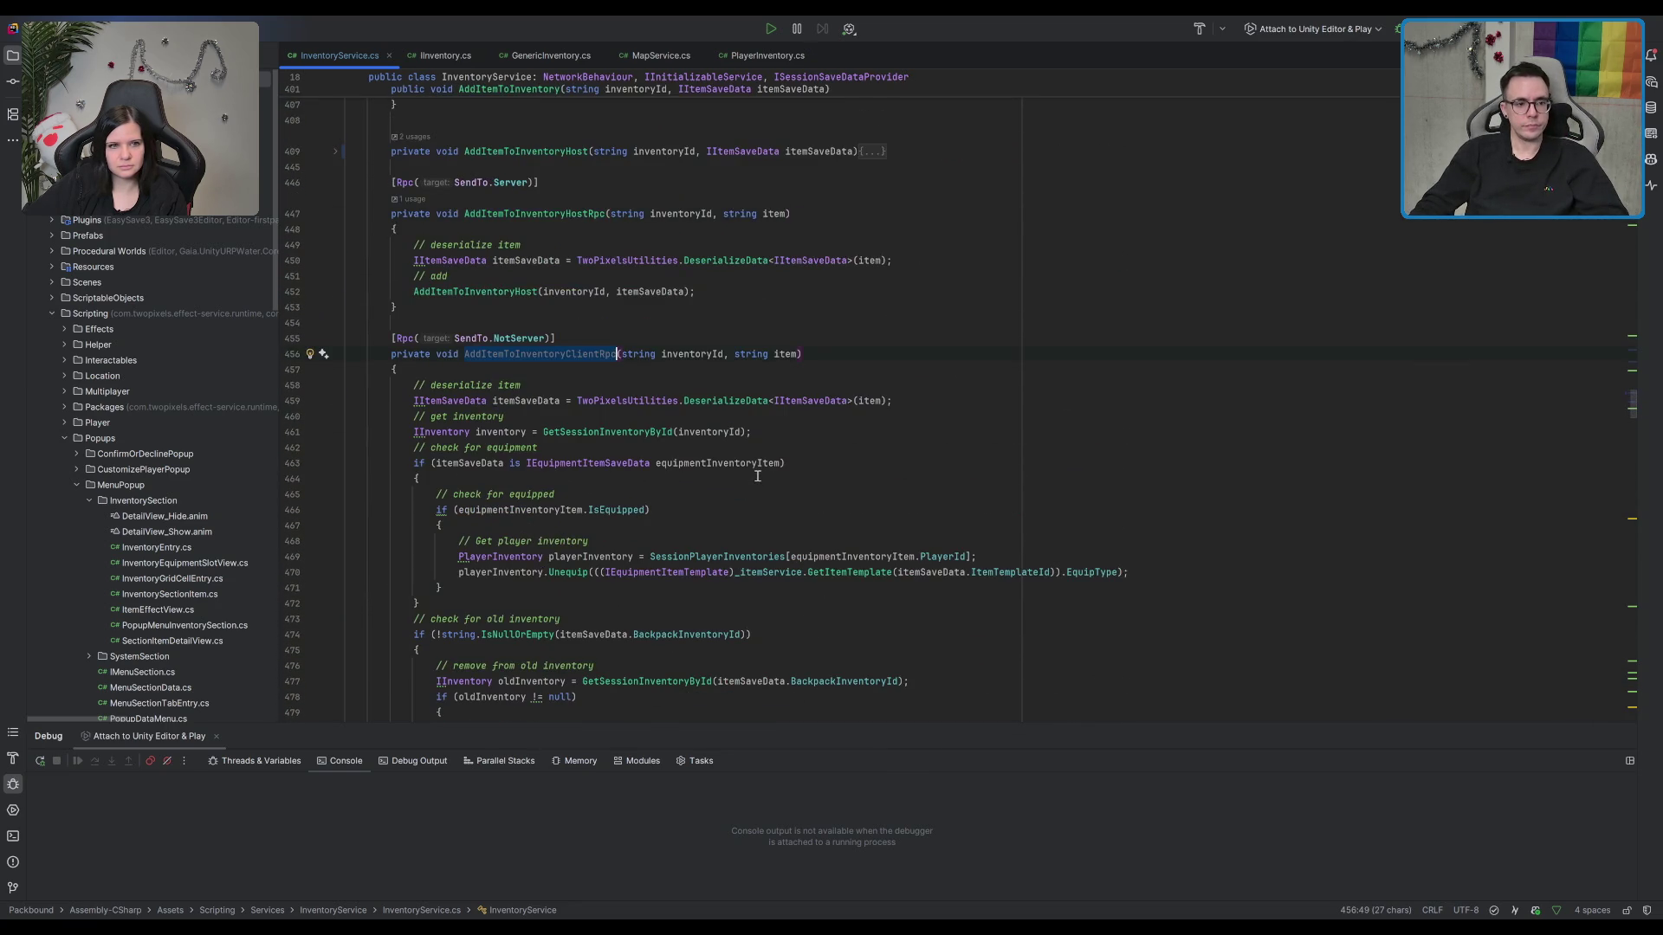
key(ctrl+f)
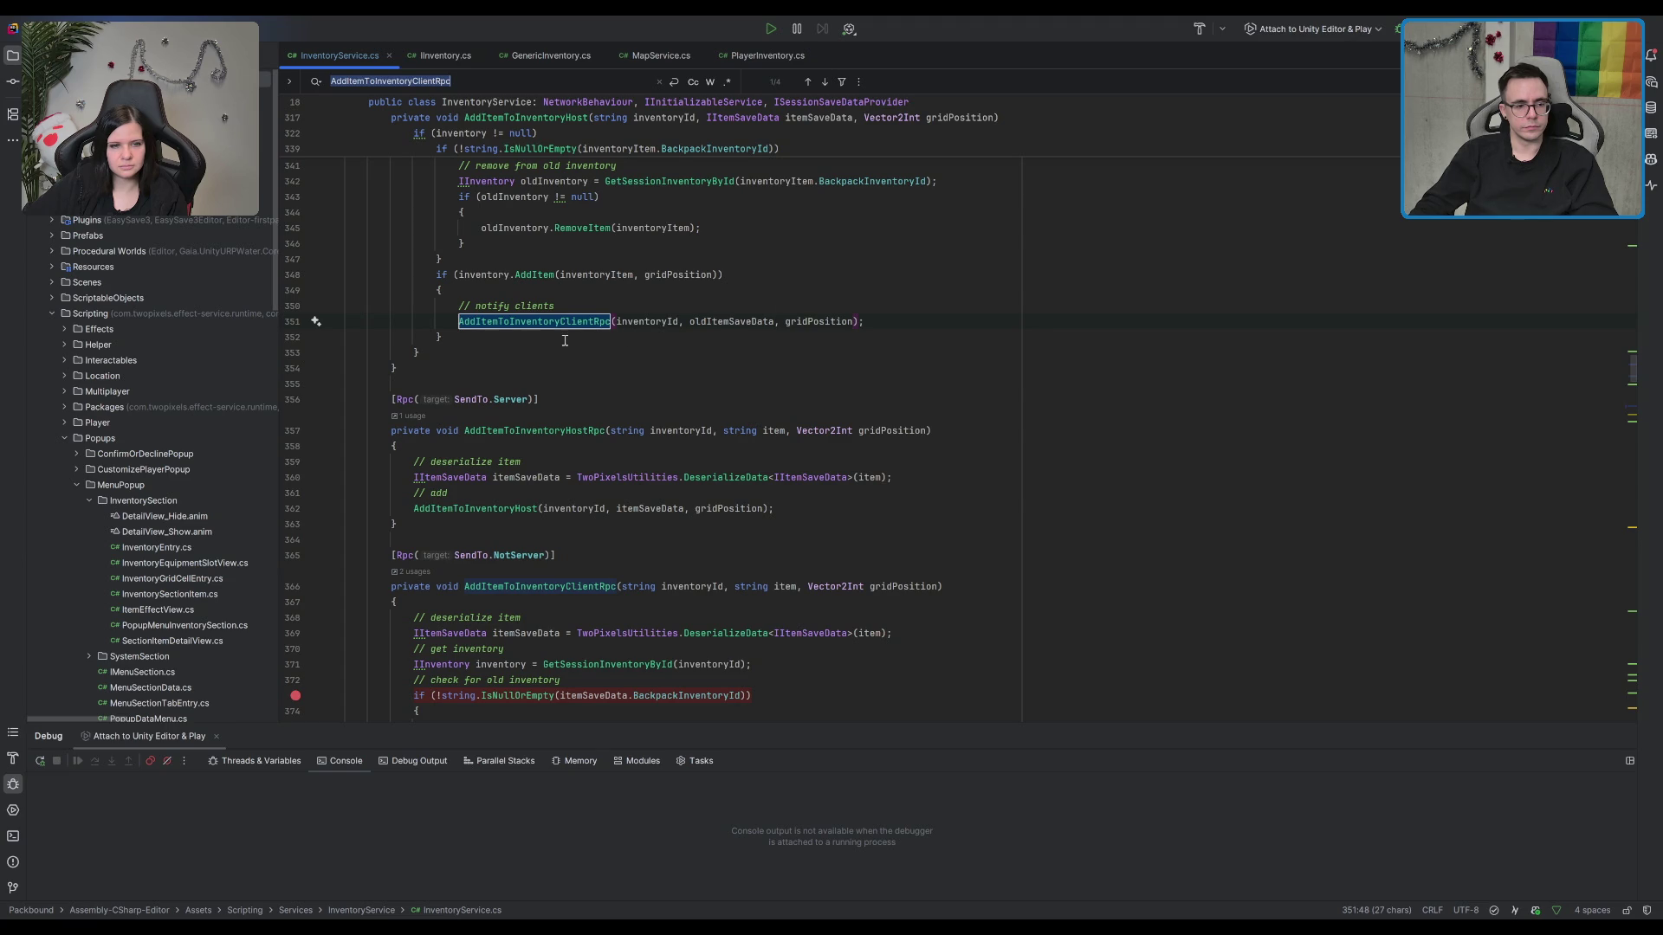
Step: Jump to the AddItemToInventoryClientRpc declaration on line 366, inspect its IsEquipped check, and close the search
key(Return)
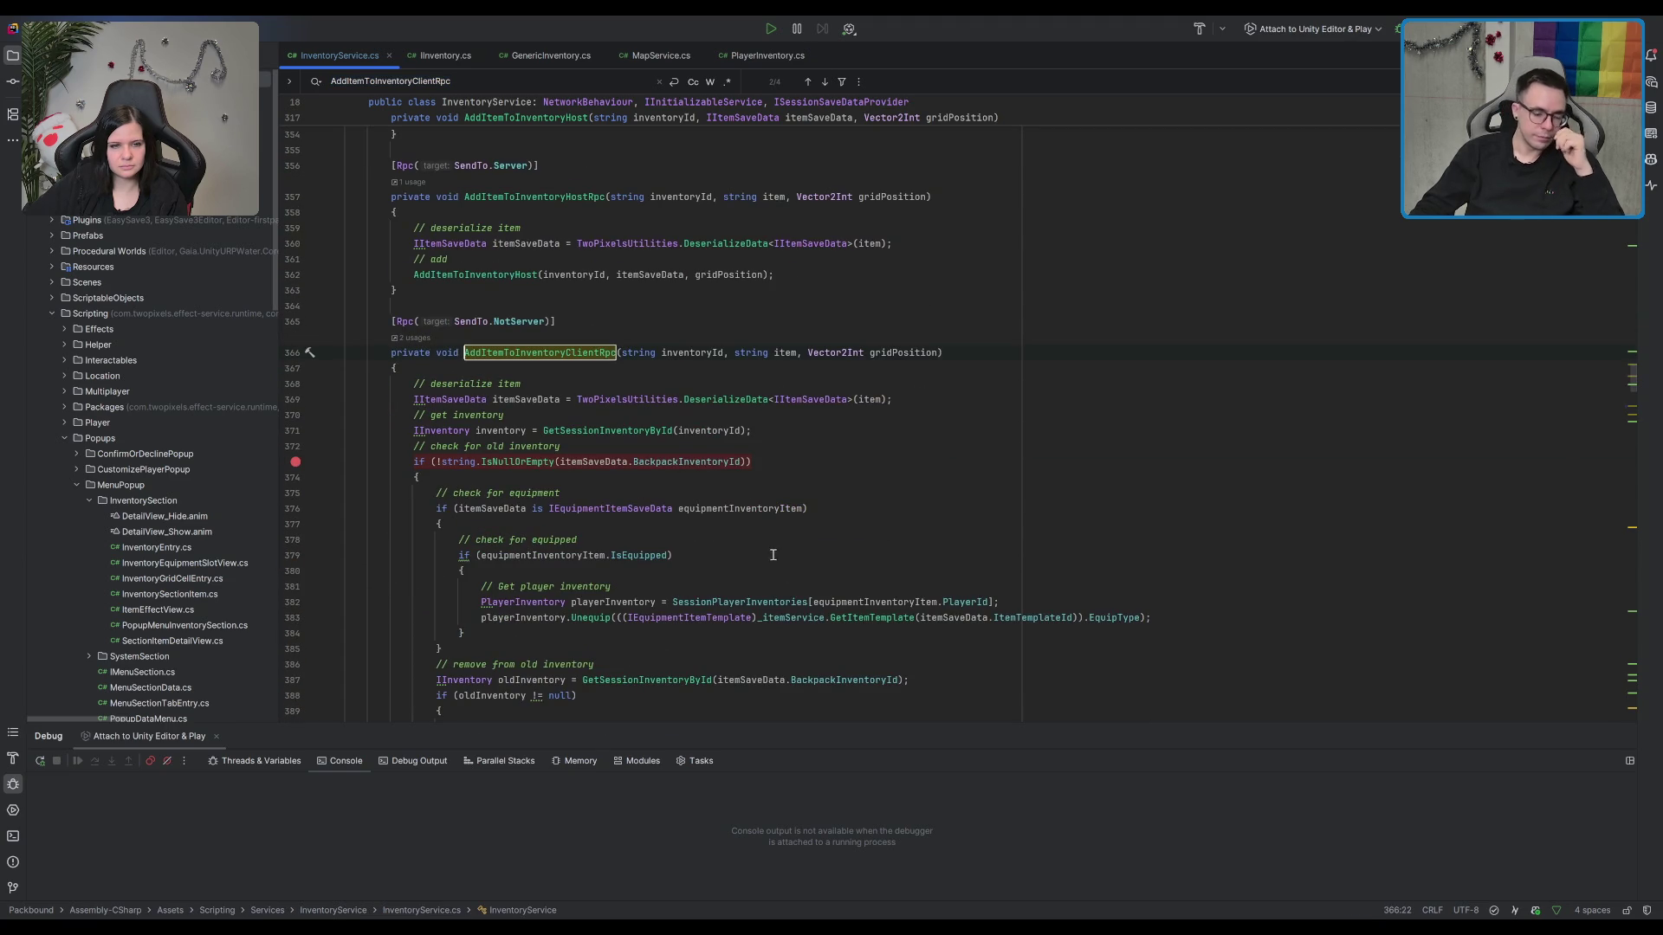
click(938, 359)
scroll(722, 442, down, 5)
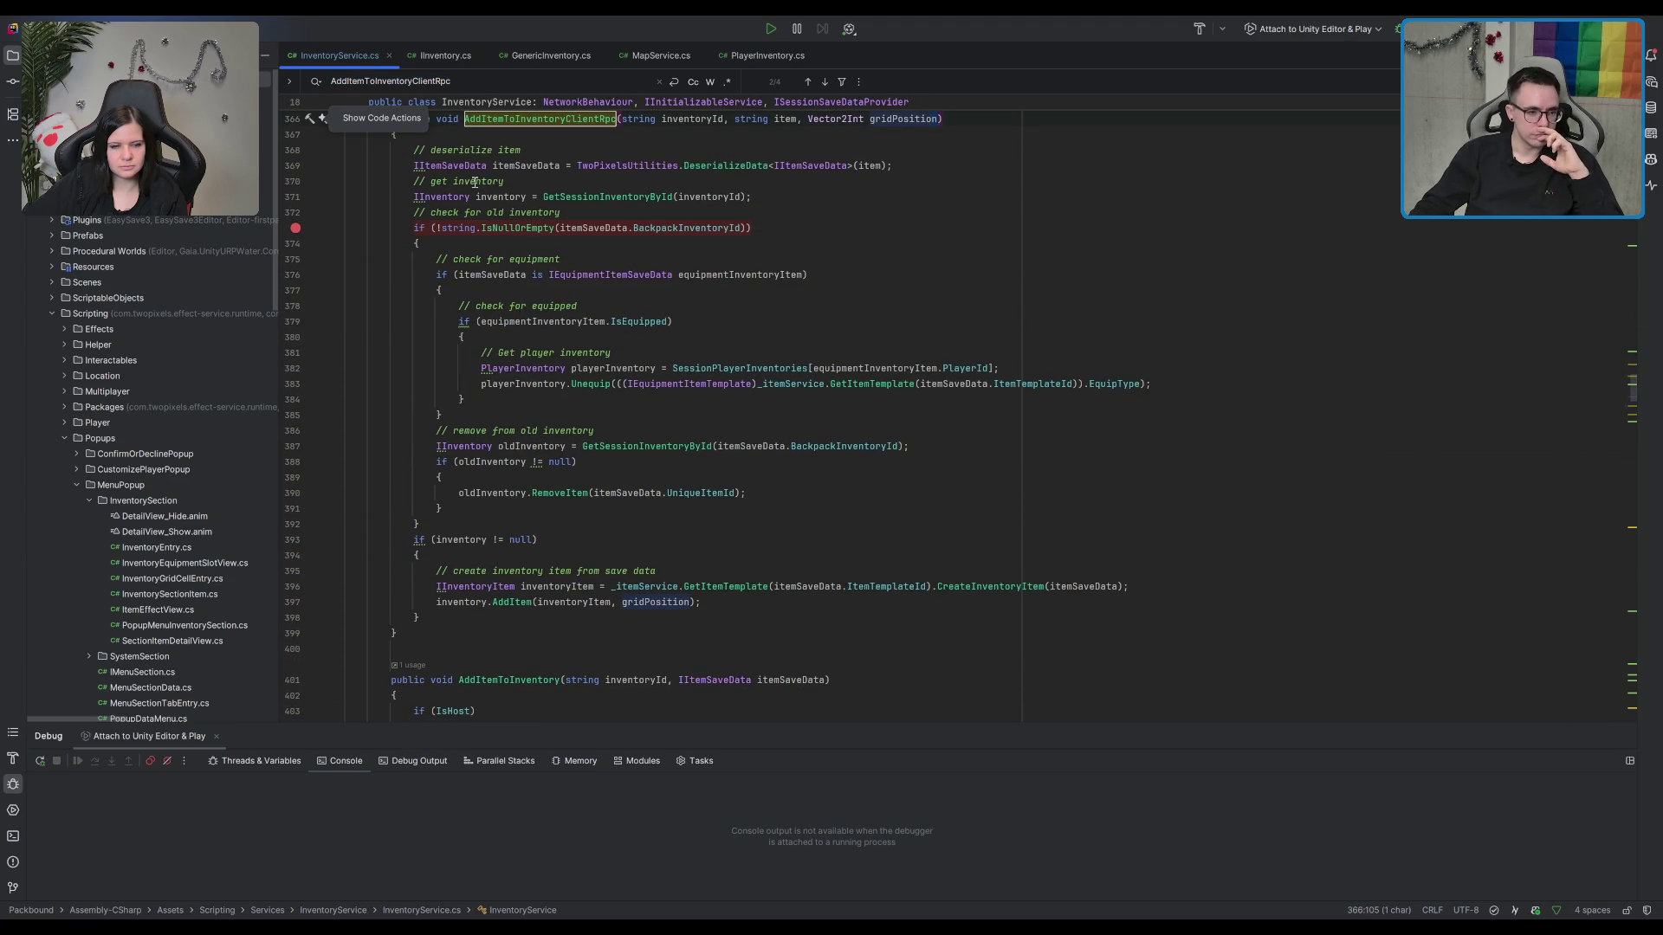
click(640, 321)
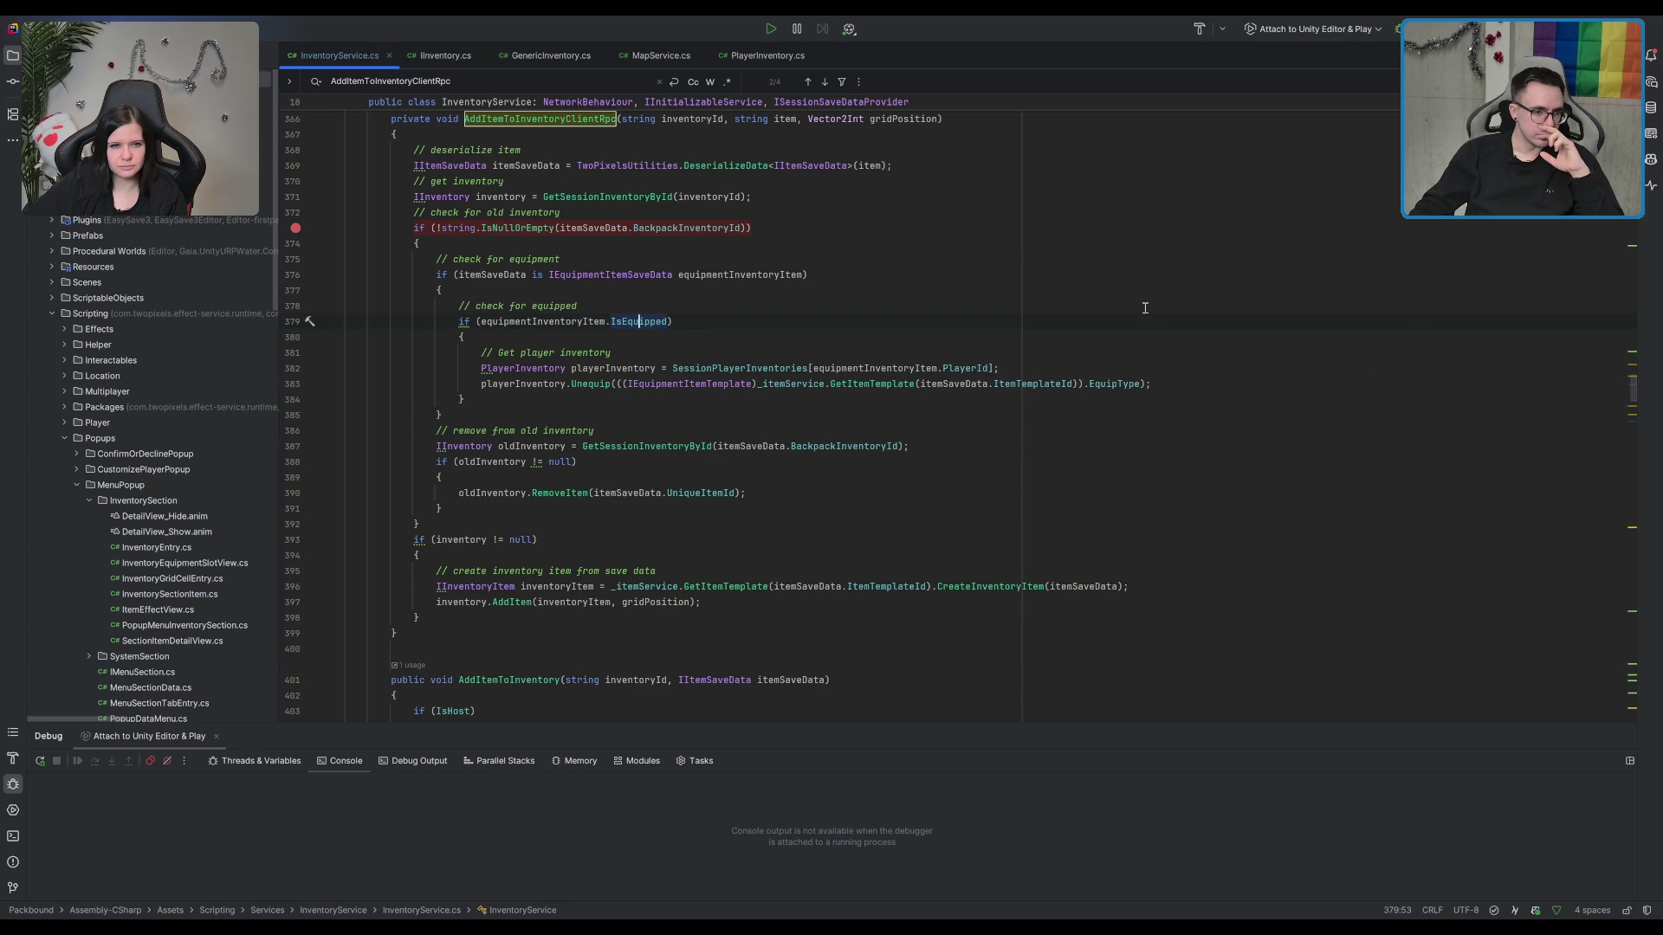
click(926, 305)
key(Escape)
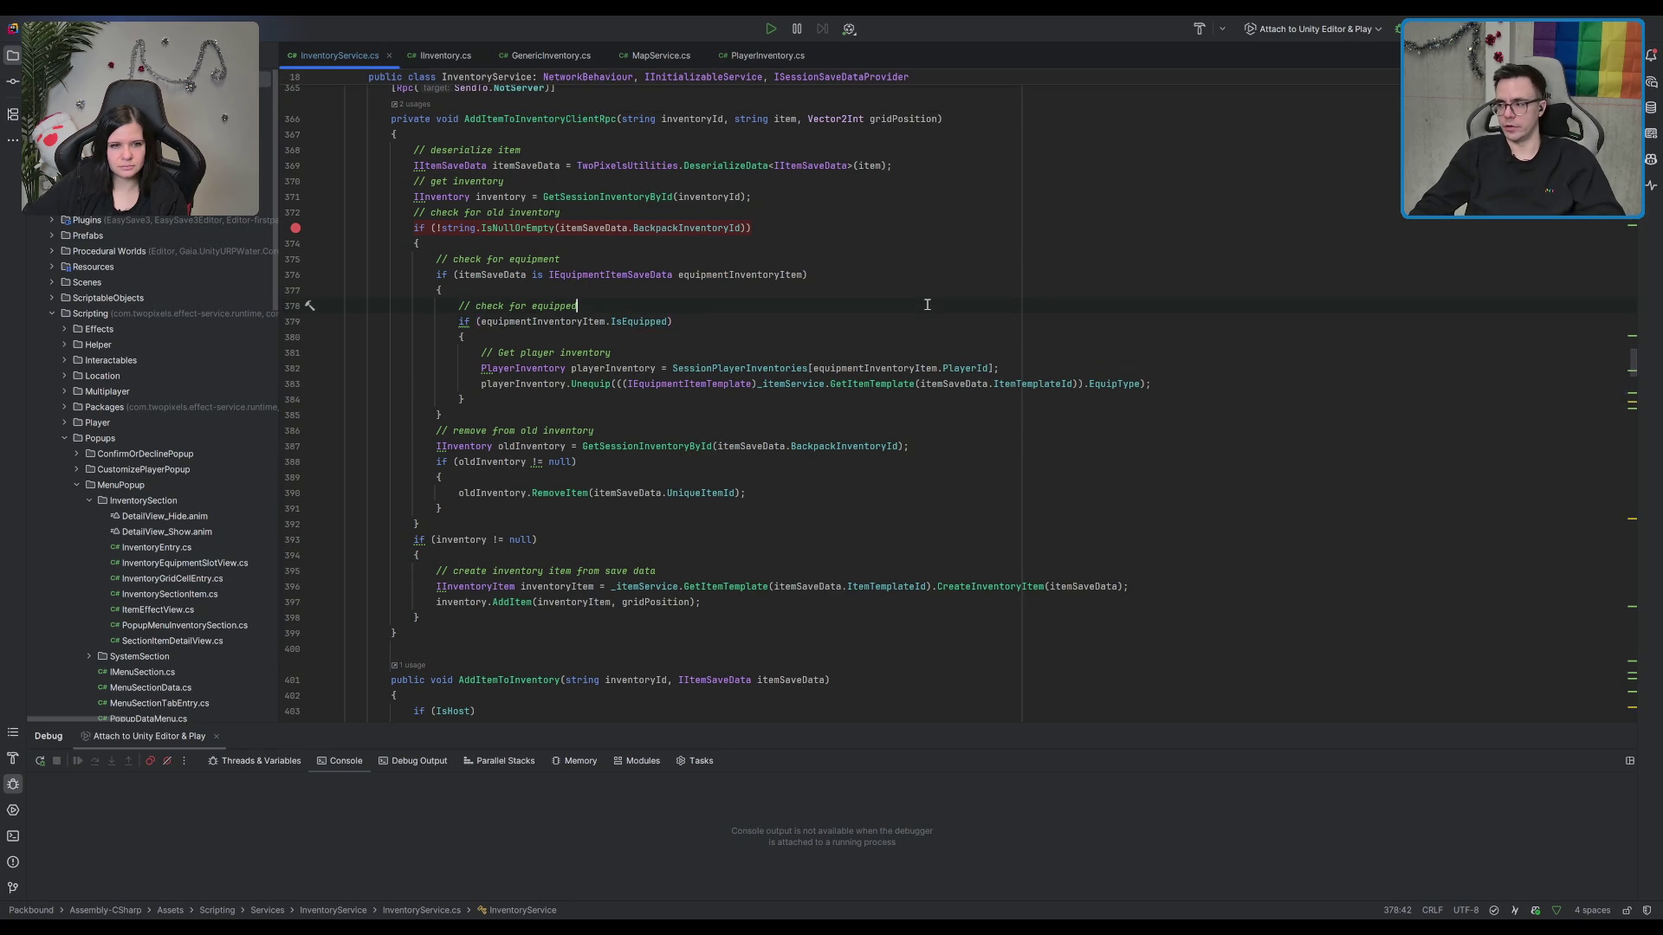
click(1088, 194)
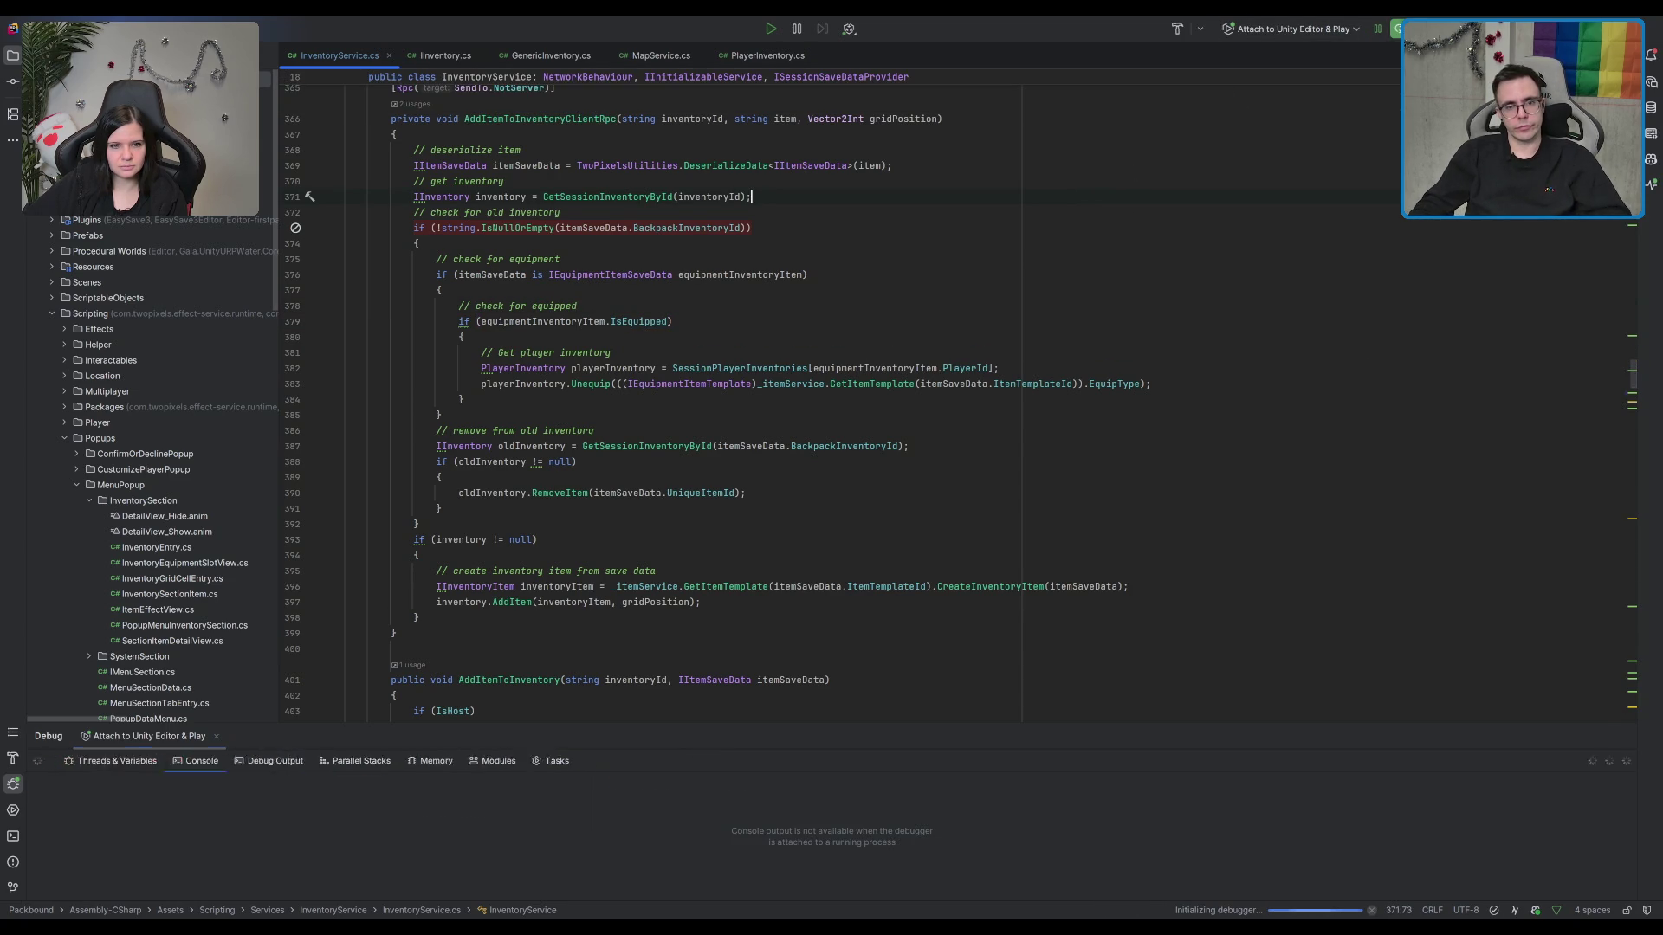
Step: Place the caret on the player inventory comment while the debugger attaches and play starts
click(612, 353)
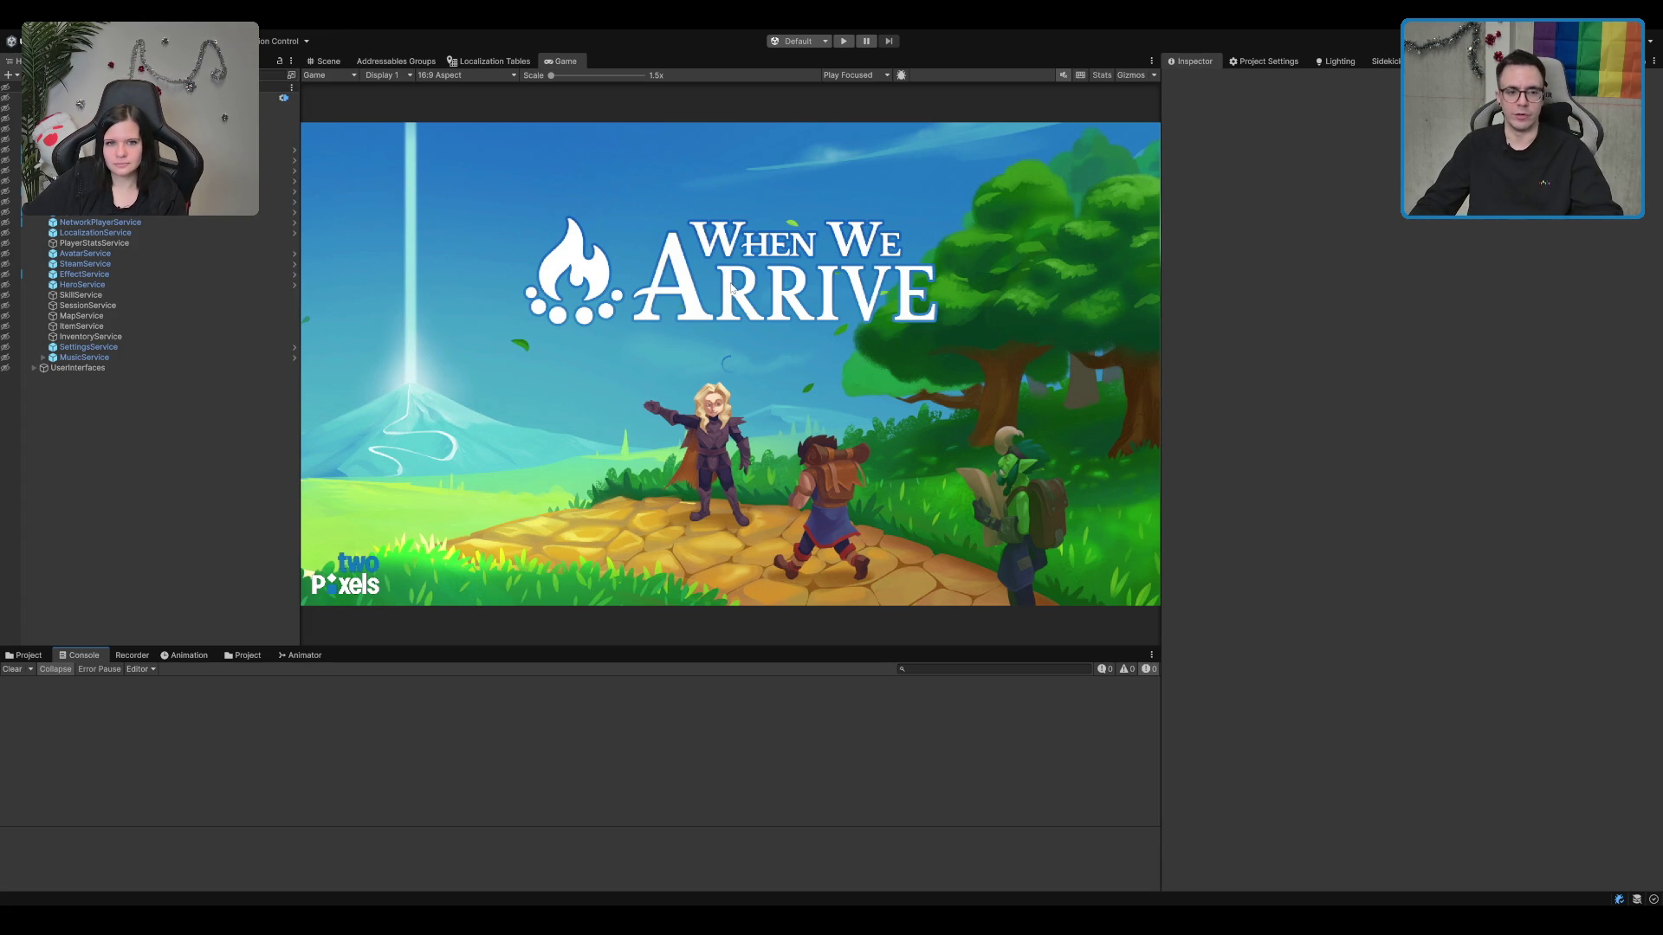
Step: Restart Play mode, glance at the code in Rider, and return to the running game
key(ctrl+p)
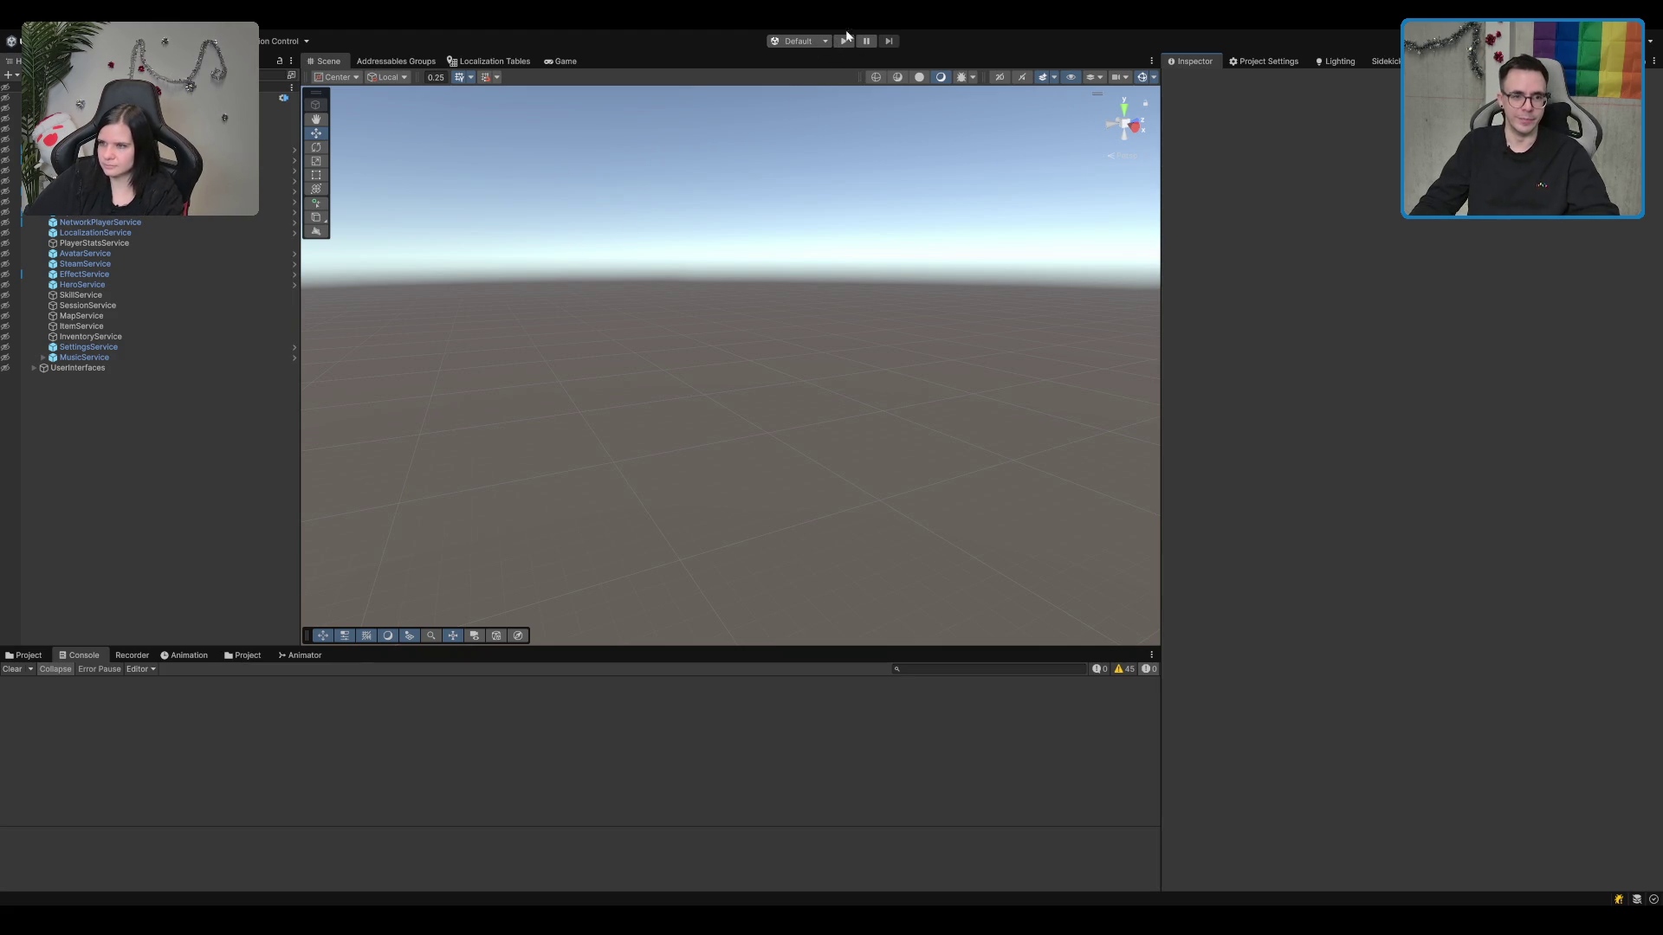
click(841, 42)
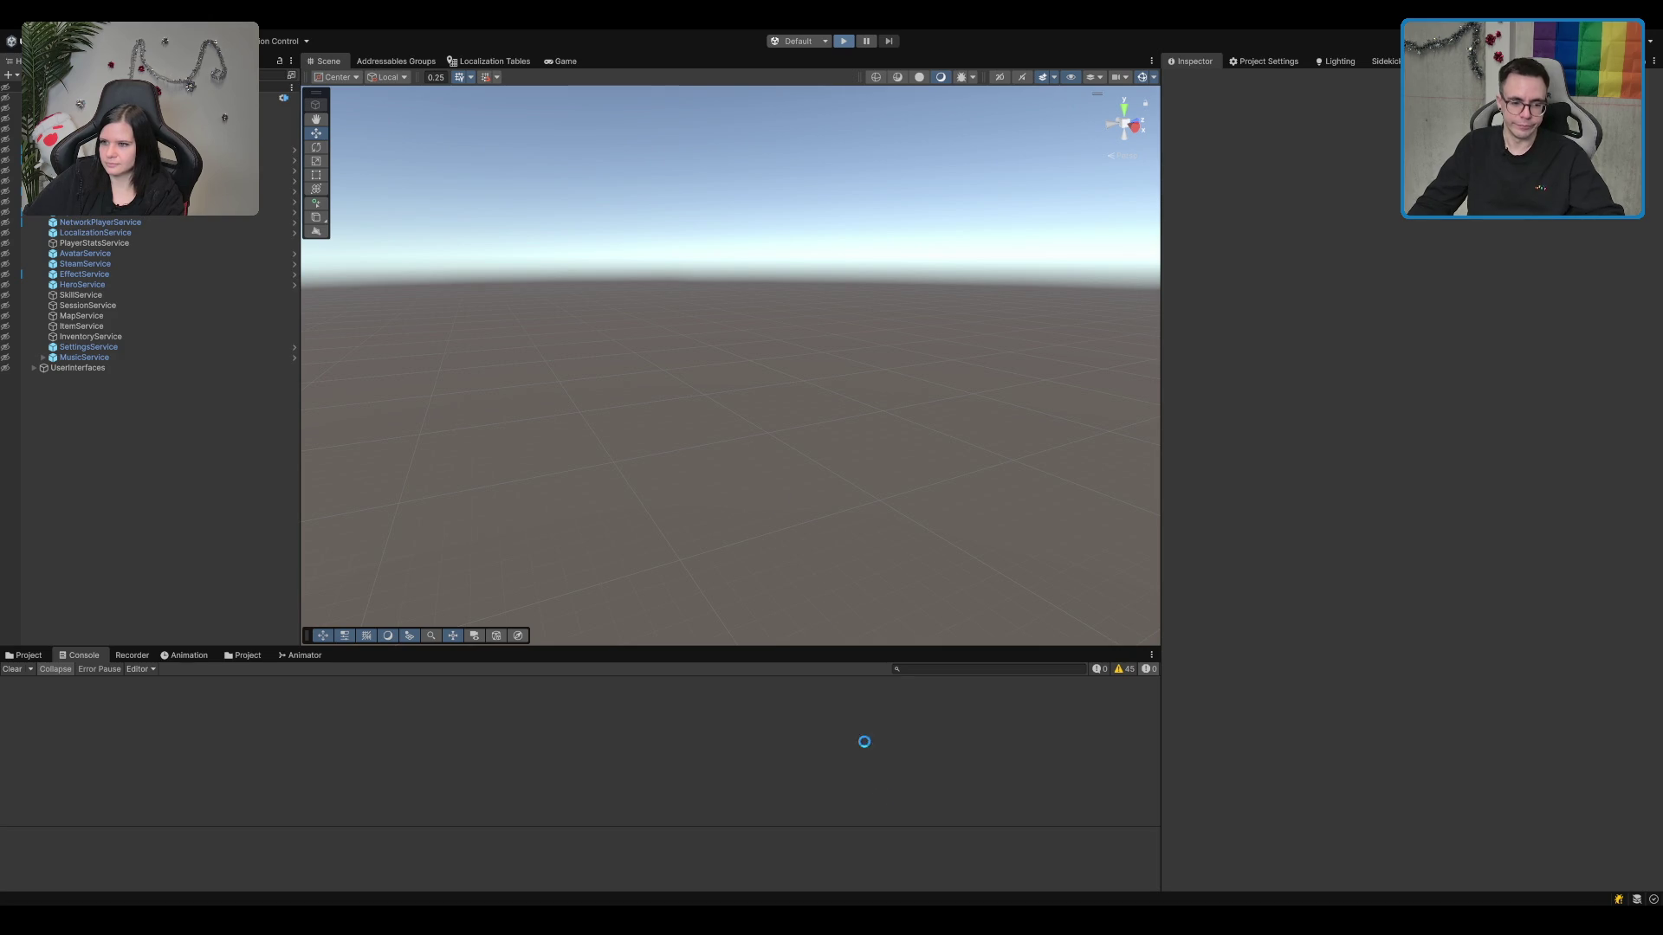
key(super+Tab)
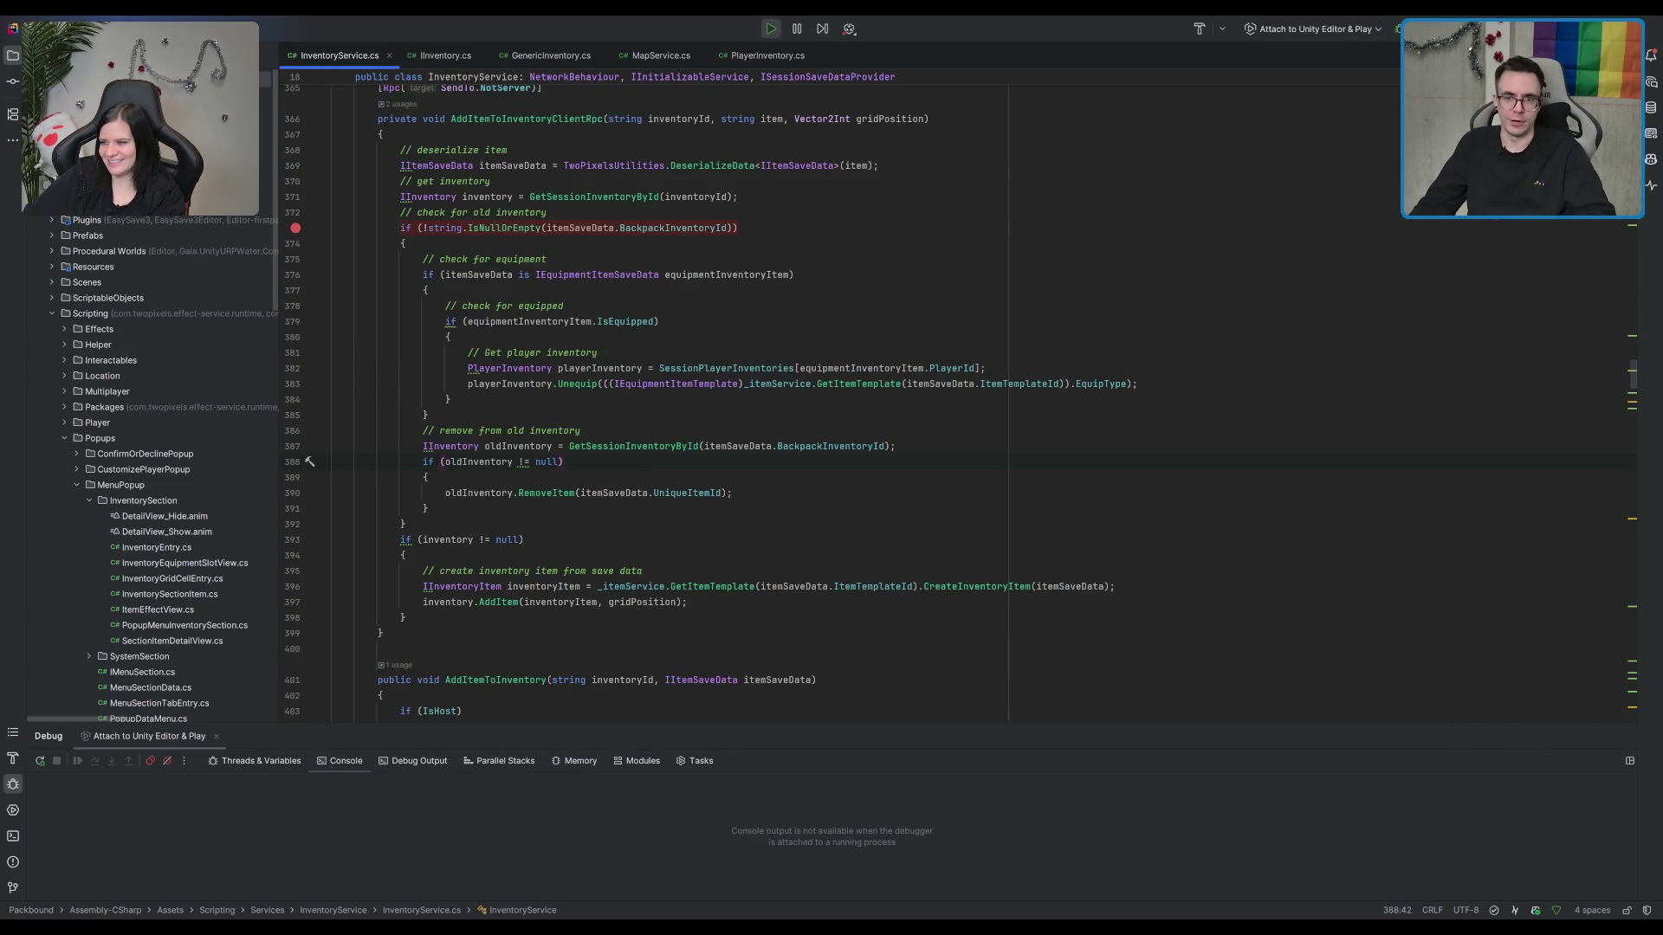
key(super+Tab)
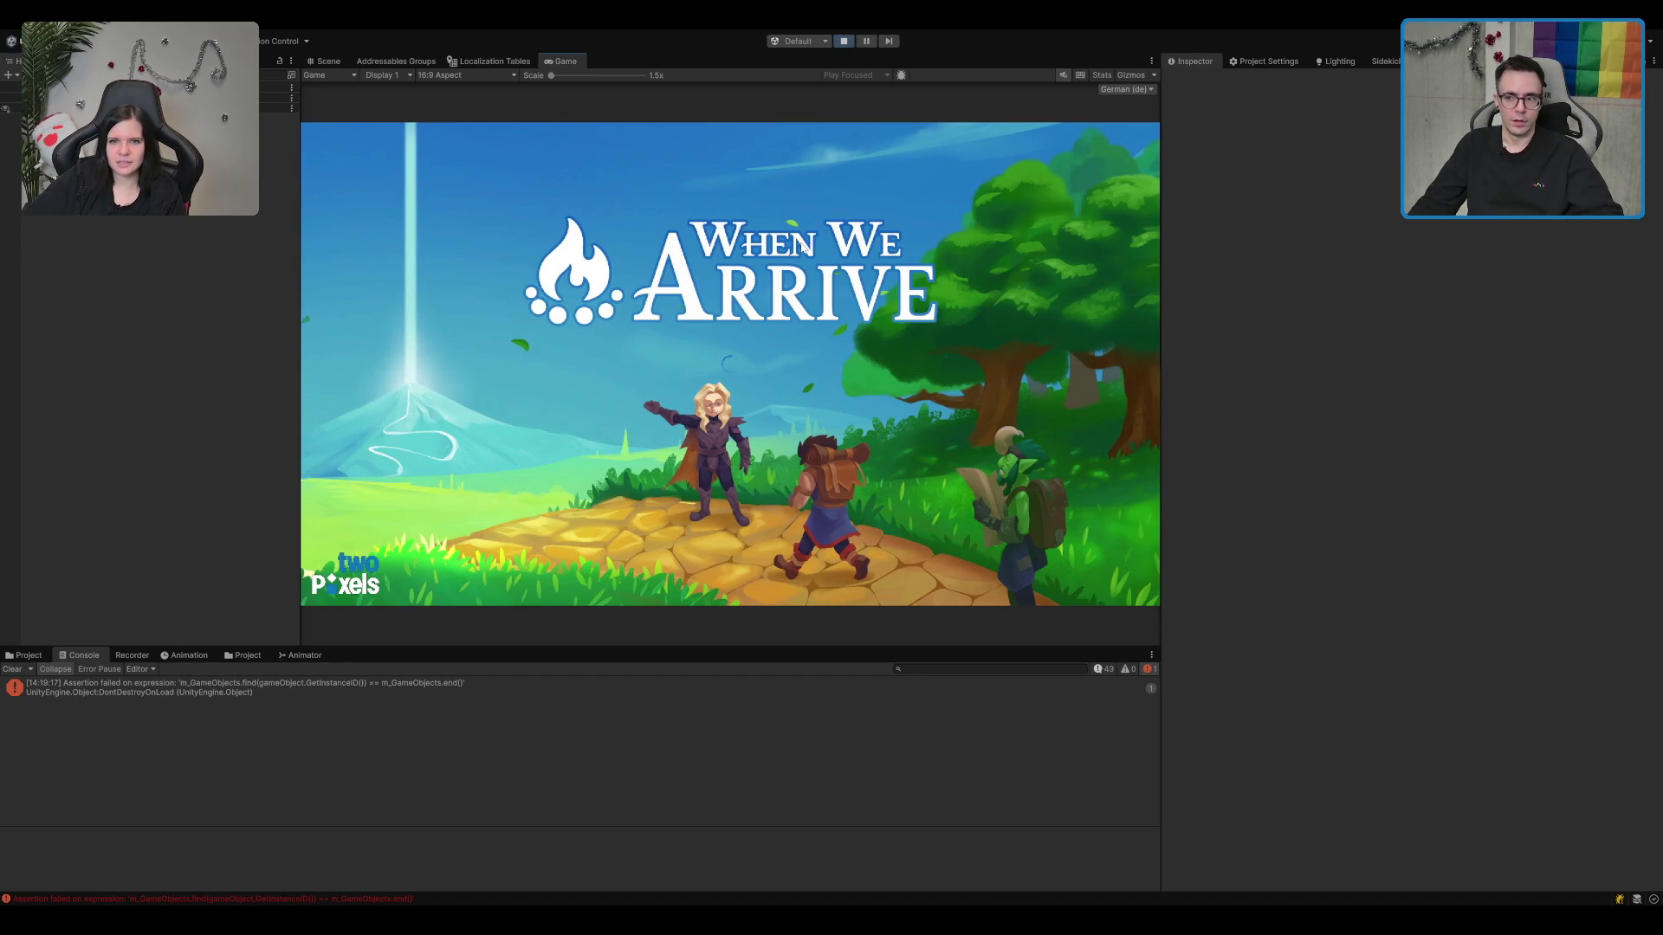
Step: Run through the grass, open and close the equipment menu, then stop Play mode
key(w)
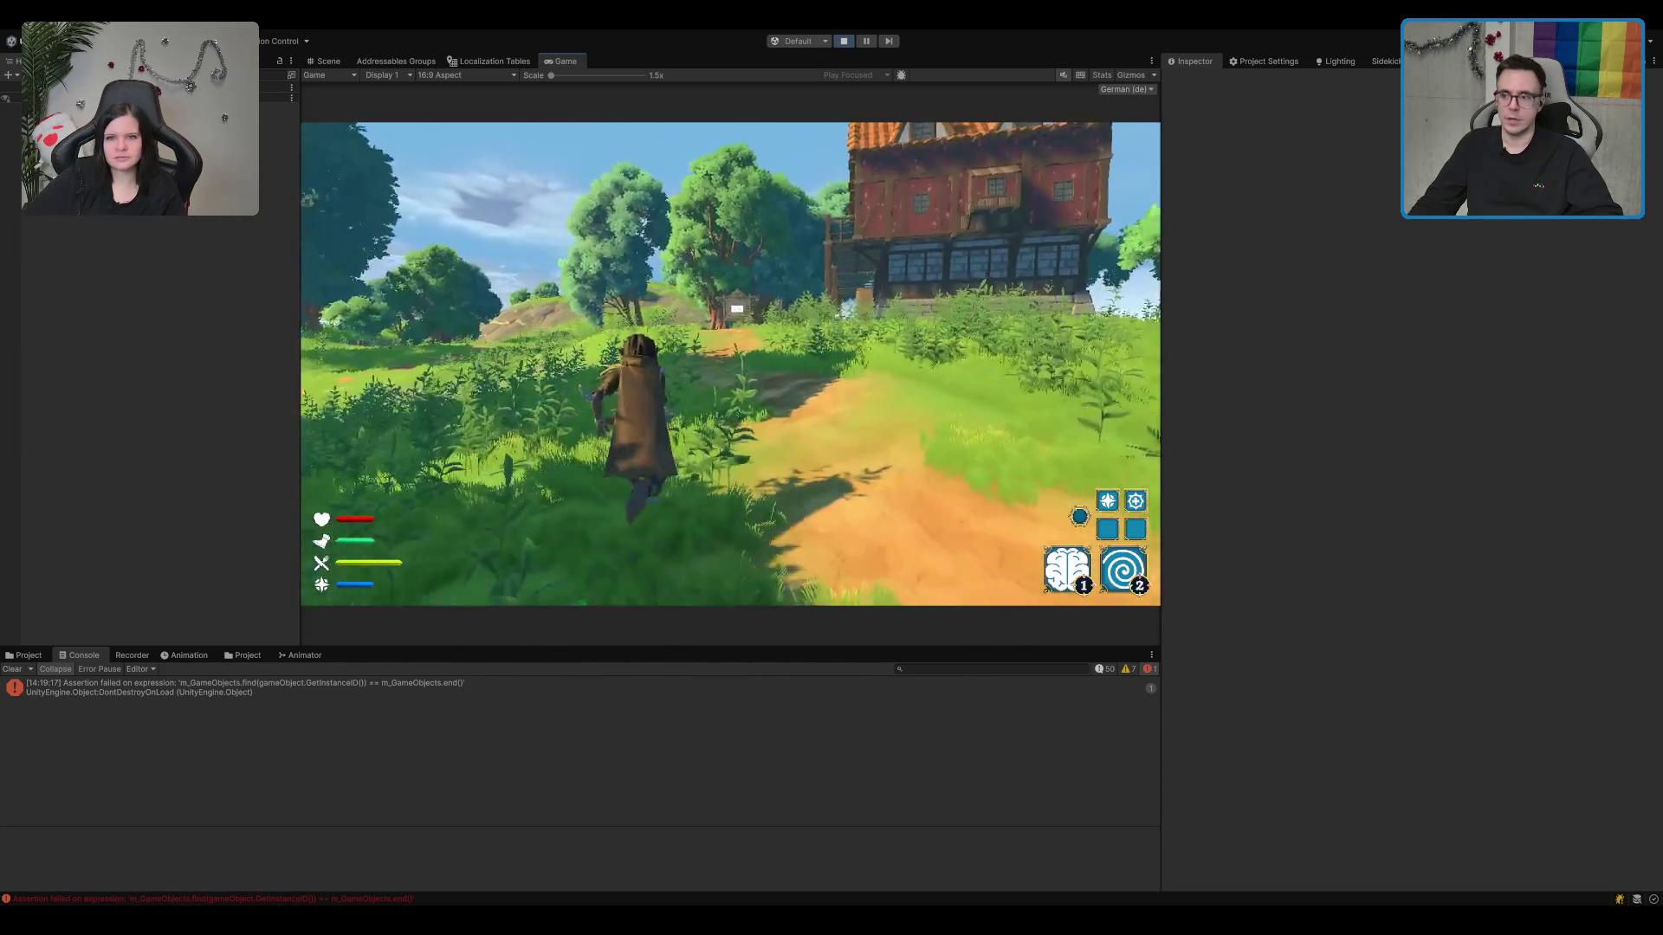
key(a)
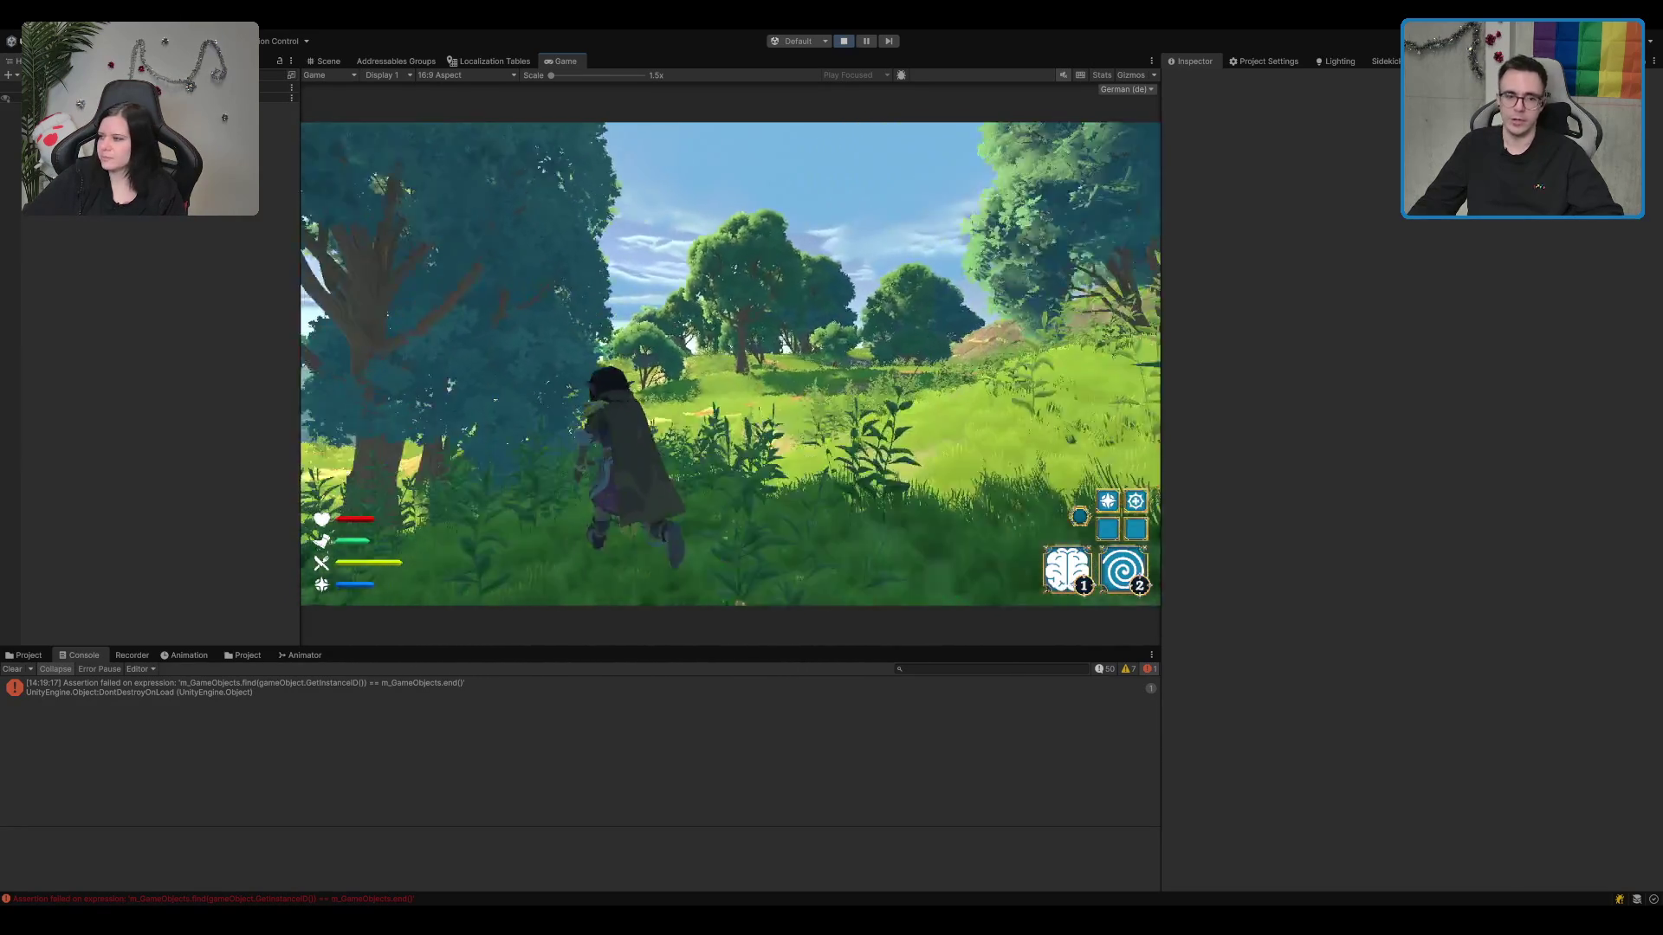
key(Tab)
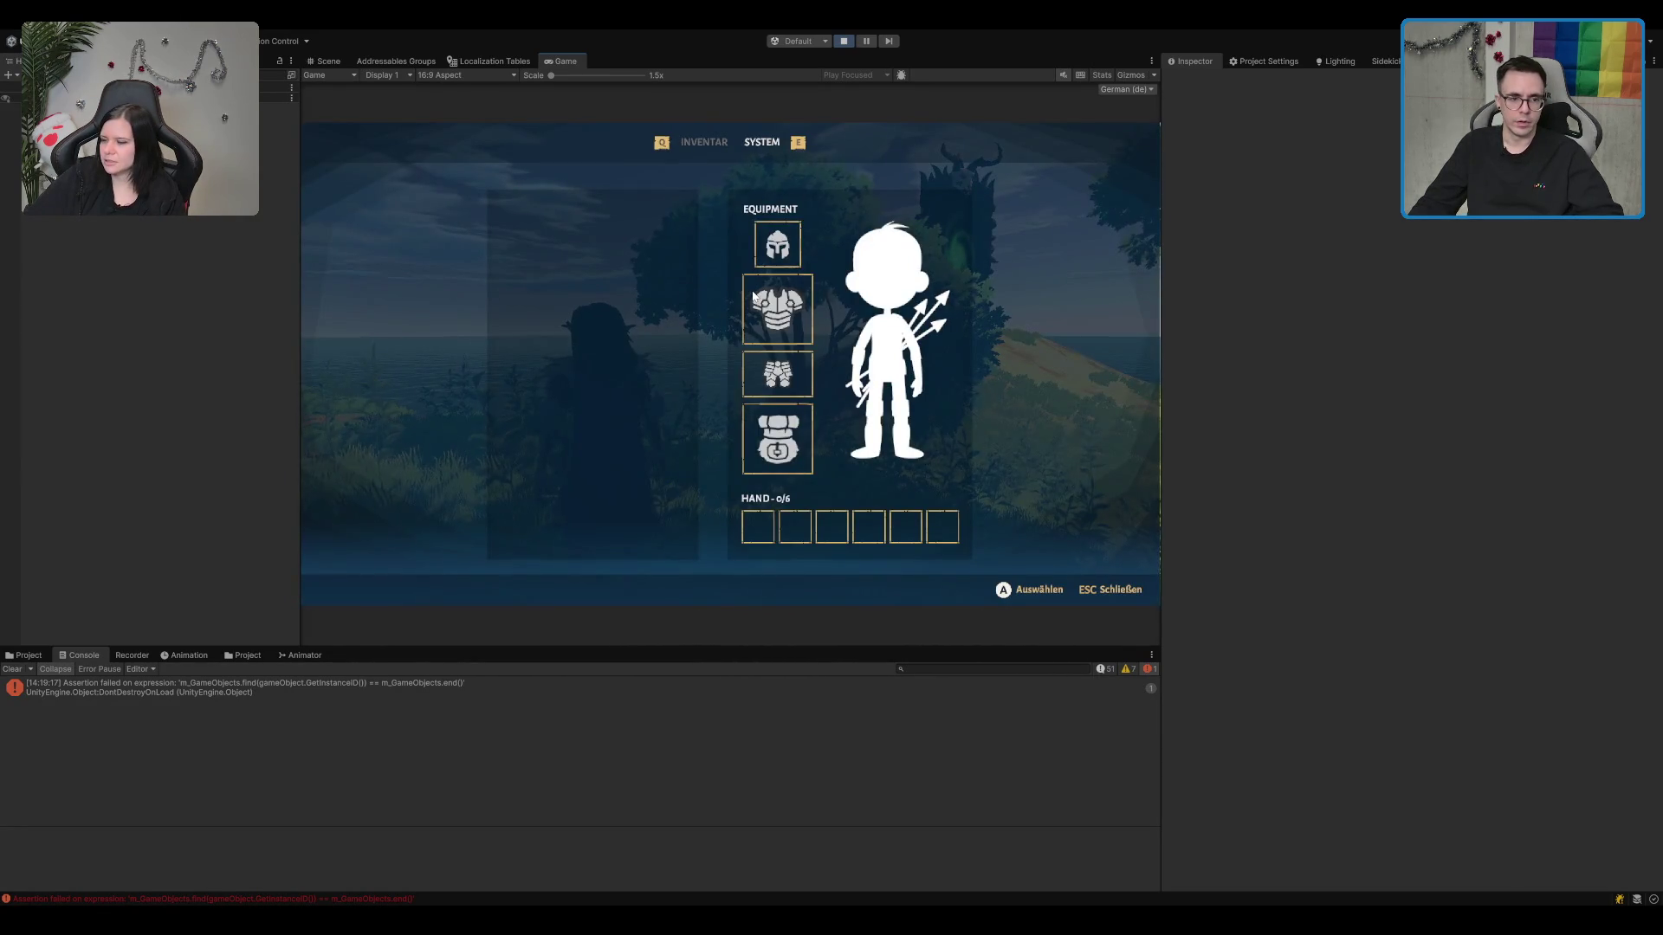
key(Escape)
key(w)
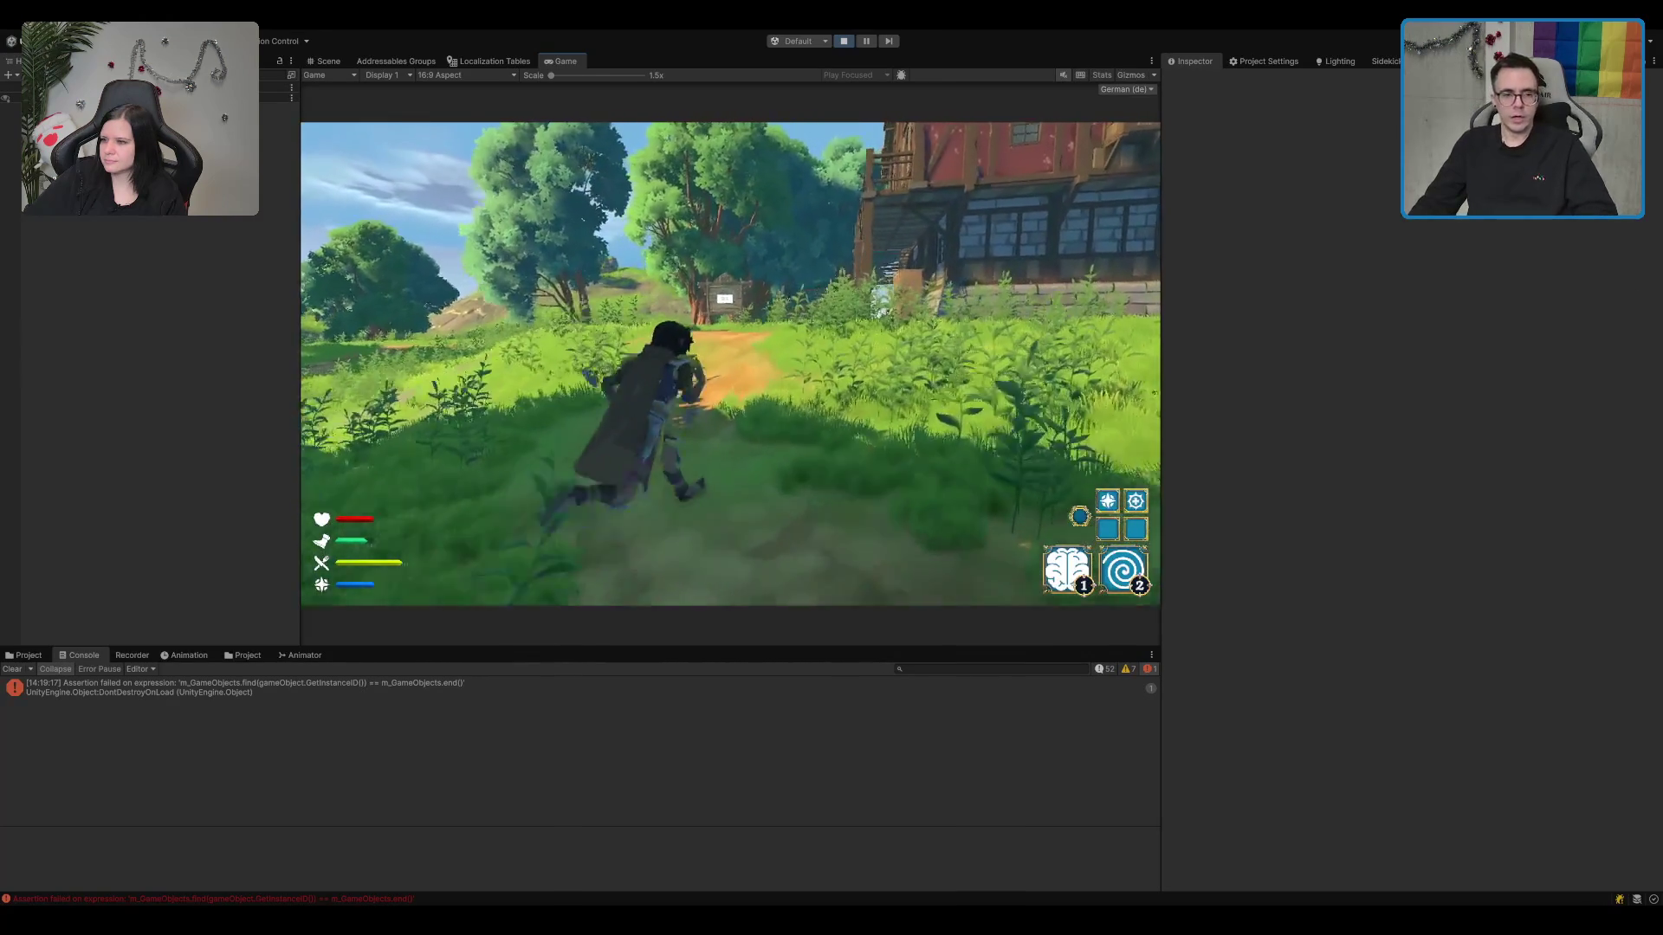
key(w)
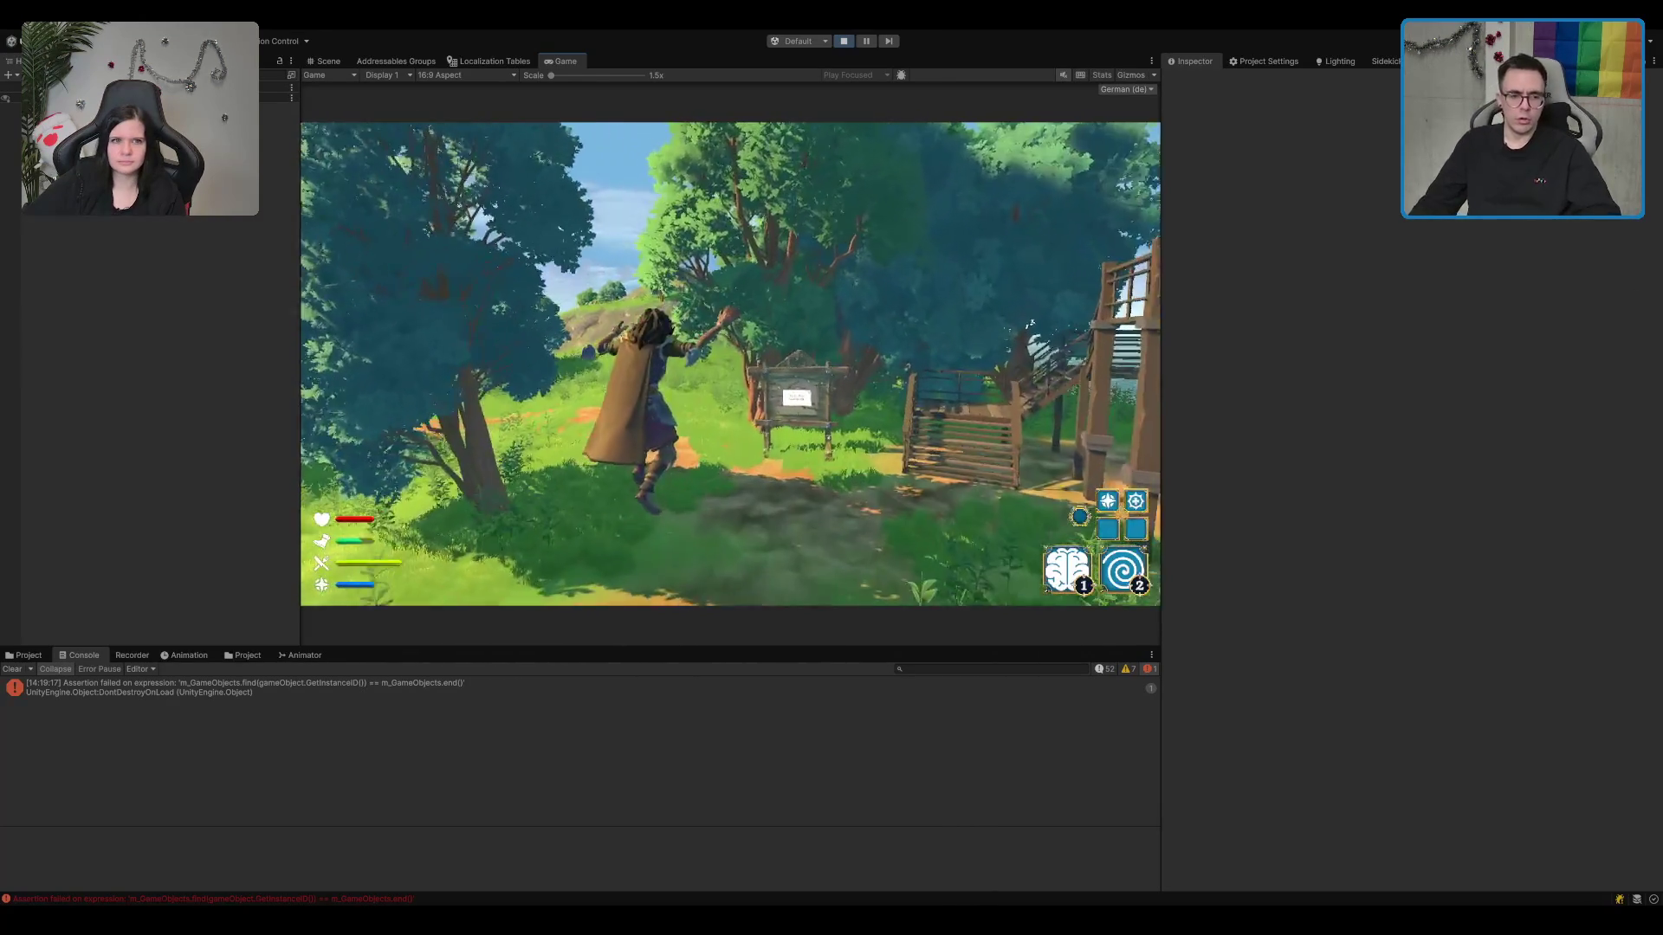
key(w)
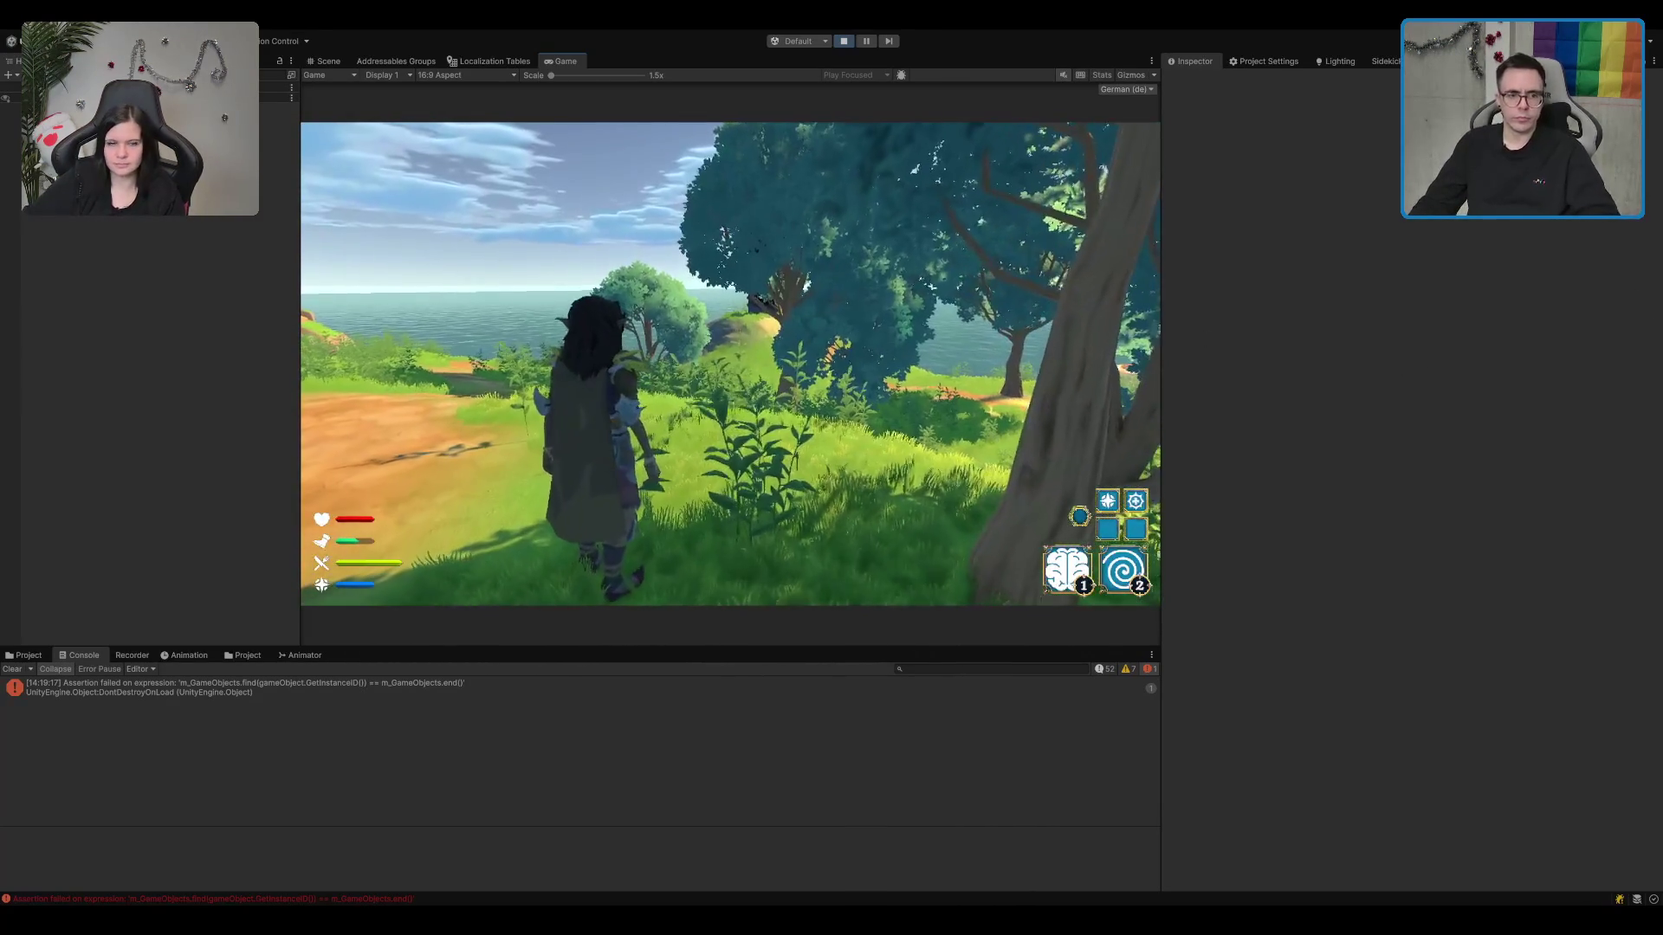
key(ctrl+p)
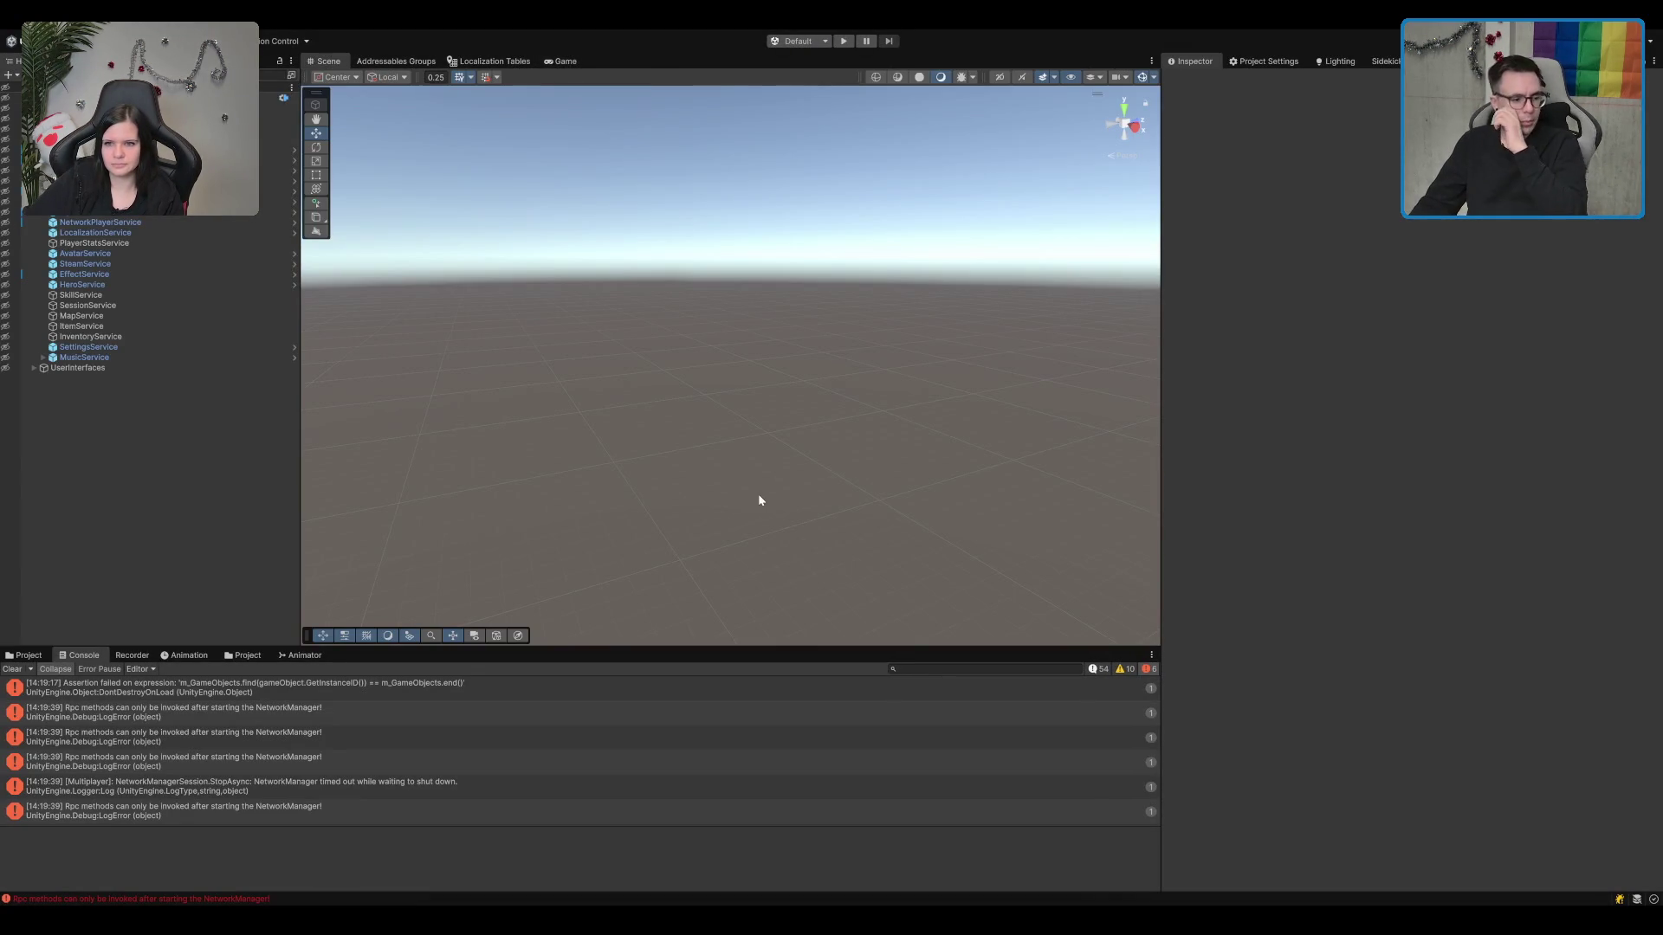
Step: Clear the Console errors and show the Assets > Prefabs folder in the Project window
click(13, 669)
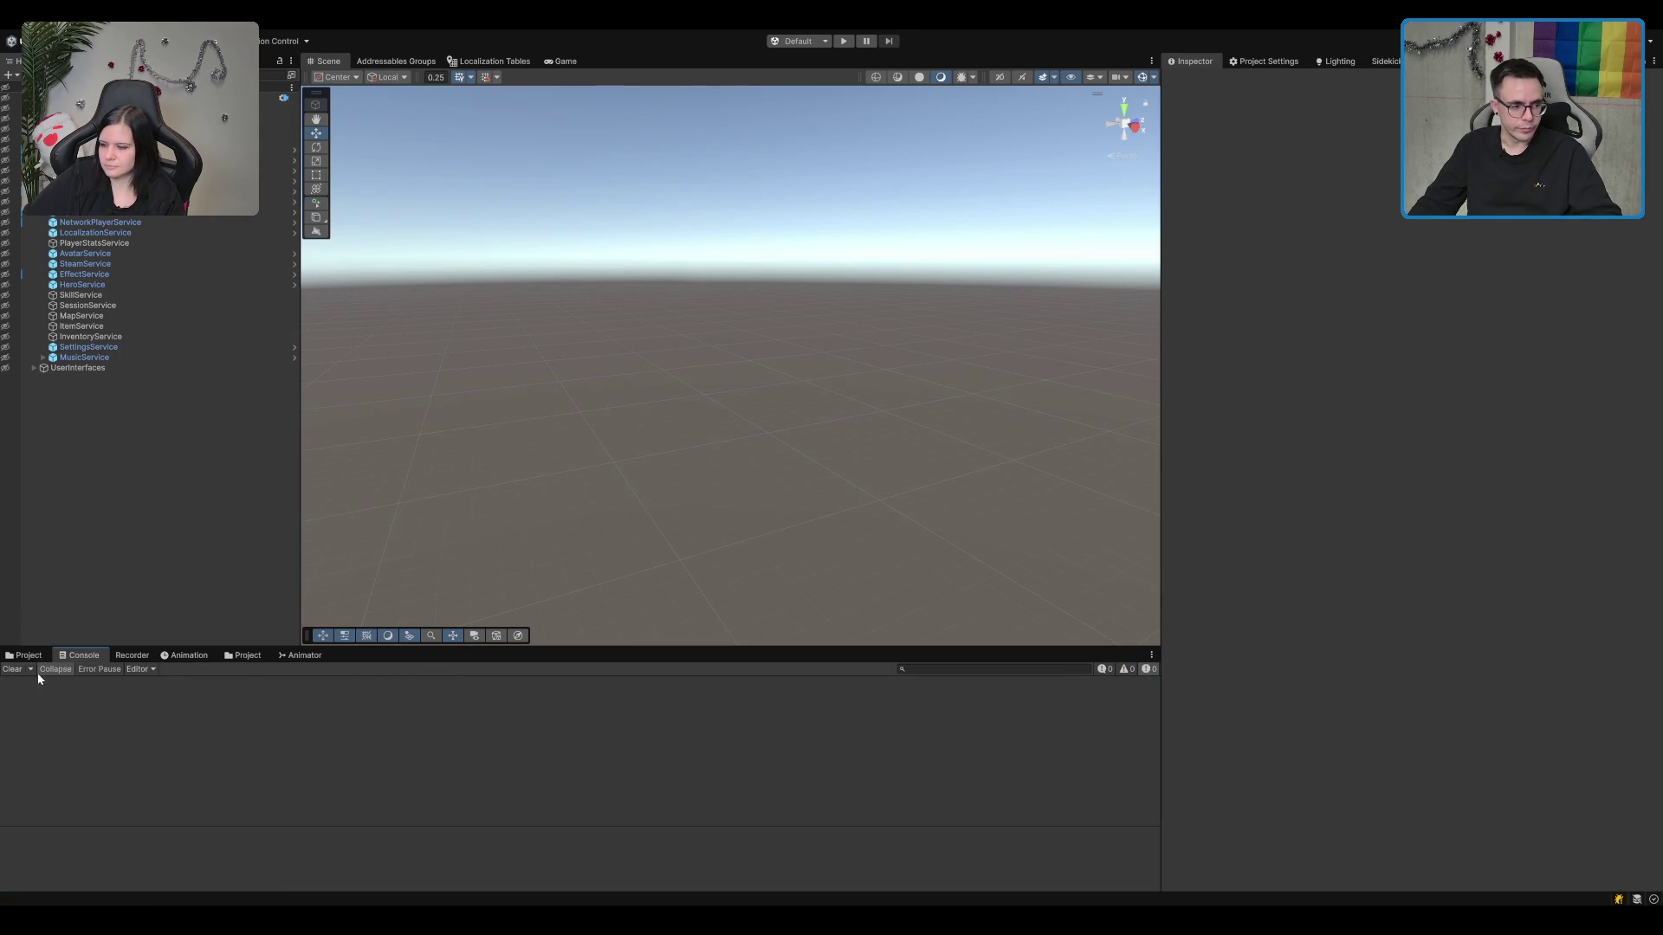
click(227, 656)
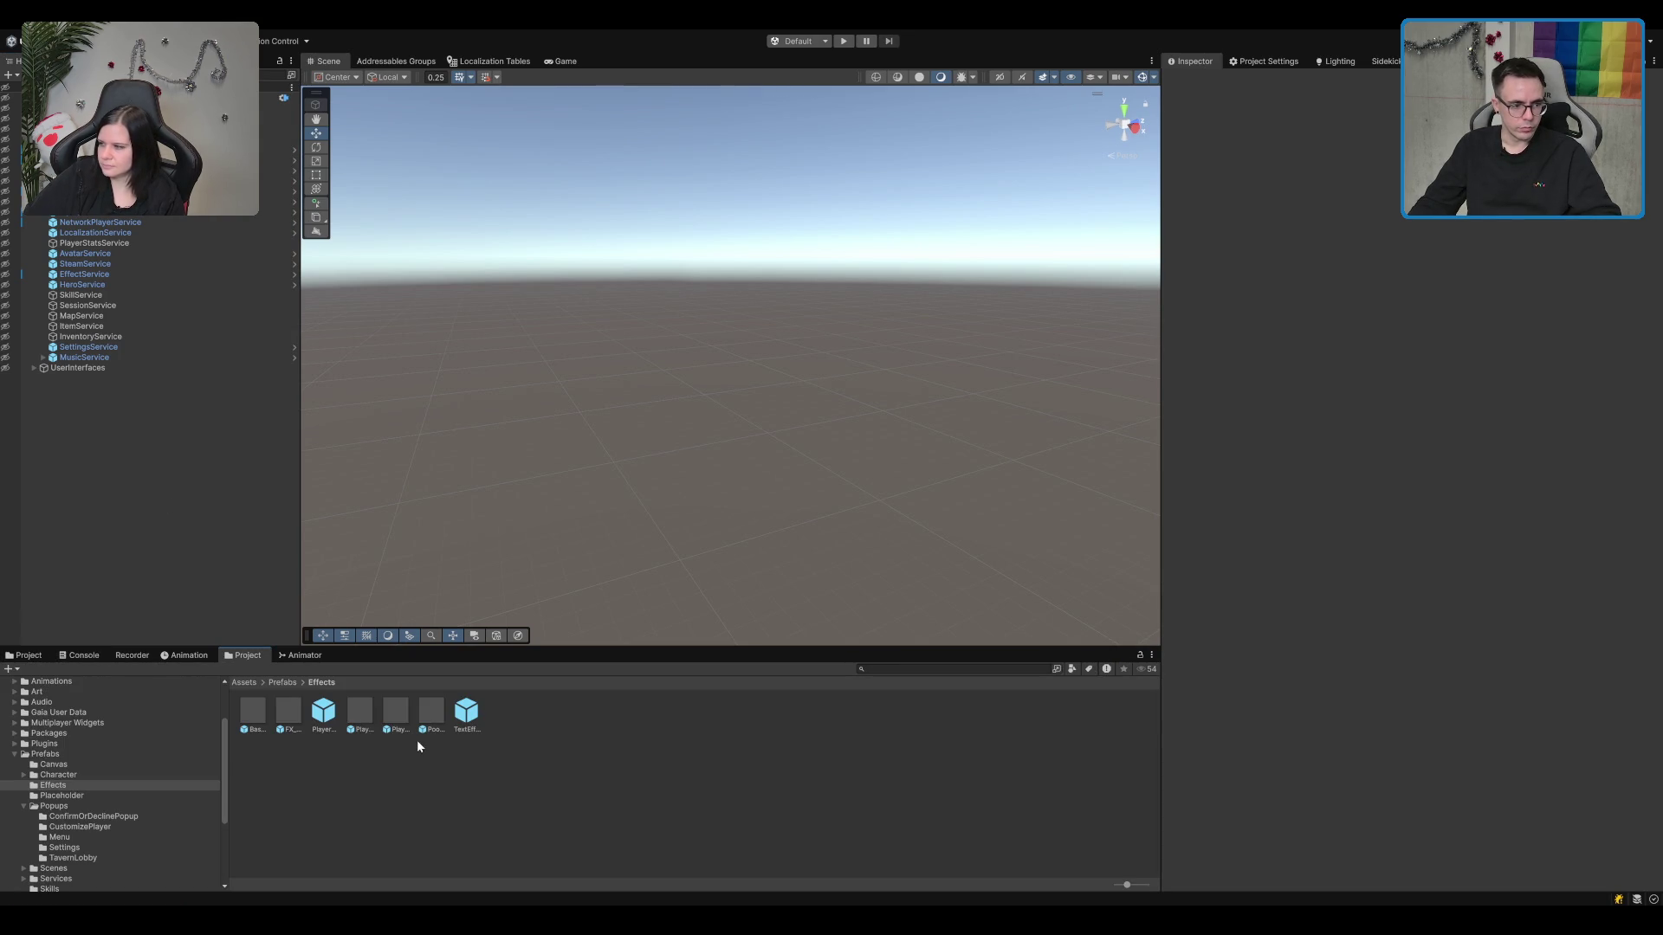
double_click(96, 804)
click(142, 742)
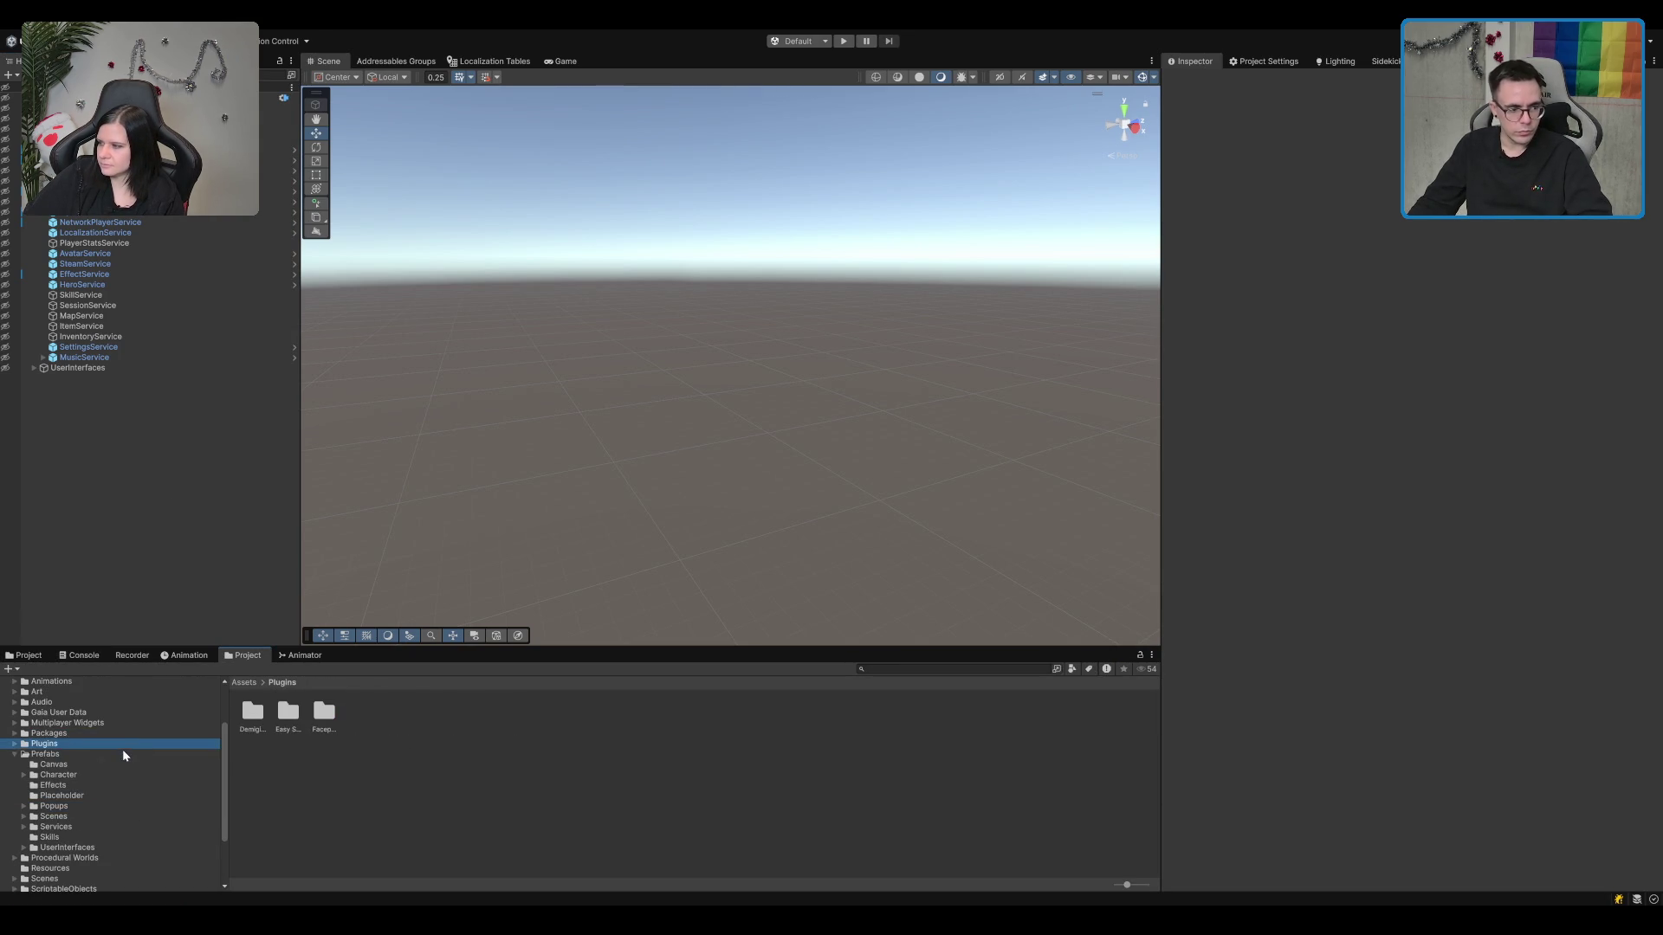
double_click(122, 753)
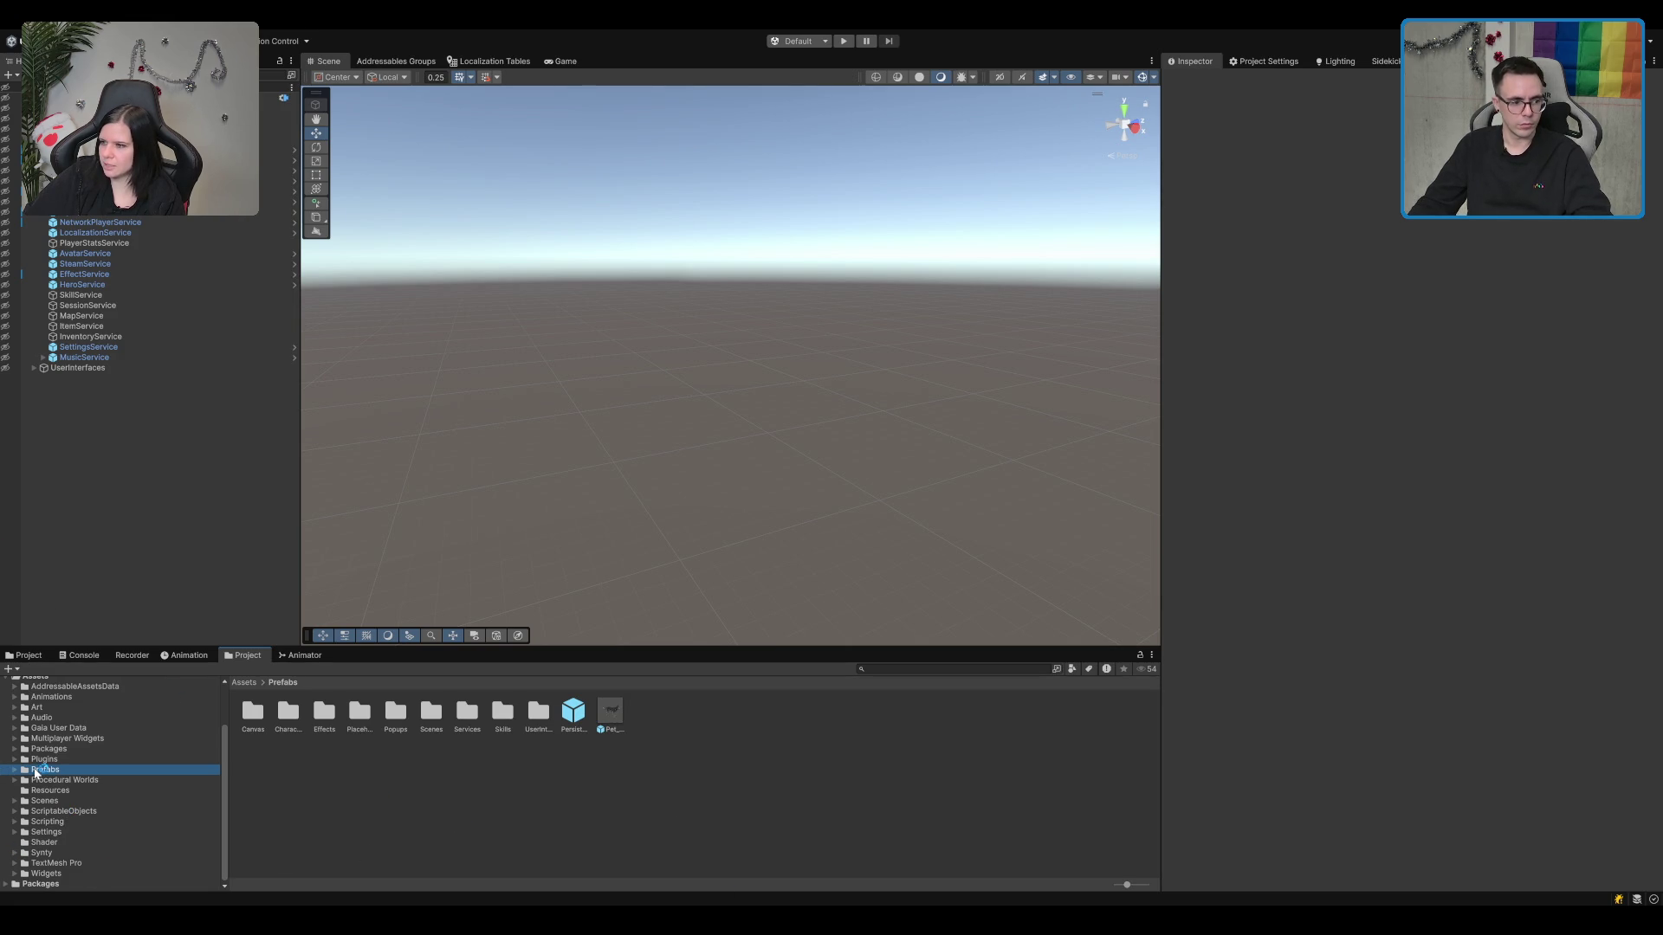
click(379, 809)
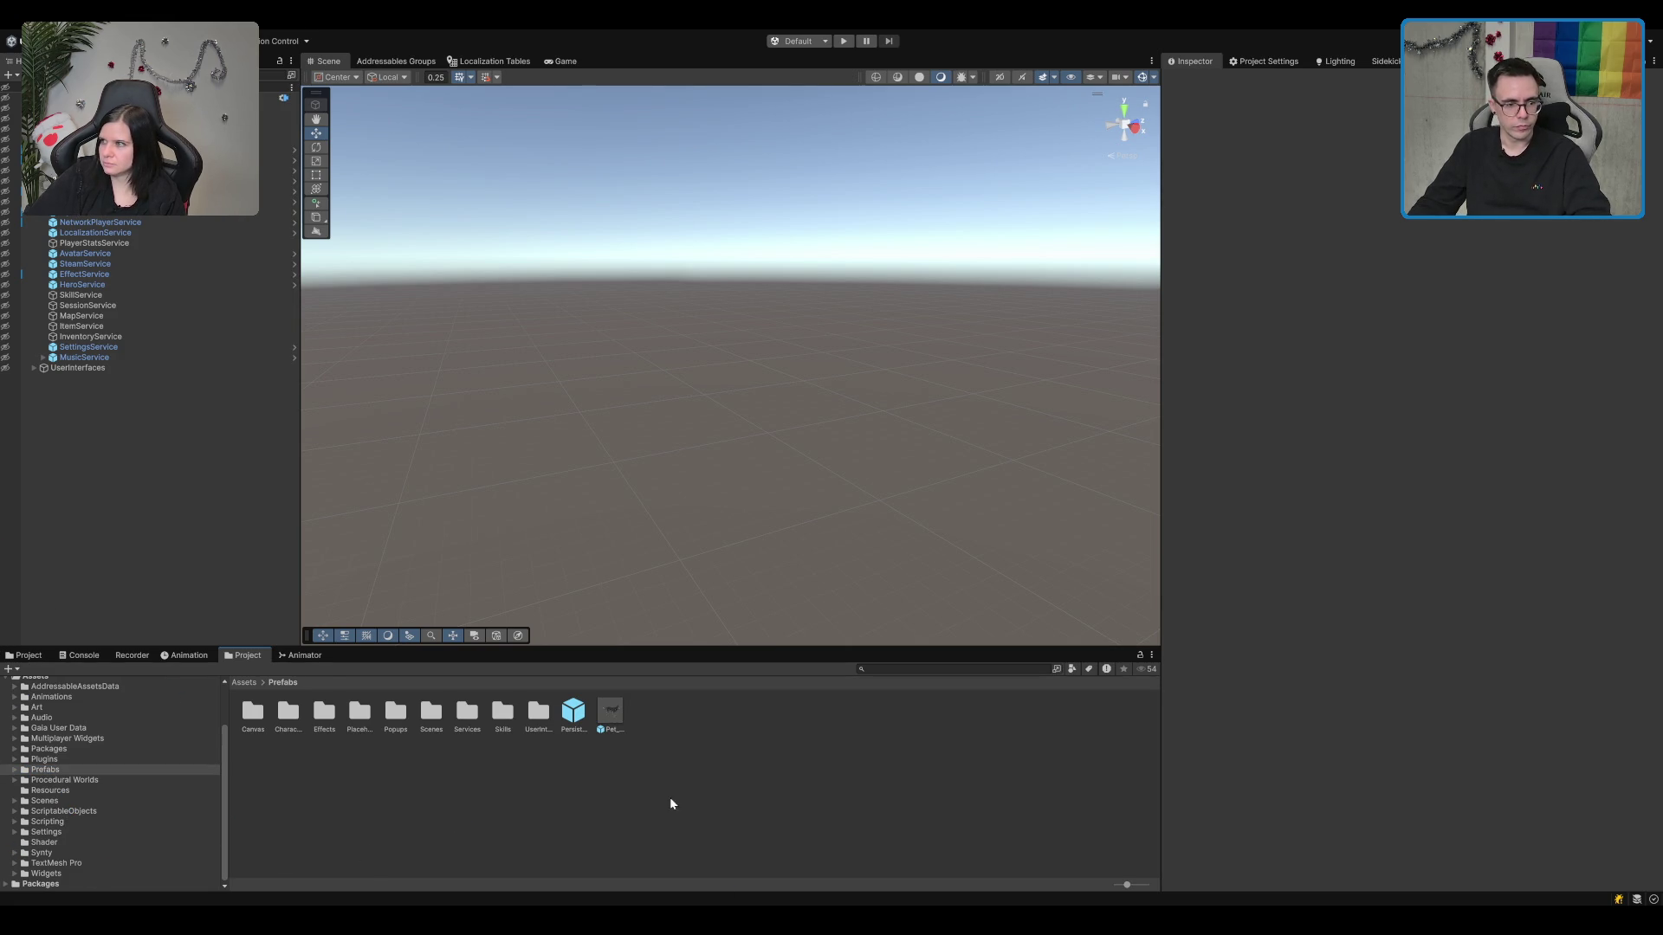
click(948, 668)
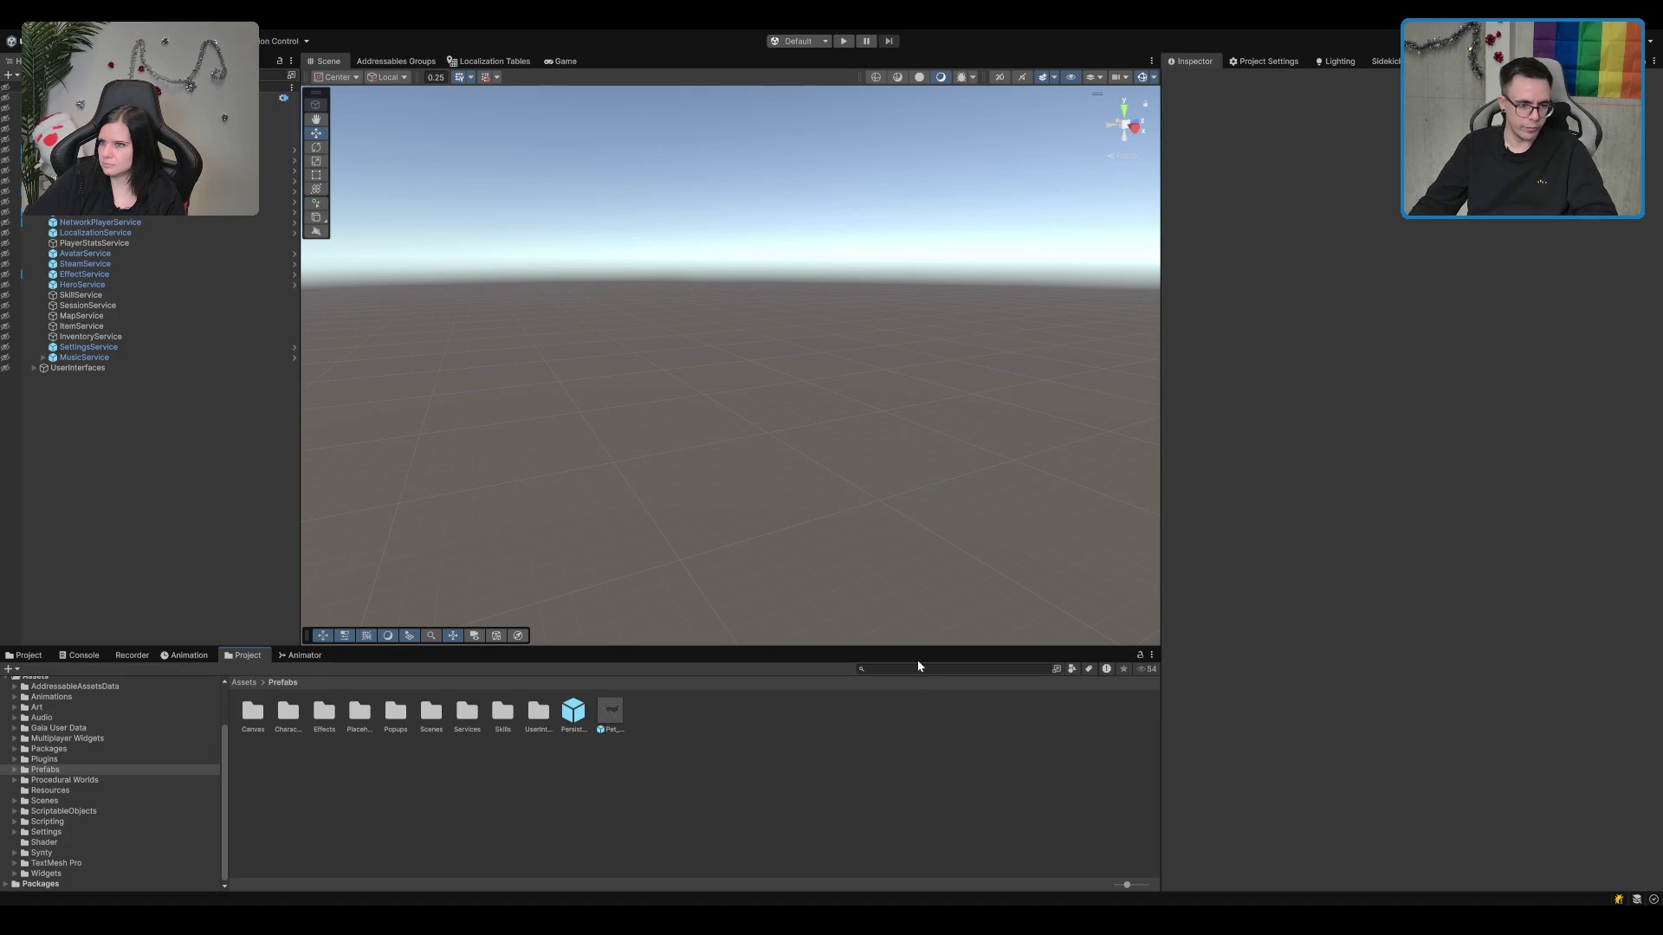
Step: Search the project for 'Backpack' and compare the SM_Chr_Attach_Backpack_01 and _02 previews
text(Back)
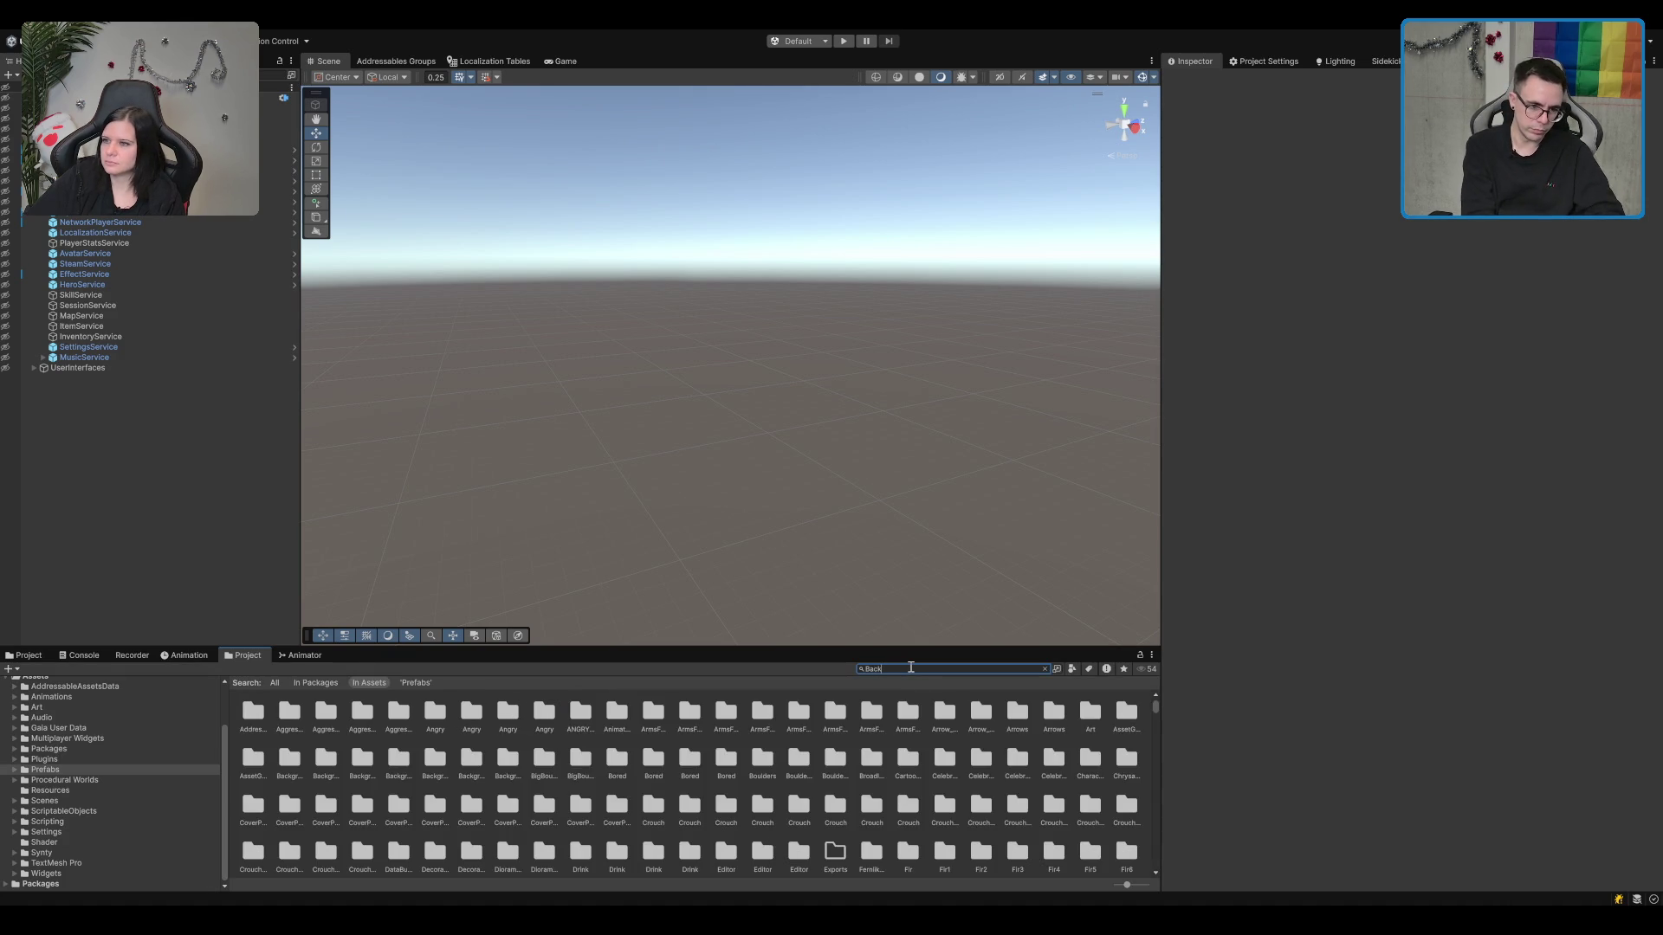
text(pack)
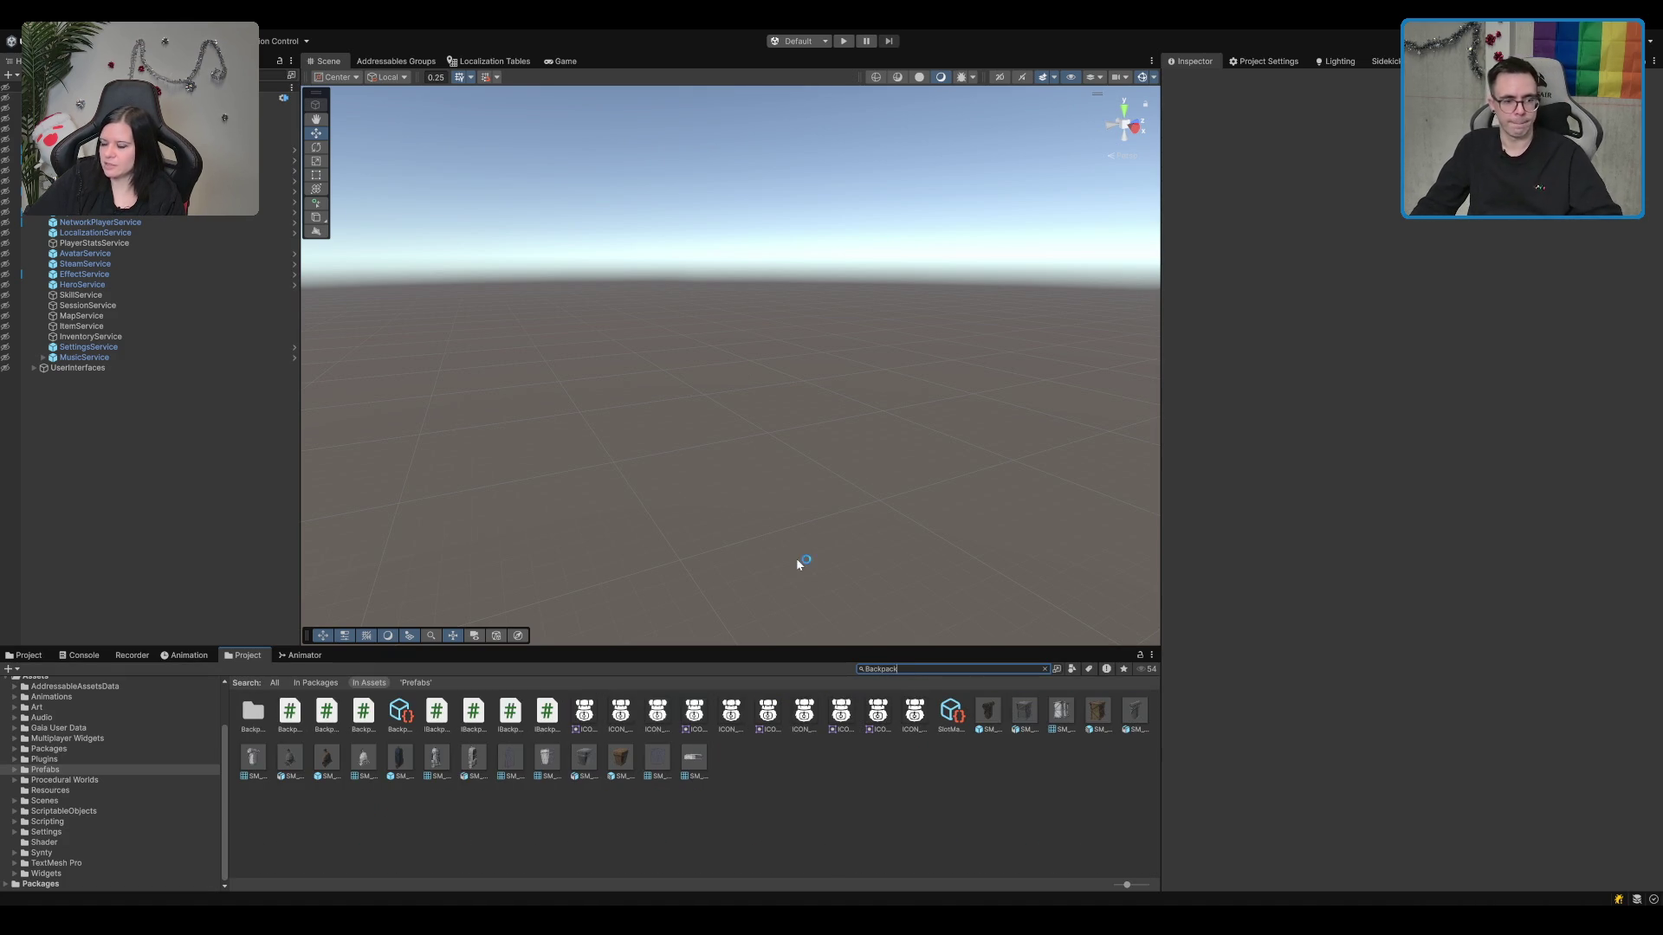
click(1016, 759)
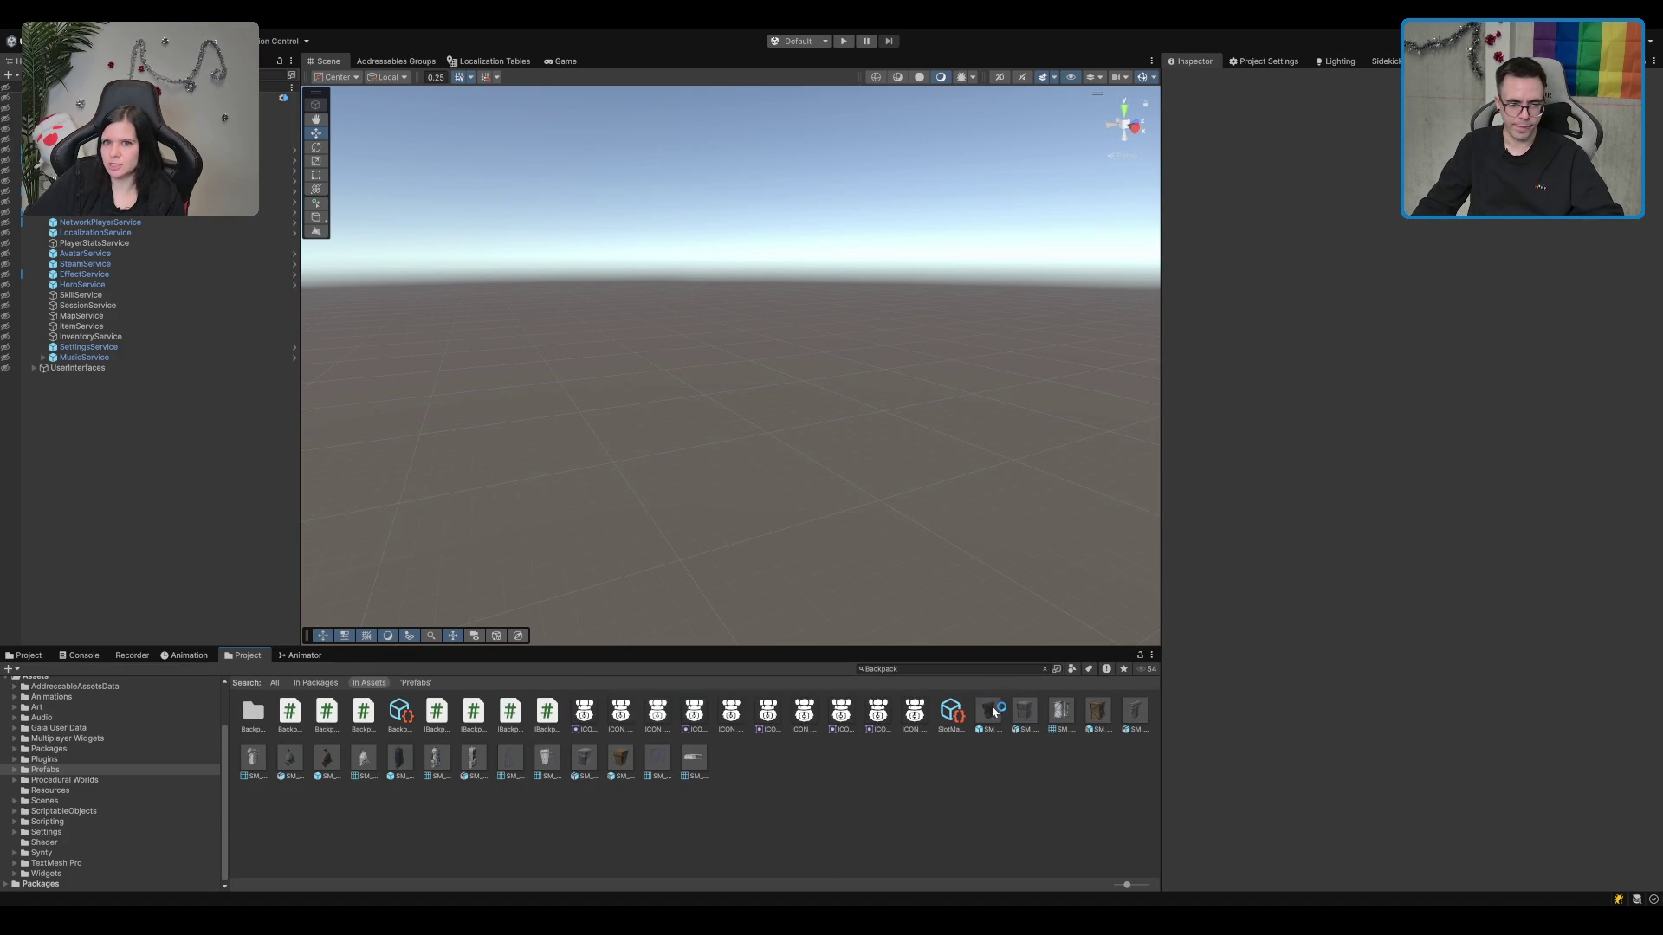
click(991, 705)
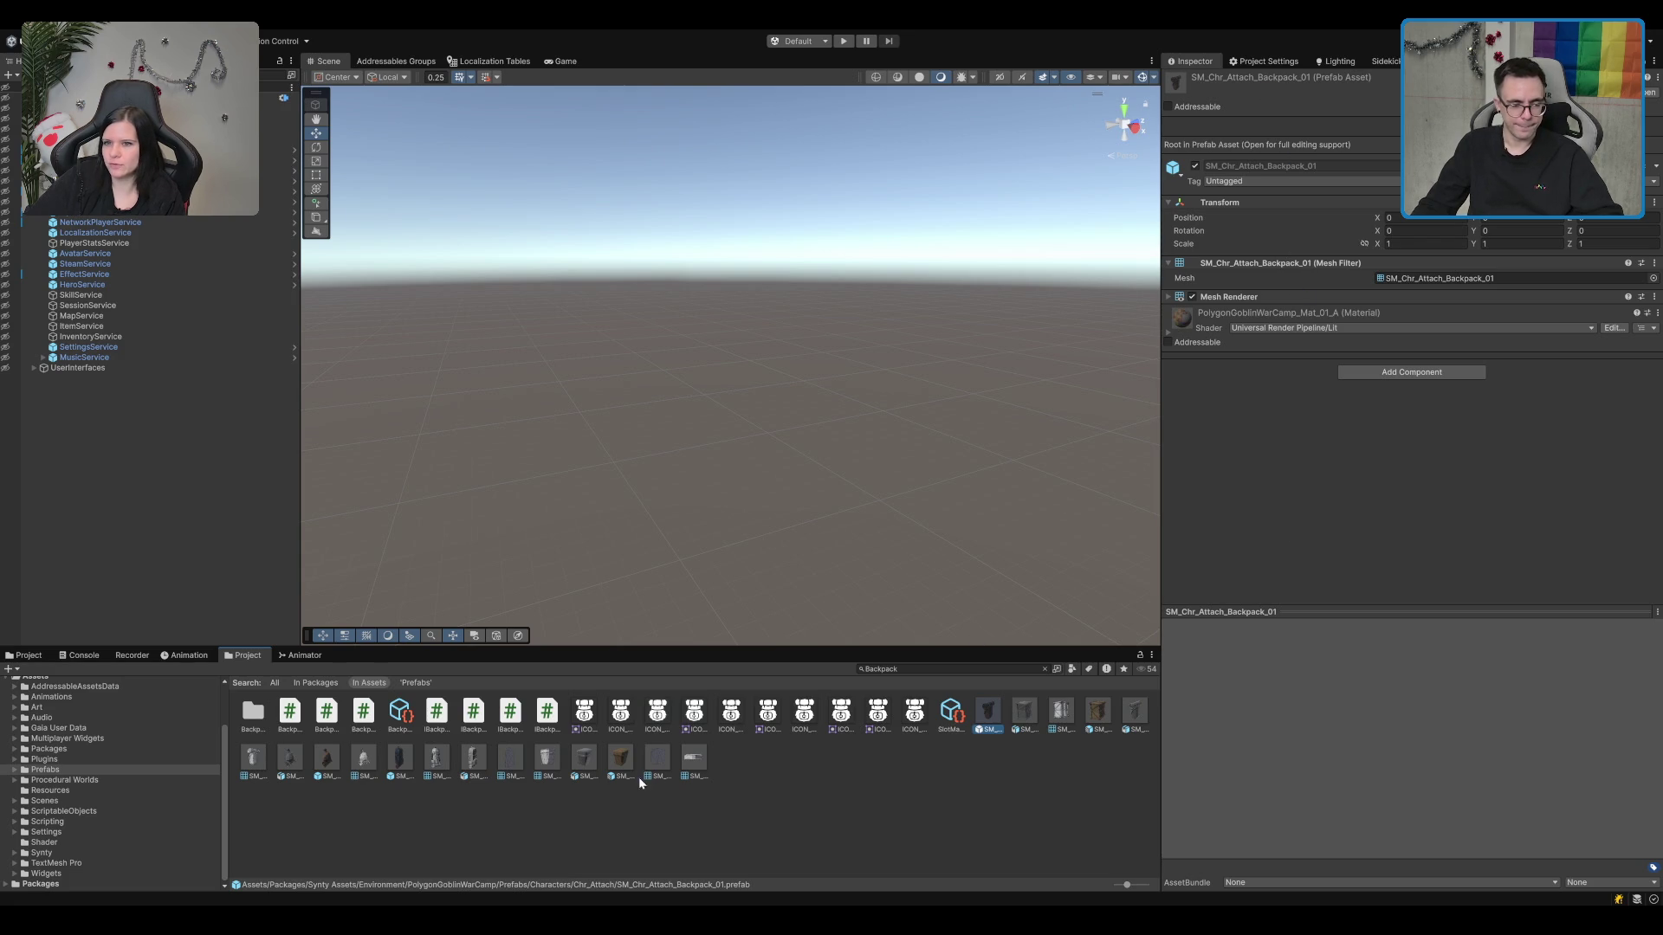
click(328, 761)
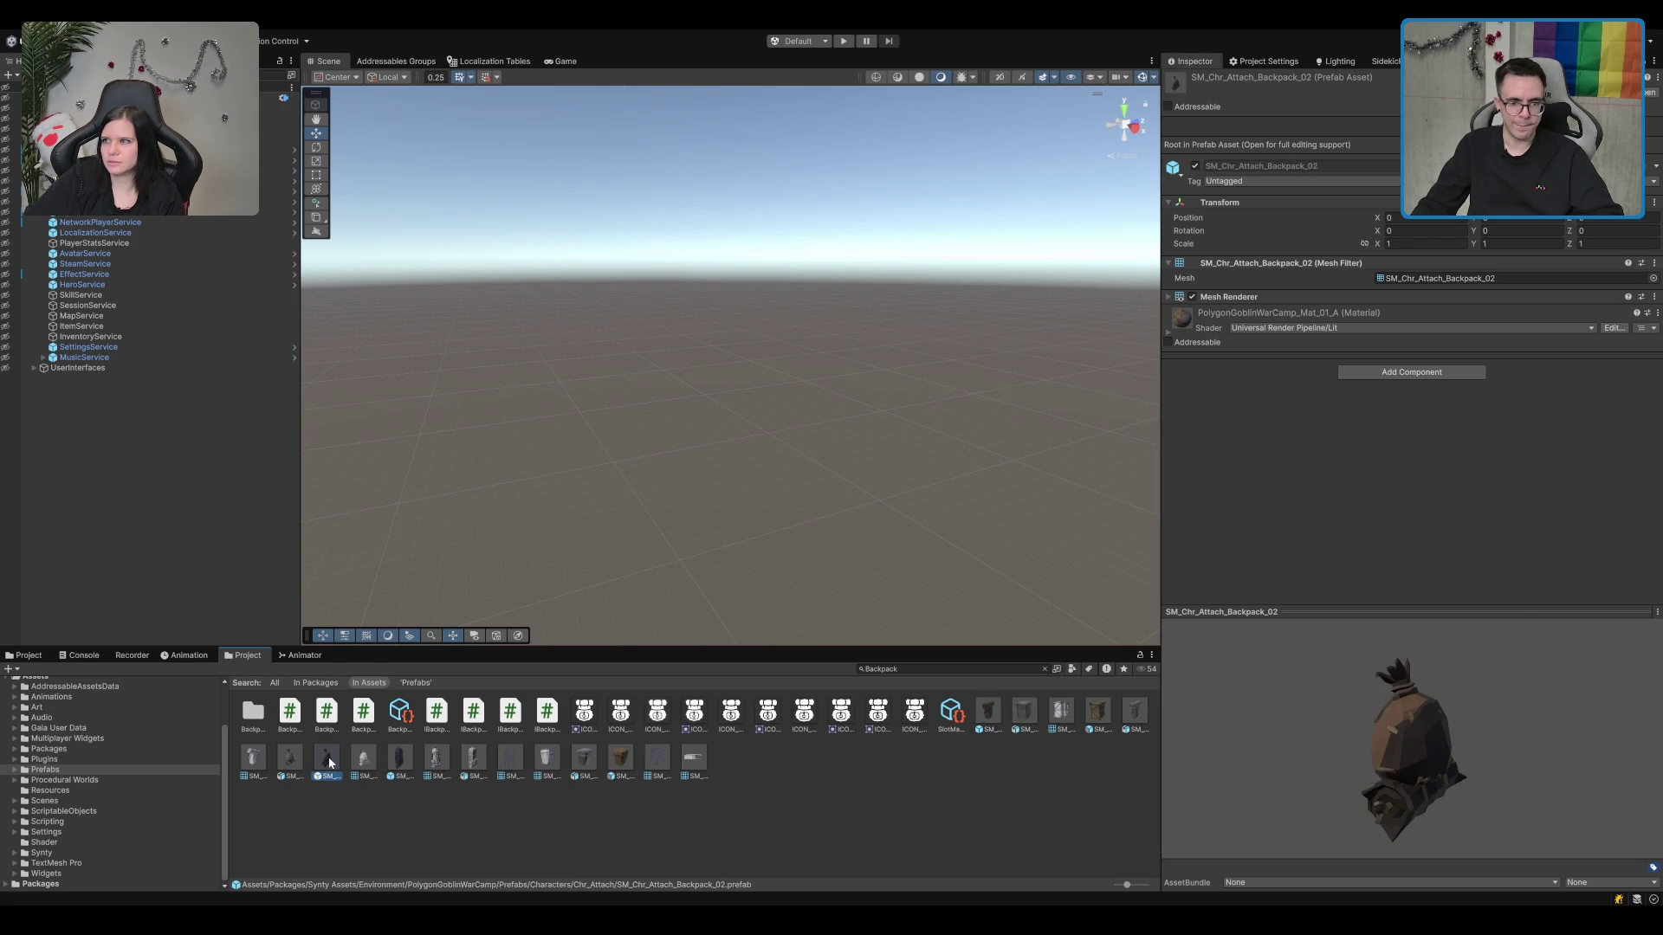
click(1156, 758)
click(988, 710)
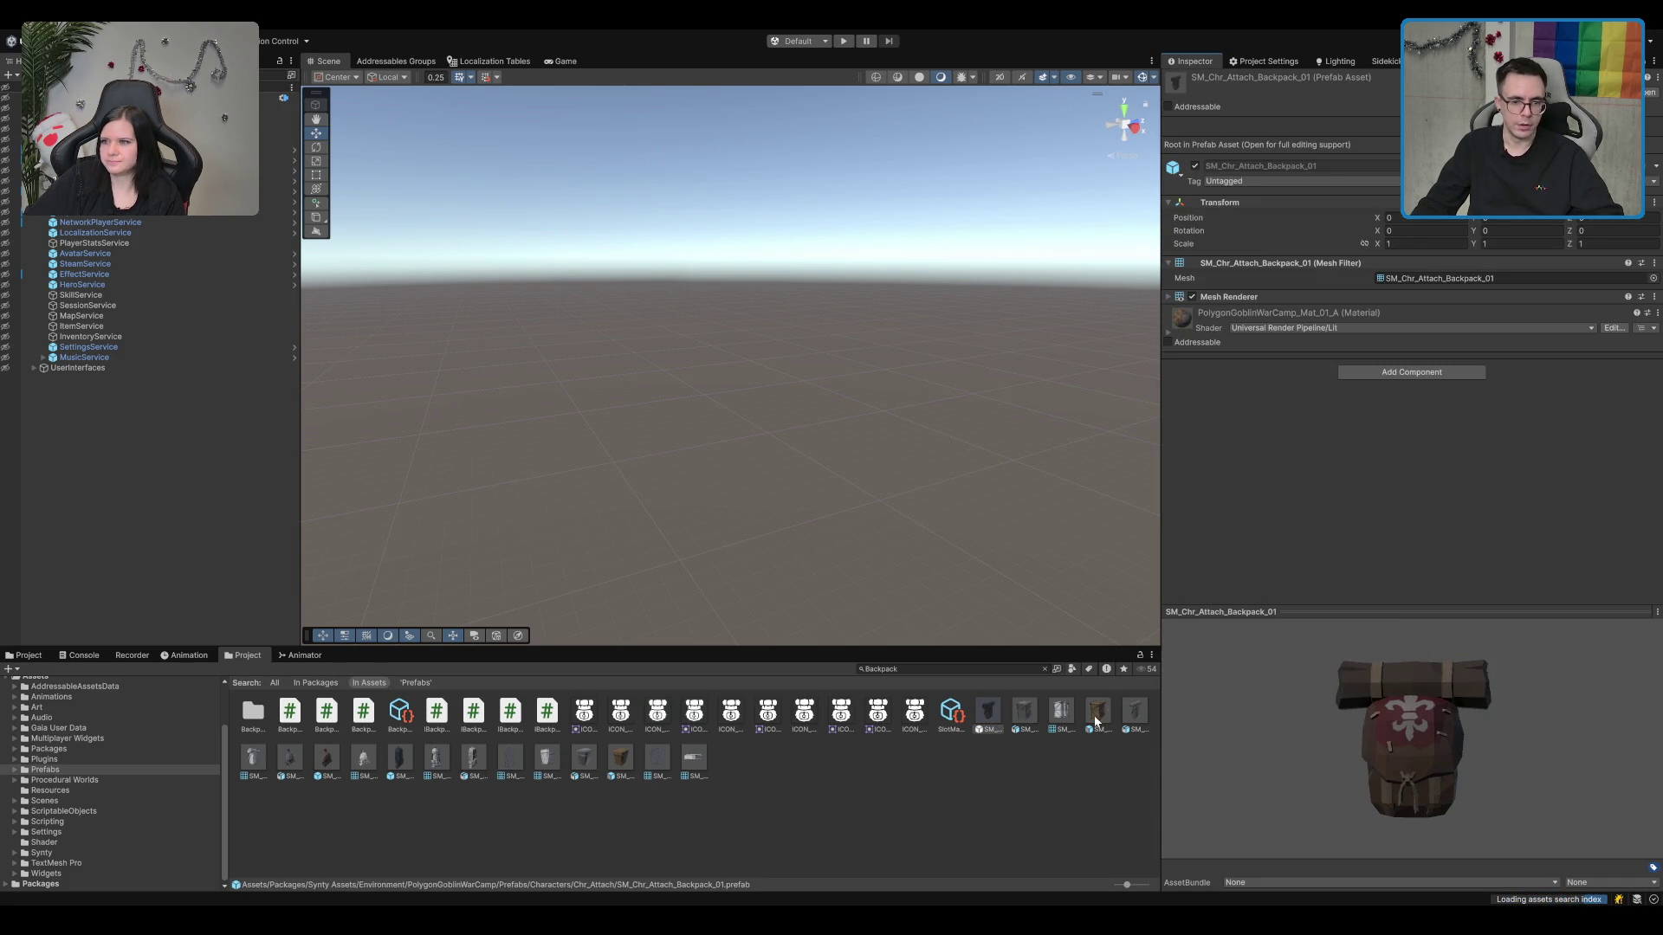
click(326, 759)
mouse_move(1412, 785)
mouse_down()
mouse_move(1310, 747)
mouse_move(1171, 734)
mouse_move(952, 767)
mouse_up()
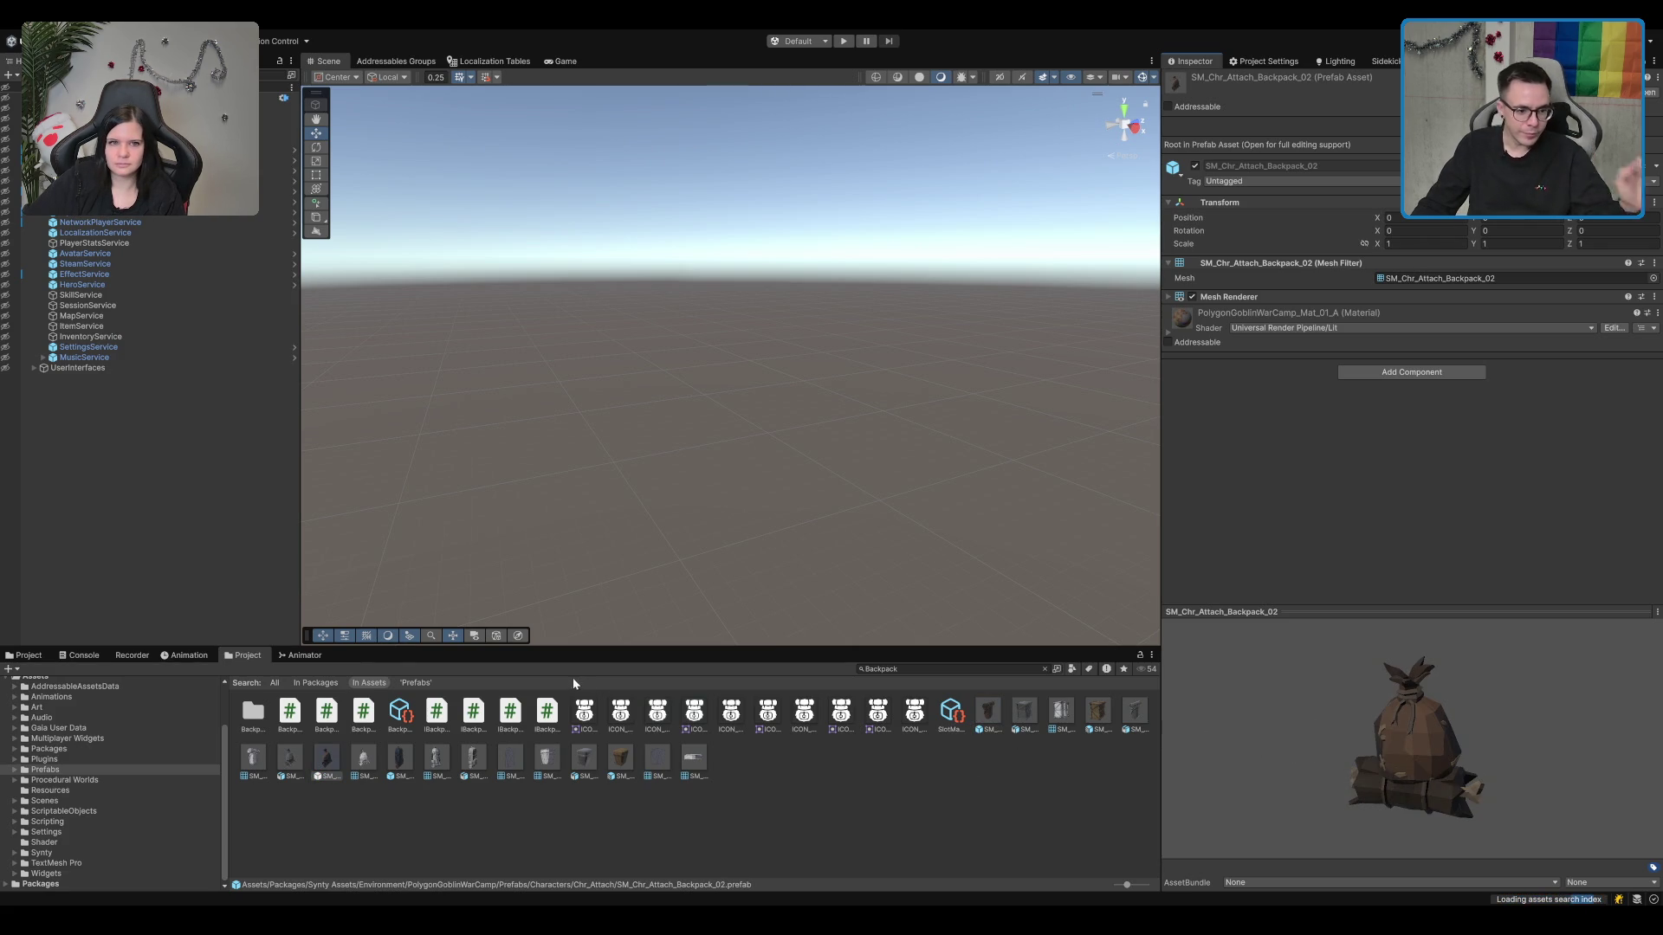
Step: Preview the basket, crate and blue SM_Prop_Backpack_01 models, recheck Backpack_02, then deselect
click(620, 758)
mouse_move(1372, 751)
mouse_down()
mouse_move(1499, 741)
mouse_move(1395, 741)
mouse_move(1431, 754)
mouse_up()
click(1097, 712)
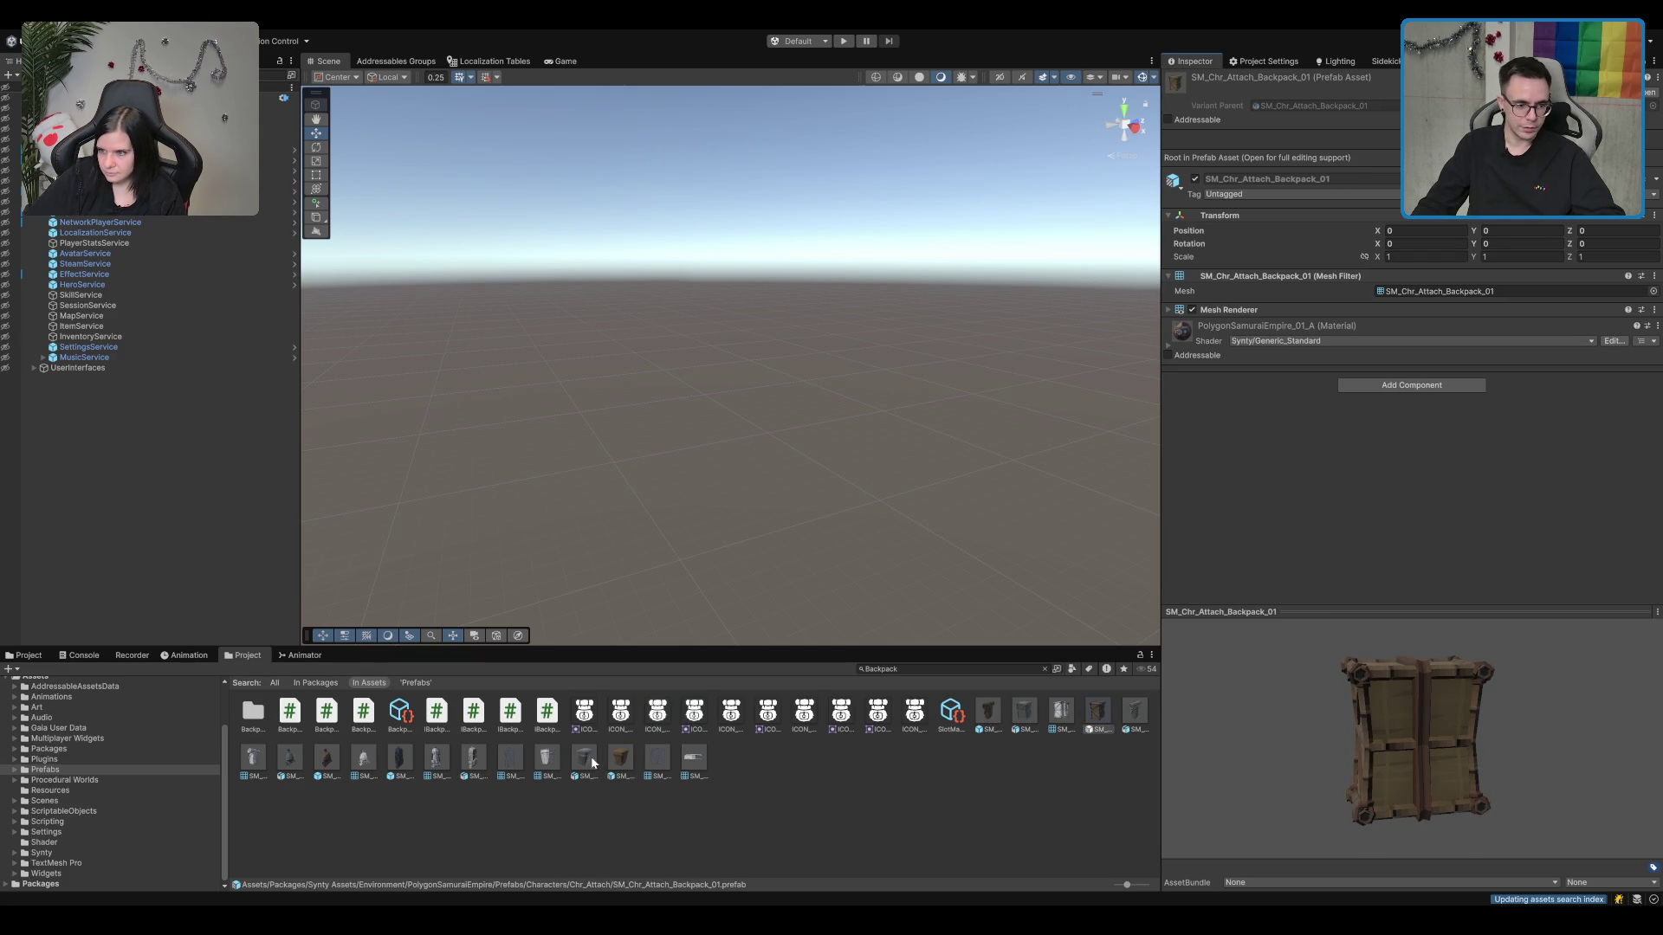
click(399, 758)
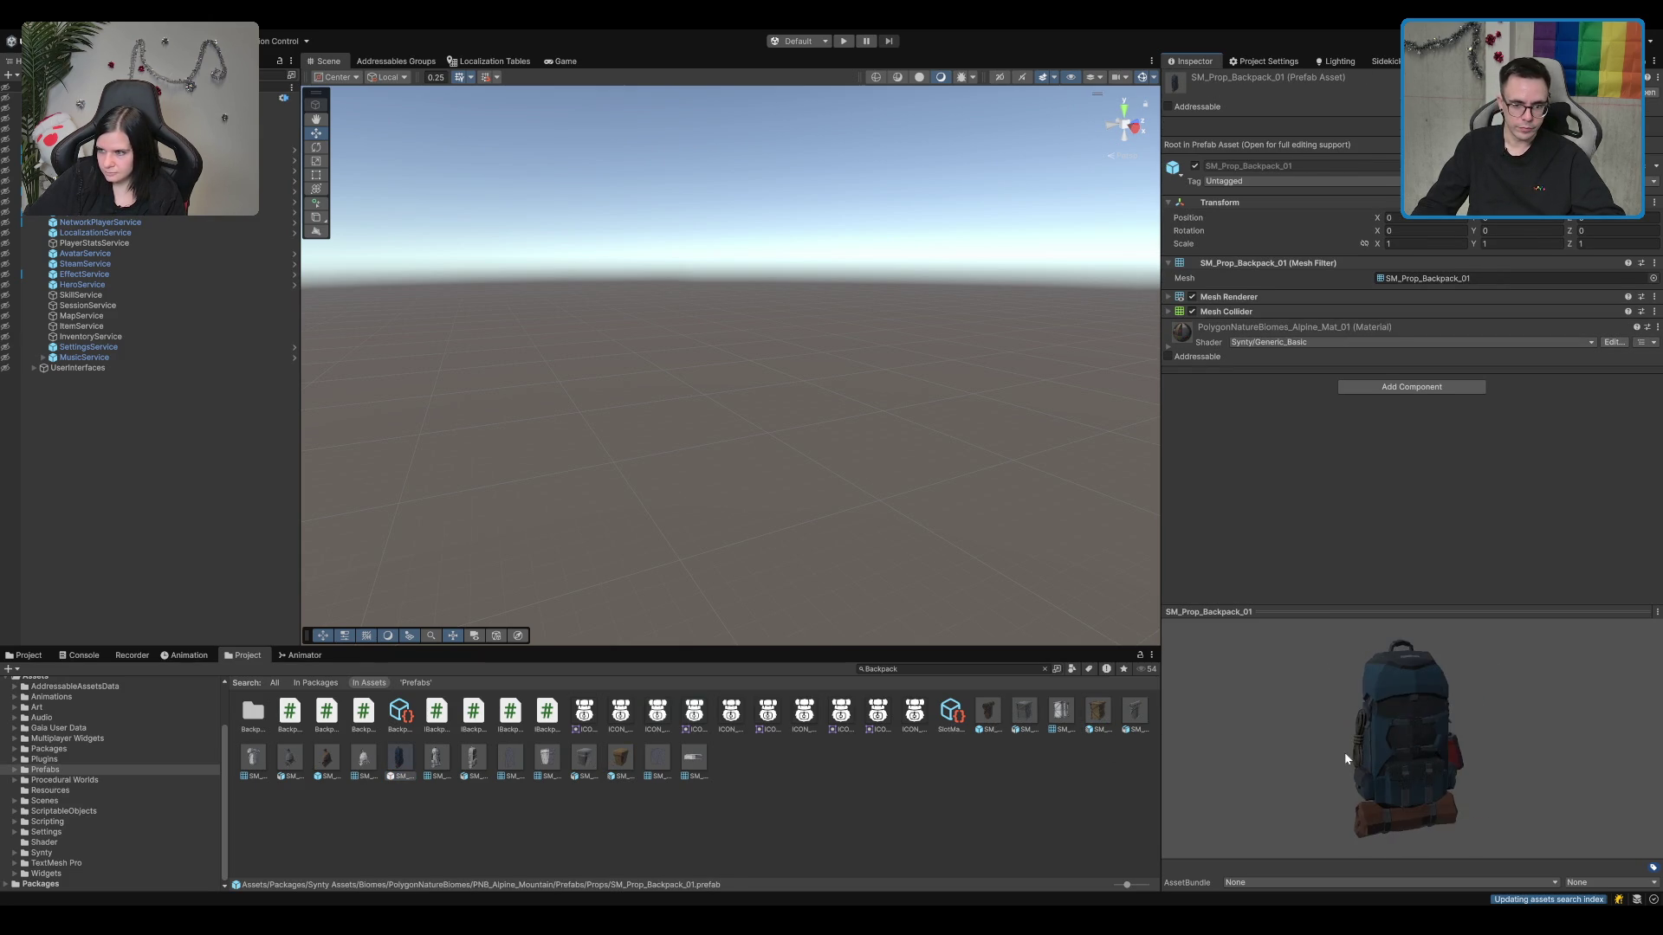
mouse_move(1344, 752)
mouse_down()
mouse_move(1181, 698)
mouse_move(713, 649)
mouse_move(681, 708)
mouse_up()
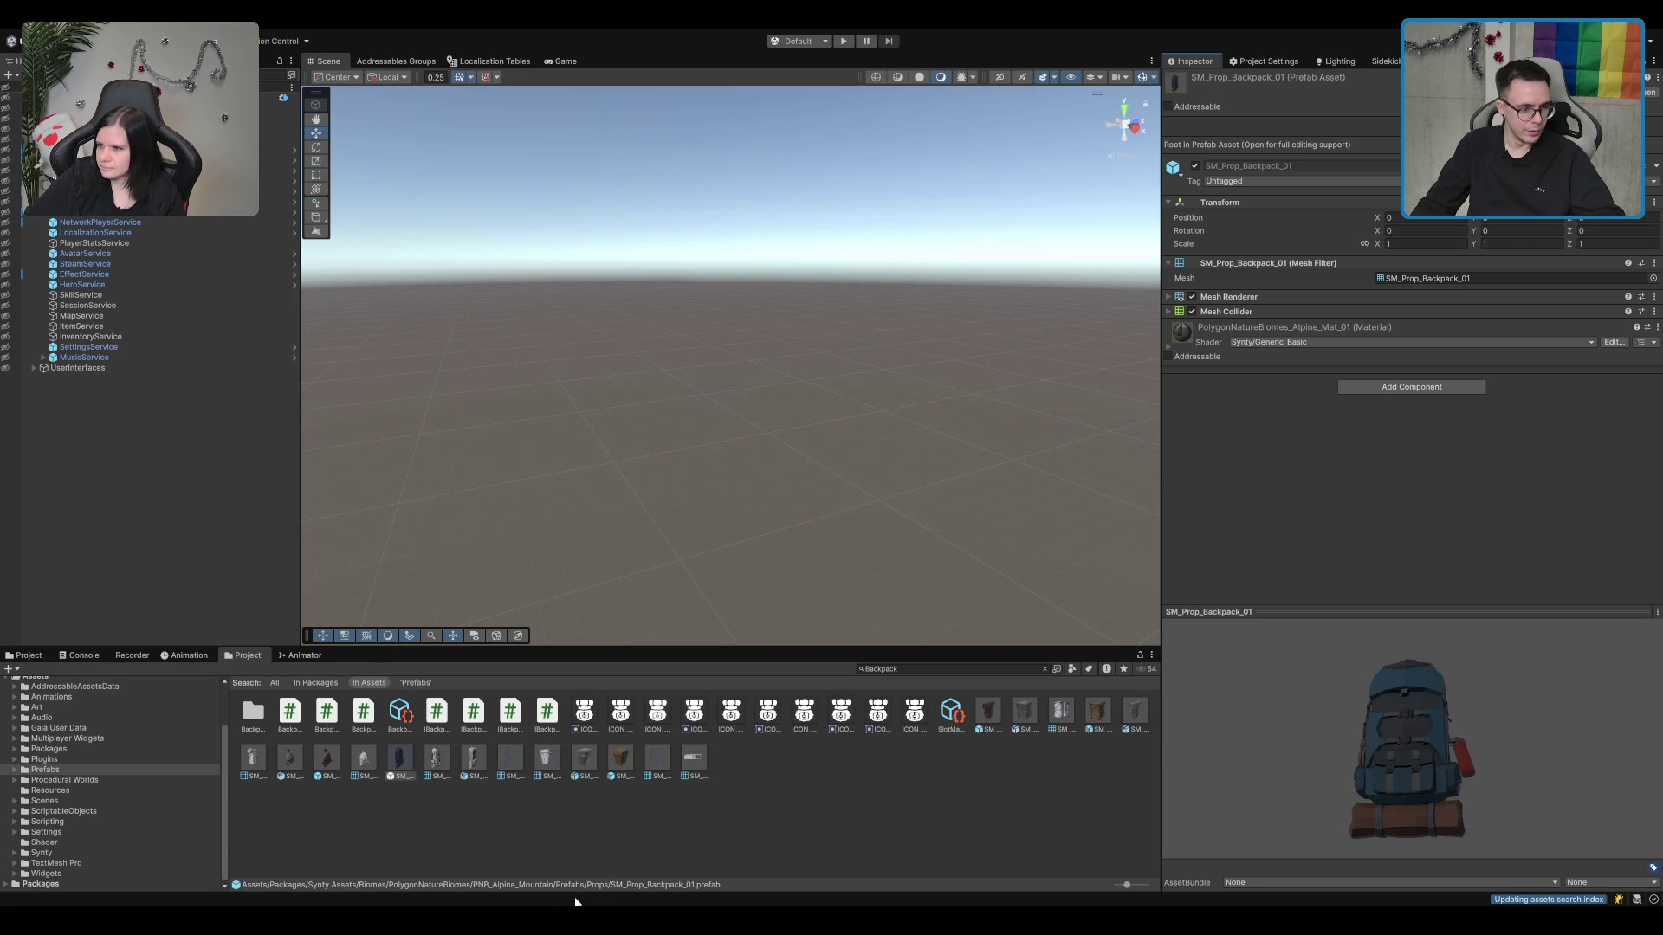
drag(1379, 777, 1474, 828)
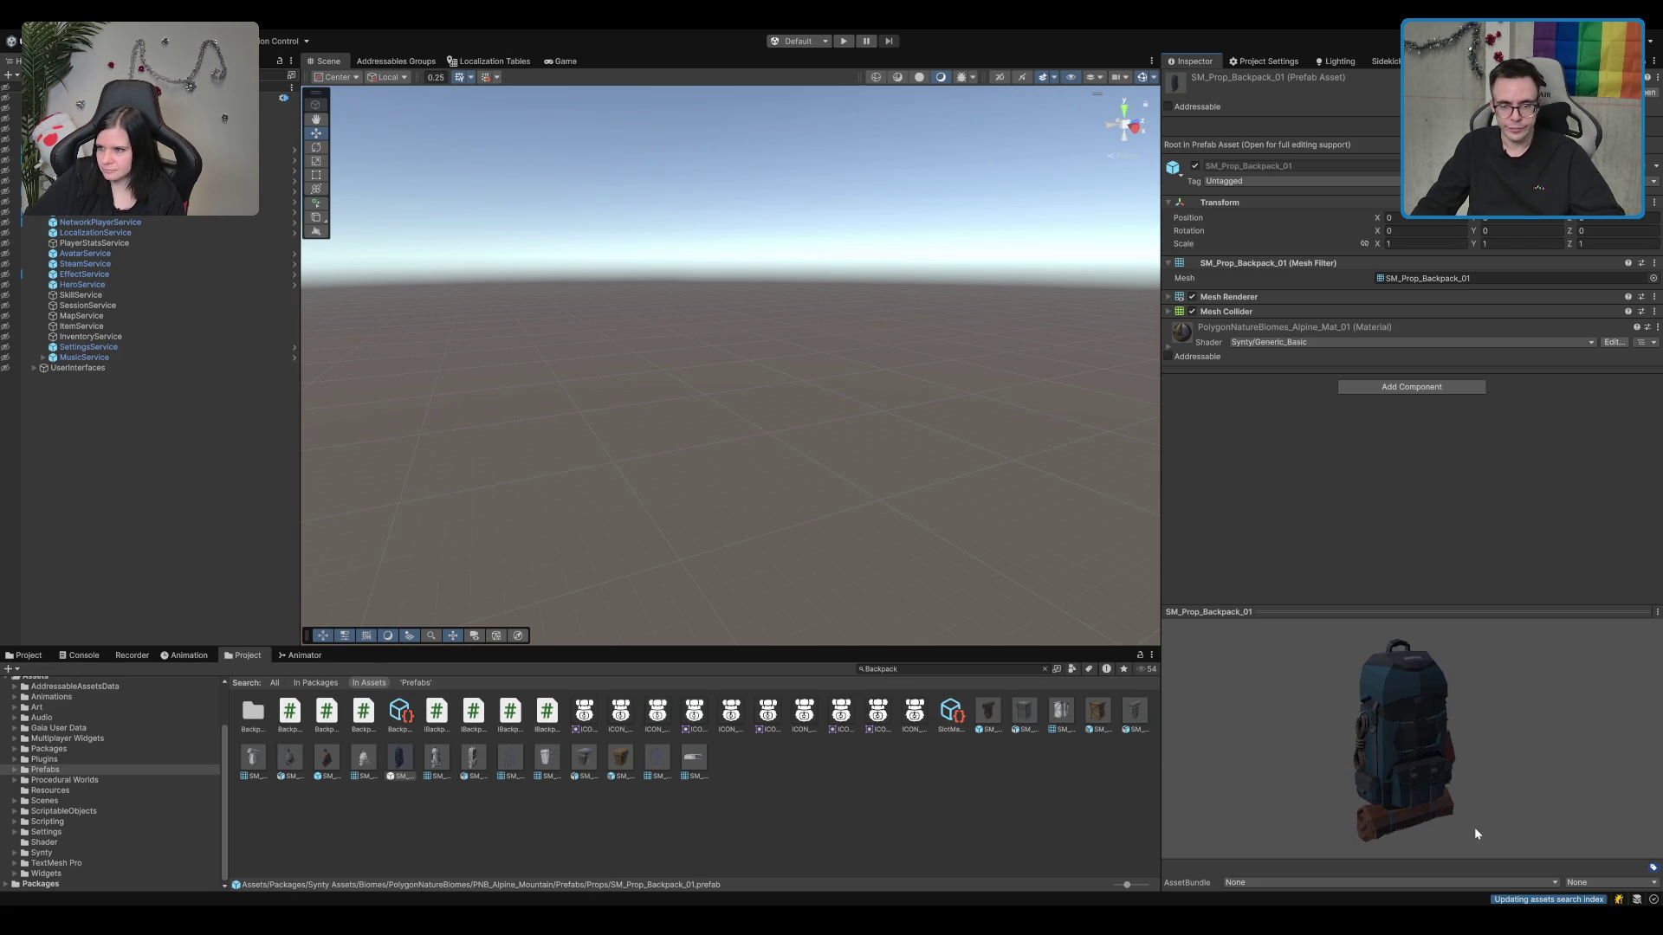
mouse_move(1416, 746)
mouse_down()
mouse_move(1376, 712)
mouse_move(1282, 706)
mouse_up()
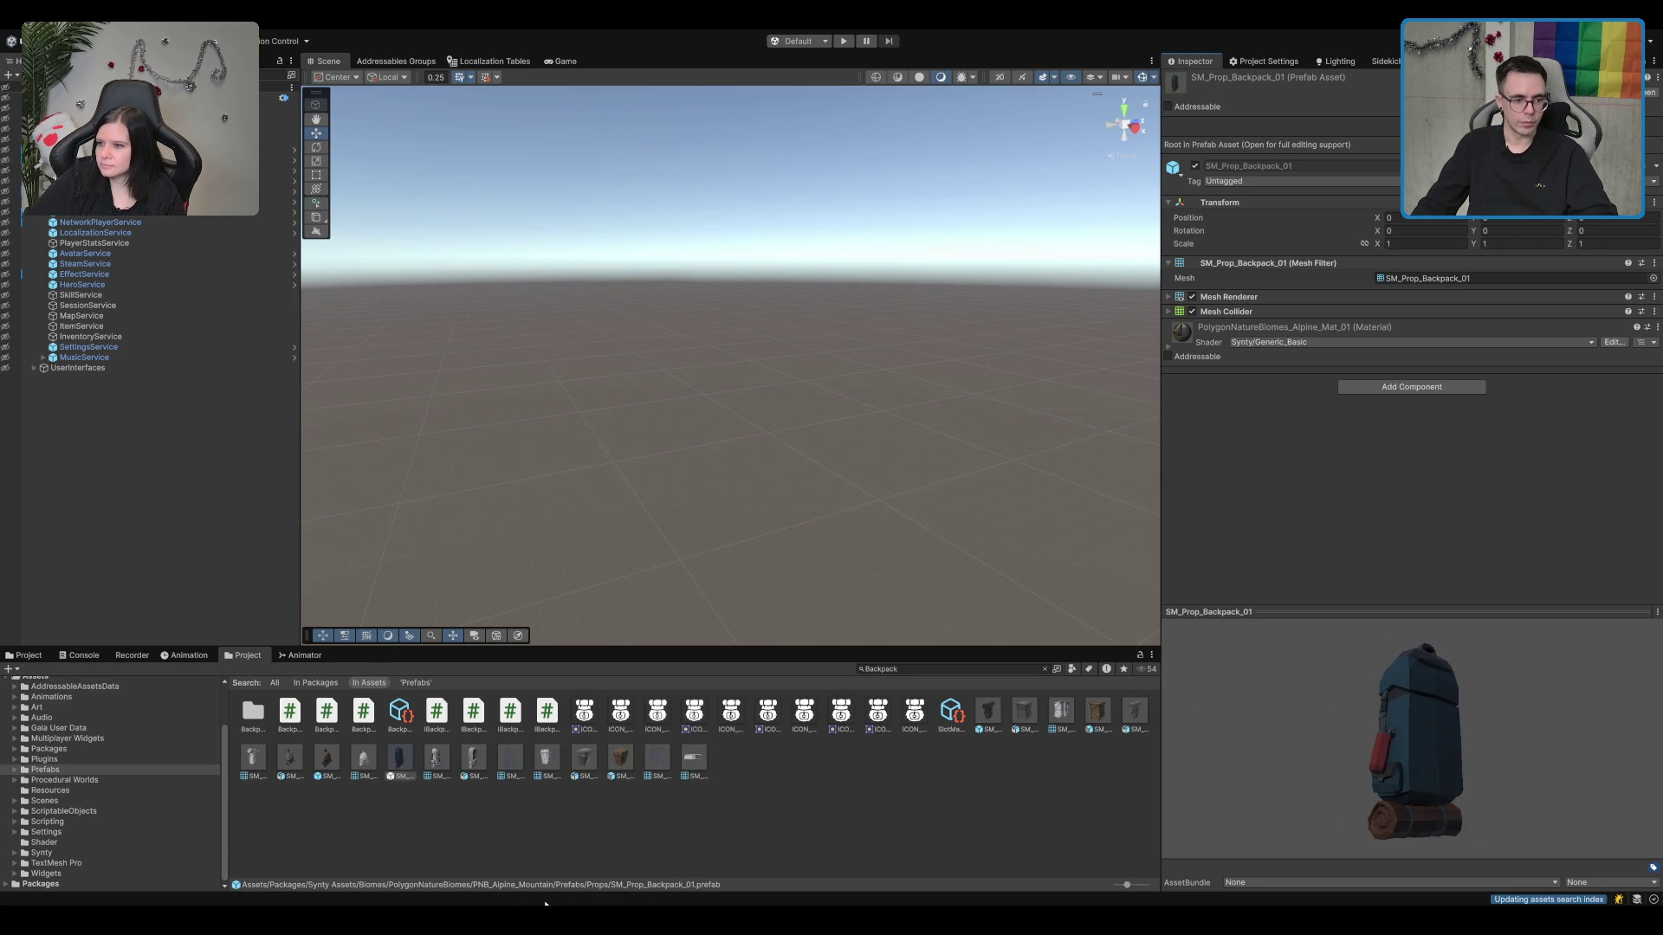
click(326, 758)
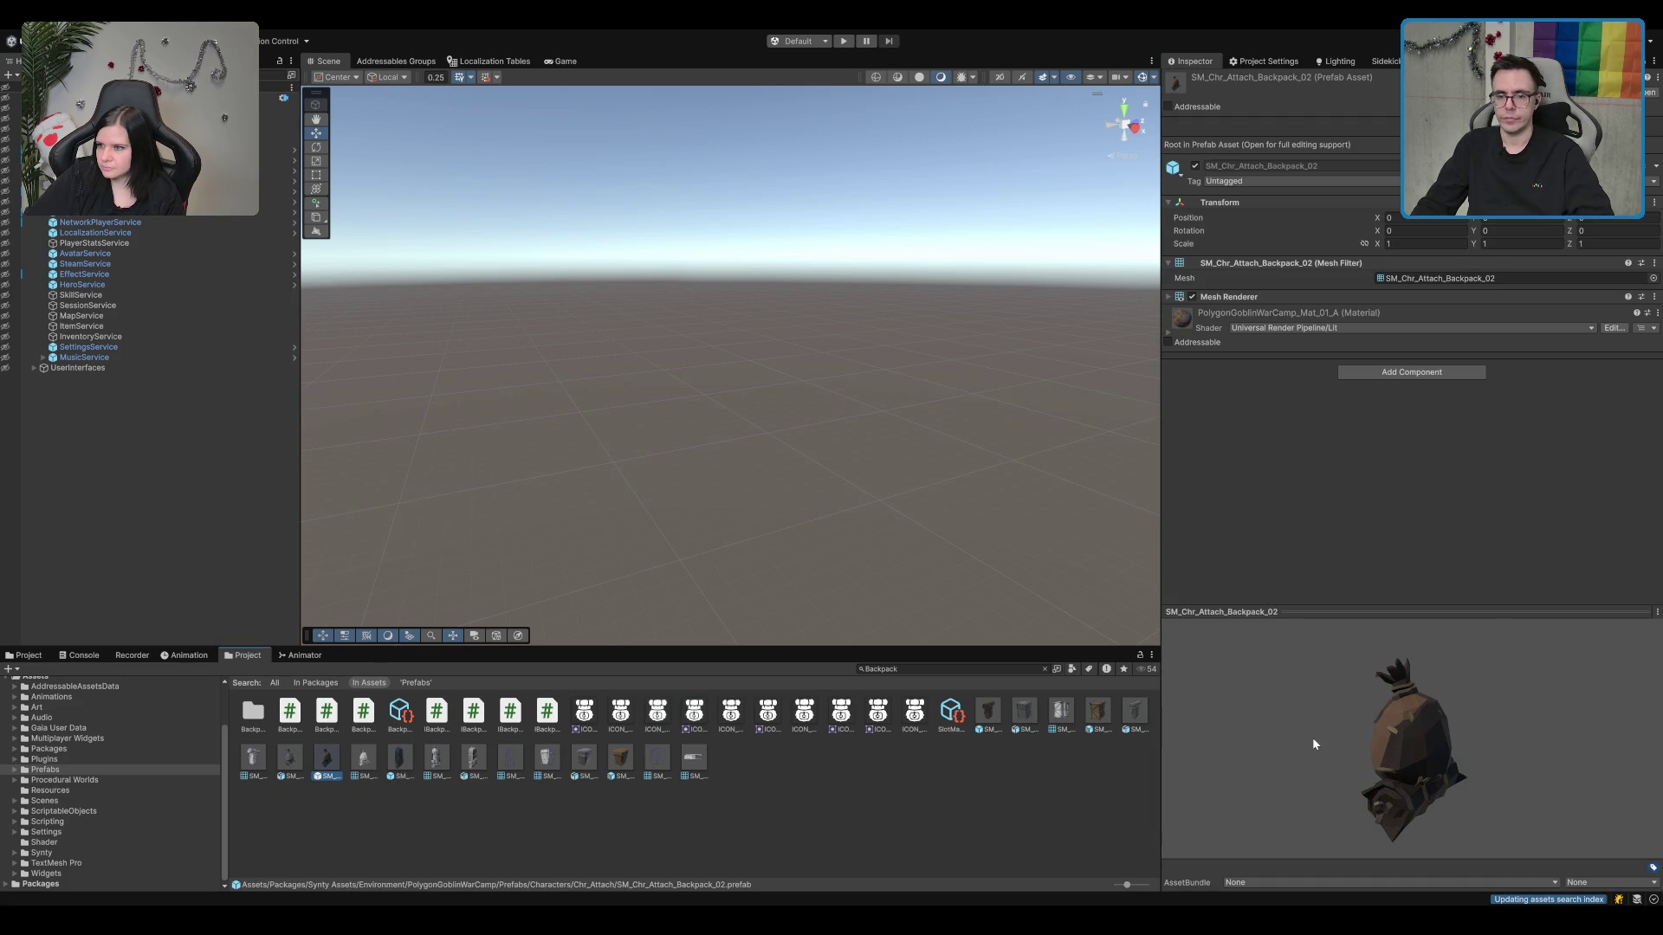
drag(1313, 743, 1406, 764)
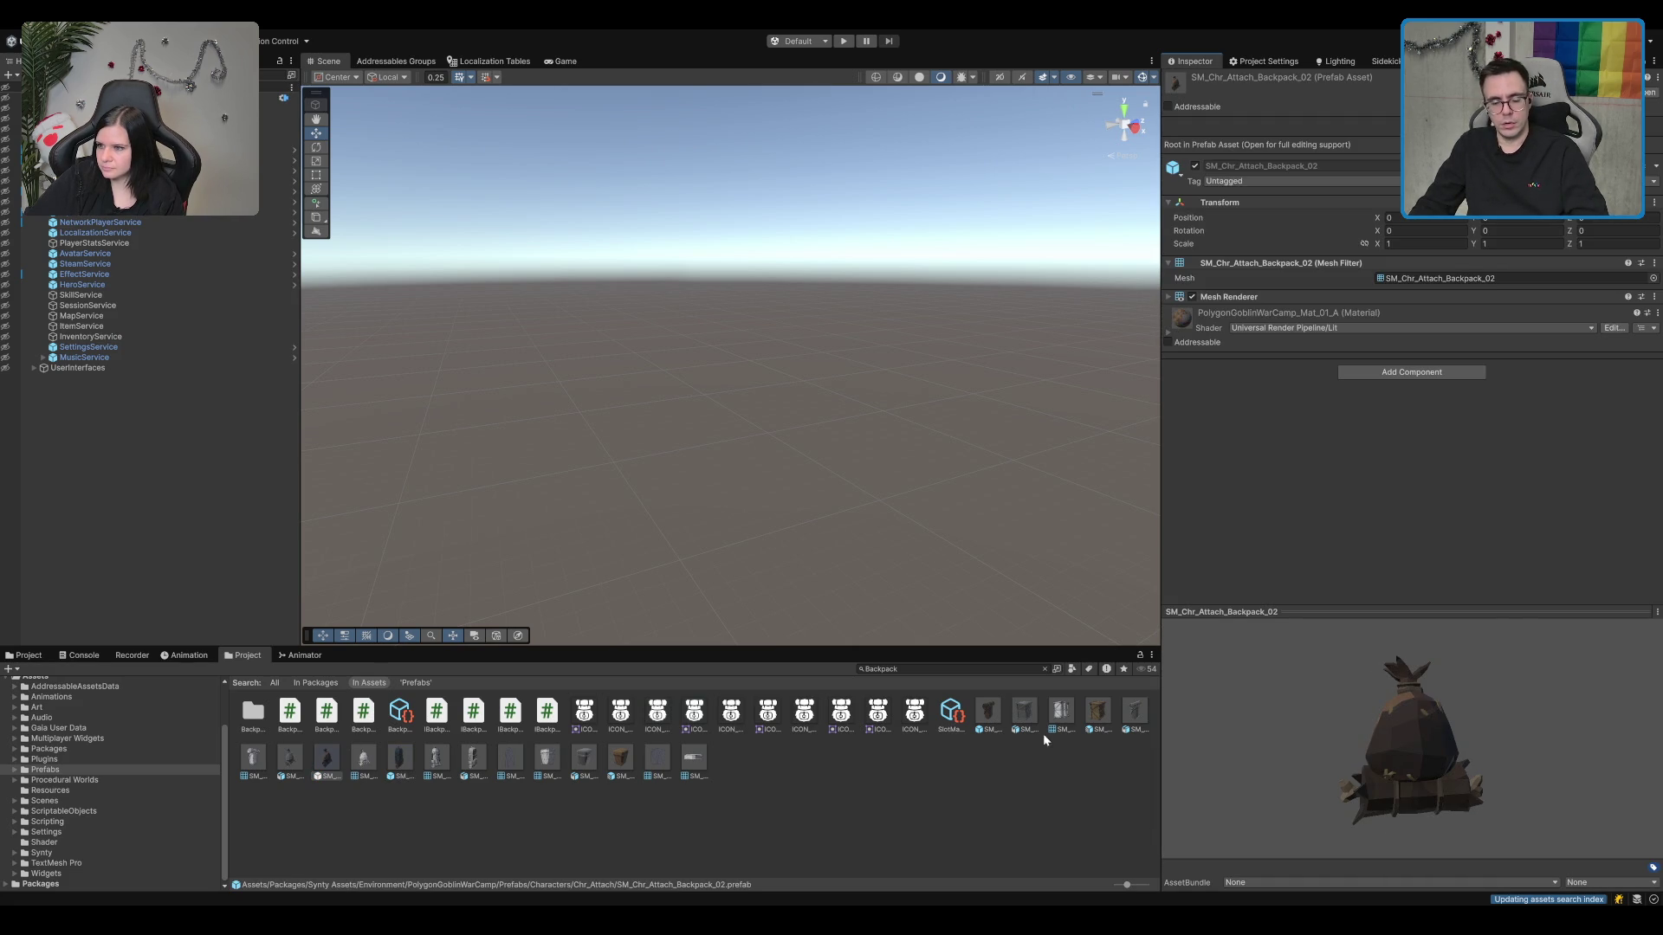
click(1015, 774)
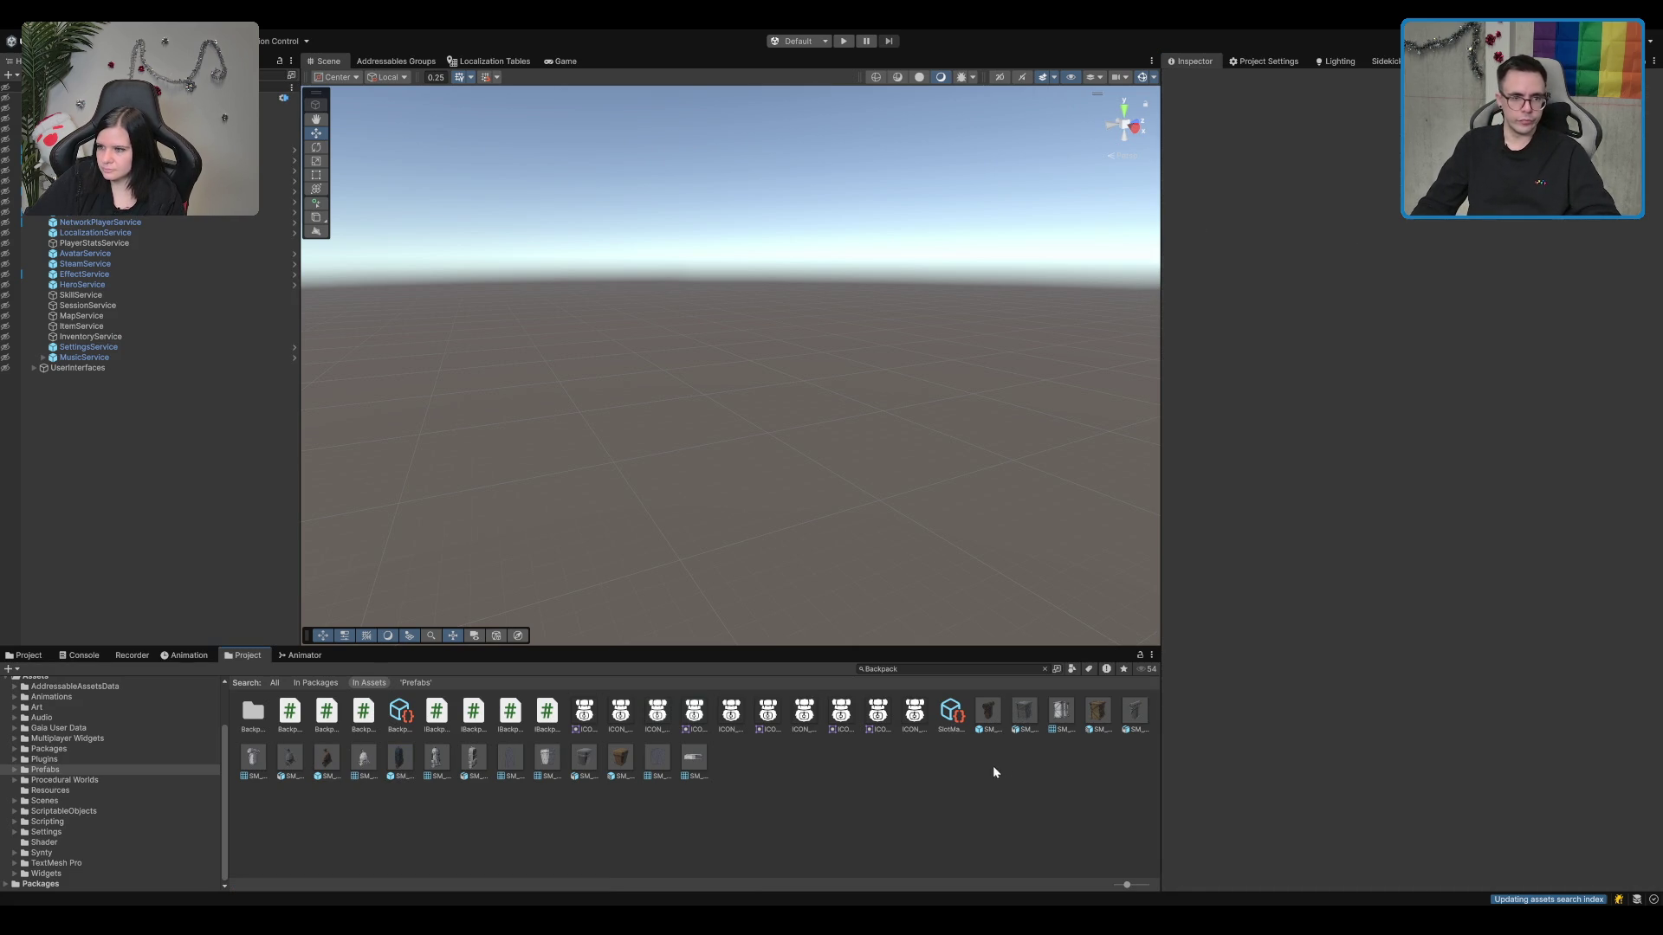
Step: Review BackpackItemTemplate.cs around CreateInventoryItem in Rider, then return to Unity
key(alt+Tab)
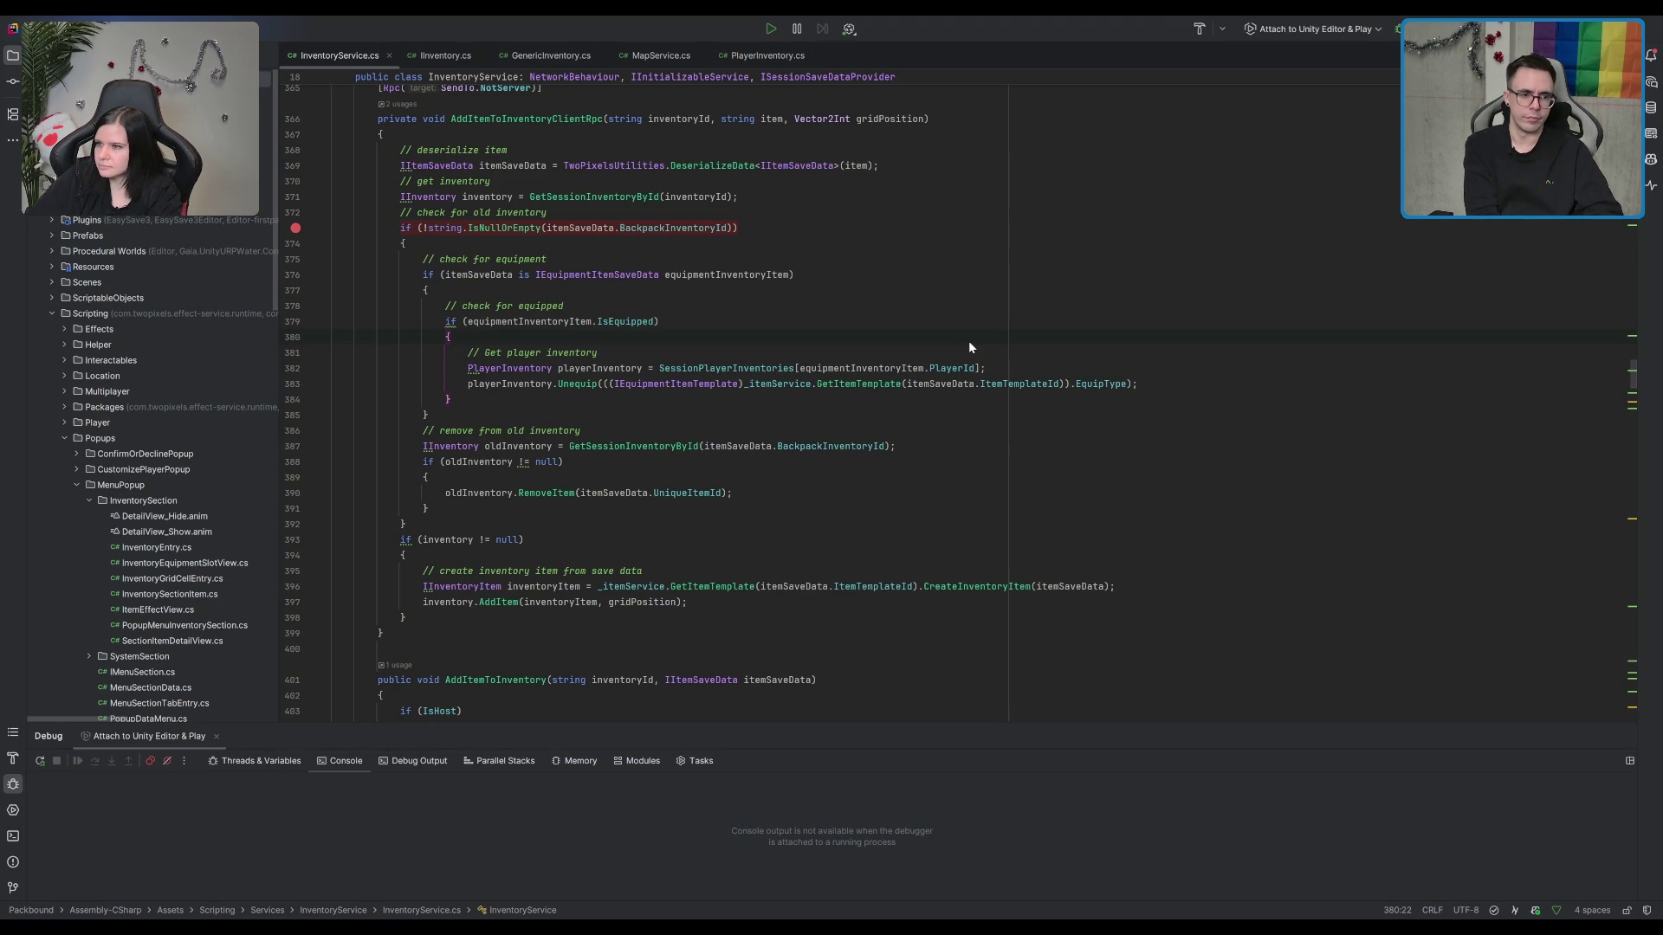
key(ctrl+alt+Left)
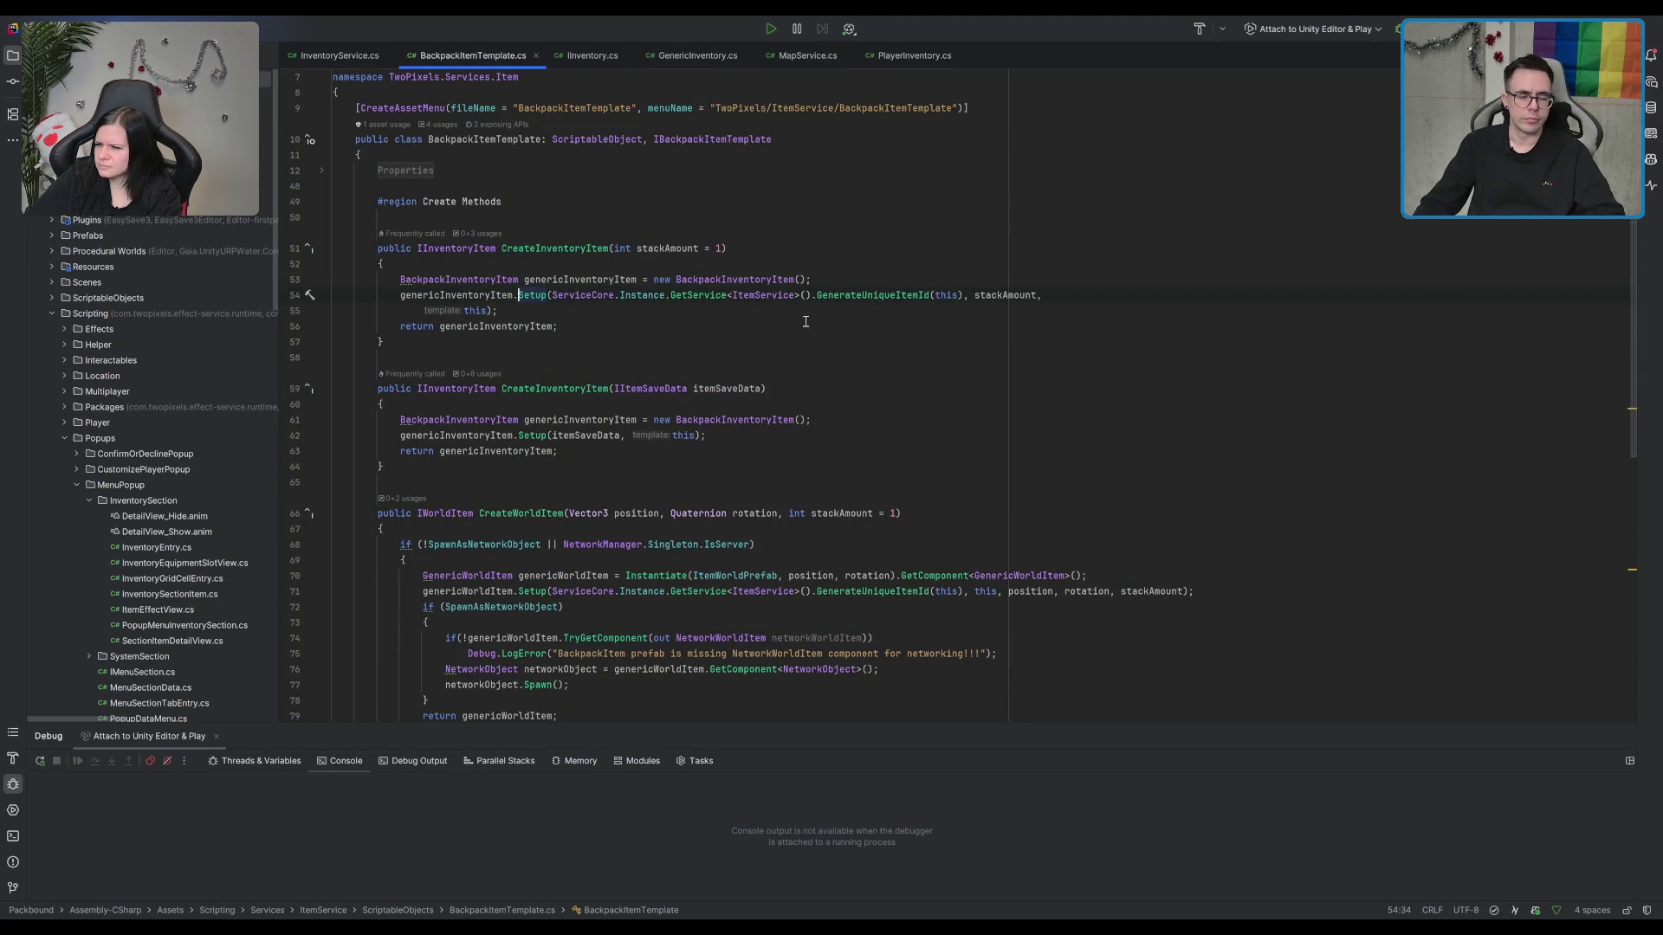
click(842, 345)
scroll(866, 357, up, 1)
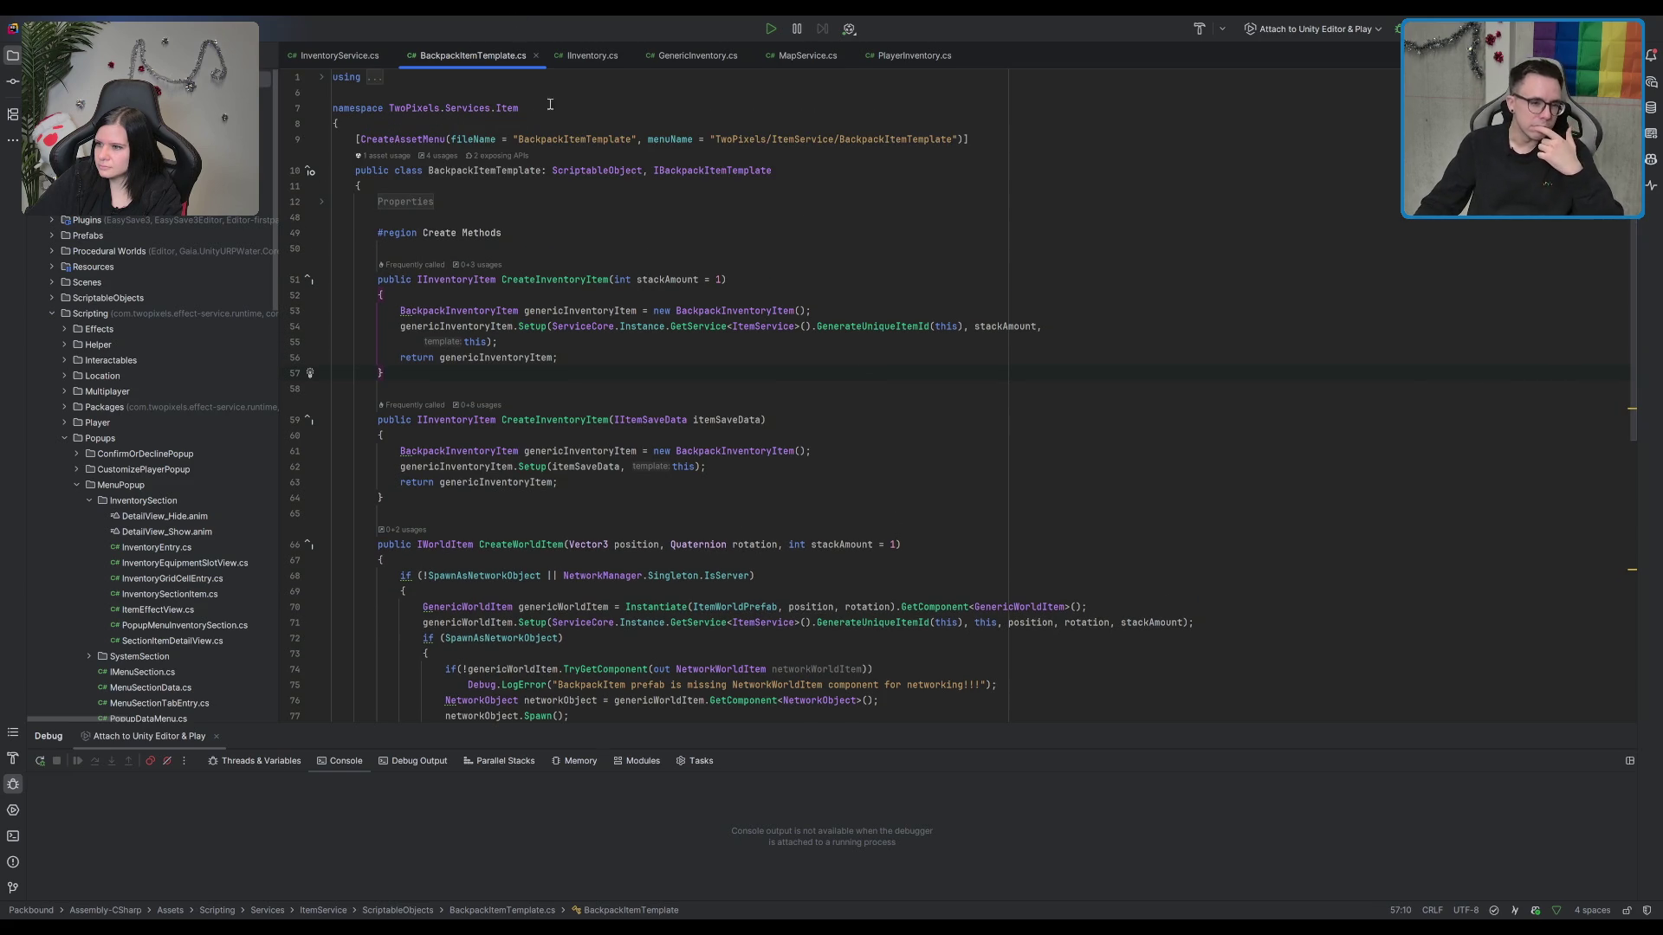
click(1109, 113)
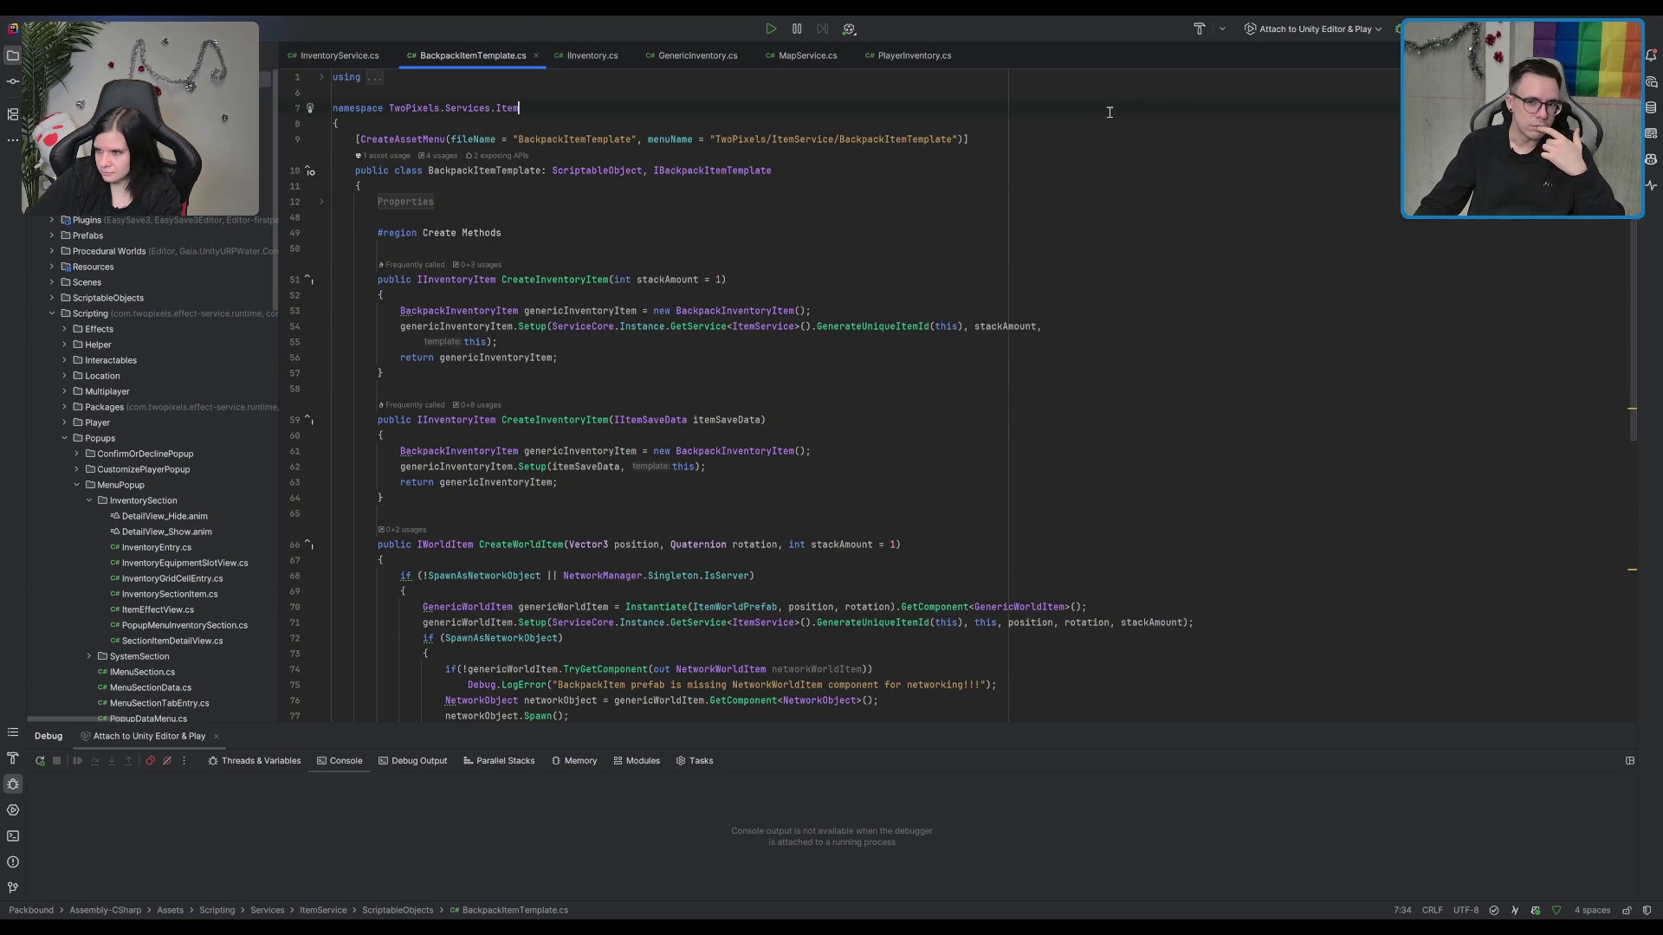
key(alt+Tab)
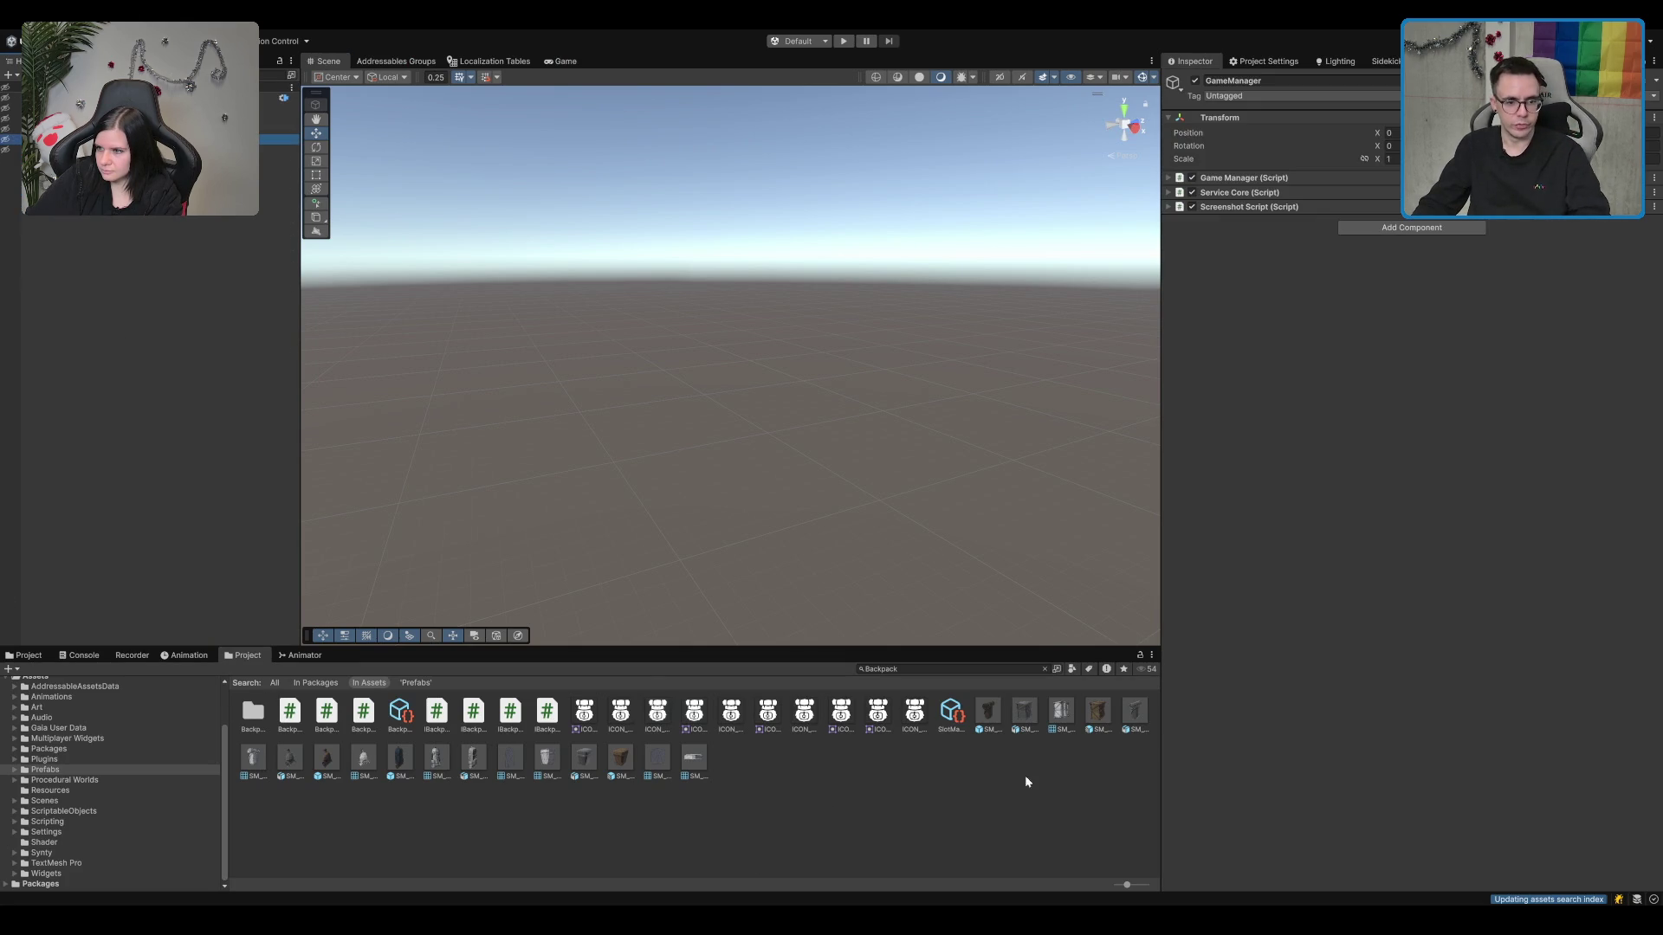
Step: Clear the Backpack search and open the PersistentPlayer prefab from the Prefabs folder
click(1022, 672)
key(ctrl+a)
key(BackSpace)
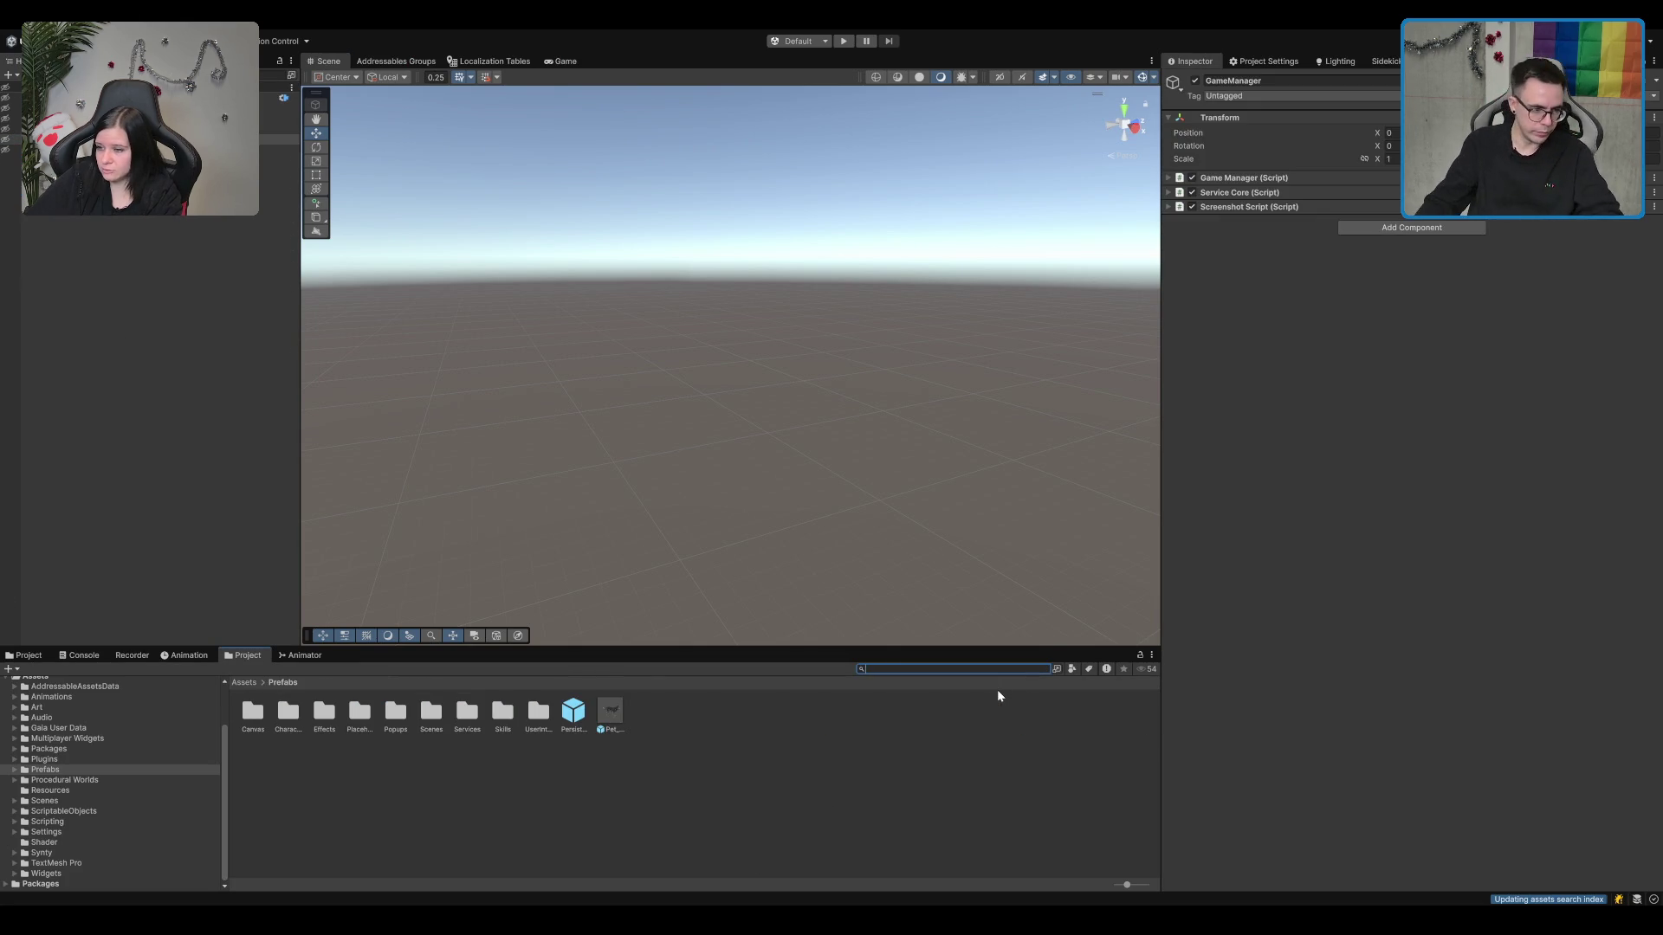
click(33, 751)
click(139, 769)
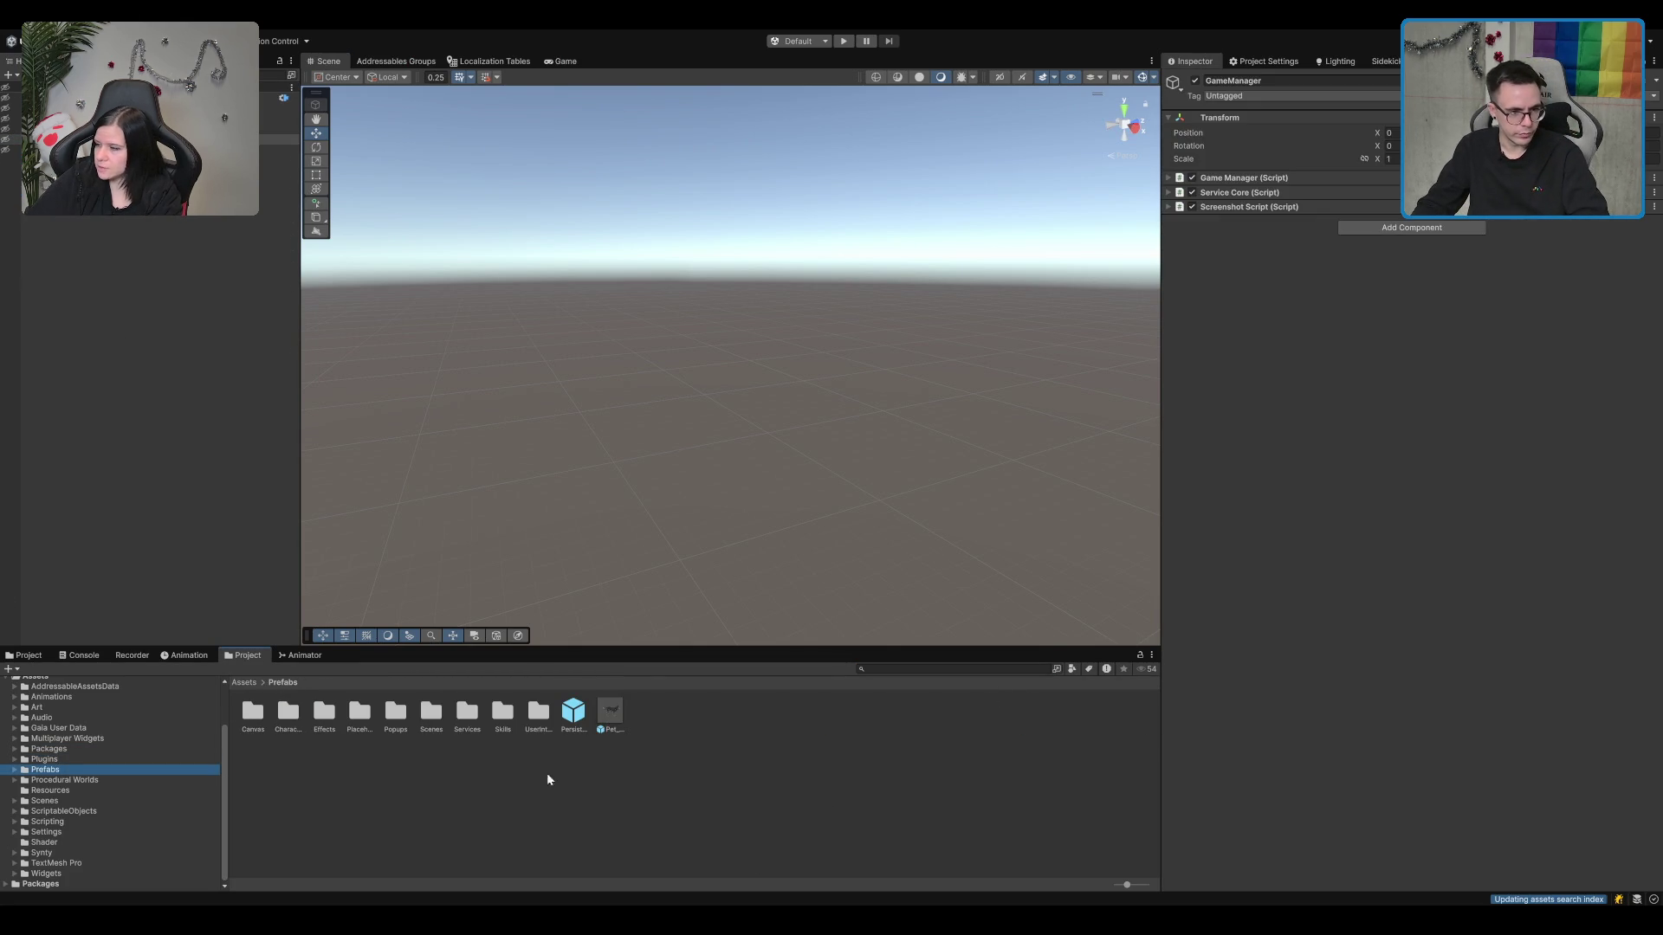
click(572, 712)
double_click(571, 712)
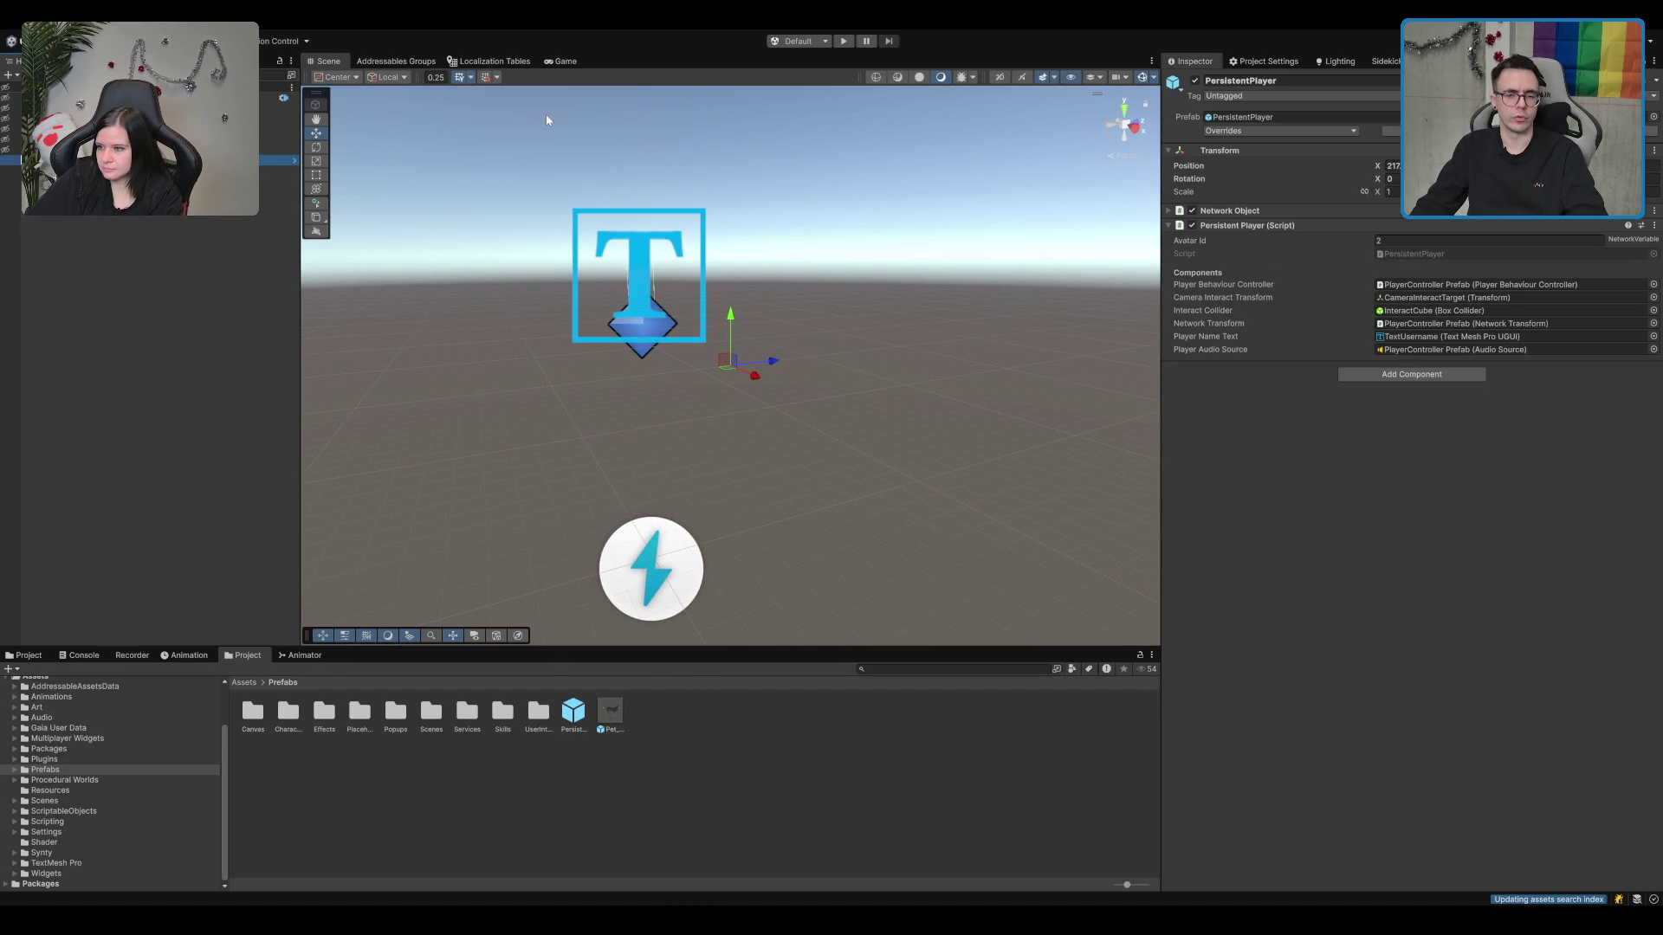
Step: Select PlayerController Prefab and collapse its Behaviour Controller, Rigidbody and Collider Helper components
click(199, 180)
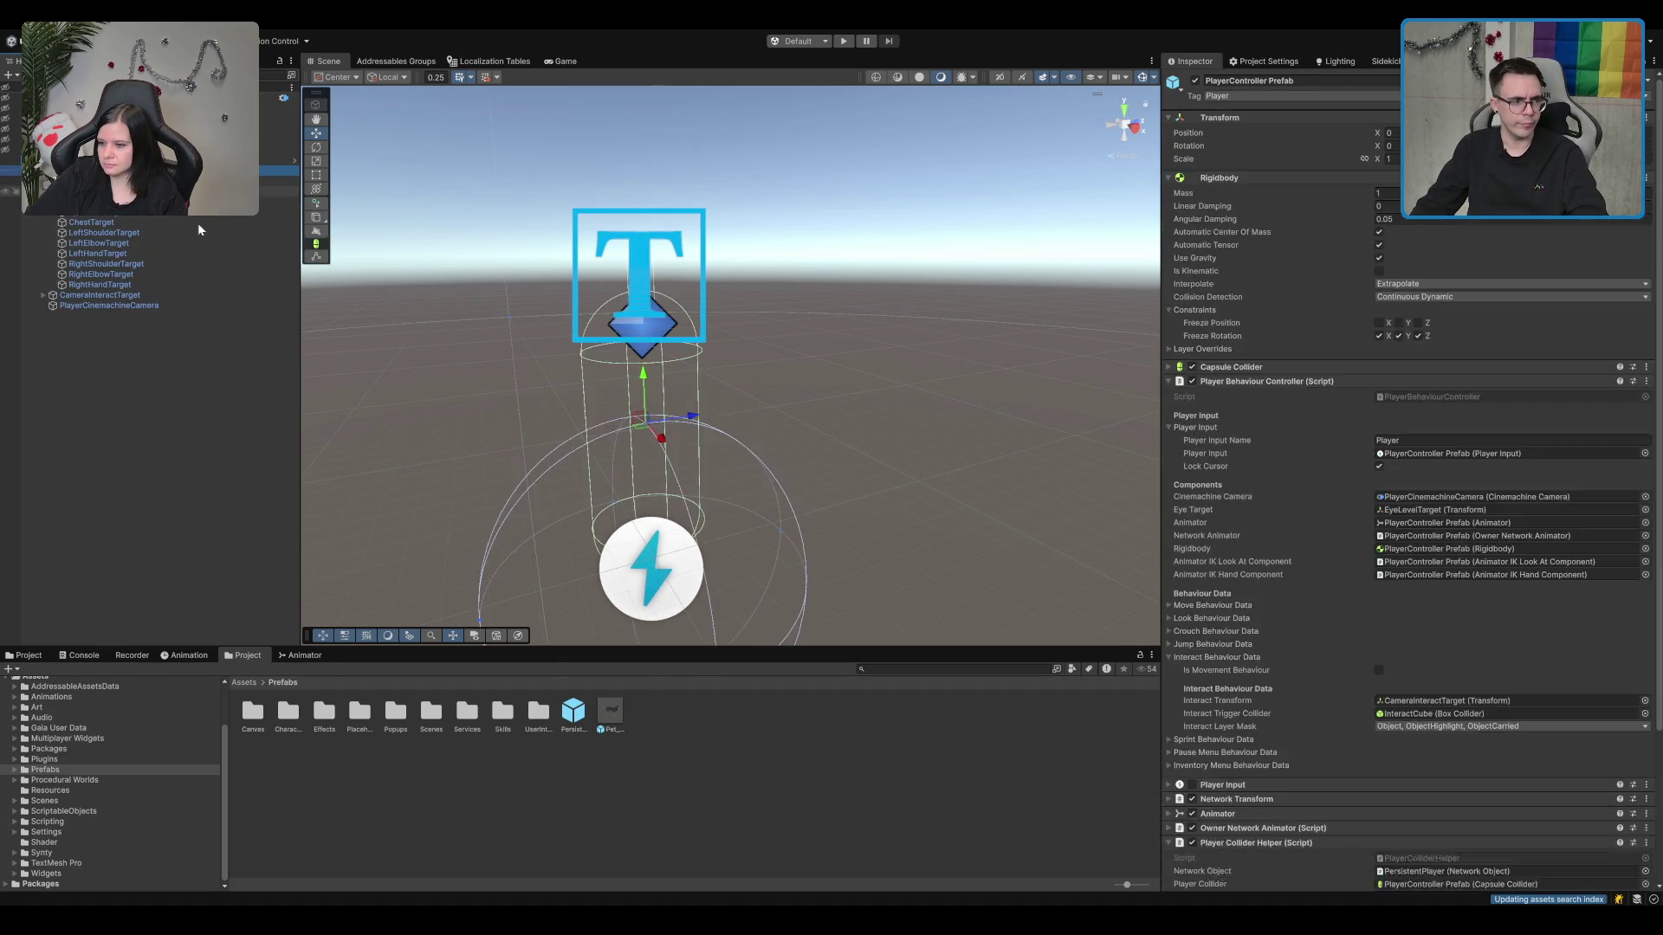
key(Up)
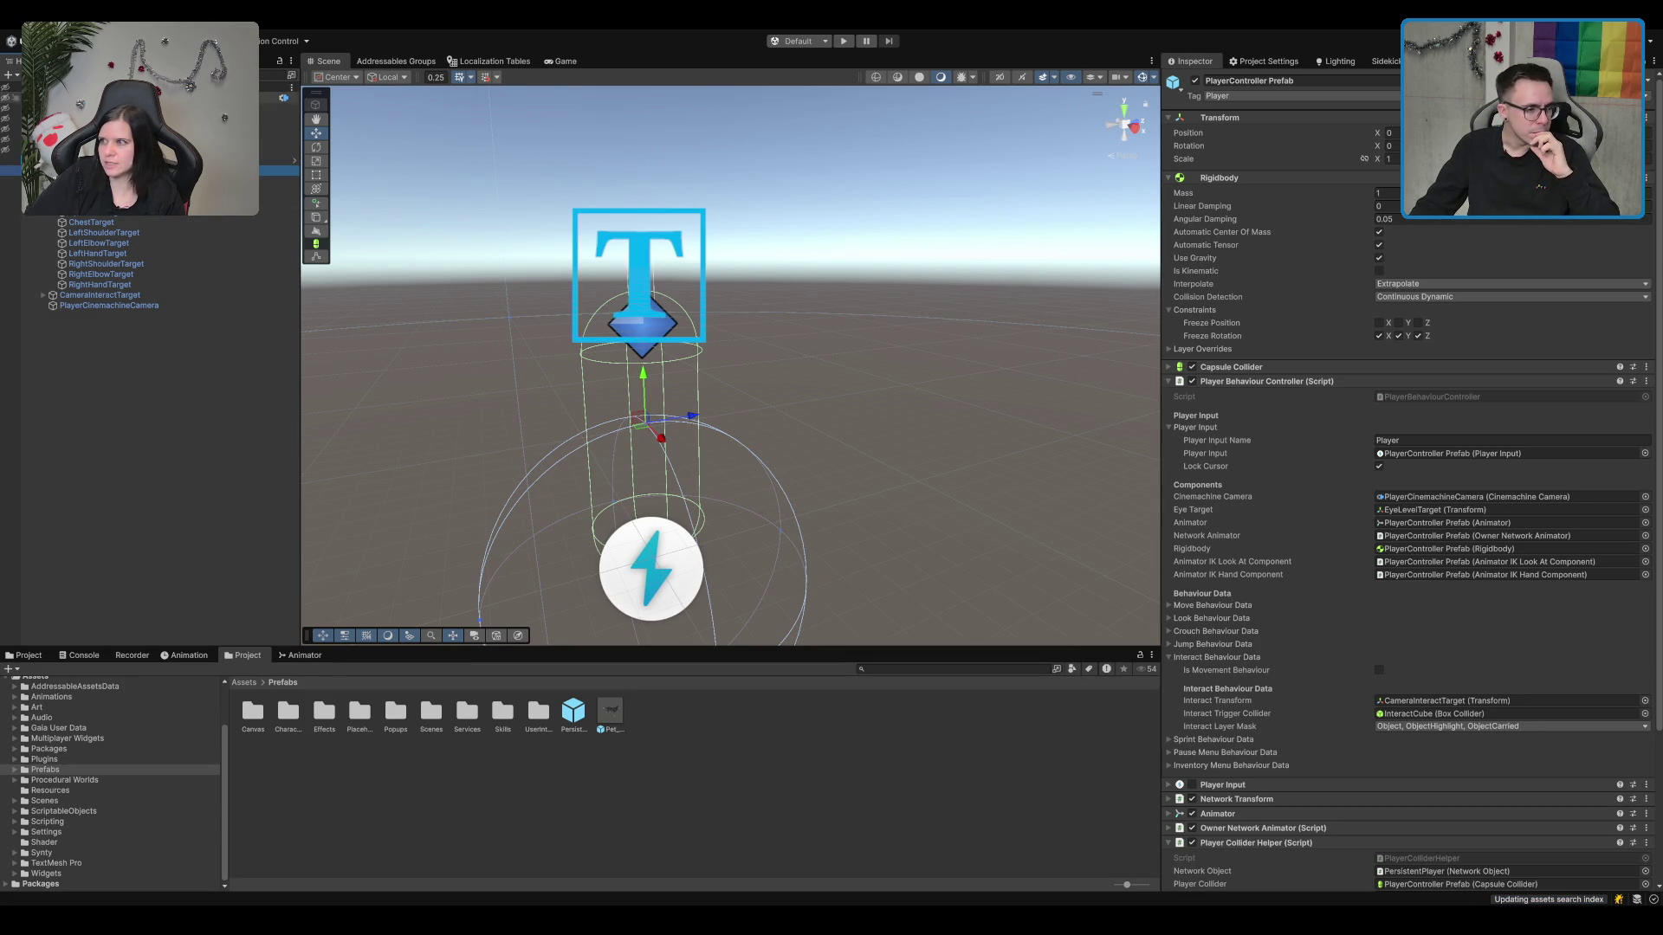
scroll(795, 485, down, 2)
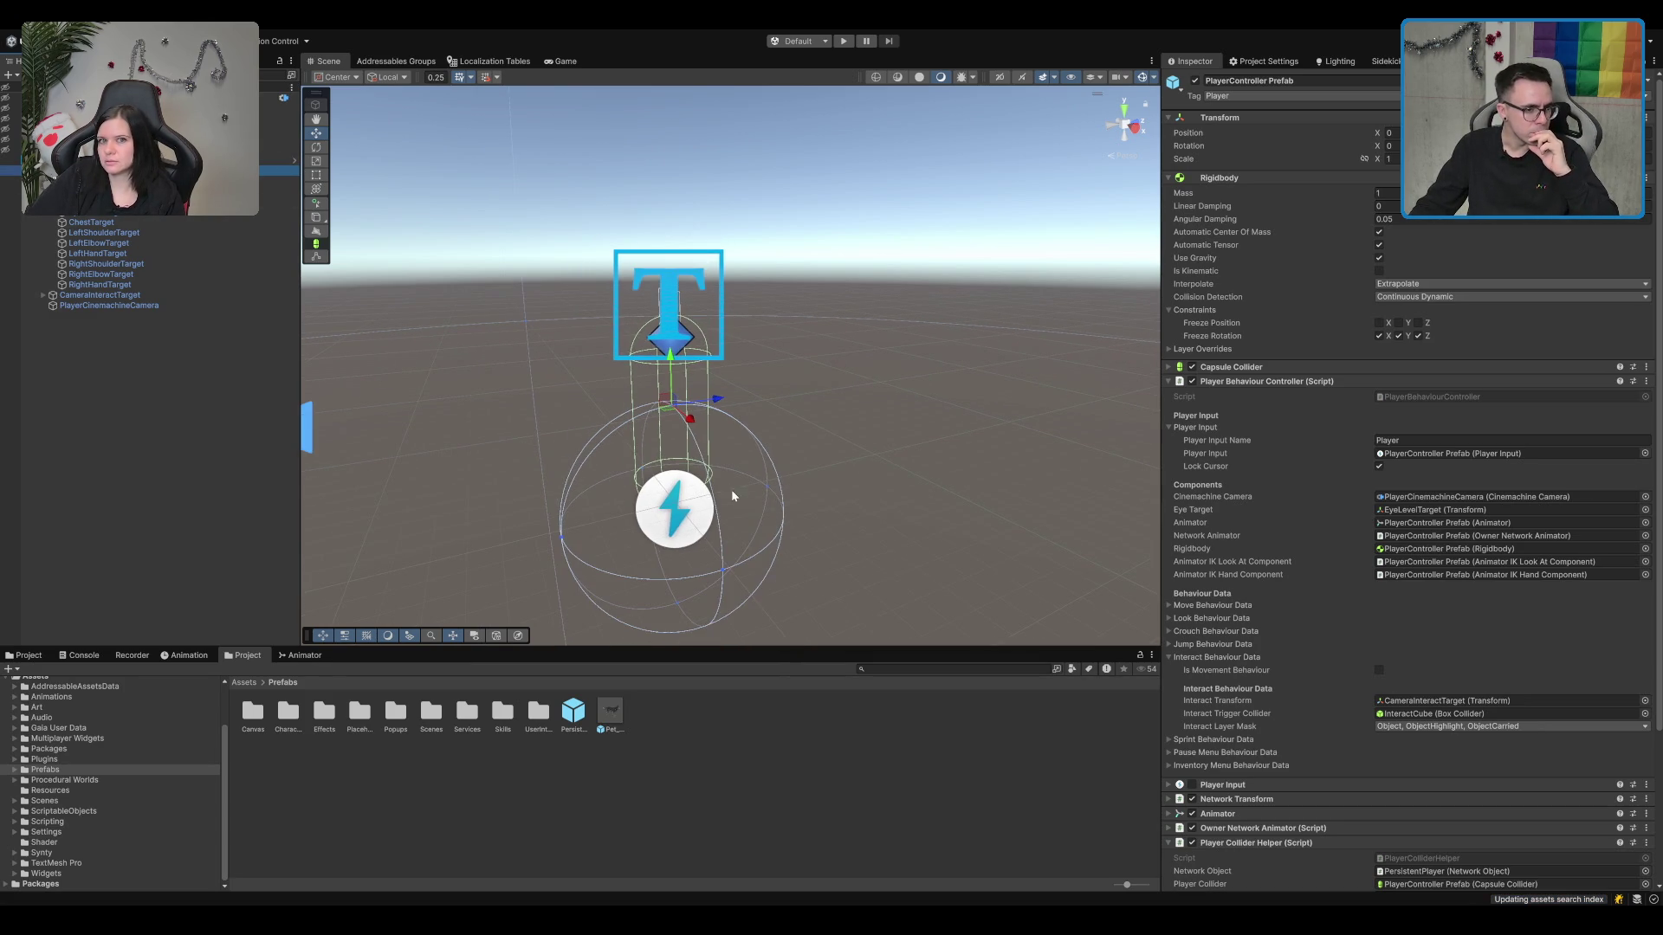
scroll(736, 450, up, 2)
scroll(737, 419, up, 5)
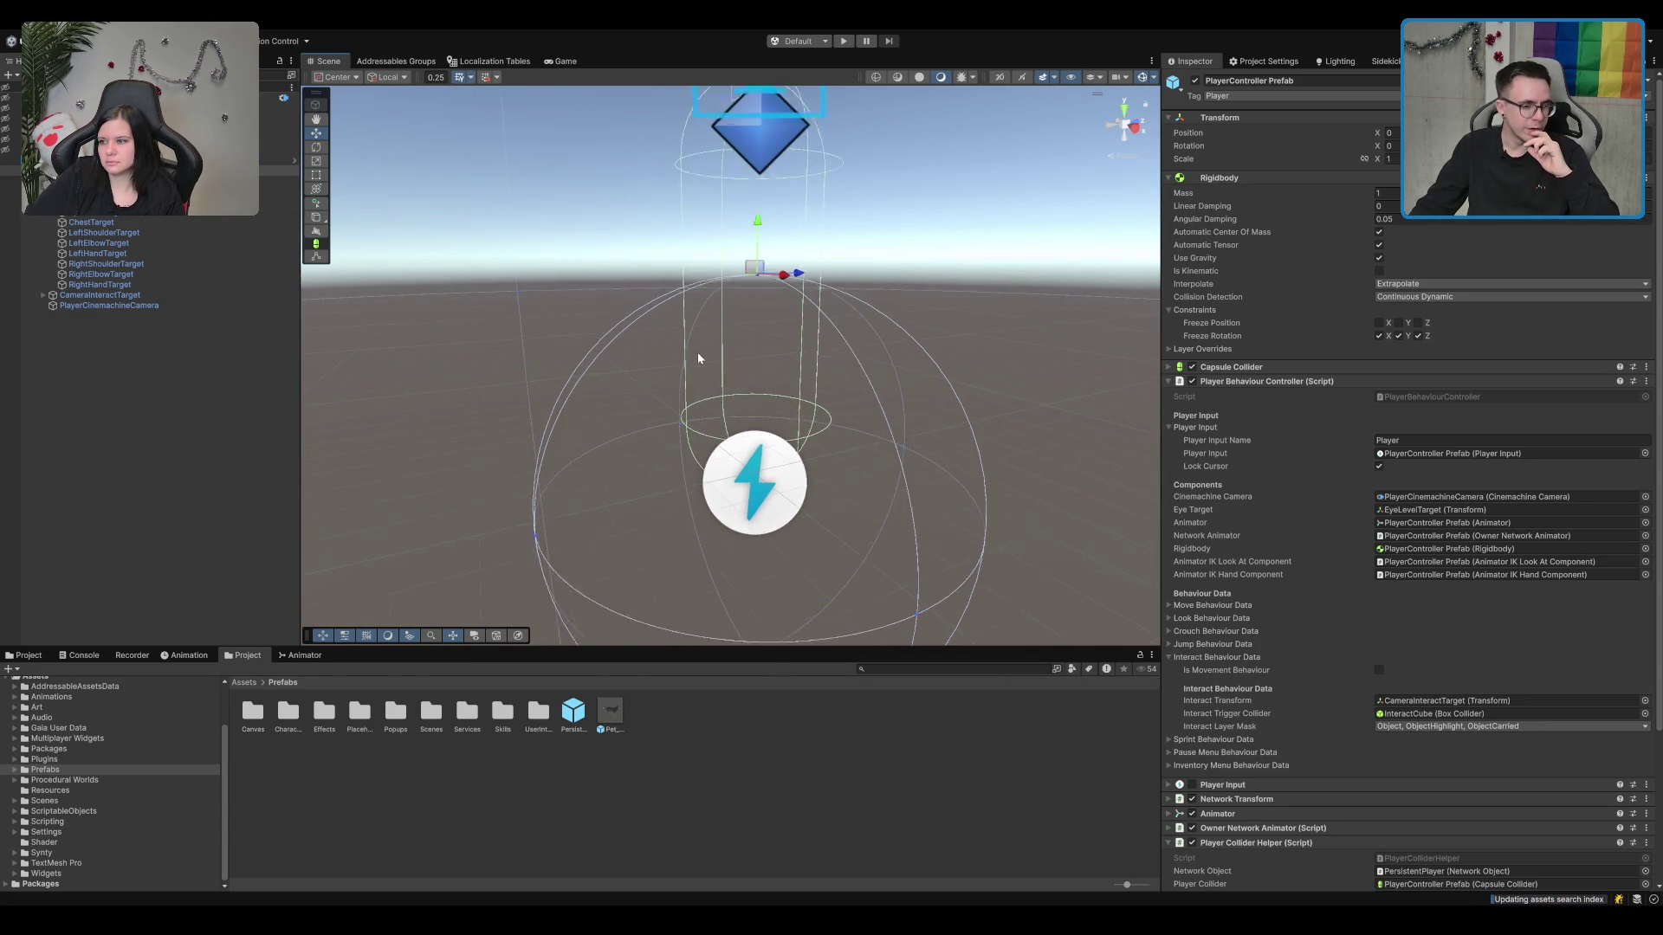
mouse_move(713, 350)
mouse_down()
mouse_move(586, 382)
mouse_move(935, 323)
mouse_move(861, 375)
mouse_move(1322, 401)
mouse_up()
click(1320, 383)
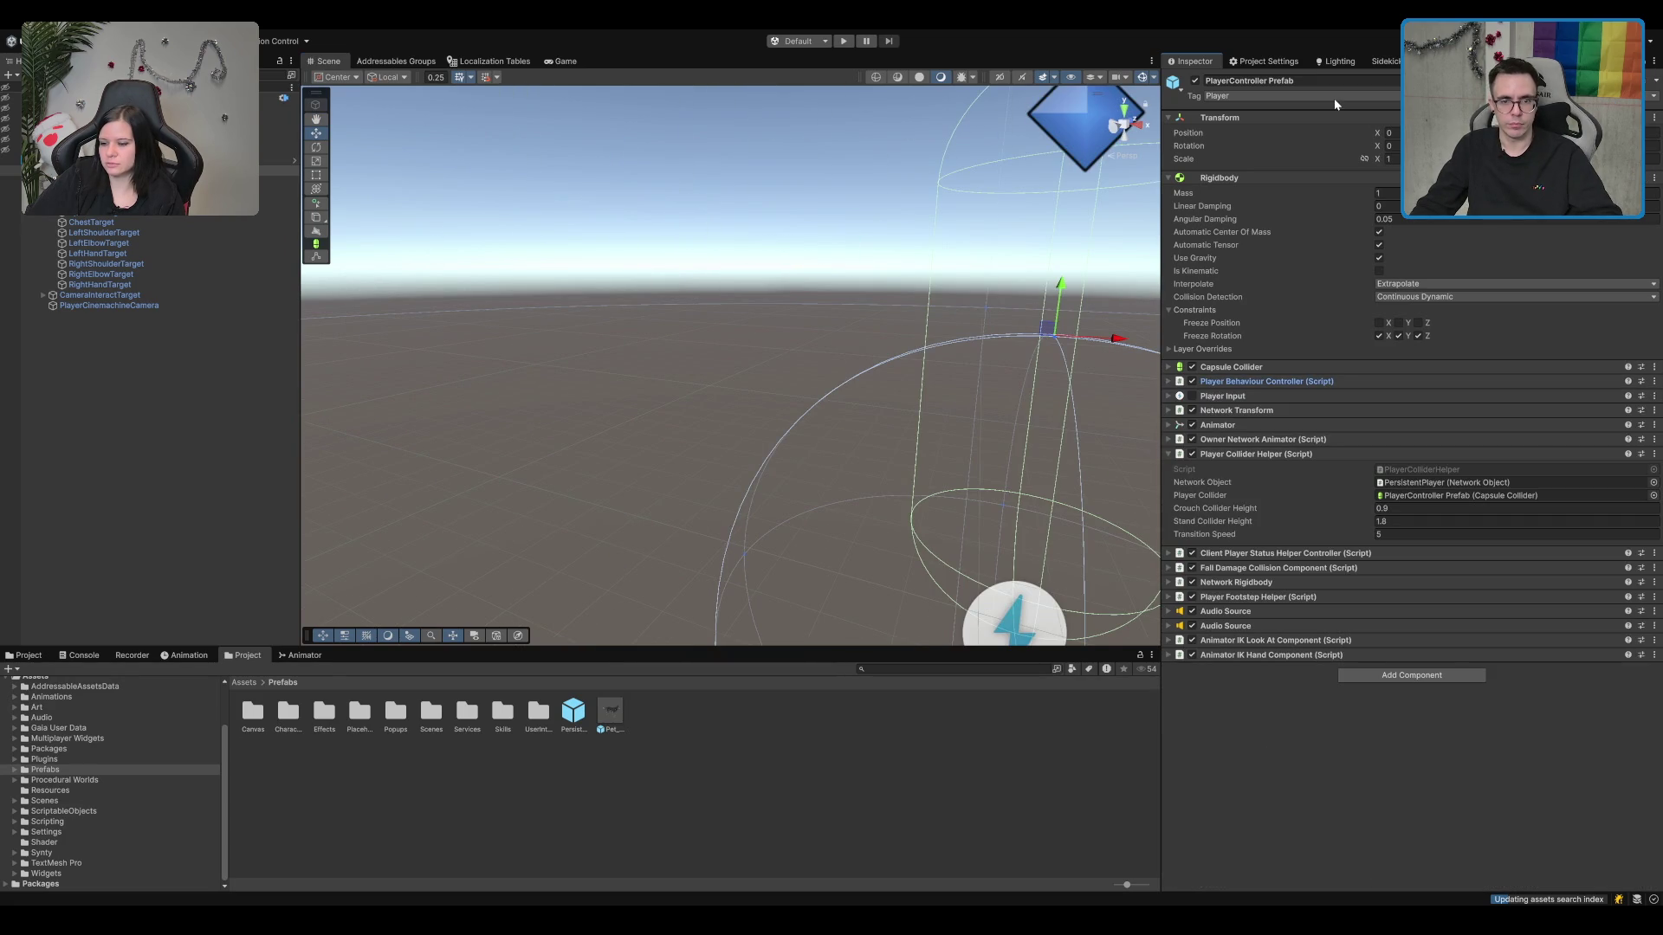
click(1279, 176)
click(1273, 280)
key(f)
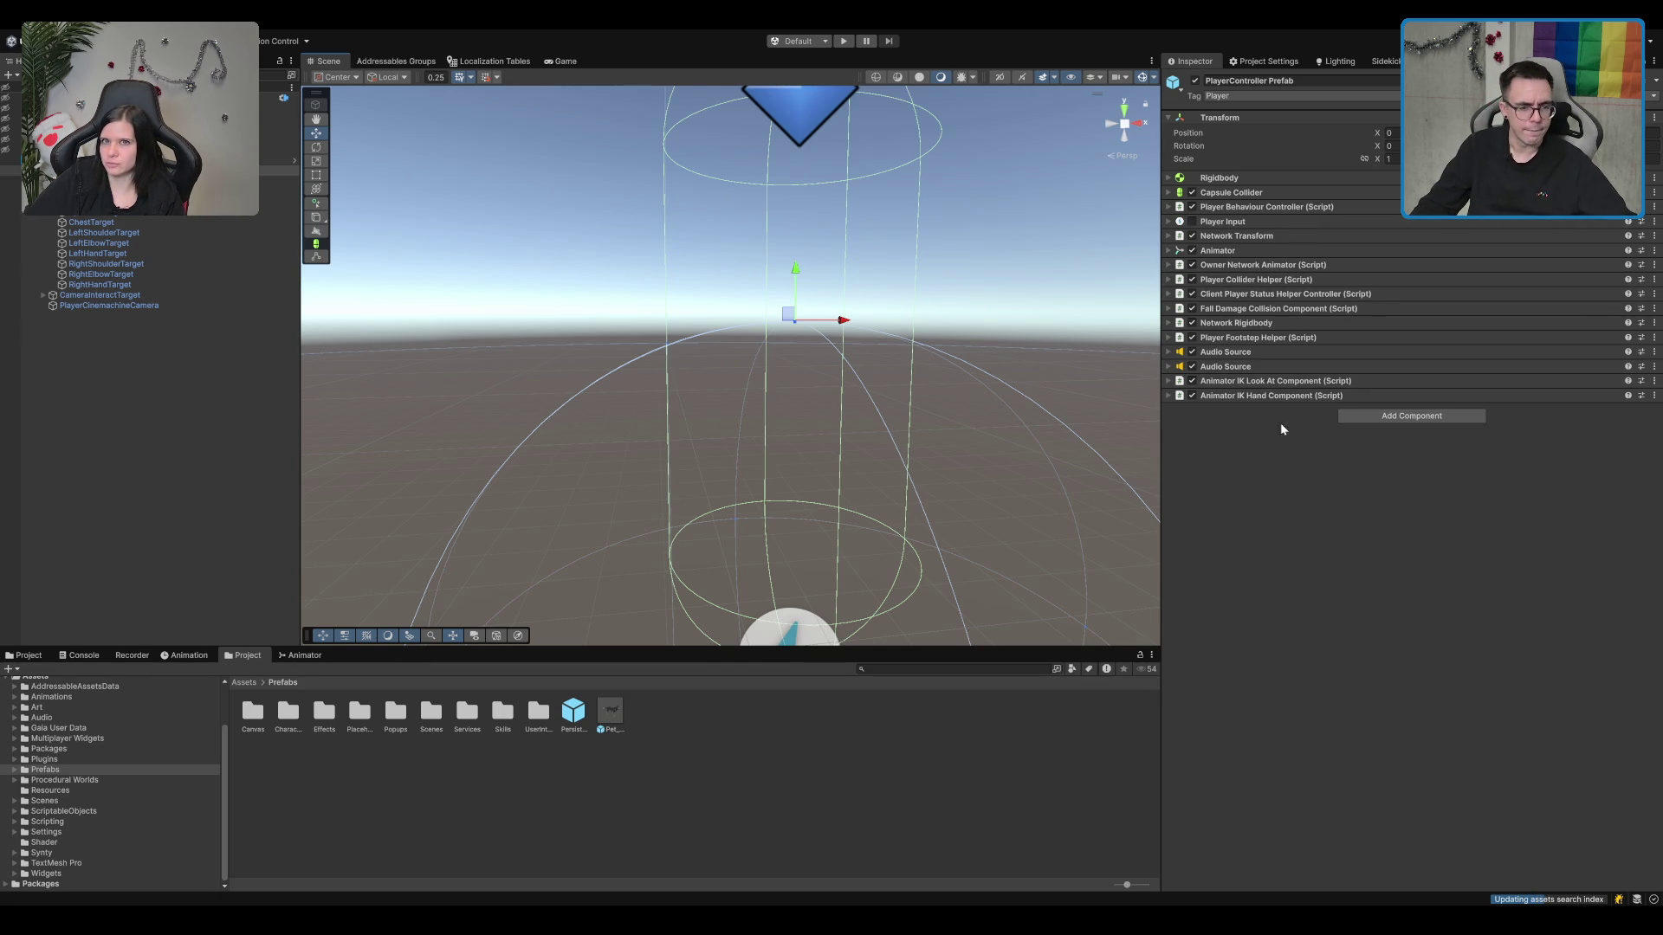
click(950, 669)
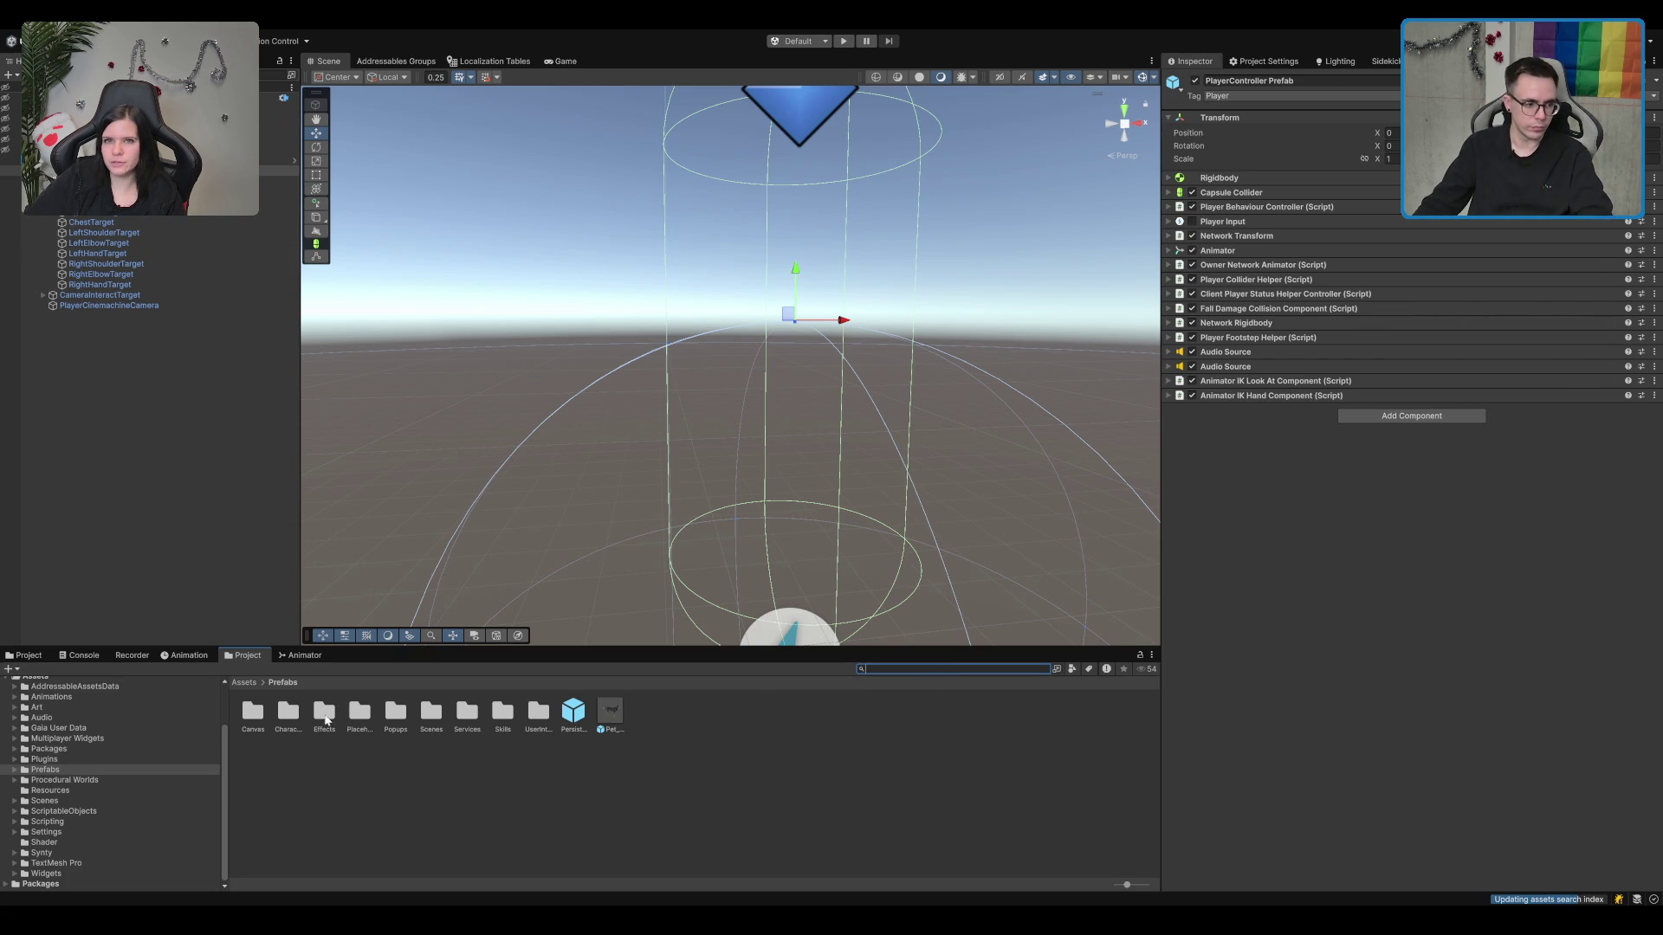
click(77, 768)
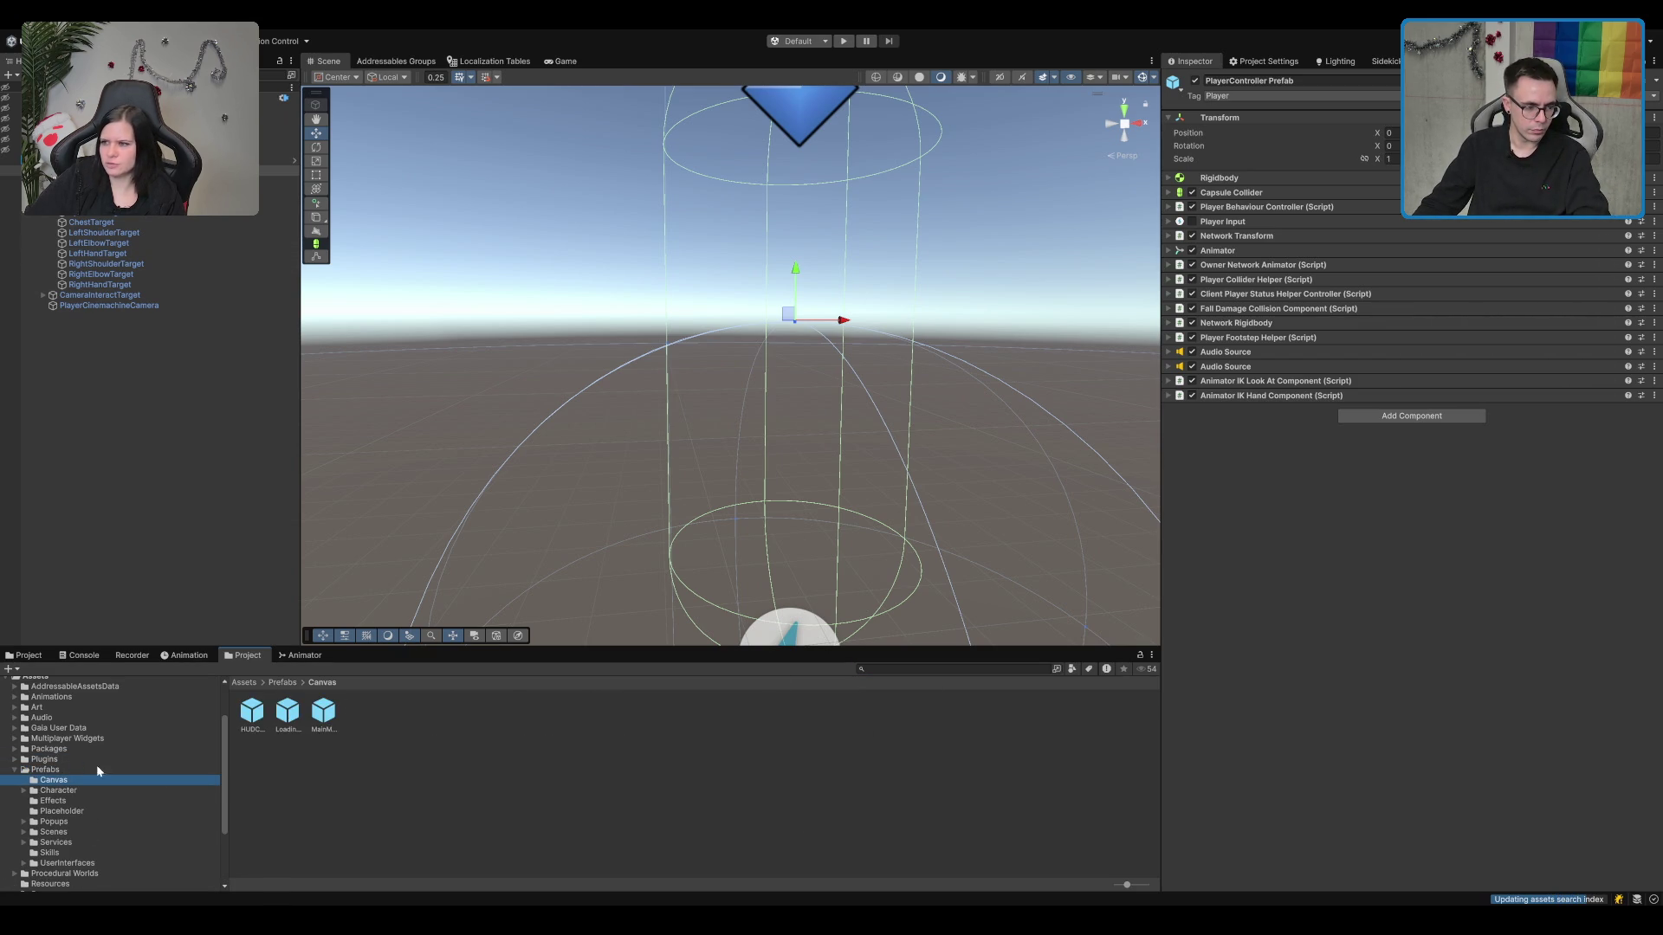
Step: Drag the DefaultMage prefab from Prefabs > Character > DefaultMage under the player prefab
key(Right)
click(173, 789)
key(Right)
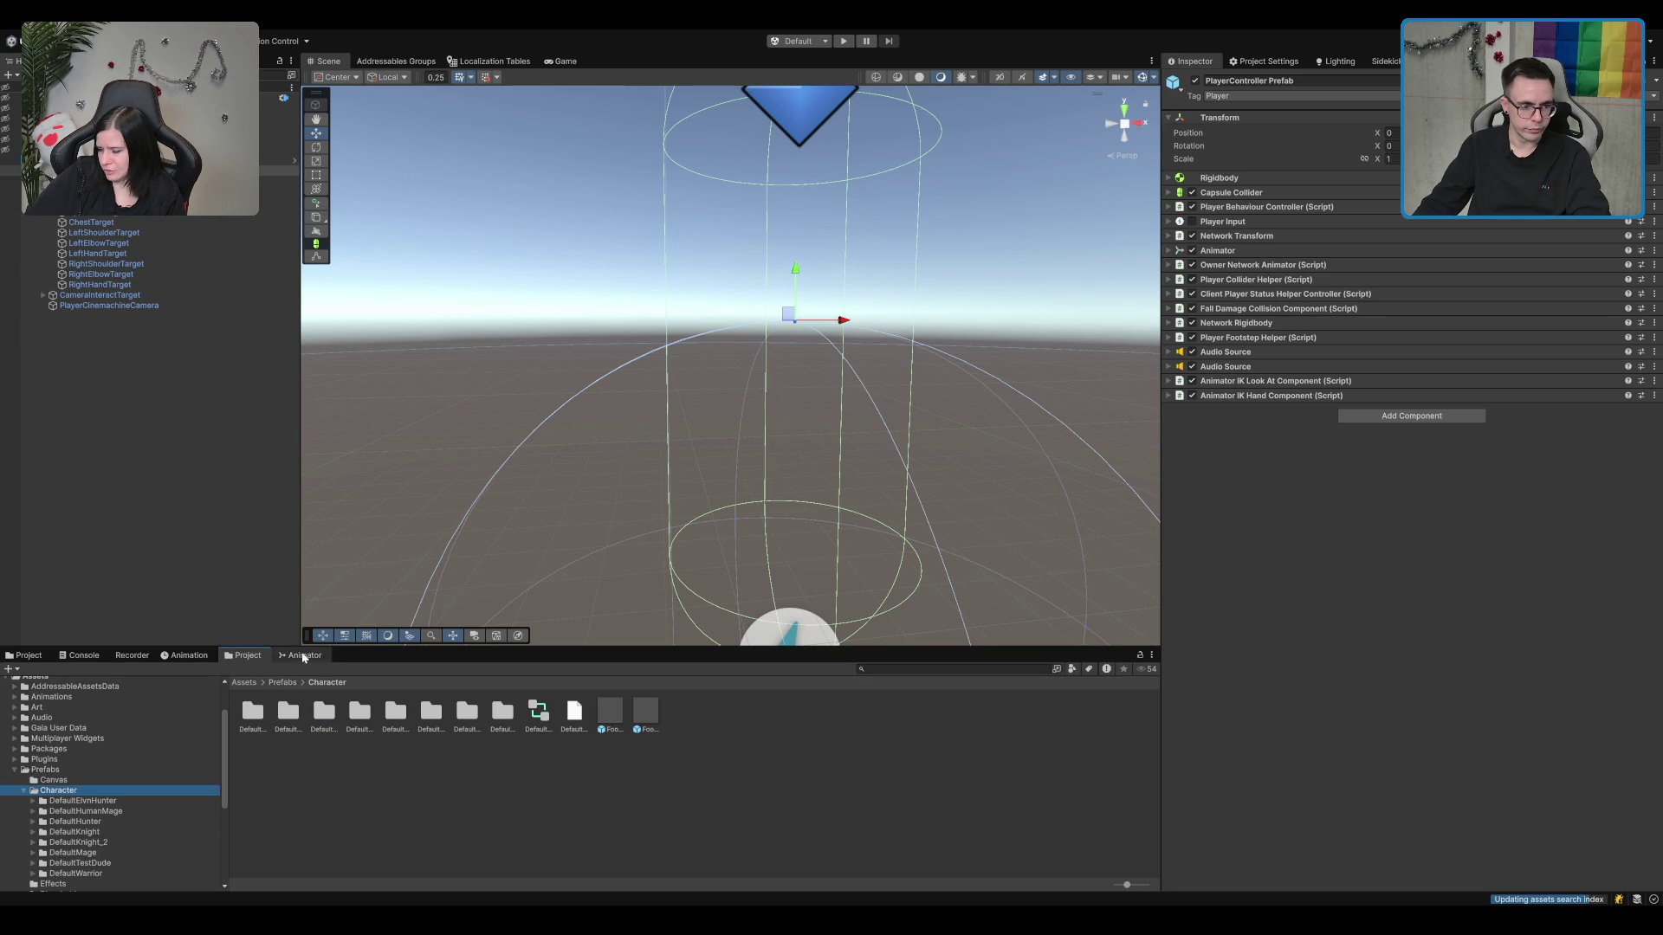
scroll(221, 864, down, 3)
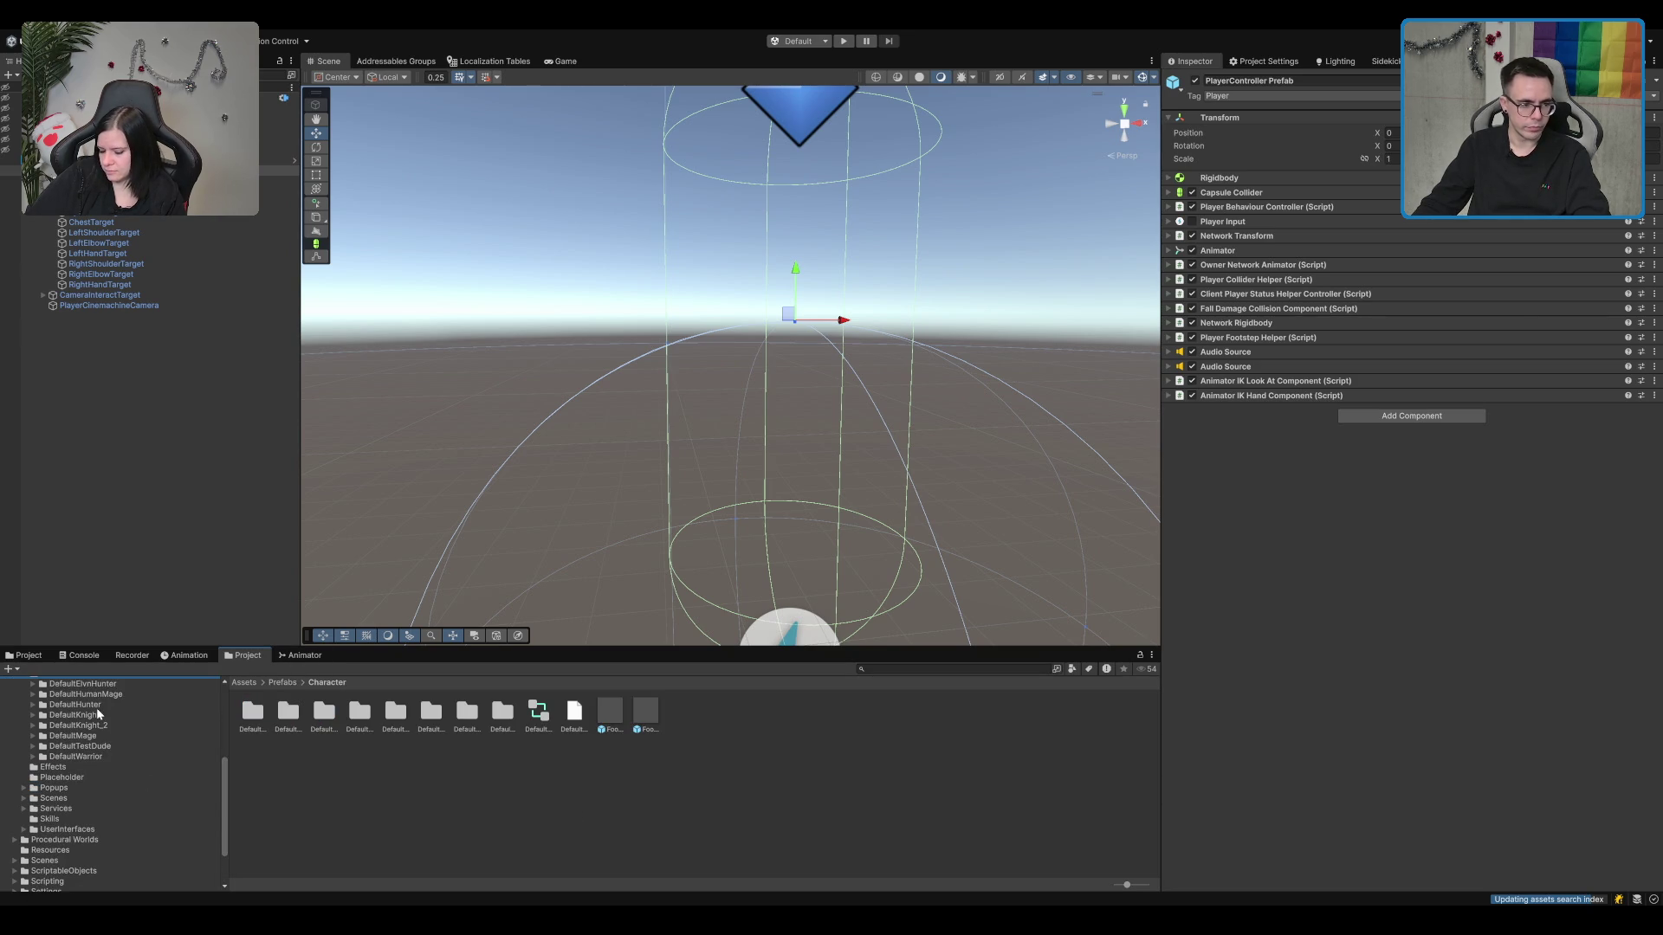
click(73, 737)
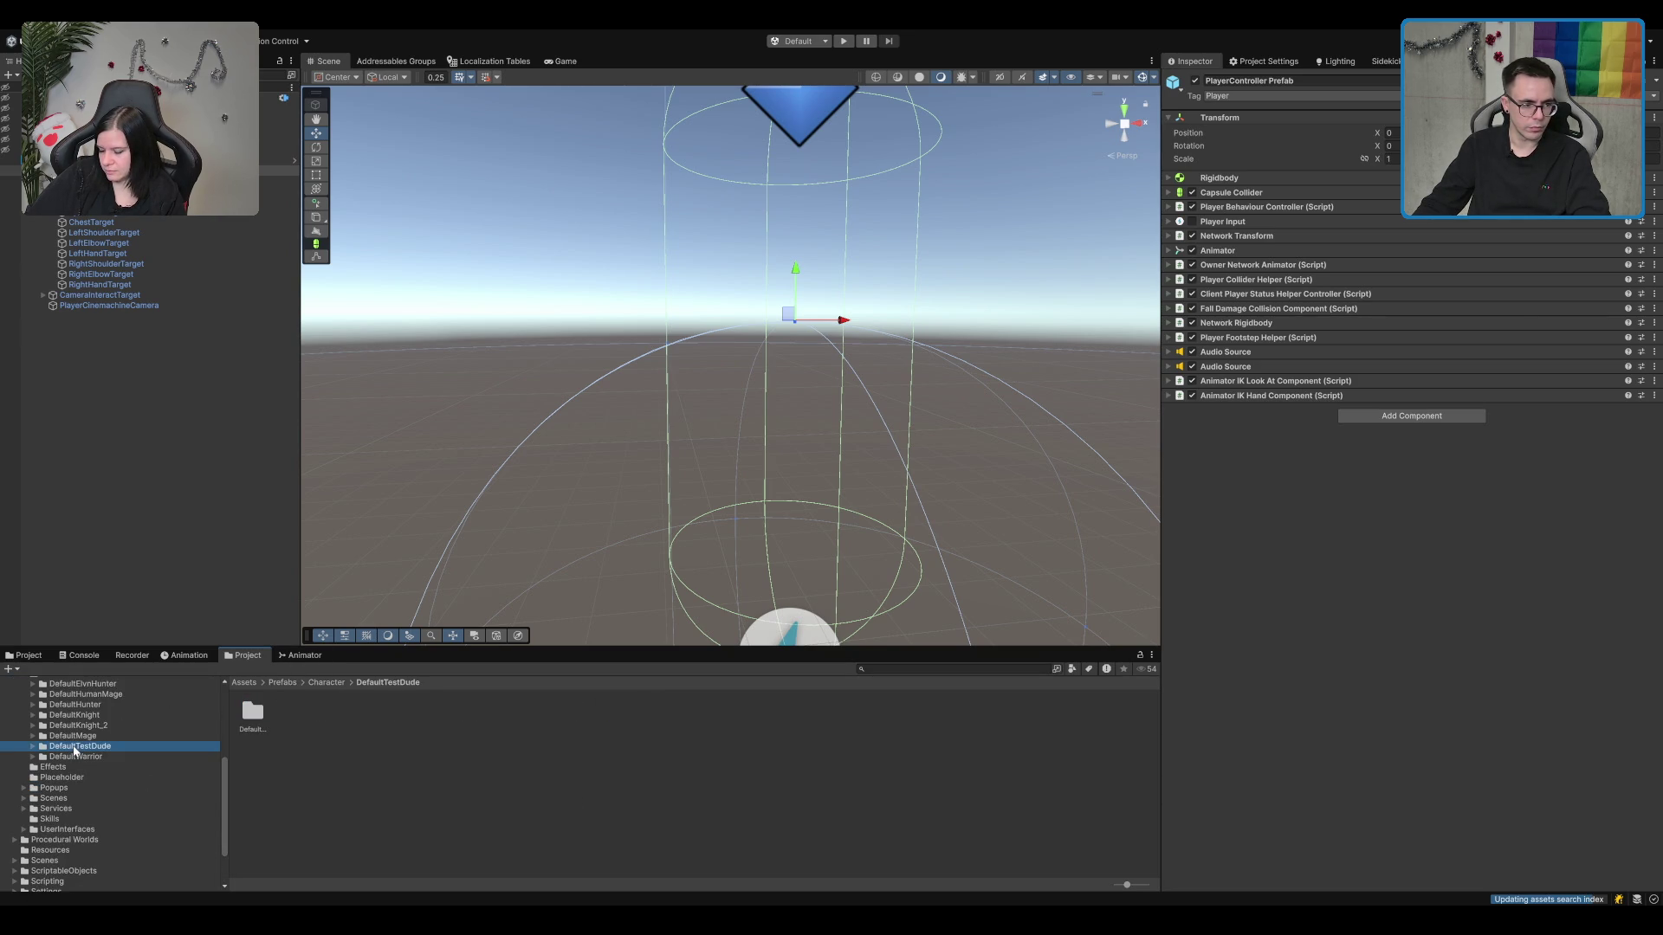
mouse_move(376, 714)
mouse_down()
mouse_move(329, 519)
mouse_move(174, 229)
mouse_move(173, 170)
mouse_up()
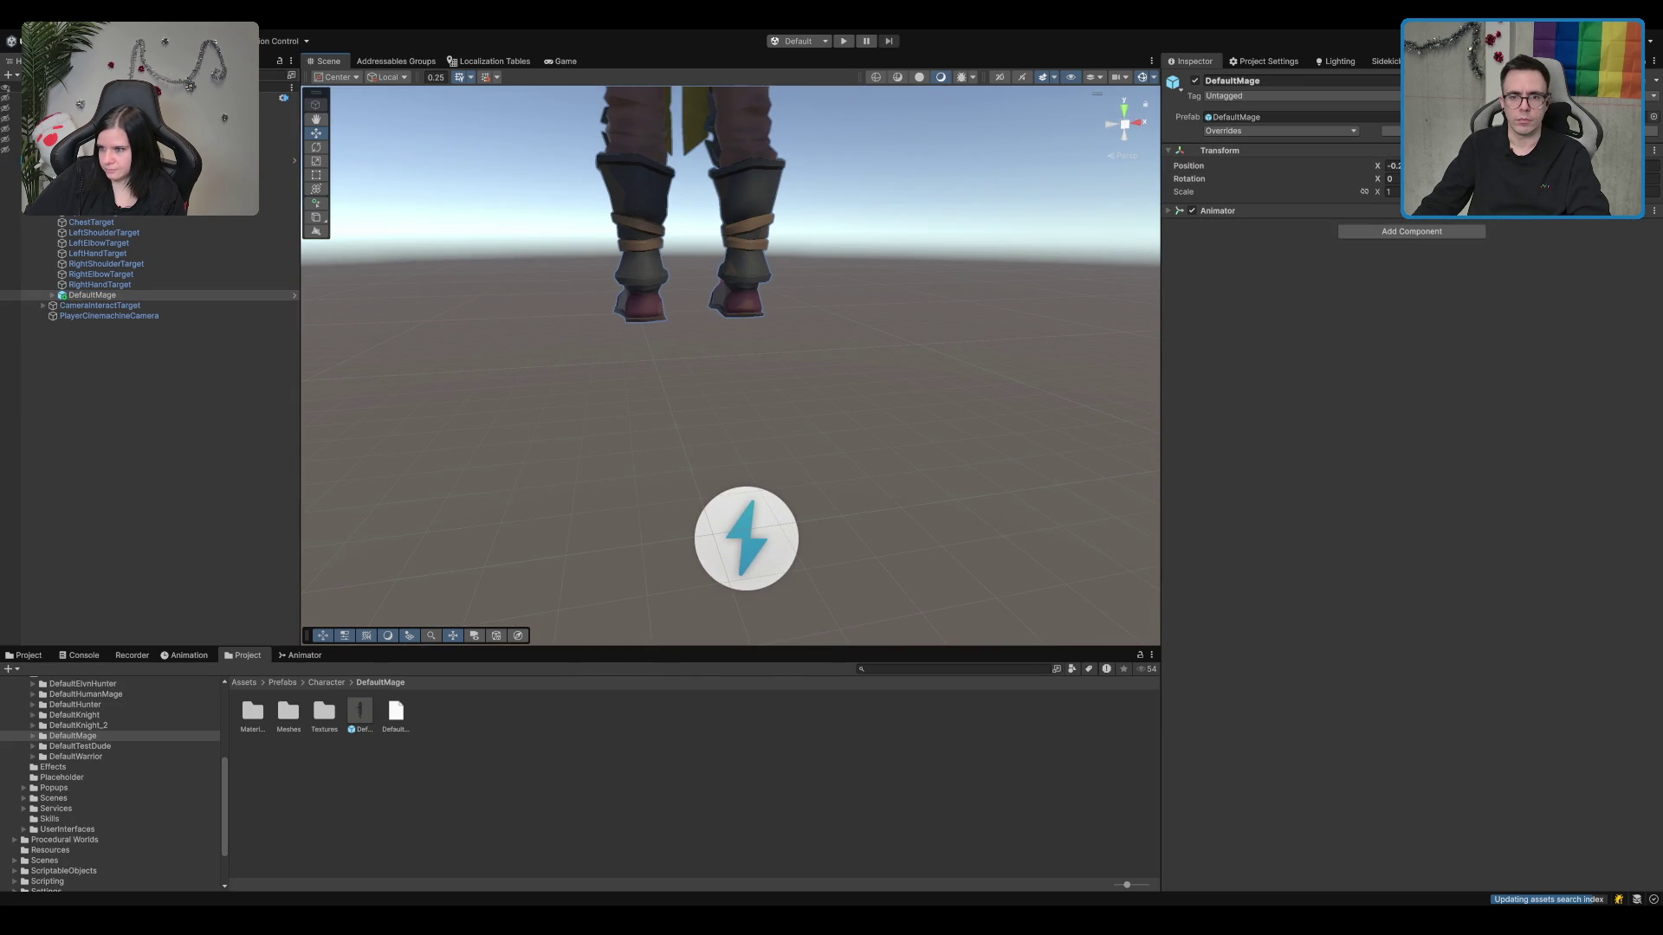
Step: Frame DefaultMage and step through its root, ik_hand and pelvis hip-attachment bones
text(f0)
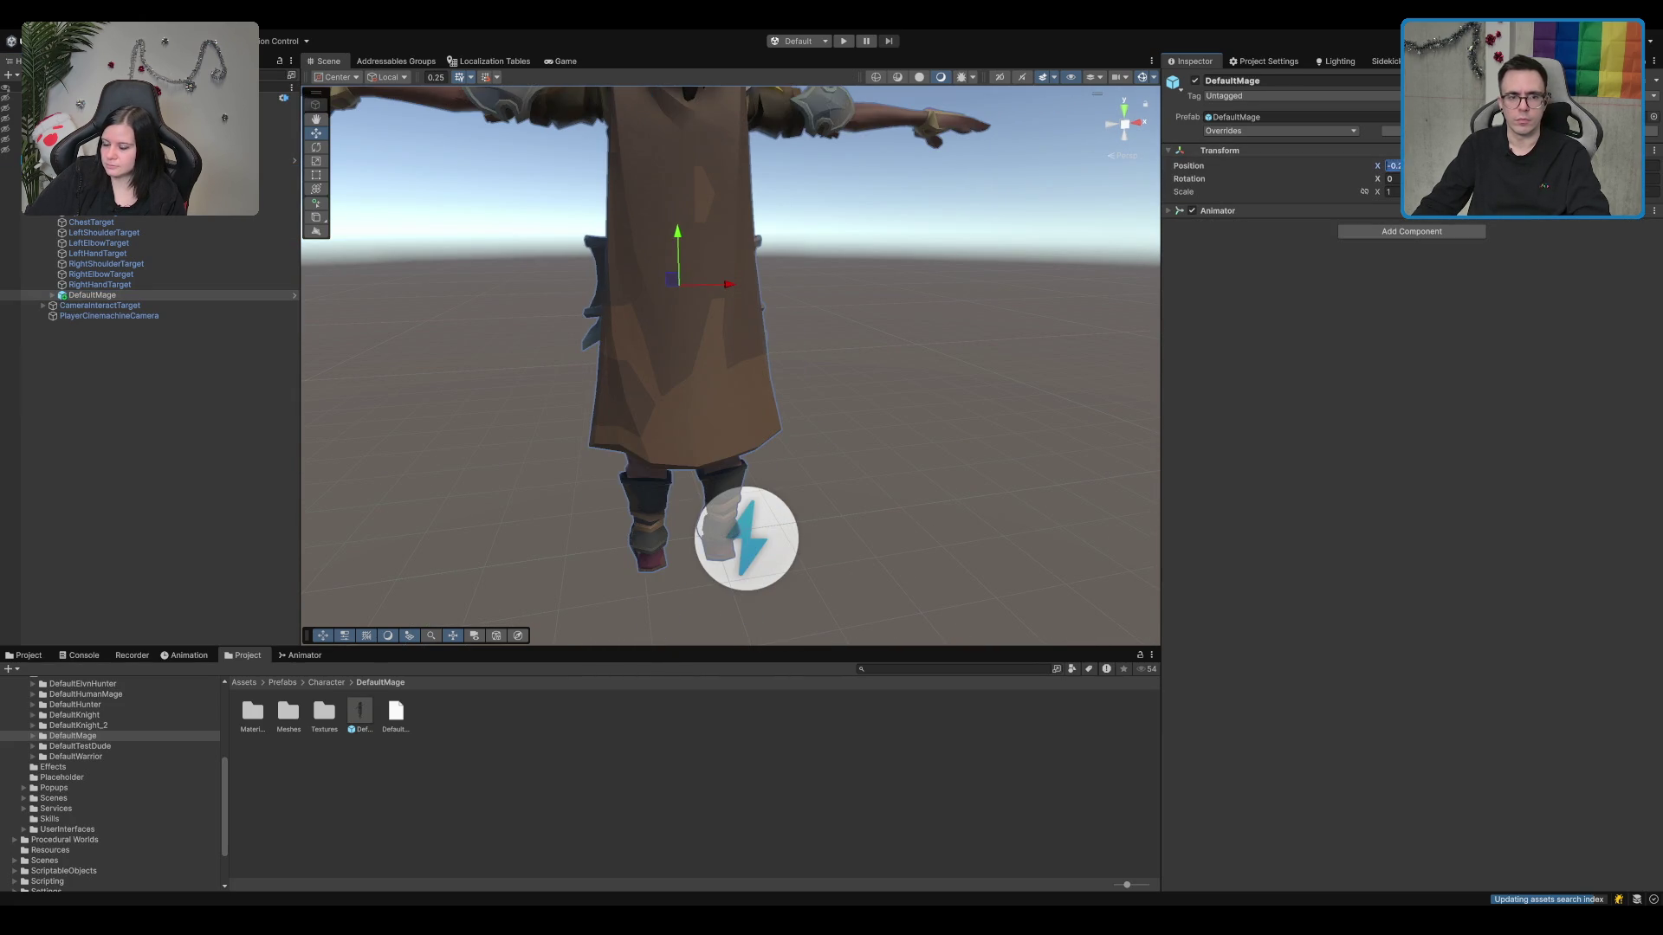
key(Down)
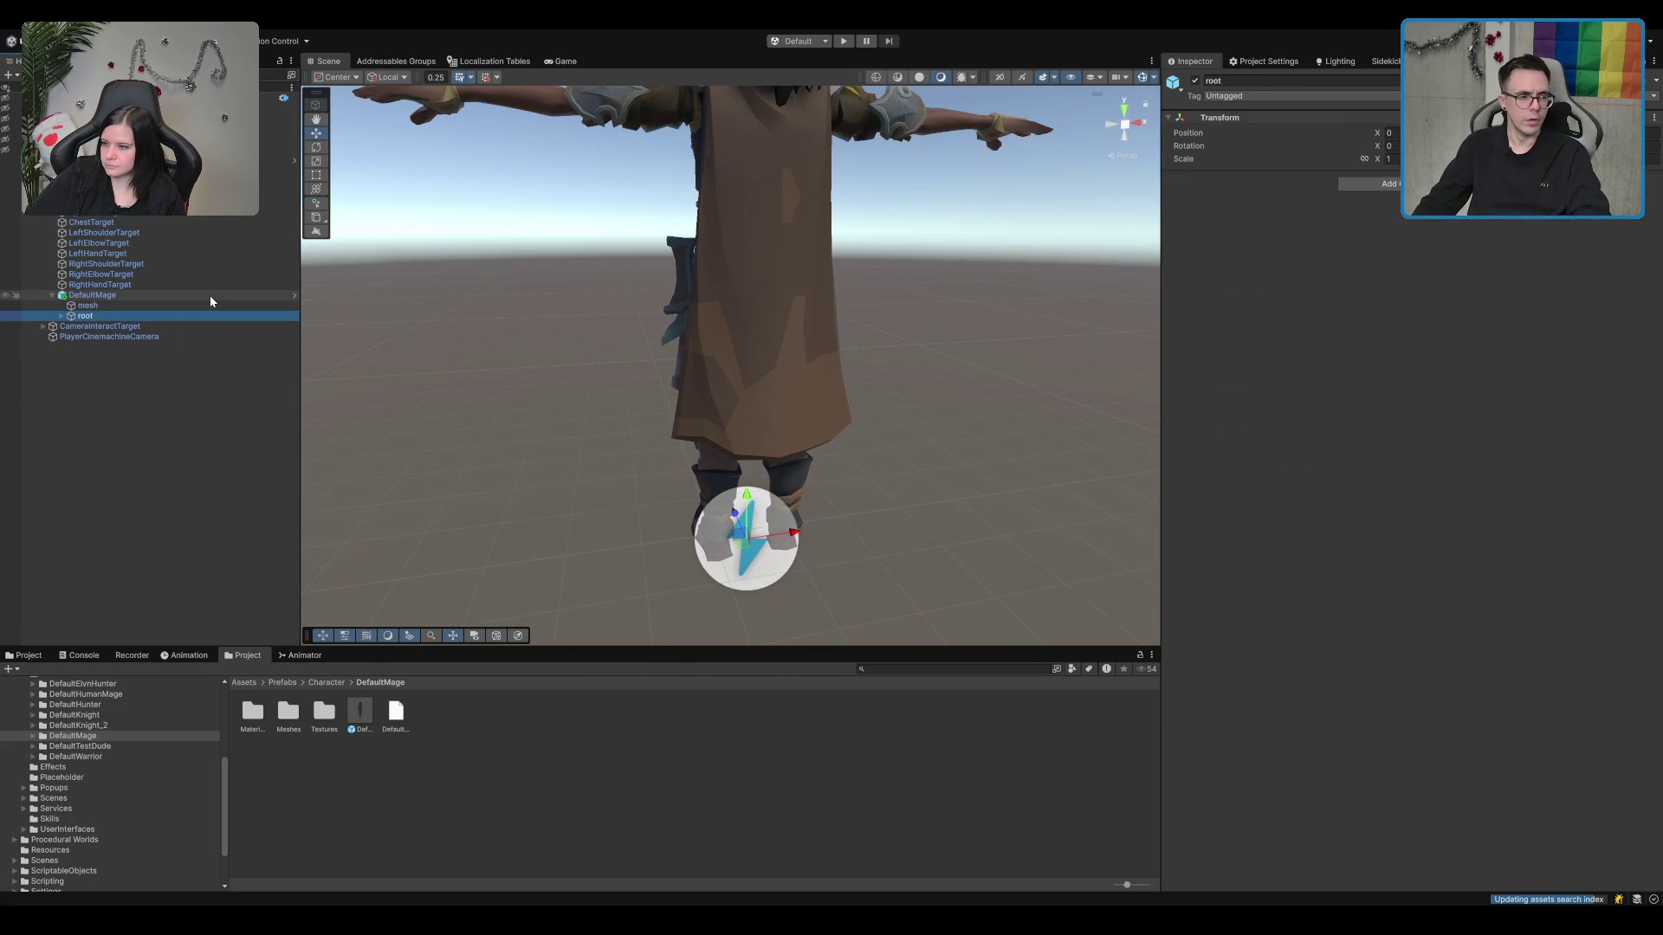
key(Up)
key(Down)
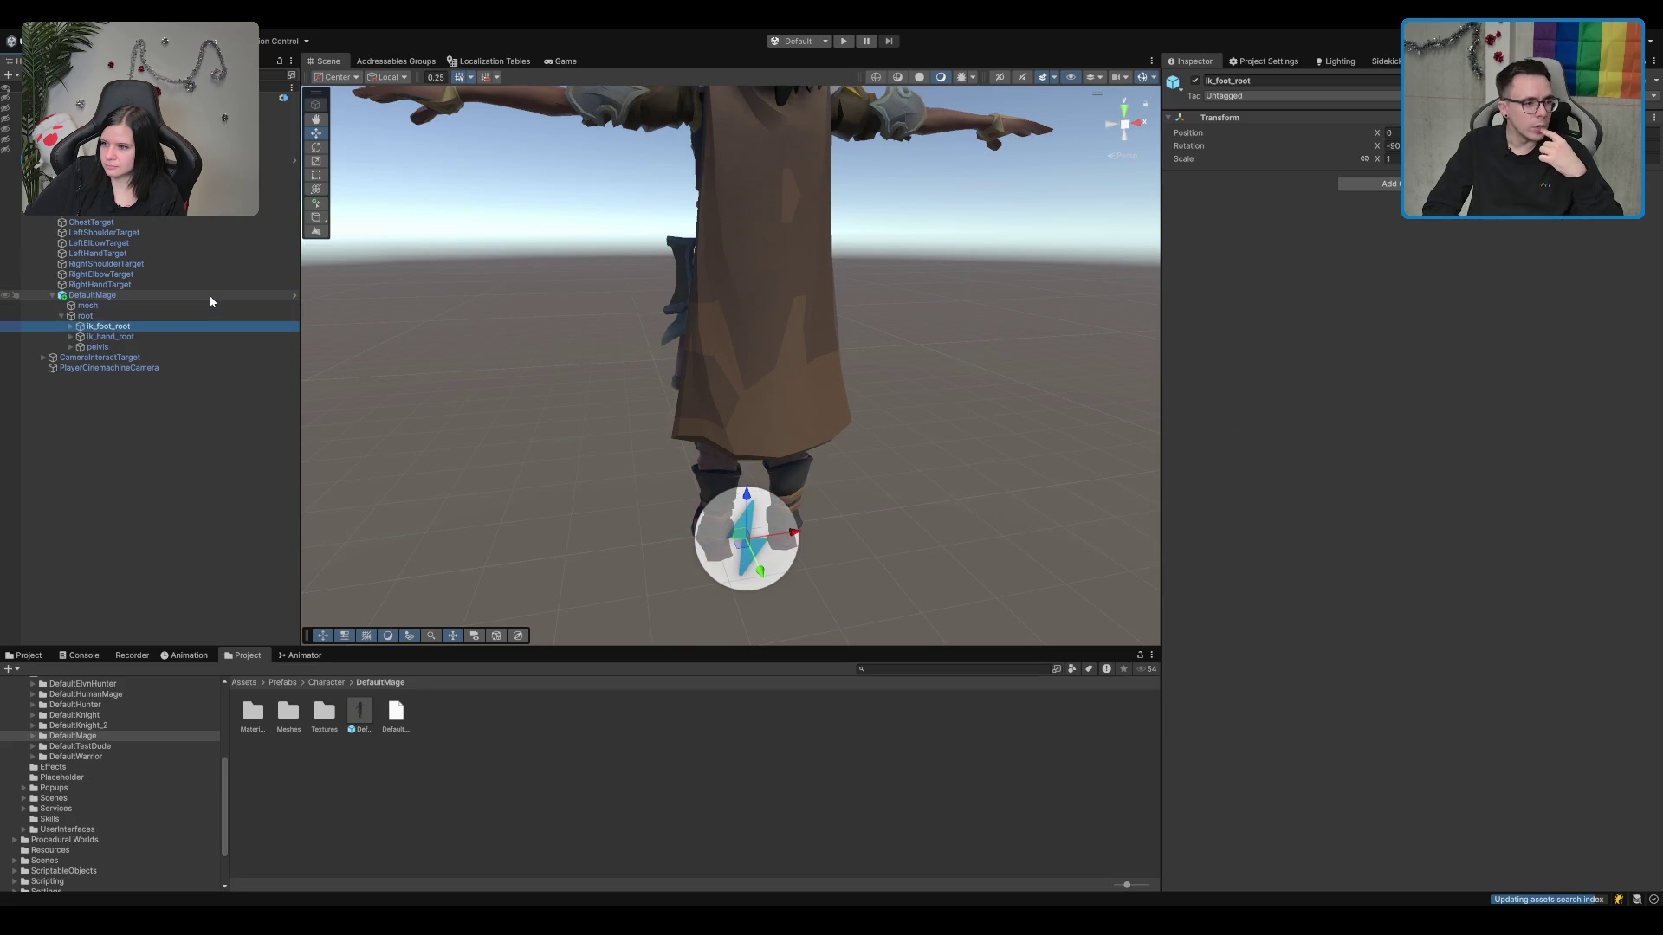
key(Right)
key(Down)
key(Down)
key(Right)
key(Down)
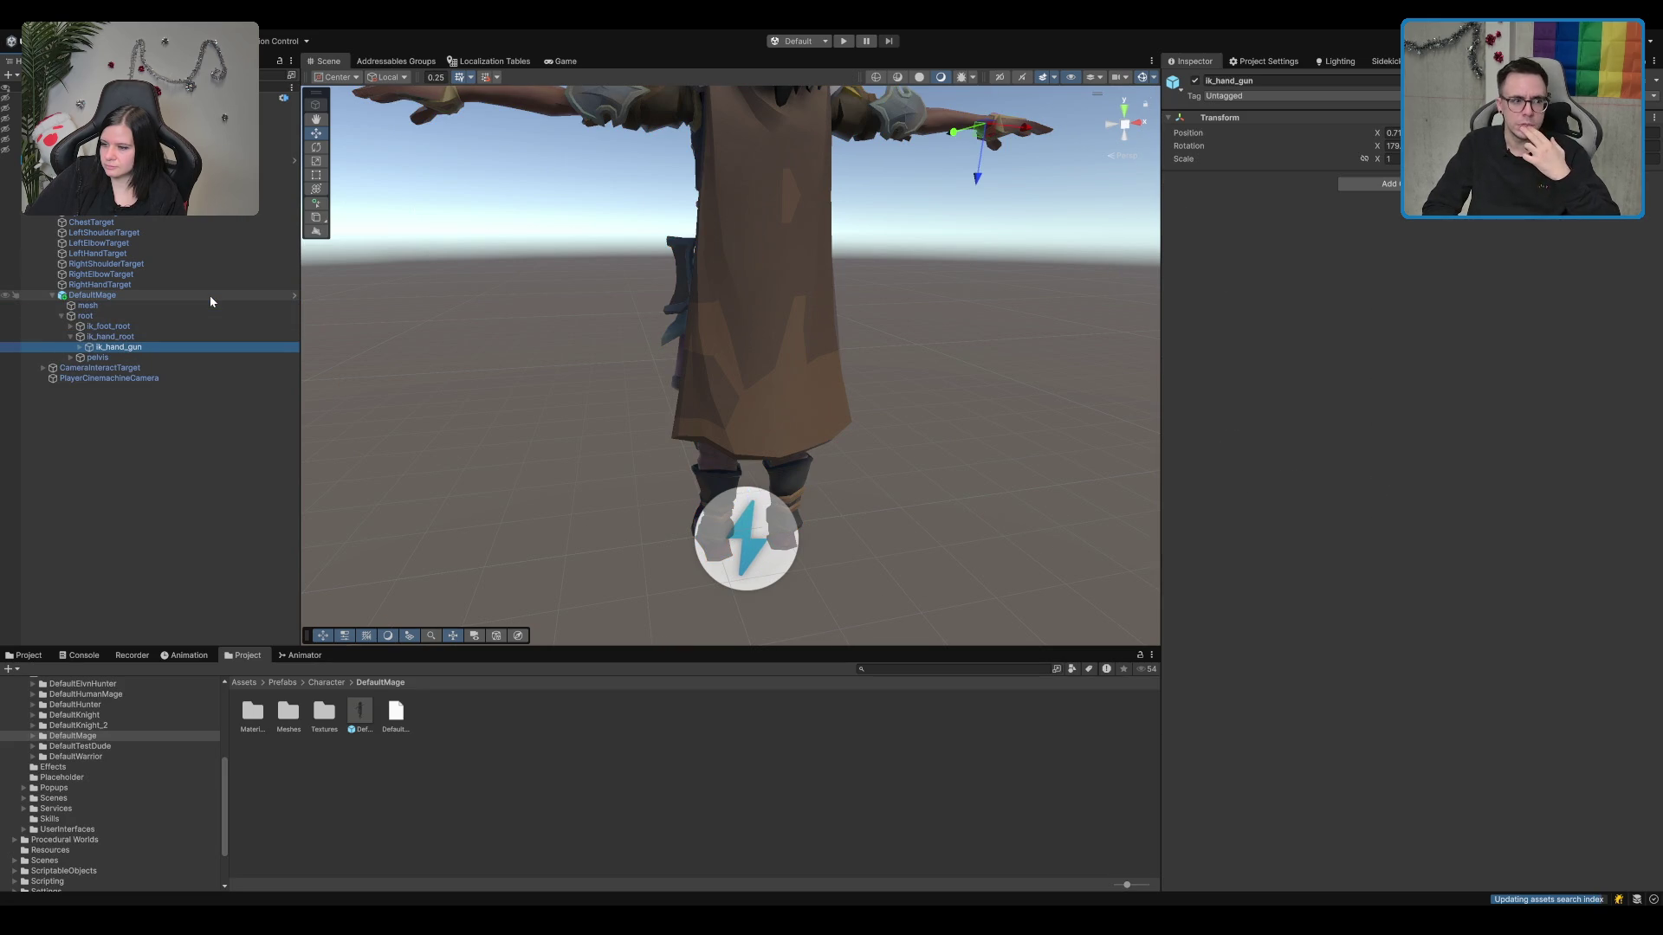
key(Right)
key(Down)
key(Left)
key(Up)
key(Left)
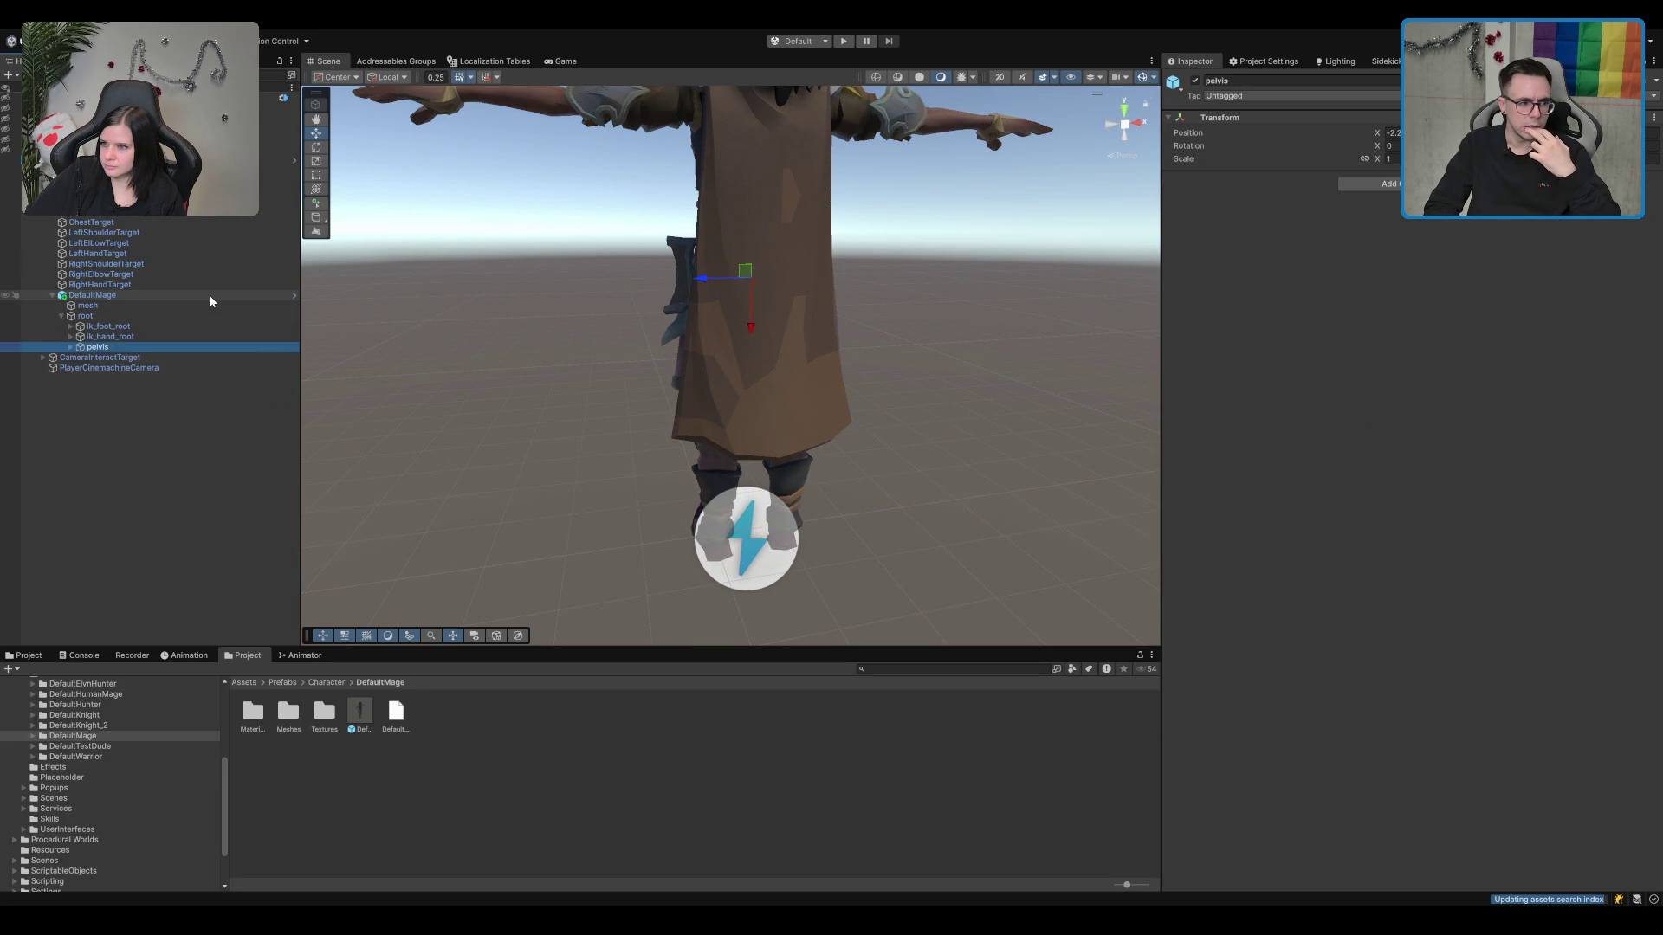
key(Down)
key(Right)
key(Down)
key(Down)
key(Down)
key(Down)
key(Down)
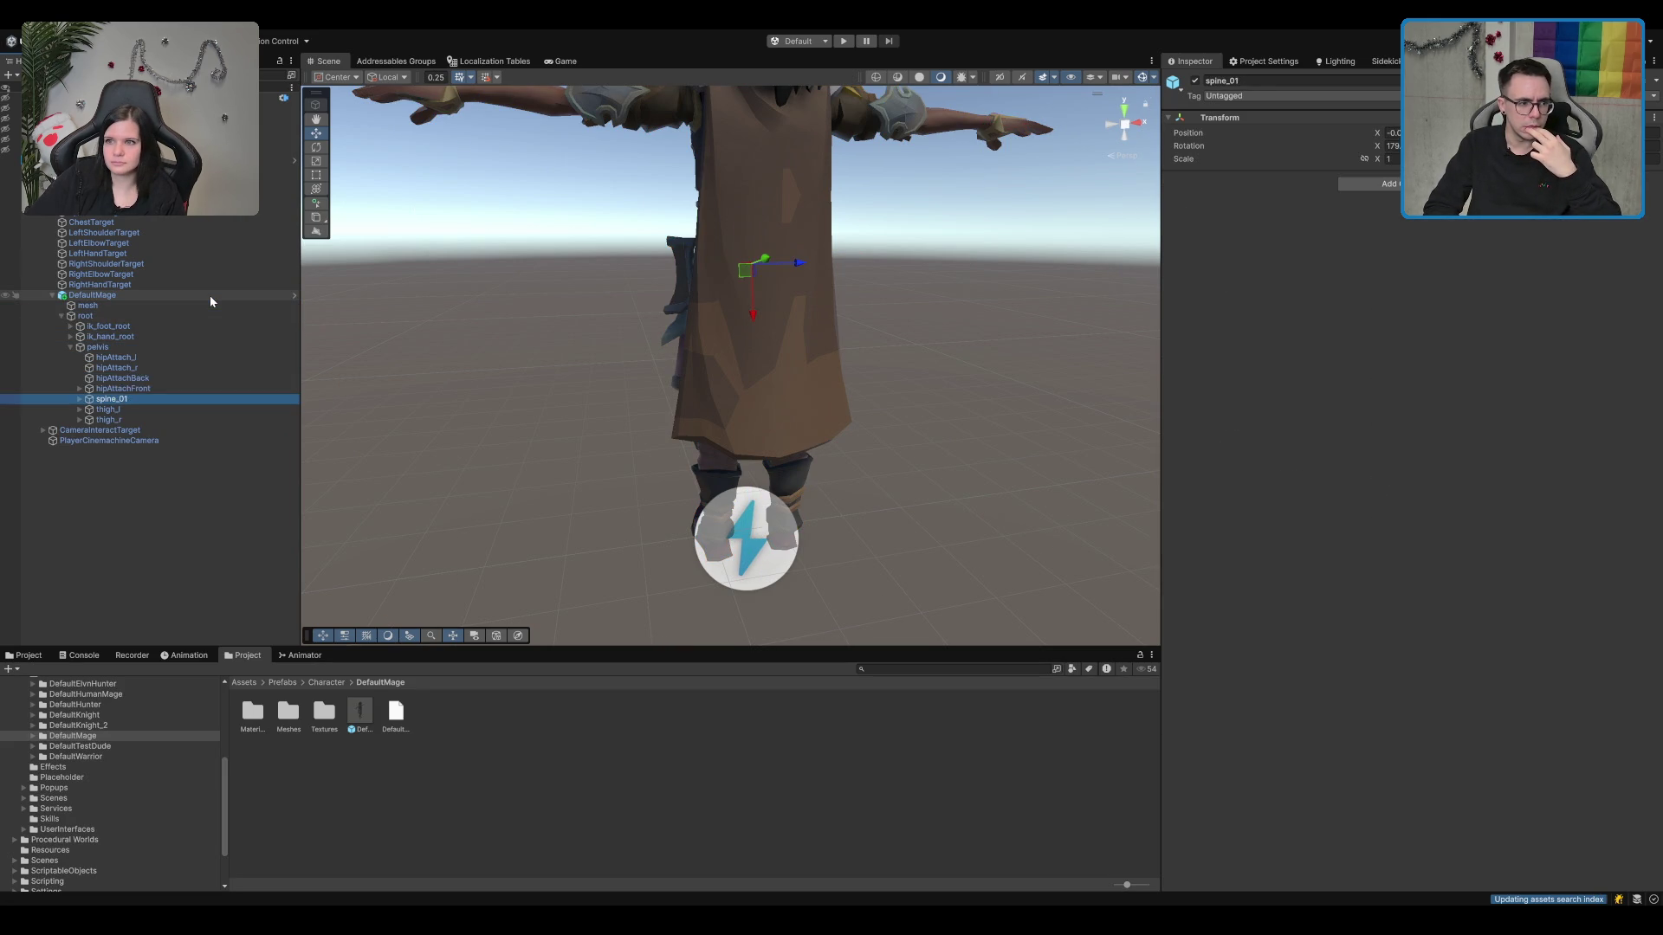
key(Up)
key(Up)
key(Down)
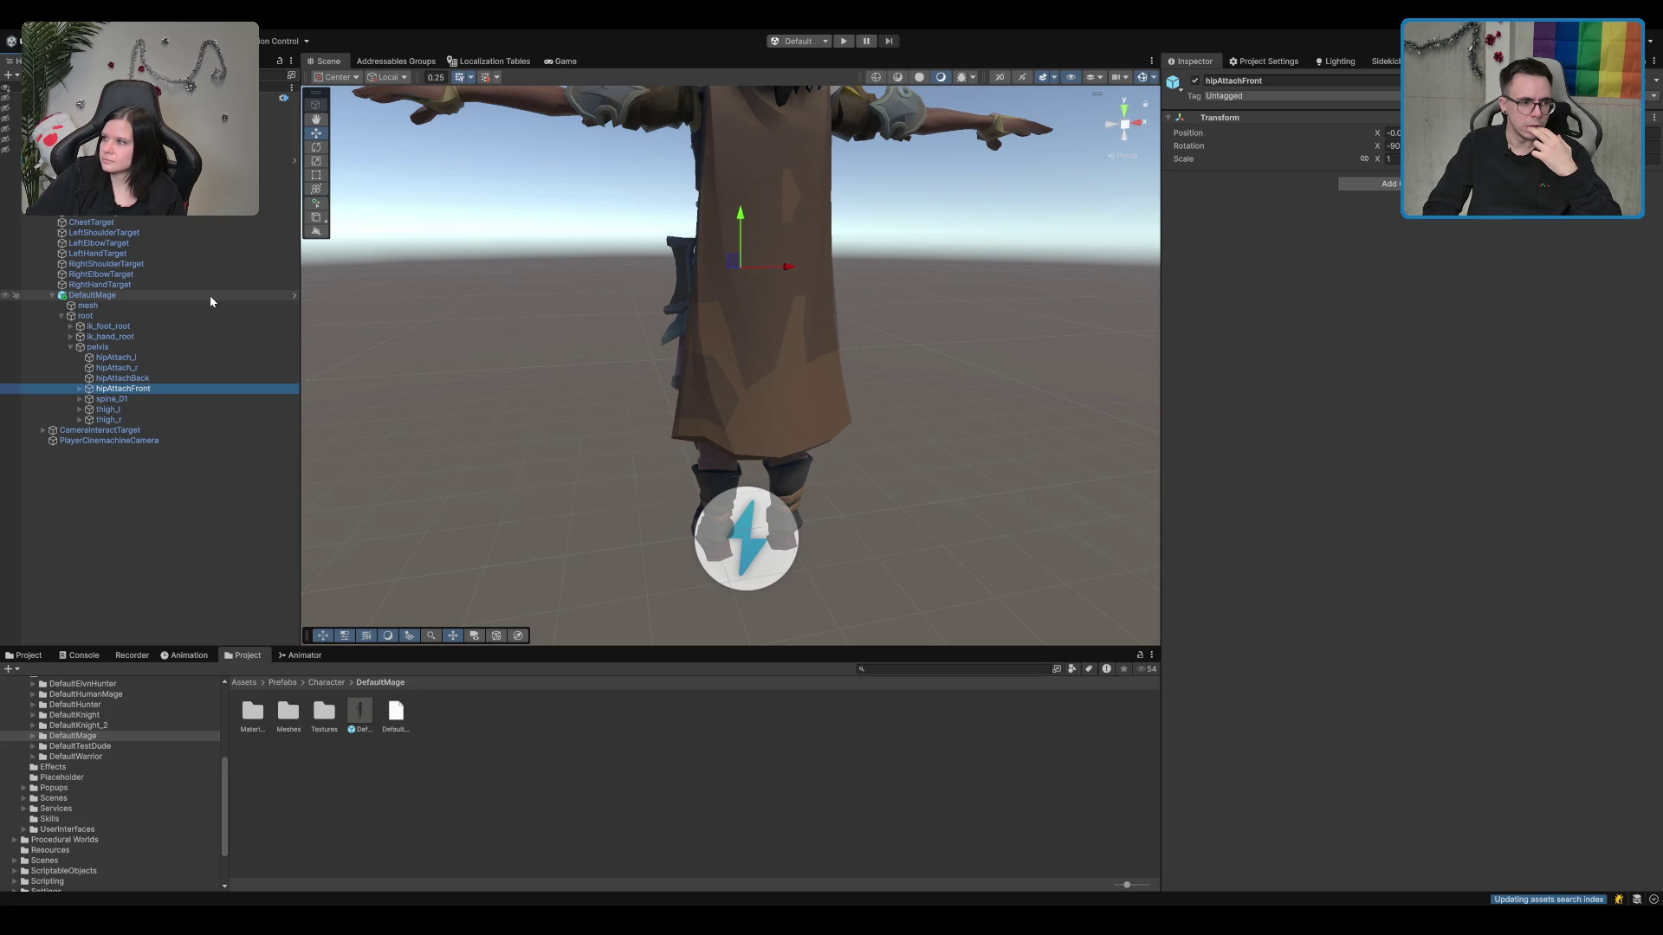
Step: Descend spine_01 through spine_03 to the backAttach bone and frame it
key(Down)
key(Right)
key(Down)
key(Right)
key(Down)
key(Right)
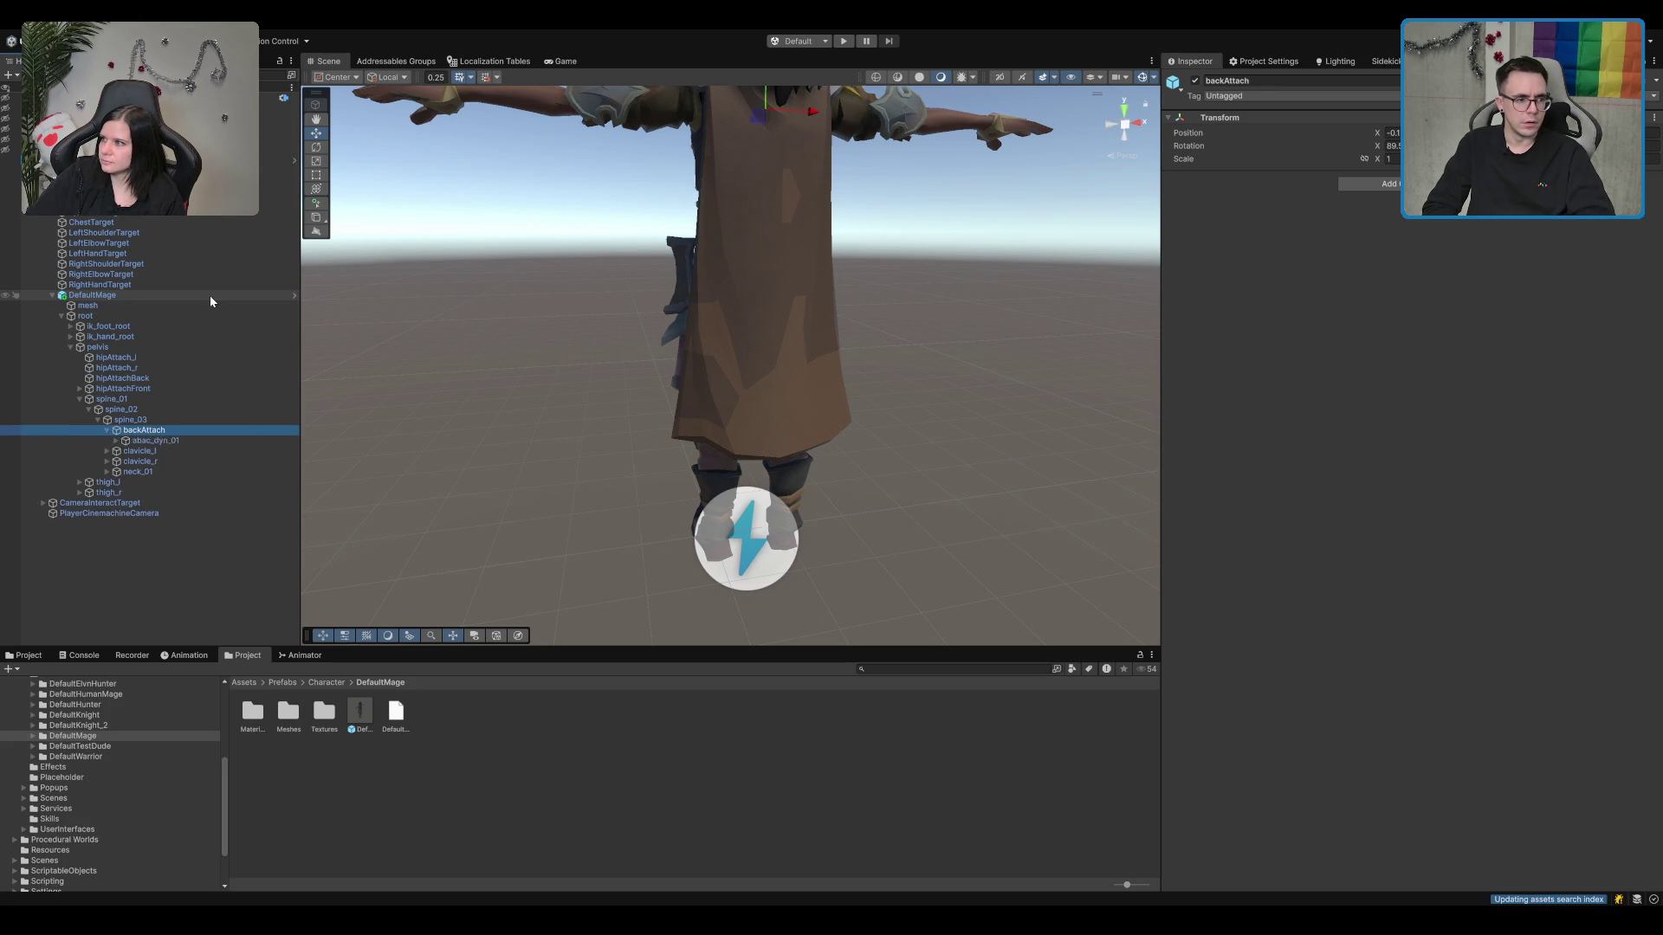
key(Down)
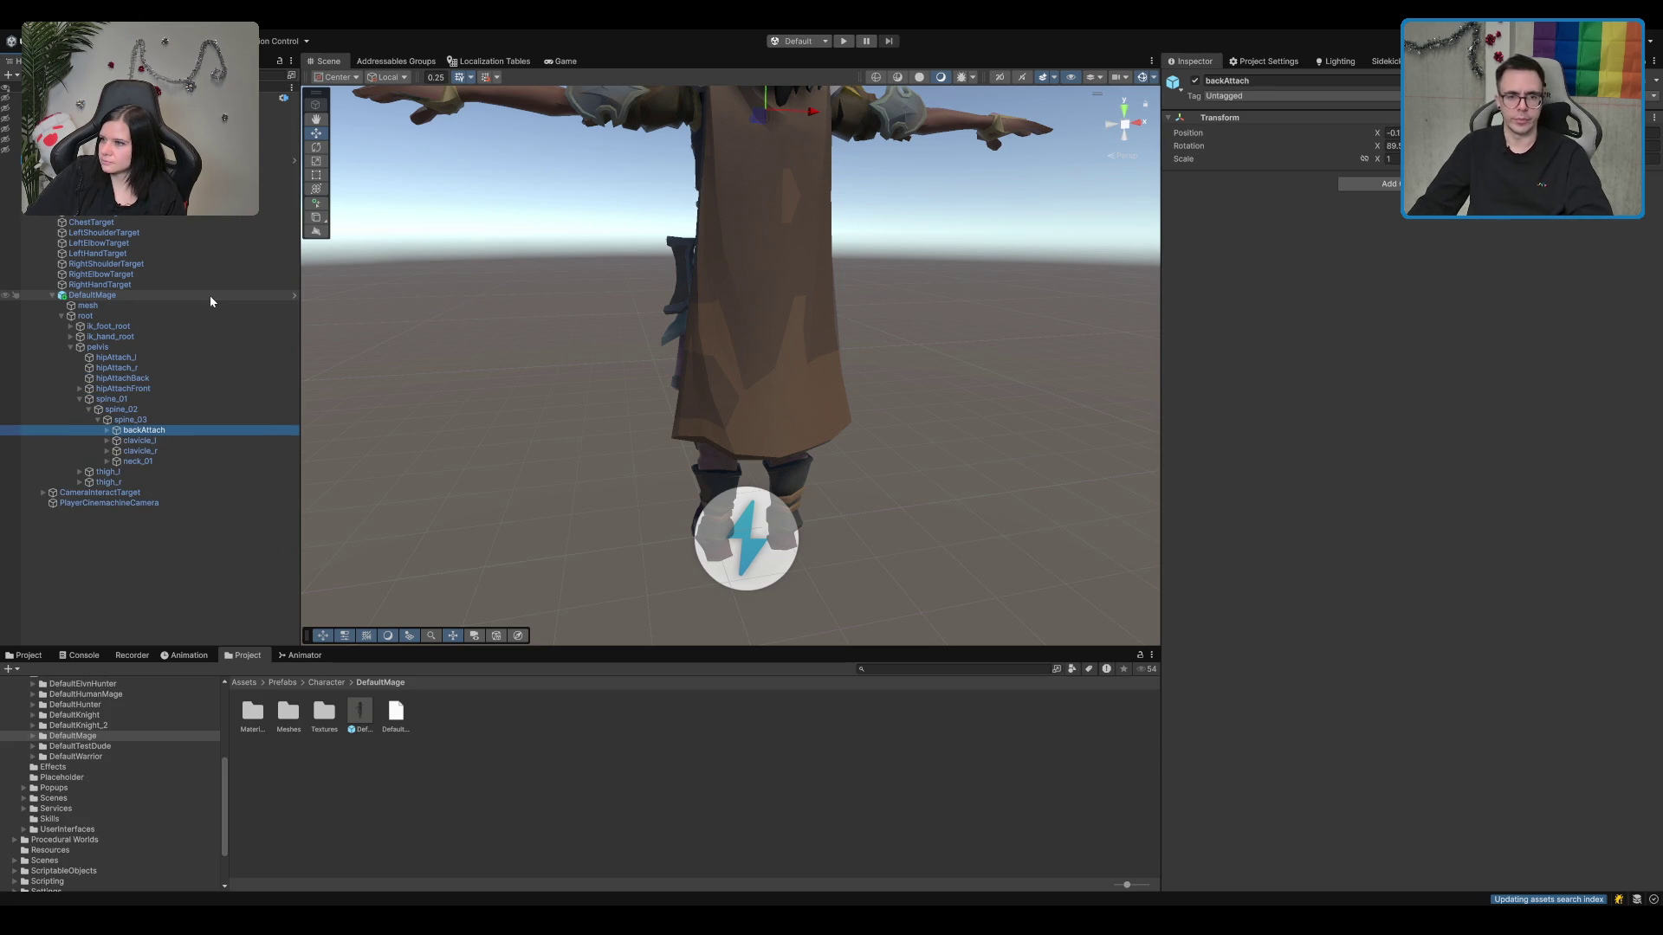
key(Right)
key(Down)
key(Right)
click(200, 451)
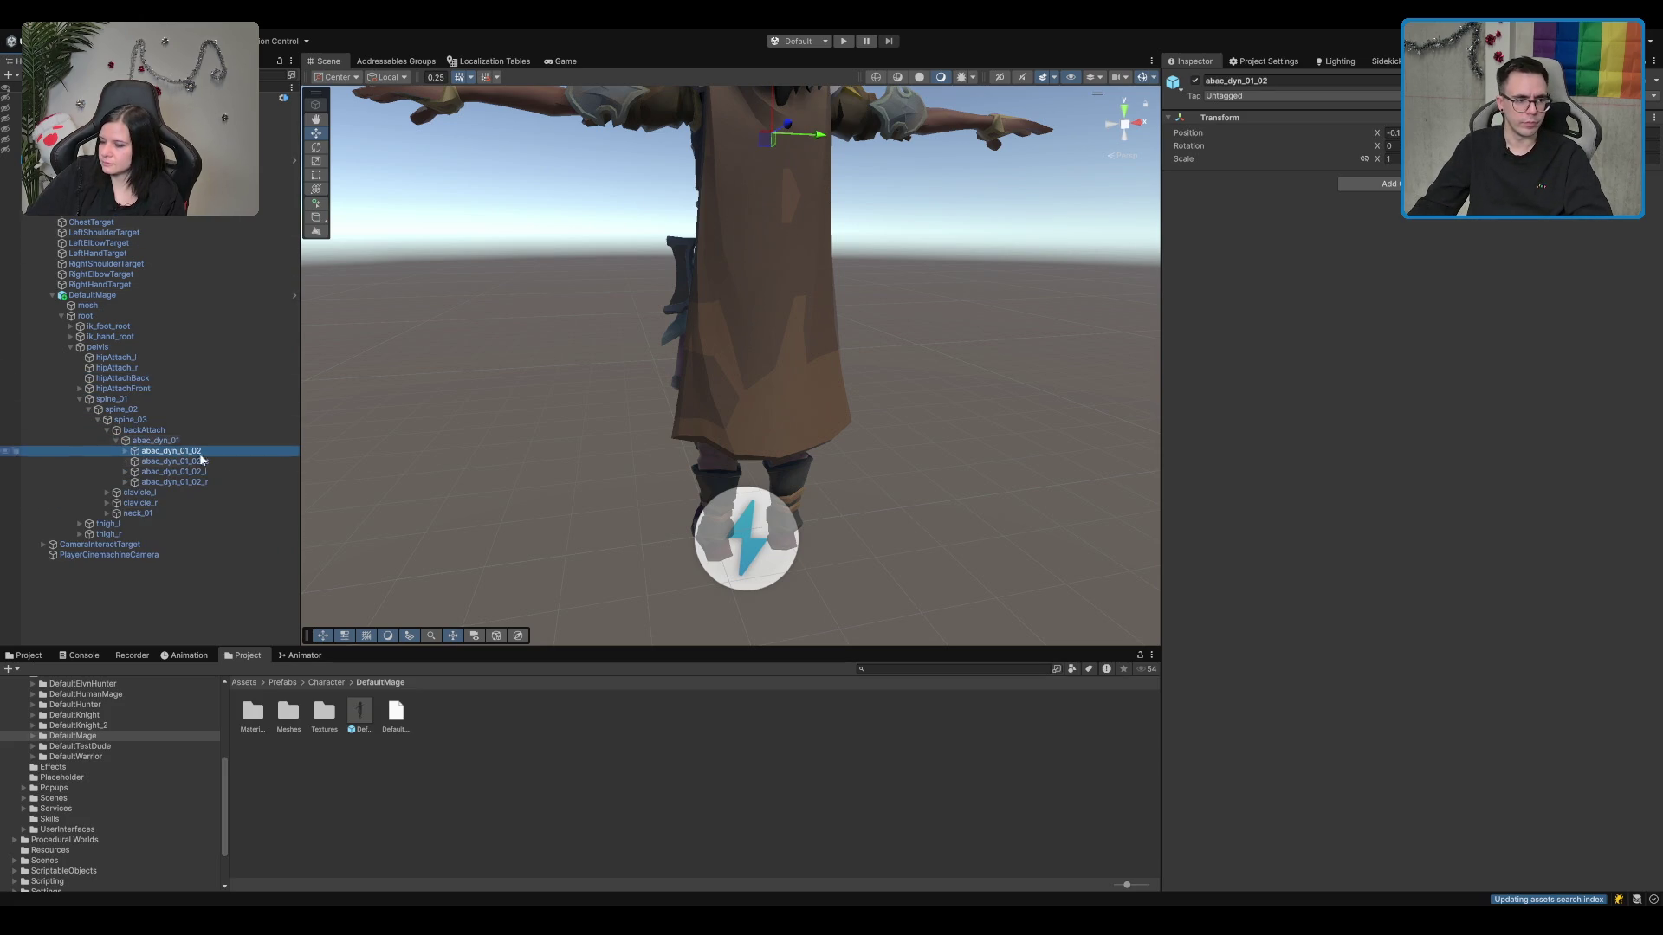
key(Up)
key(Up)
key(f)
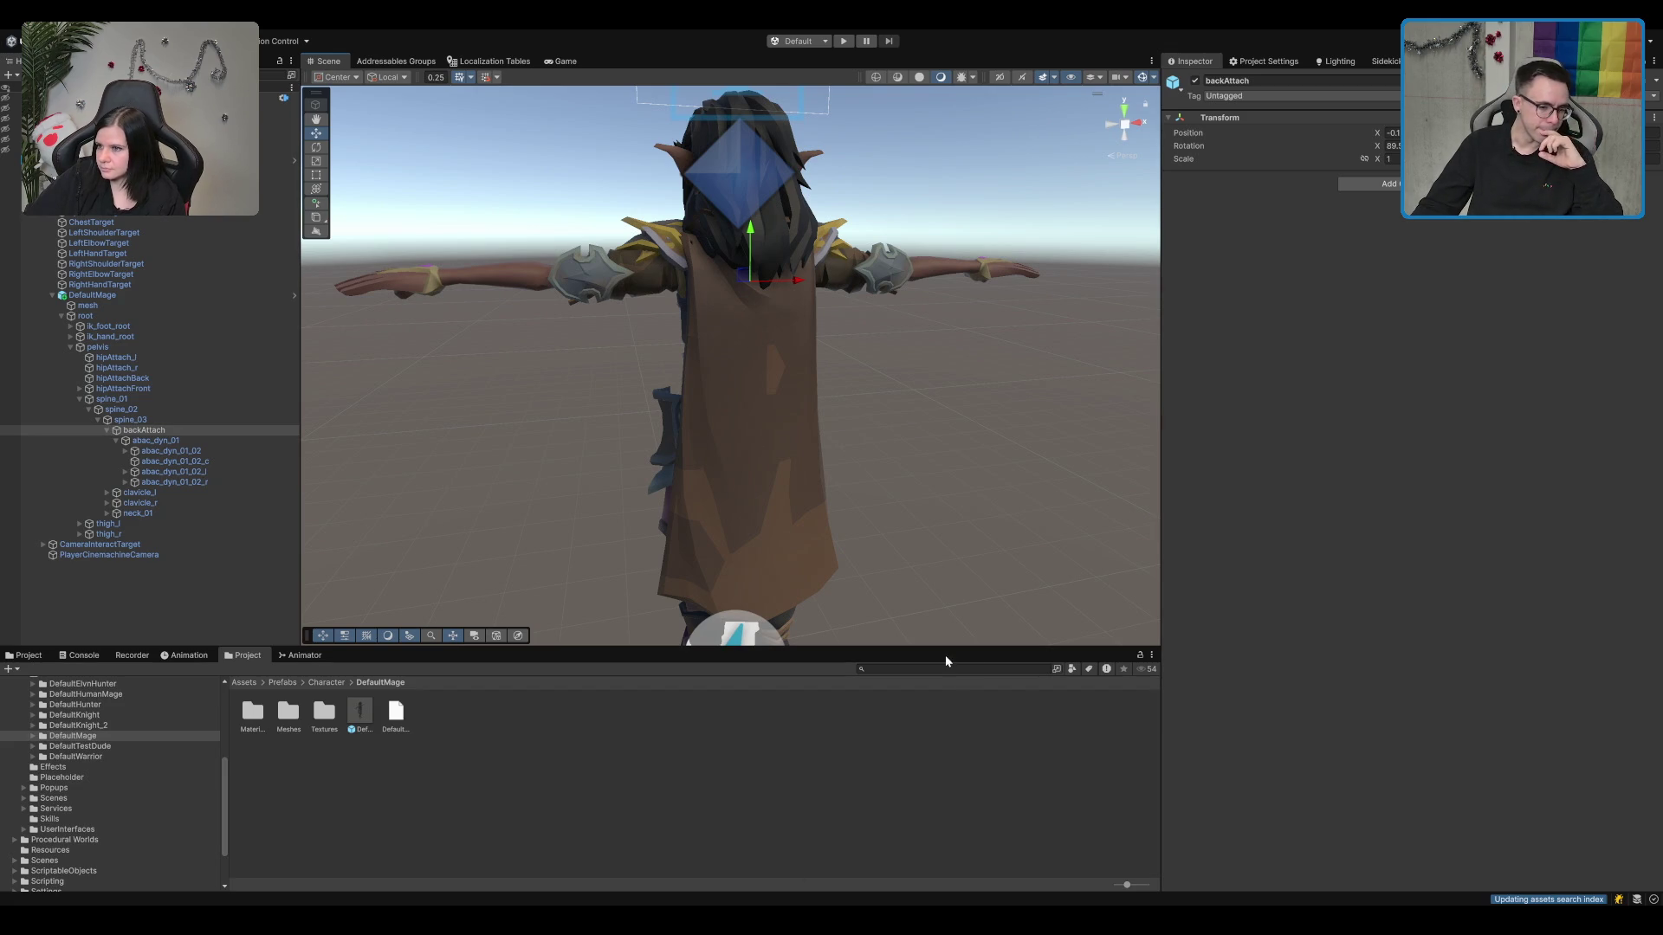
Step: Select the backAttach bone and cancel renaming, keeping its name unchanged
click(968, 853)
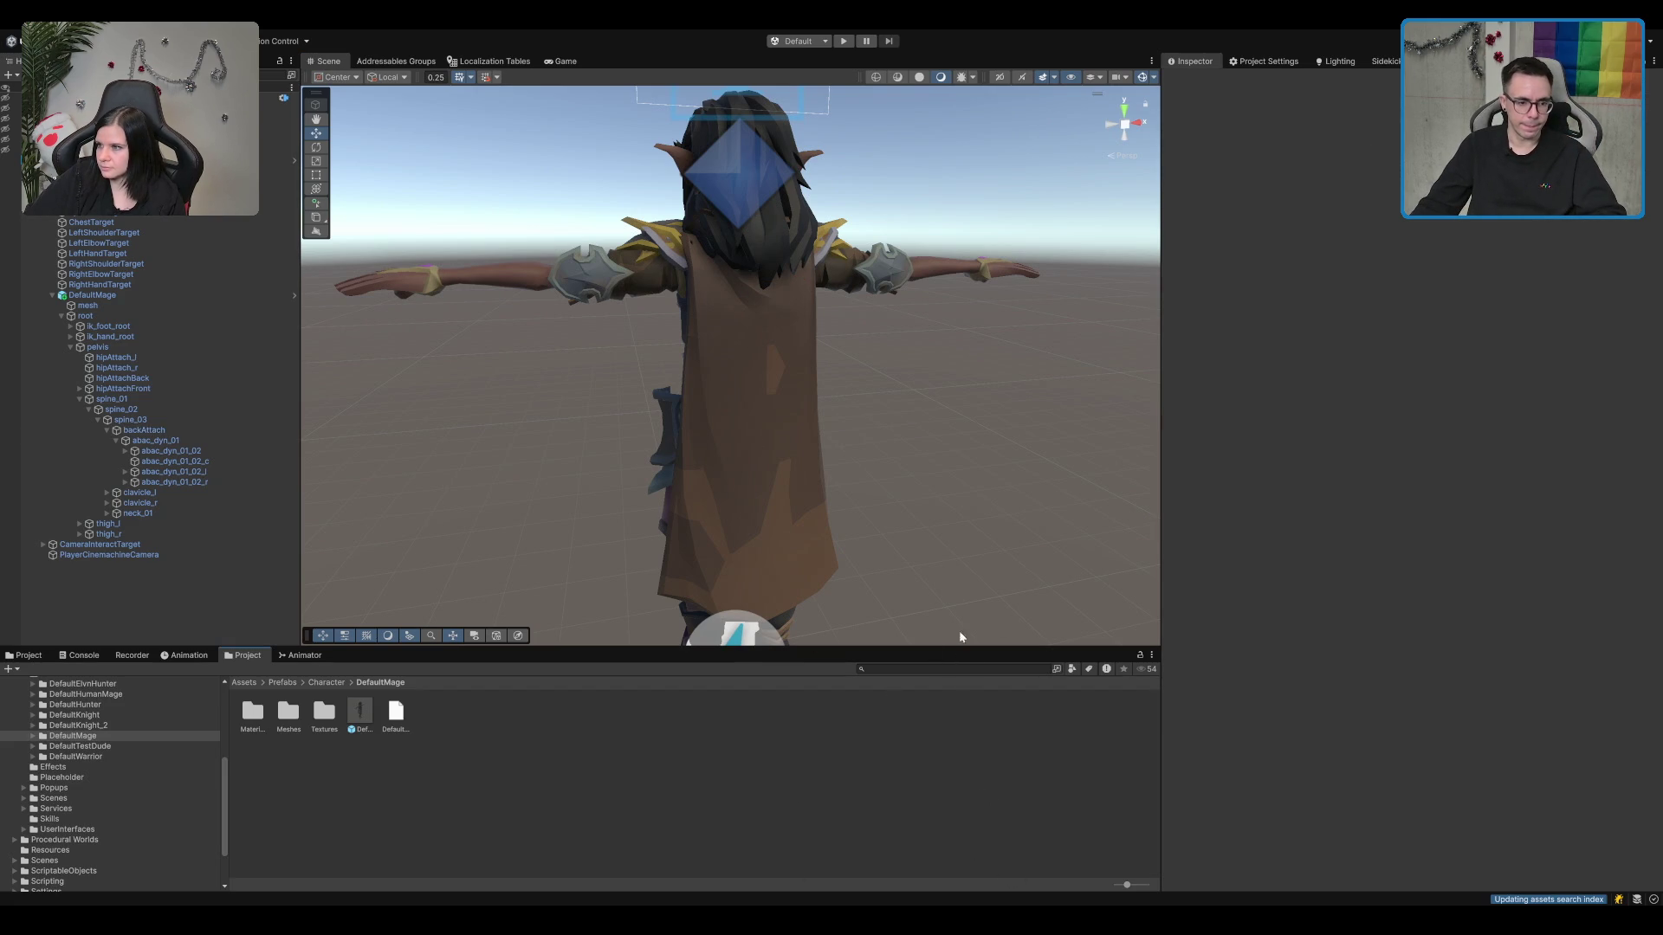
click(183, 432)
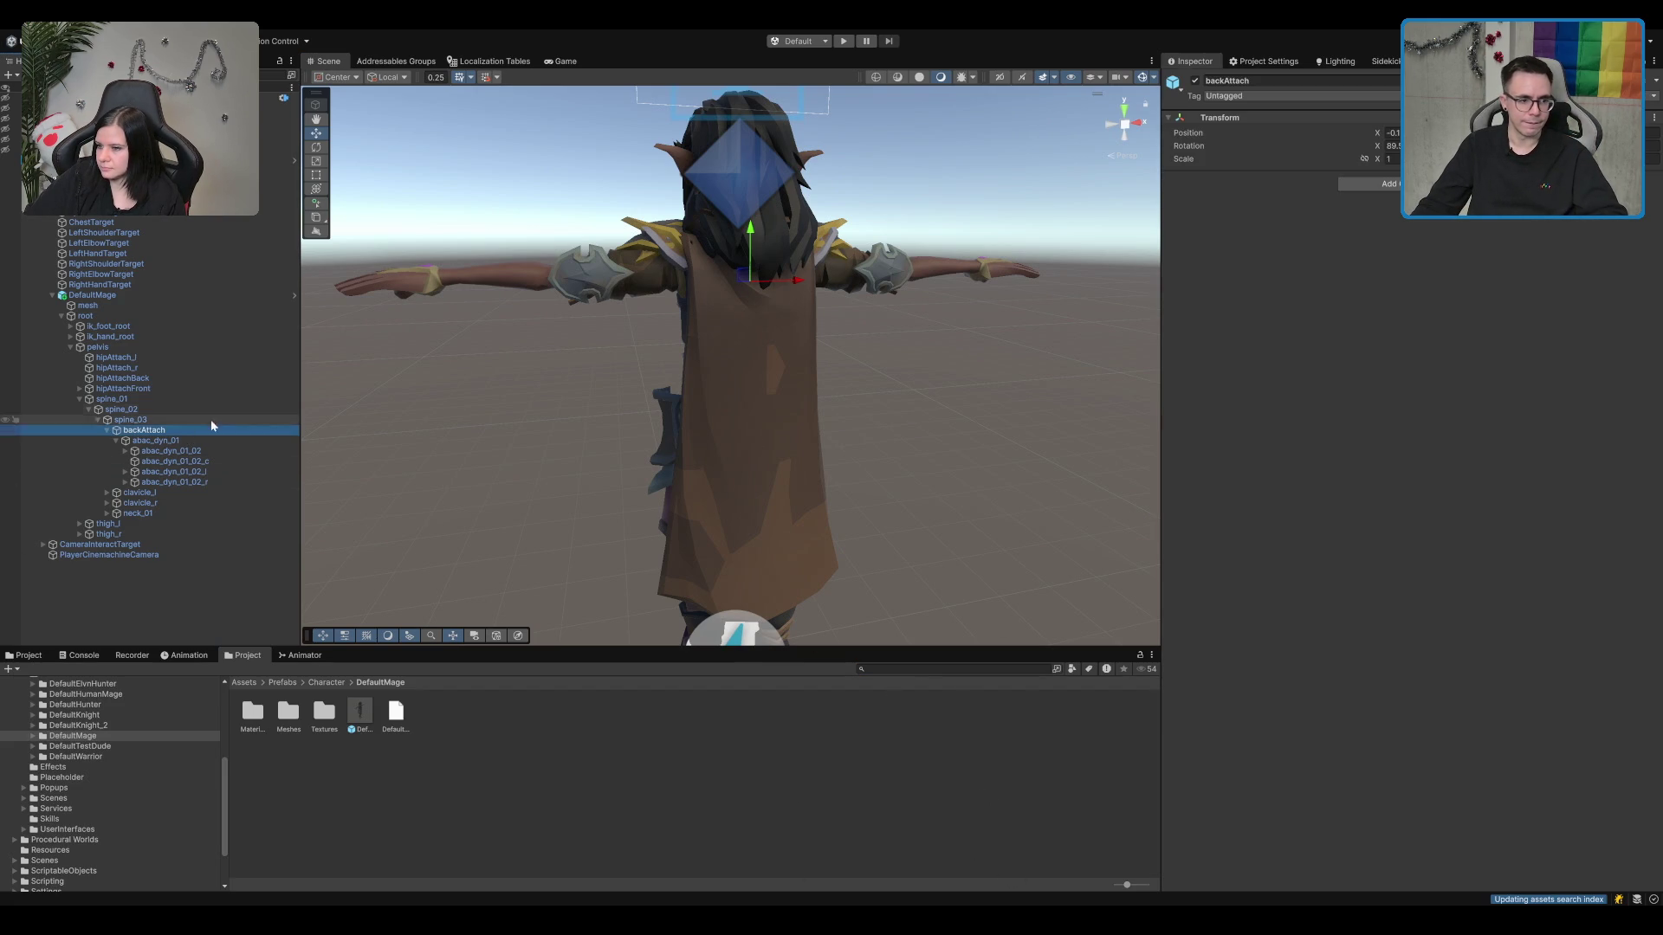
click(183, 429)
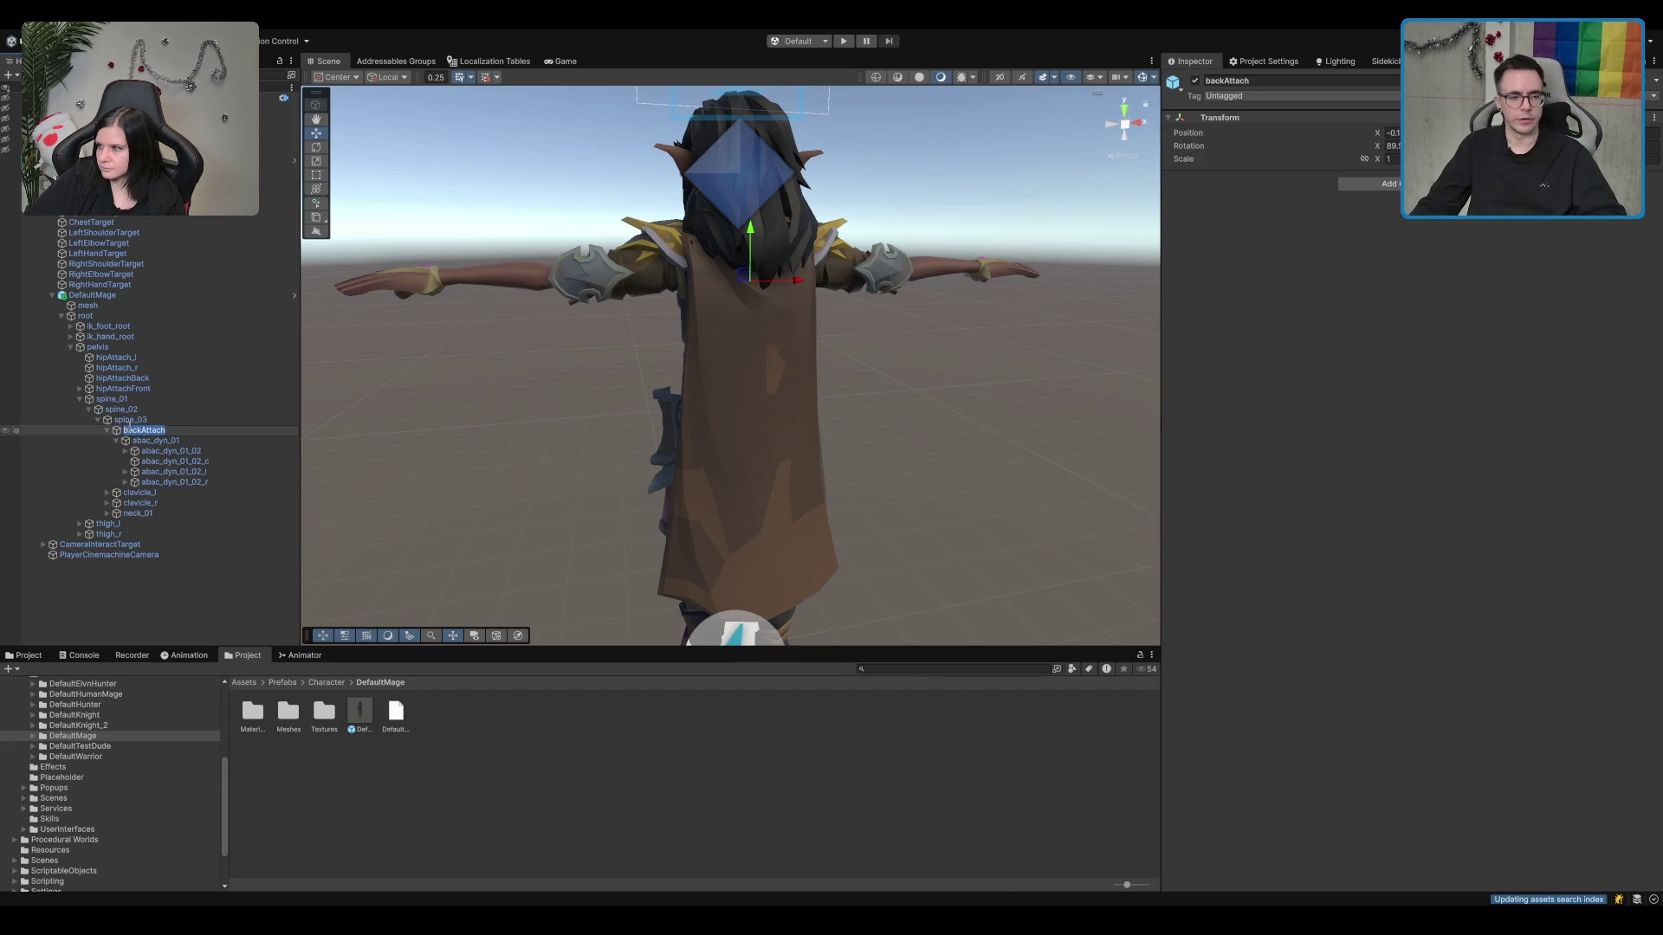
key(Escape)
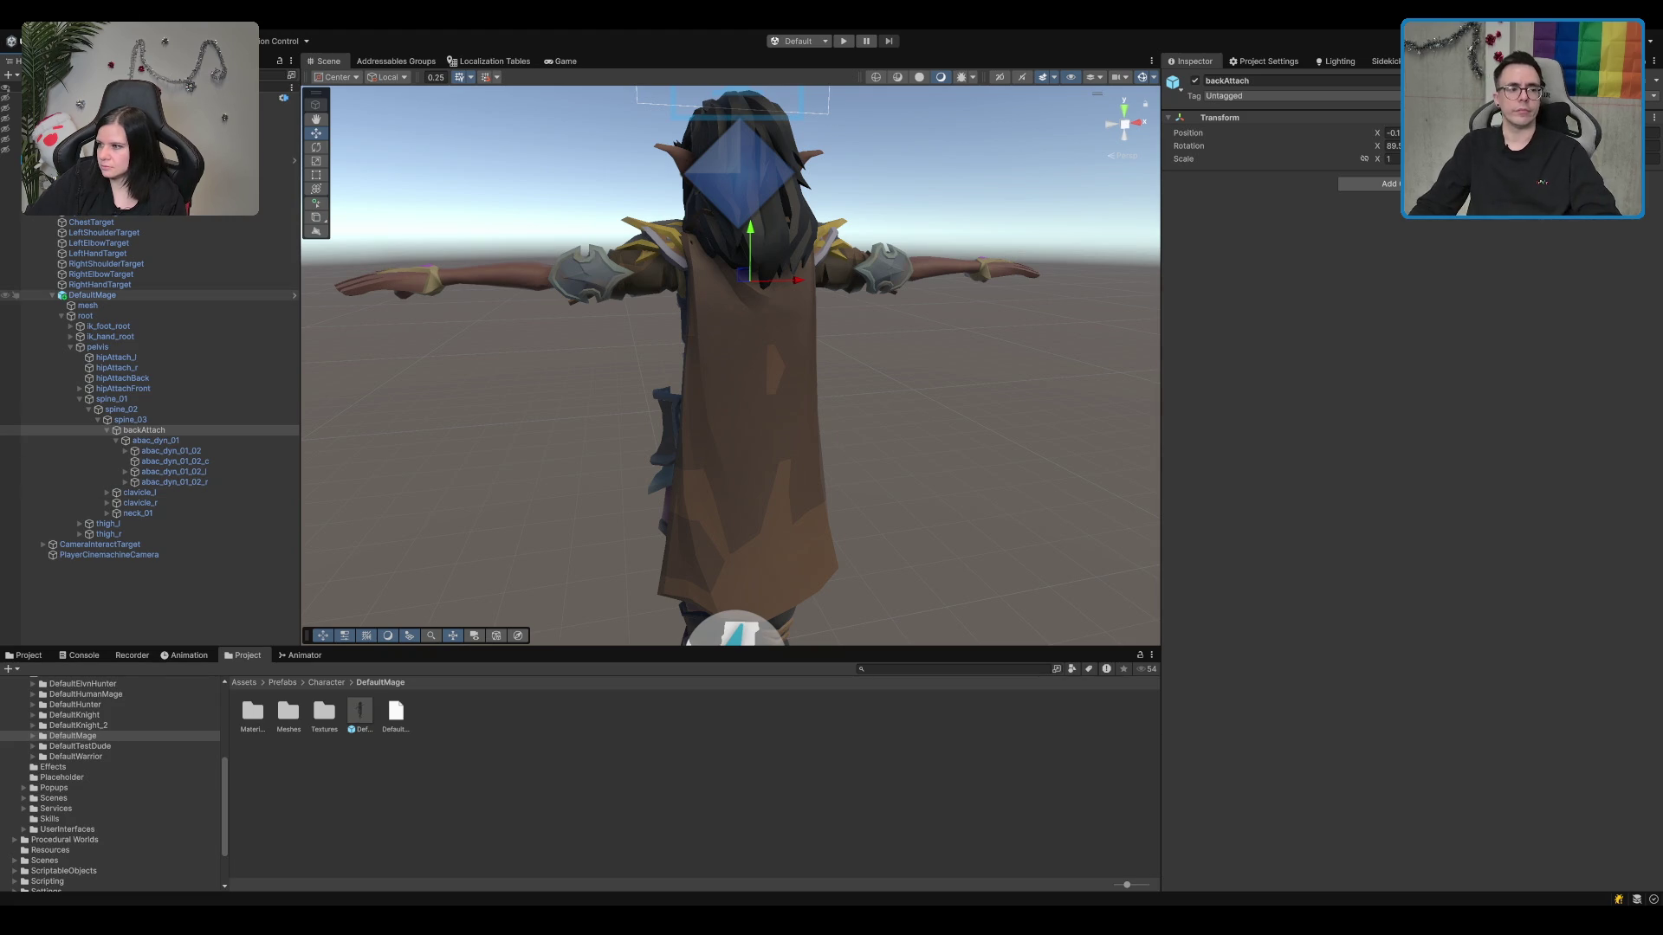
click(197, 440)
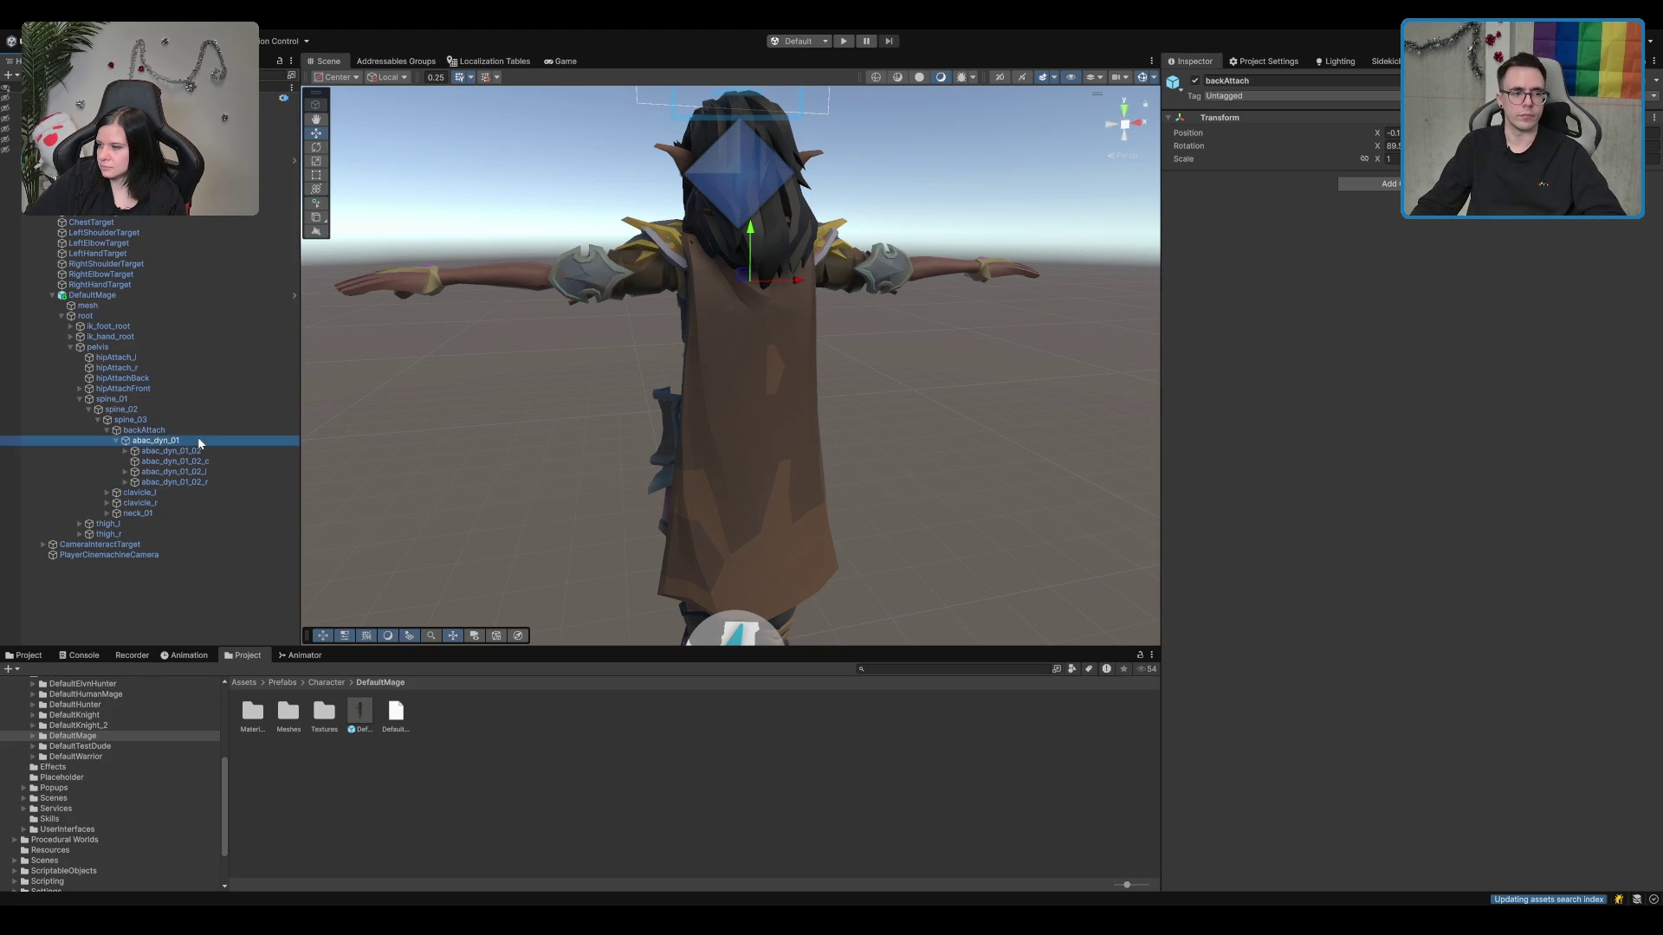
click(211, 431)
click(219, 431)
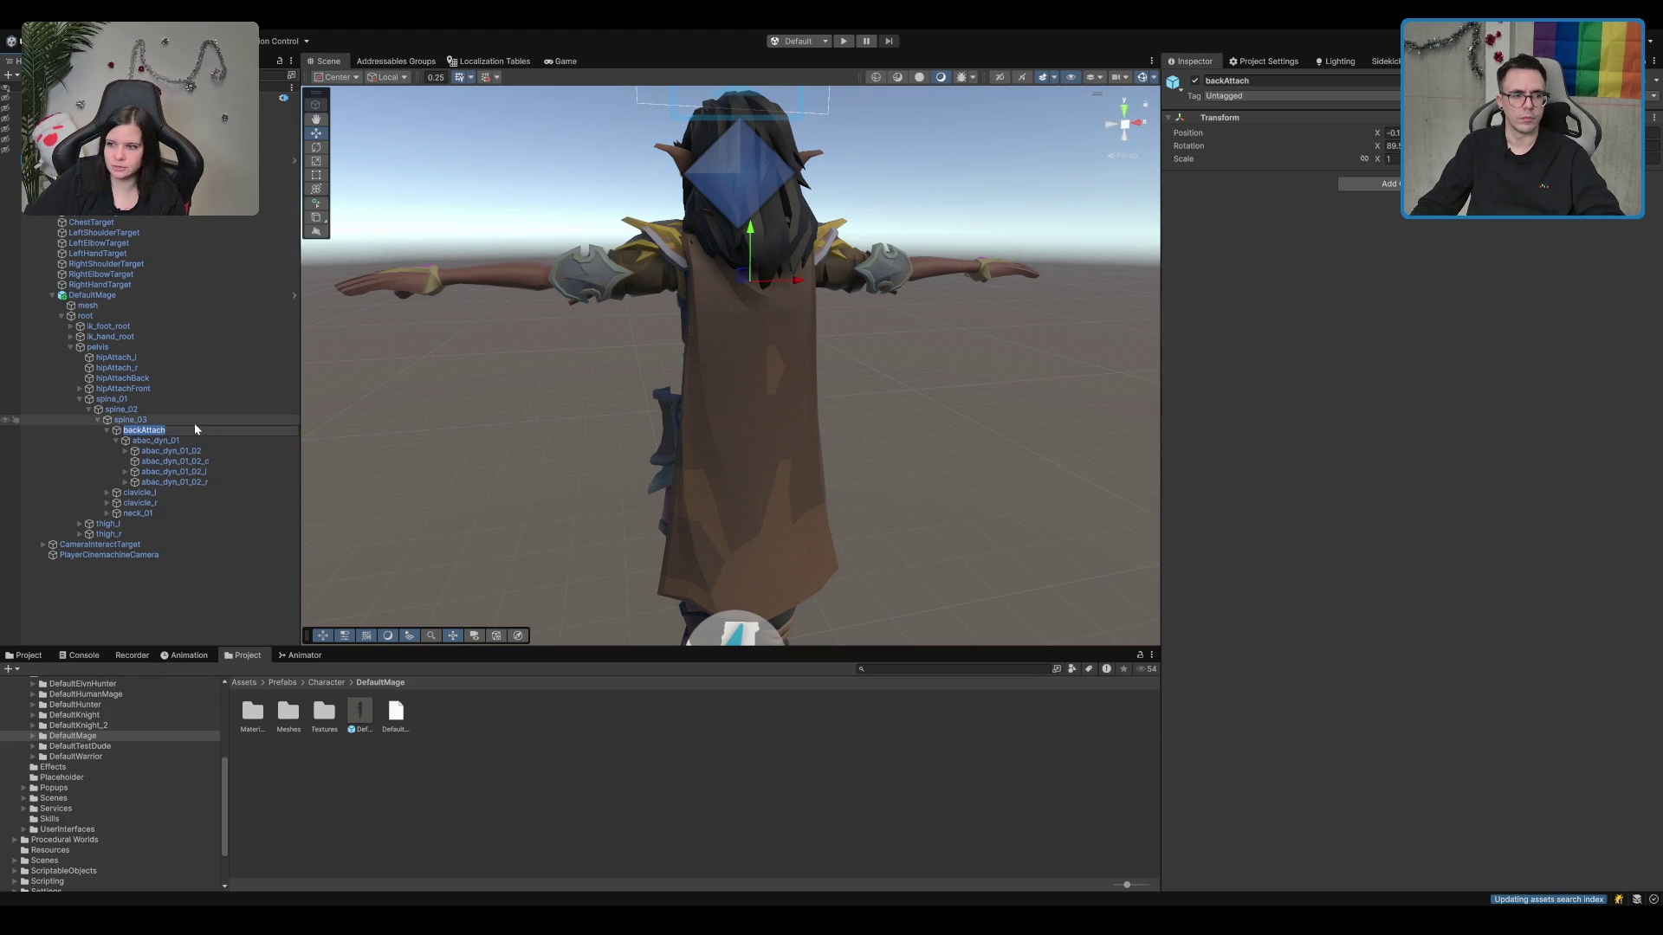
click(217, 284)
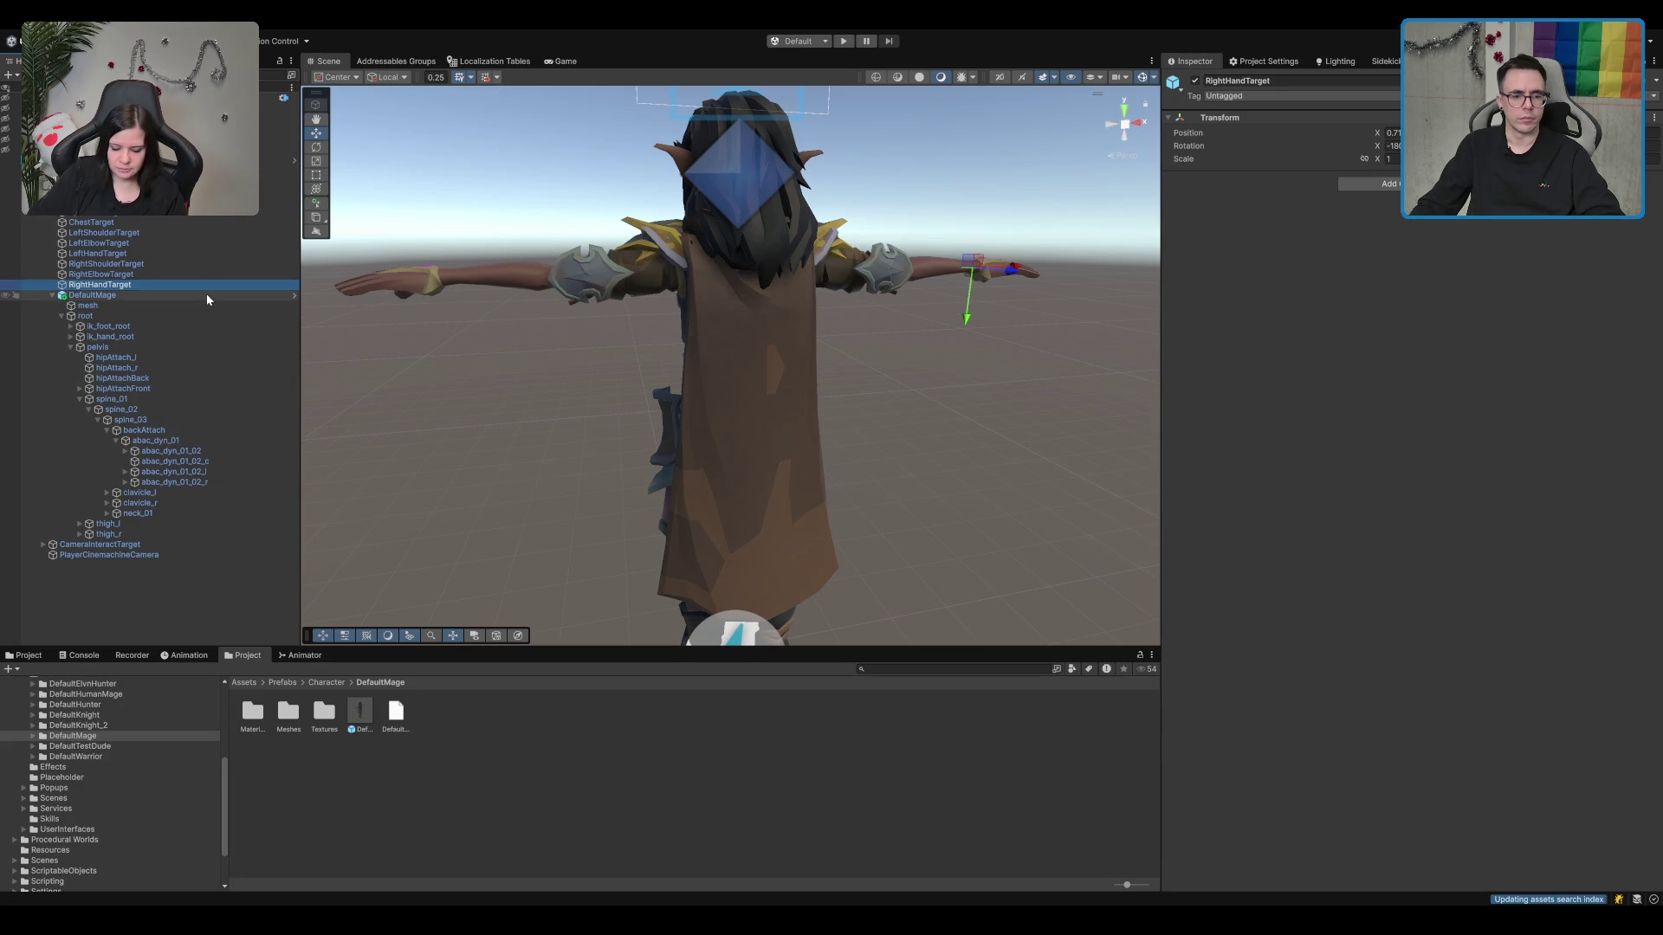
Step: Select DefaultMage, collapse its bones and select PersistentPlayer to view its components
click(206, 295)
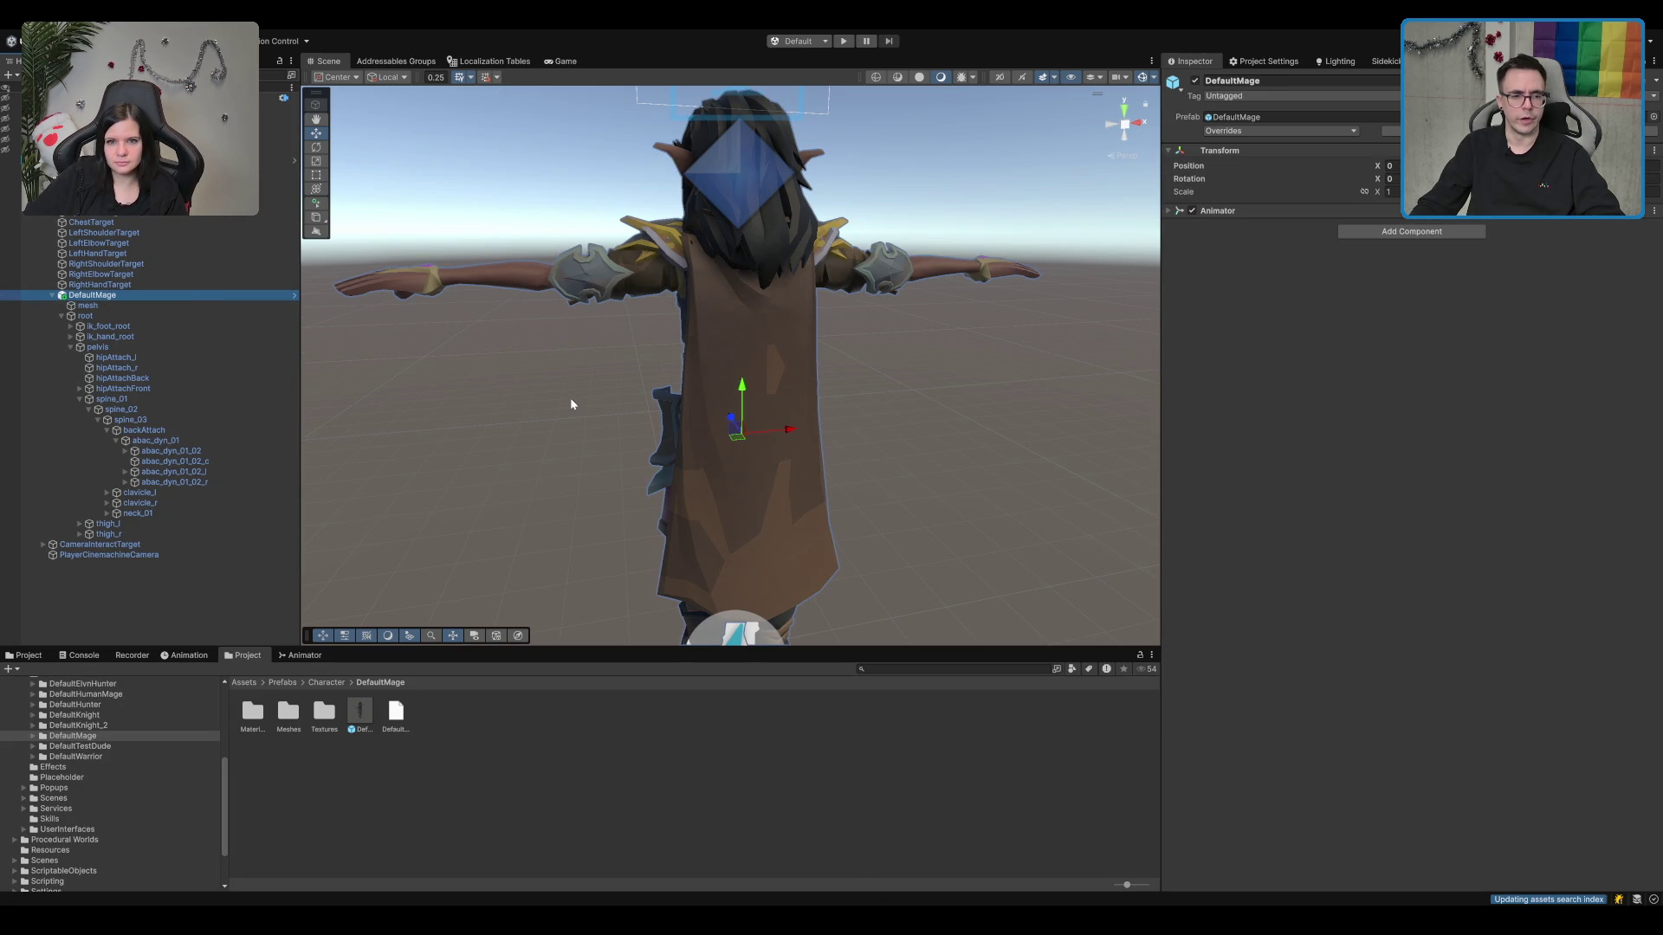
scroll(657, 412, down, 2)
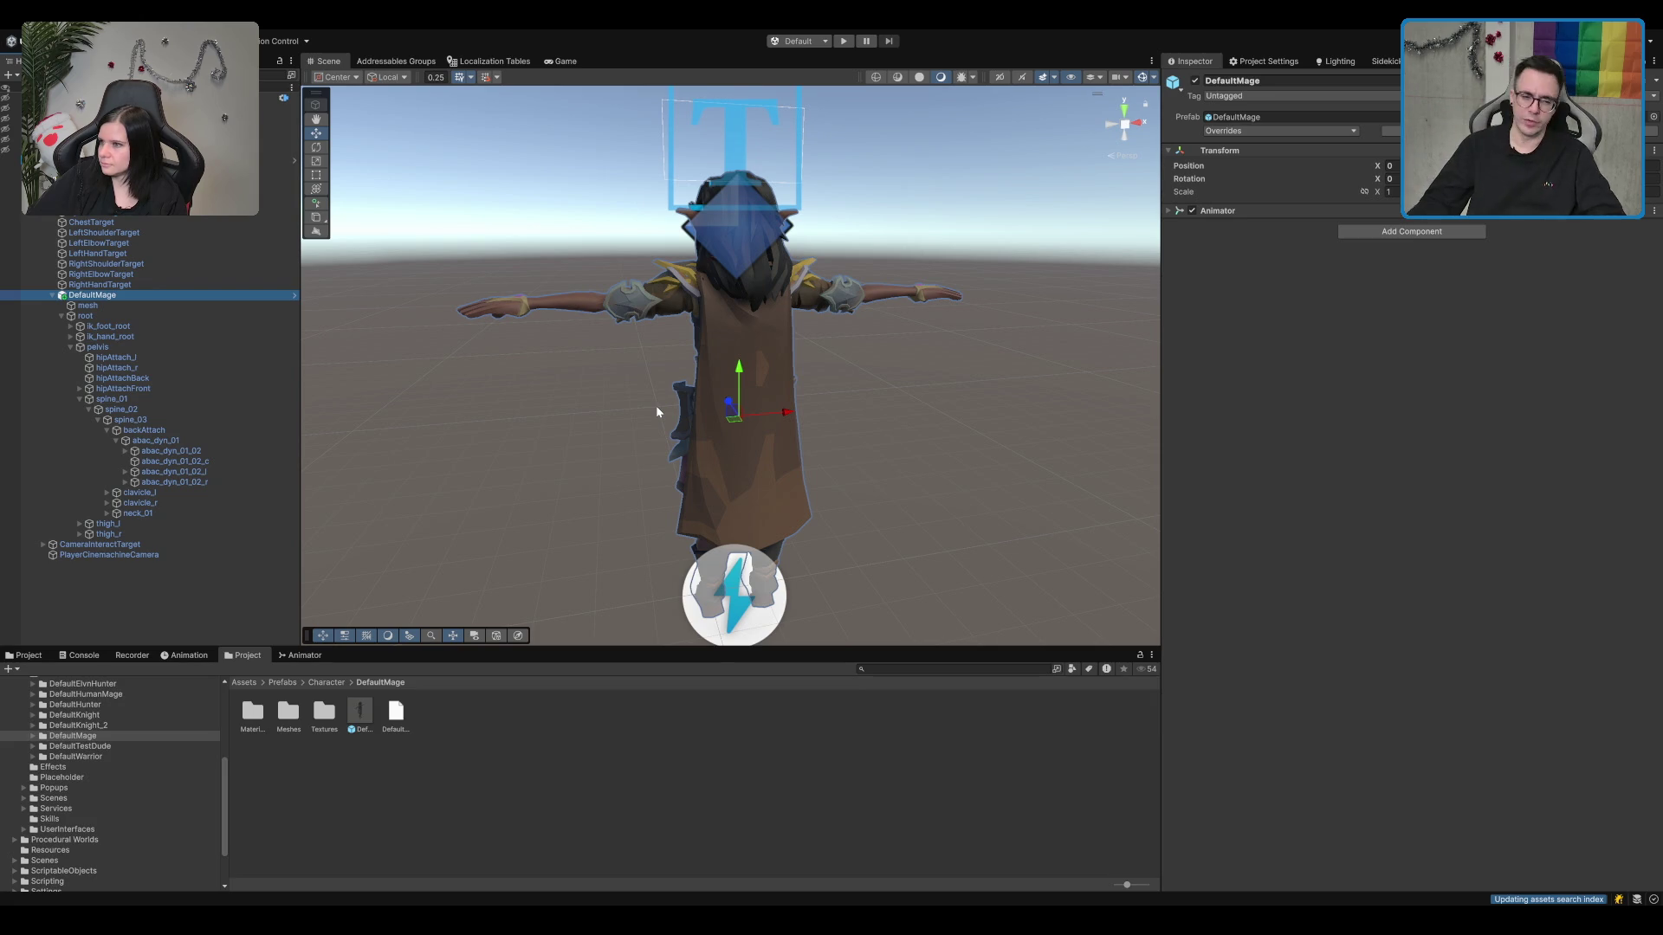
click(130, 170)
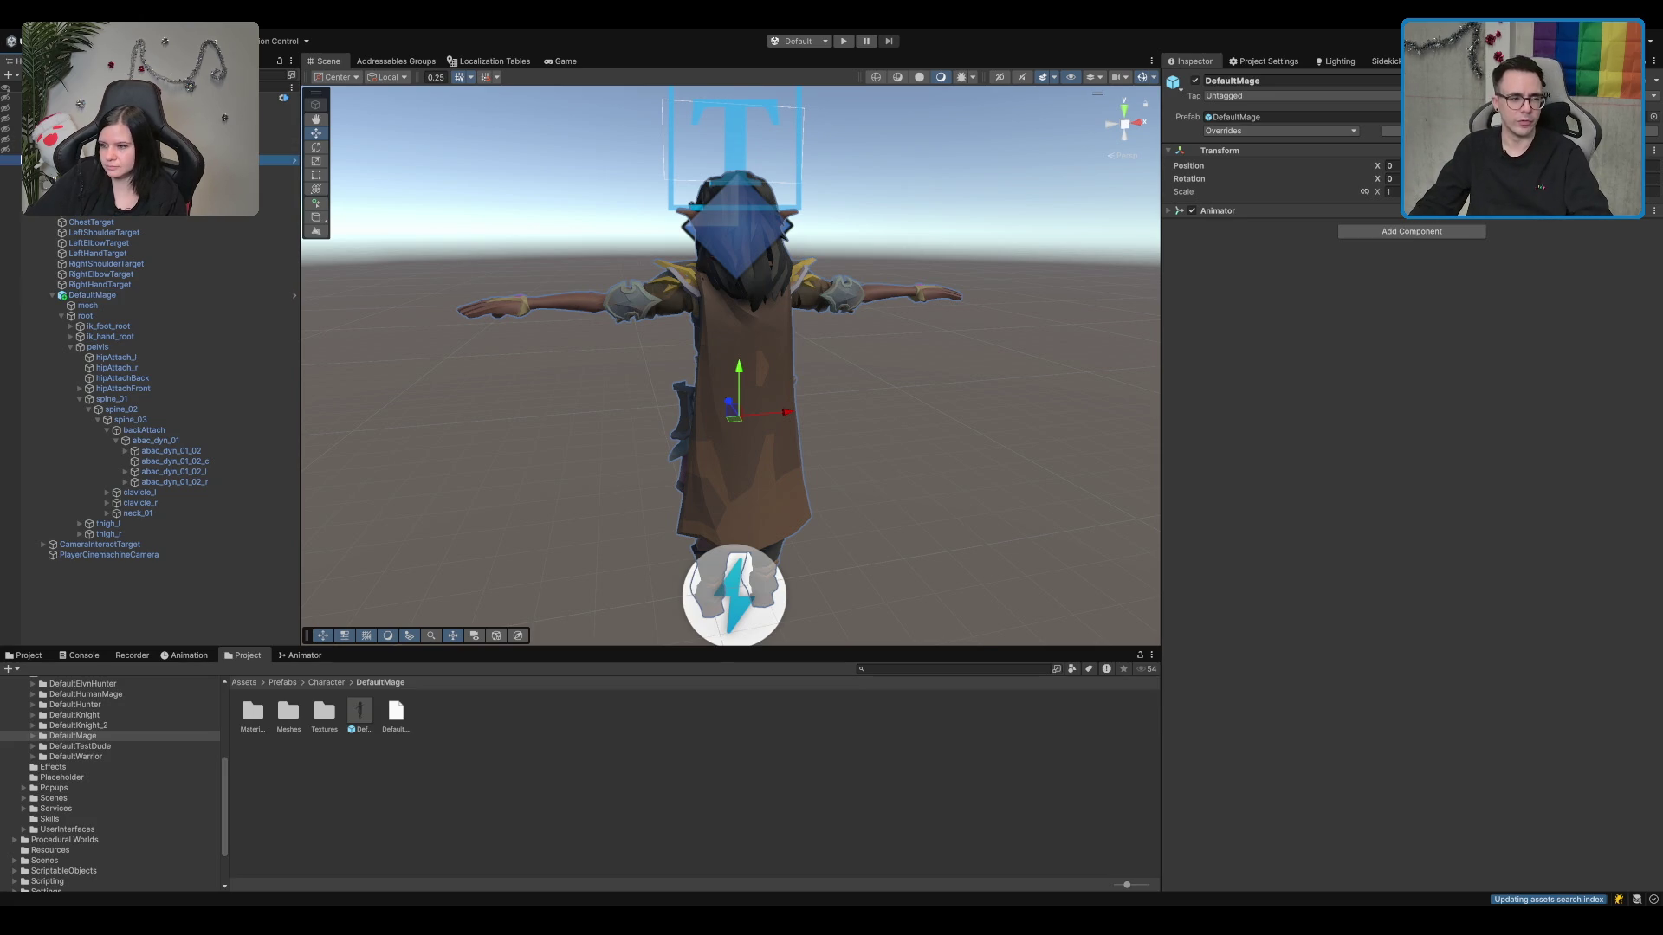
key(Left)
key(Left)
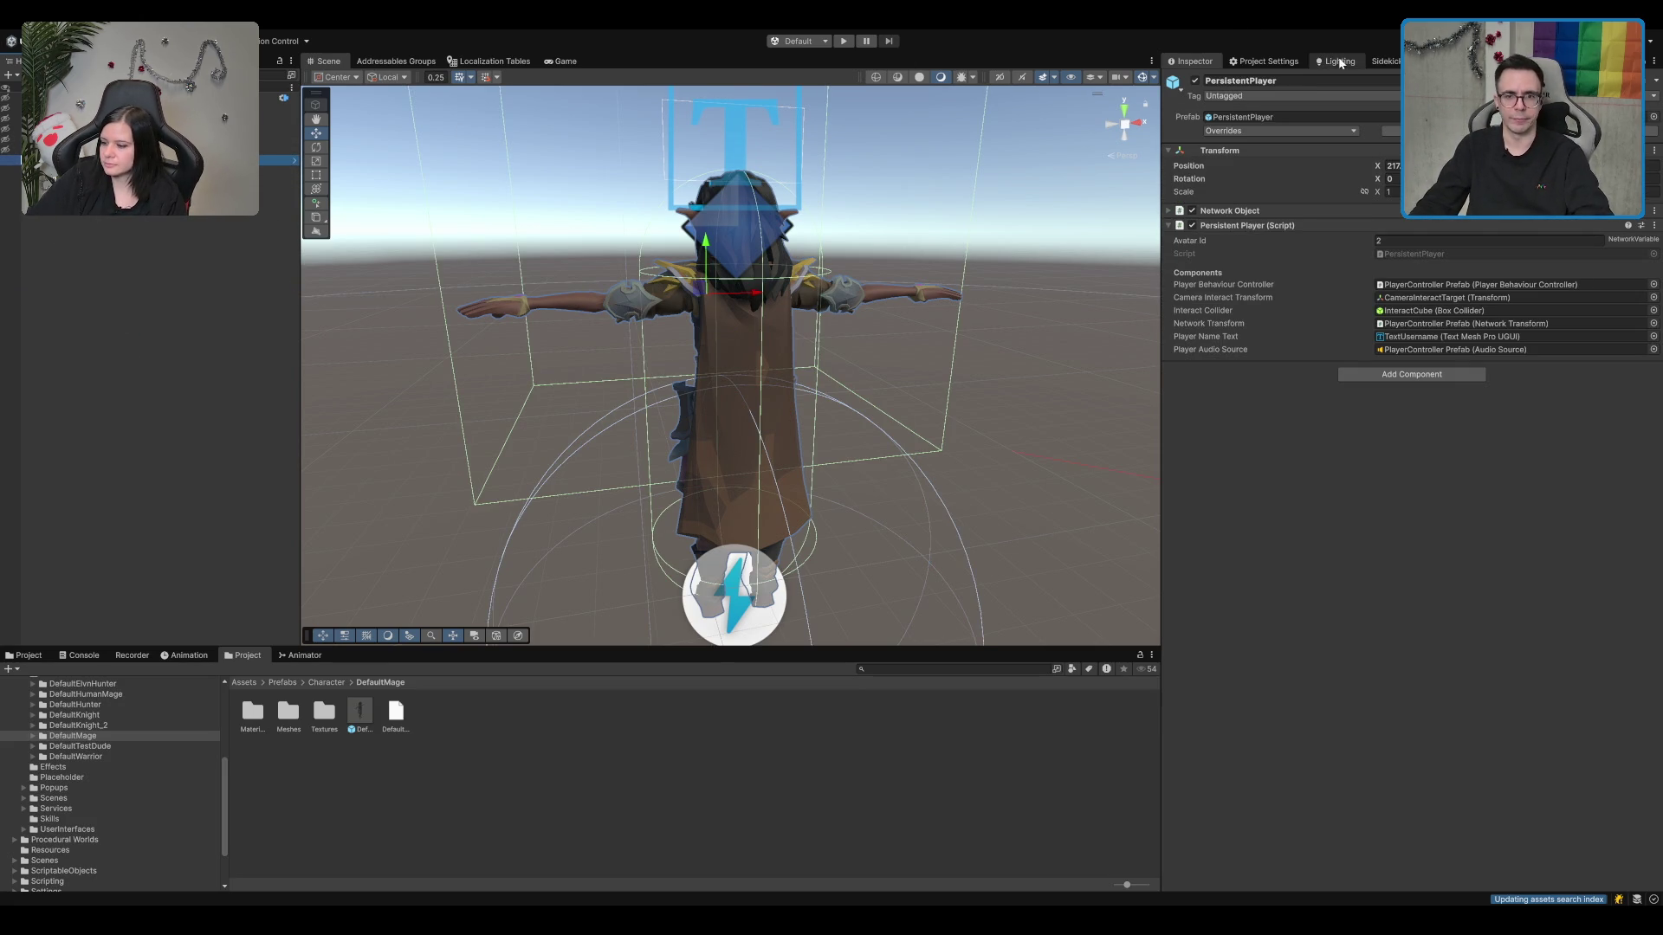
Step: Show the Sidekick tool's Options and browse the top-level project folders
click(1385, 61)
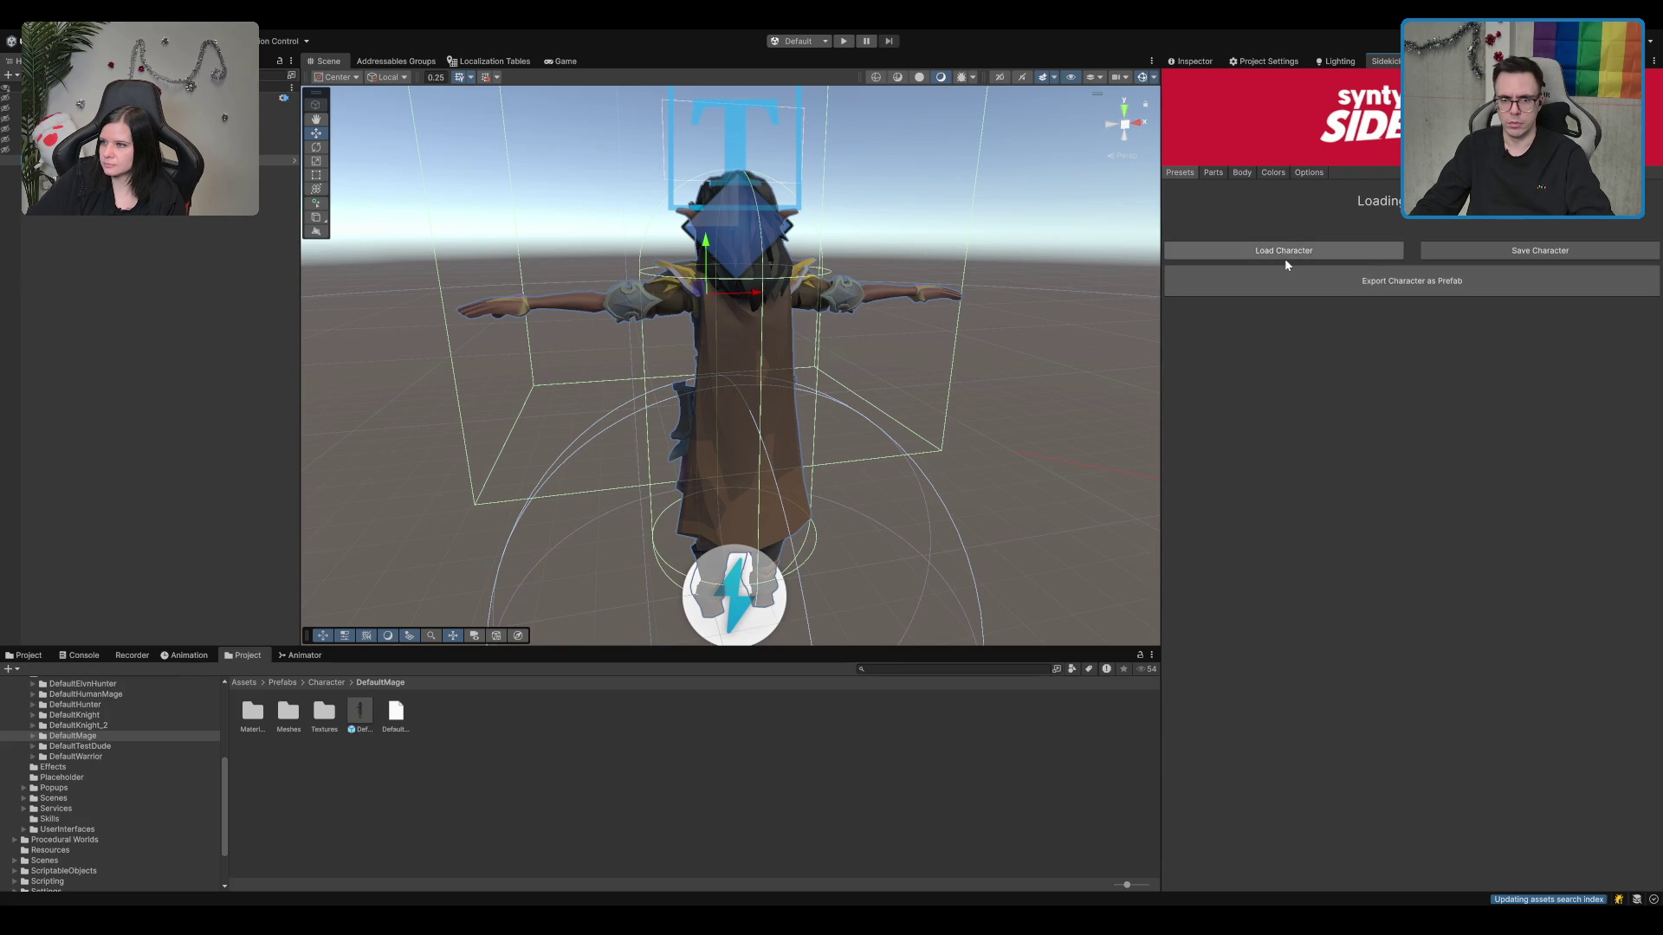
click(1318, 173)
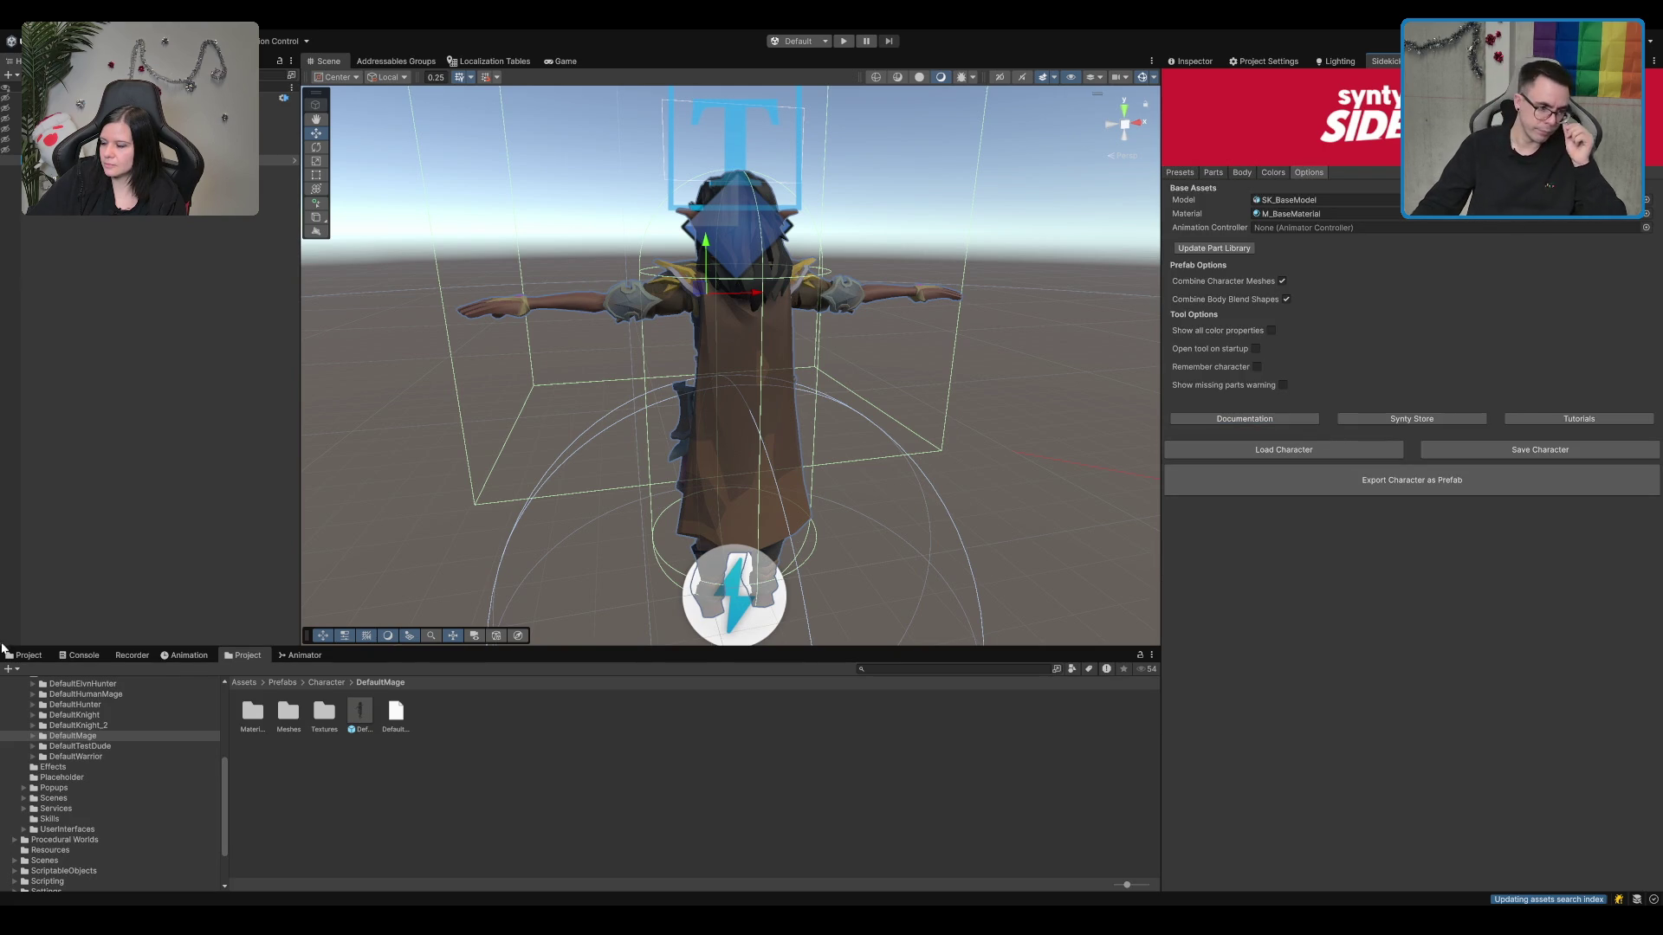
click(61, 768)
scroll(61, 770, down, 3)
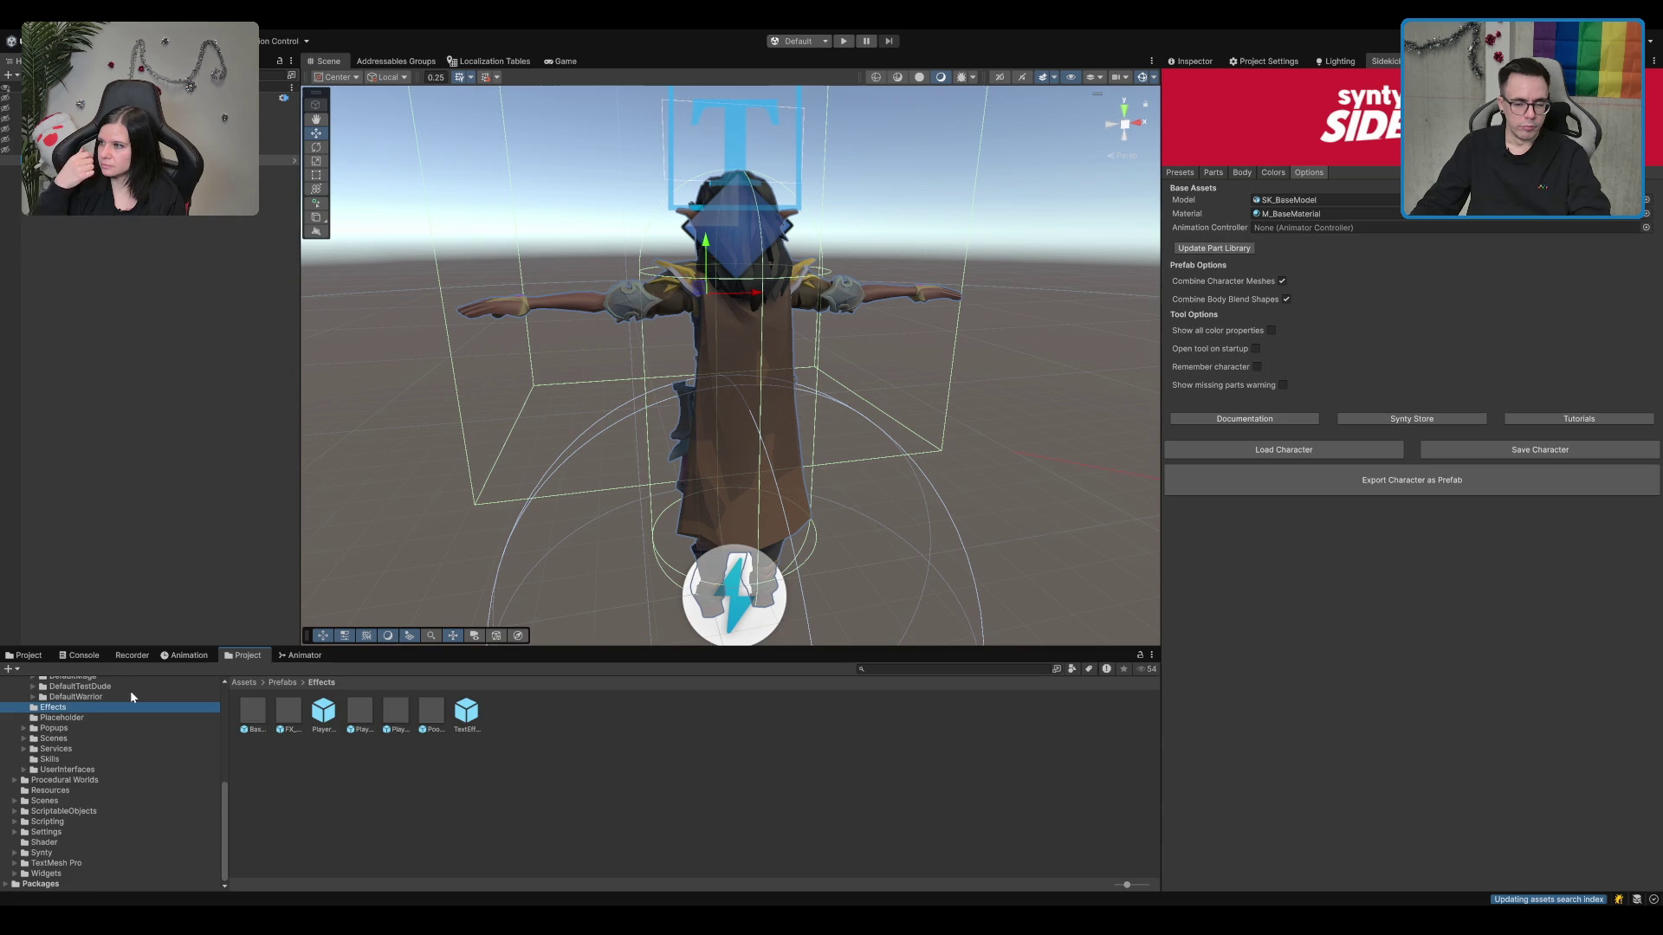
key(Home)
key(Down)
key(Down)
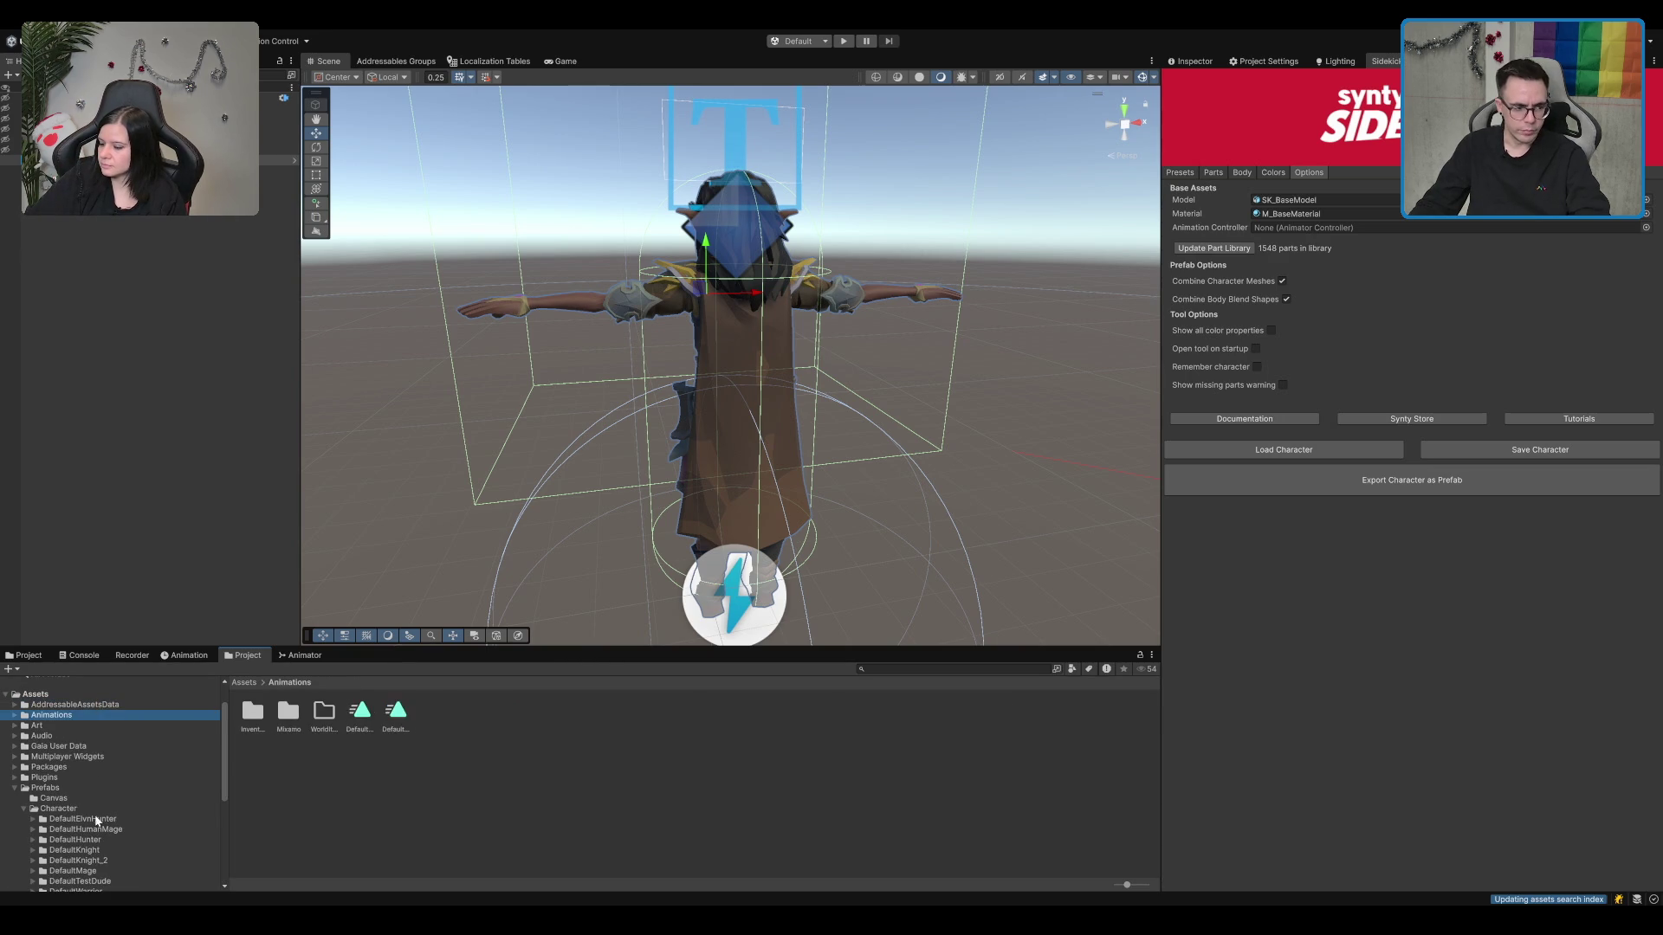
click(102, 790)
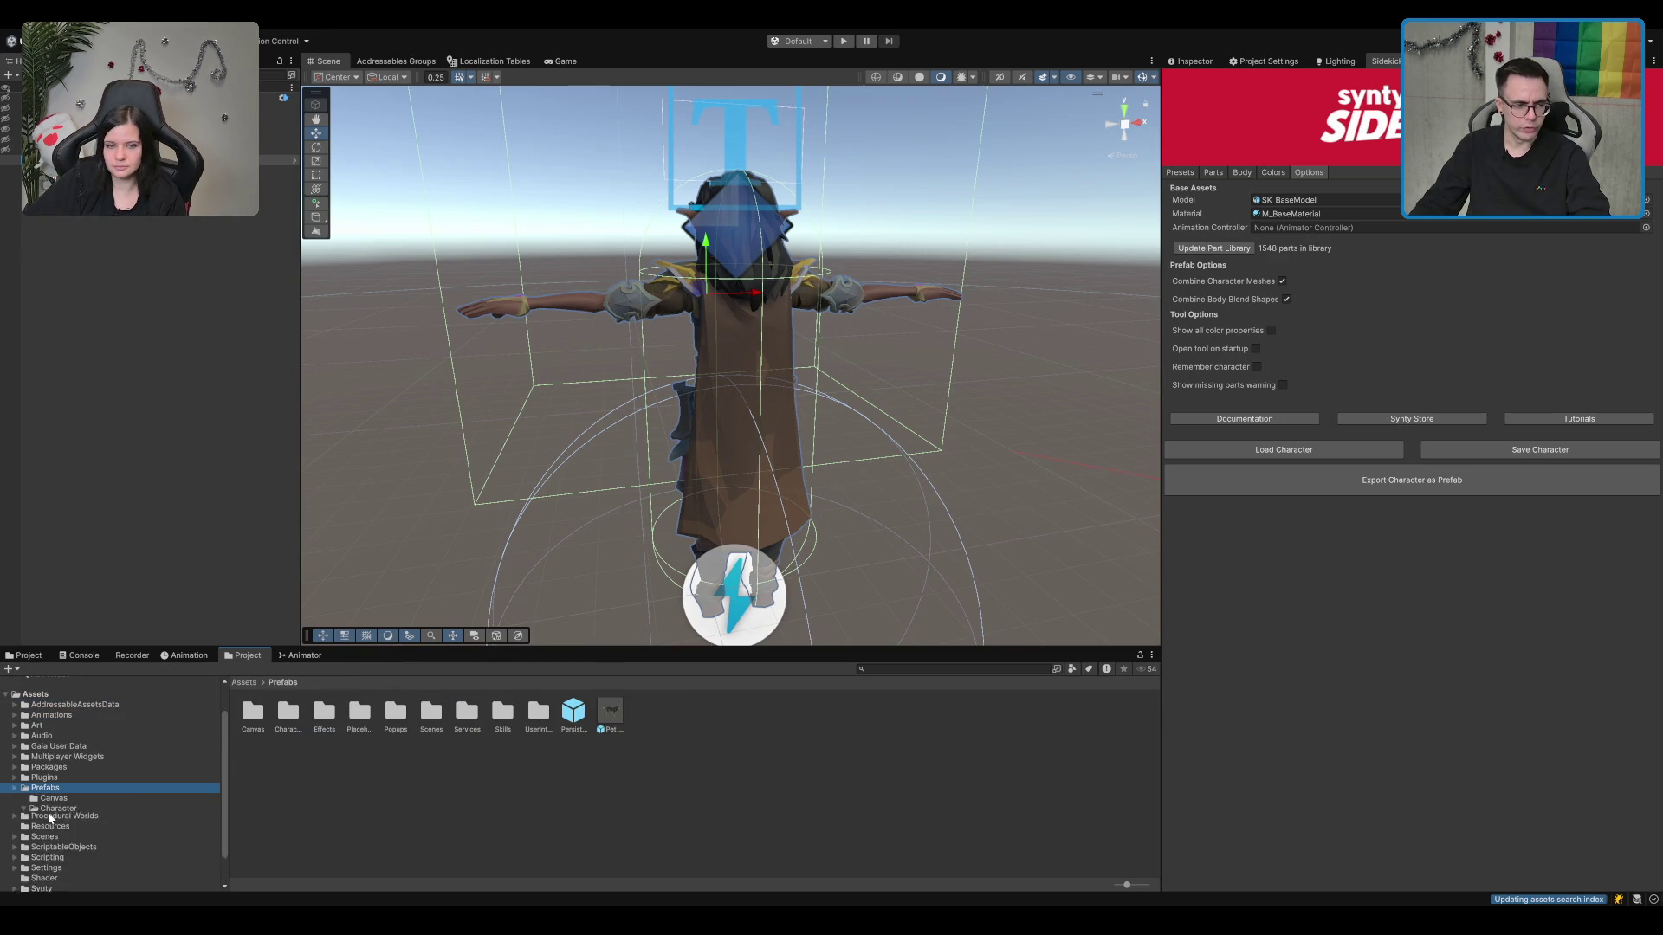
click(67, 811)
key(Down)
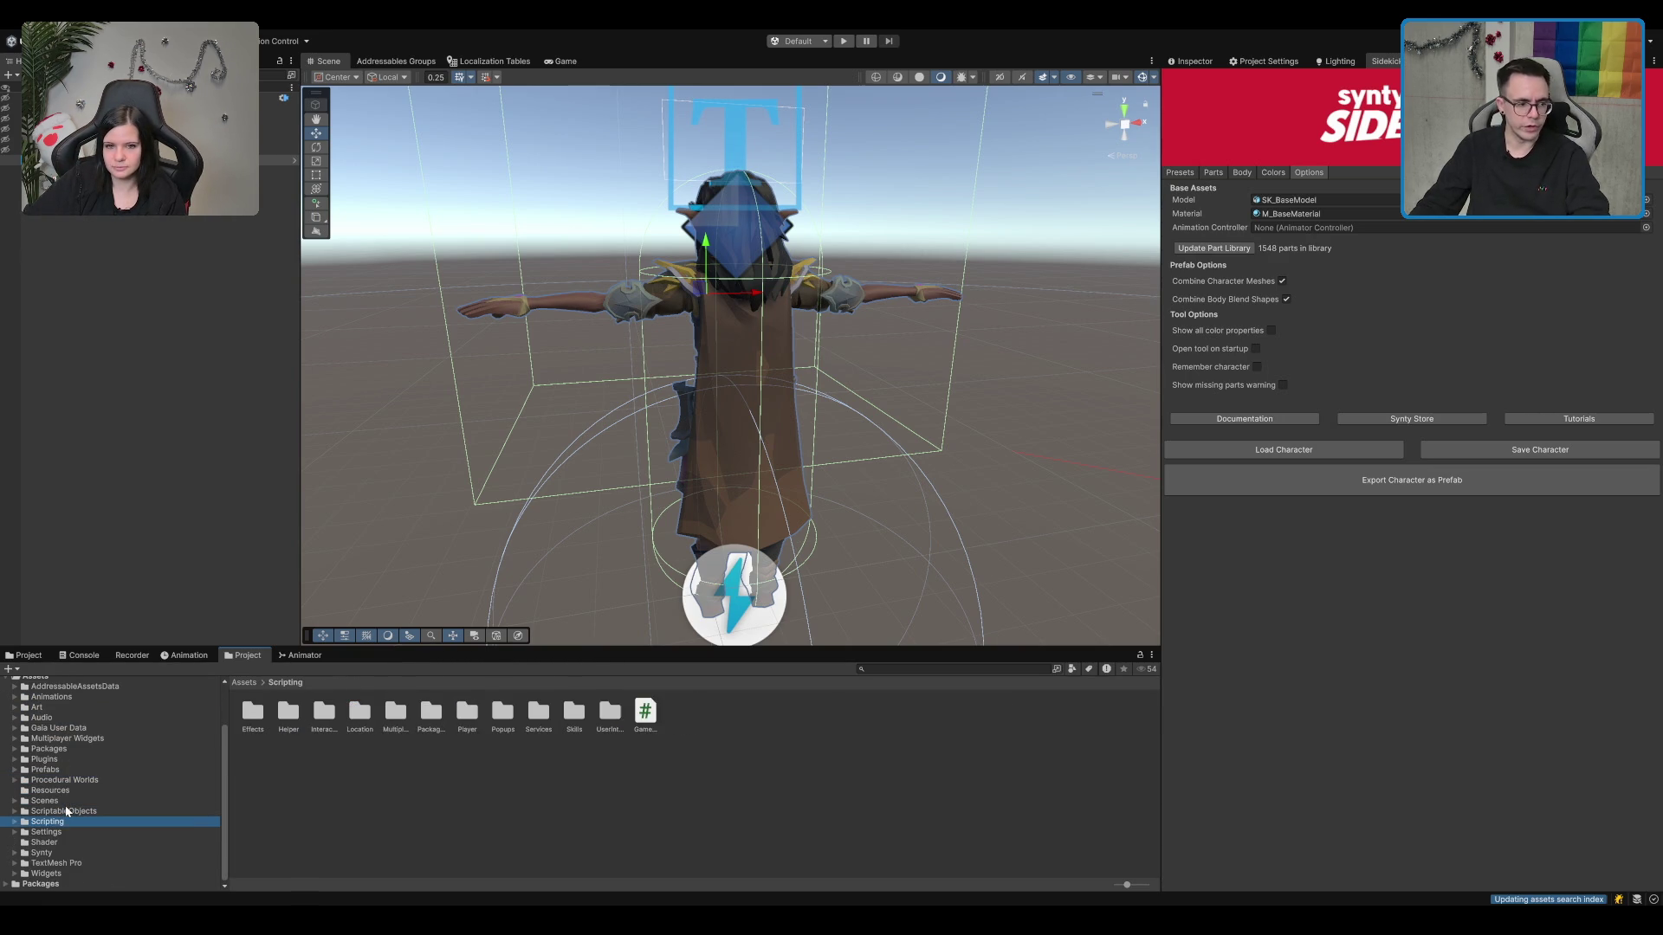
key(Down)
key(Up)
key(Up)
key(Up)
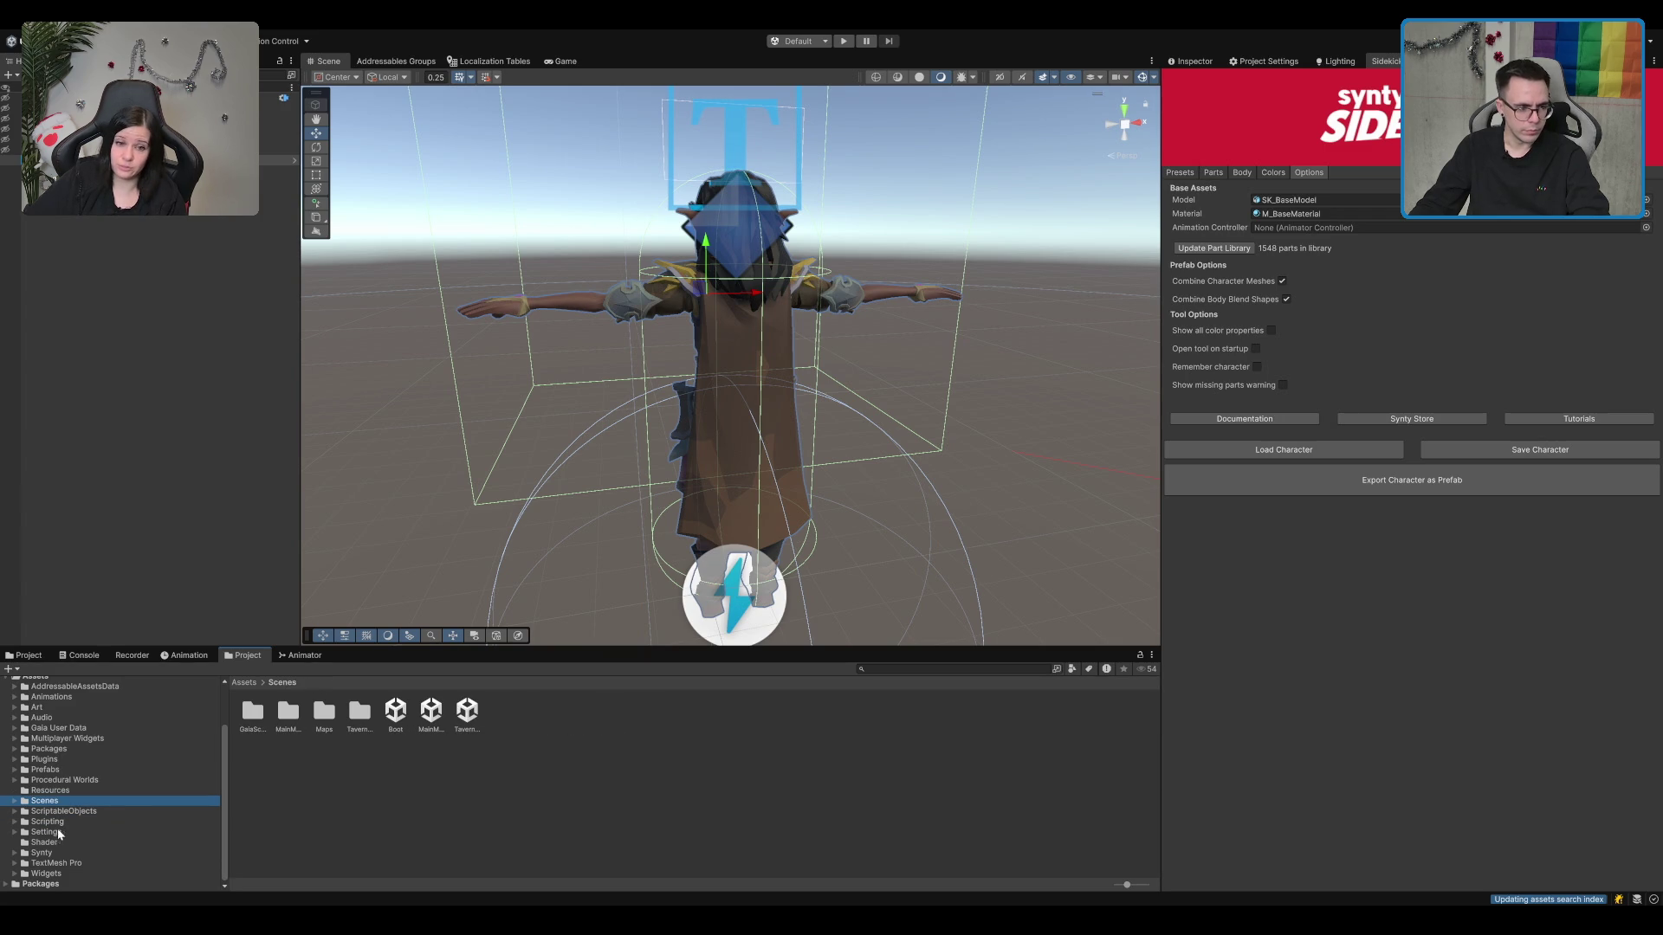
Step: Navigate Synty > SidekickCharacters > _Demos > _Scenes to the Sidekick_Tool demo scenes
click(80, 845)
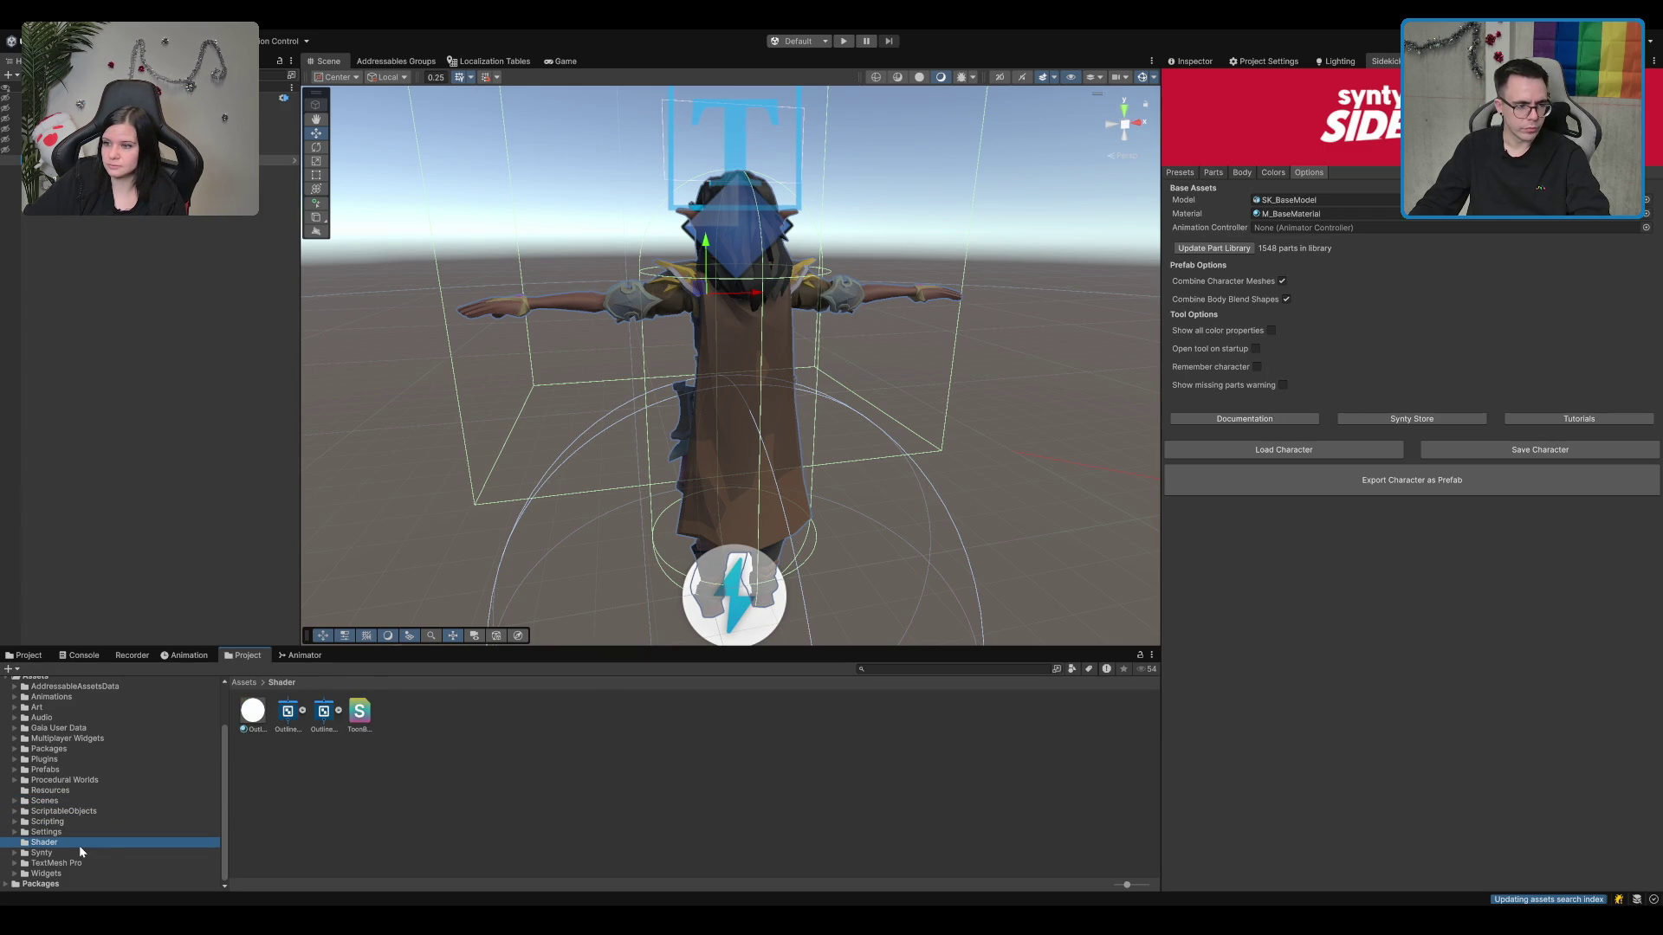
key(Down)
key(Right)
key(Down)
key(Down)
key(Right)
key(Down)
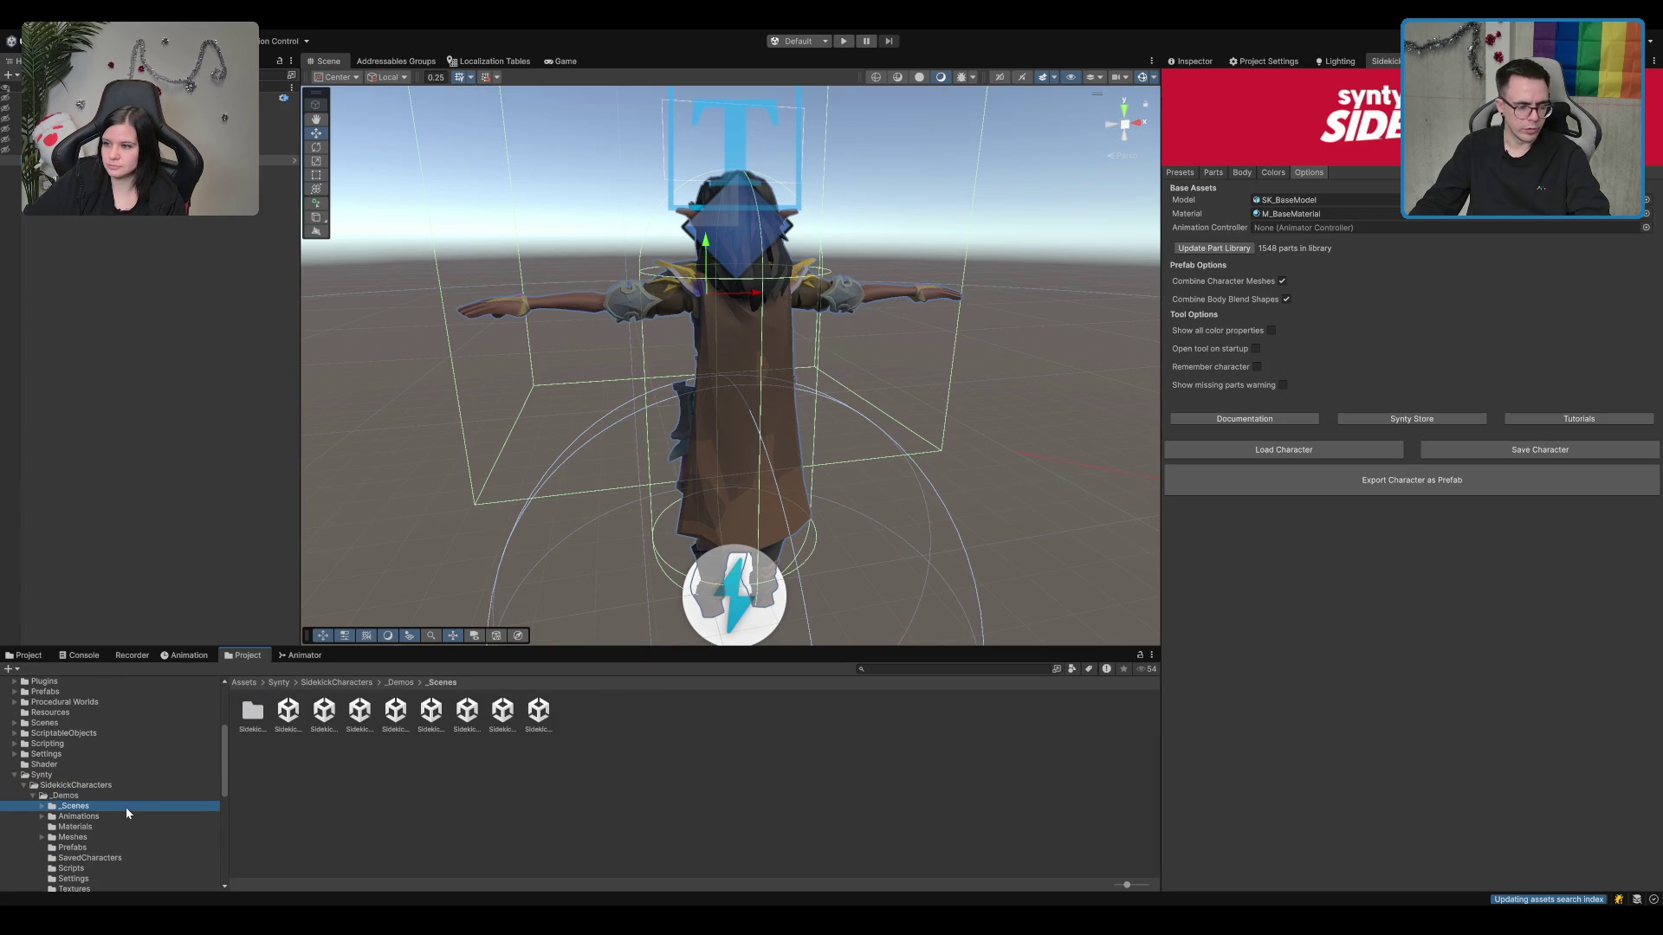
key(Right)
scroll(120, 777, down, 3)
key(Down)
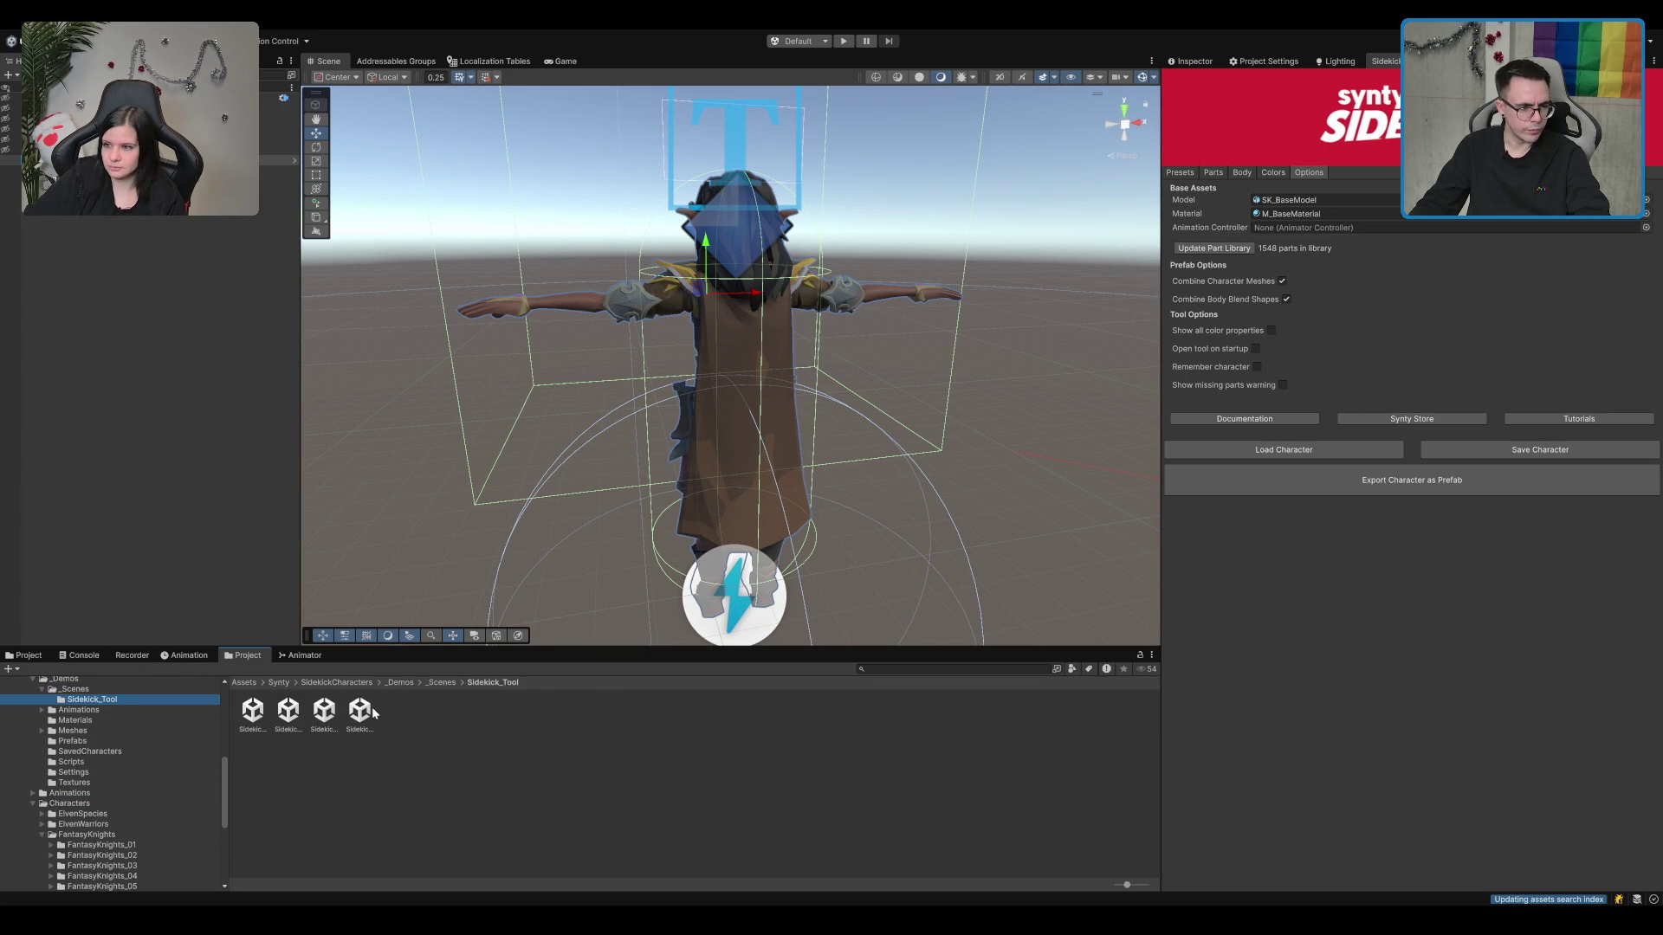
click(360, 712)
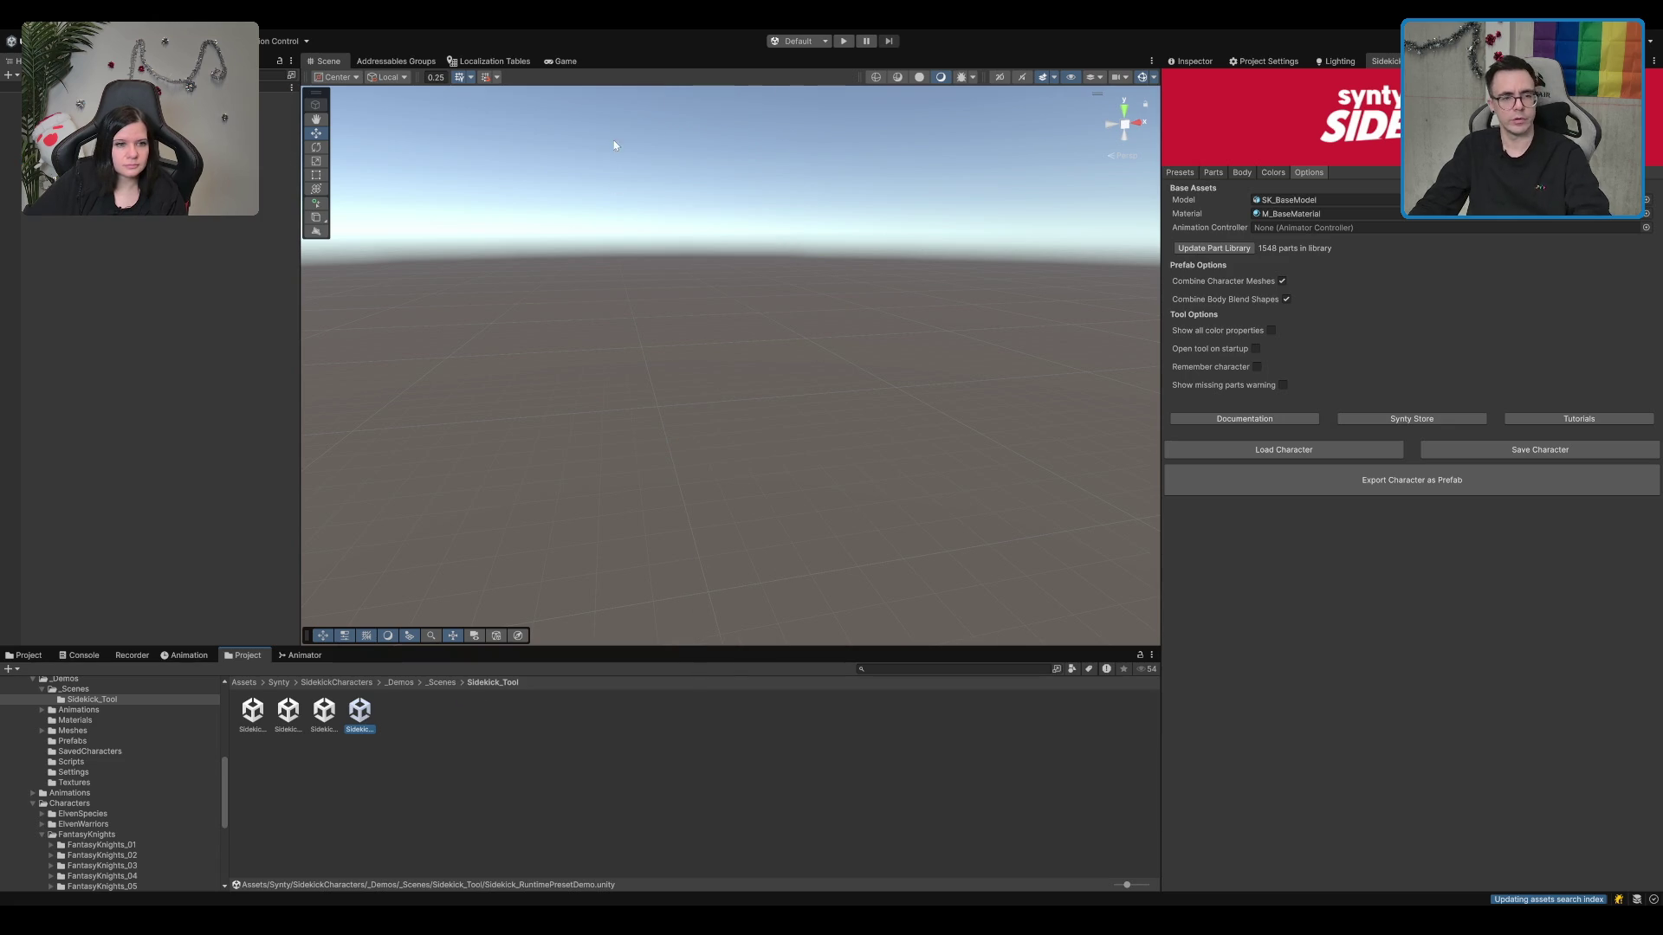
Step: Play the RuntimePartsDemo scene and cycle the torso to the blue vest with yellow bottles
double_click(324, 711)
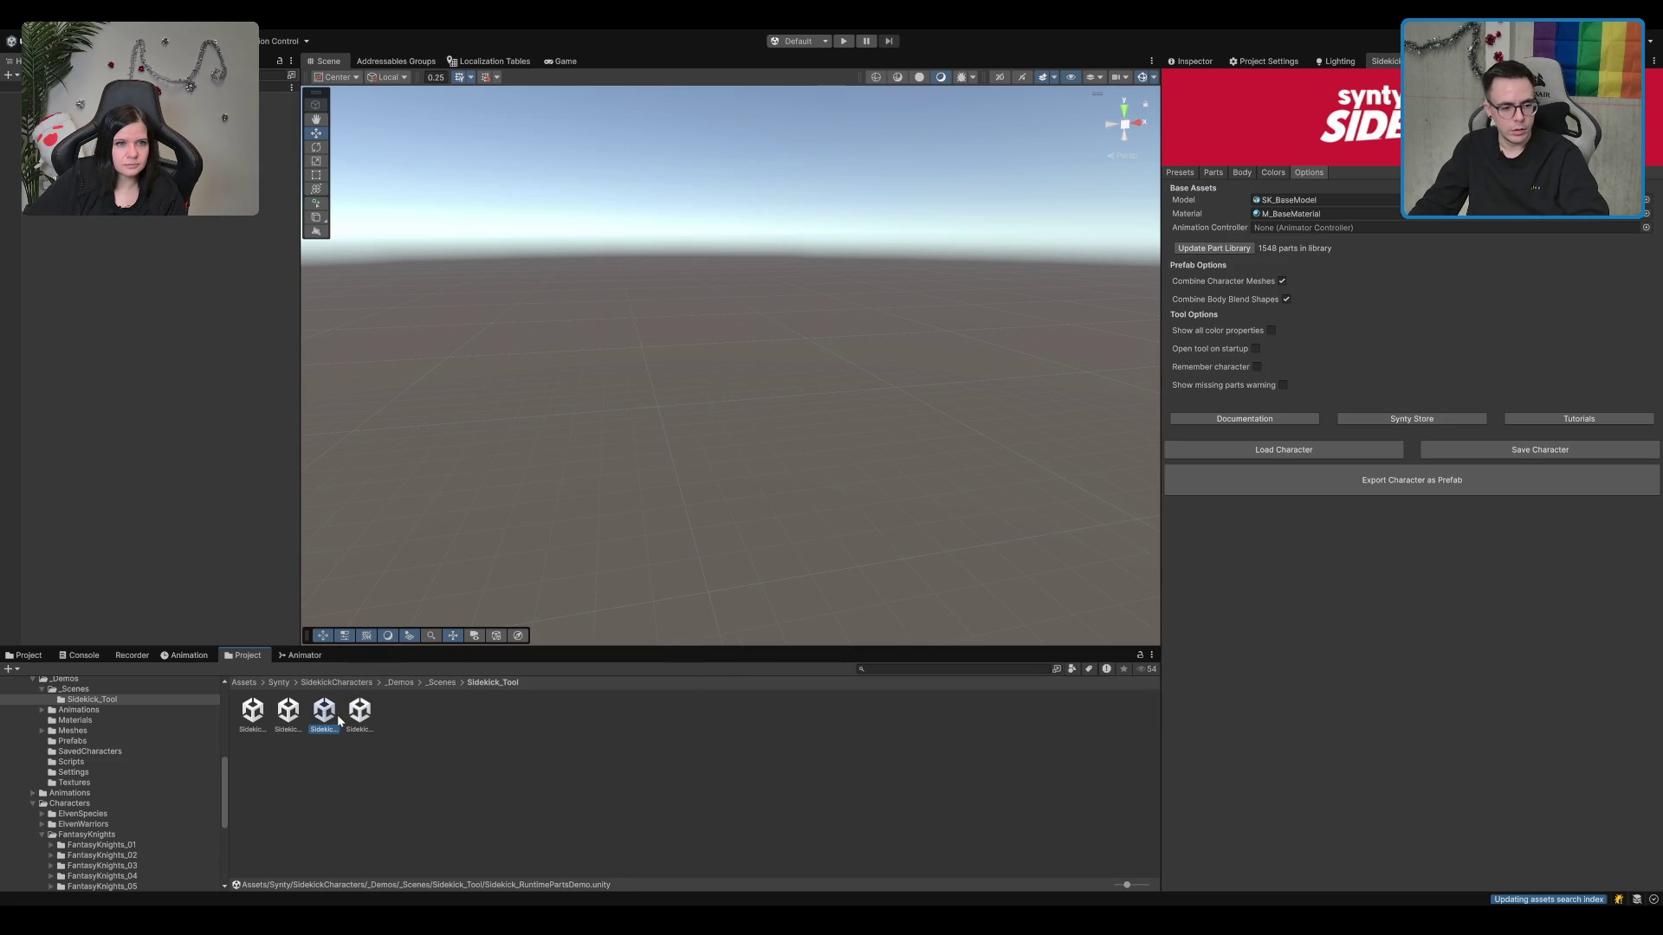
click(841, 43)
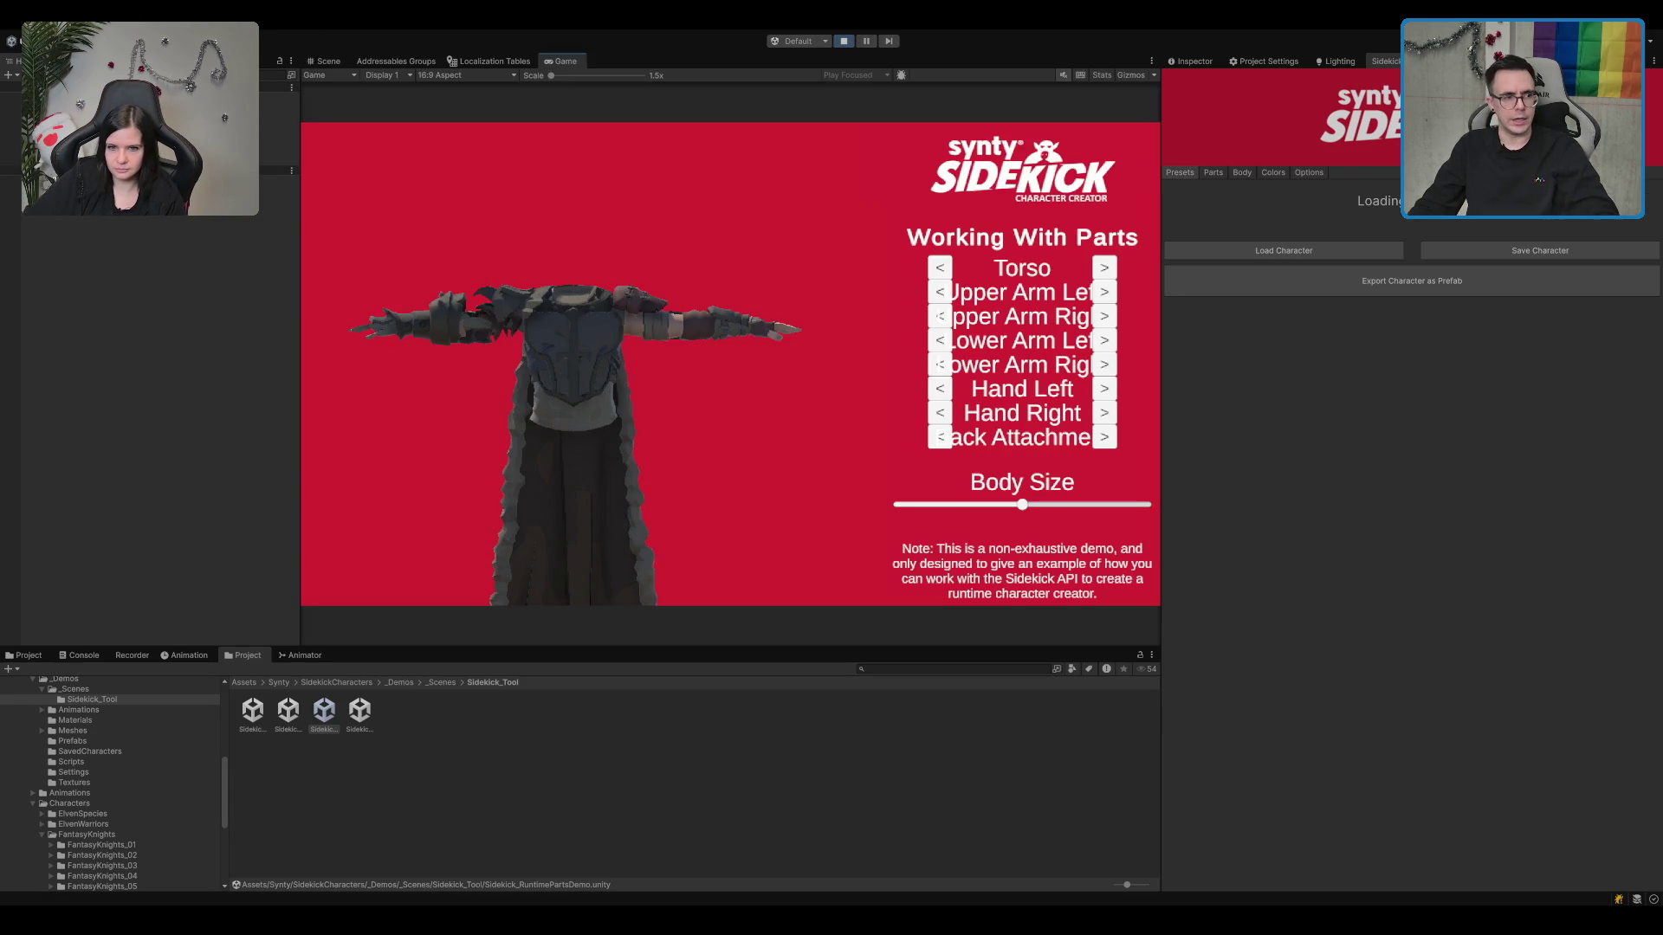
click(1111, 272)
click(1111, 273)
click(1112, 273)
click(1111, 273)
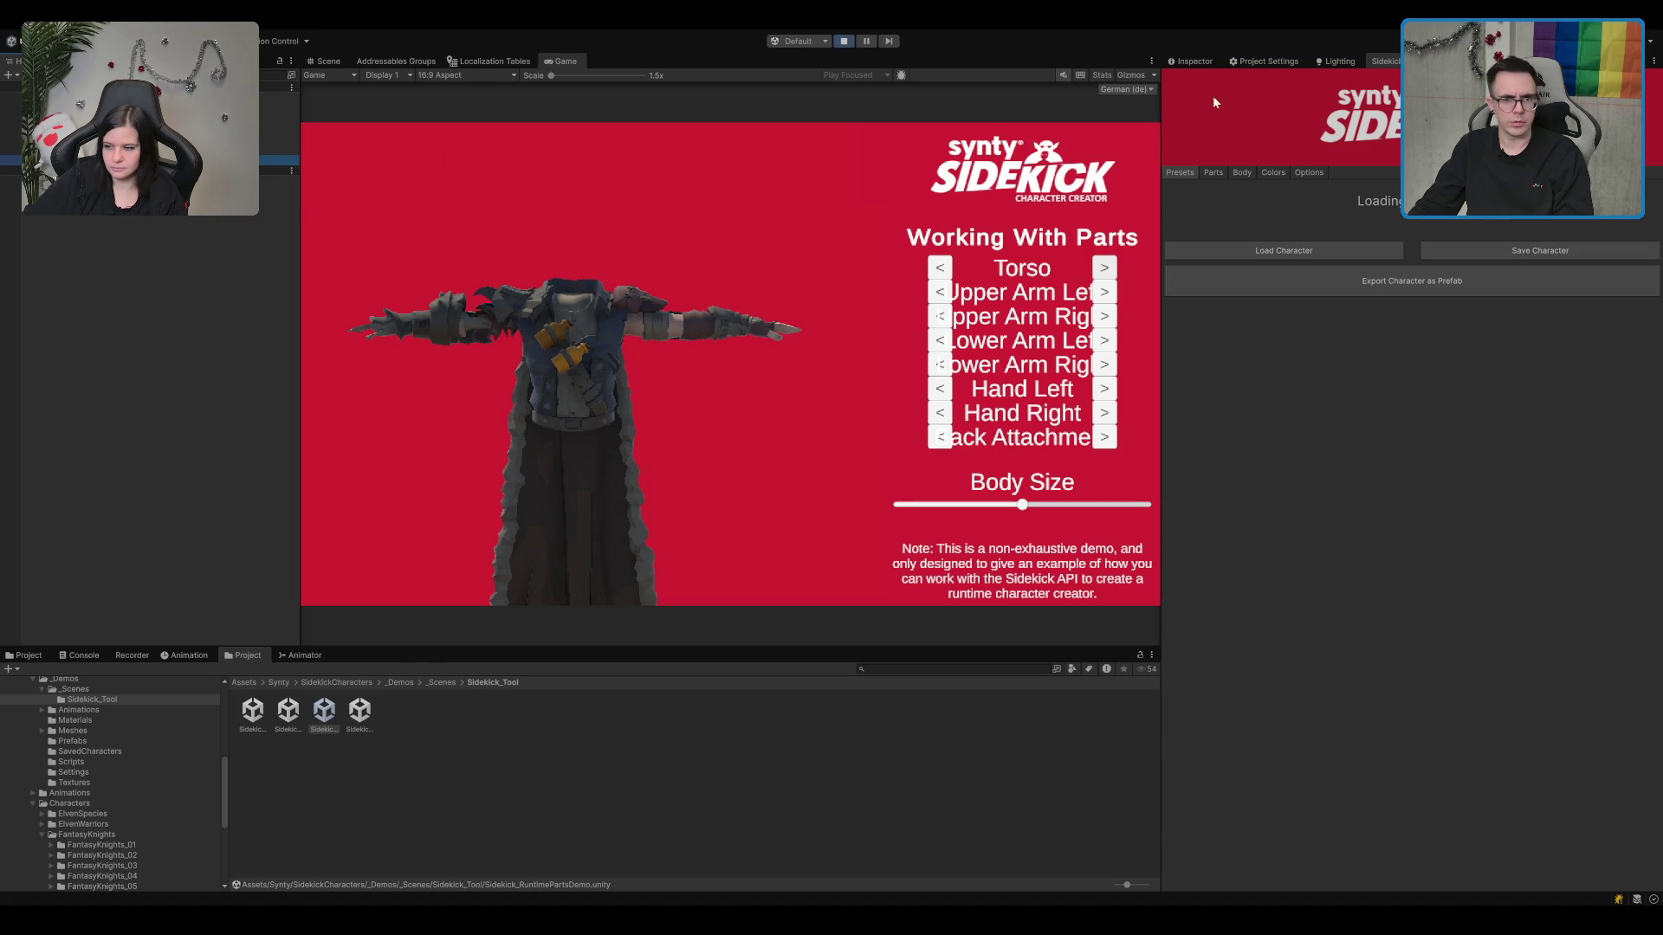
Step: Inspect the Sidekick Character's Animator, then open the RuntimePartsDemo script in Rider
click(1187, 62)
click(1258, 181)
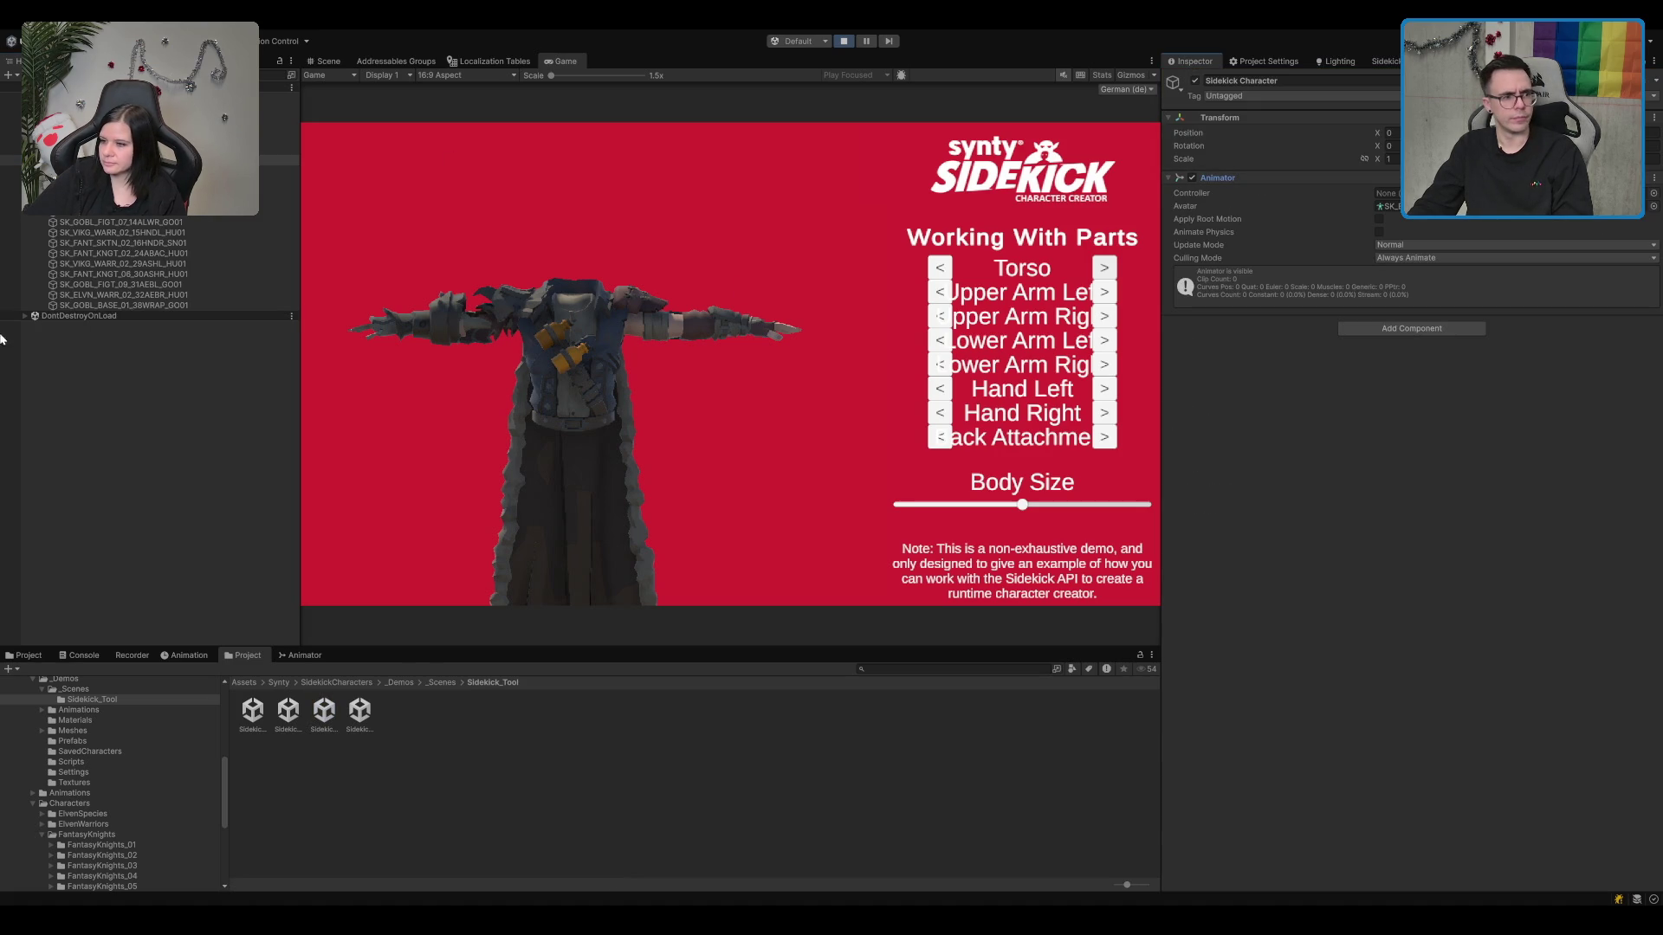
click(130, 149)
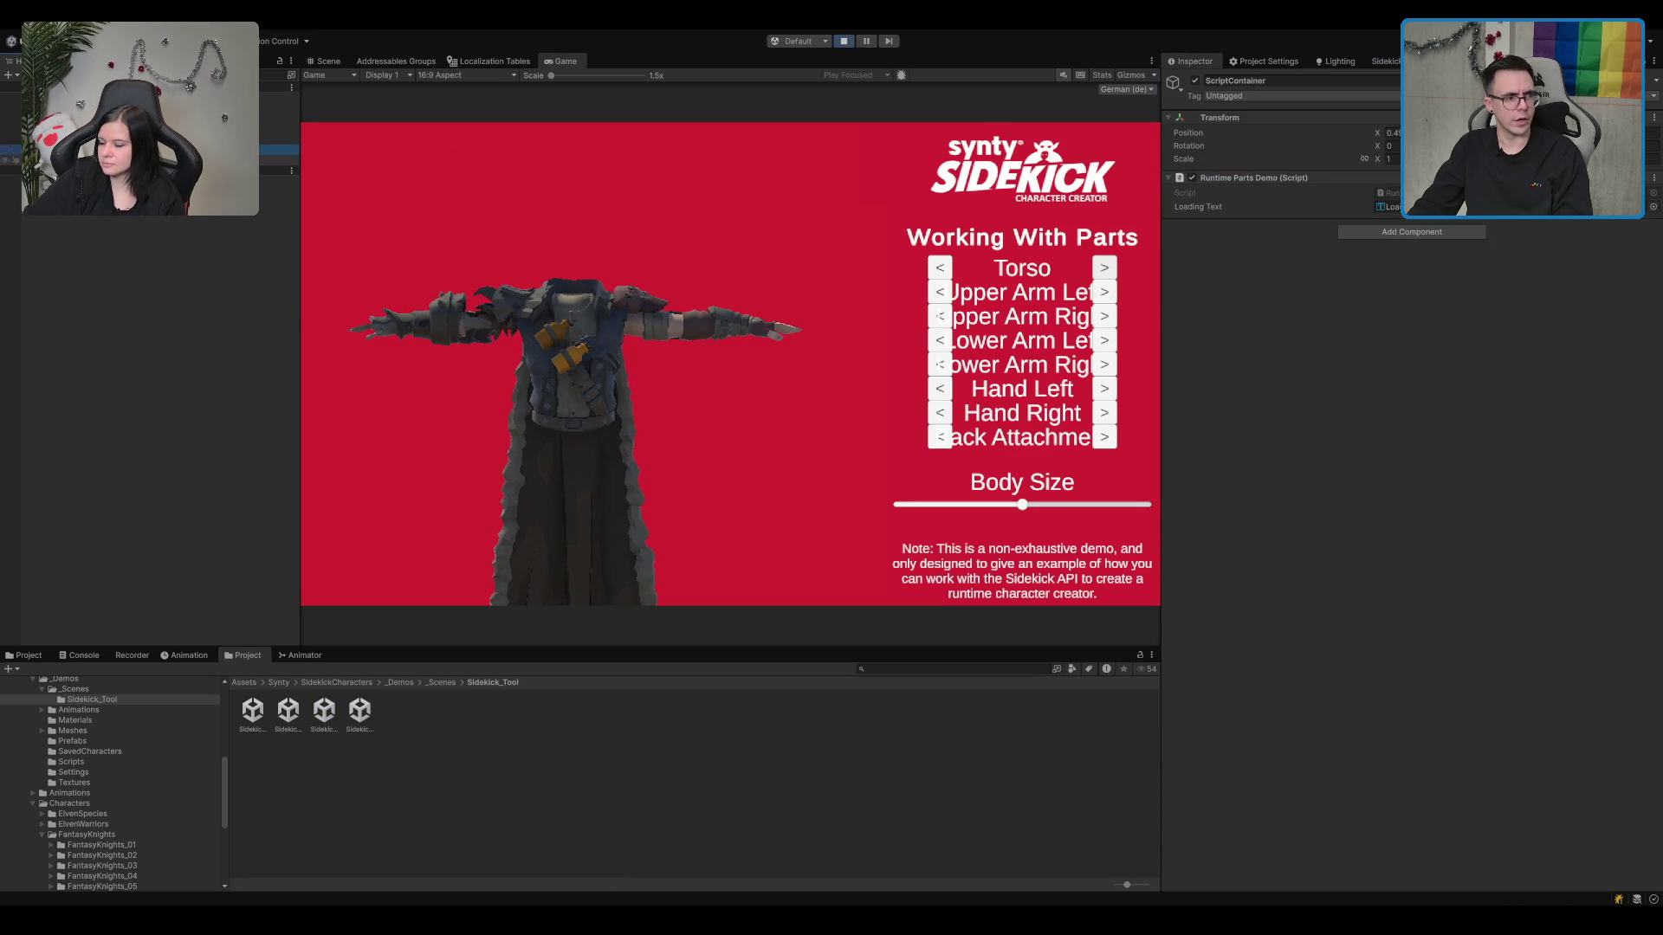
double_click(1386, 192)
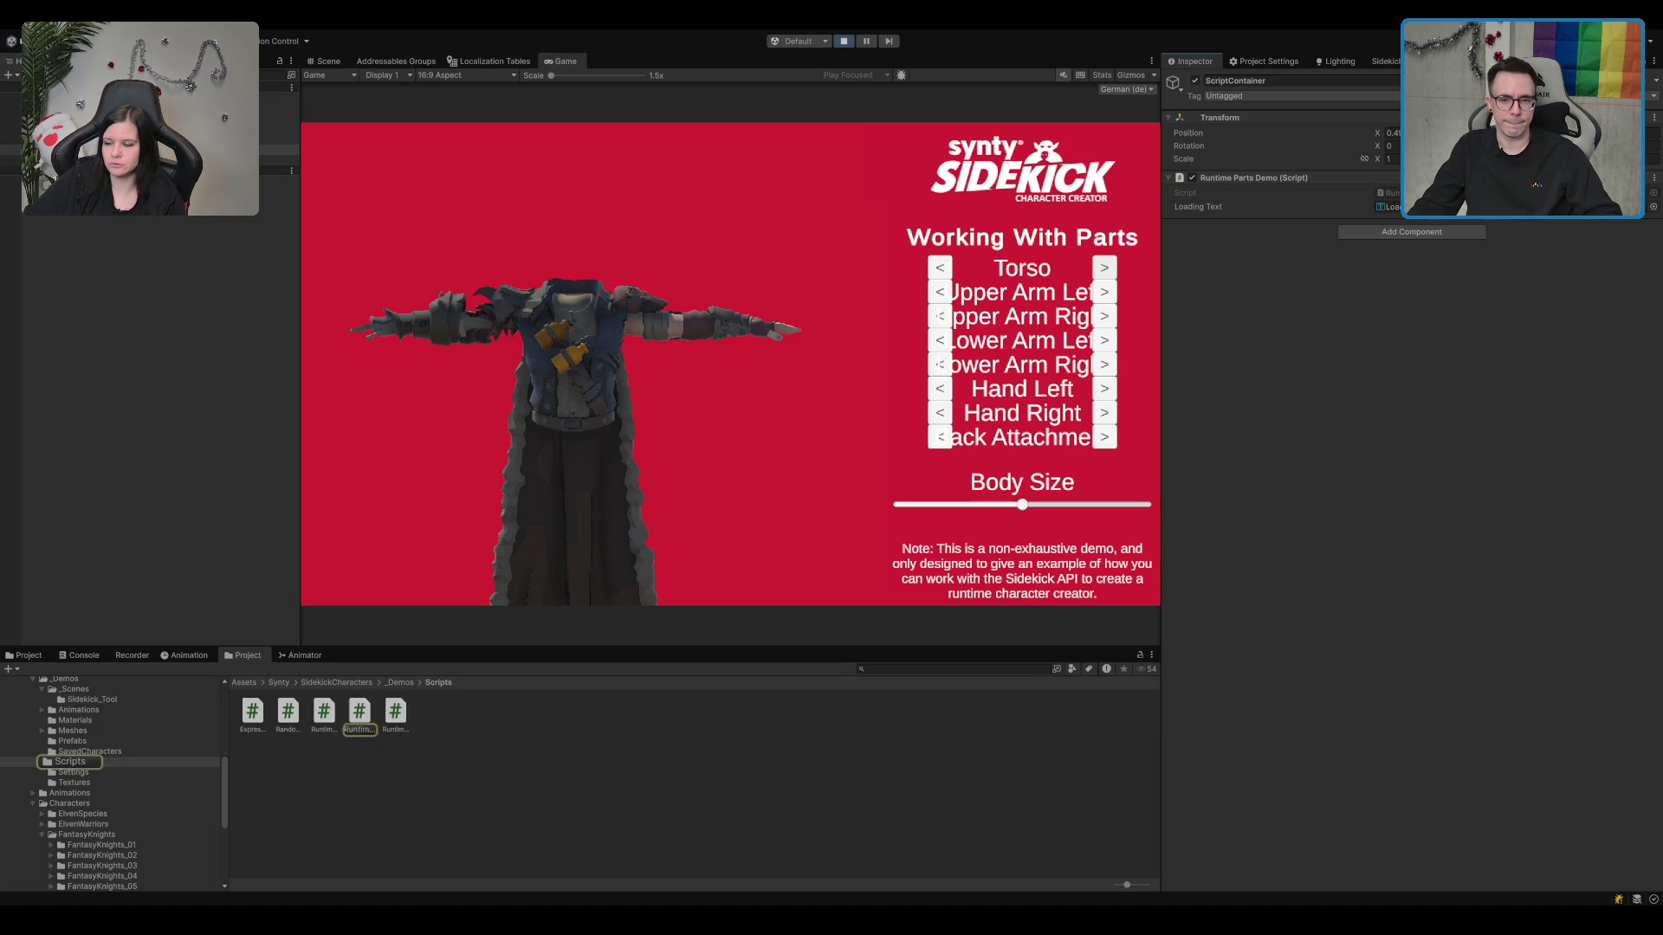
Step: Inspect the _loadingText and _partLibrary field declarations and scroll down through the Start method
click(830, 545)
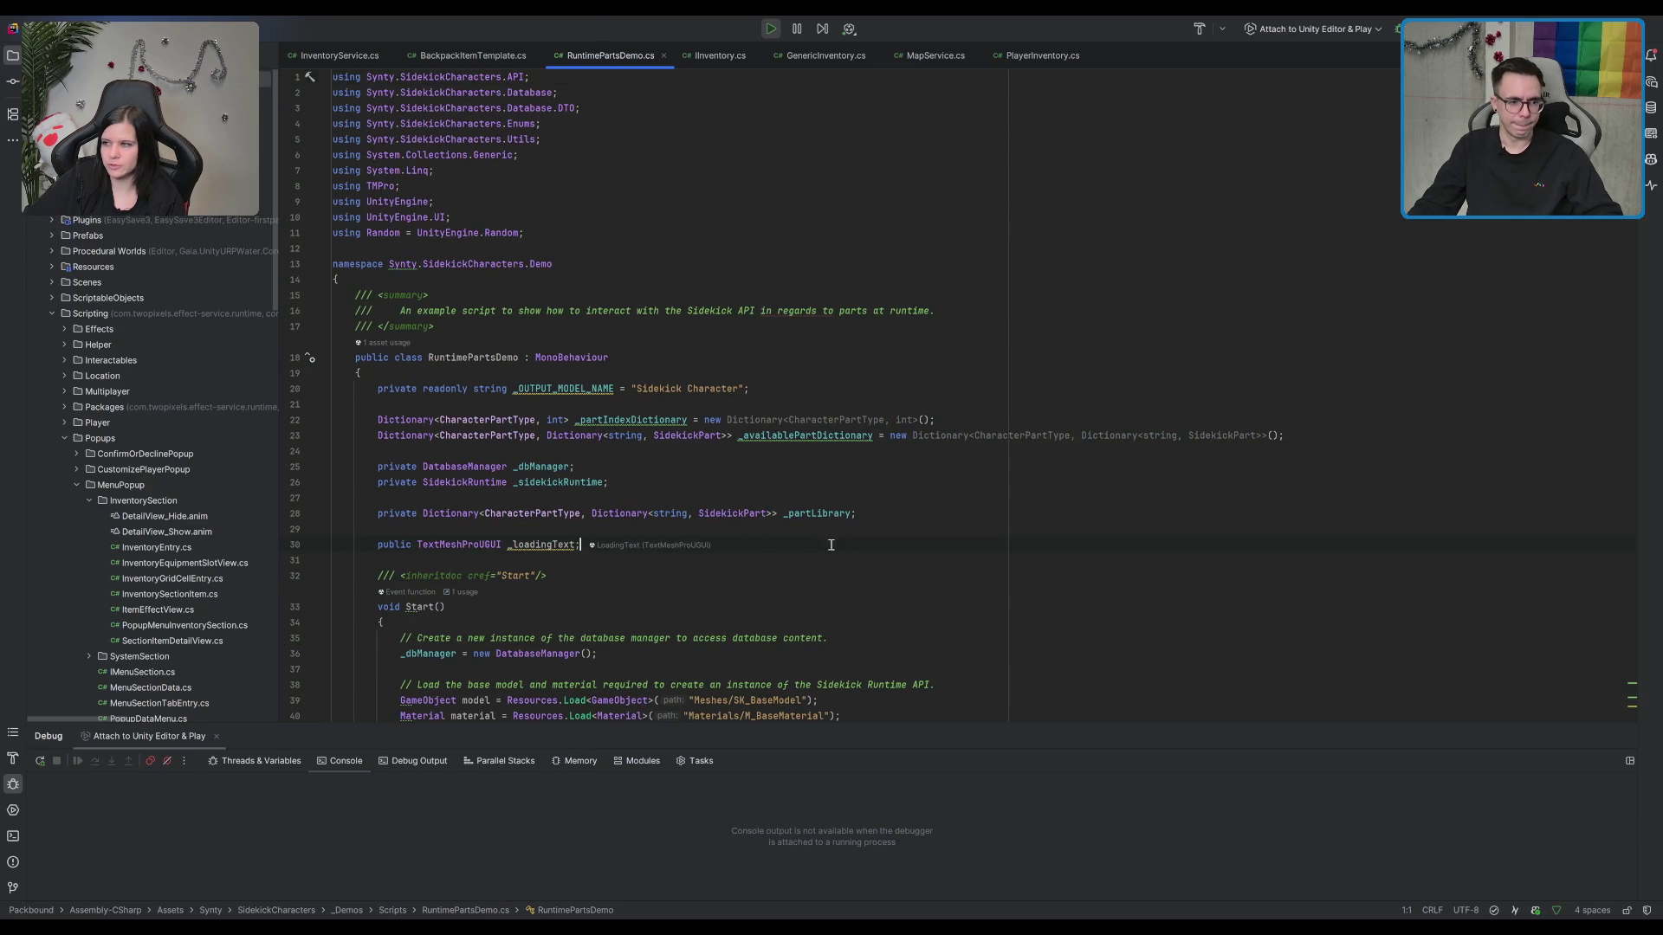
click(977, 324)
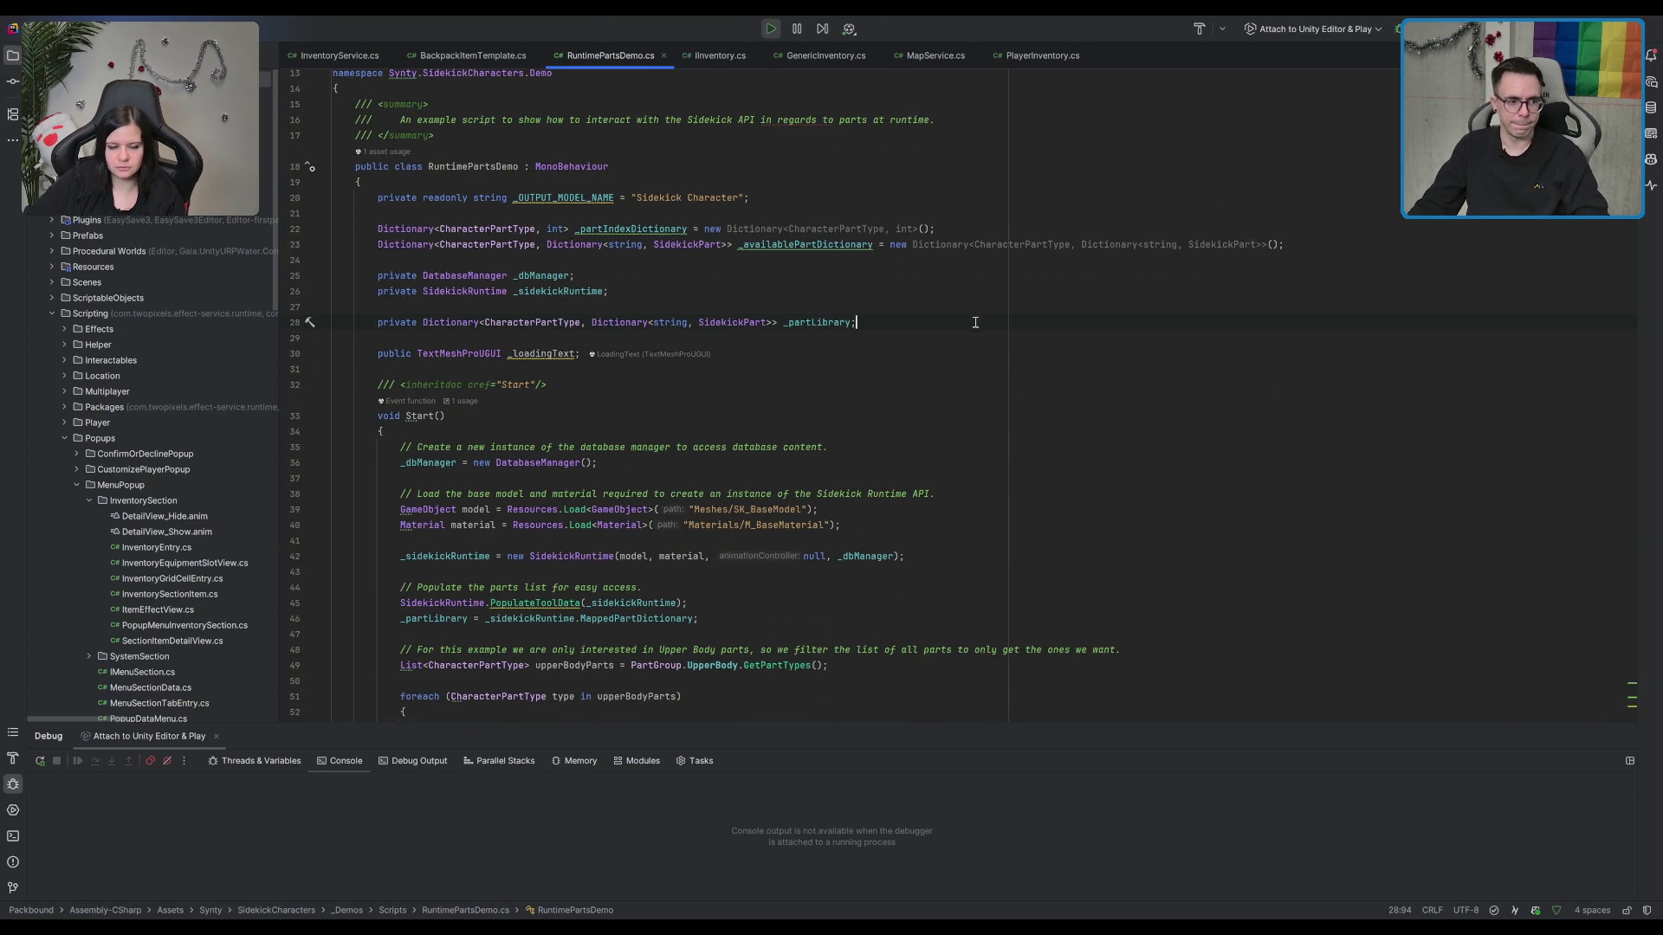
scroll(934, 305, down, 1)
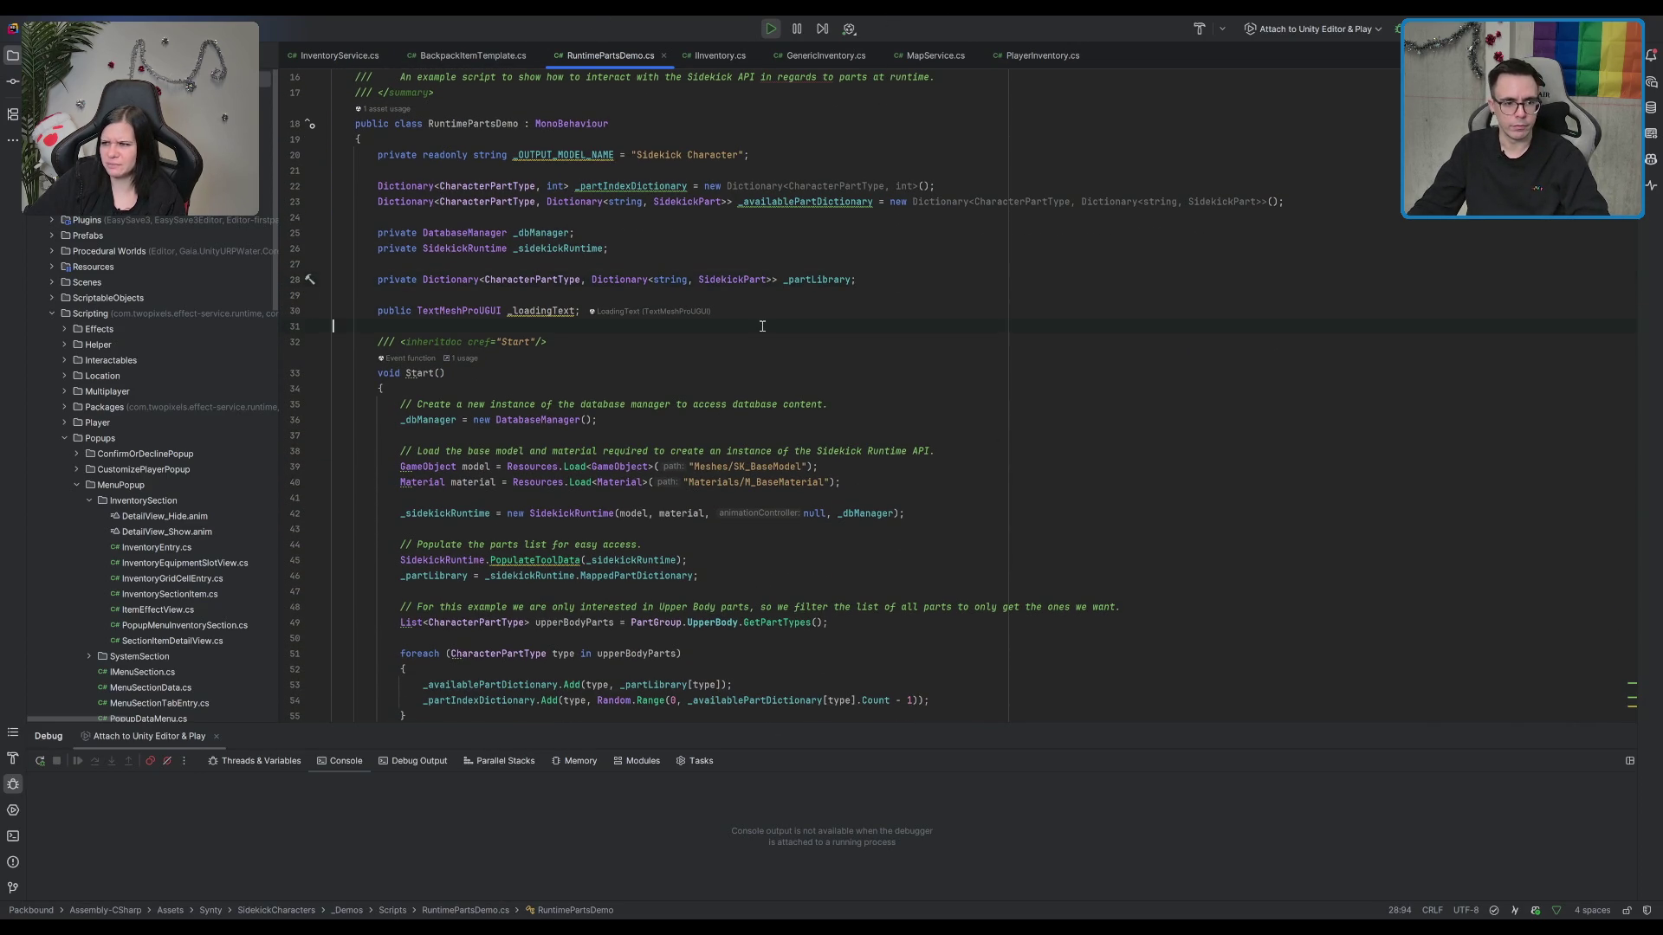
scroll(762, 326, down, 4)
scroll(918, 305, down, 3)
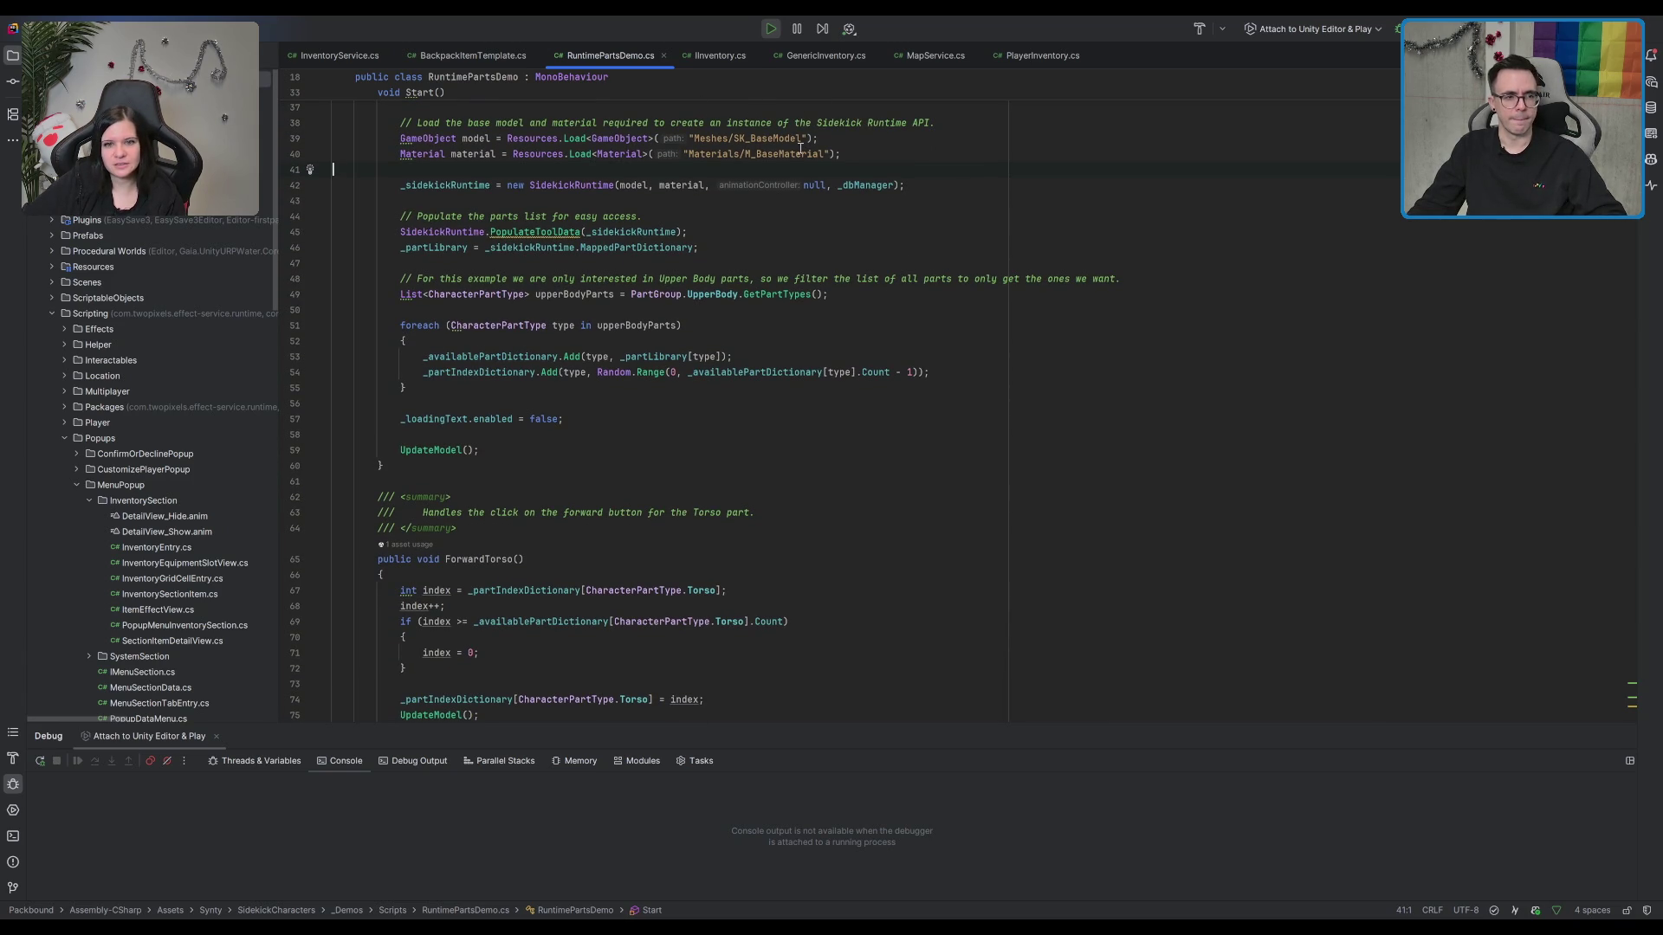
Step: Highlight the model variable's usages, read the part-switching code, and return to Unity
double_click(477, 137)
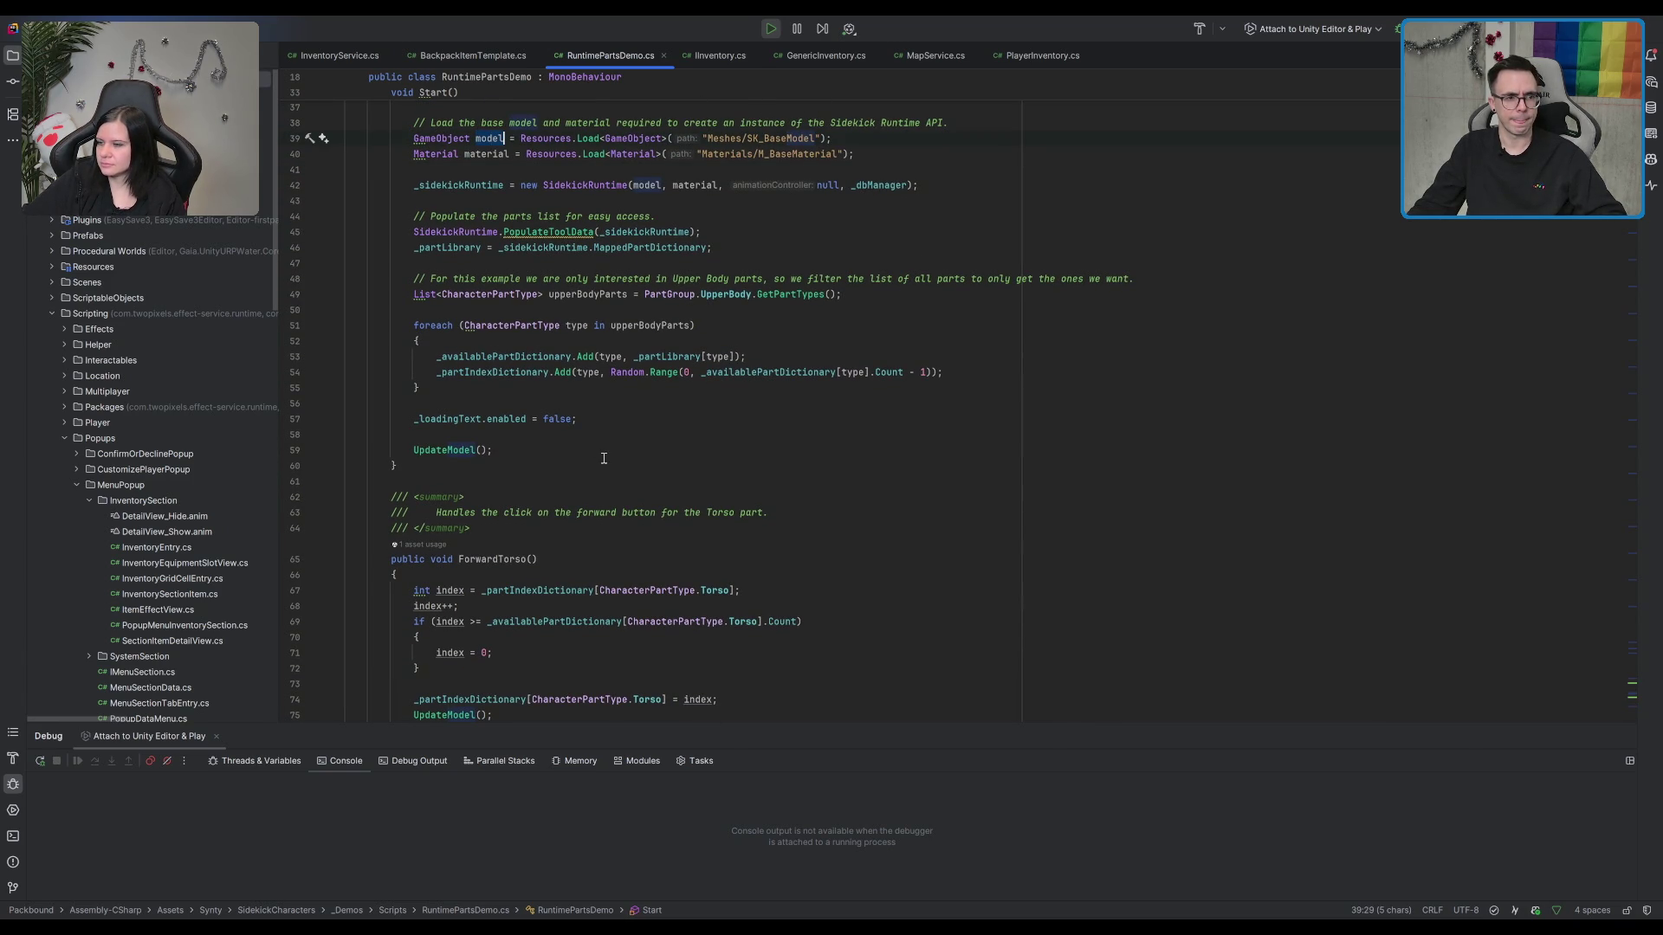
scroll(611, 426, down, 11)
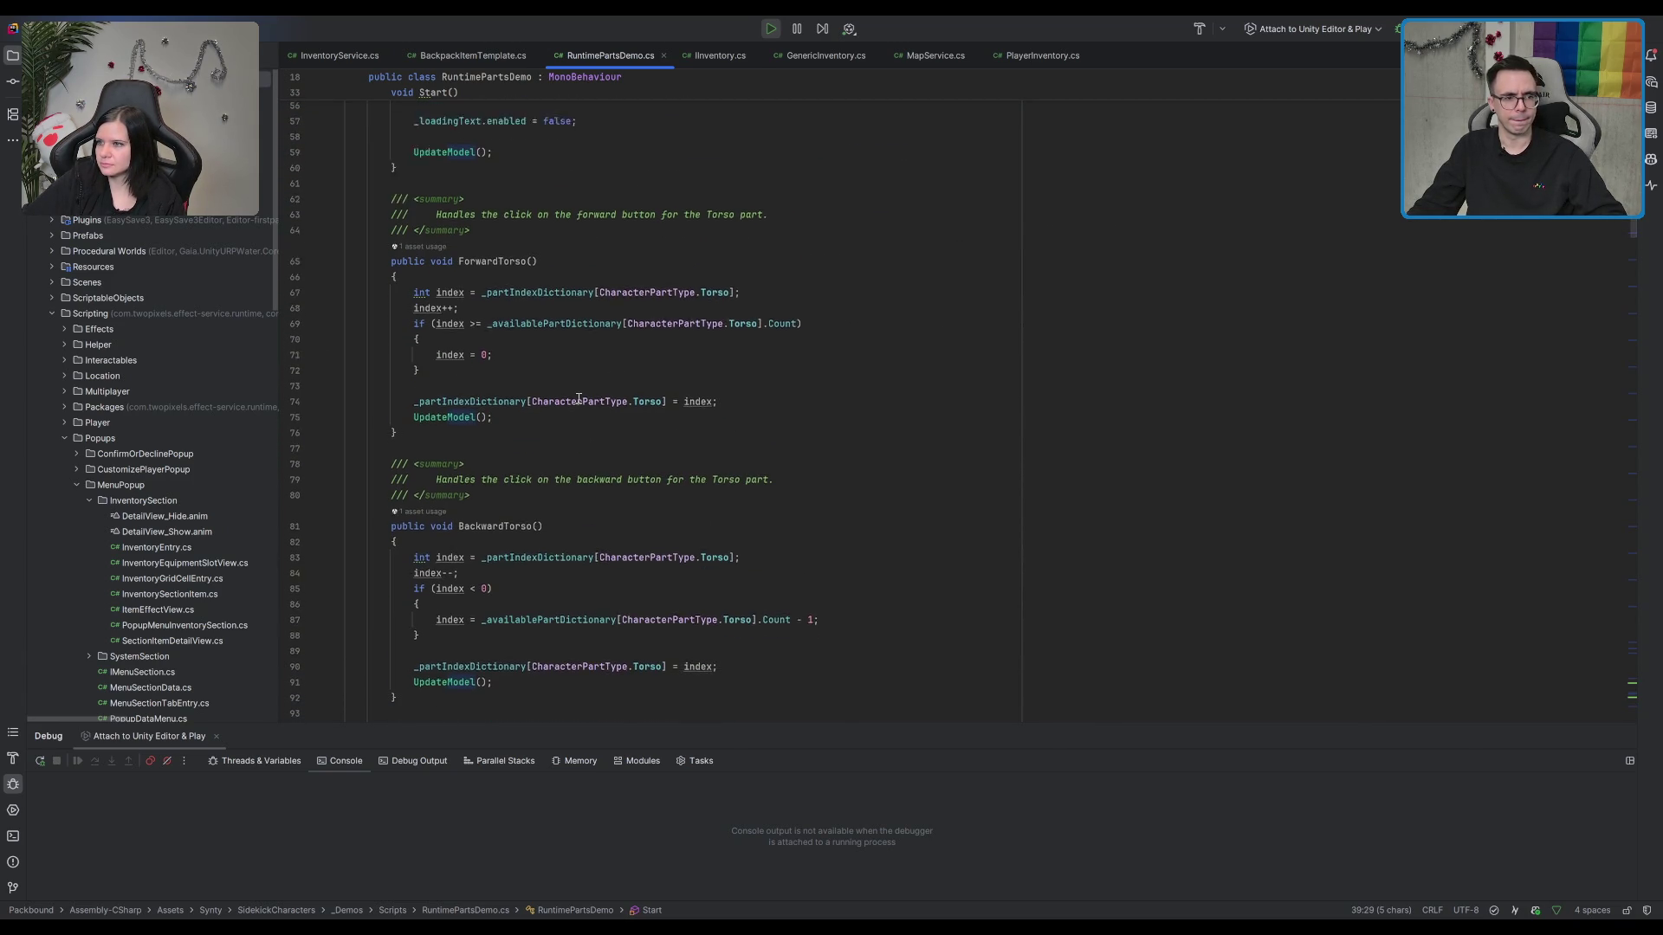
scroll(579, 399, down, 7)
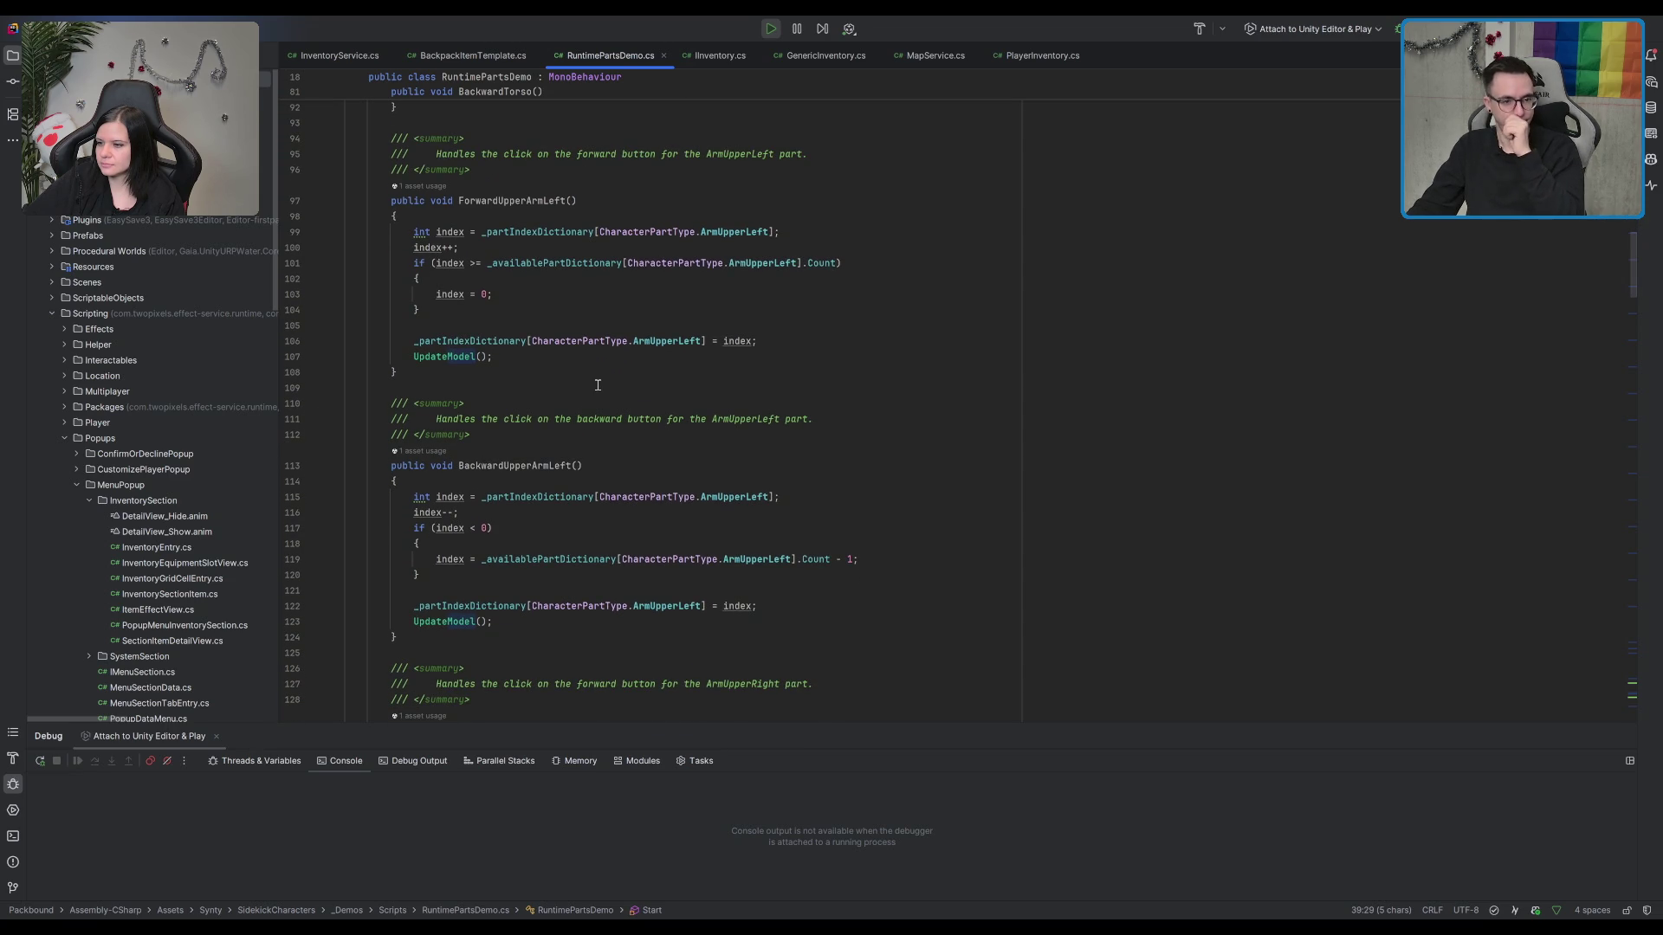
scroll(597, 385, down, 5)
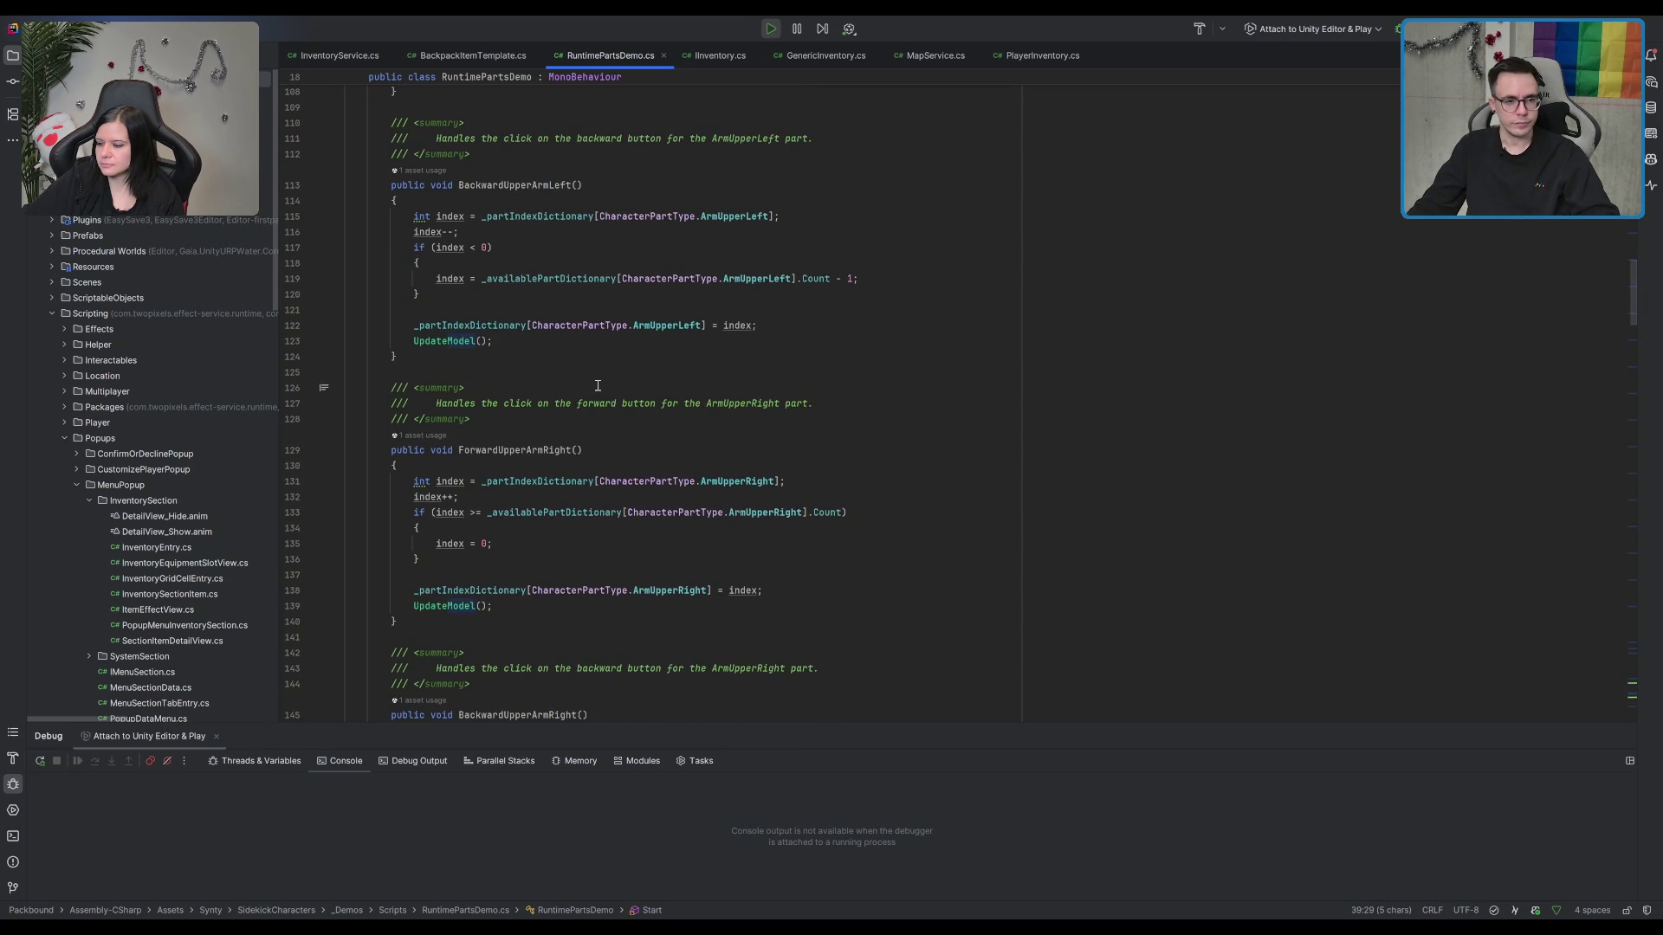
click(666, 278)
scroll(619, 371, down, 2)
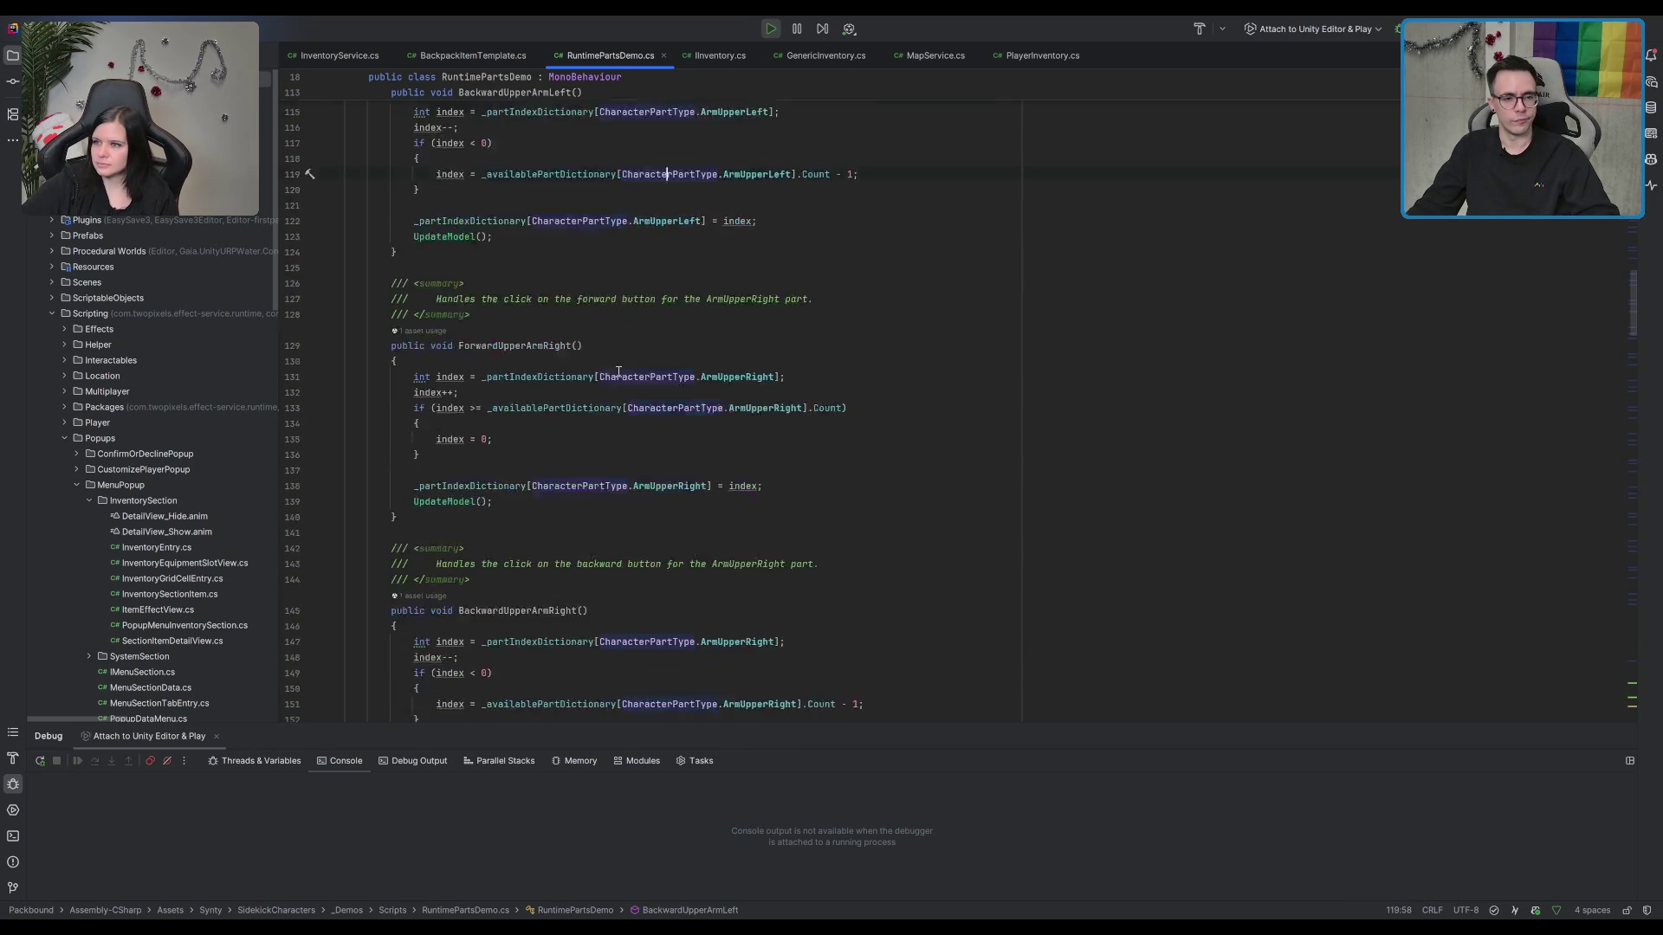
scroll(618, 370, down, 6)
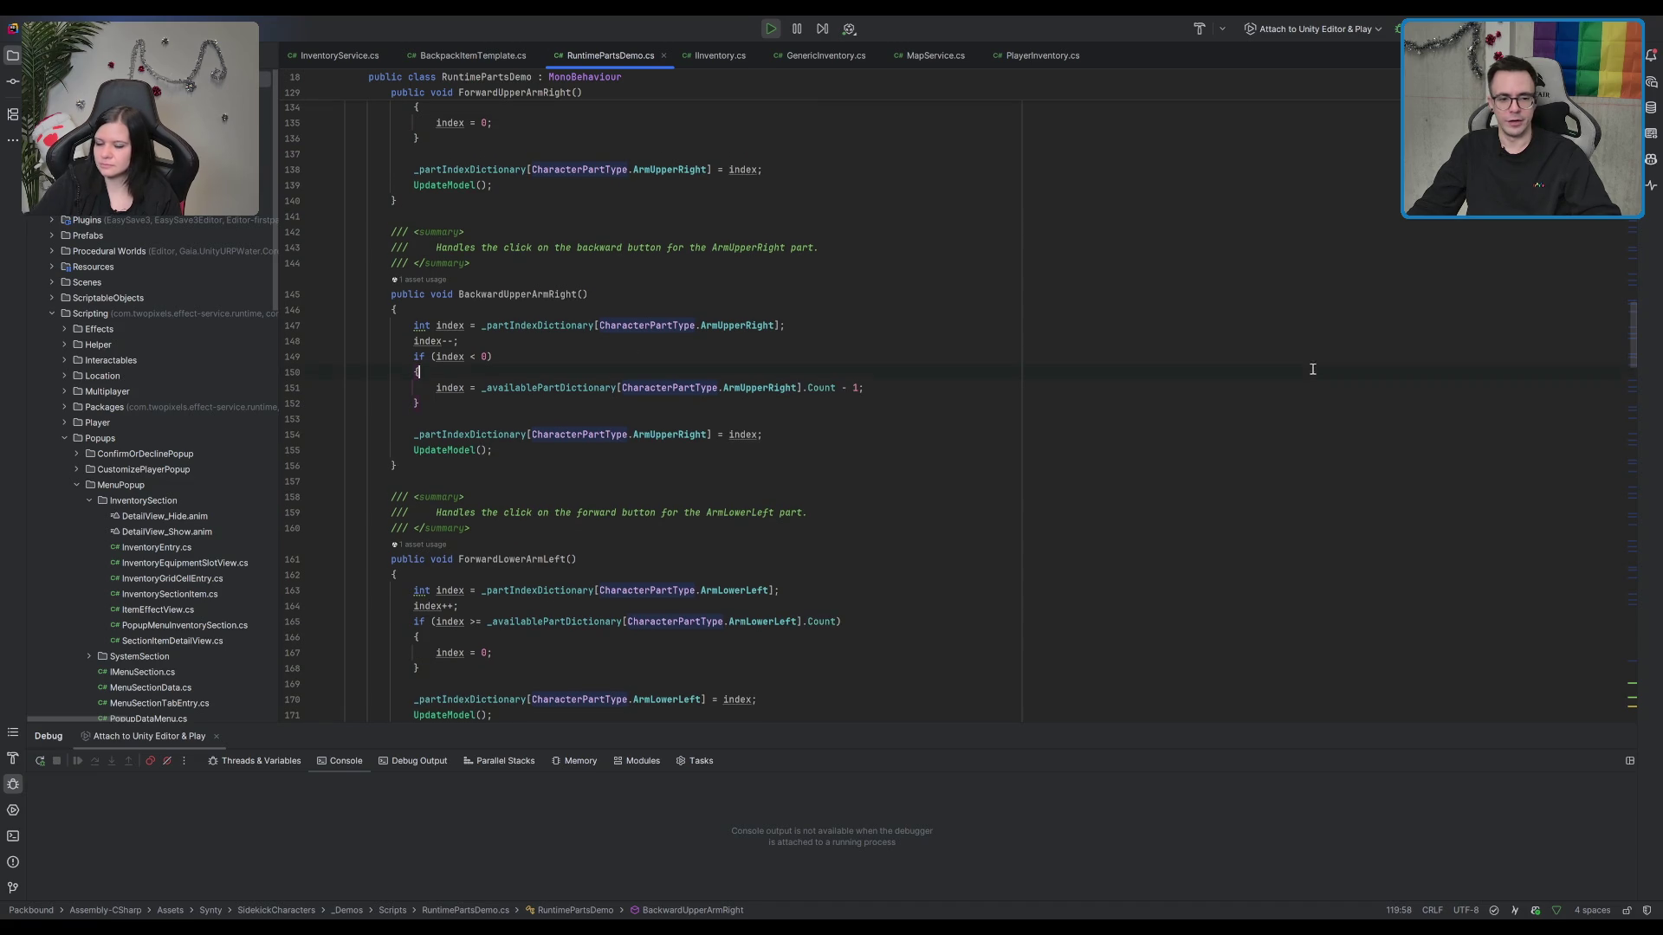
key(alt+Tab)
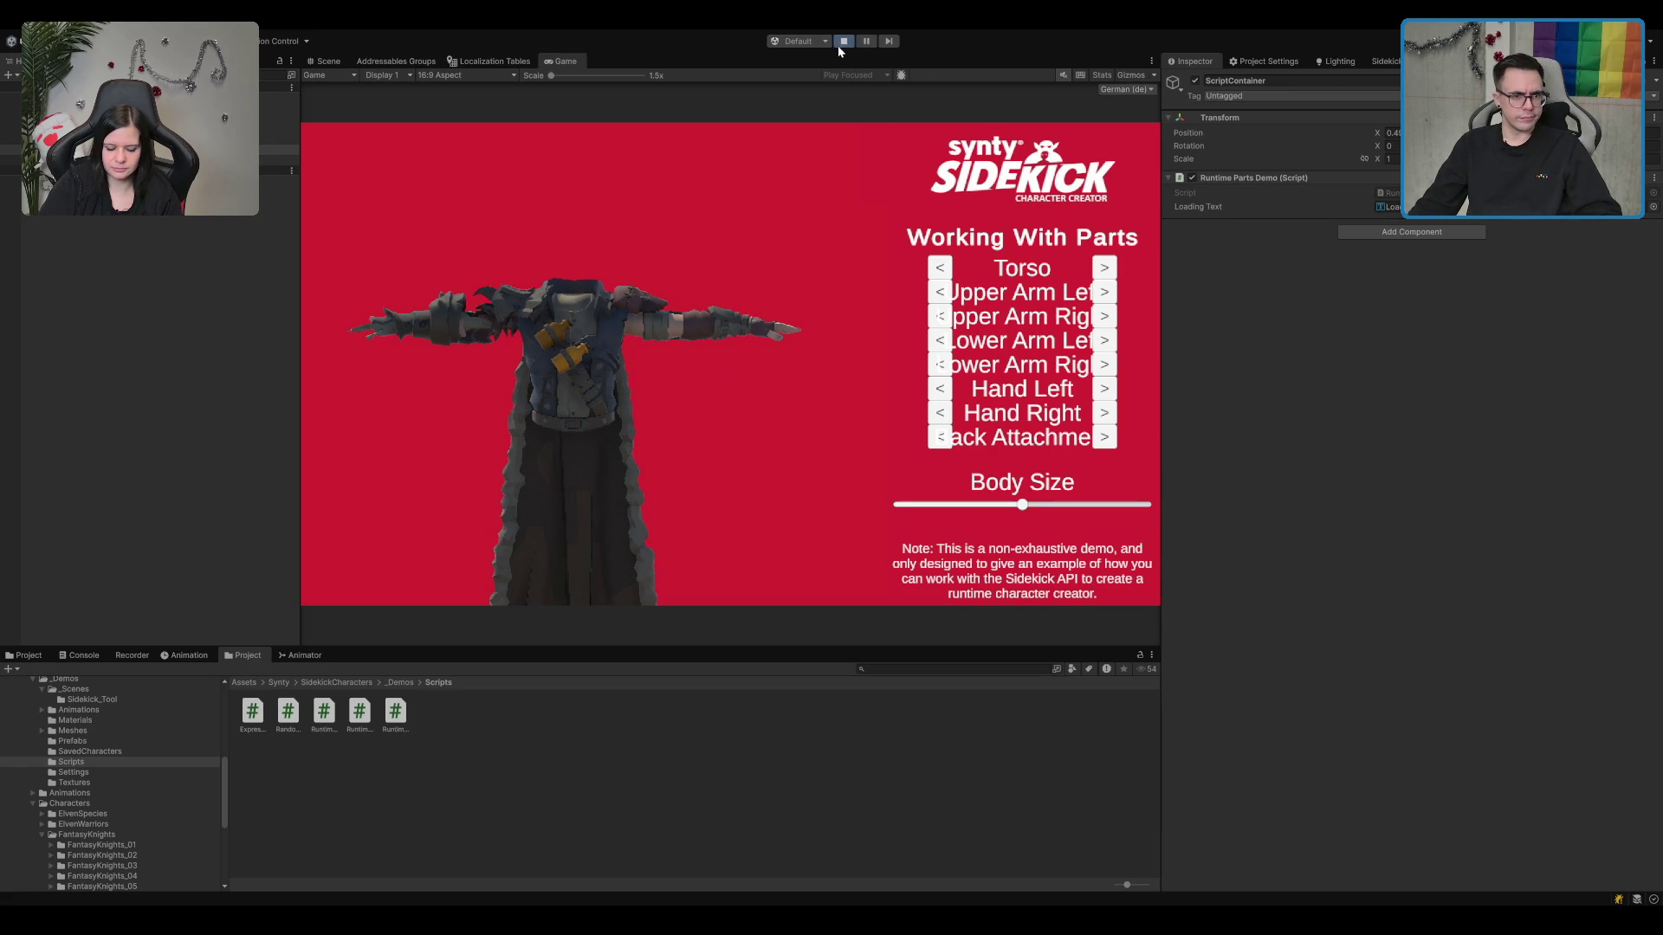
Step: Stop the Sidekick demo and browse the Sidekick Animations, Database and Synty project folders
click(839, 41)
click(101, 717)
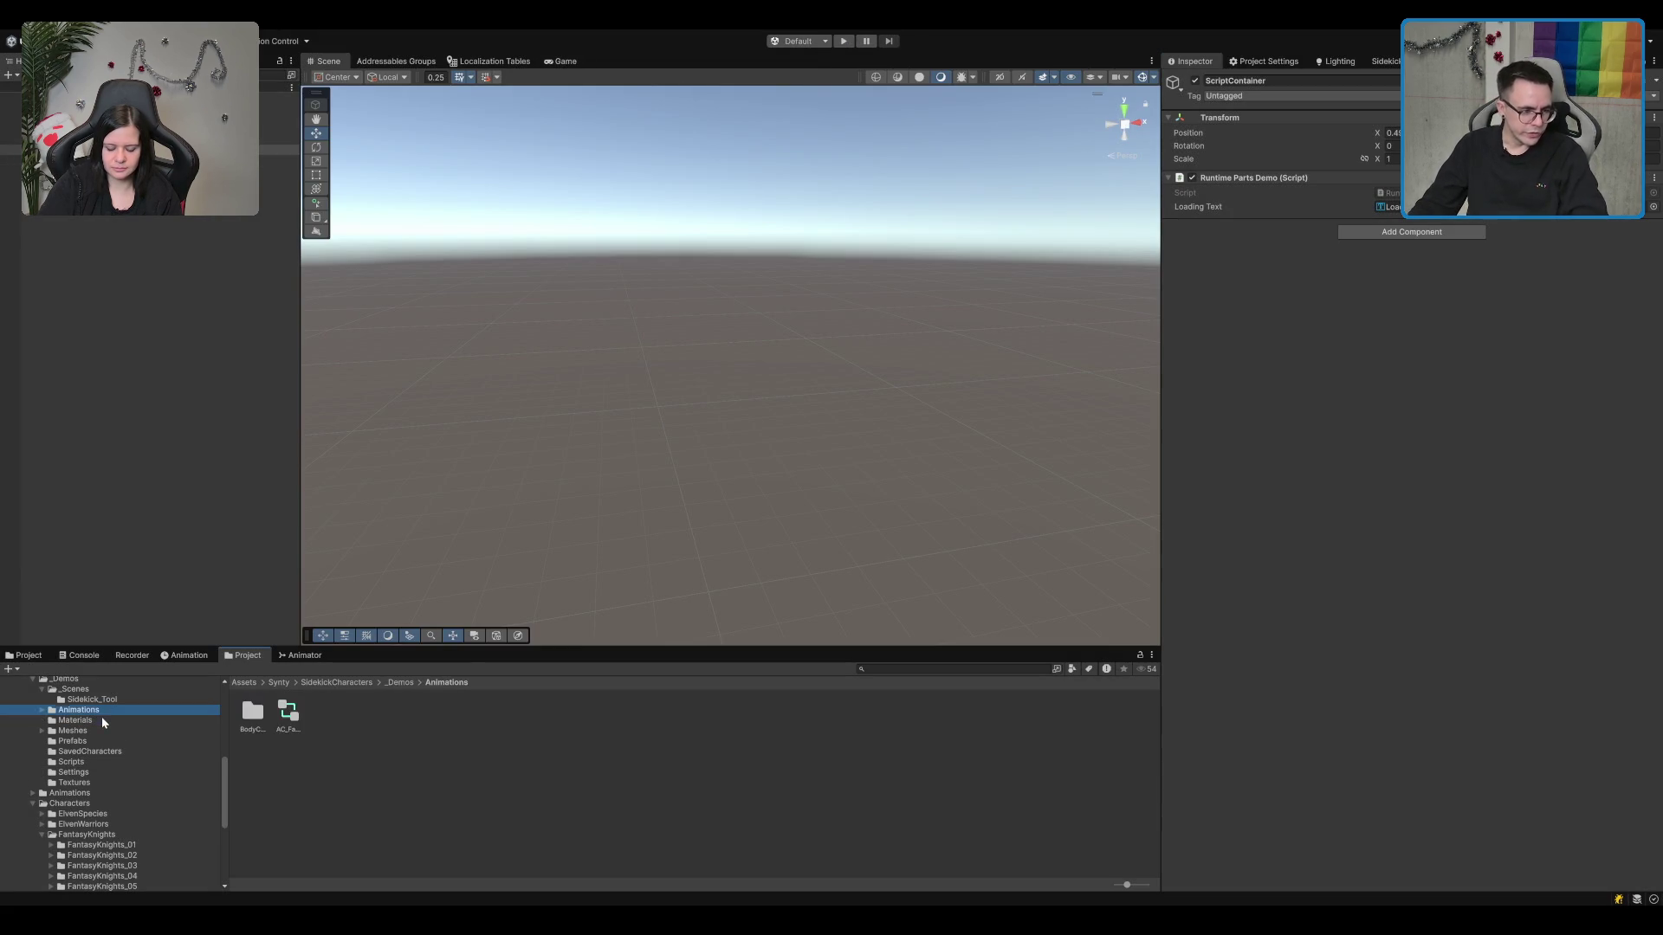
click(108, 691)
key(Up)
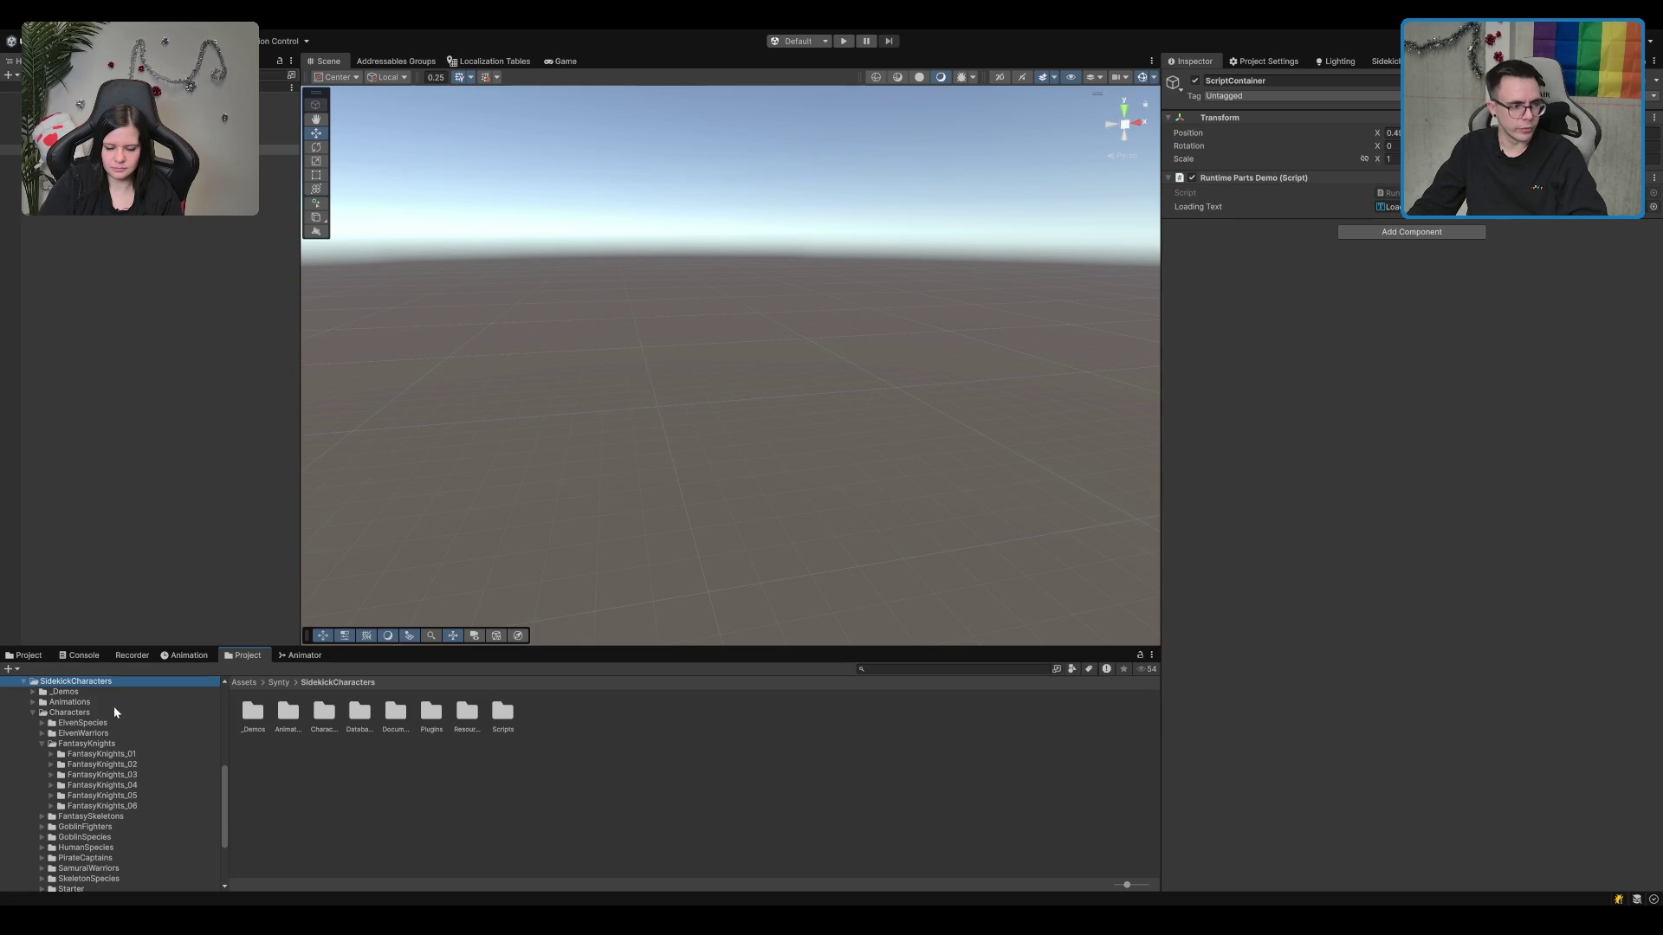
key(Down)
key(Down)
key(Left)
key(Down)
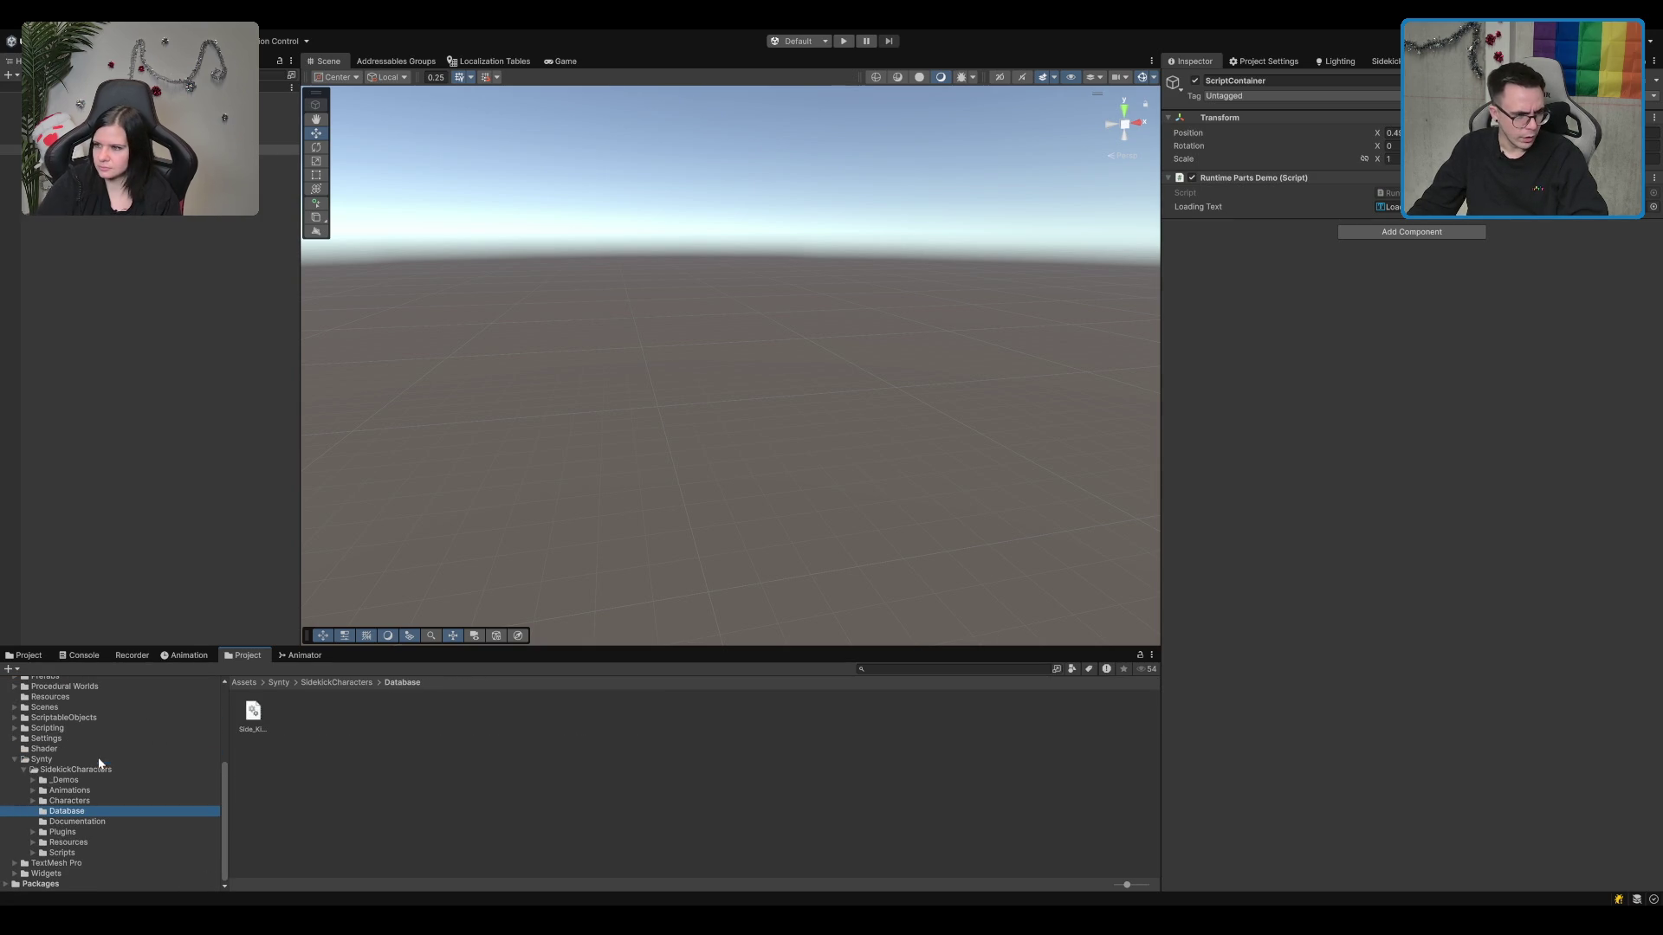
click(100, 759)
key(Left)
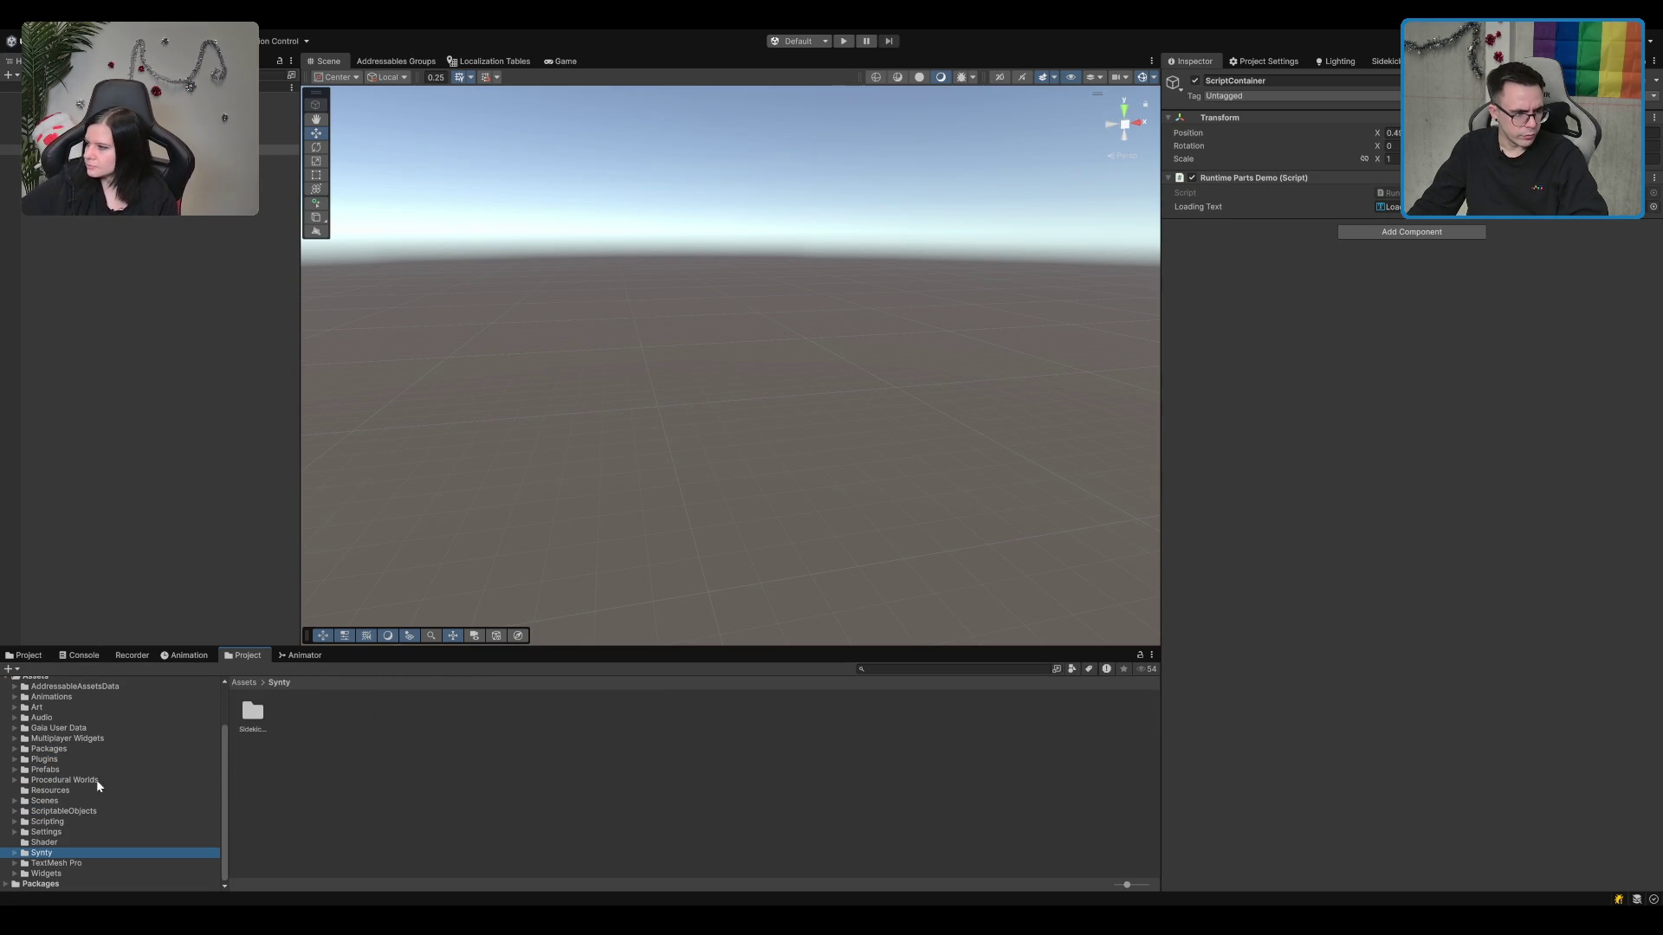
Step: Open the Boot scene, then load MapScene_01 from Scenes > Maps
click(81, 797)
click(407, 715)
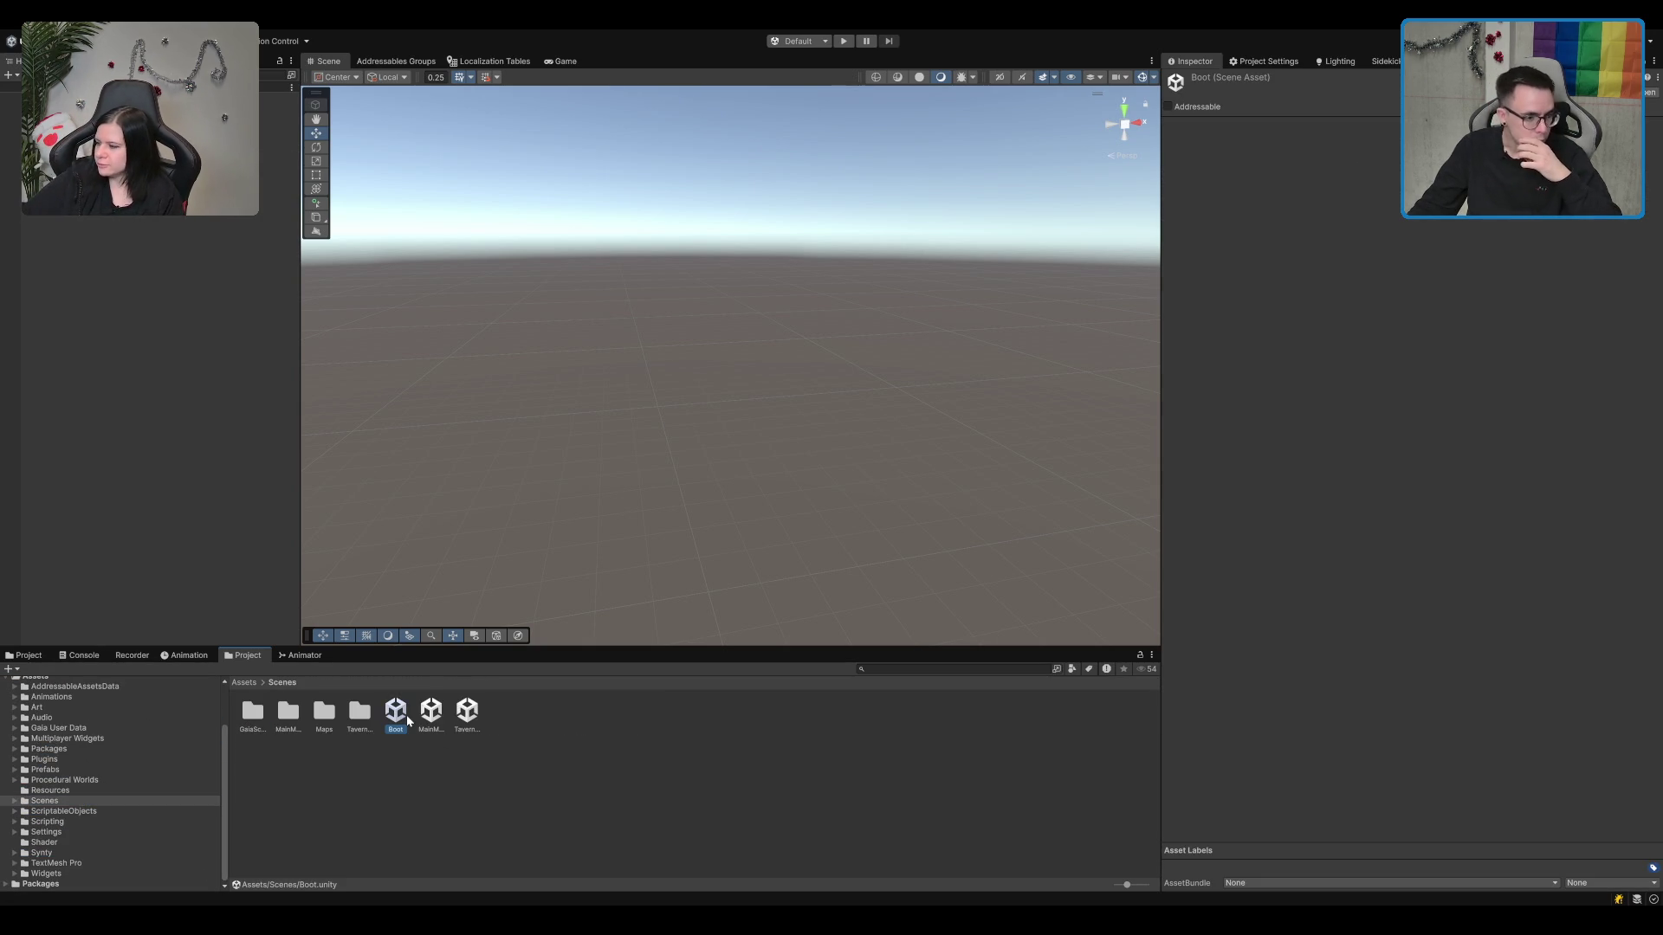
double_click(407, 714)
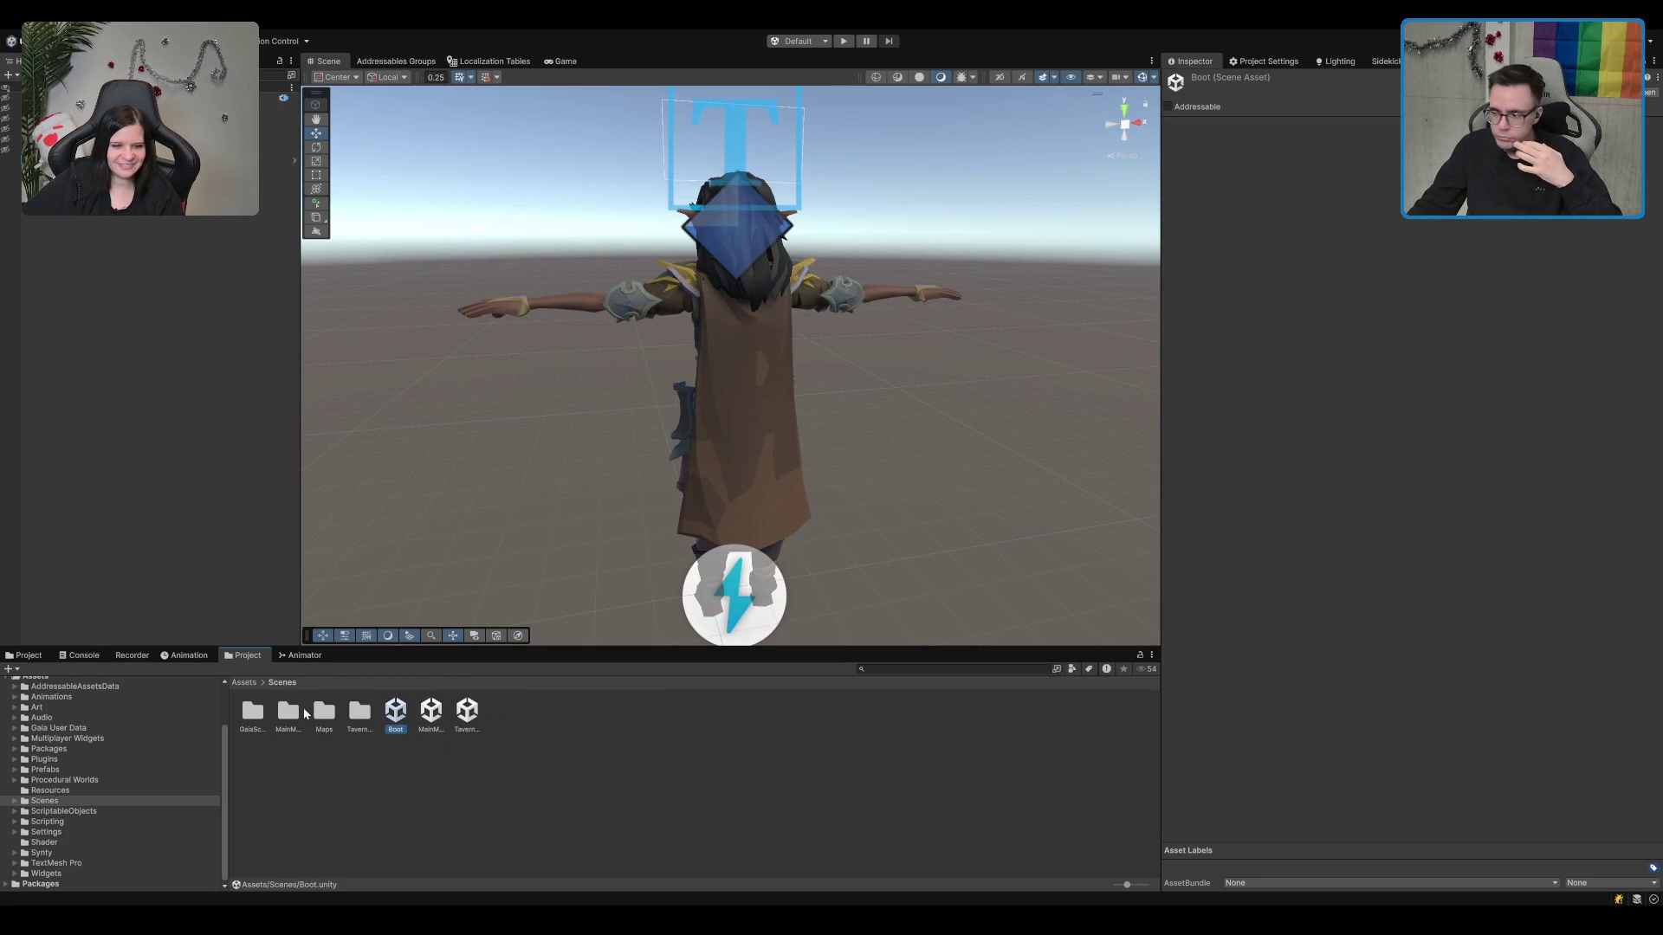
click(360, 713)
double_click(324, 712)
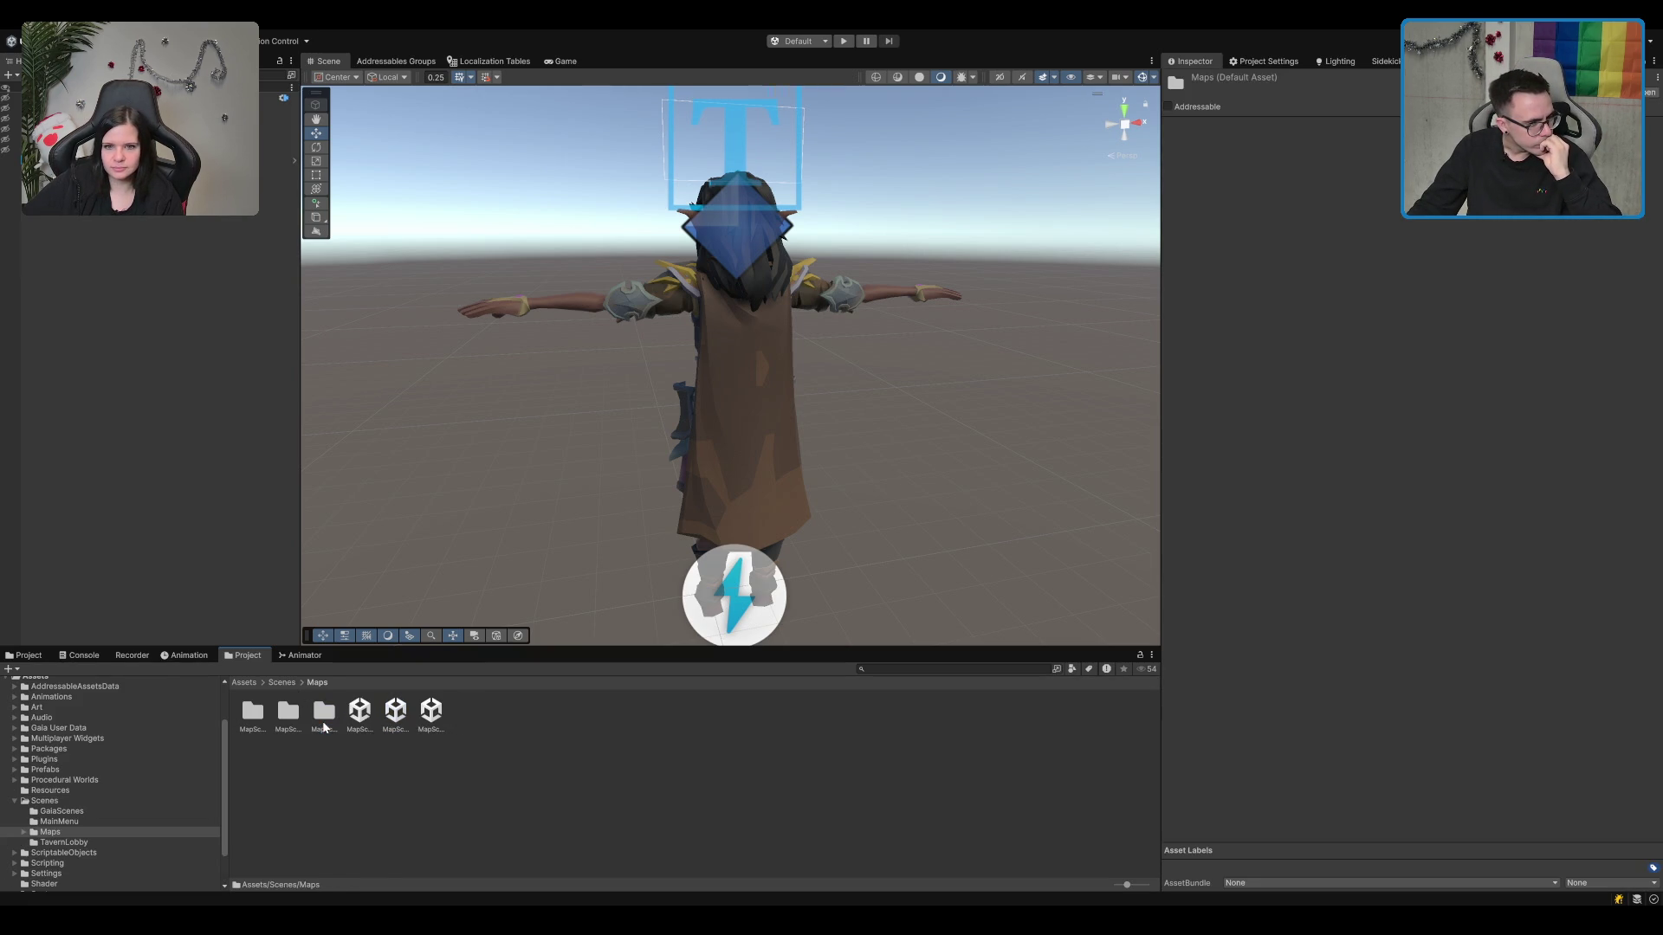
double_click(359, 712)
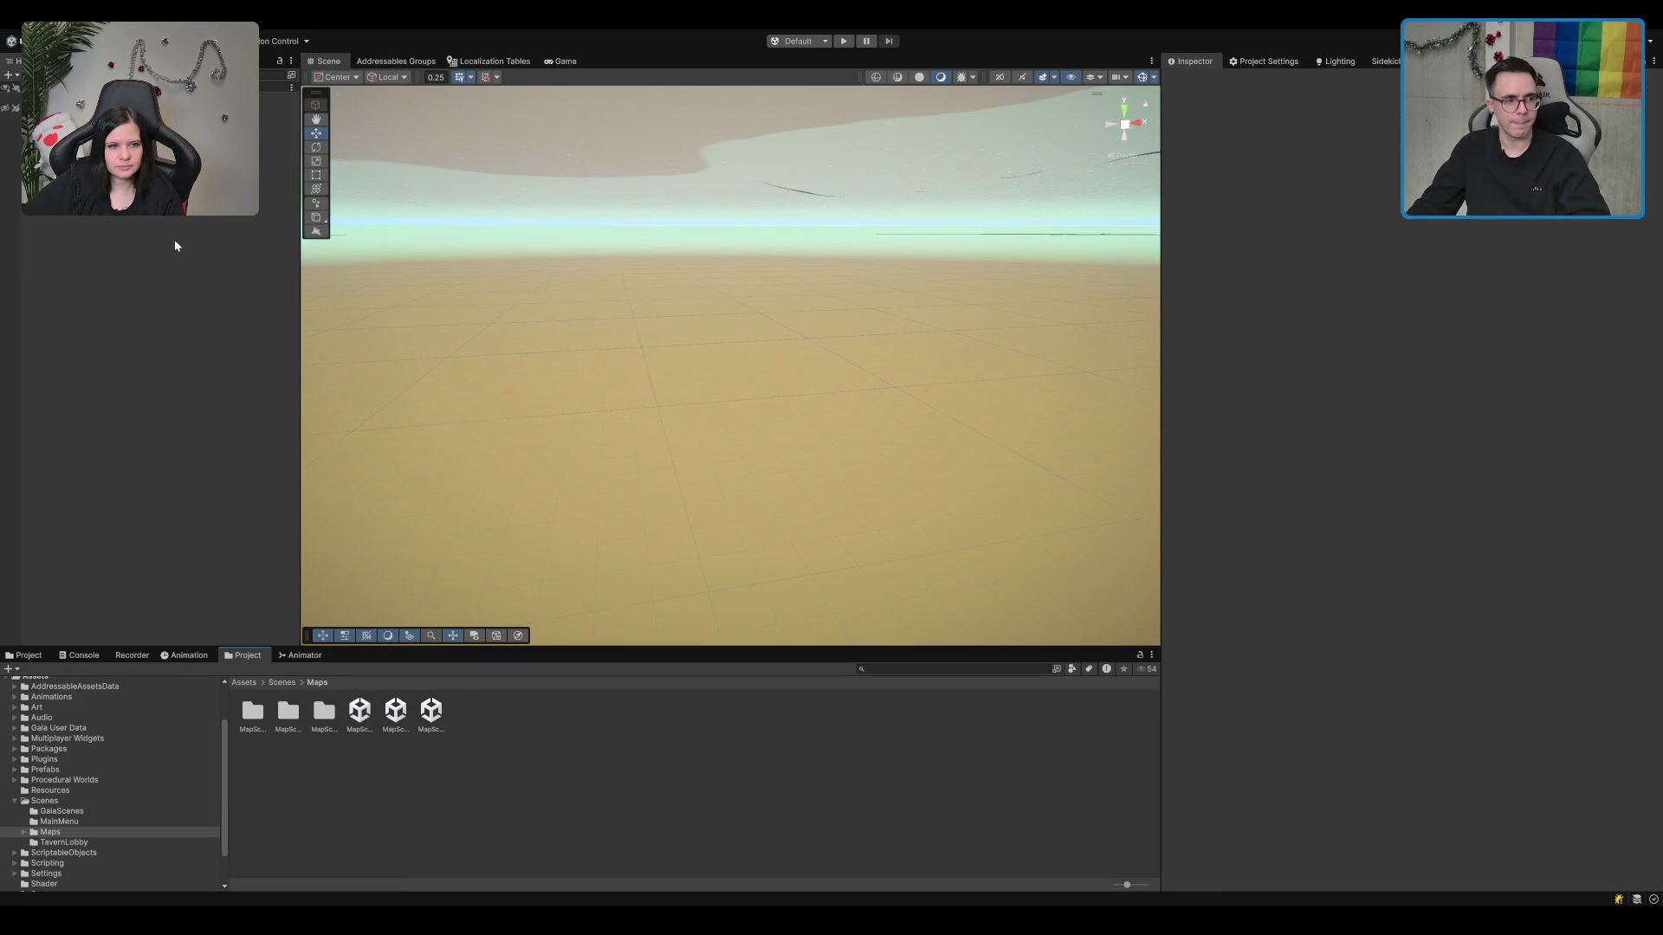
Step: Select the Location object, then frame SM_Prop_Lectern_01 and view the landscape from above
click(277, 119)
click(278, 99)
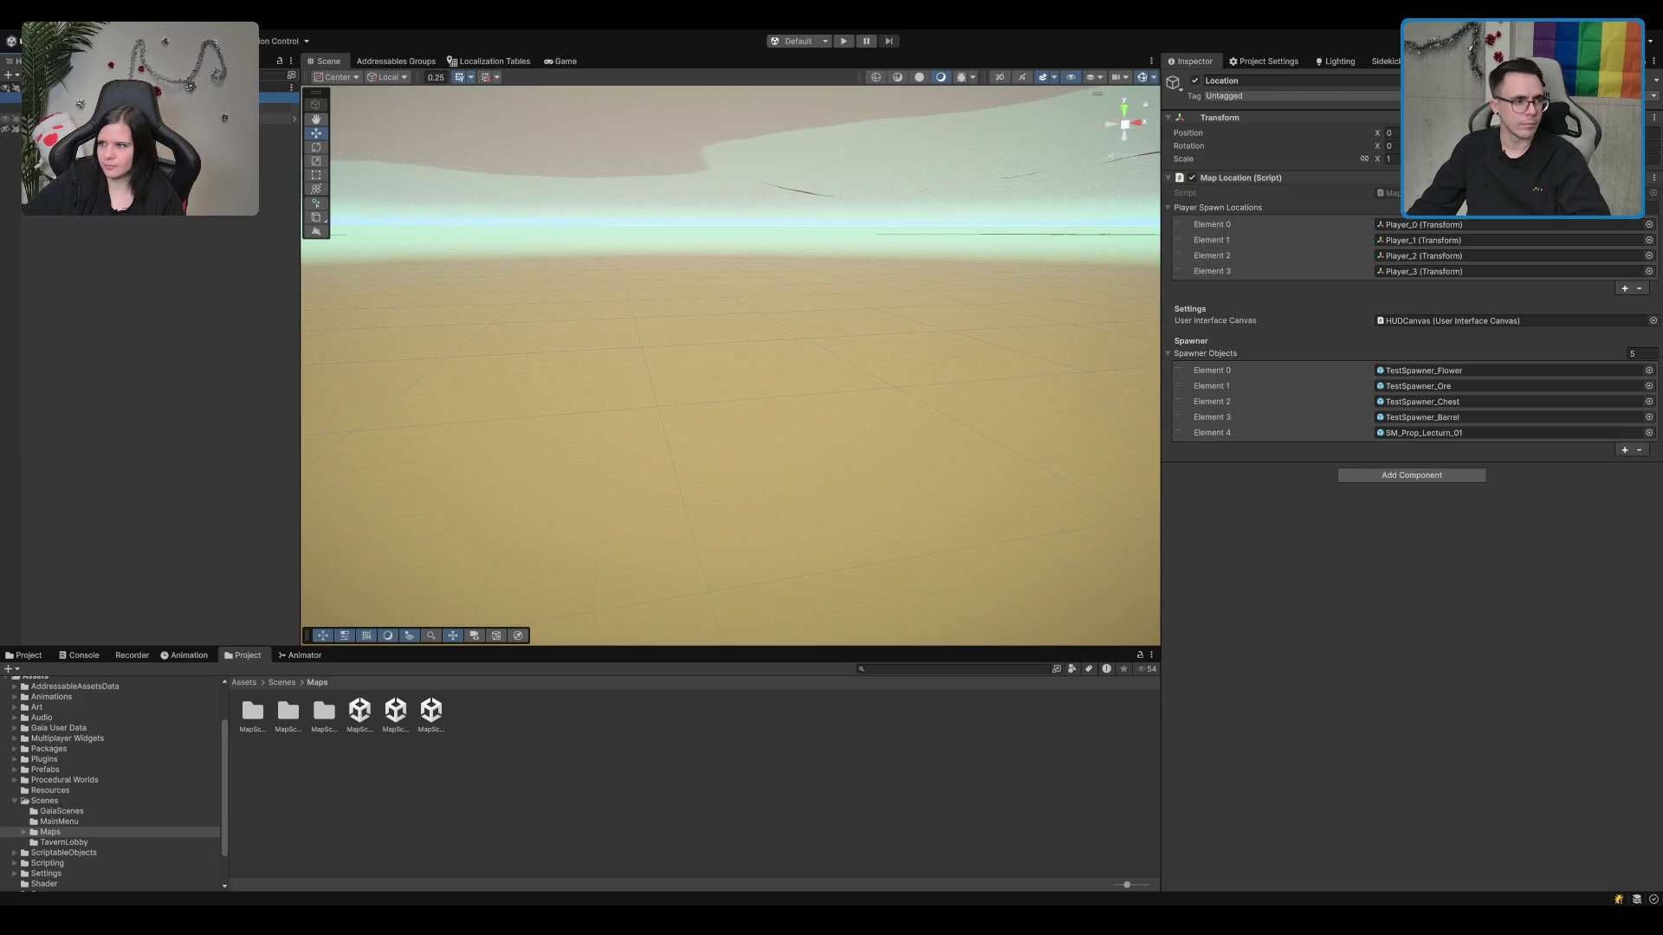
click(277, 148)
click(278, 171)
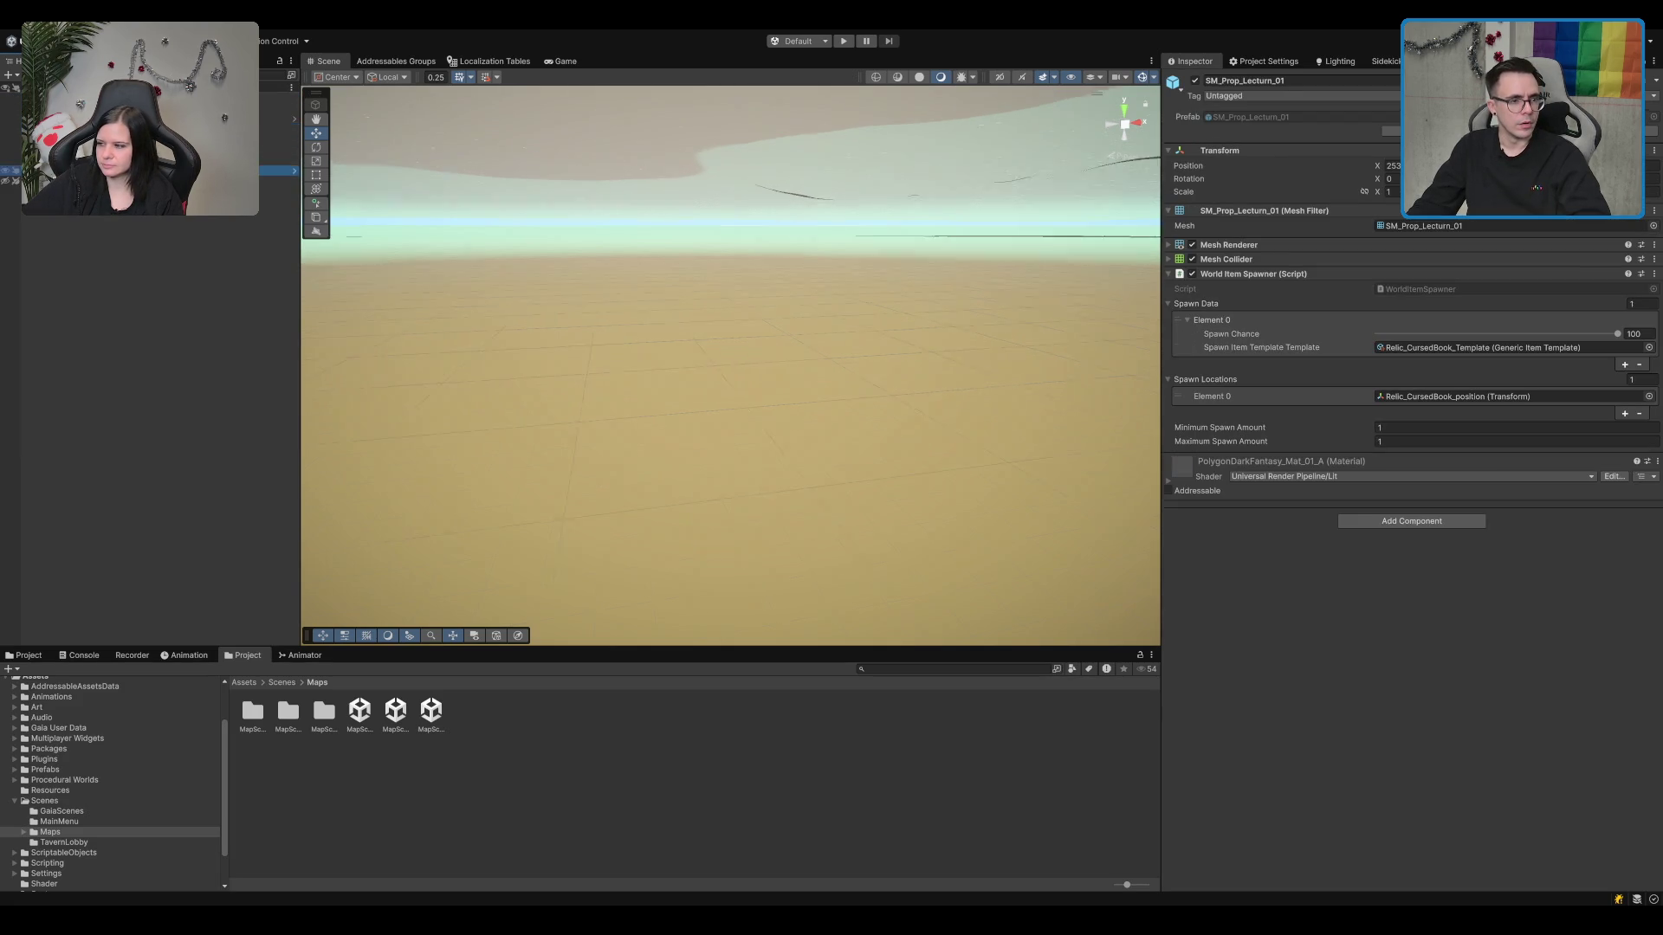
key(f)
scroll(704, 289, down, 15)
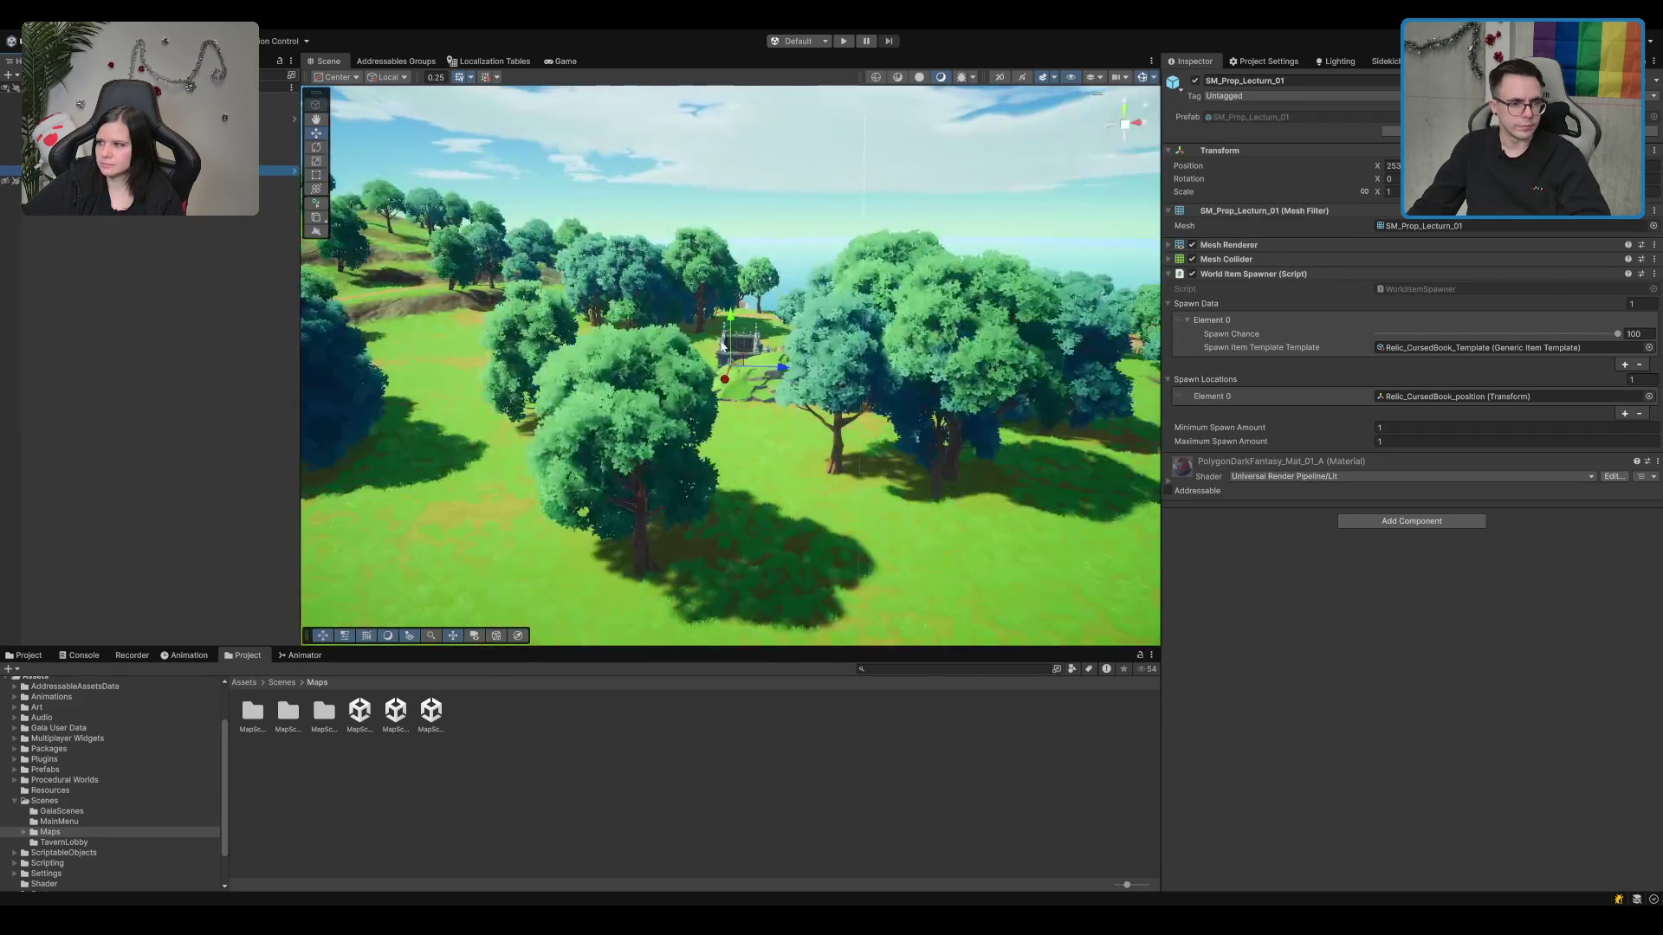
mouse_move(991, 355)
mouse_down()
mouse_move(808, 271)
mouse_move(350, 271)
mouse_move(943, 275)
mouse_move(836, 210)
mouse_move(976, 356)
mouse_move(1007, 366)
mouse_move(959, 246)
mouse_move(989, 278)
mouse_move(865, 503)
mouse_move(911, 465)
mouse_move(904, 706)
mouse_up()
scroll(836, 210, down, 10)
scroll(1023, 405, up, 10)
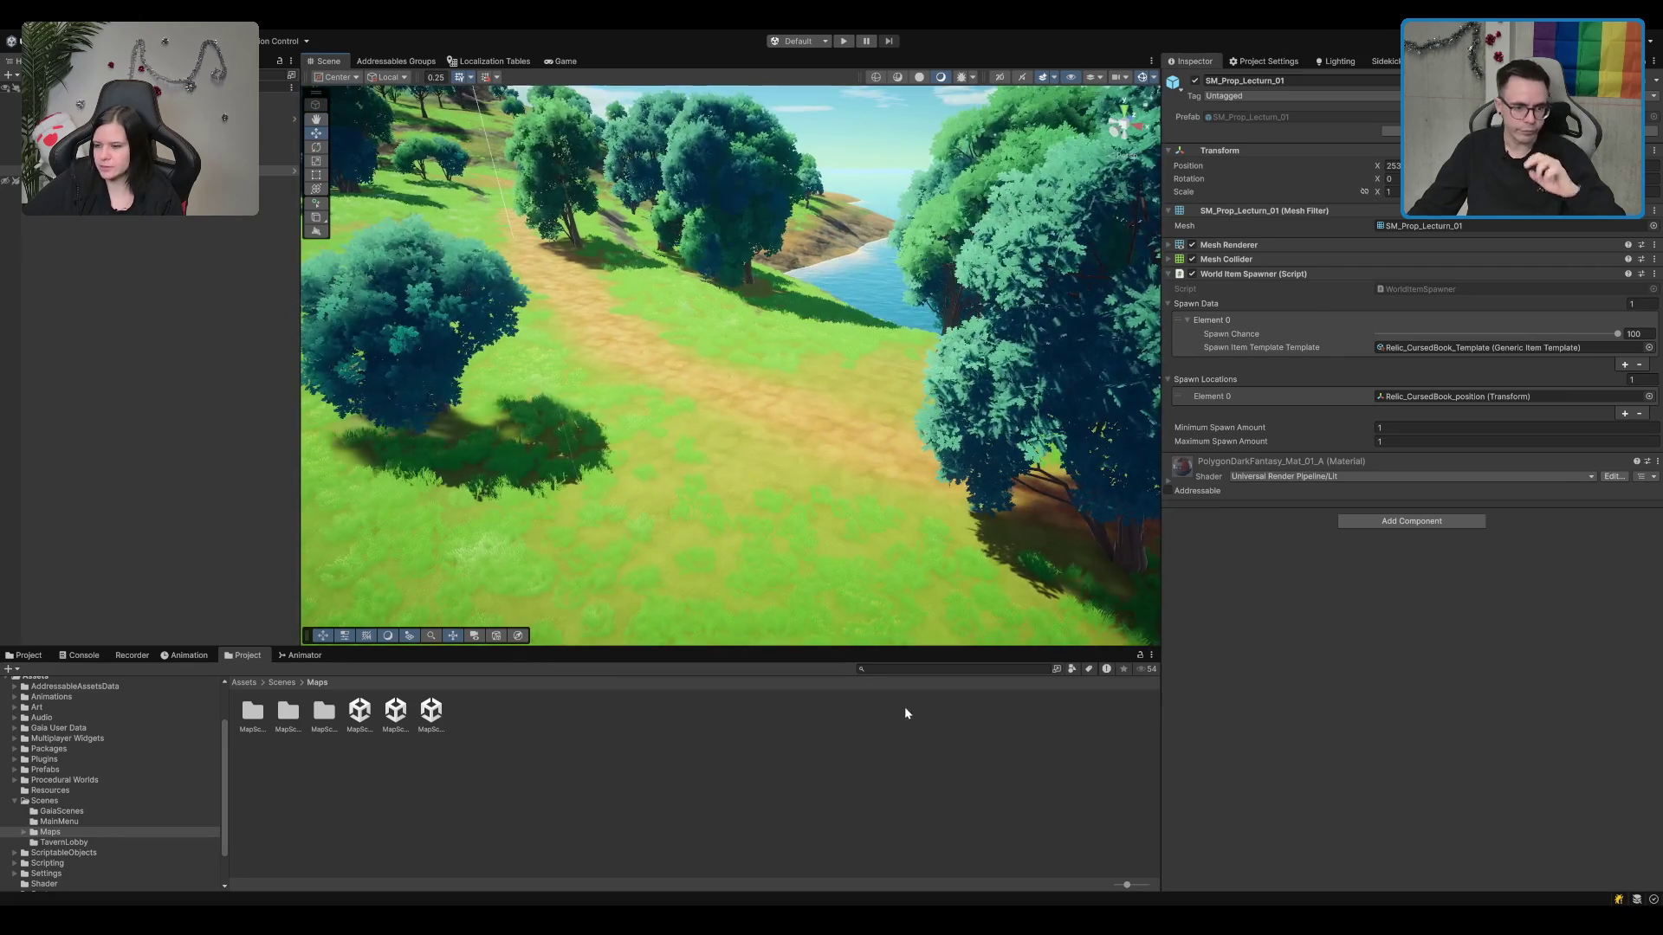
Step: Search the Project assets for 'campfire' and turn the view toward the riverside trees
click(954, 669)
text(campf)
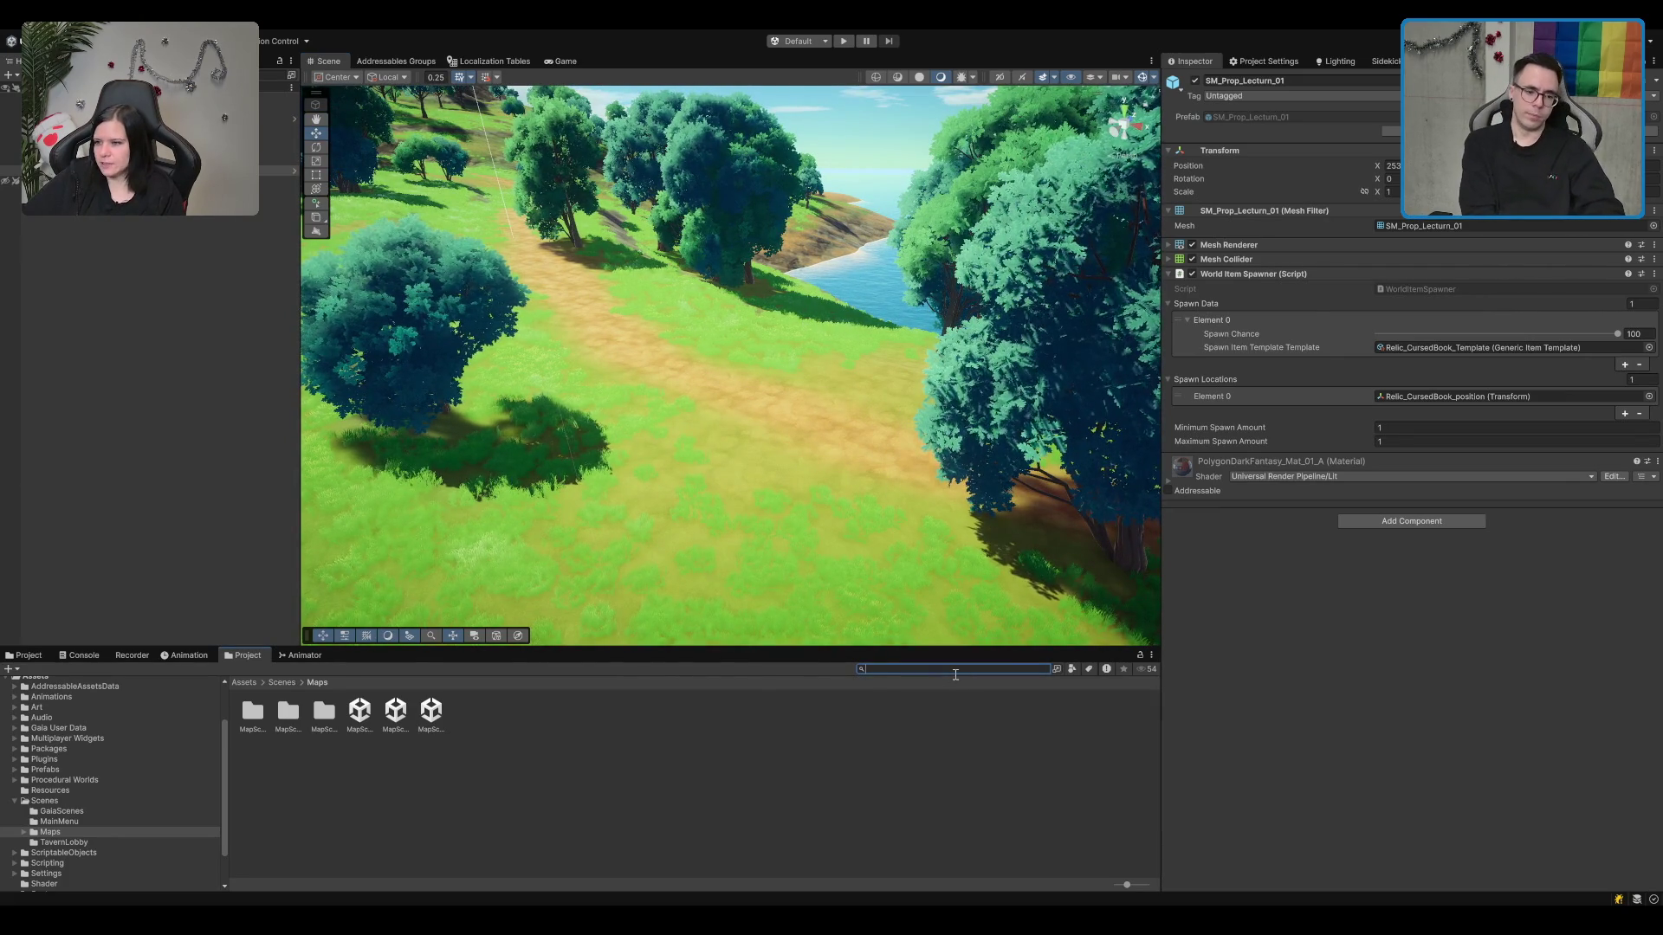
text(ire)
mouse_move(658, 416)
mouse_down()
mouse_move(598, 433)
mouse_move(628, 433)
mouse_up()
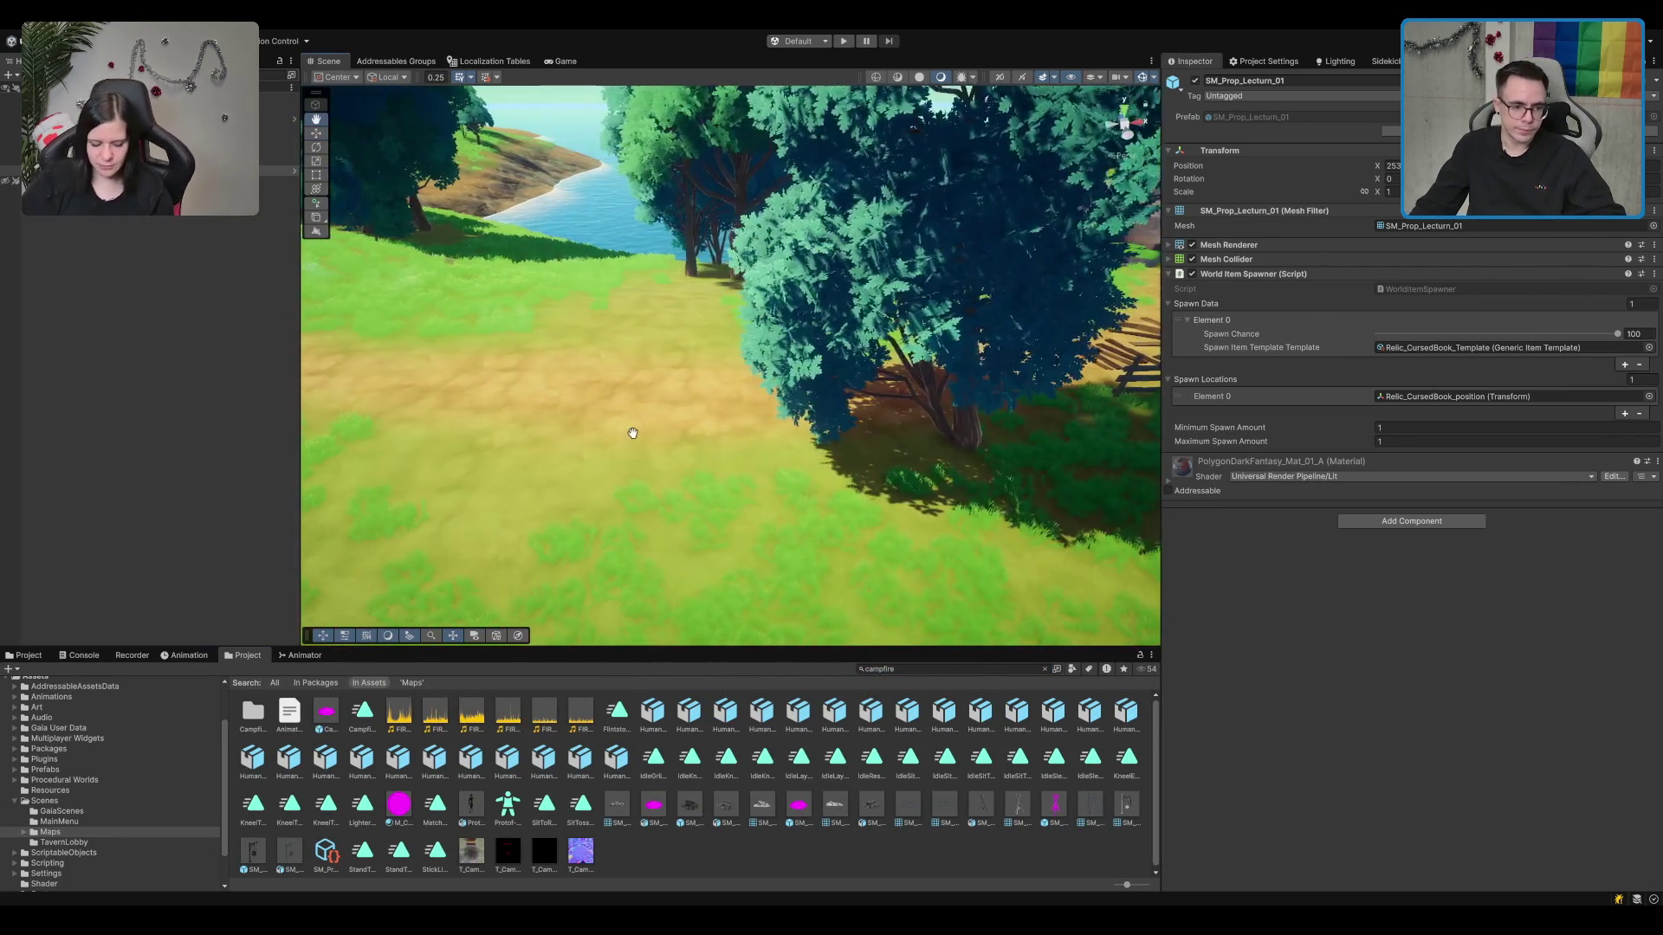
Step: Preview SM_Prop_Campfire_01 and place the fire-pit on the sandy path
click(689, 806)
mouse_move(1282, 797)
mouse_down()
mouse_move(1260, 758)
mouse_move(1273, 771)
mouse_up()
drag(601, 381, 611, 409)
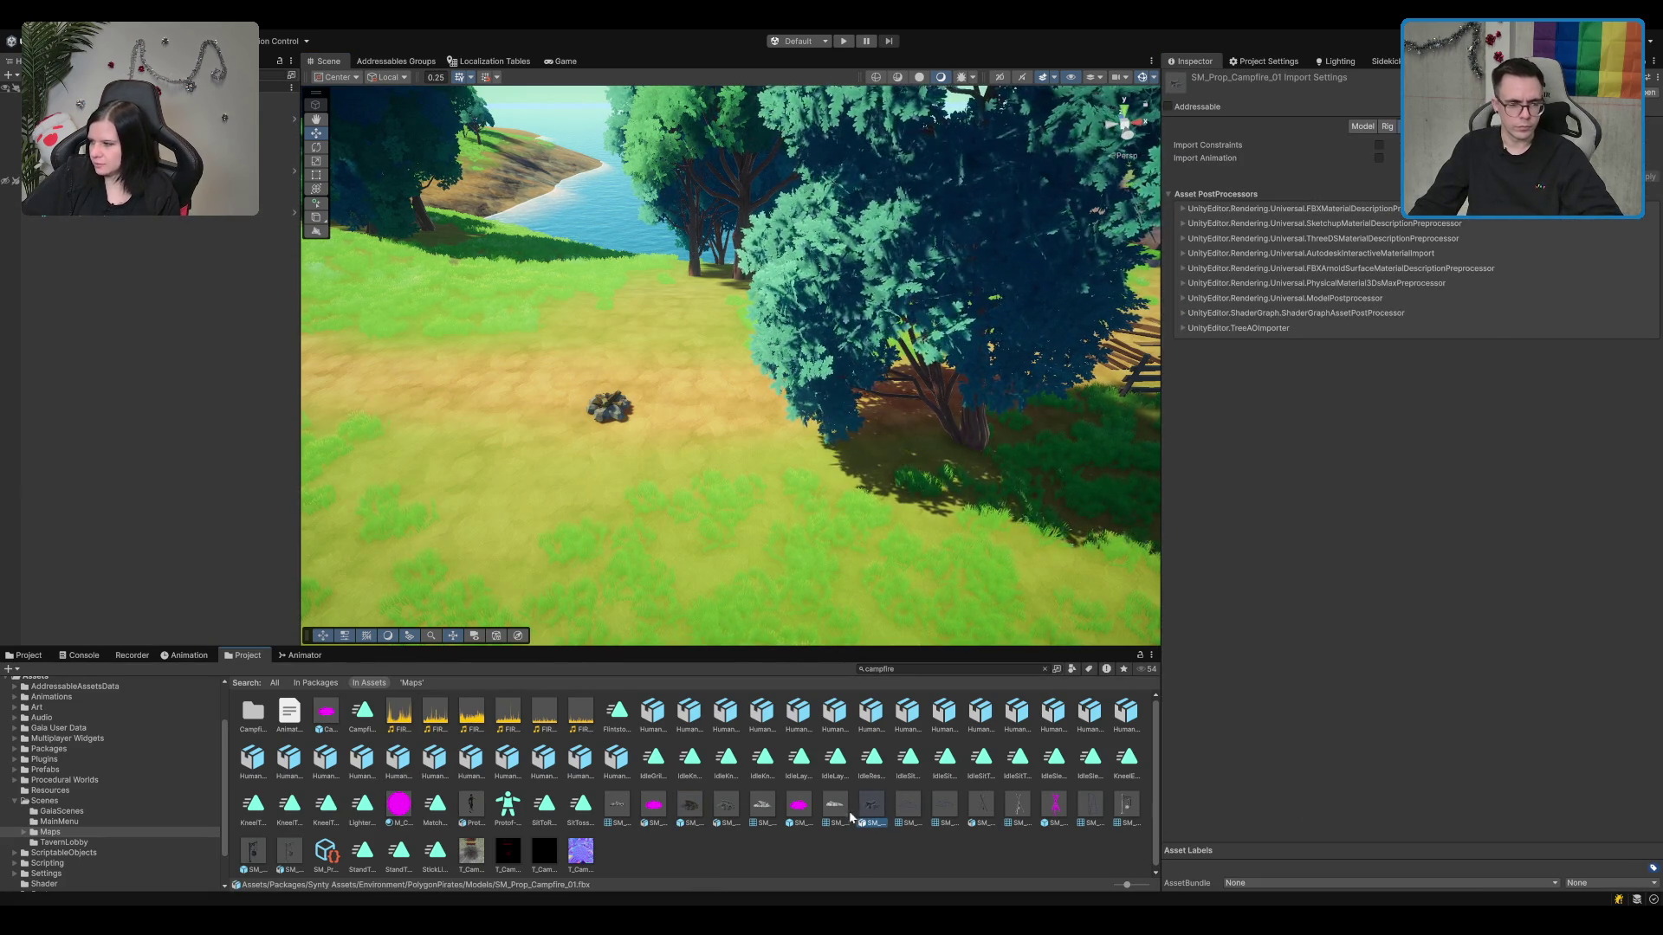
Step: Try placing SM_Prop_Campfire_Setup_01 in the scene, then delete it
click(251, 847)
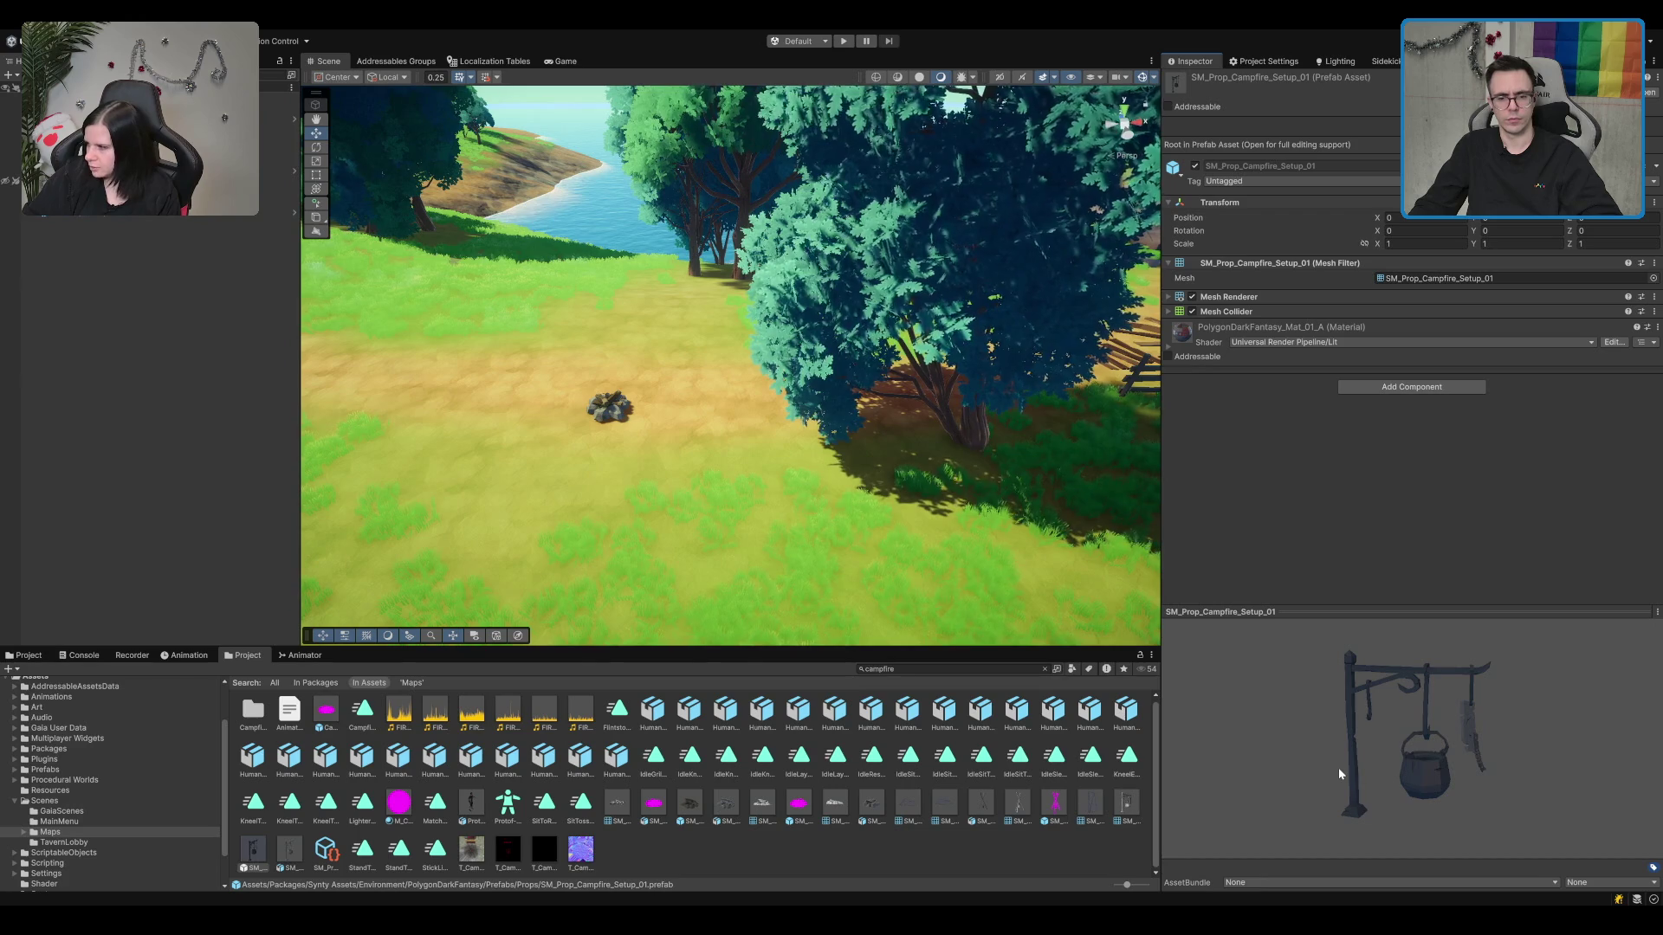
mouse_move(1338, 768)
mouse_down()
mouse_move(1416, 750)
mouse_move(1264, 740)
mouse_up()
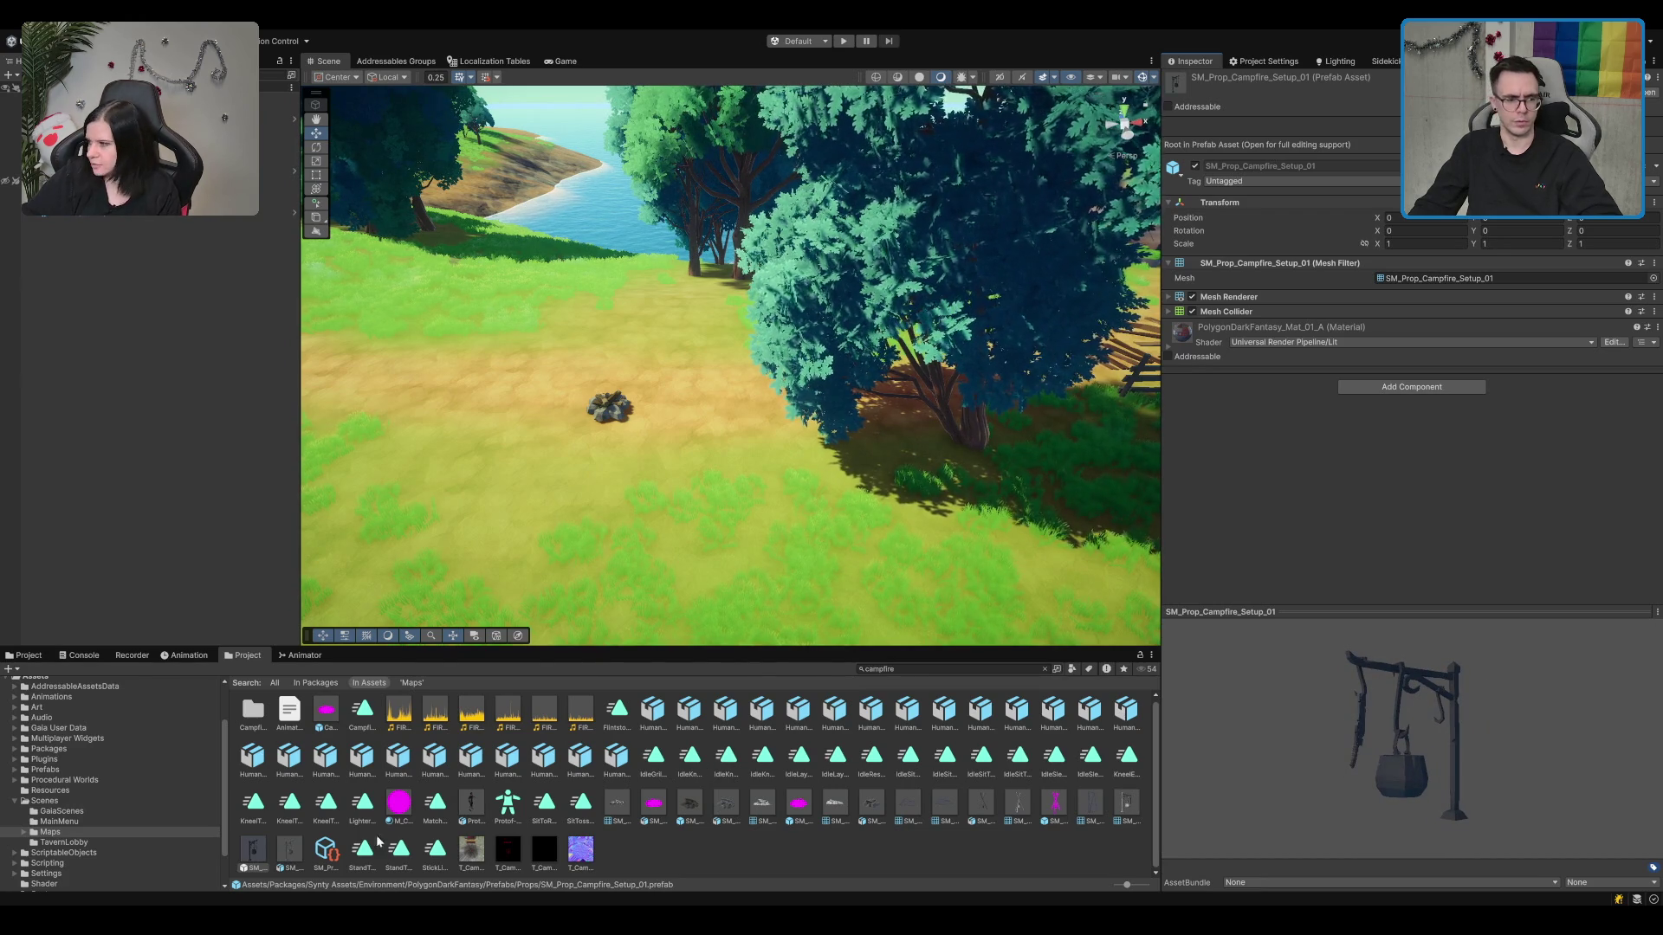
drag(504, 517, 530, 446)
key(f)
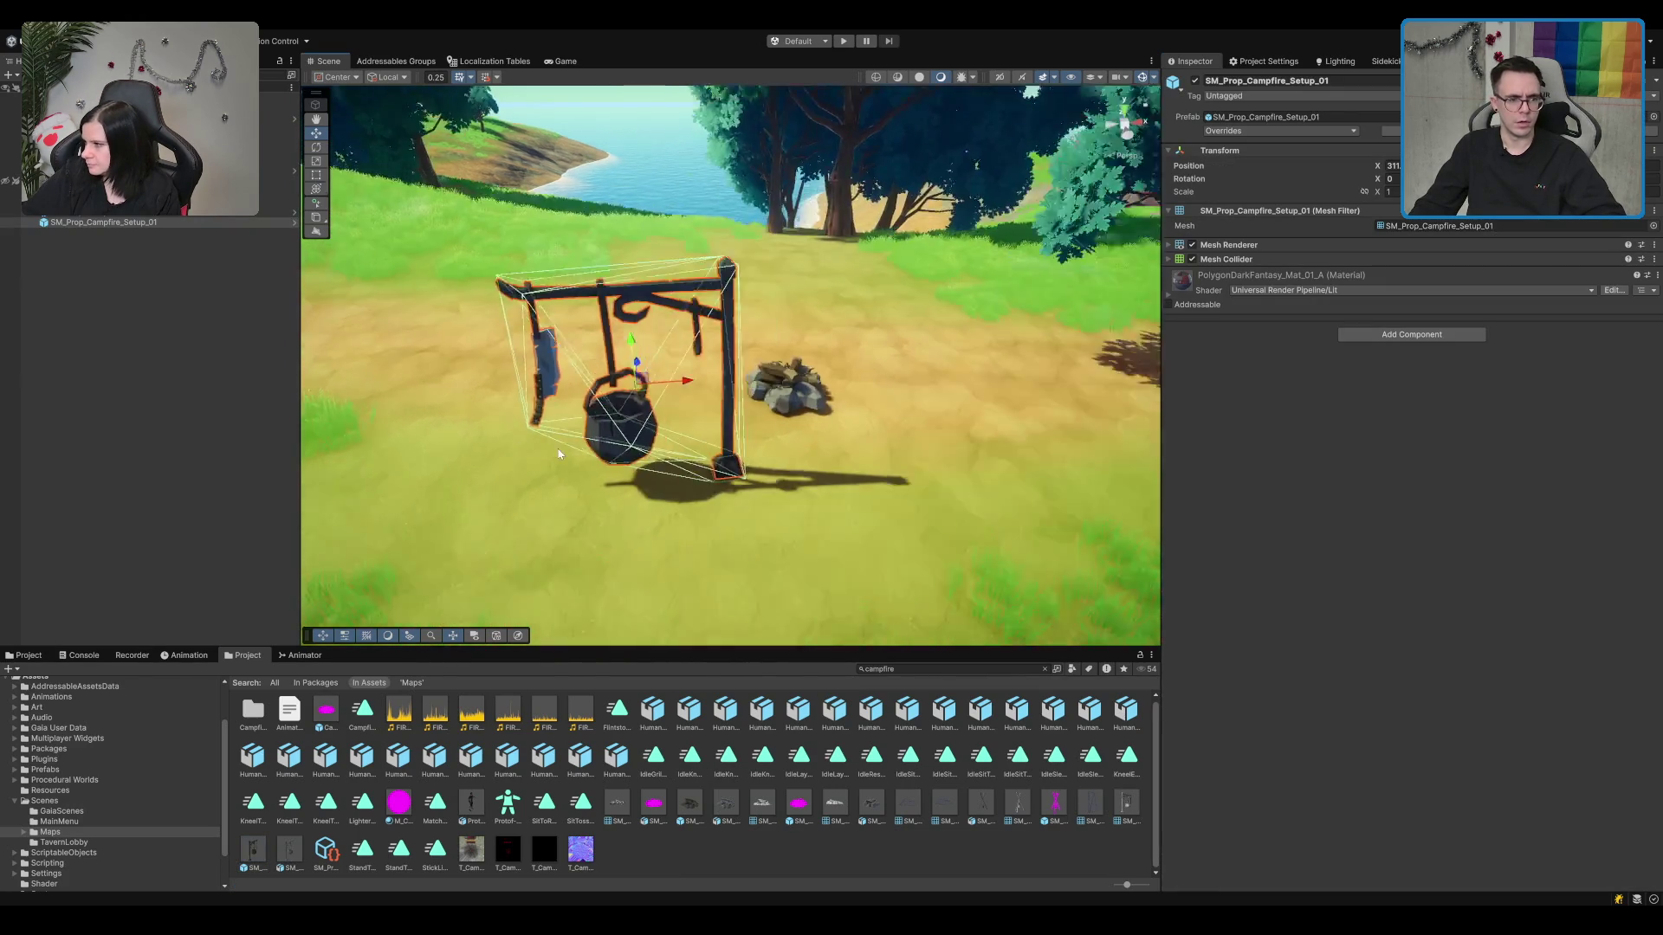
key(Delete)
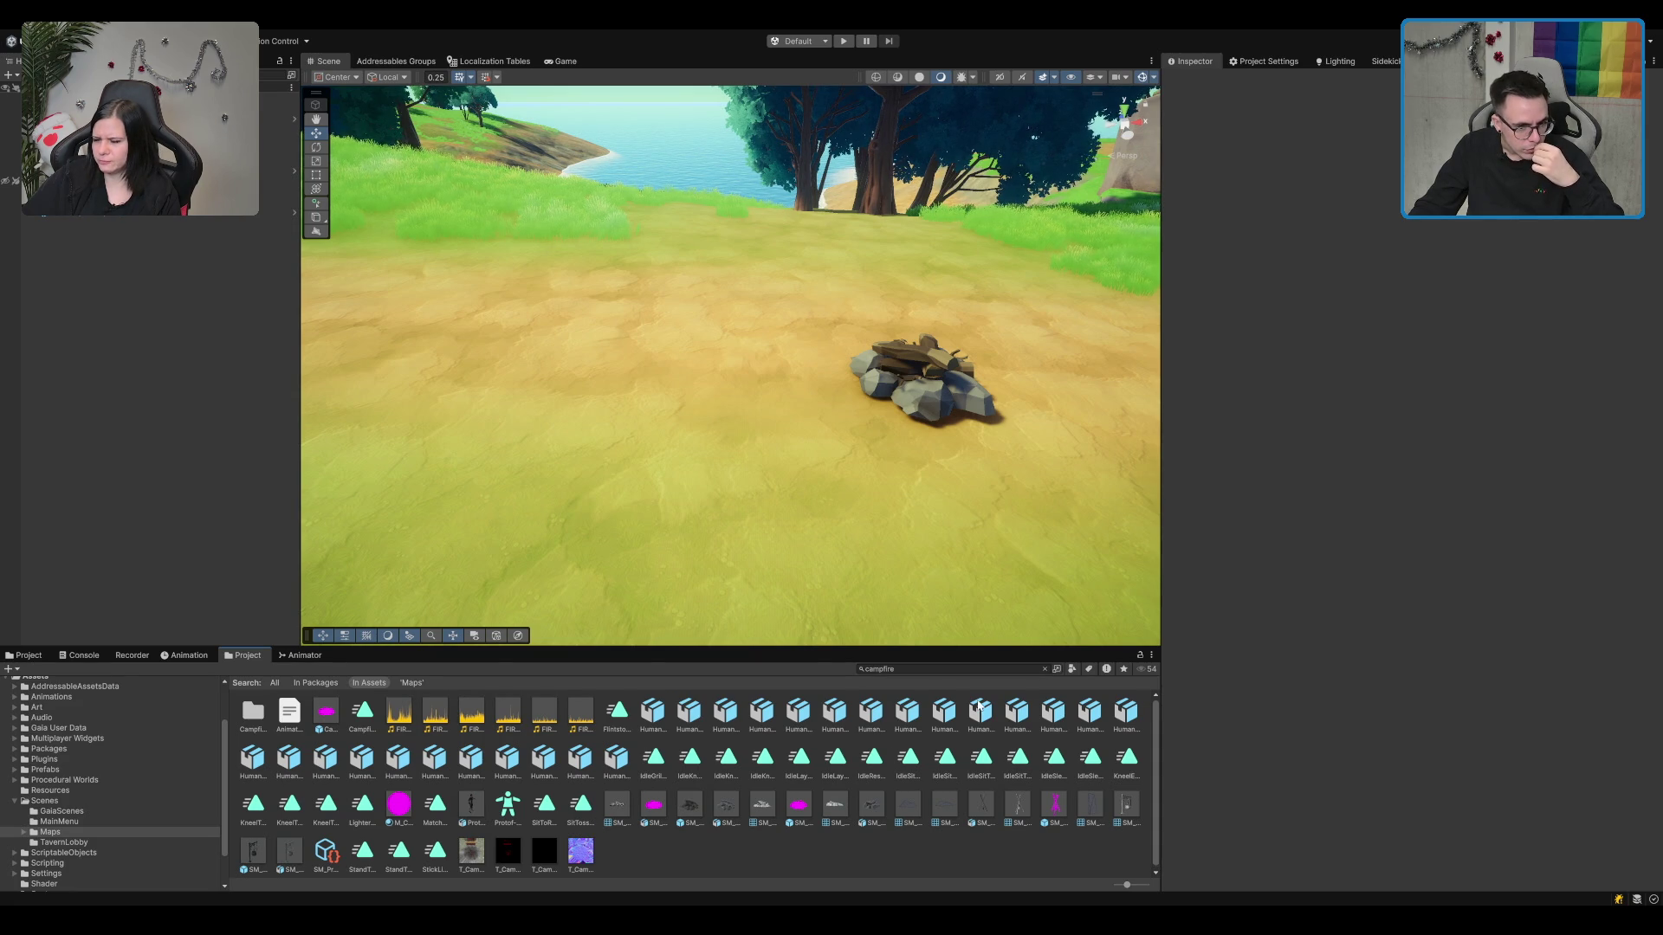
Step: Check the IdleSit2Campfire animation, then change the Project search to 'fire' and scroll the results
click(944, 712)
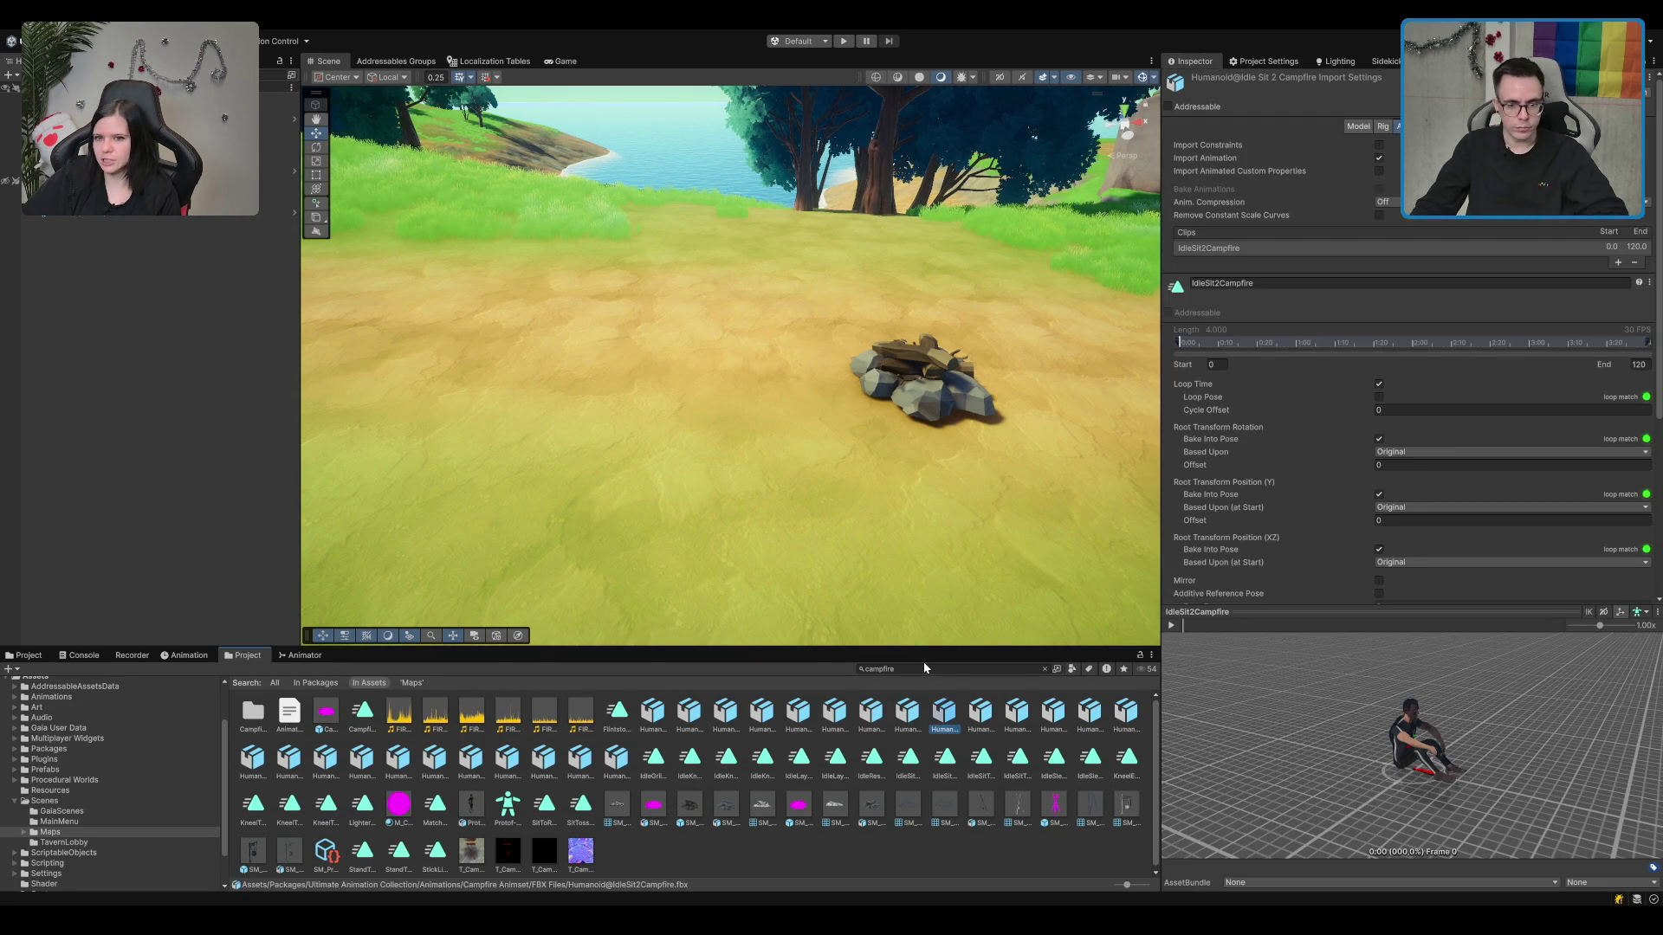
click(903, 669)
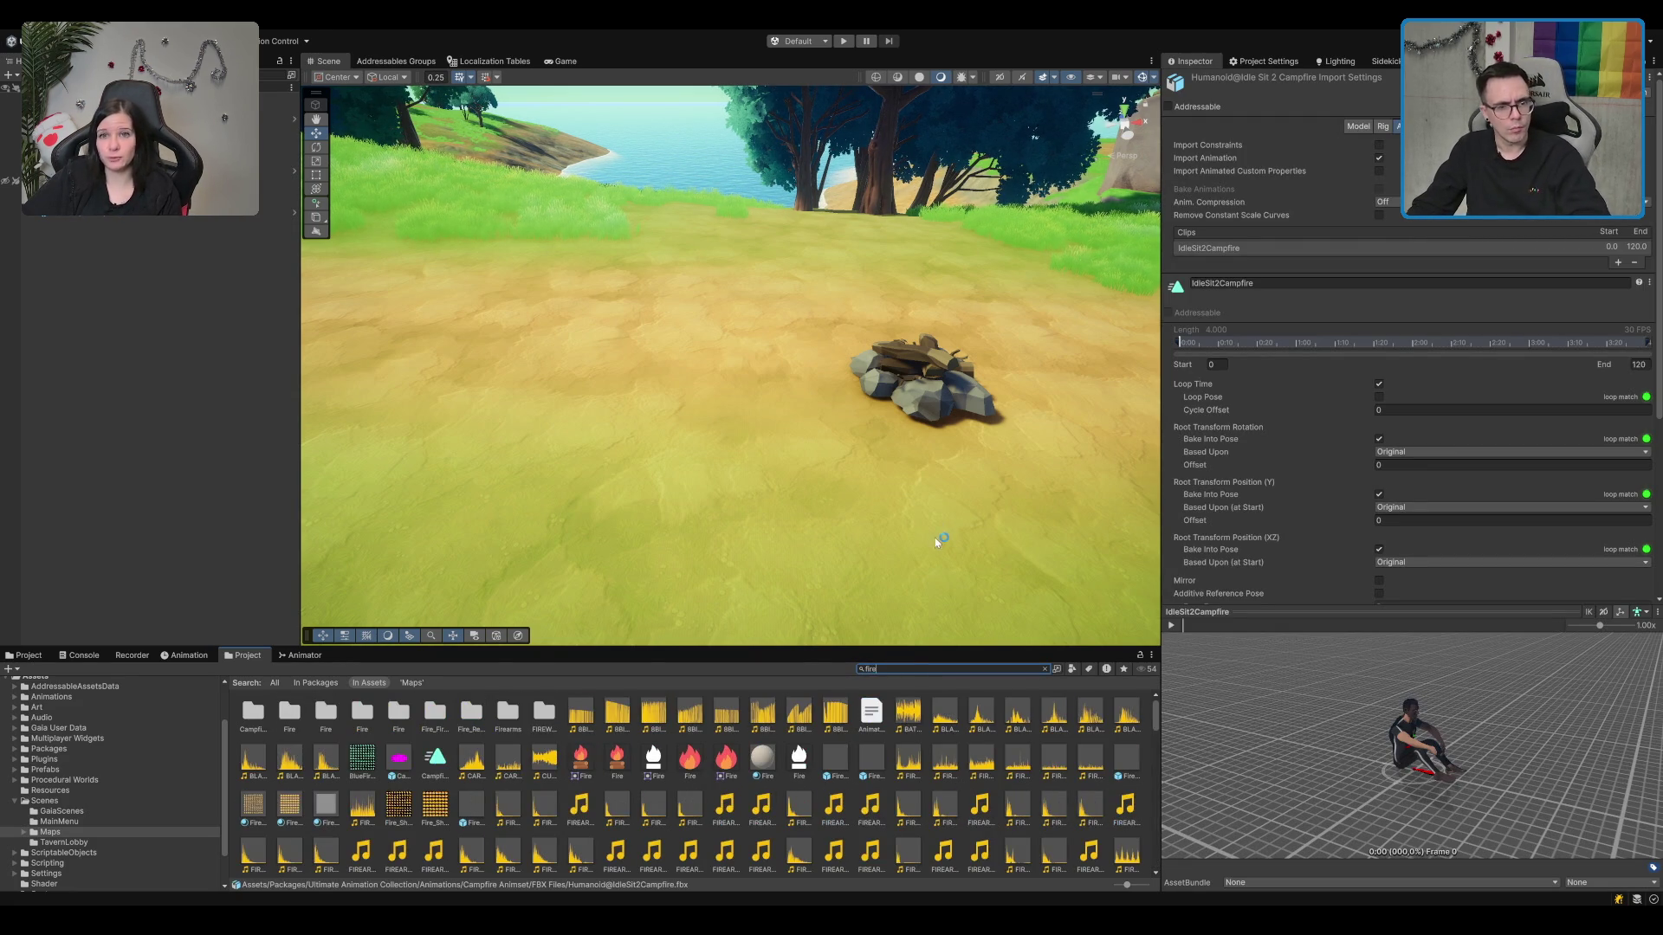
drag(909, 415, 864, 416)
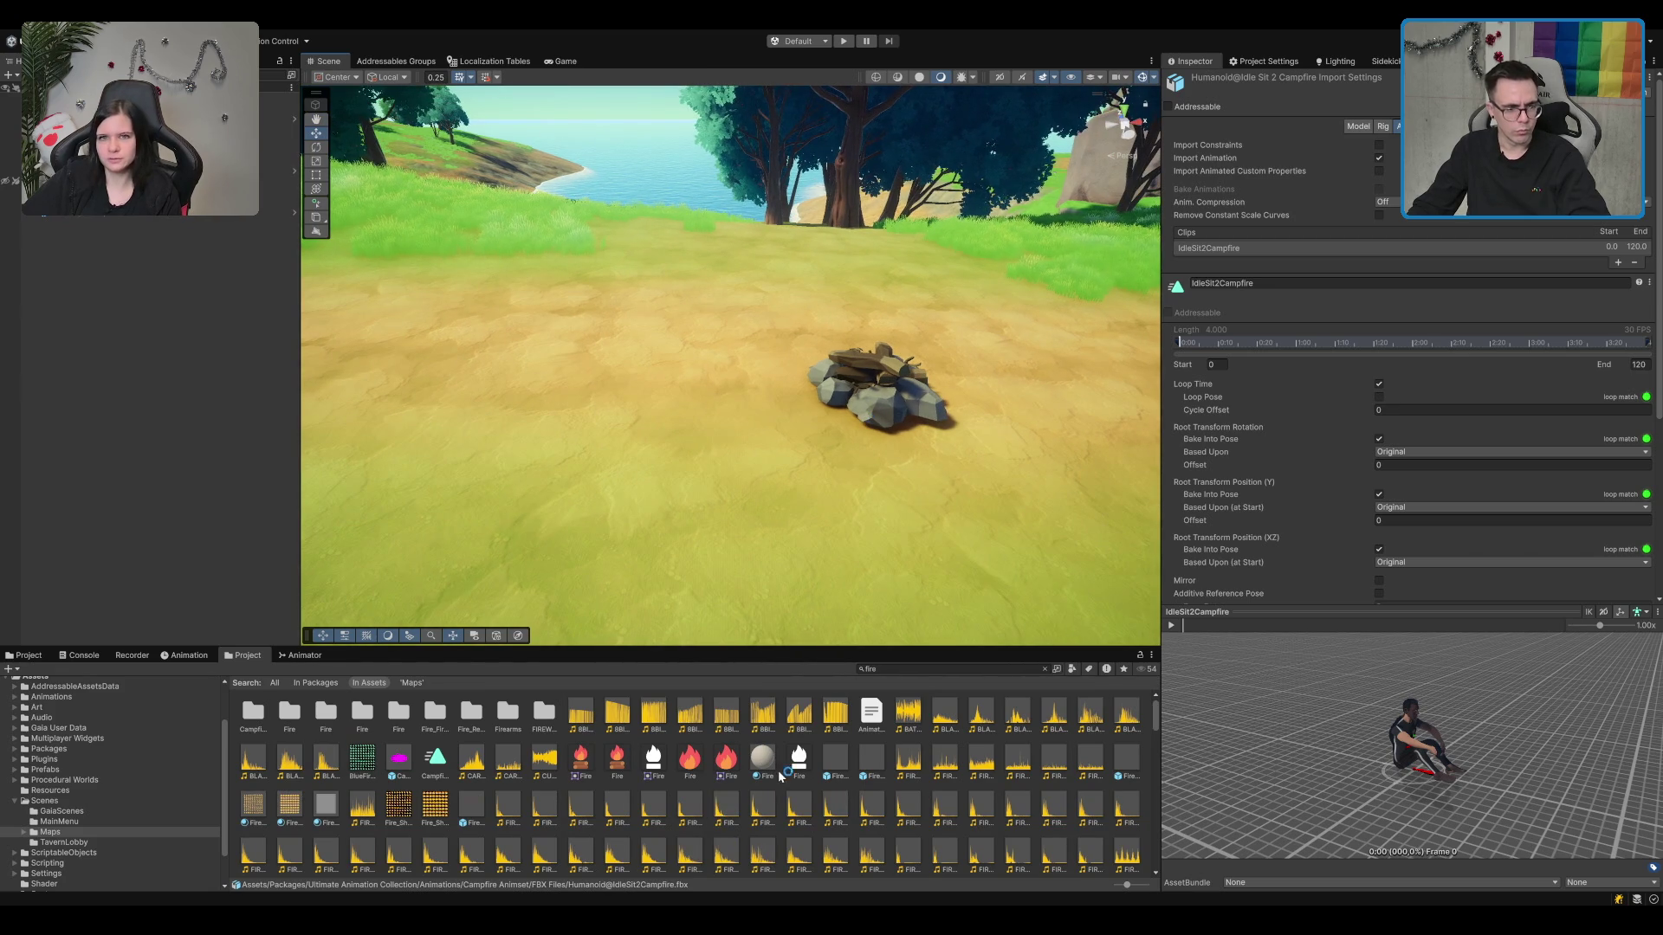
scroll(779, 776, down, 5)
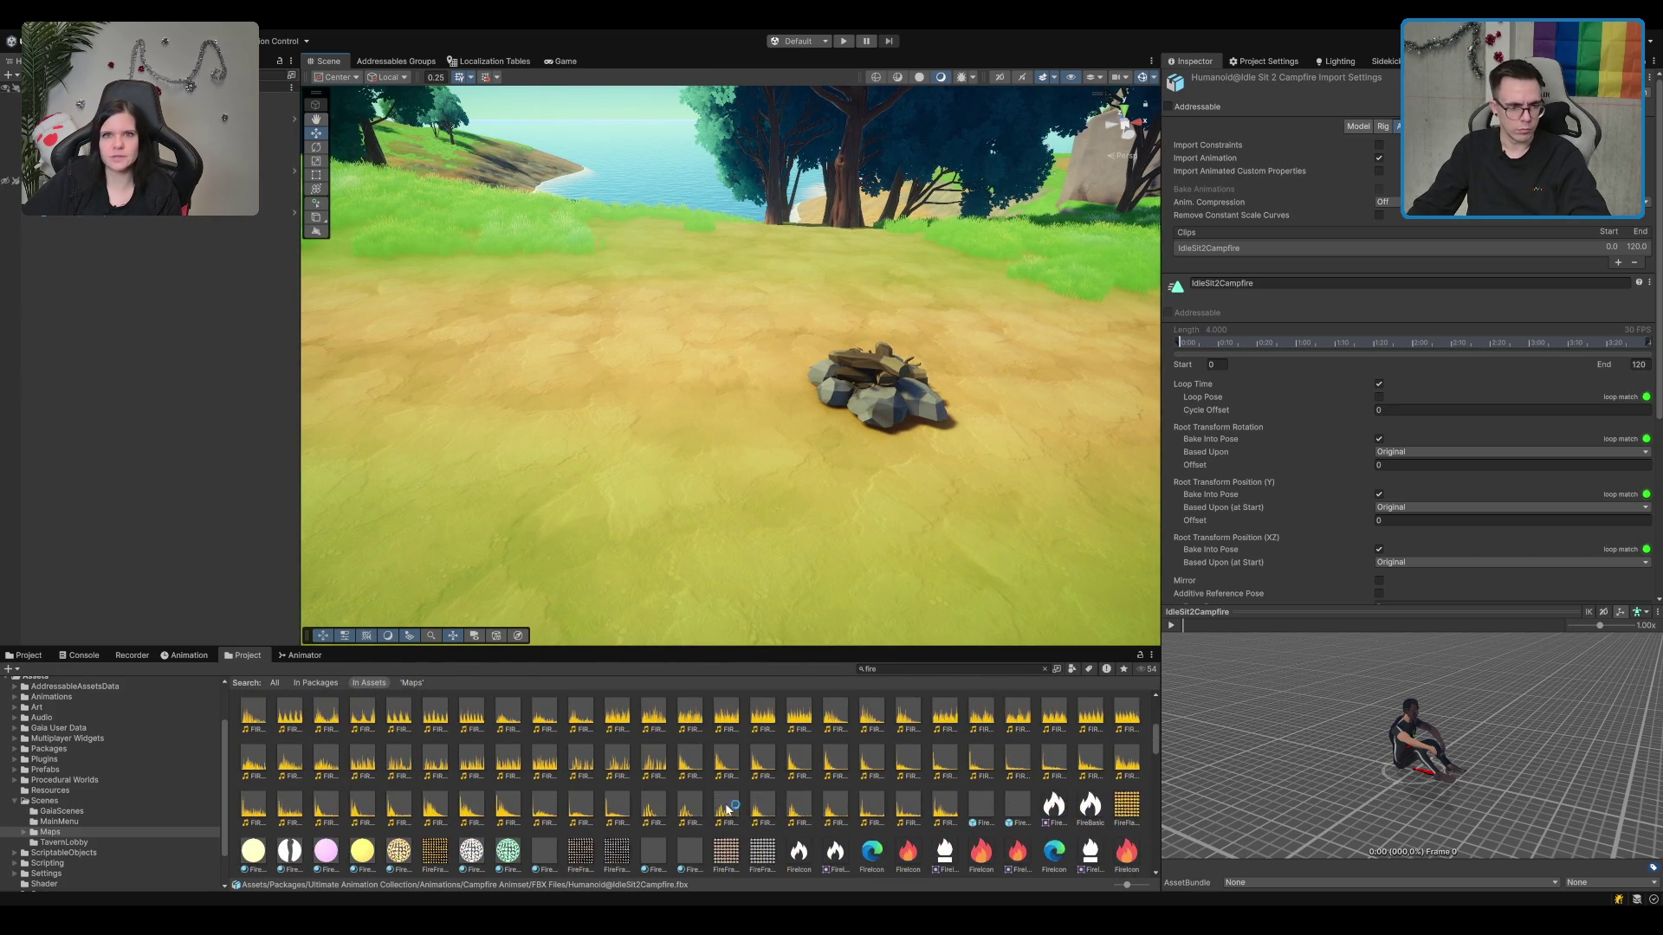
scroll(728, 808, down, 3)
scroll(952, 773, down, 10)
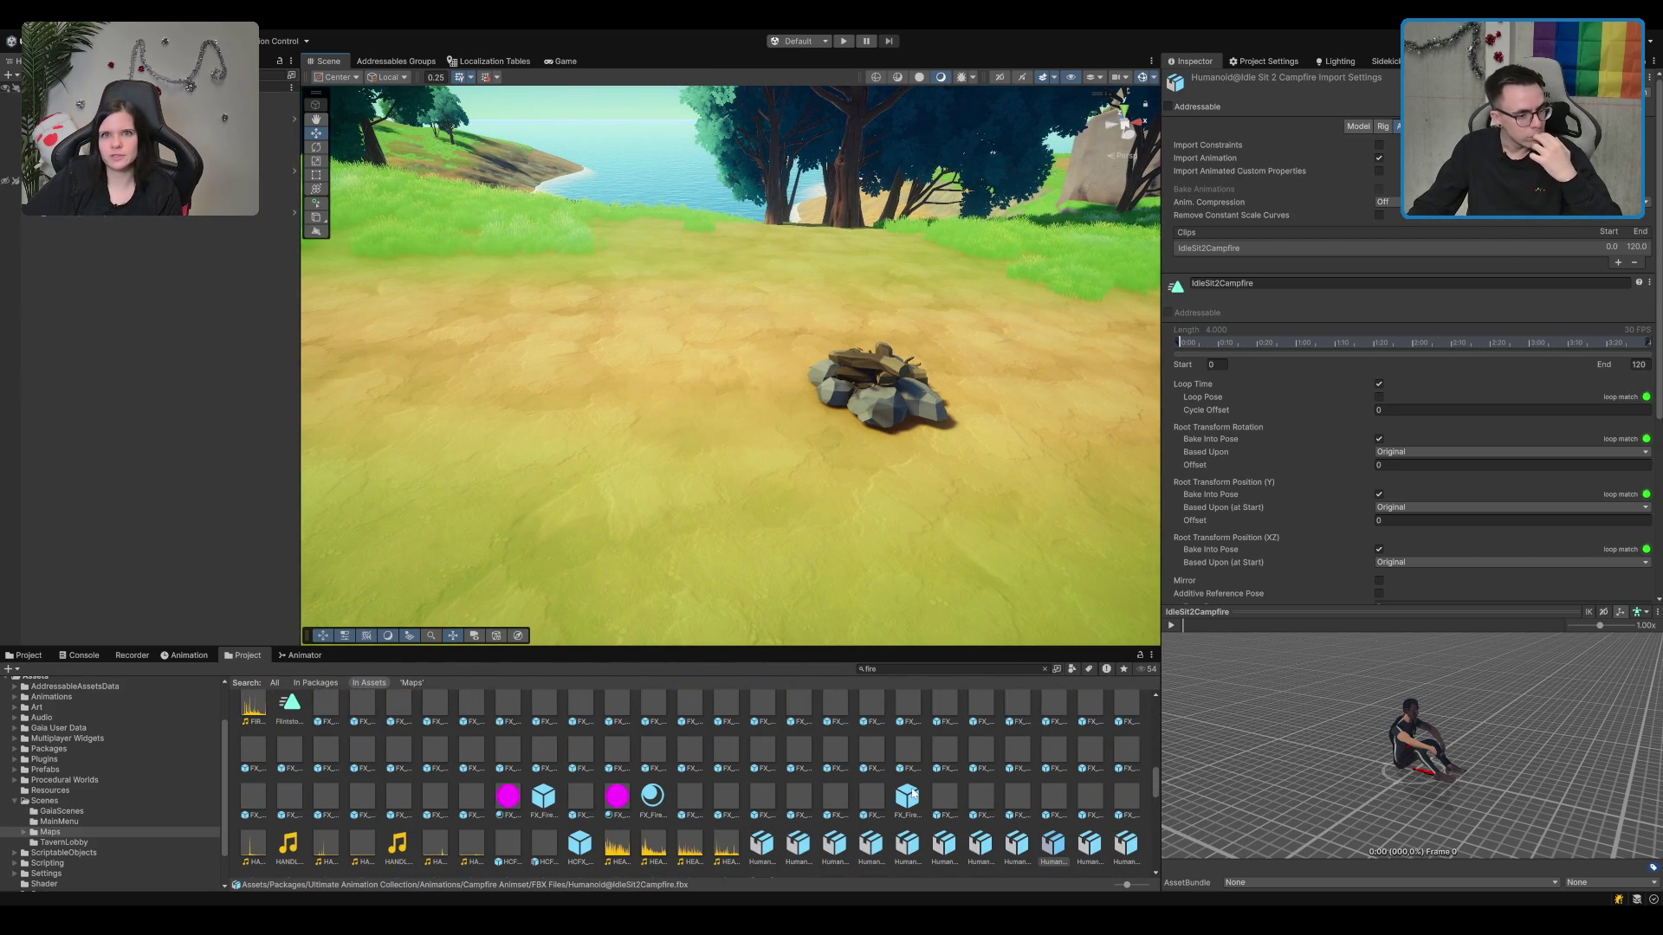
scroll(905, 793, down, 2)
scroll(902, 770, down, 3)
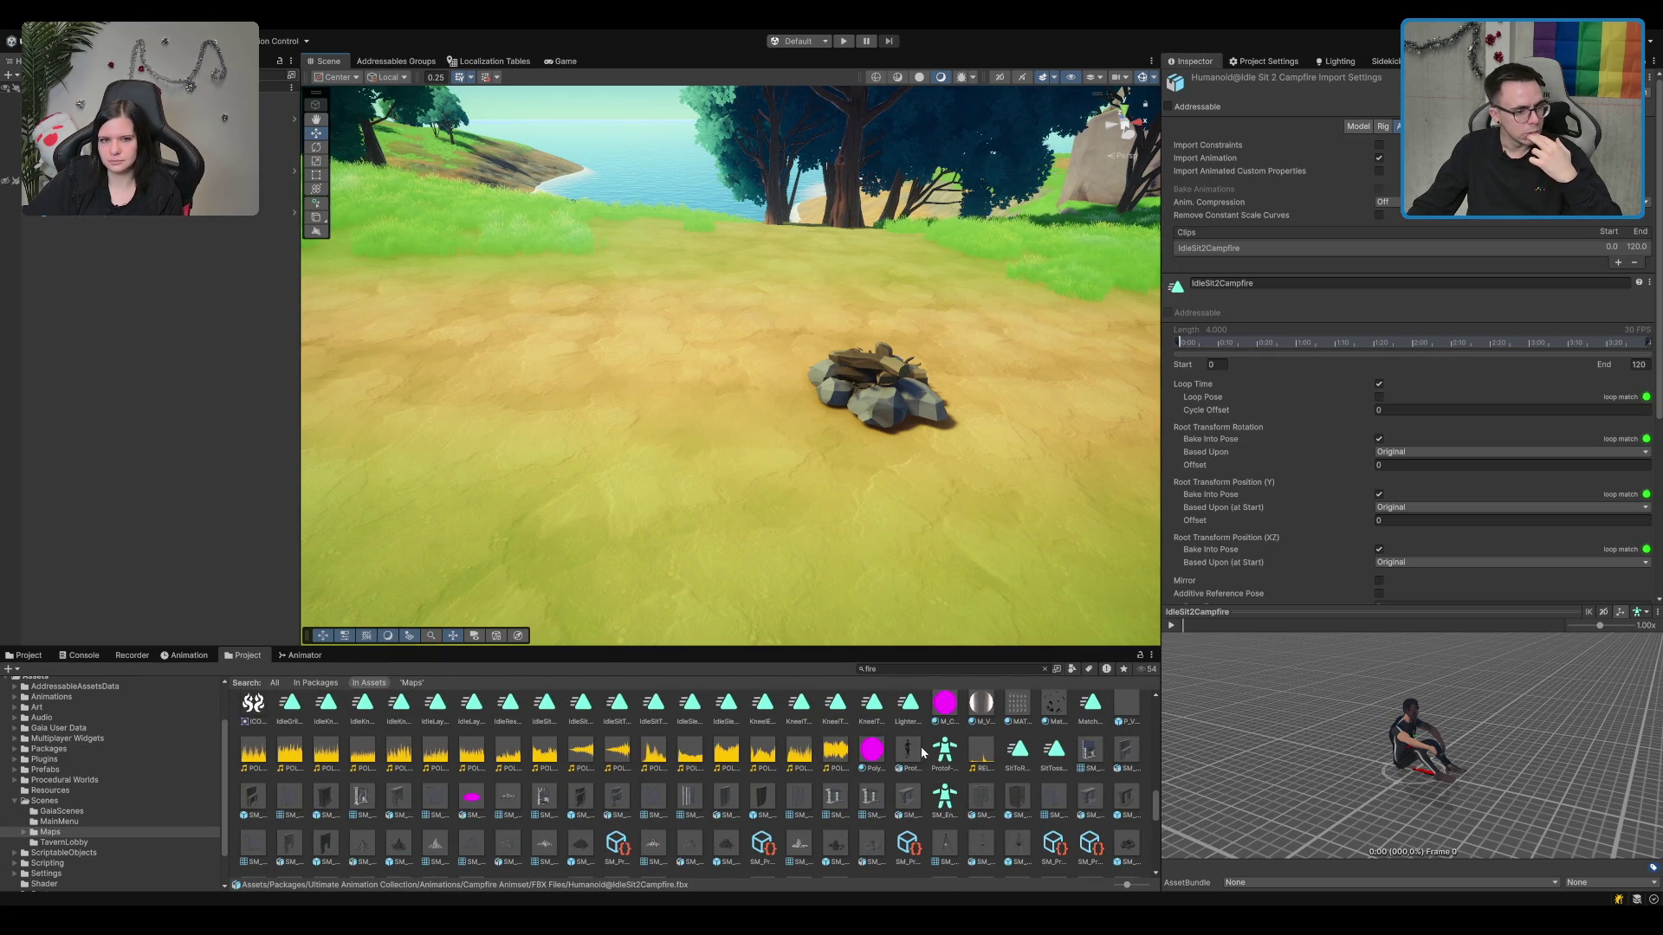
scroll(923, 751, down, 2)
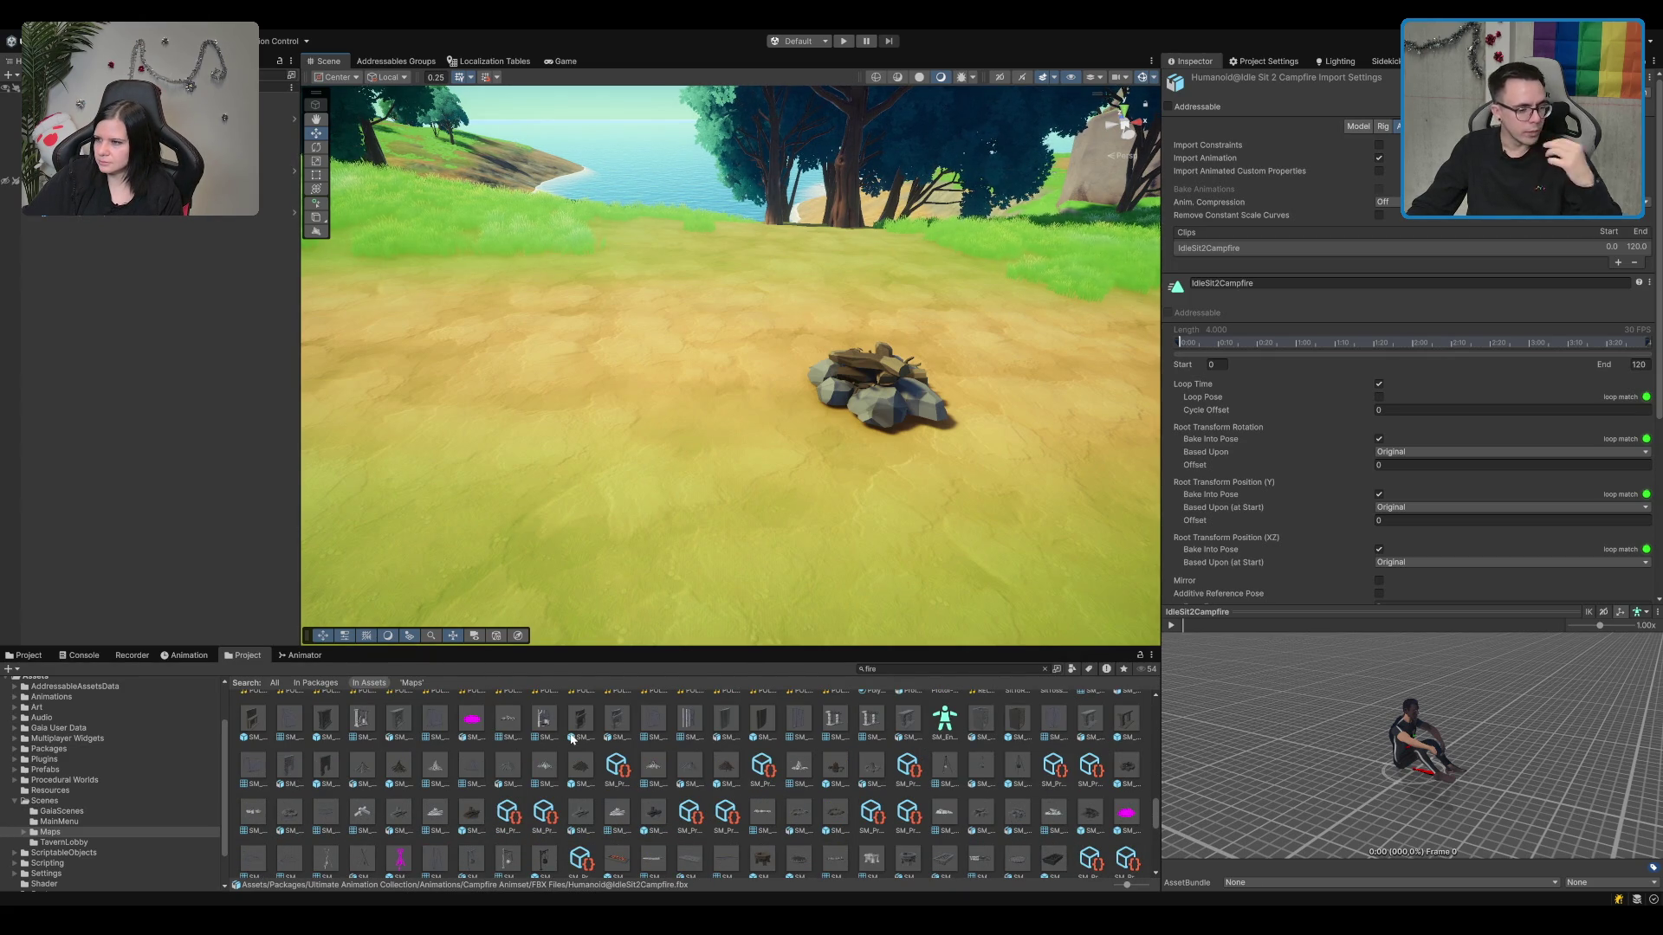
scroll(746, 759, down, 2)
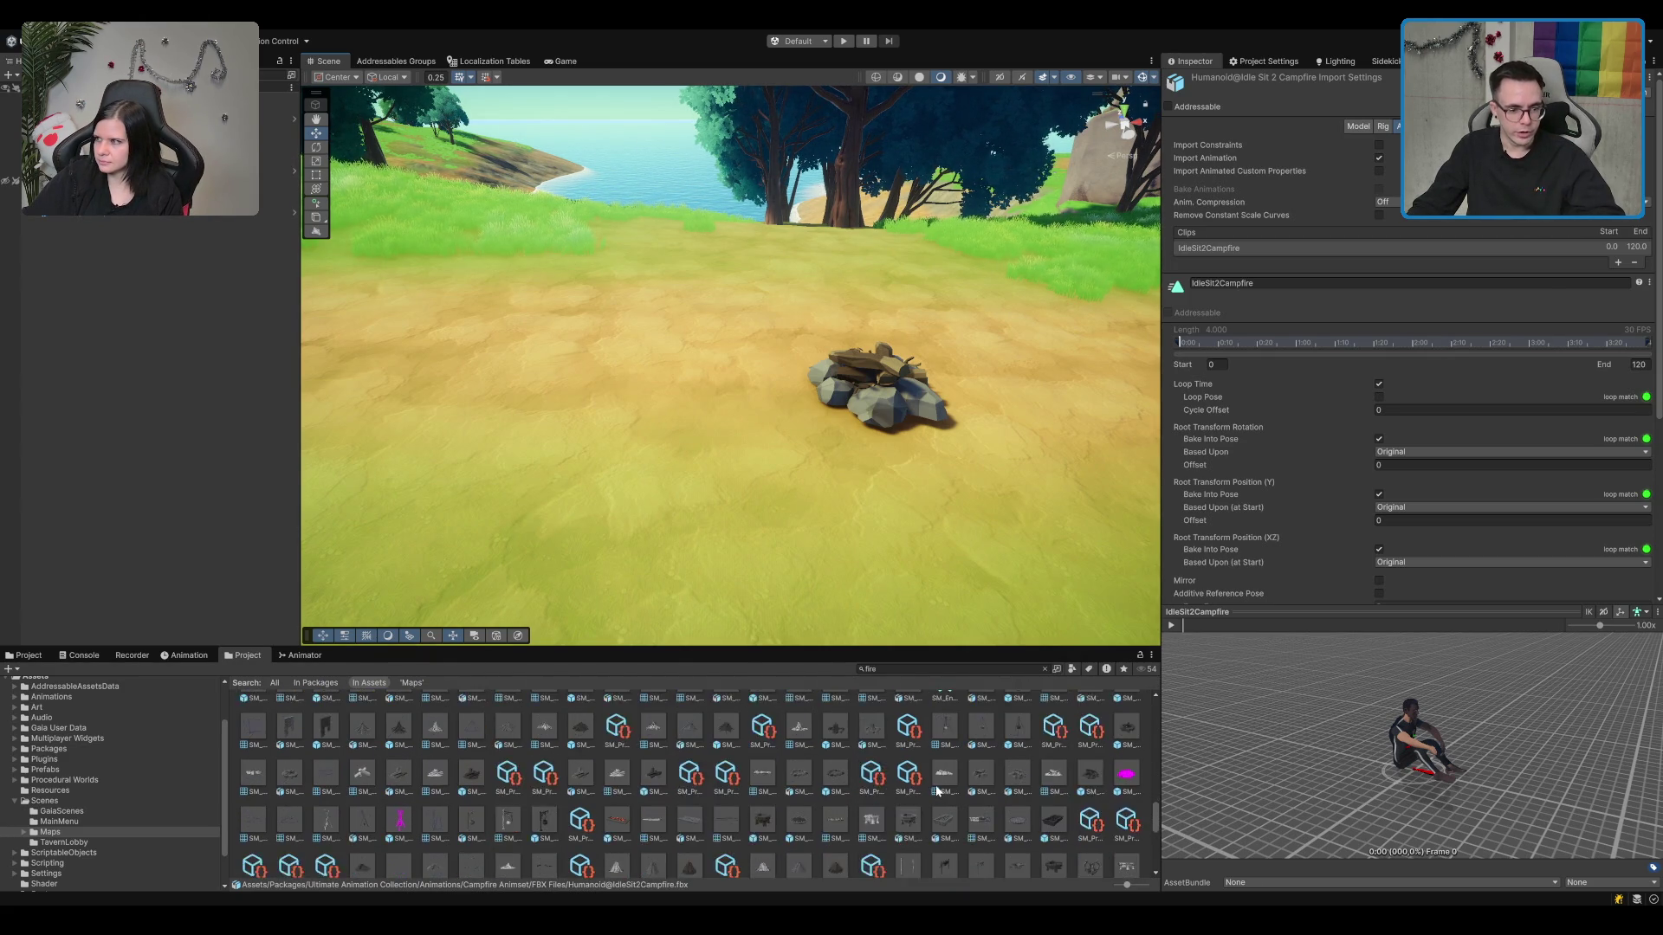
Step: Compare SM_Prop_Fire_Pit_01 and its Insert_02 prefab, trying the insert in the scene then cancelling
click(913, 787)
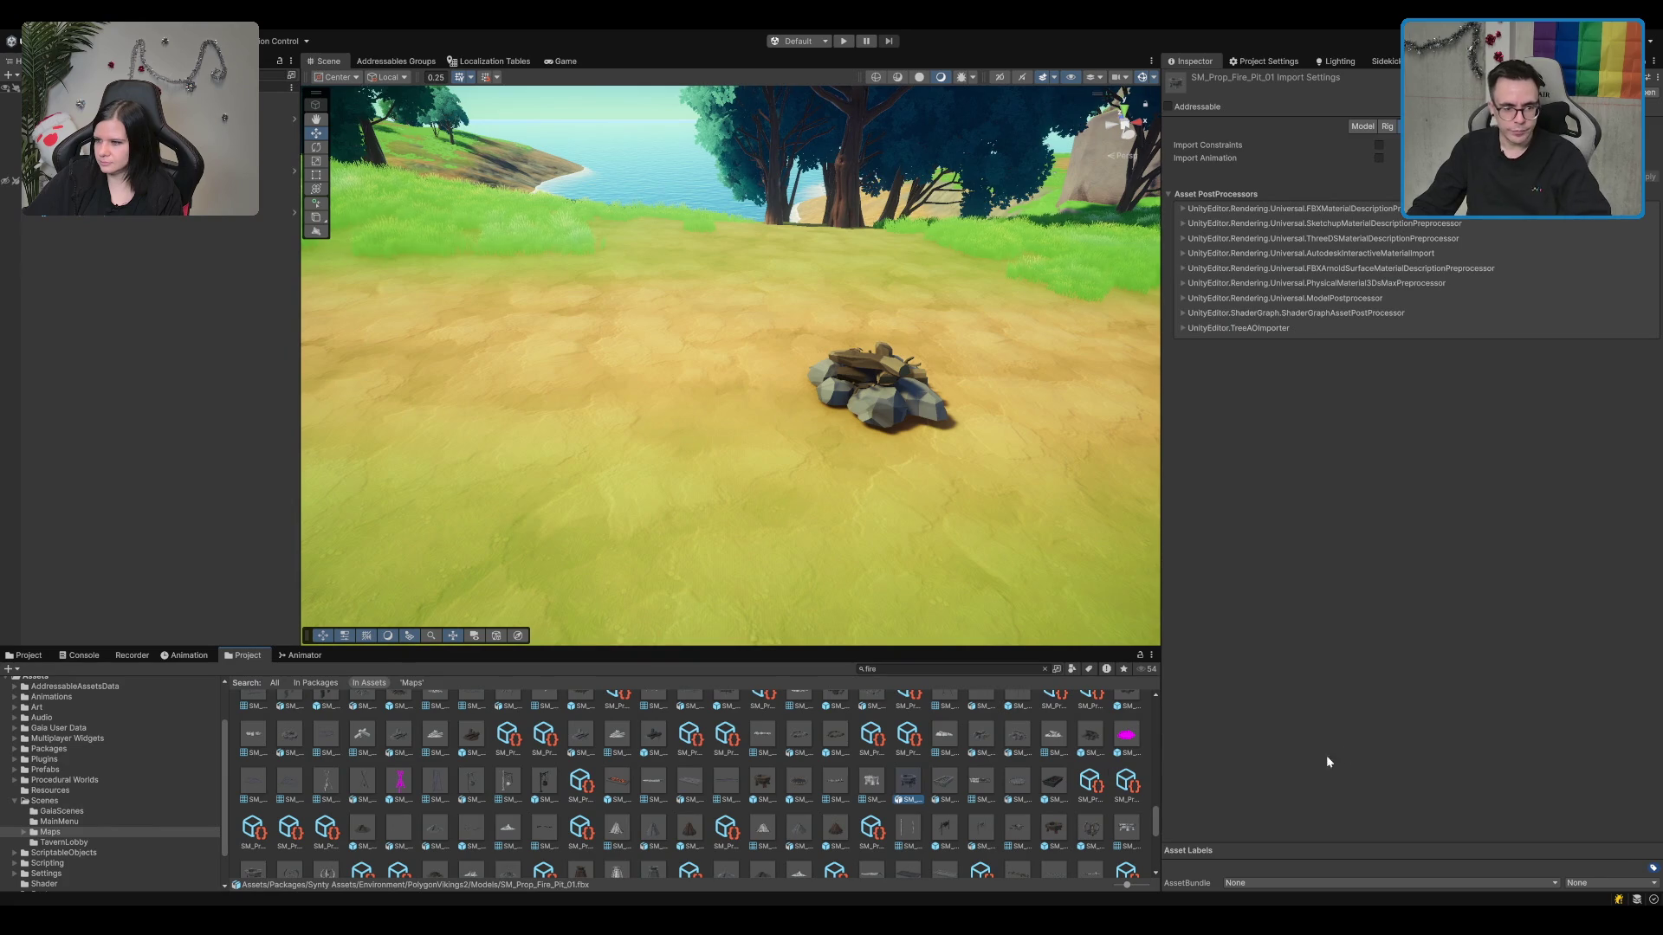
click(762, 784)
mouse_move(762, 784)
mouse_down()
mouse_move(736, 437)
mouse_move(910, 373)
mouse_move(836, 346)
mouse_move(502, 390)
mouse_move(773, 760)
mouse_up()
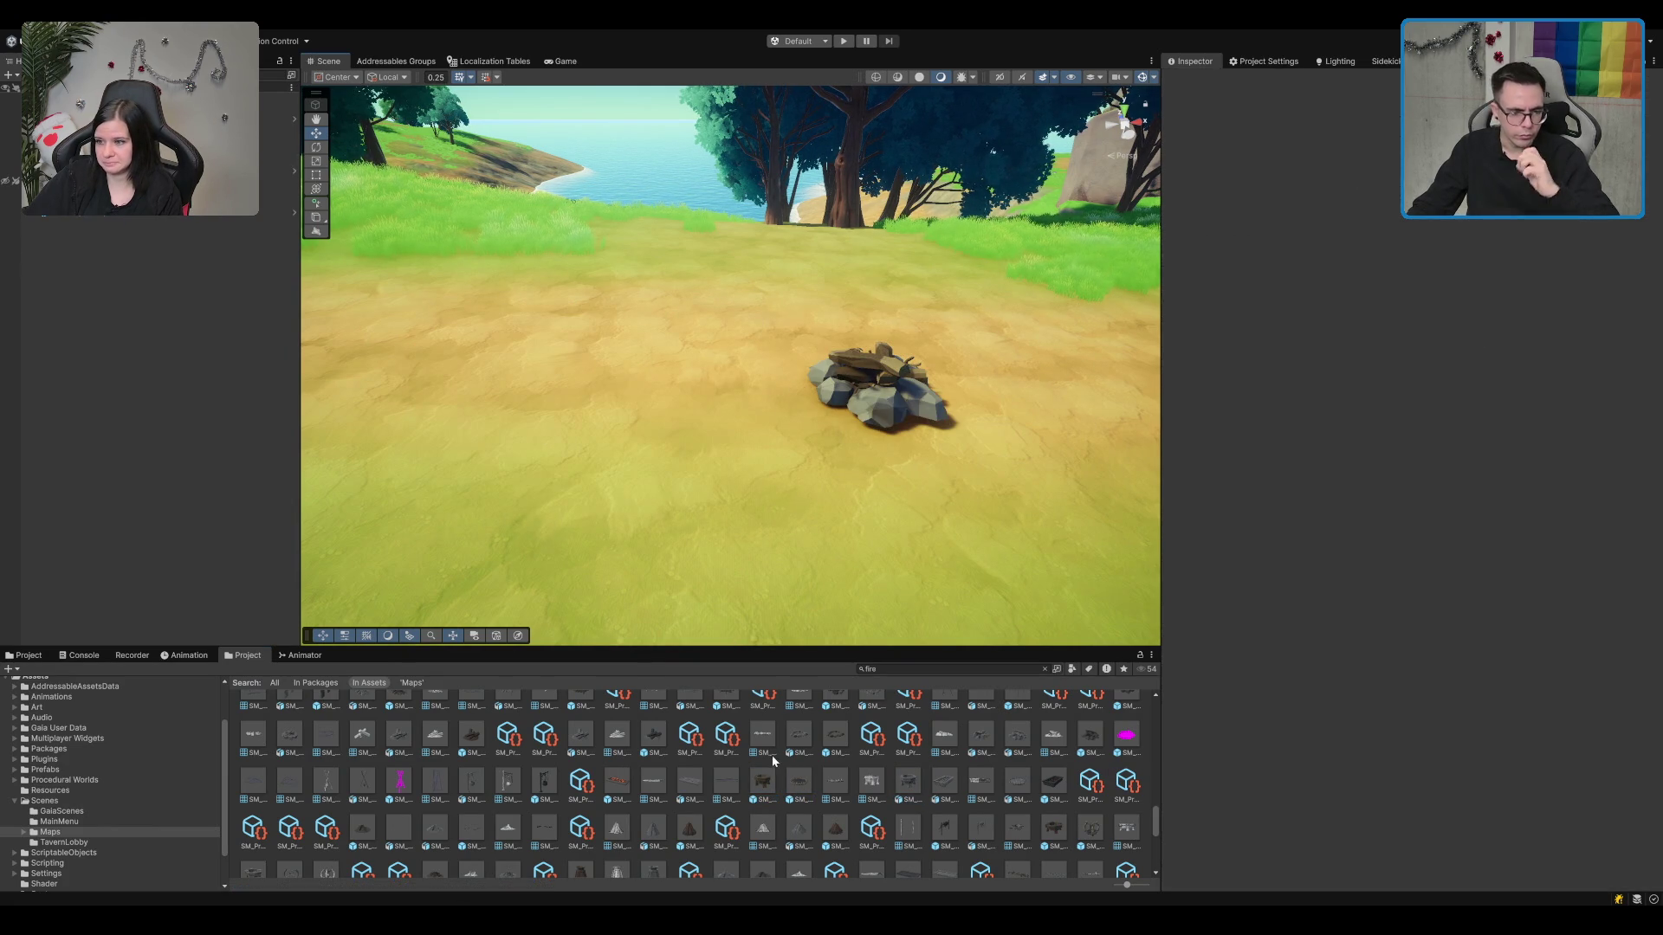
scroll(776, 771, down, 3)
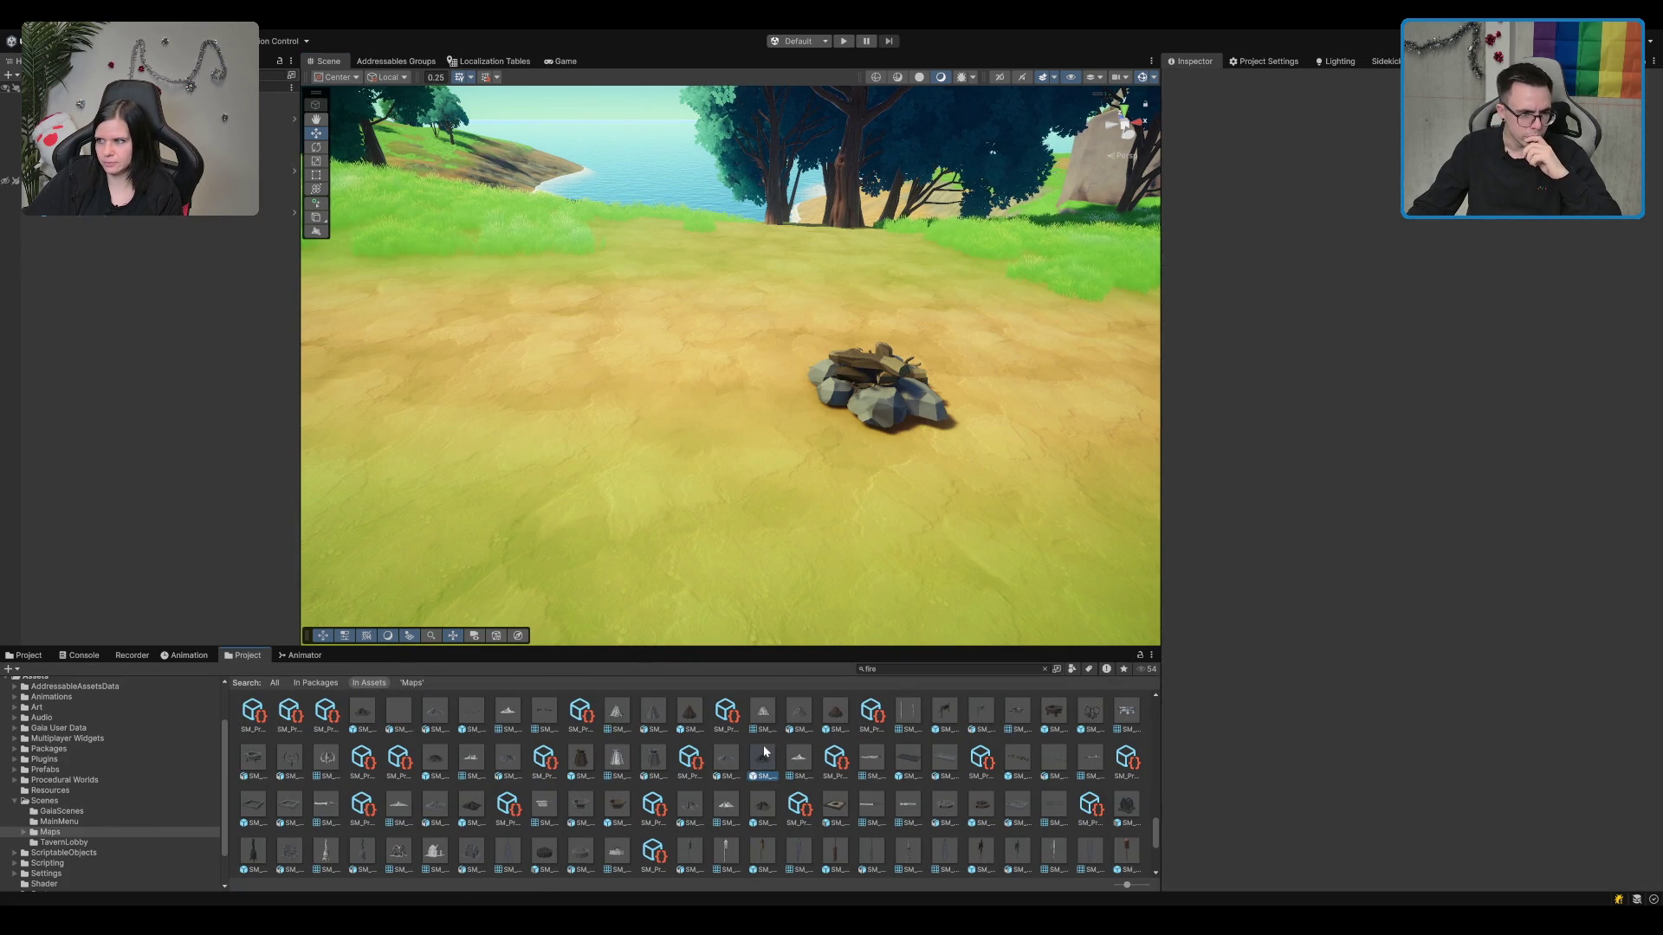
key(Down)
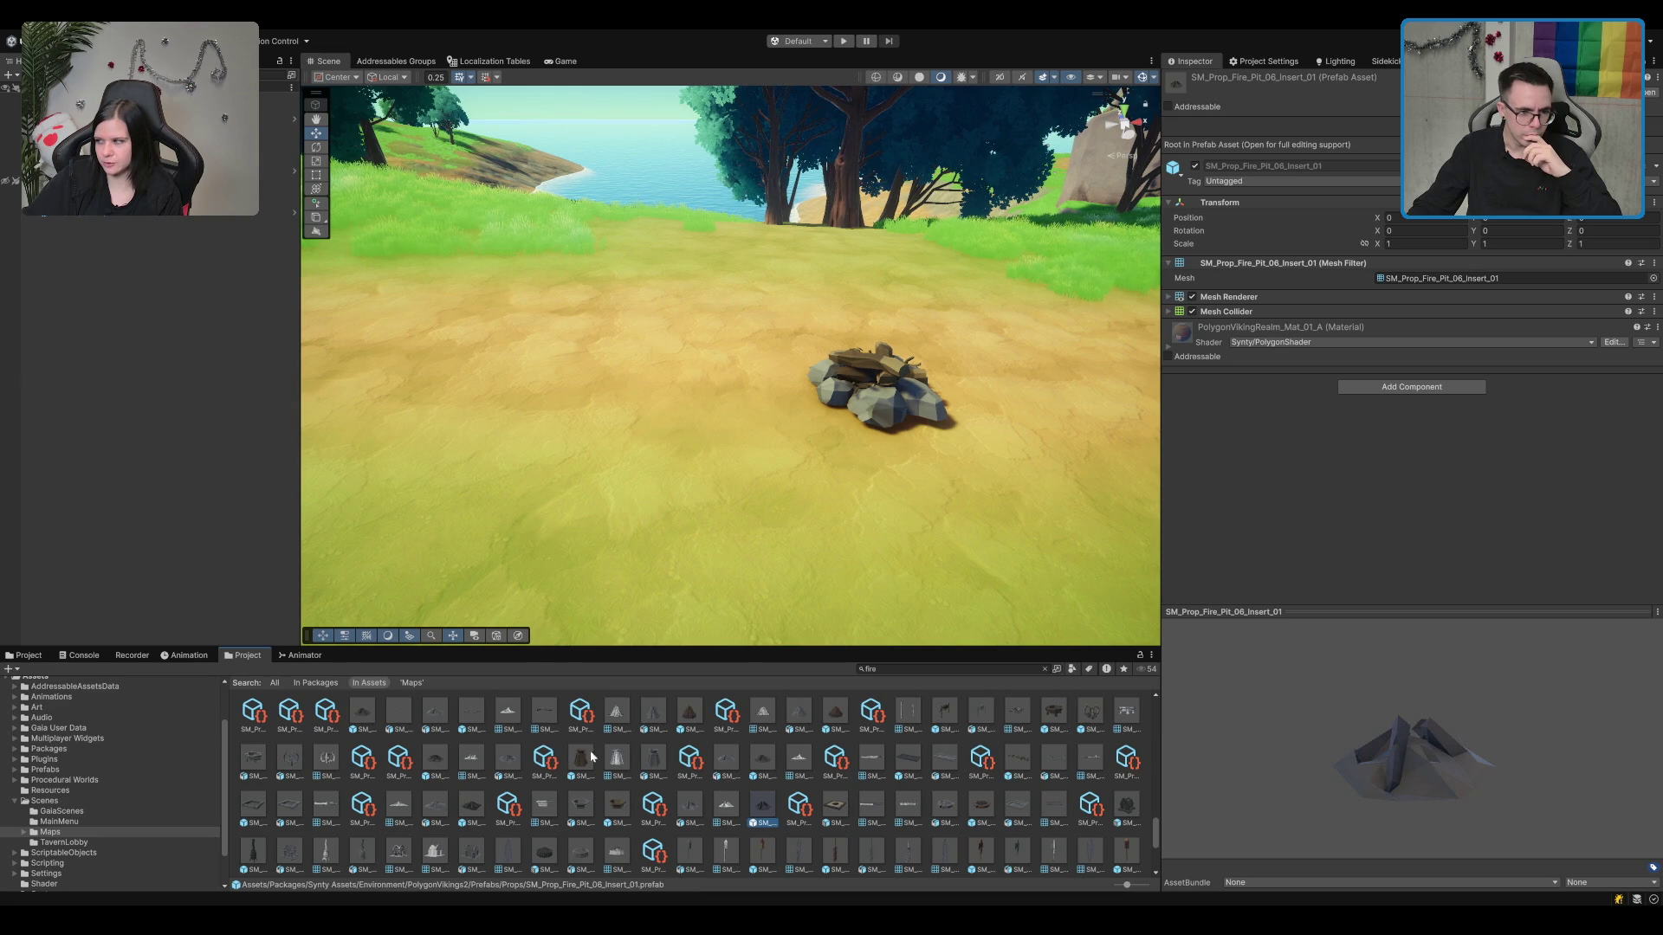
click(591, 756)
click(685, 712)
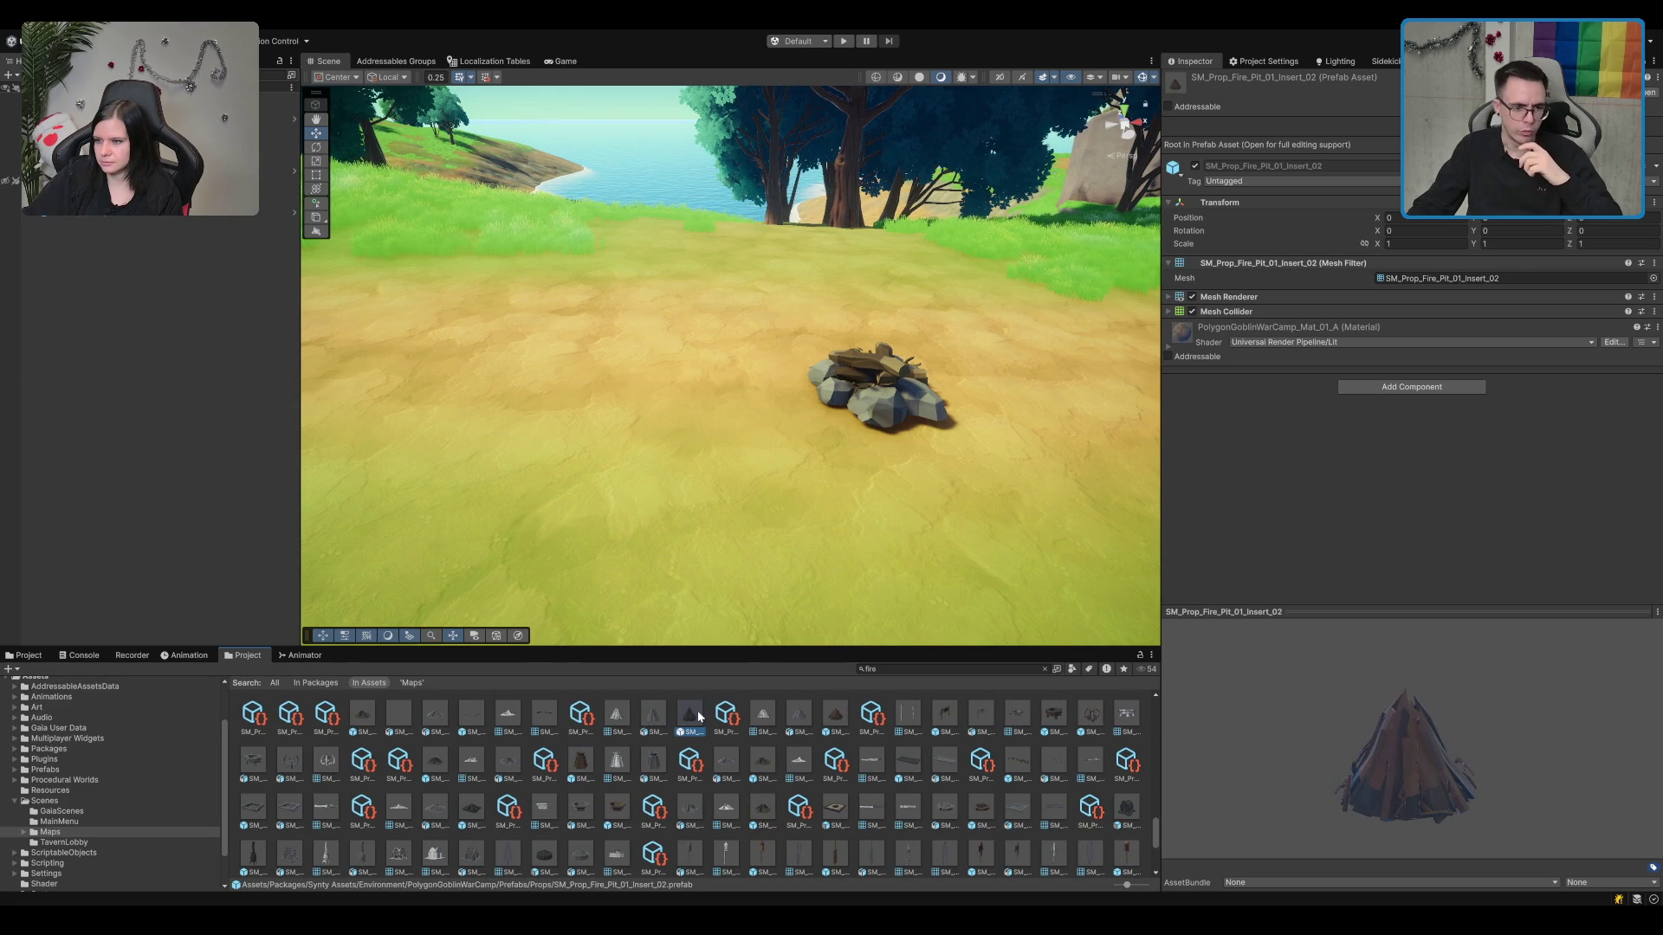
mouse_move(684, 723)
mouse_down()
mouse_move(637, 345)
mouse_move(893, 635)
mouse_up()
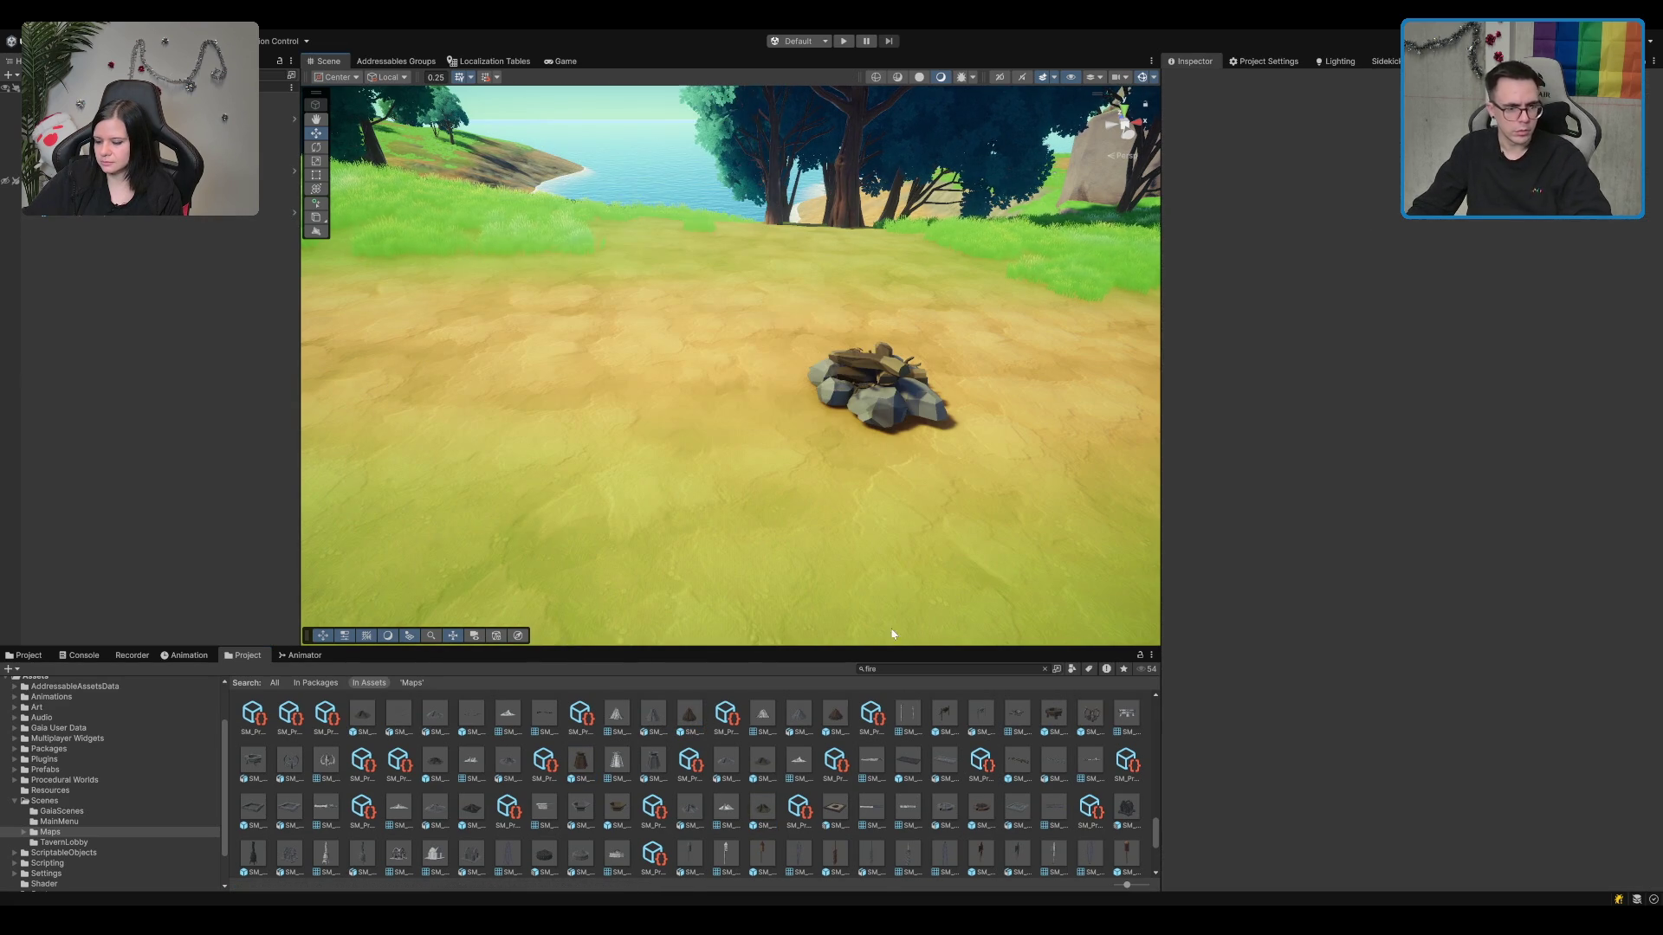
scroll(918, 808, down, 3)
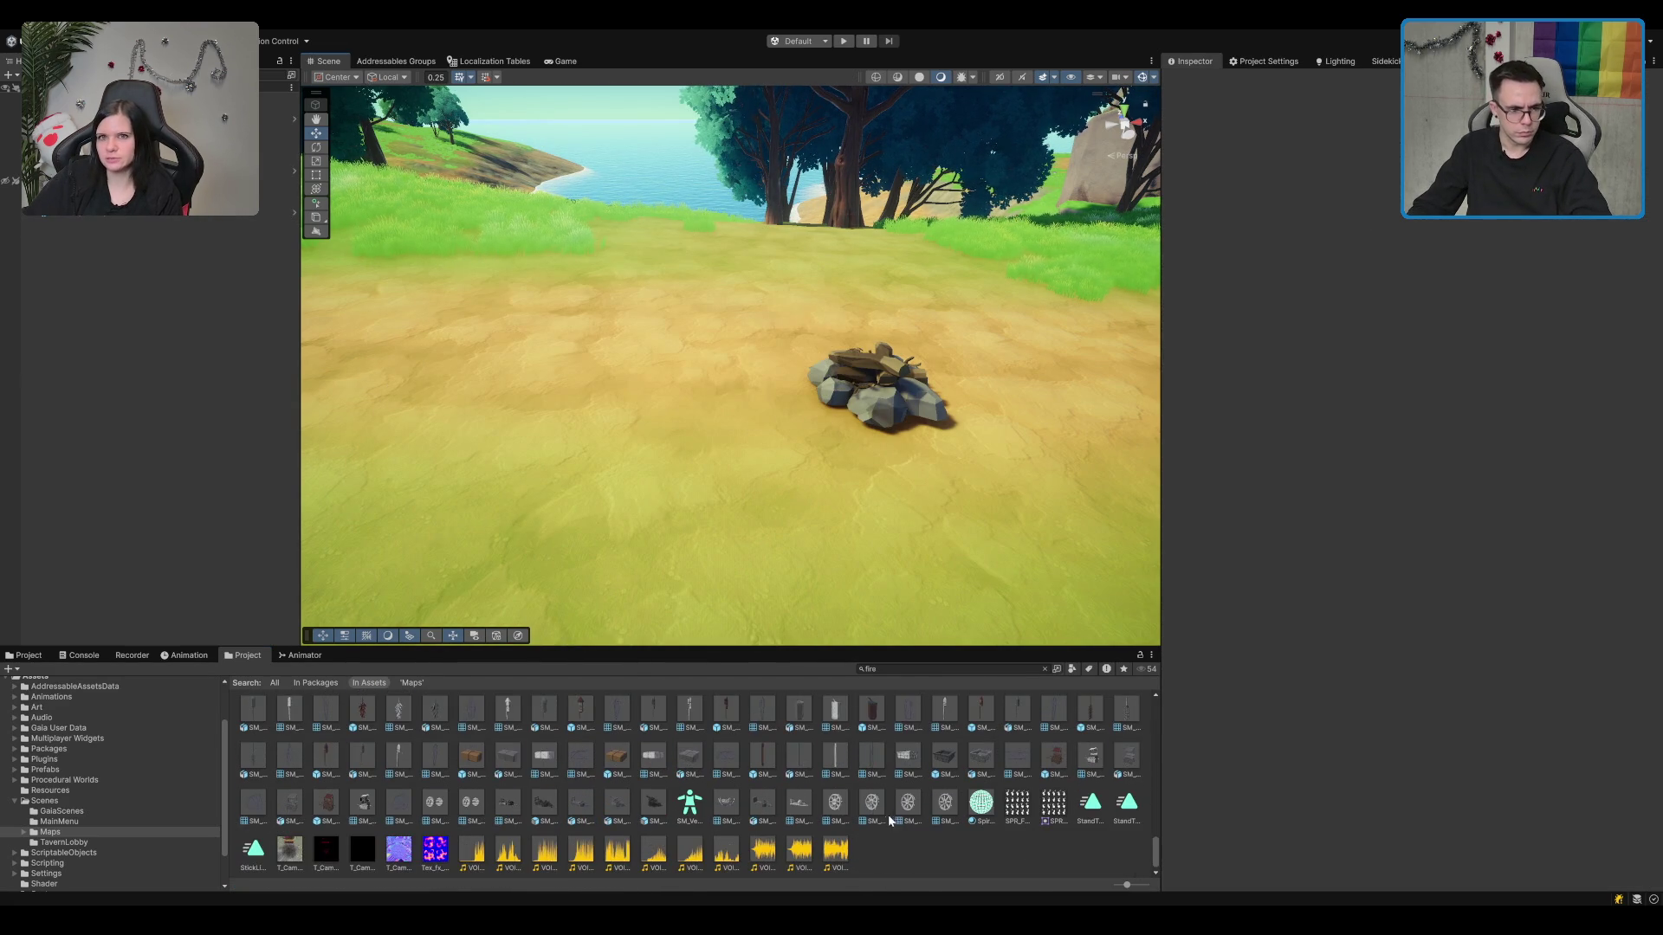
scroll(855, 778, up, 3)
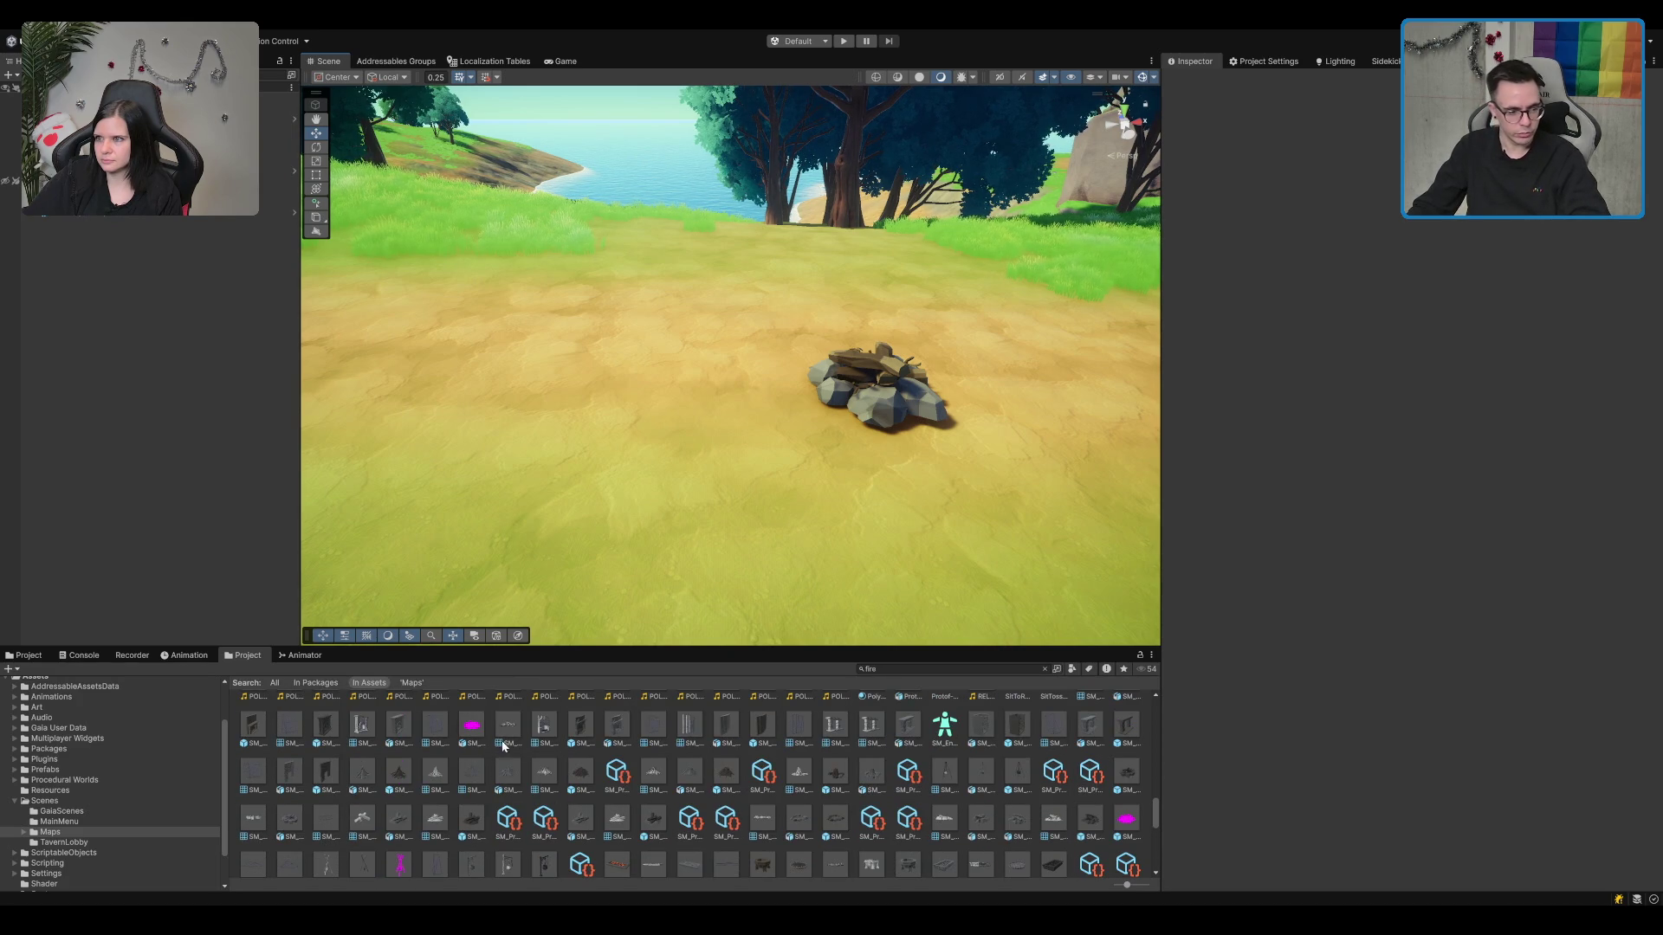
scroll(504, 747, up, 2)
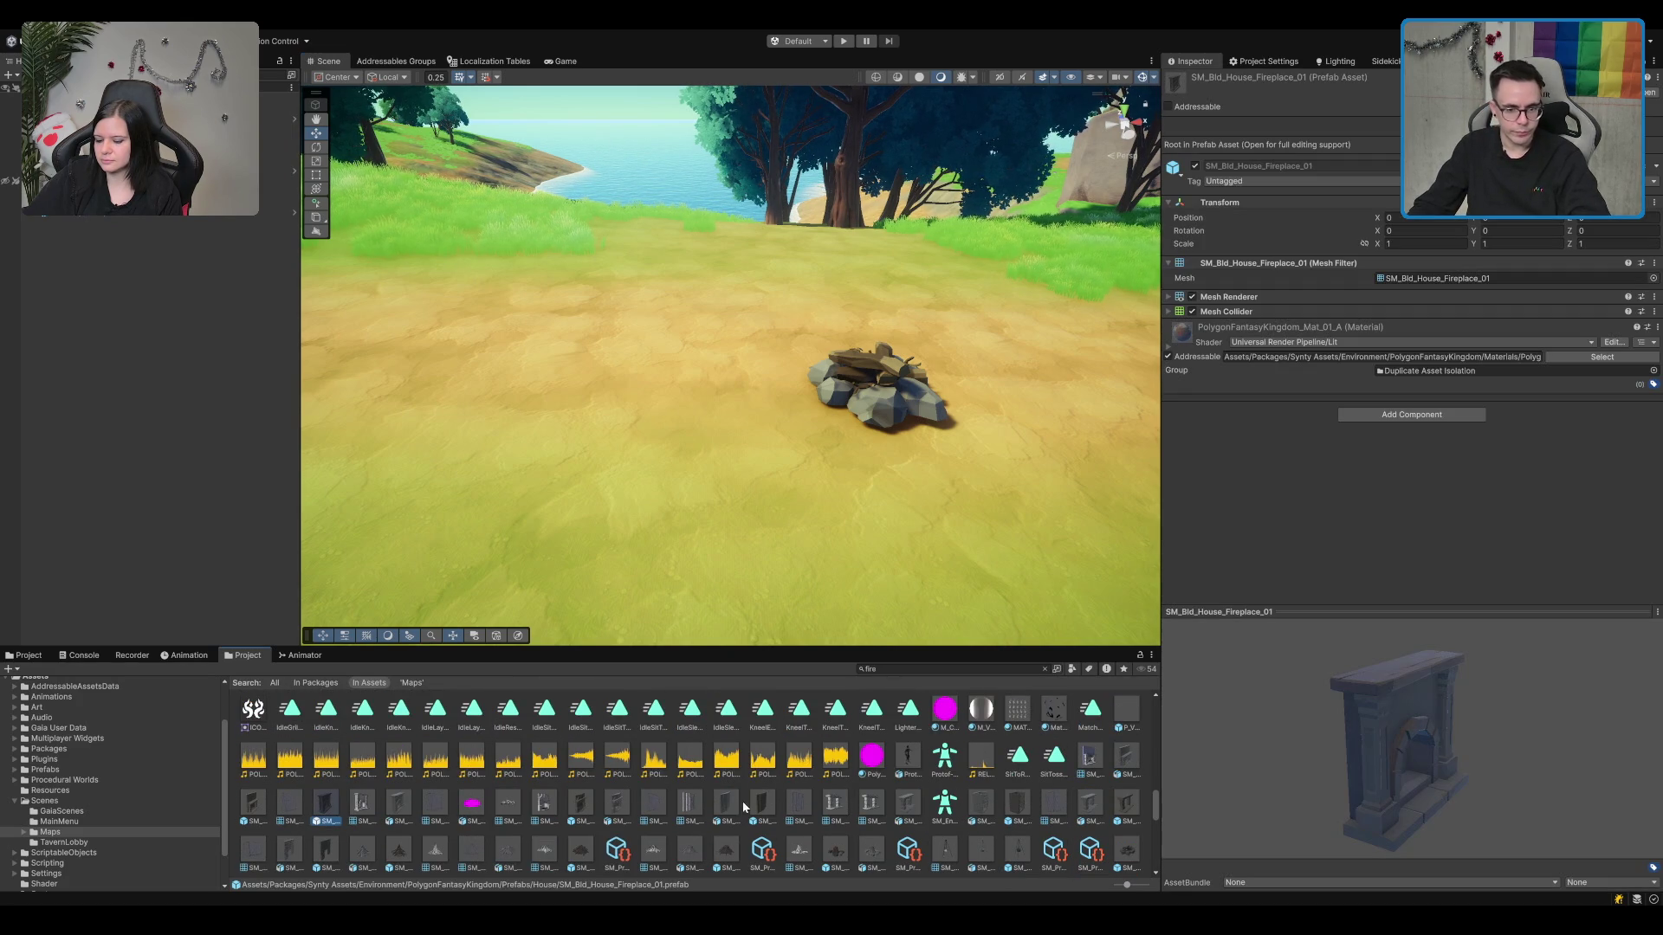
scroll(1064, 757, up, 1)
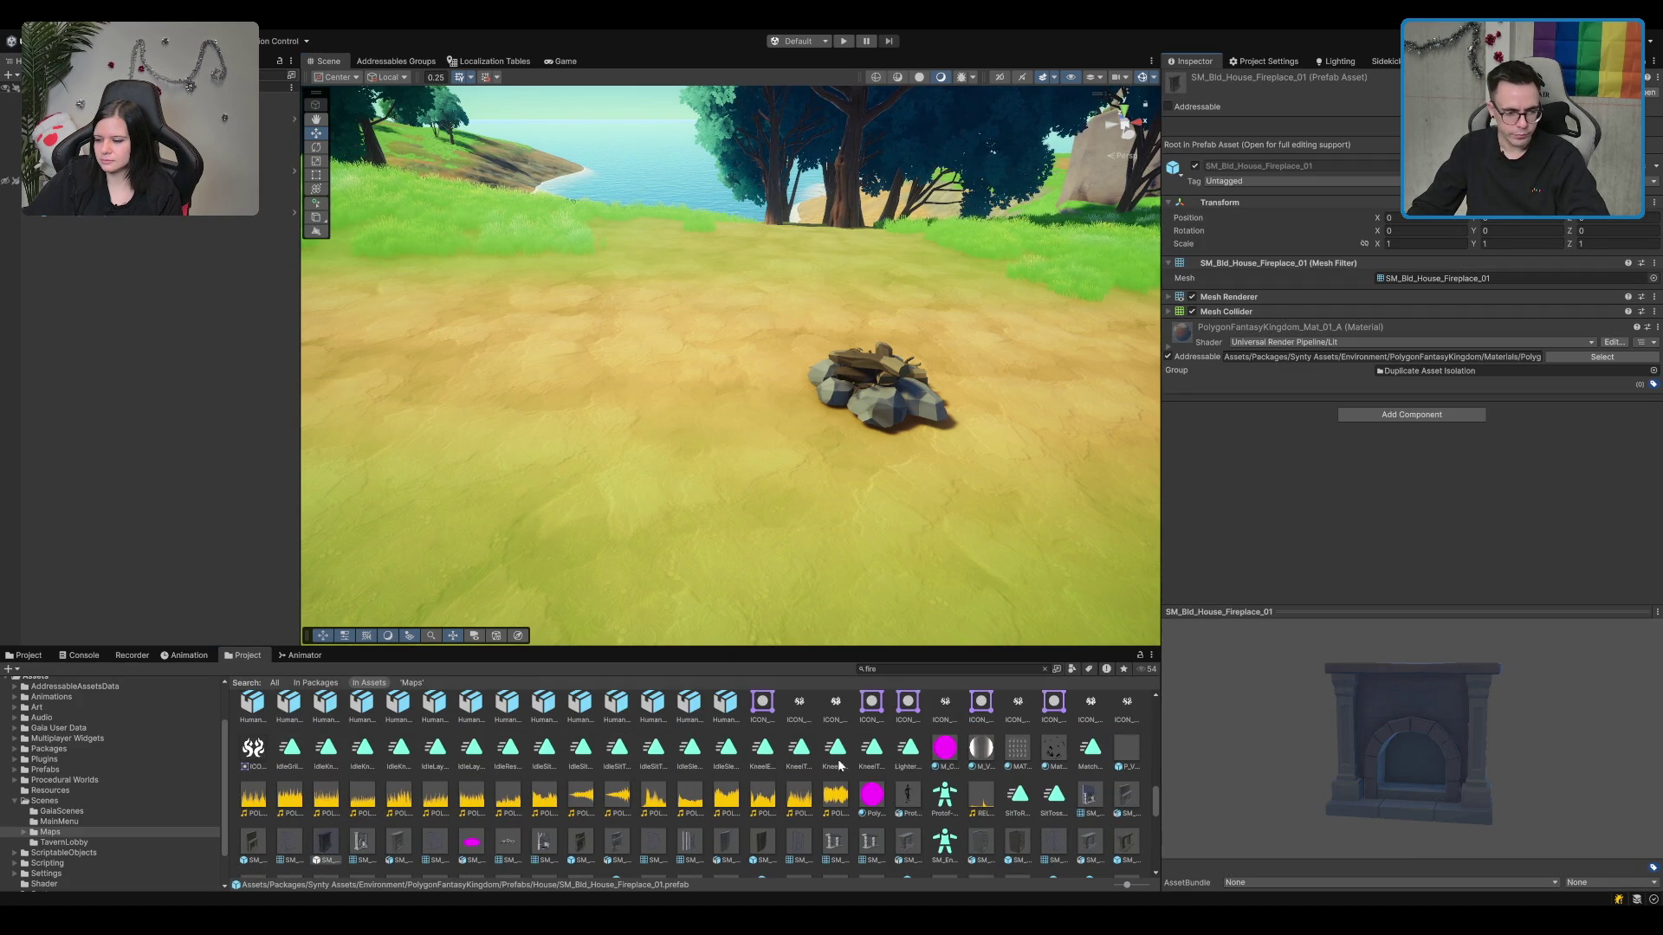
Step: Look over the wall fireplace meshes and FX_Fireflies_Large_01, then pick the FX_Fire_01 prefab
click(696, 850)
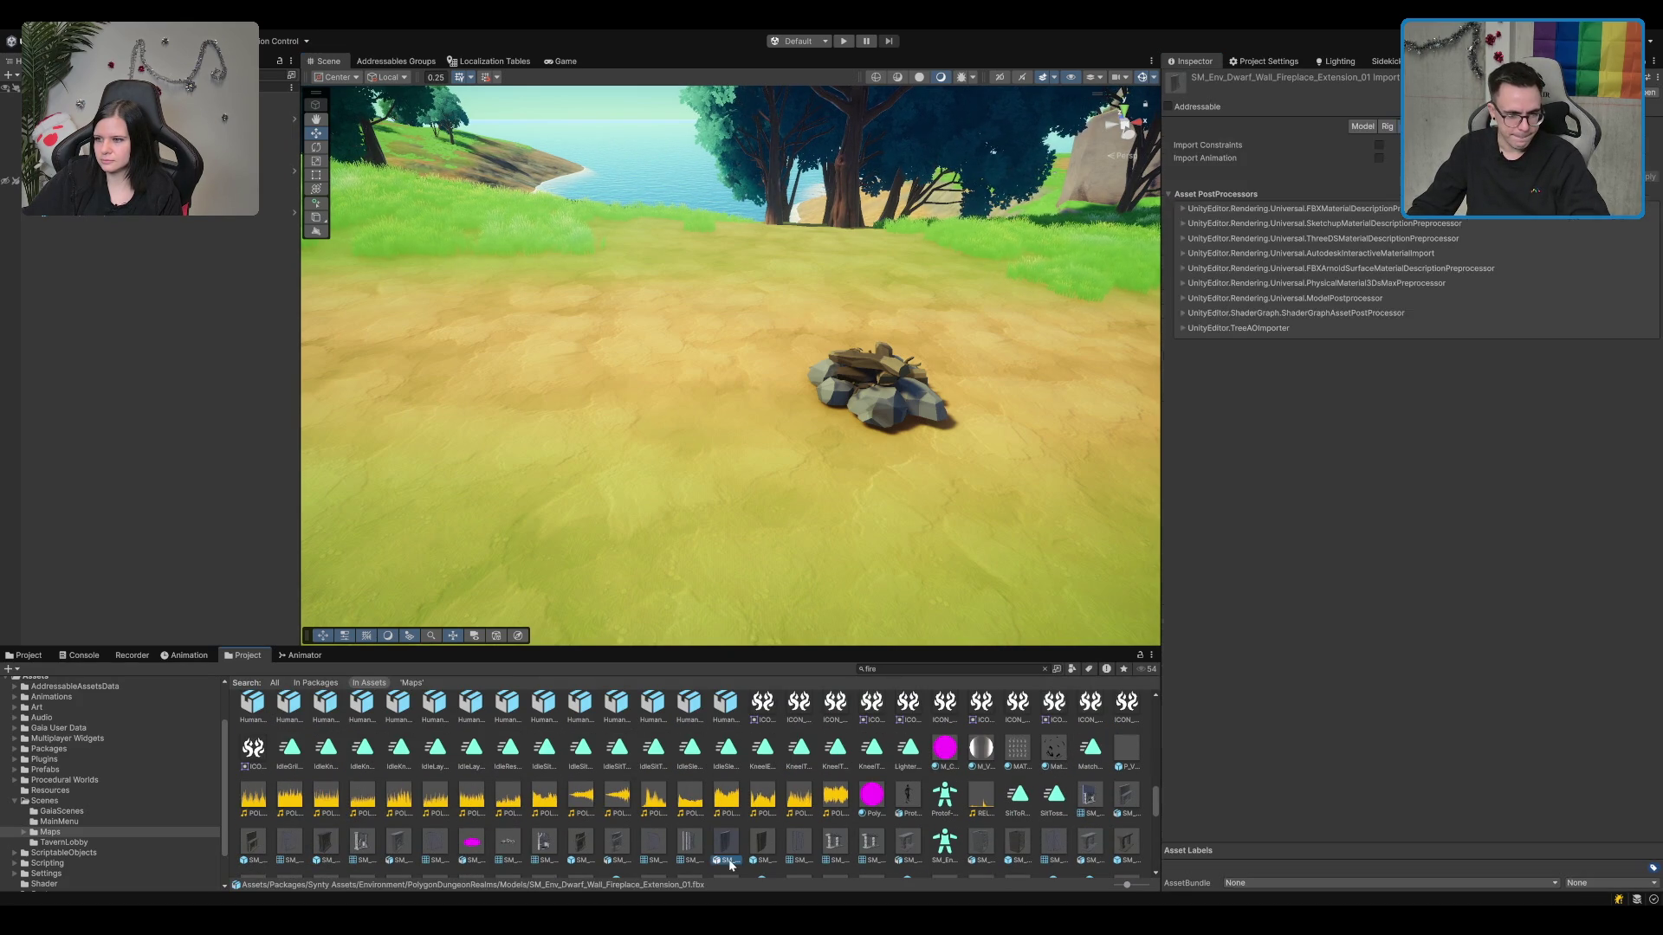
click(872, 842)
scroll(872, 823, up, 3)
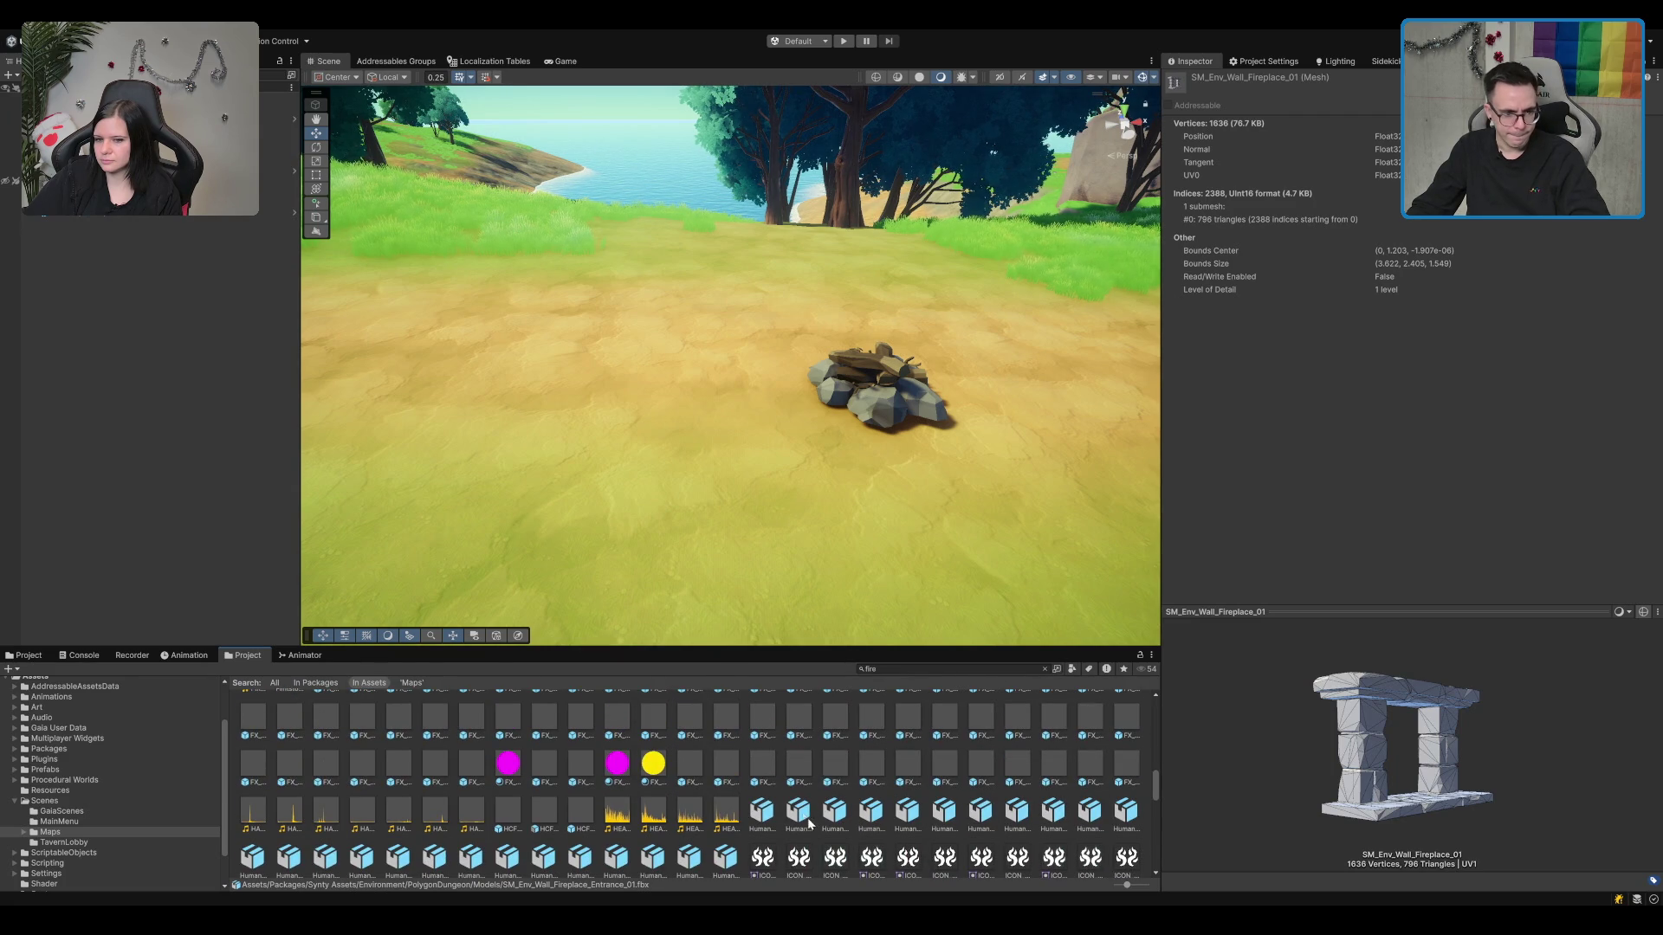
click(764, 766)
scroll(804, 755, up, 1)
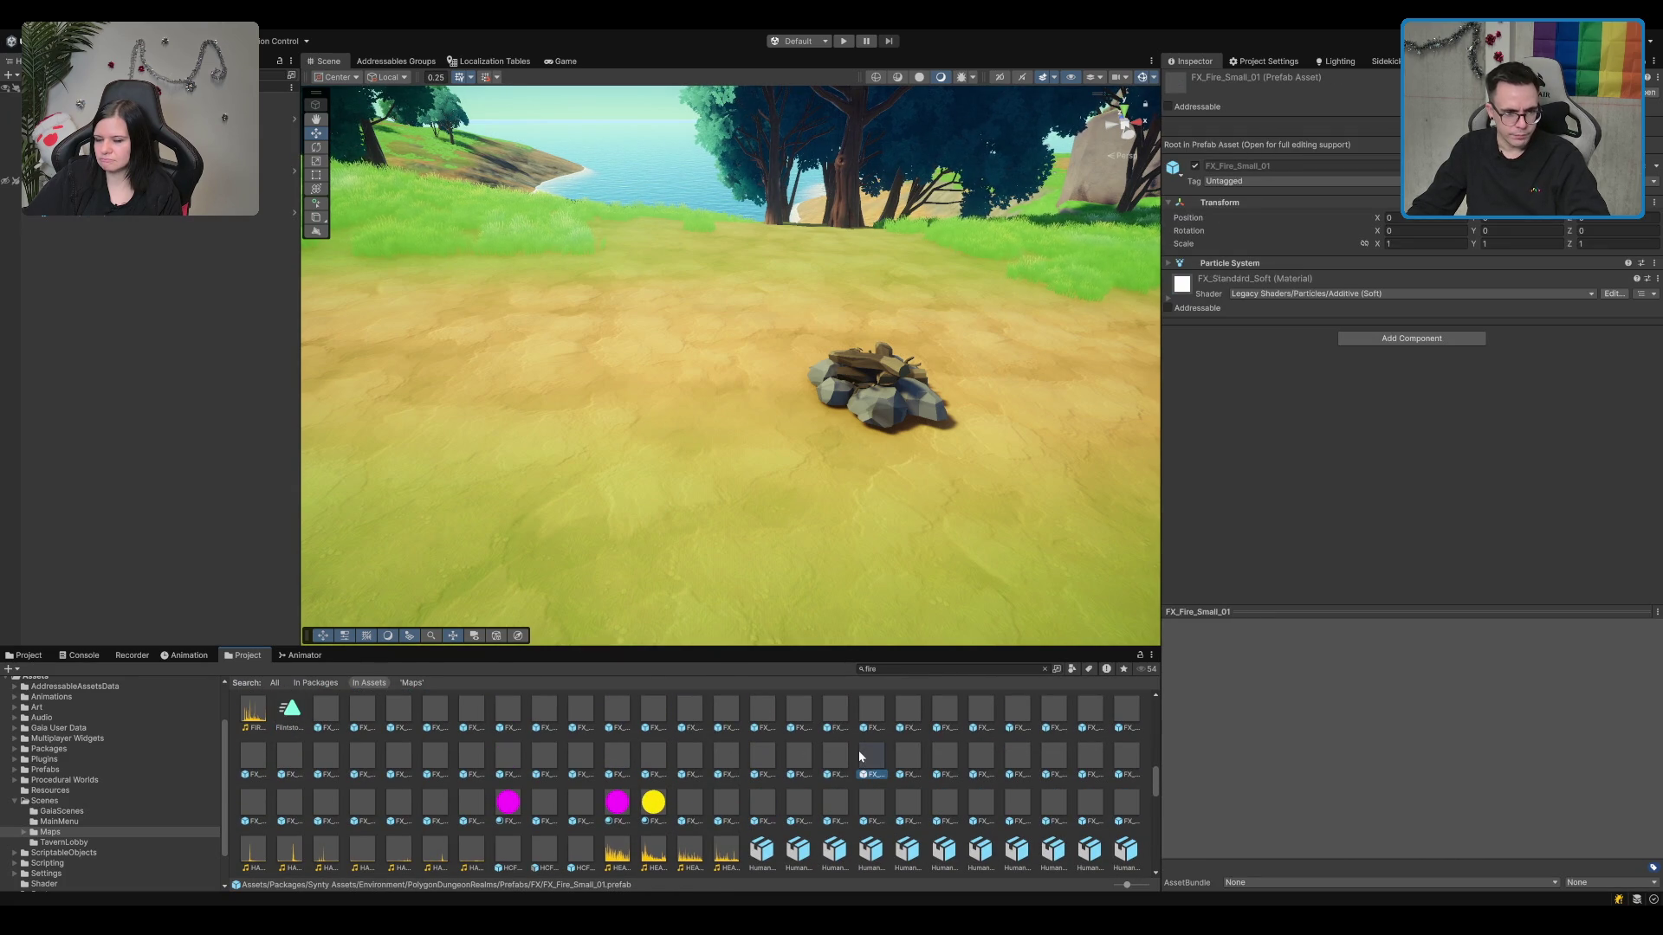
scroll(859, 750, up, 1)
click(762, 762)
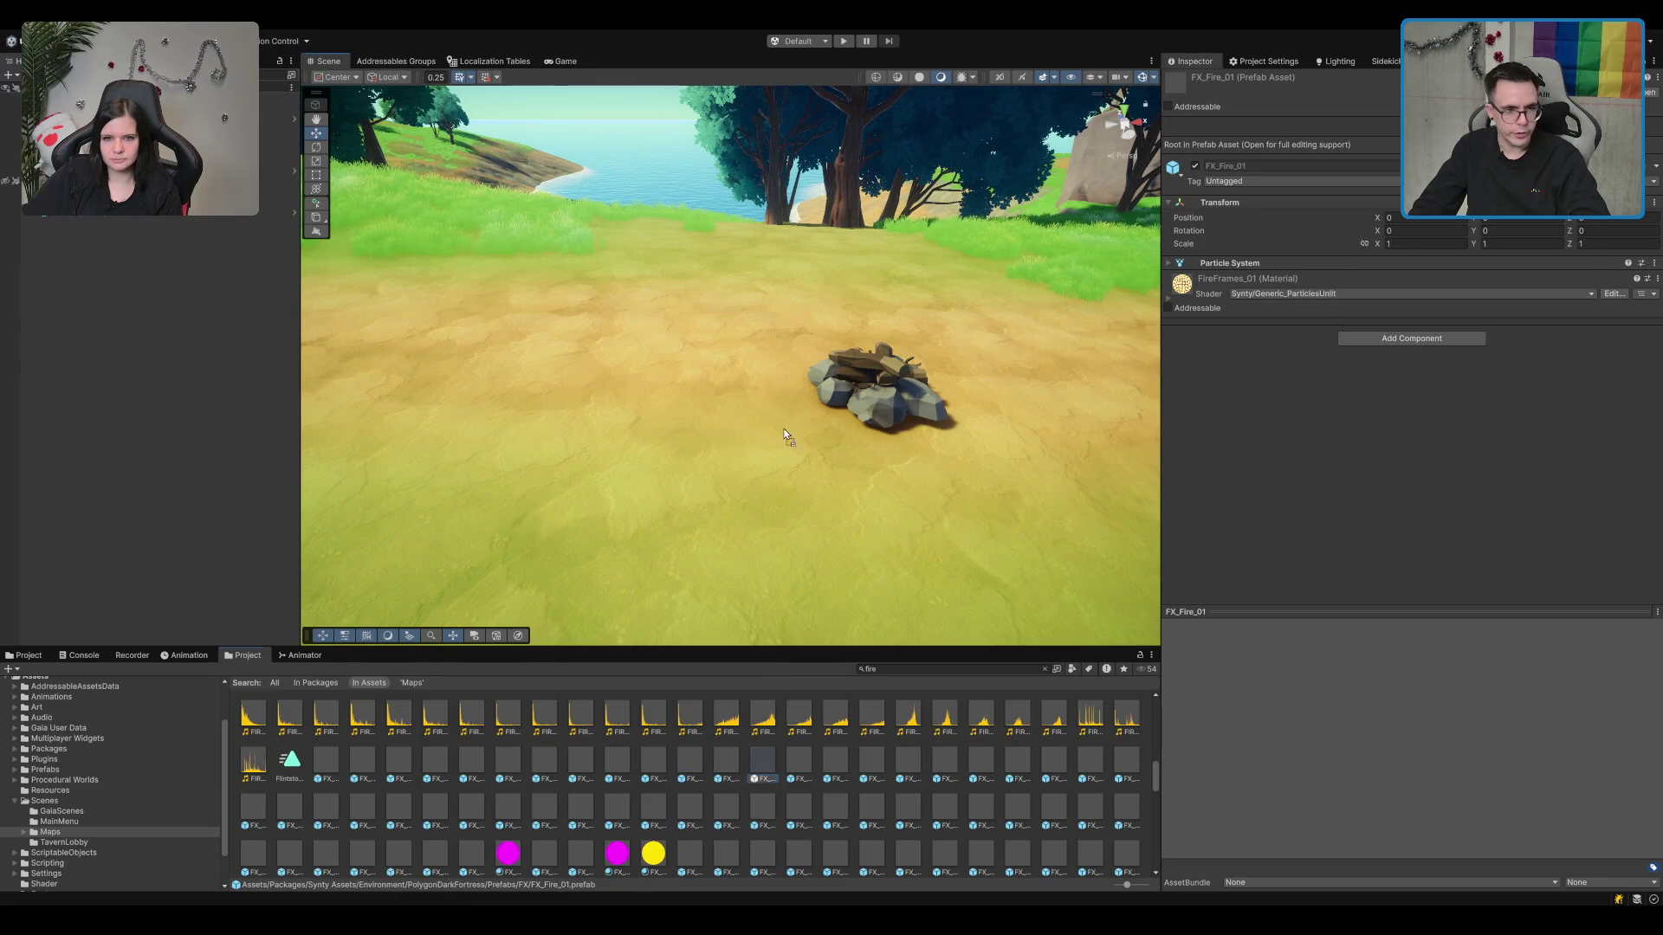
Step: Place FX_Fire_01 onto the fire-pit stones and set its X scale to 0.6
drag(784, 434, 779, 381)
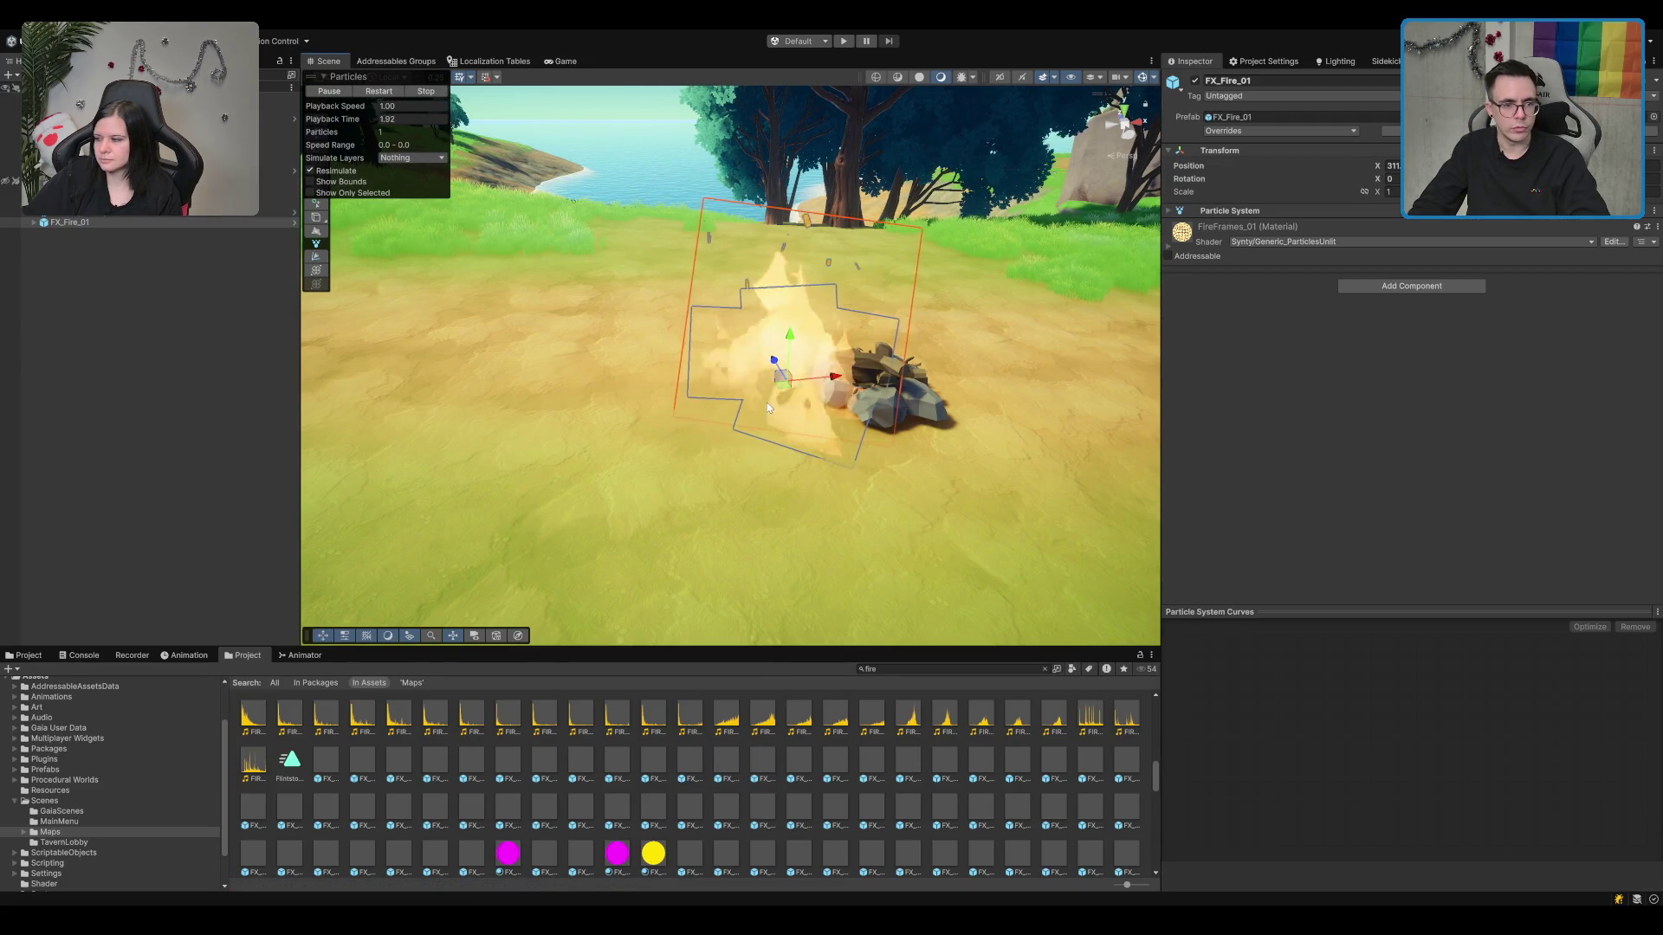
click(862, 376)
click(841, 380)
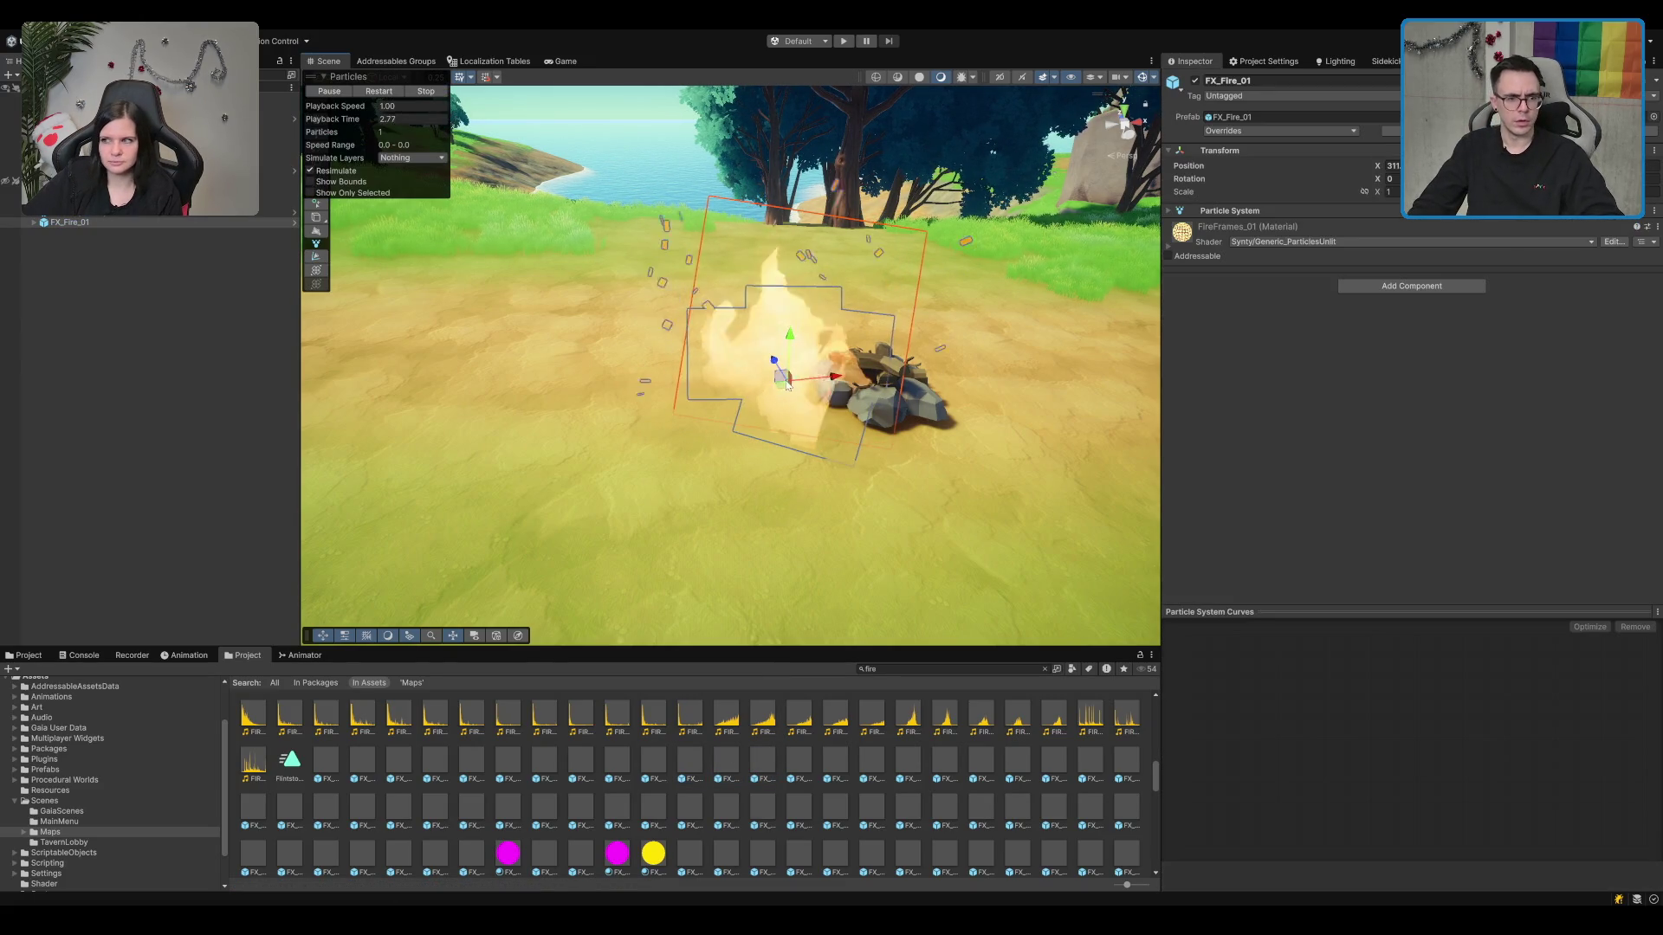
drag(893, 369, 854, 394)
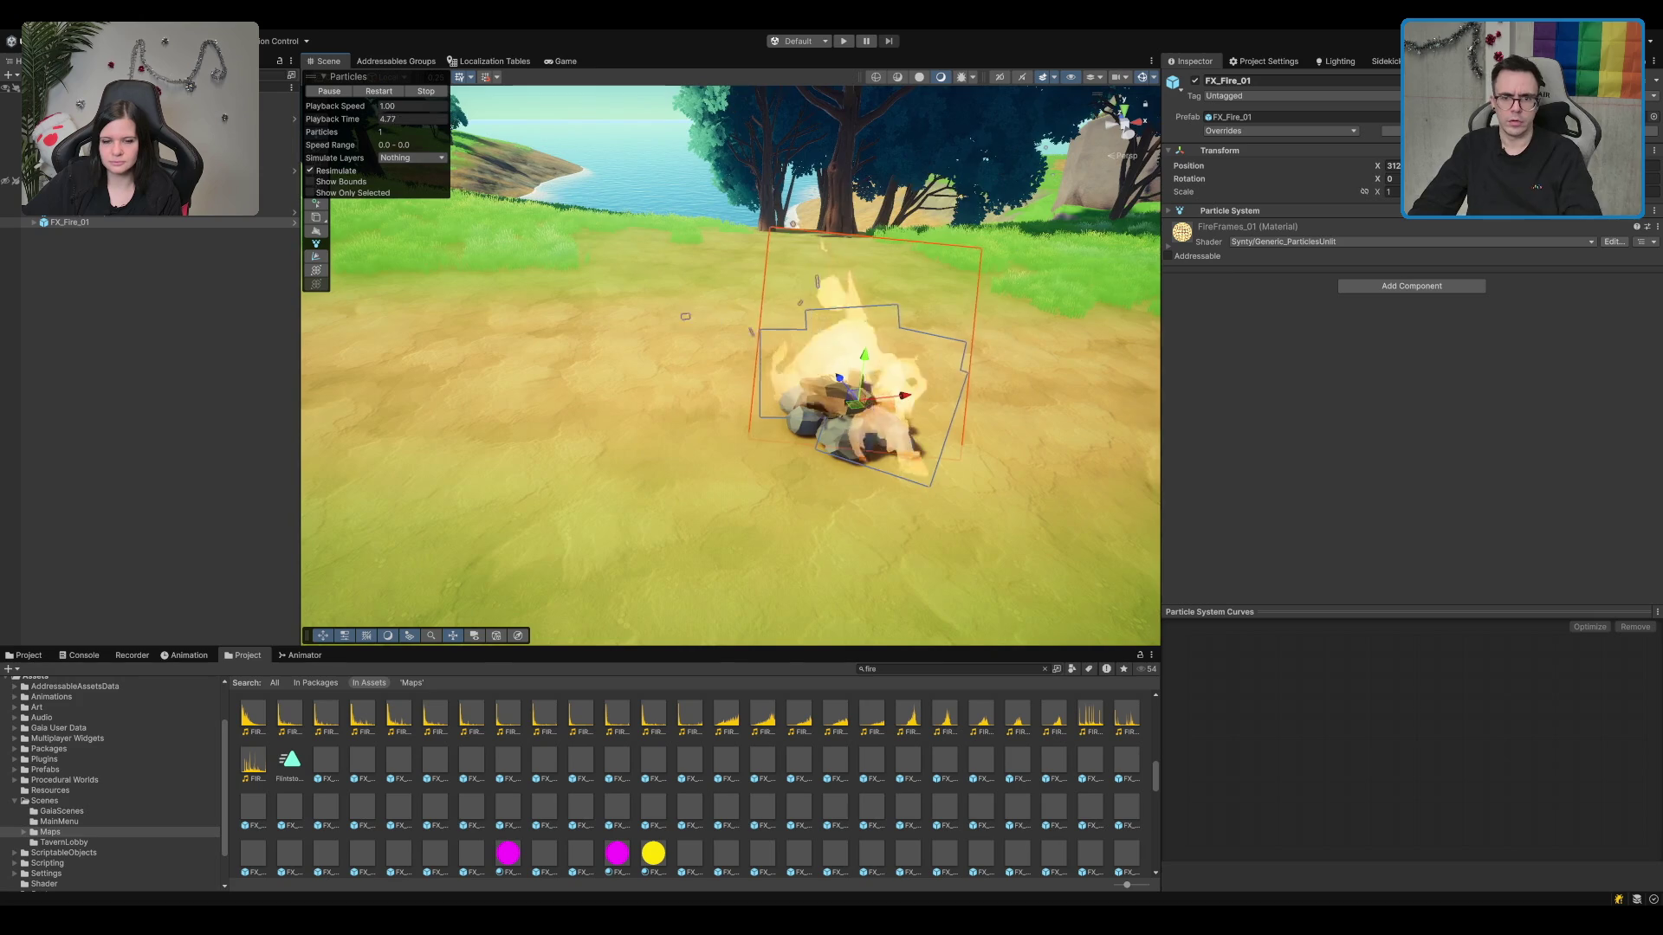
click(1391, 192)
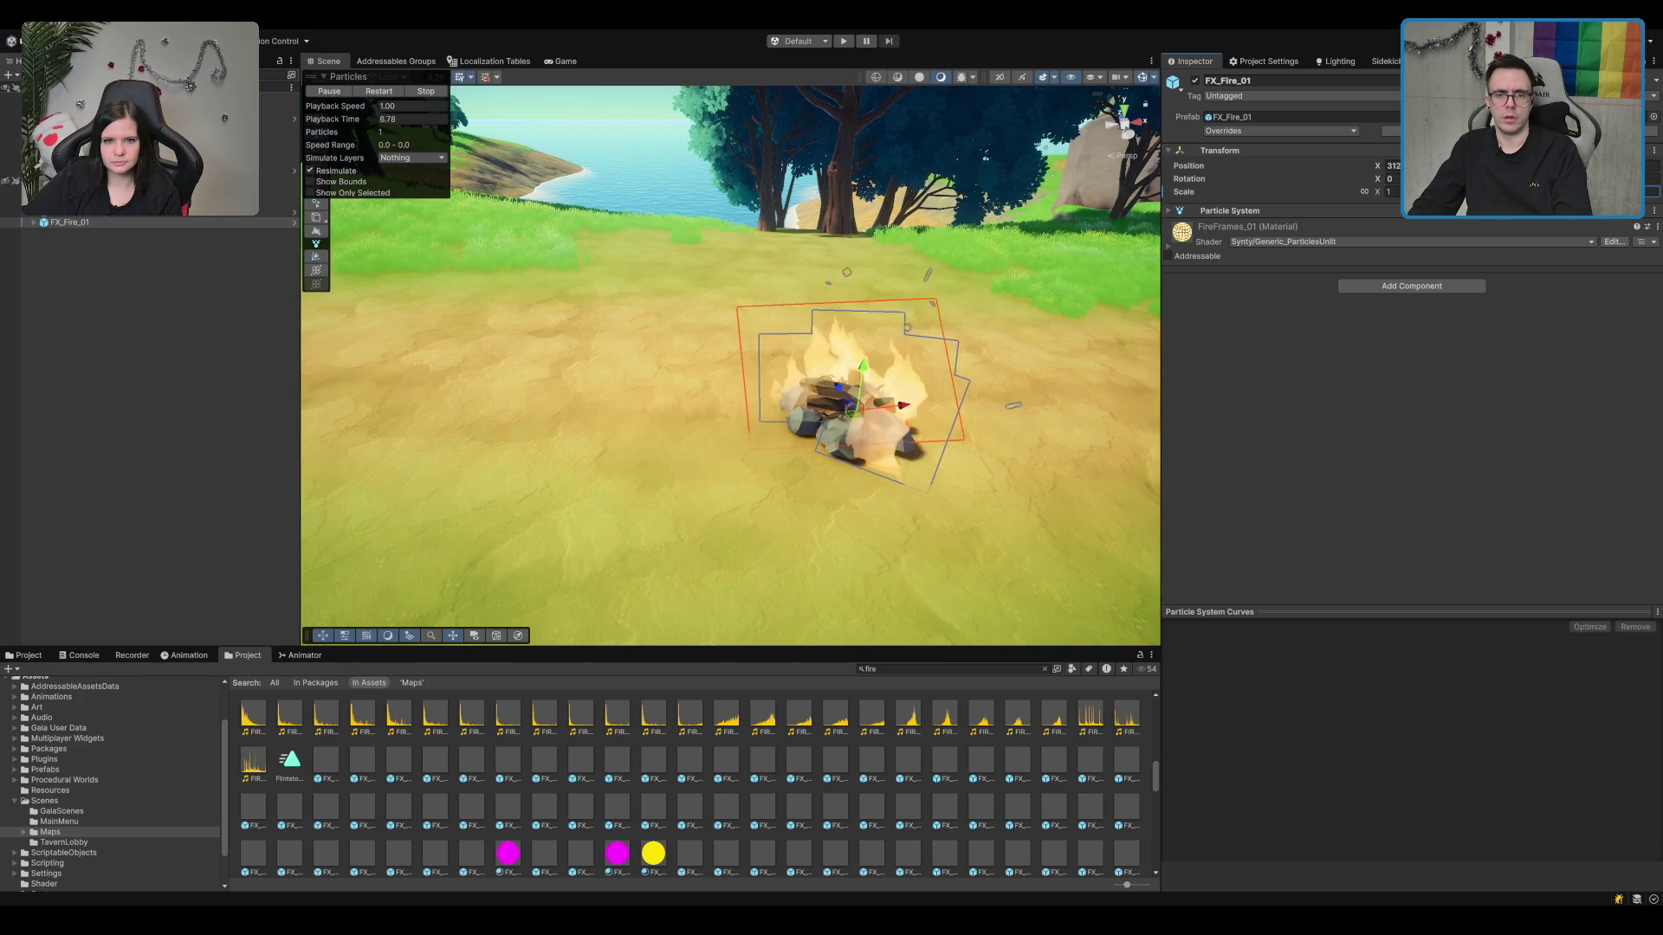
text(0.6)
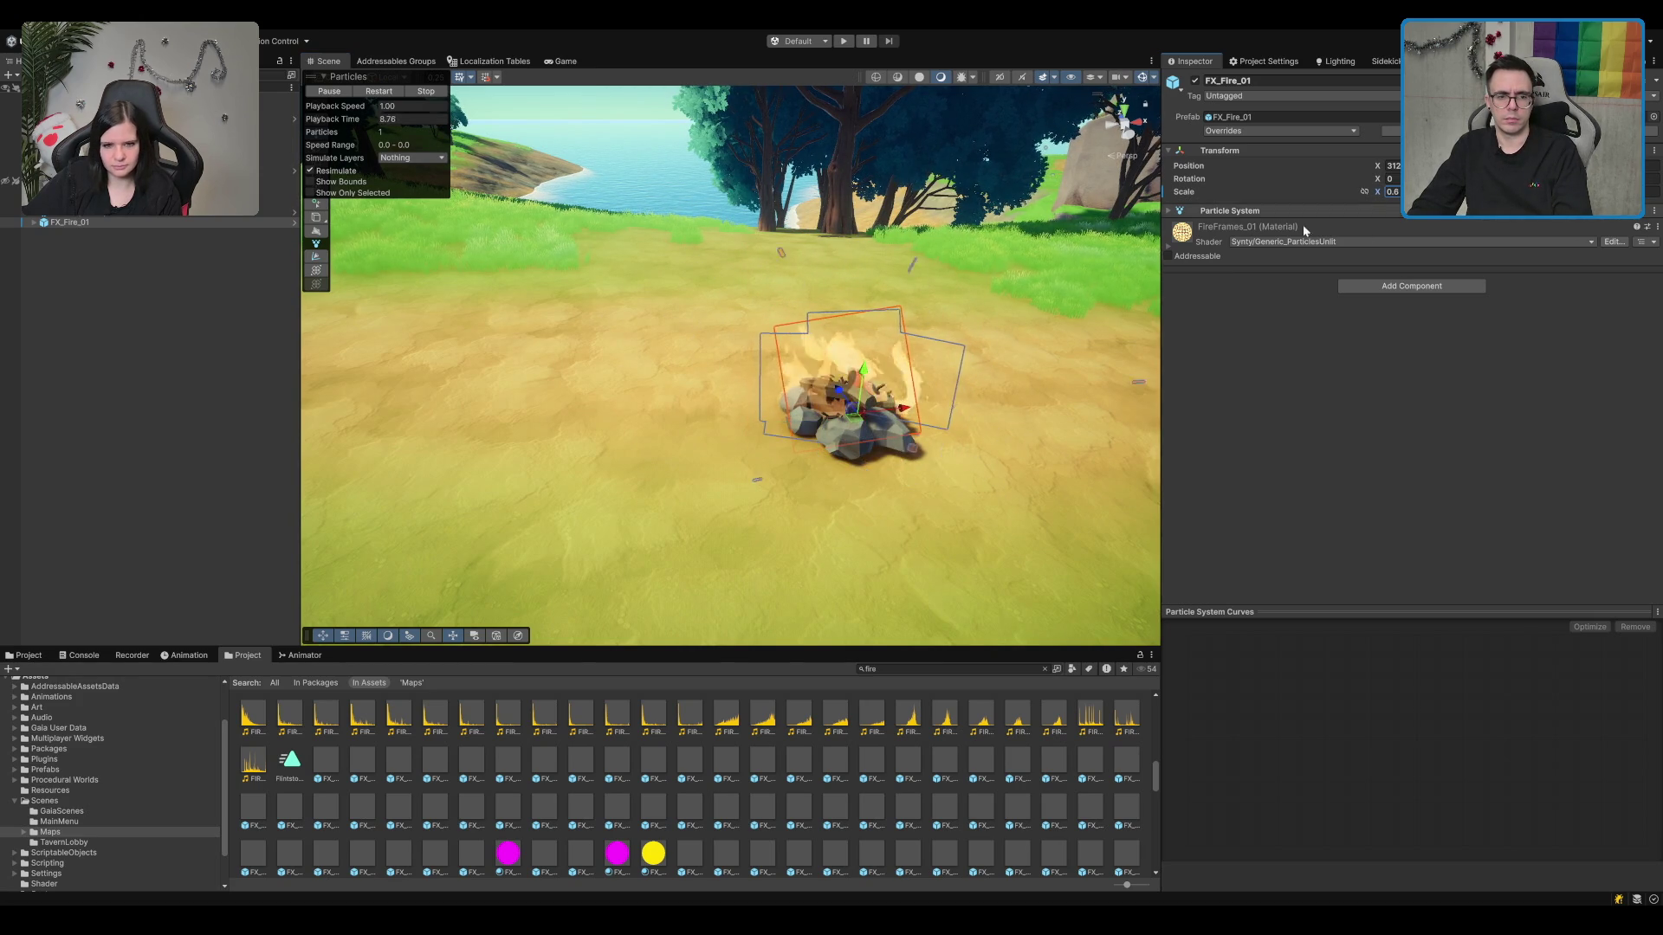
mouse_move(897, 410)
mouse_down()
mouse_move(938, 420)
mouse_move(849, 485)
mouse_up()
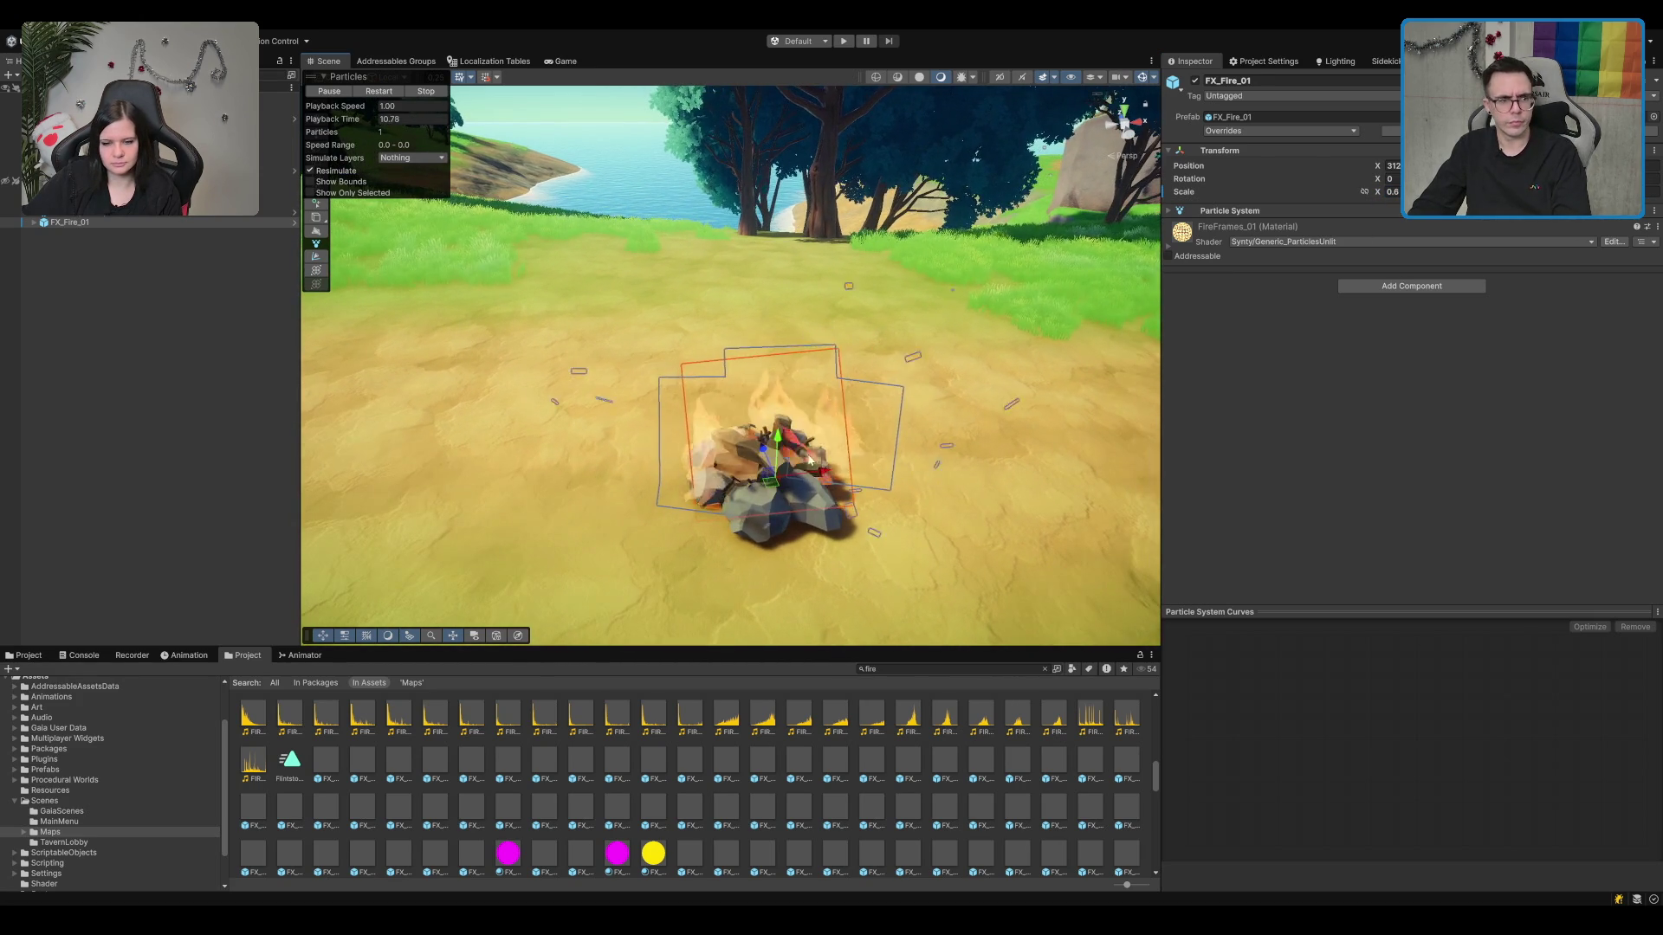
Step: Expand FX_Fire_01, disable and delete its FX_Fire_Spread_01 child, then clear the selection
click(34, 222)
click(94, 232)
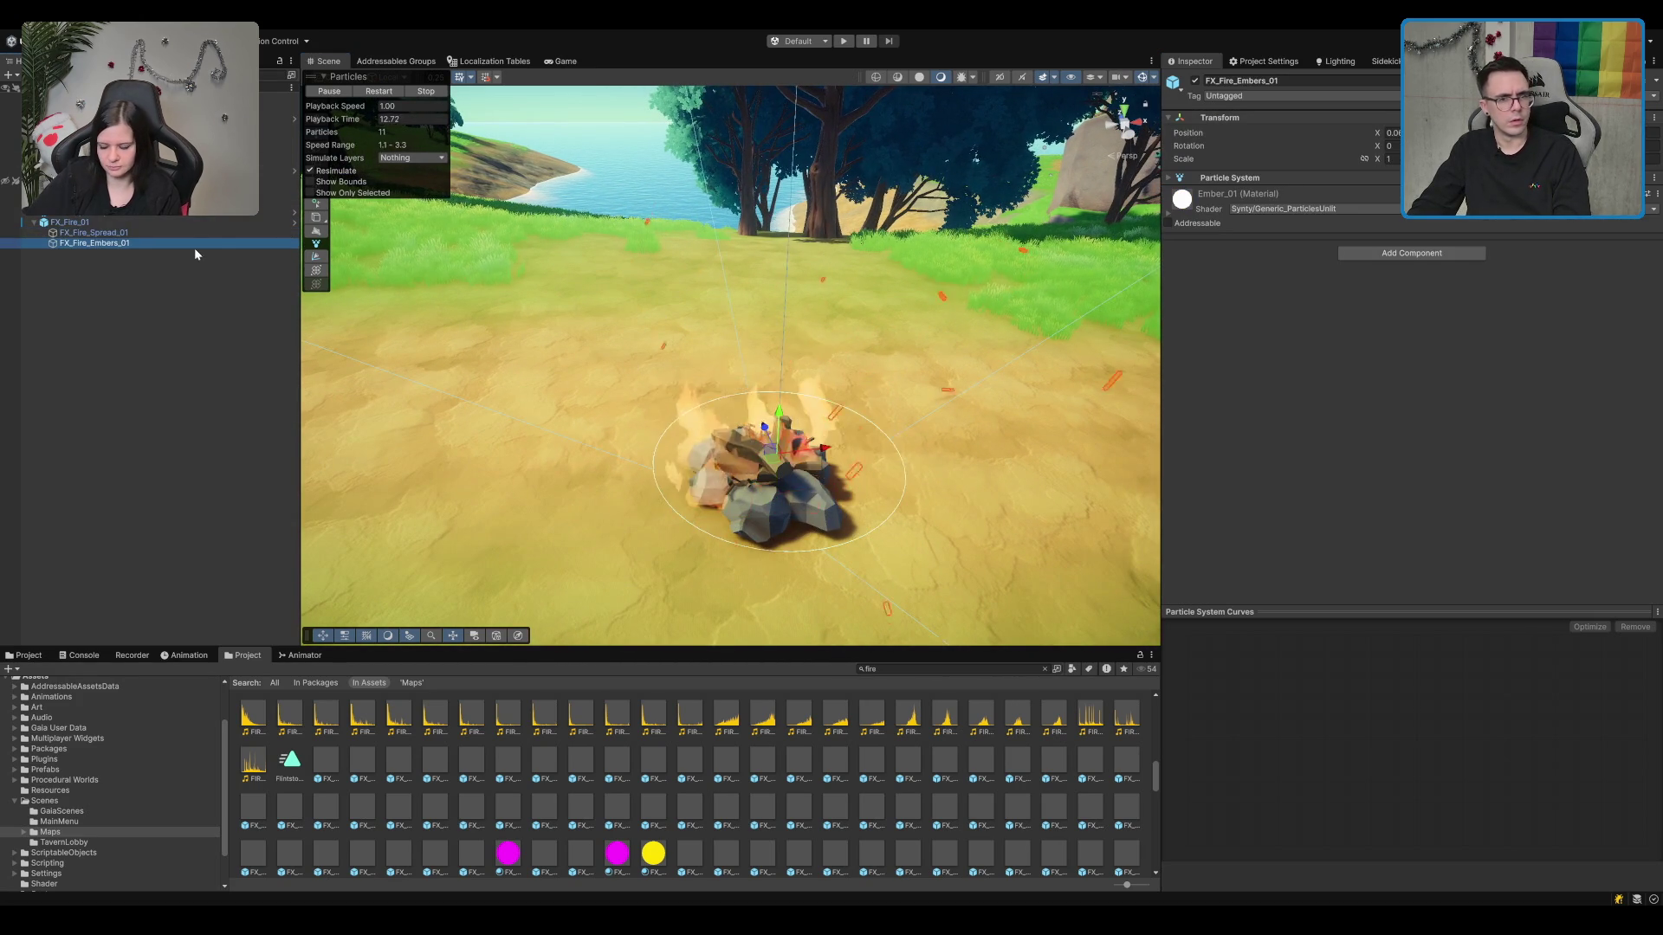
click(1195, 80)
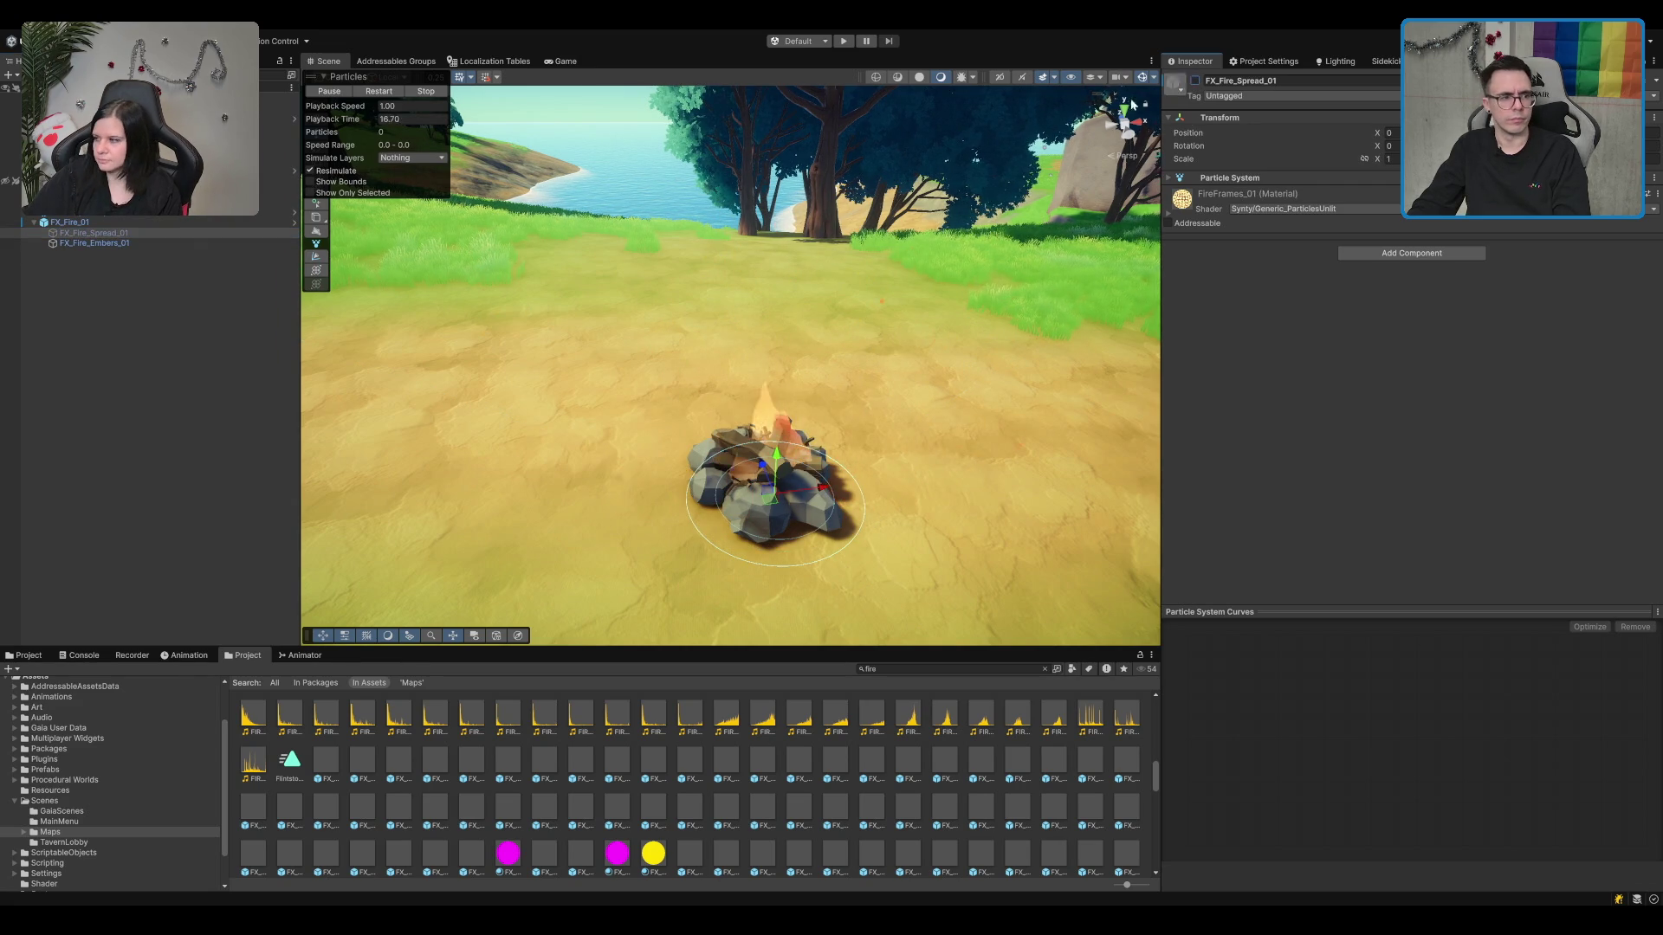
key(Delete)
click(127, 221)
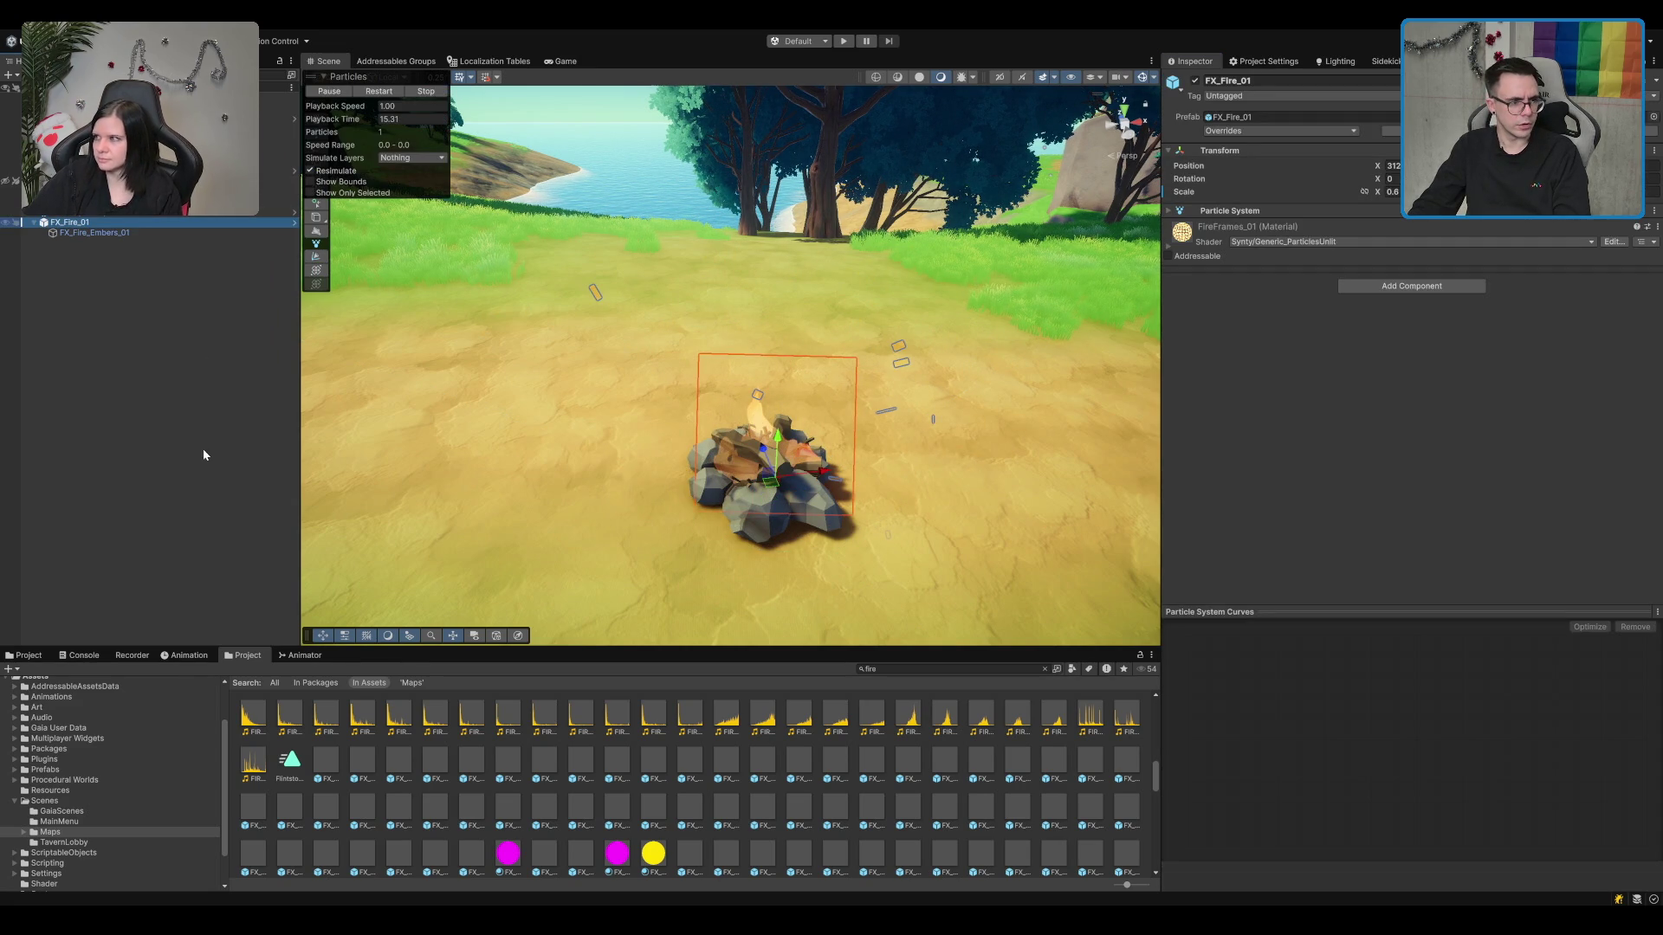
key(alt+shift+n)
click(139, 252)
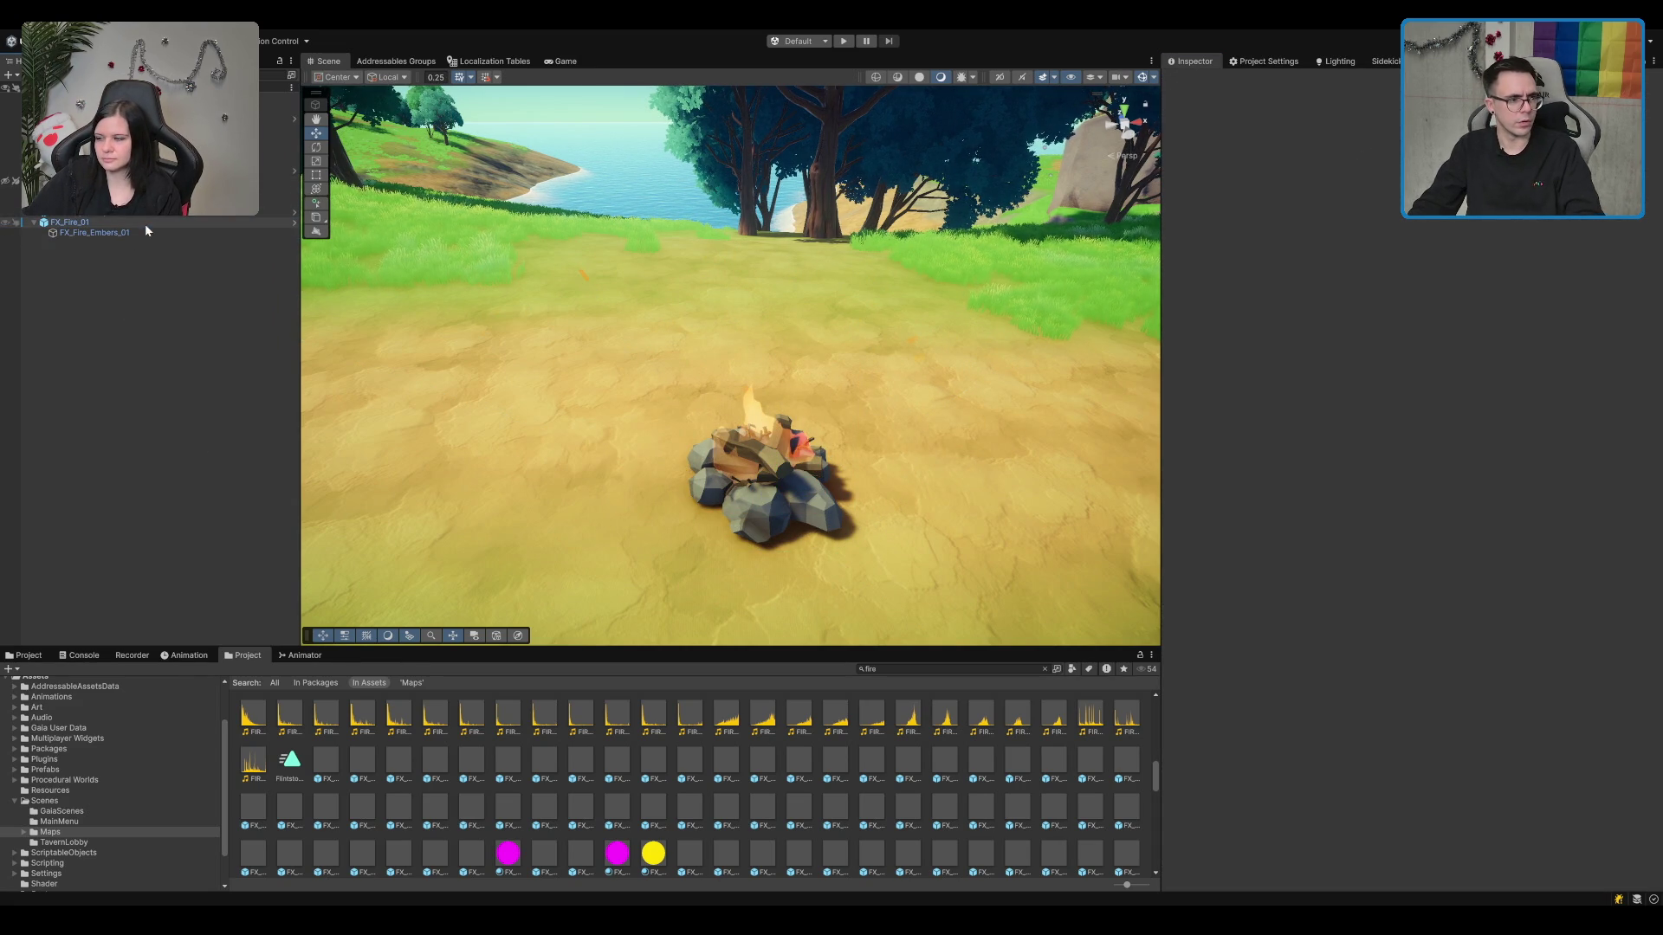
Step: Frame FX_Fire_01 and drag it slightly down-left onto the fire-pit logs
click(145, 223)
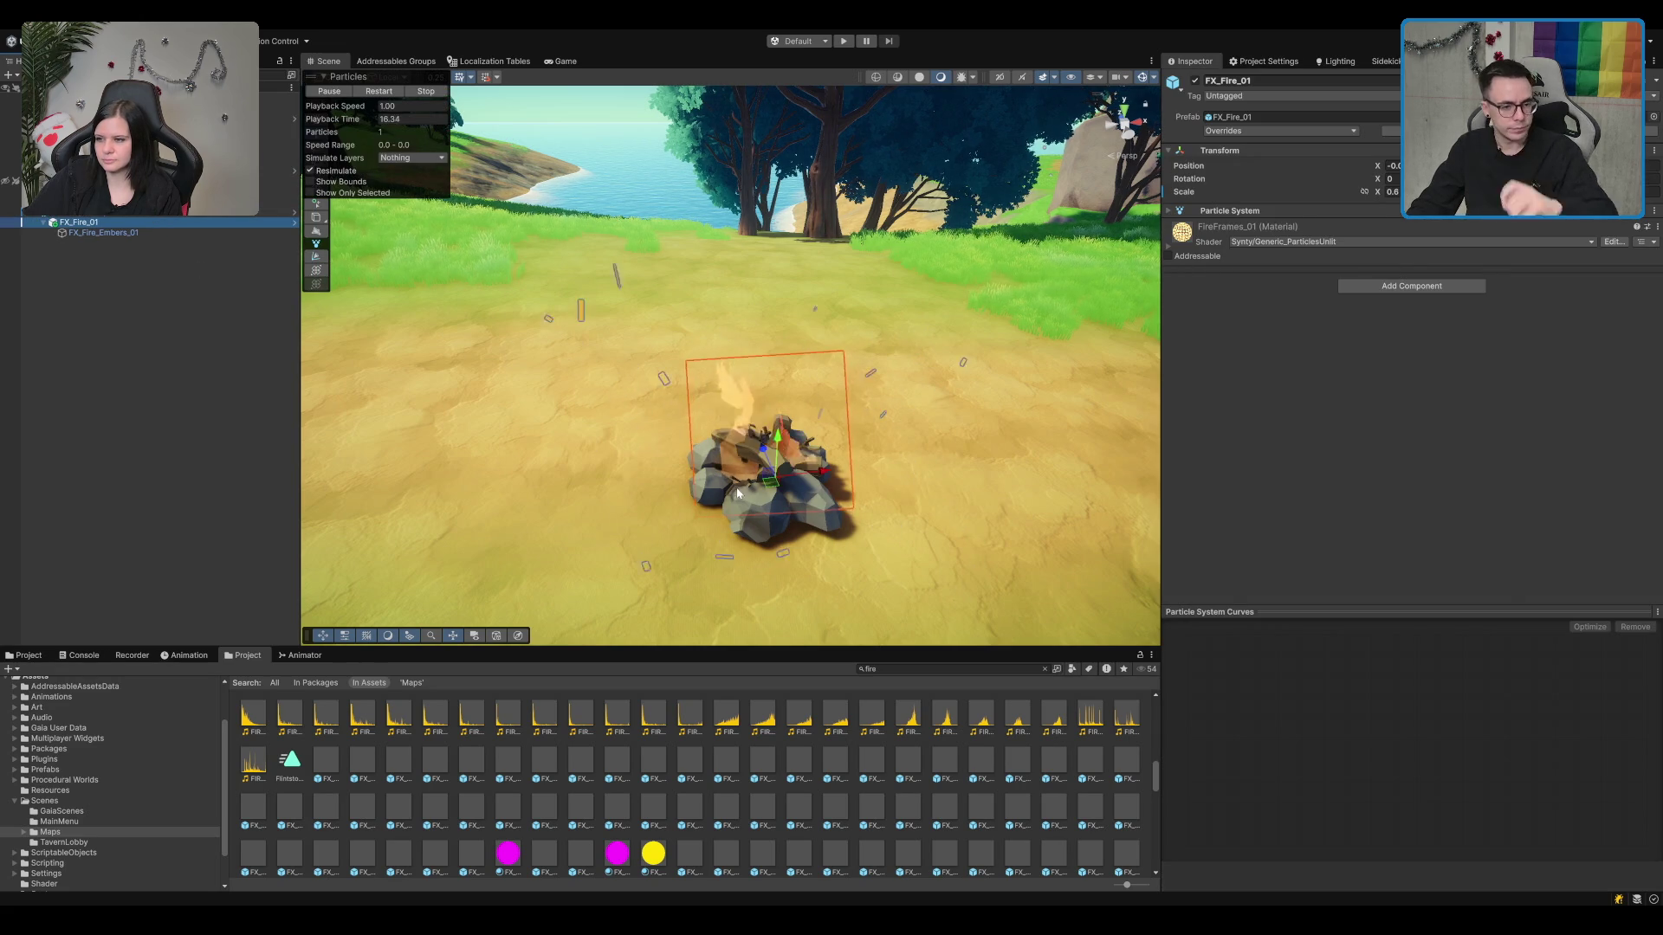
key(f)
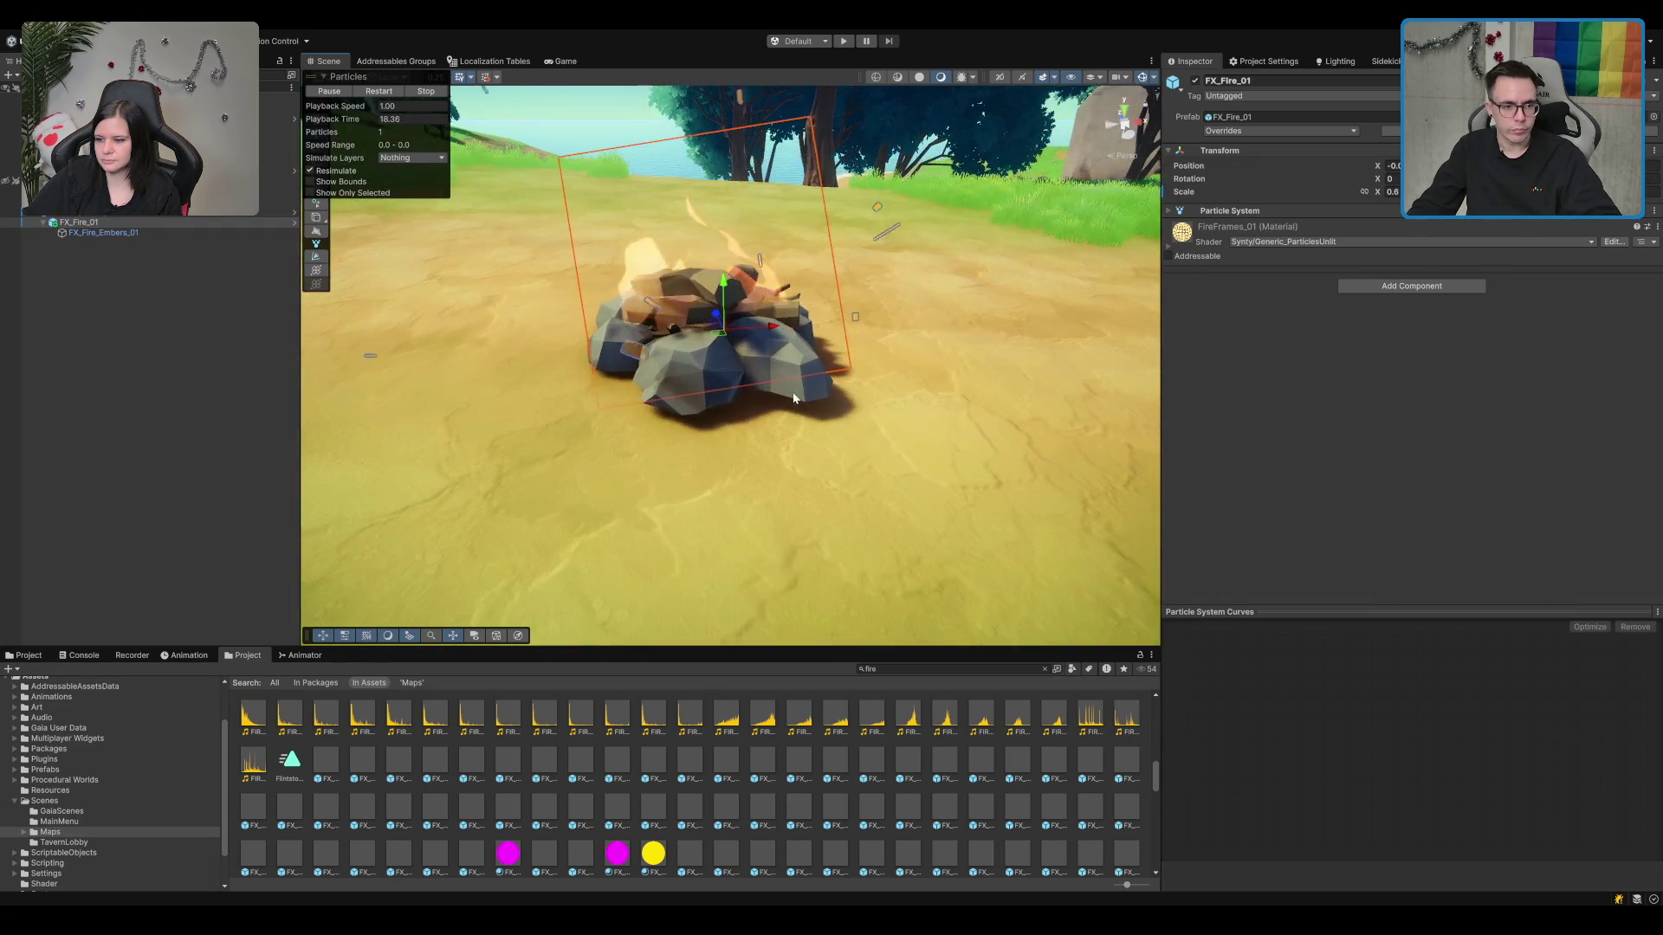
mouse_move(793, 398)
mouse_down()
mouse_move(788, 456)
mouse_move(1181, 471)
mouse_up()
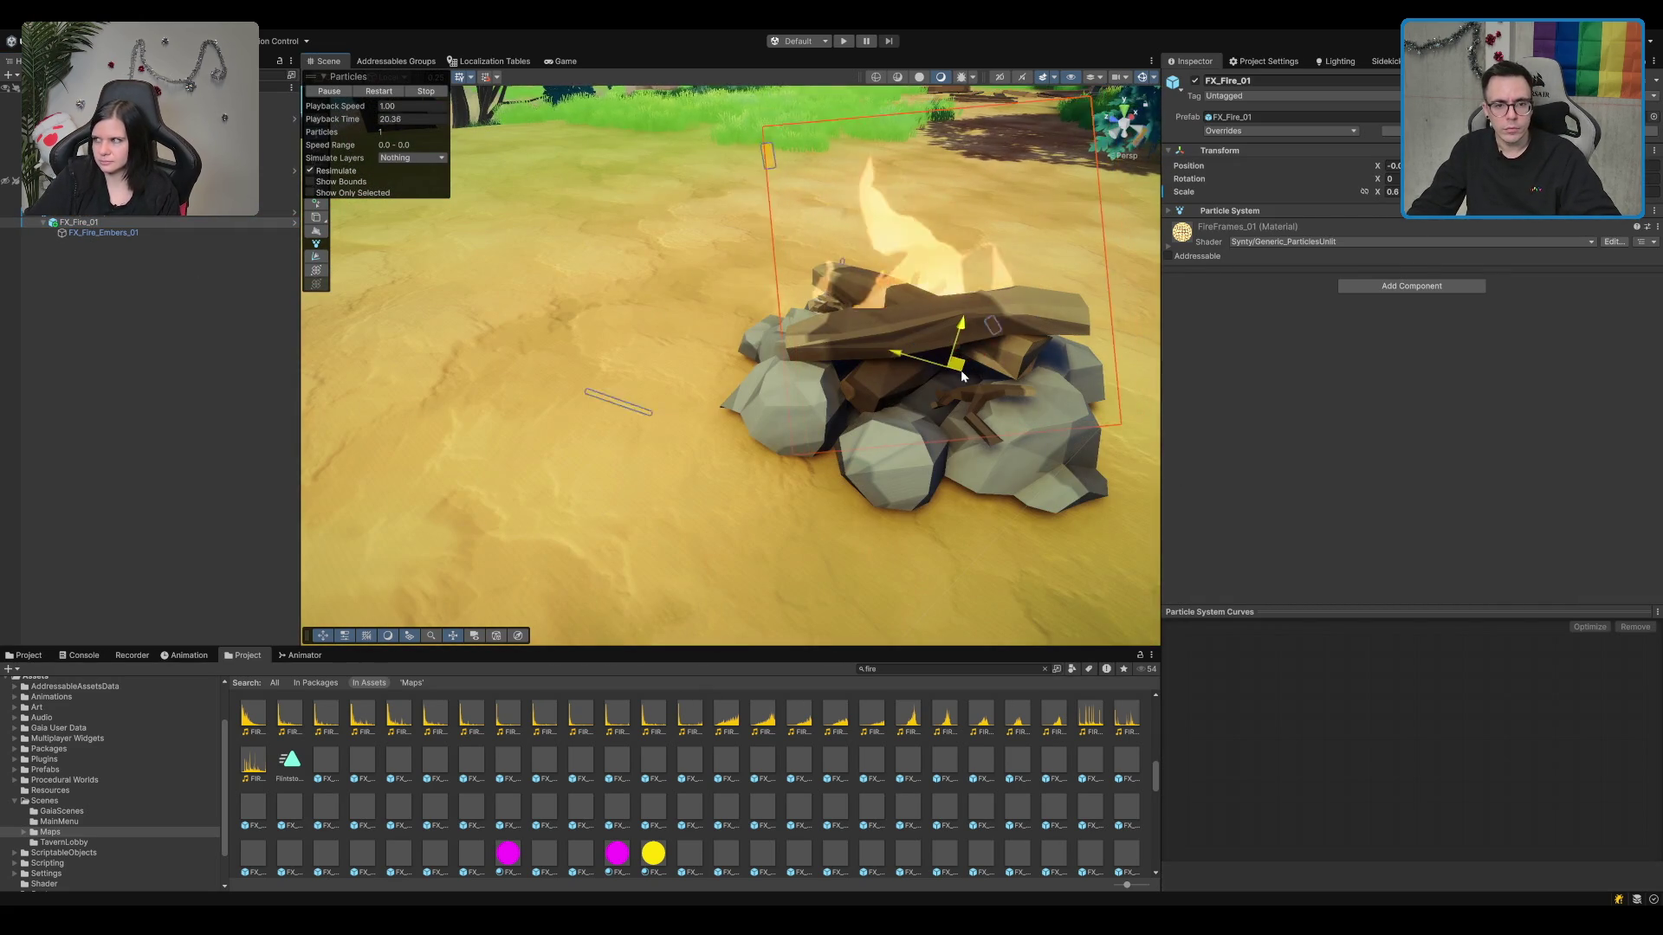
click(959, 322)
click(956, 328)
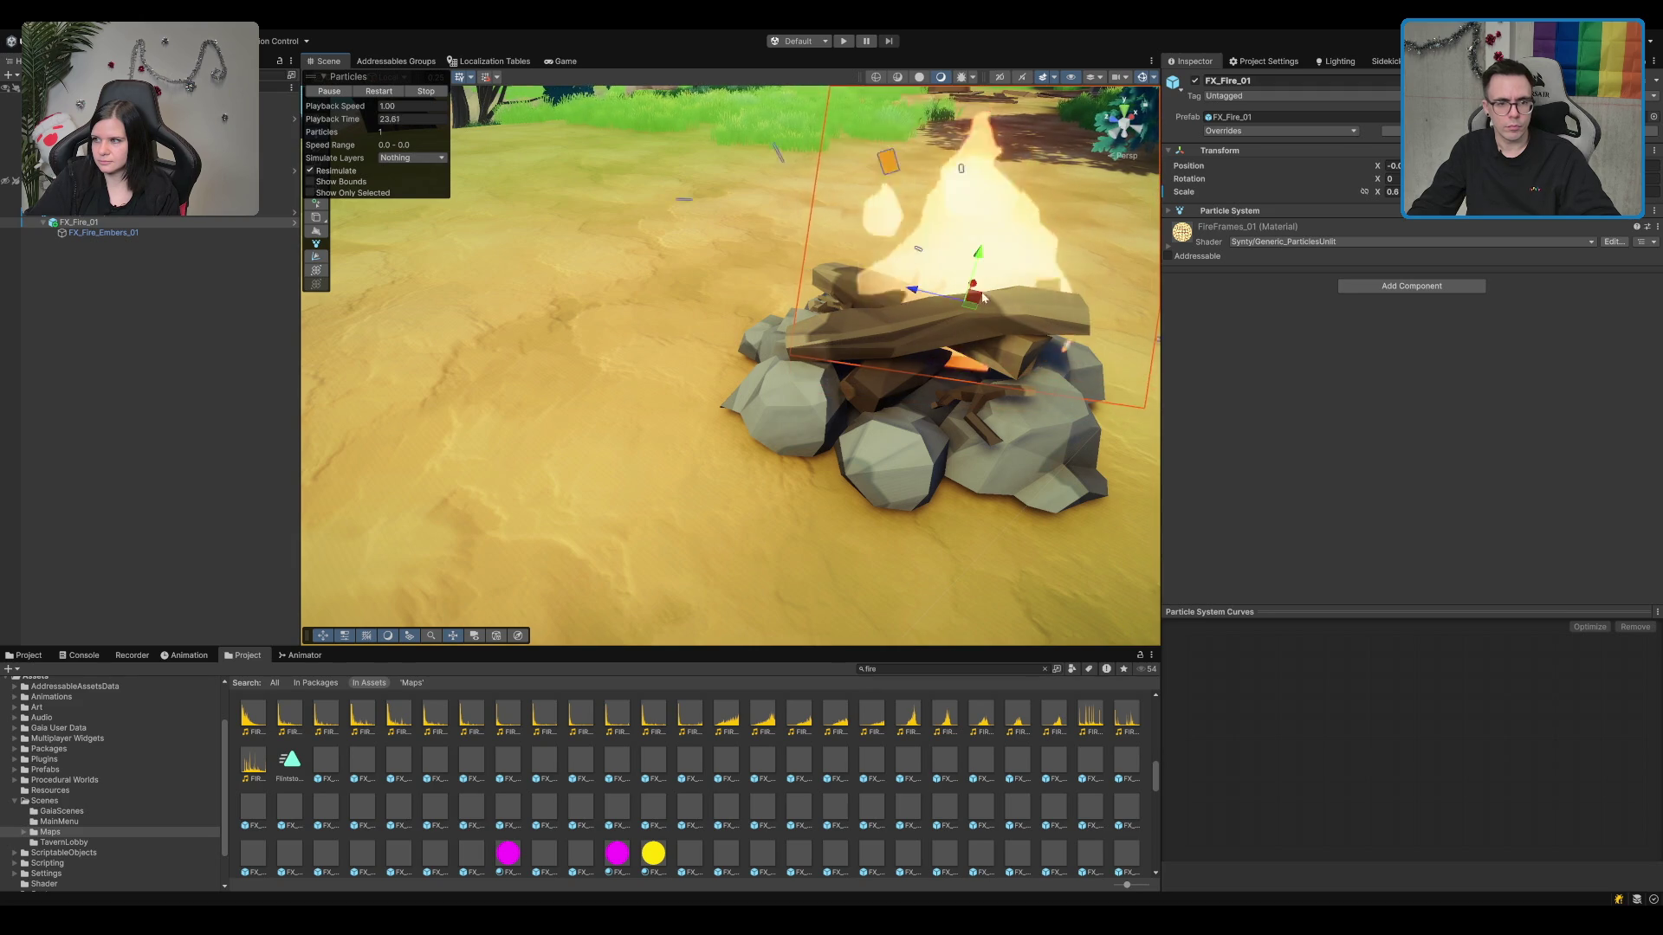
drag(990, 247, 947, 347)
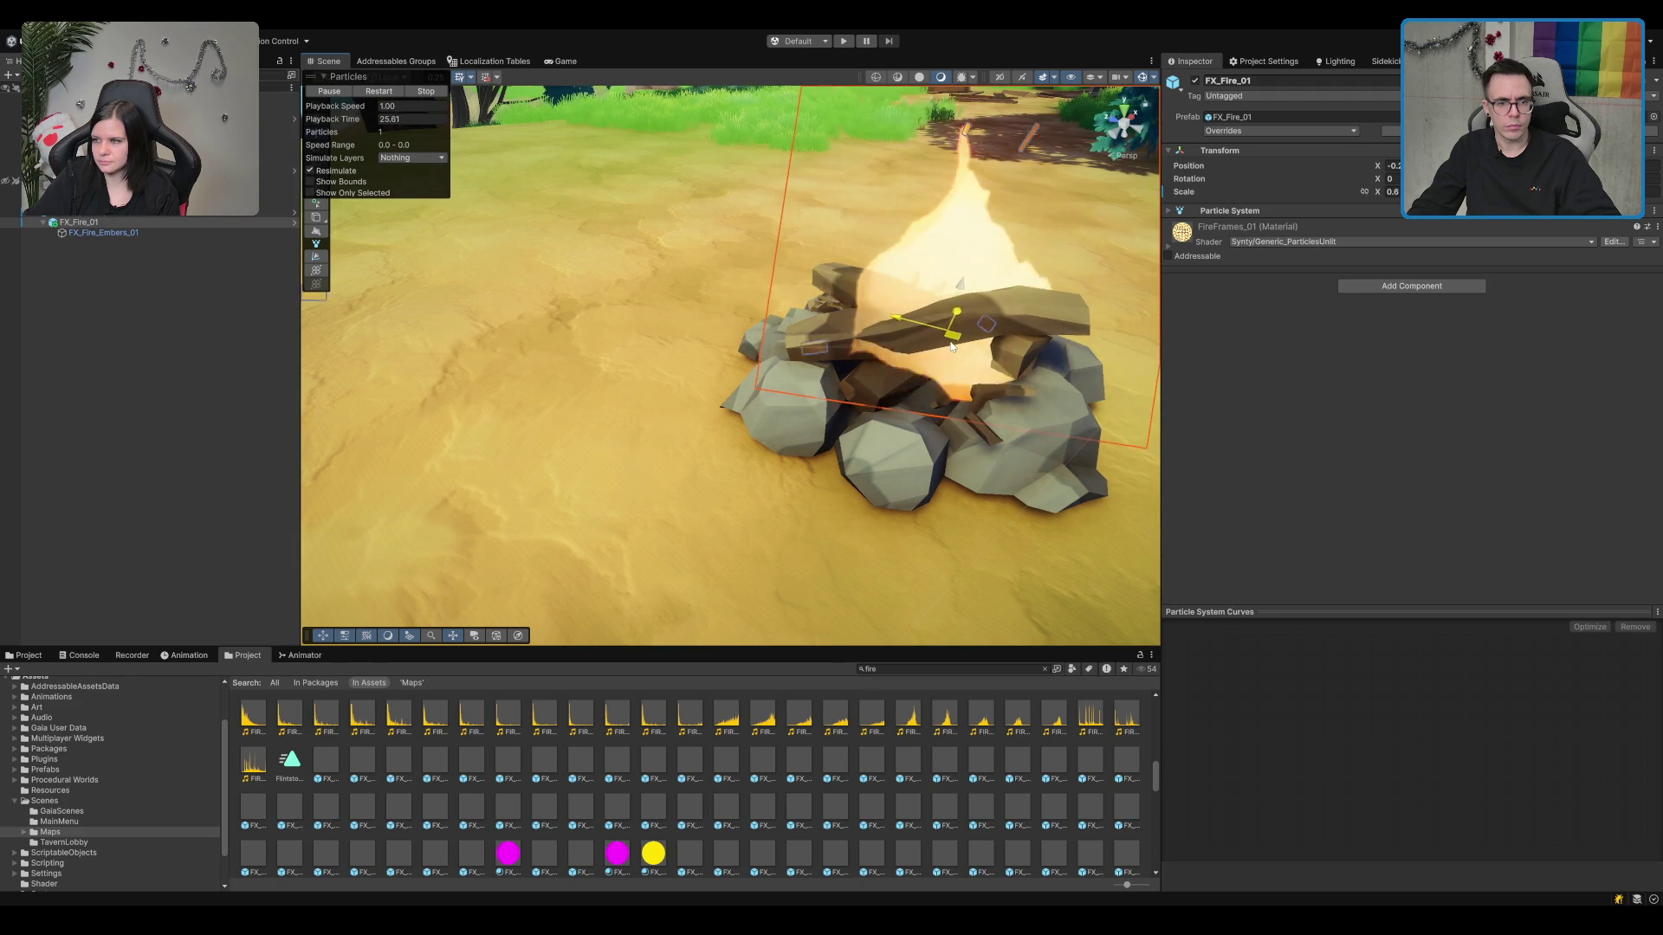
Step: Reselect the fire and orbit close around the campfire to confirm the flames sit centred
click(964, 251)
mouse_move(965, 251)
mouse_down()
mouse_move(996, 272)
mouse_move(722, 279)
mouse_up()
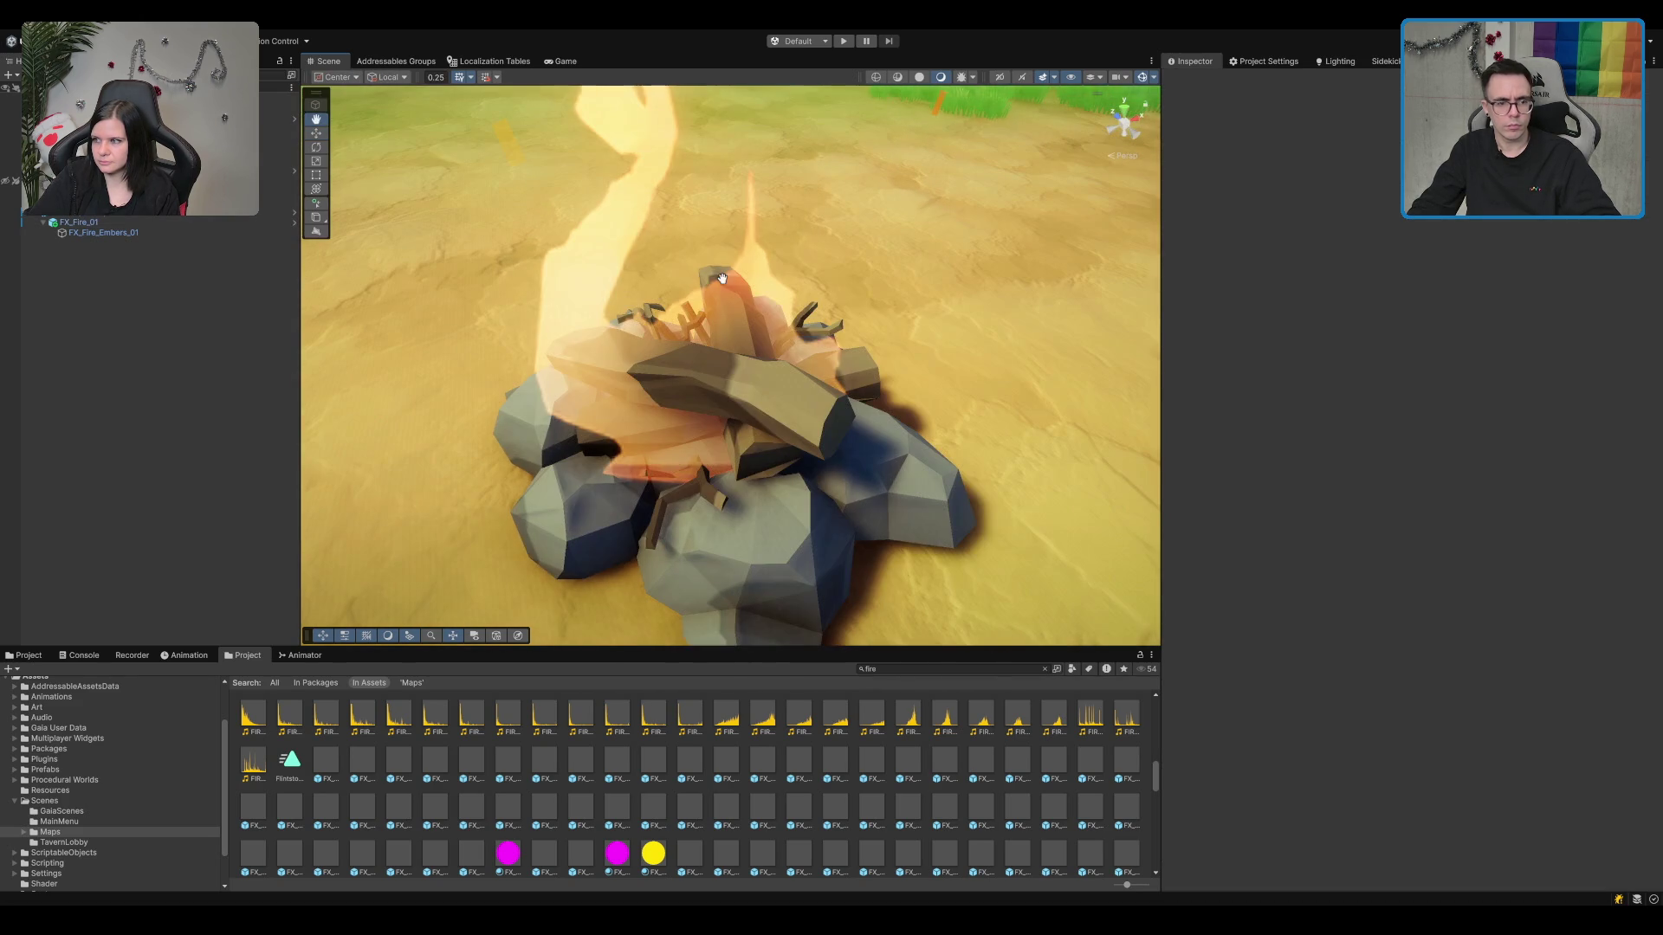
click(729, 309)
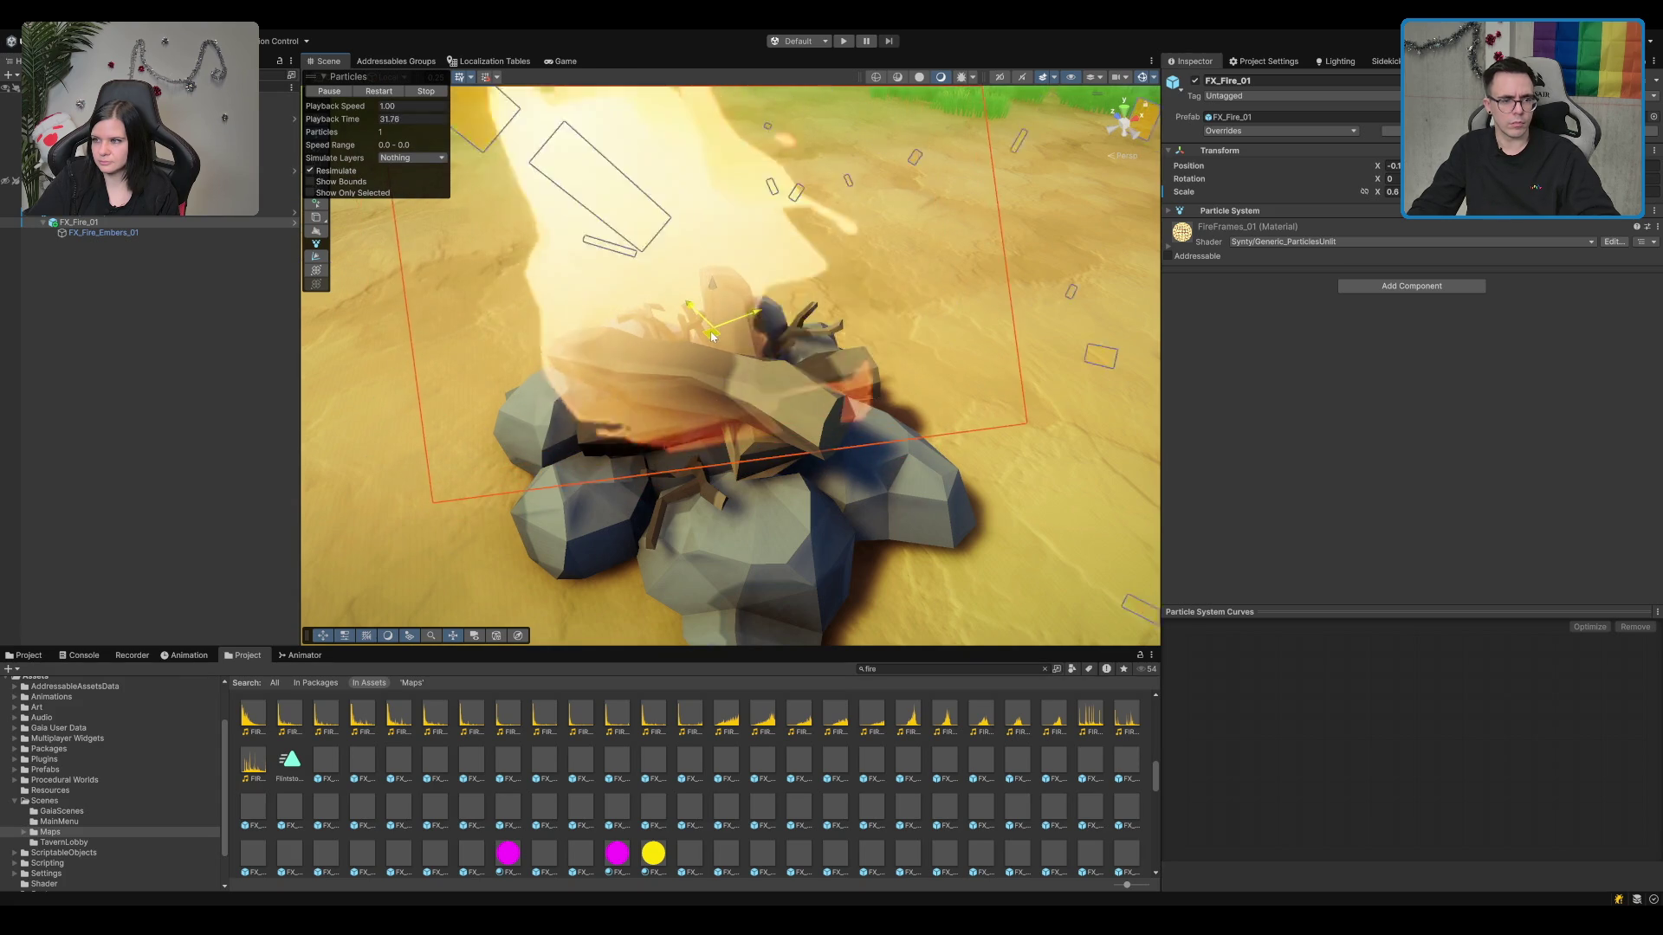
mouse_move(674, 362)
mouse_down()
mouse_move(829, 392)
mouse_move(846, 252)
mouse_move(714, 377)
mouse_up()
scroll(829, 274, up, 3)
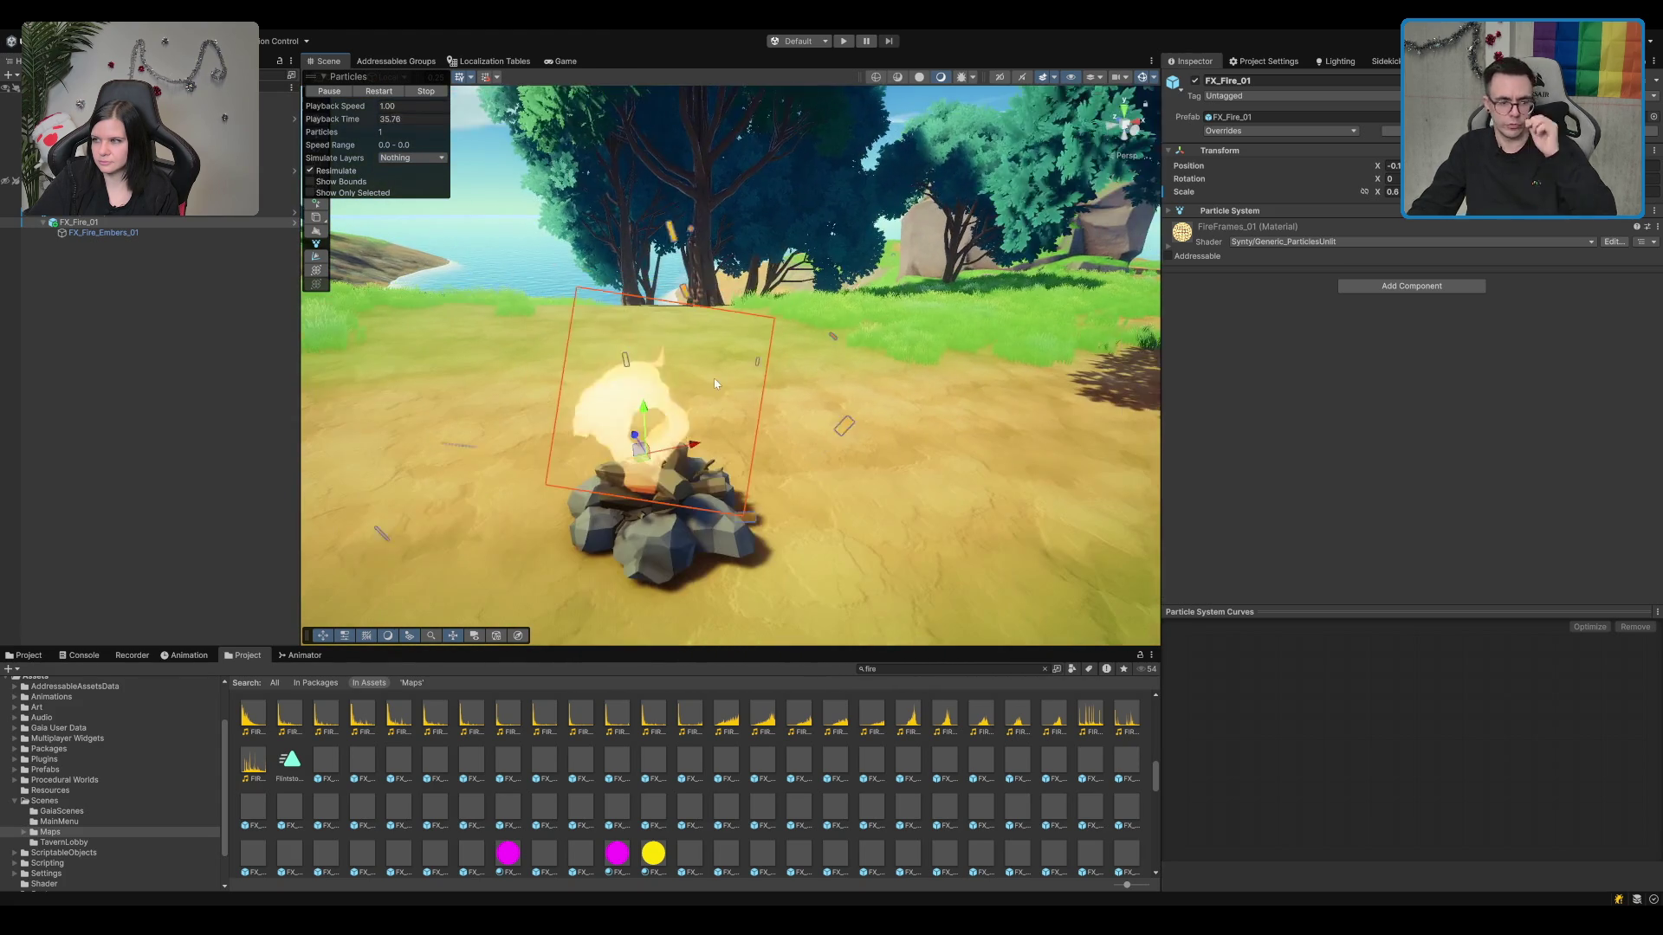
scroll(713, 381, up, 2)
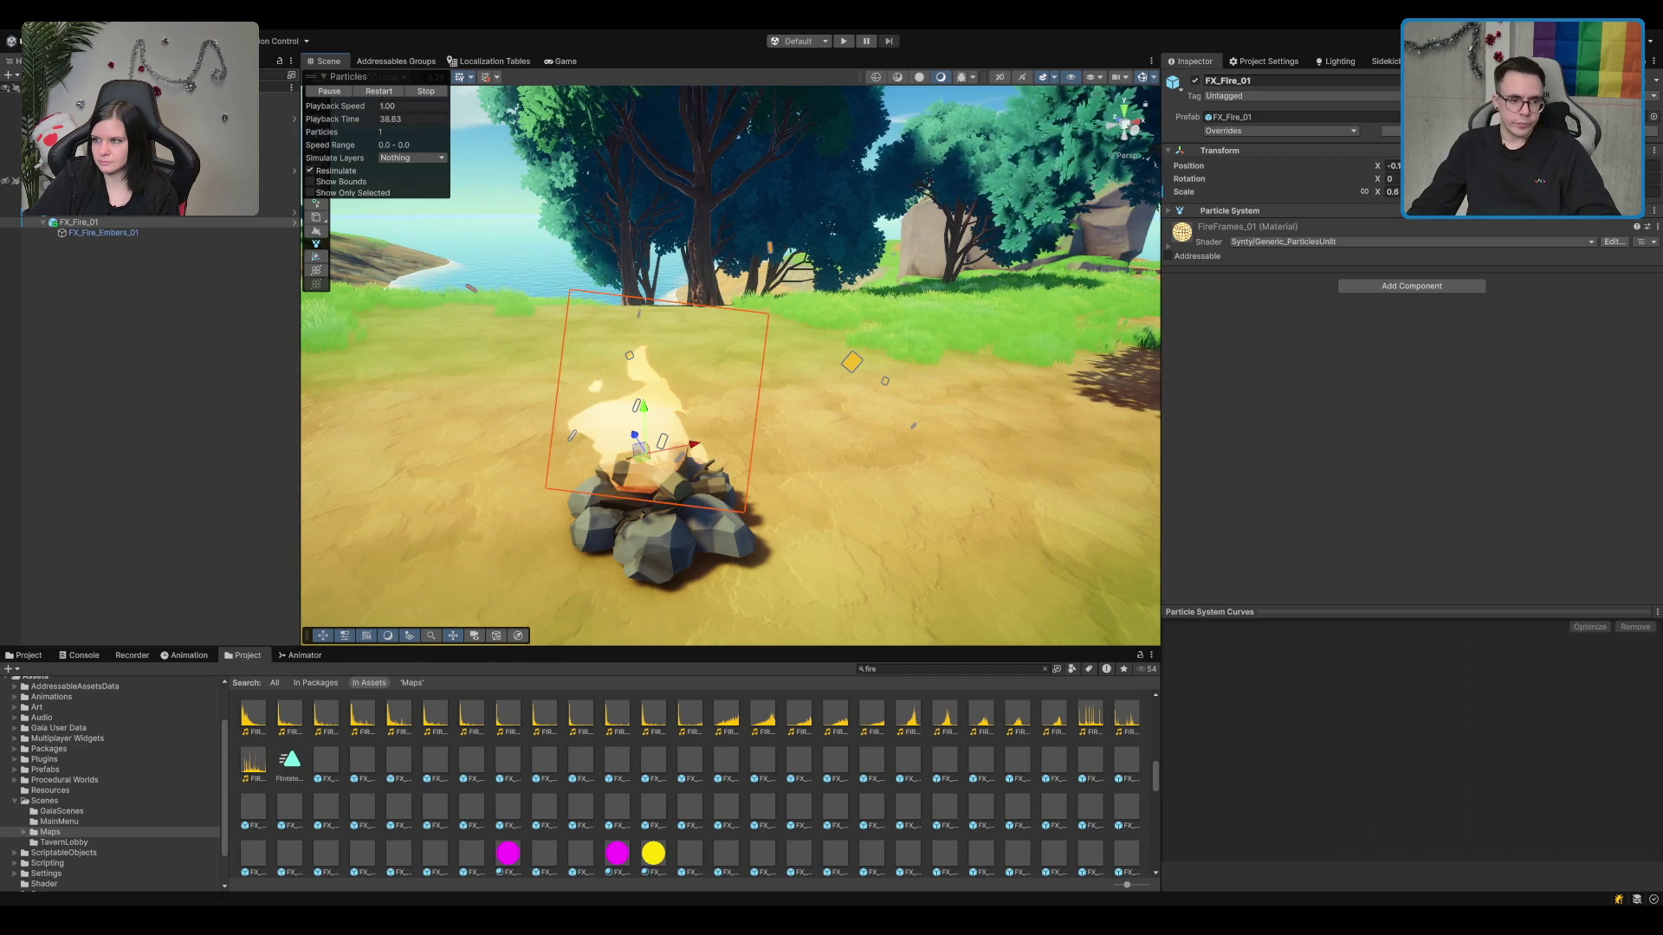
key(f)
mouse_move(749, 349)
mouse_down()
mouse_move(791, 456)
mouse_move(717, 382)
mouse_move(810, 425)
mouse_up()
Step: Add an Audio Source component to FX_Fire_01 and expand its settings
double_click(78, 222)
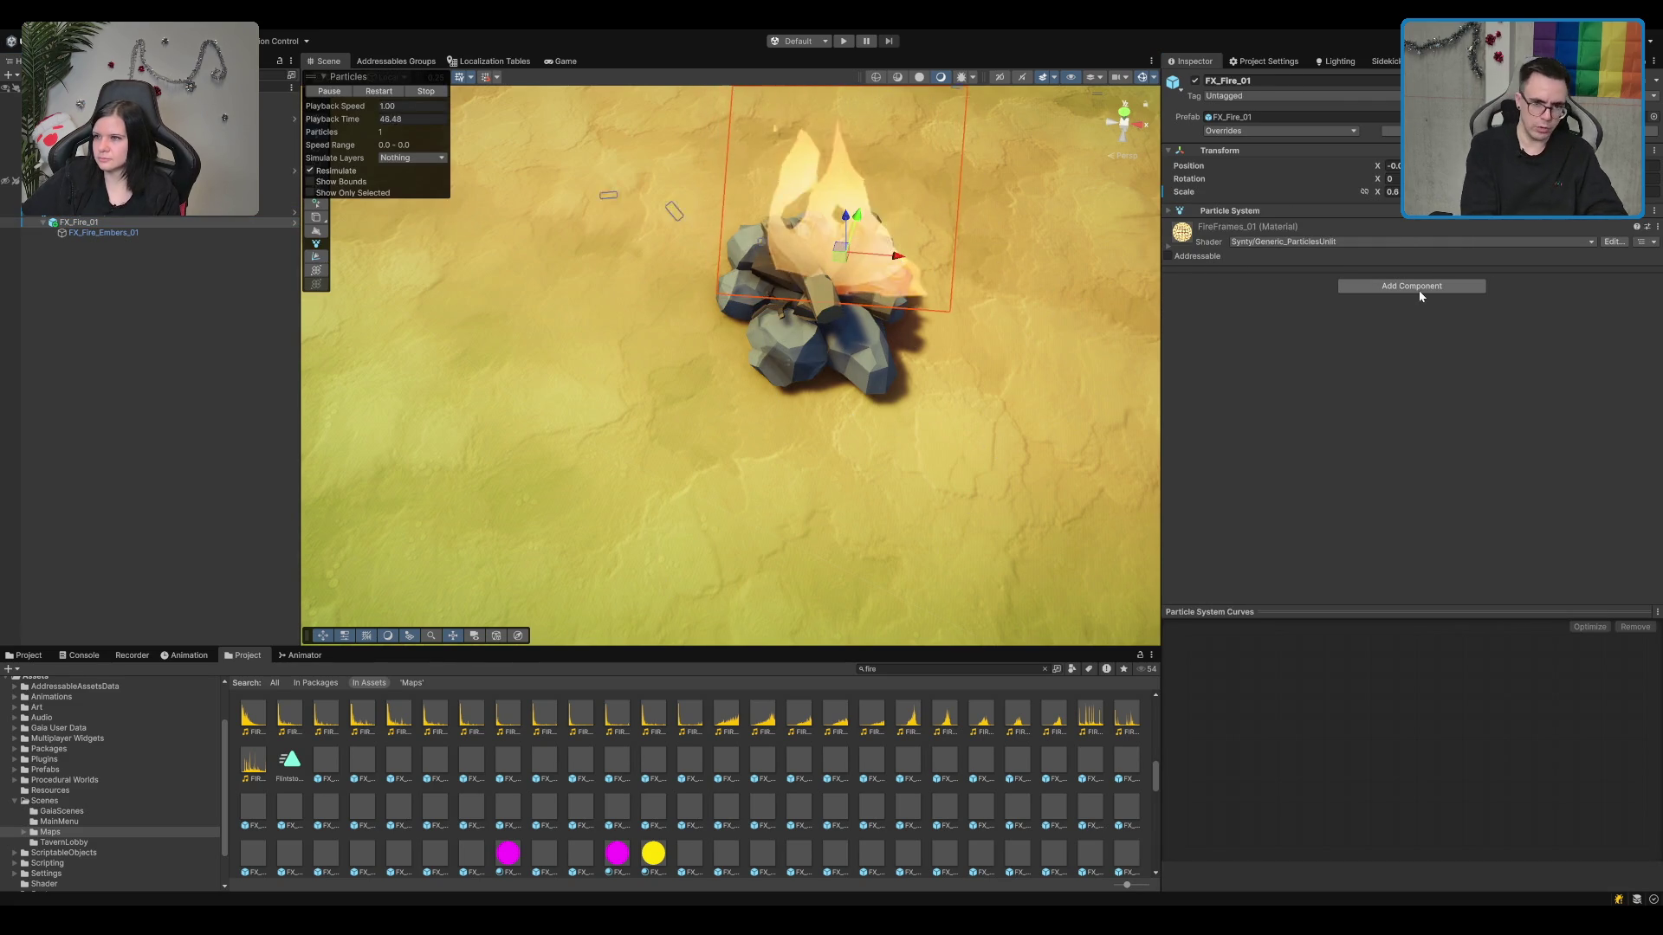
click(1419, 290)
text(audio source)
key(Return)
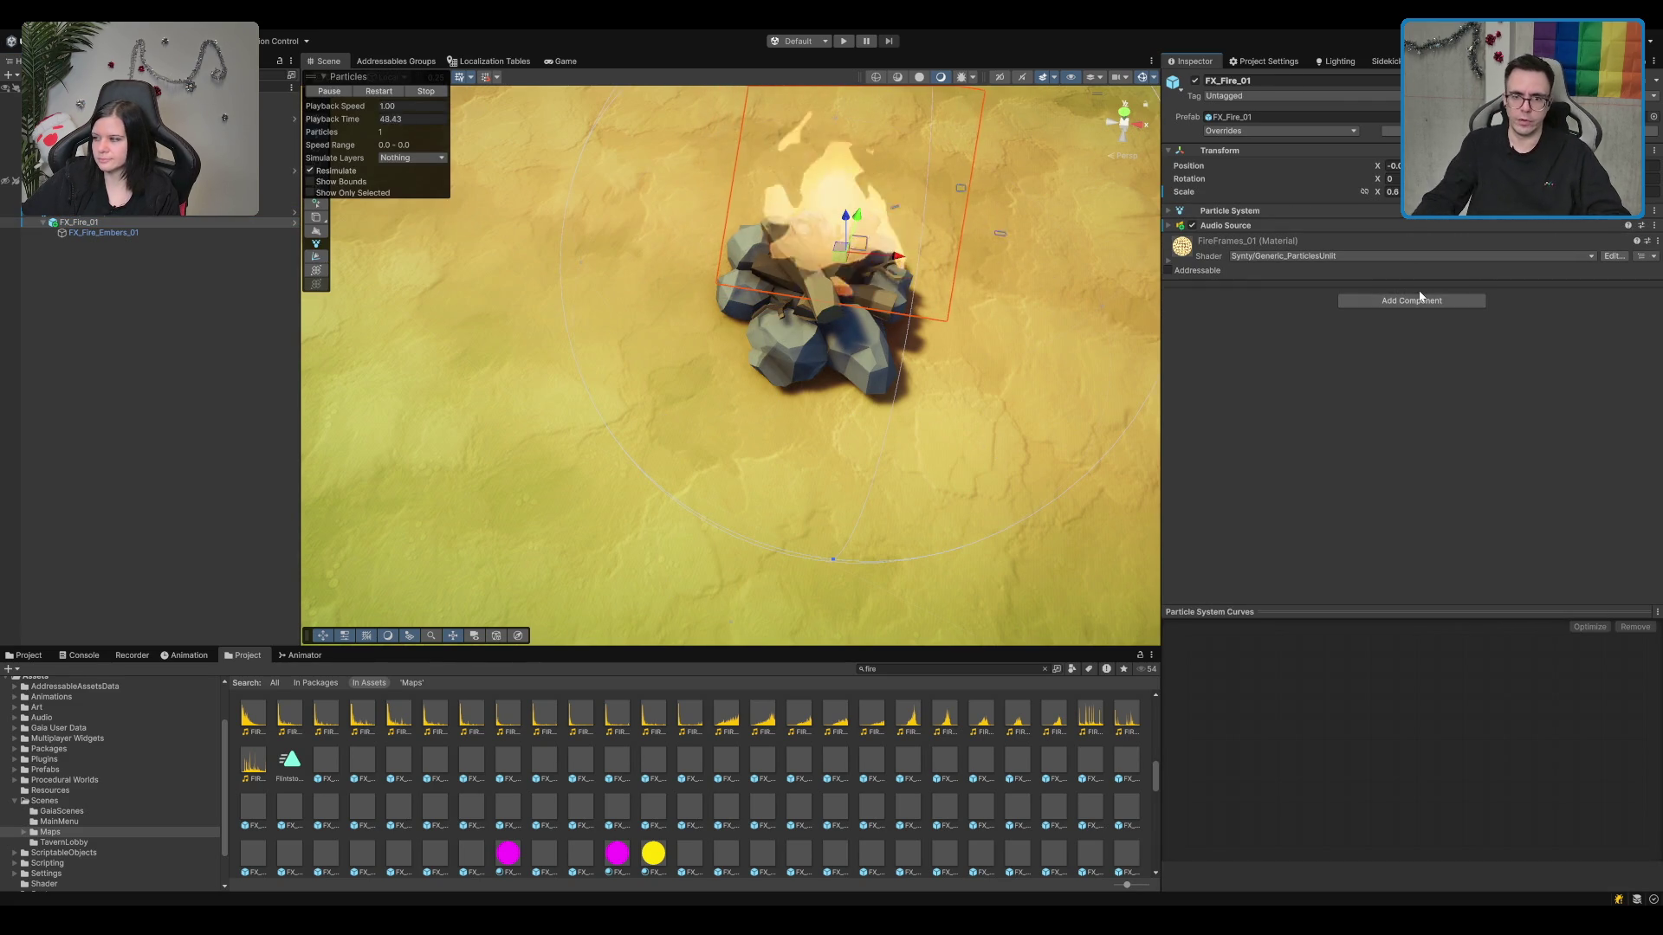
click(1332, 225)
text(1)
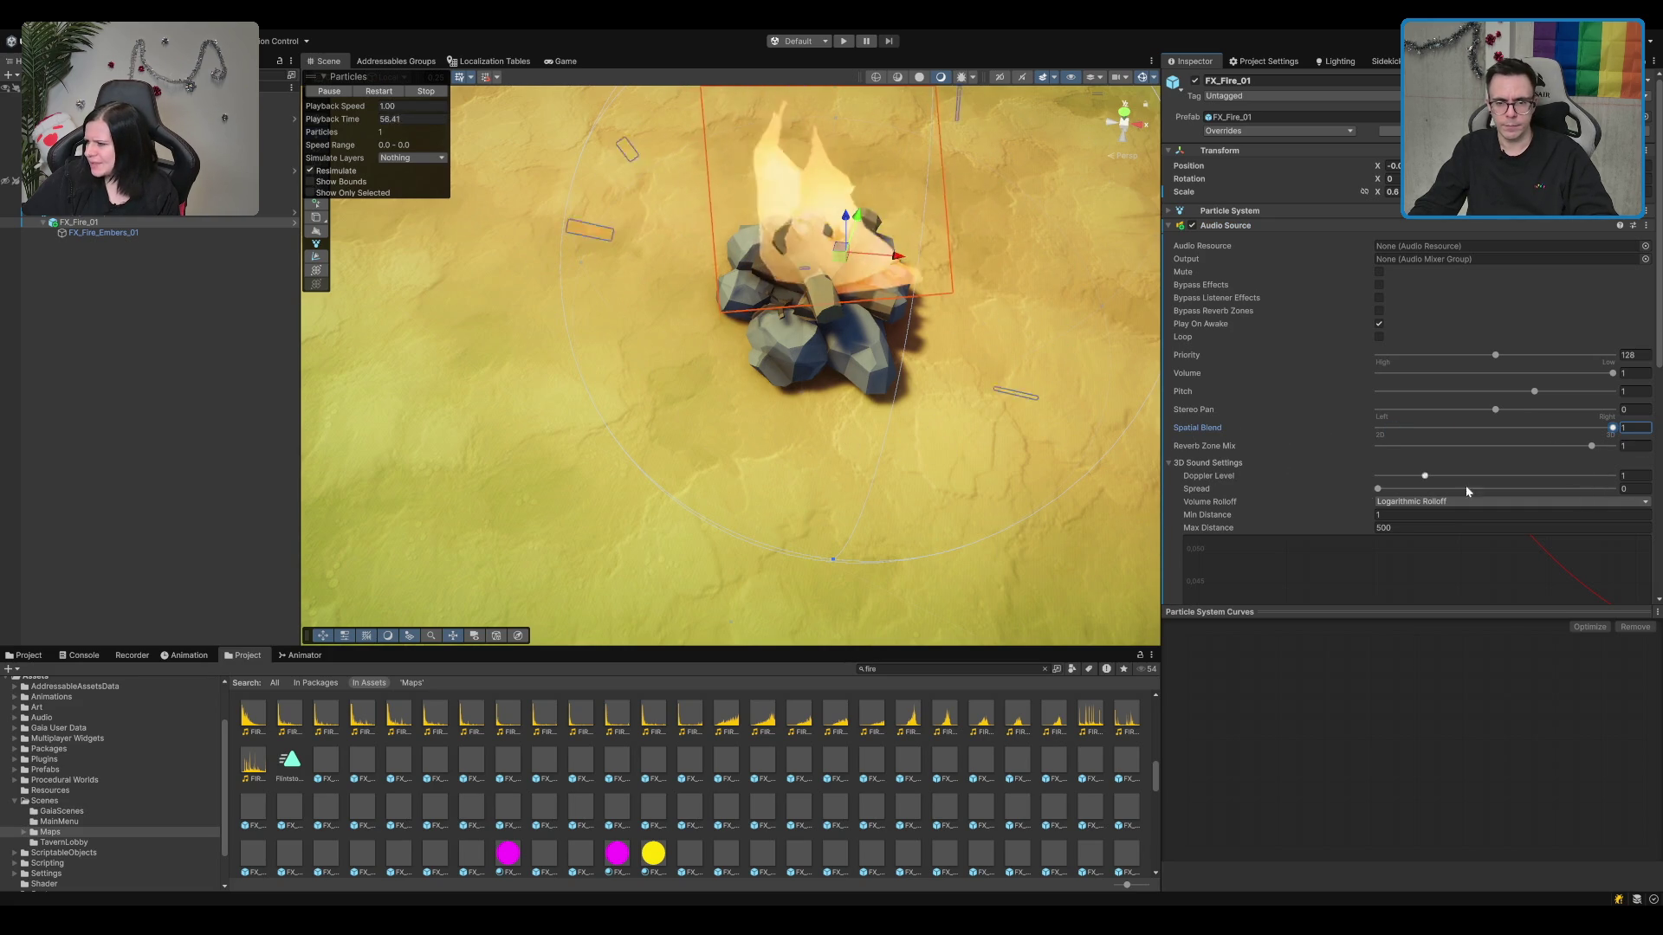
Step: Make the sound fully 3D with Max Distance 5, then view the campfire from a low angle
click(1433, 524)
text(20)
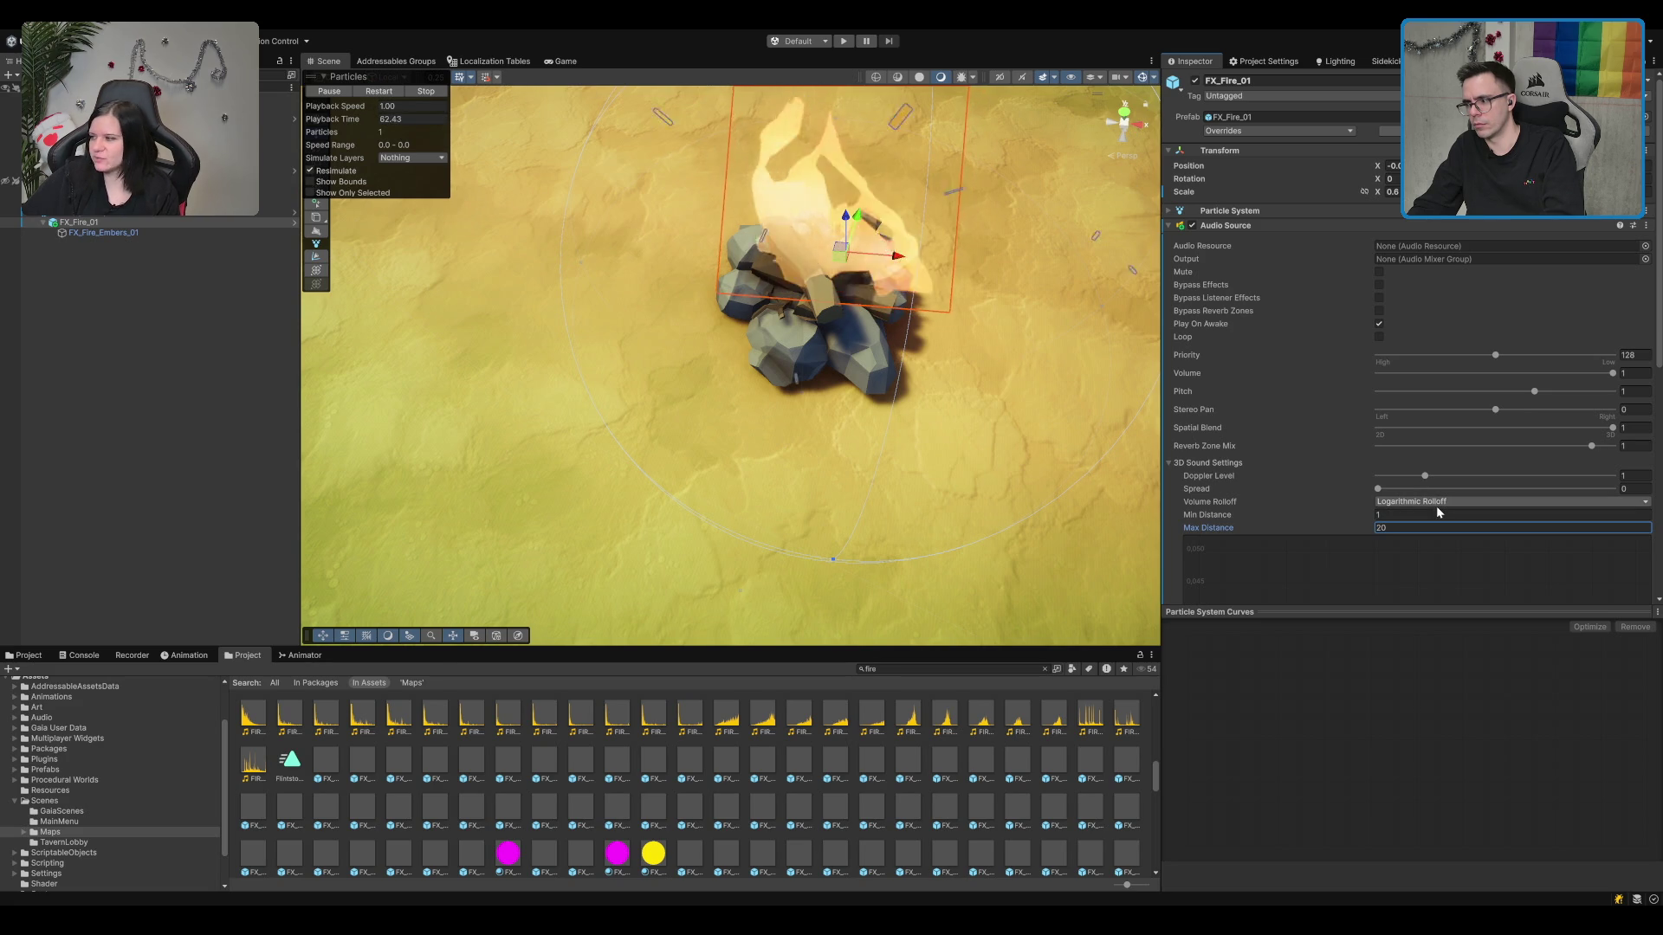
scroll(1396, 538, down, 10)
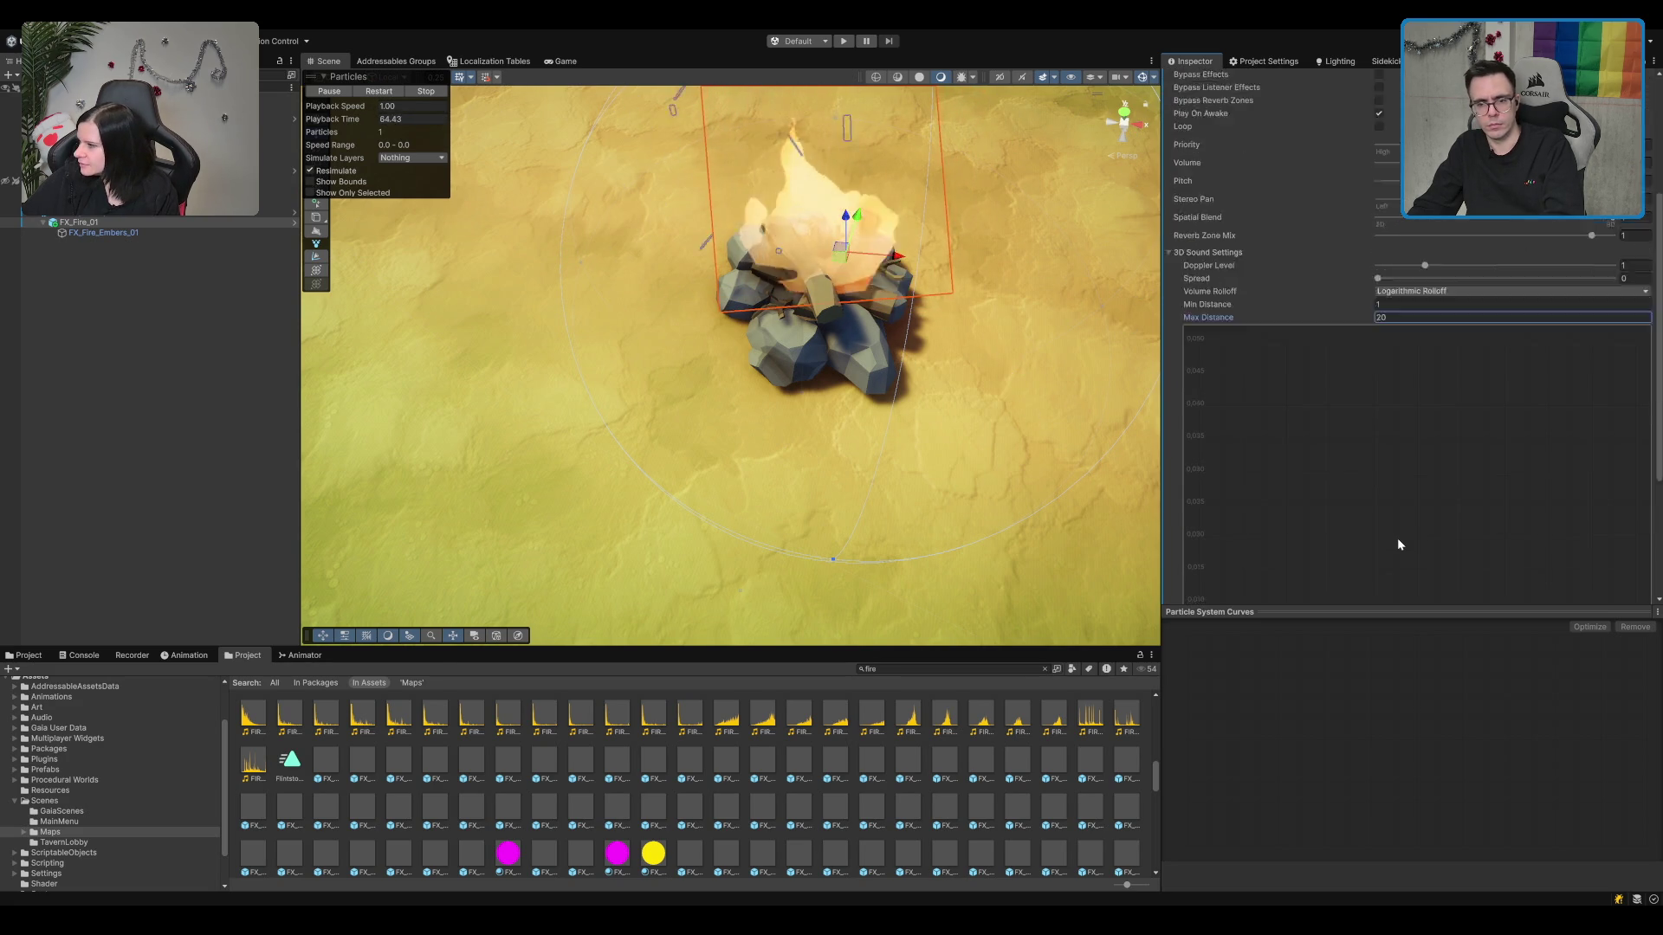
scroll(1396, 538, up, 5)
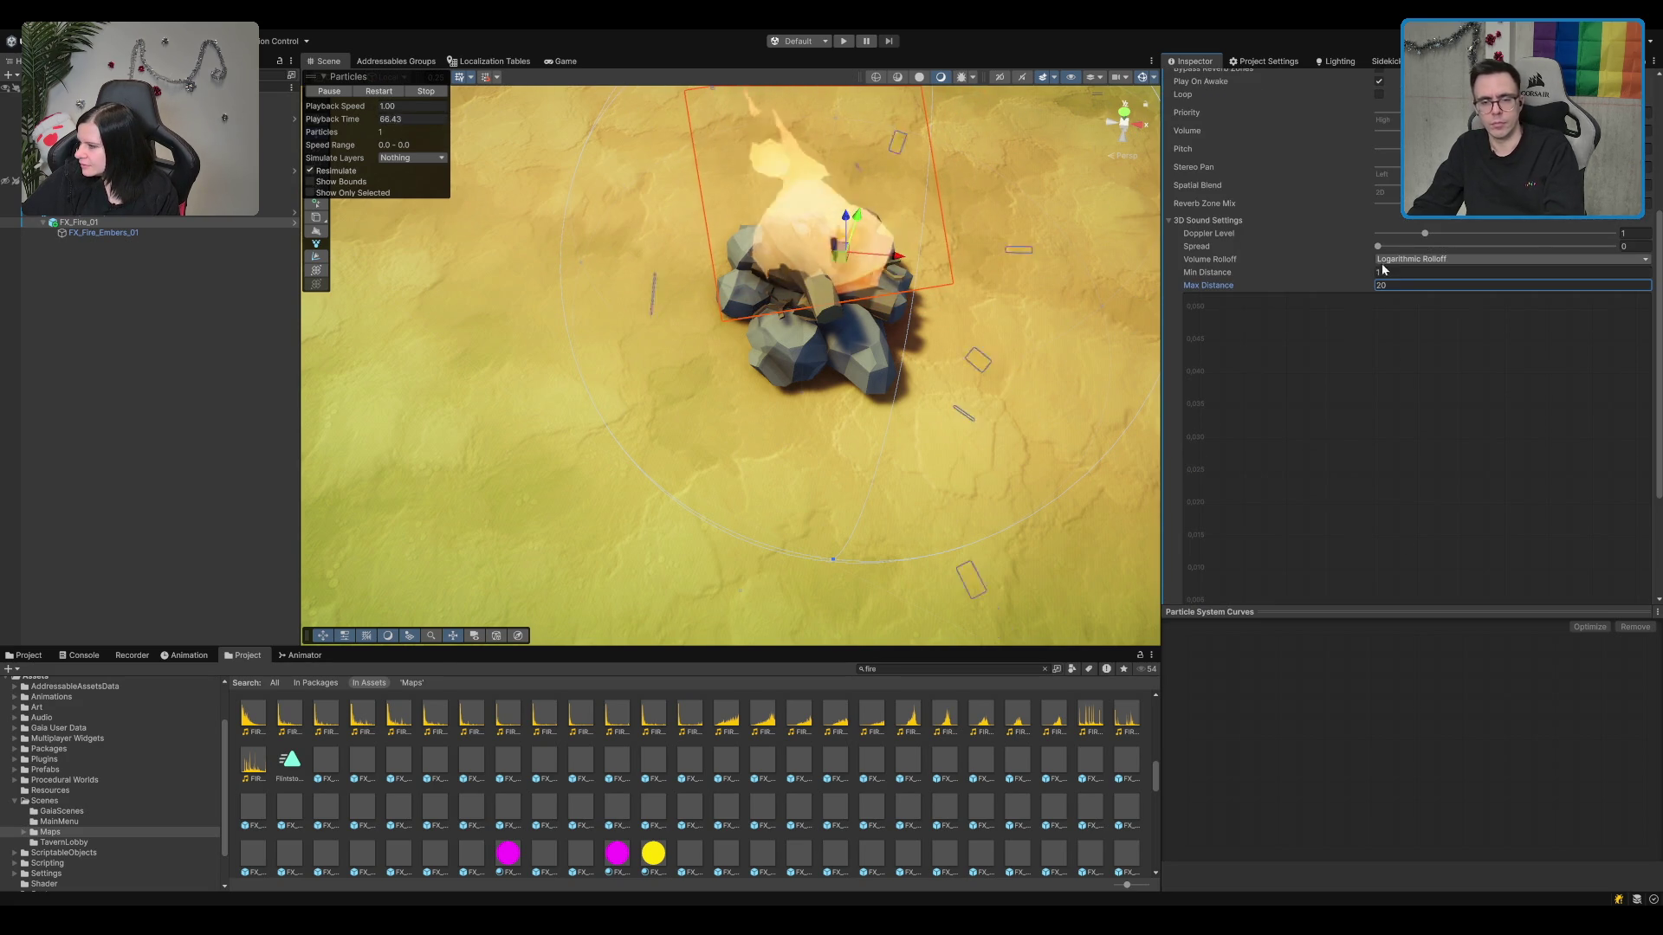
text(5)
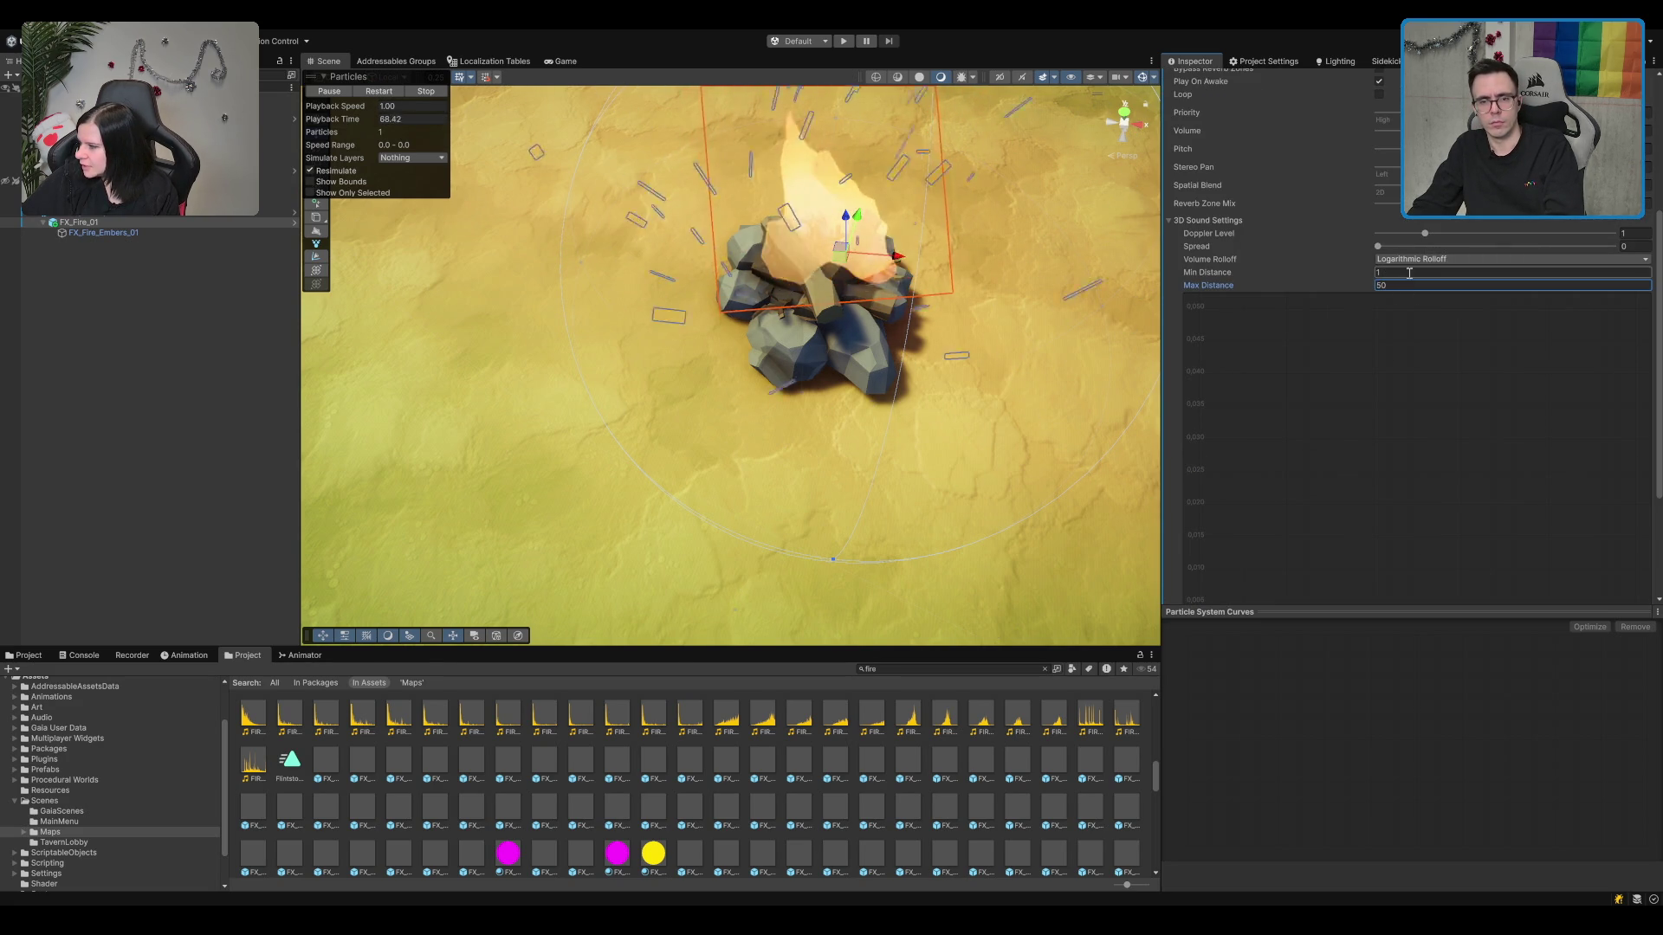
text(f)
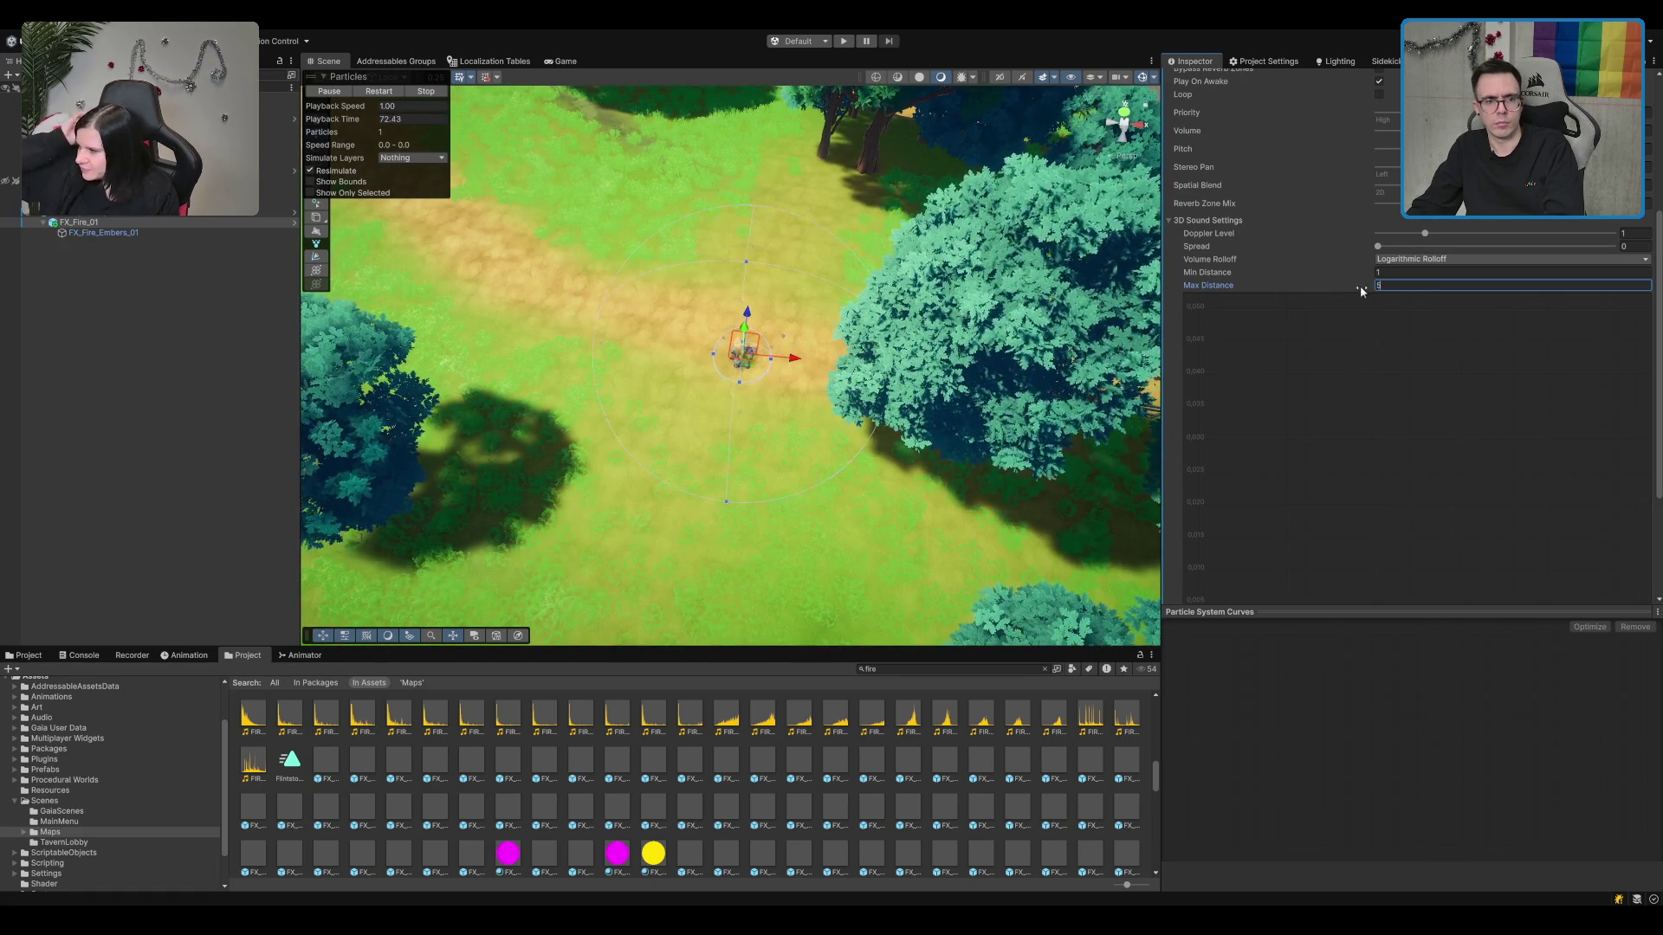
scroll(1400, 285, up, 4)
scroll(767, 419, up, 3)
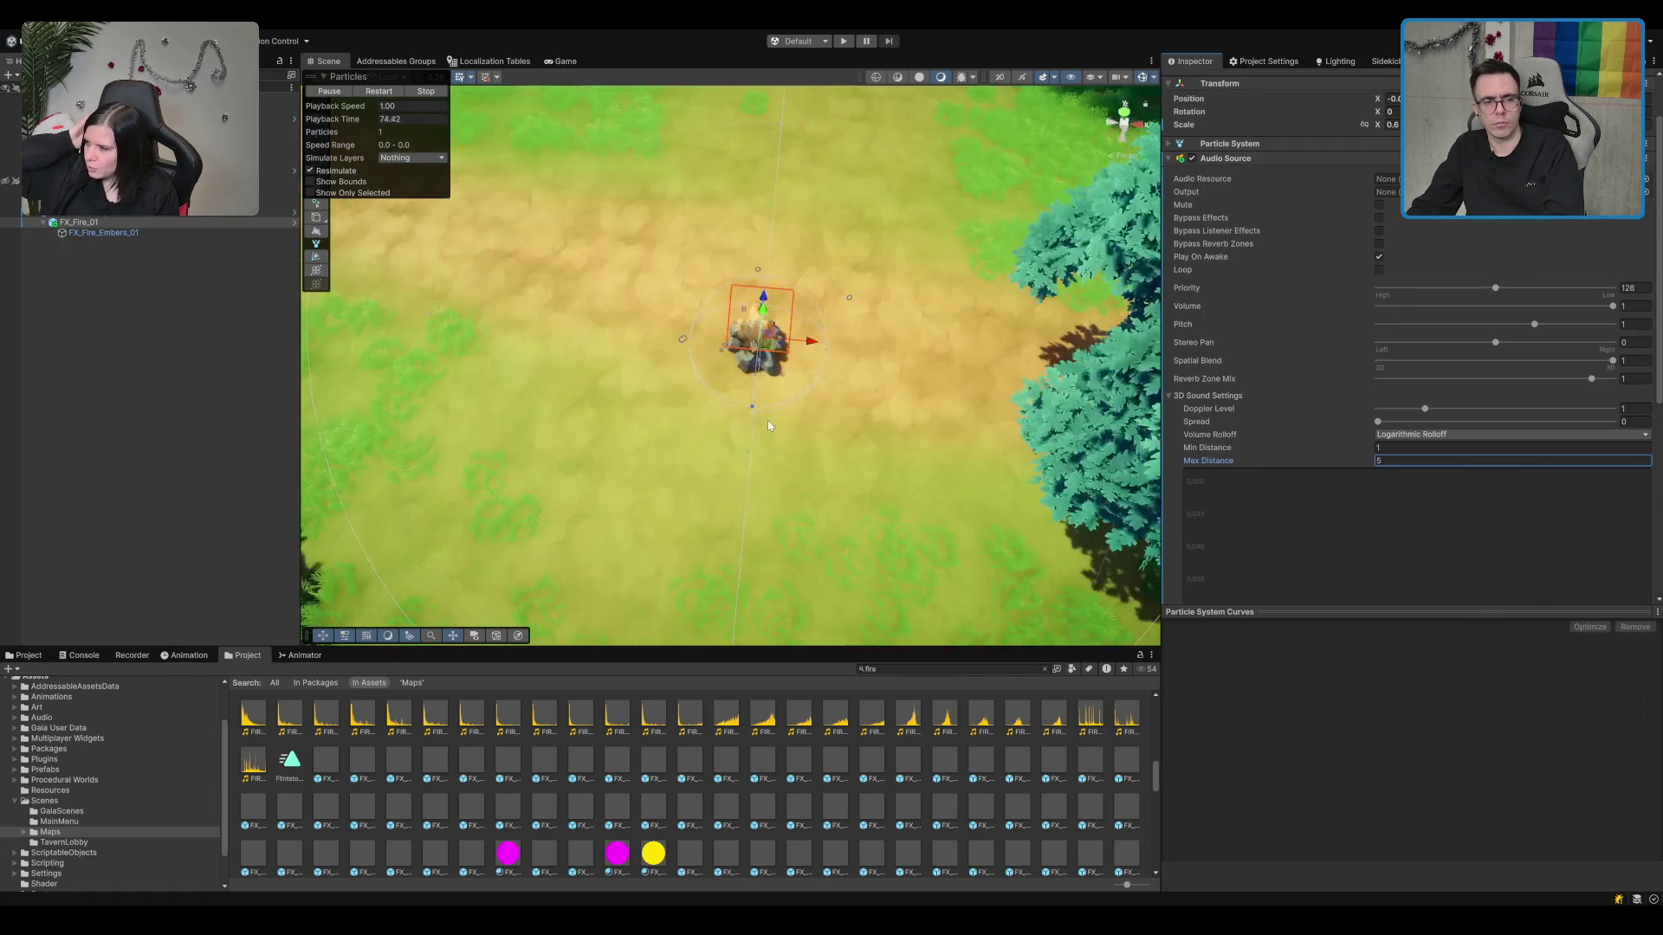
mouse_move(767, 419)
mouse_down()
mouse_move(838, 485)
mouse_move(848, 342)
mouse_move(868, 401)
mouse_up()
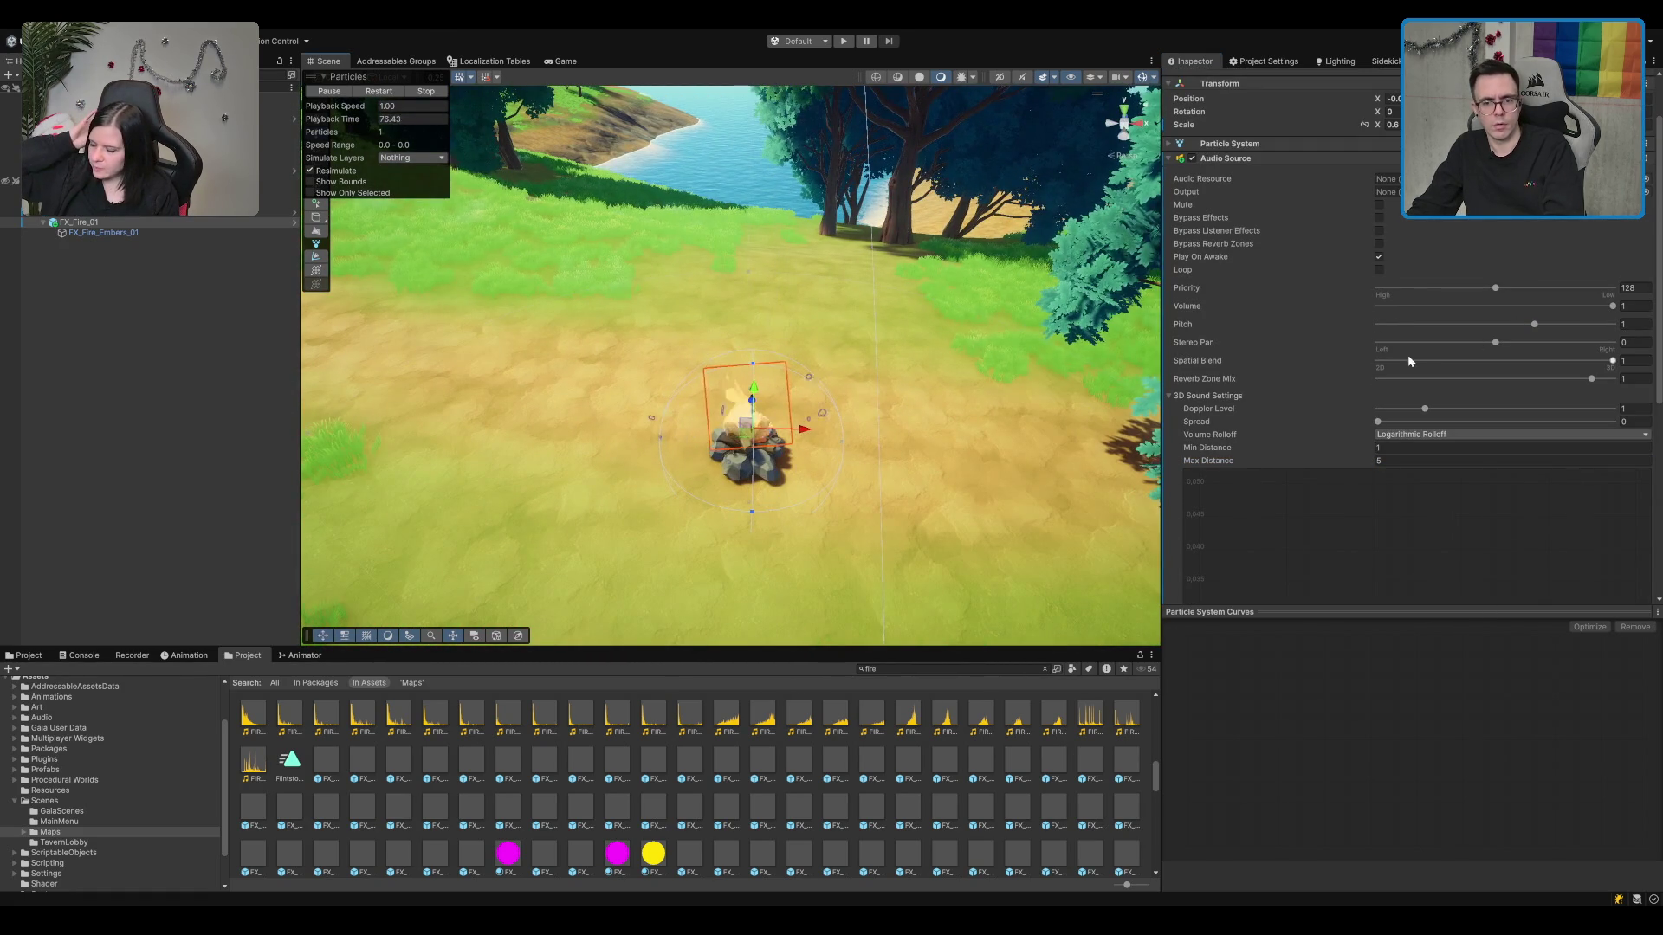
scroll(1213, 389, down, 3)
mouse_move(862, 334)
mouse_down()
mouse_move(874, 367)
mouse_move(905, 273)
mouse_move(866, 442)
mouse_up()
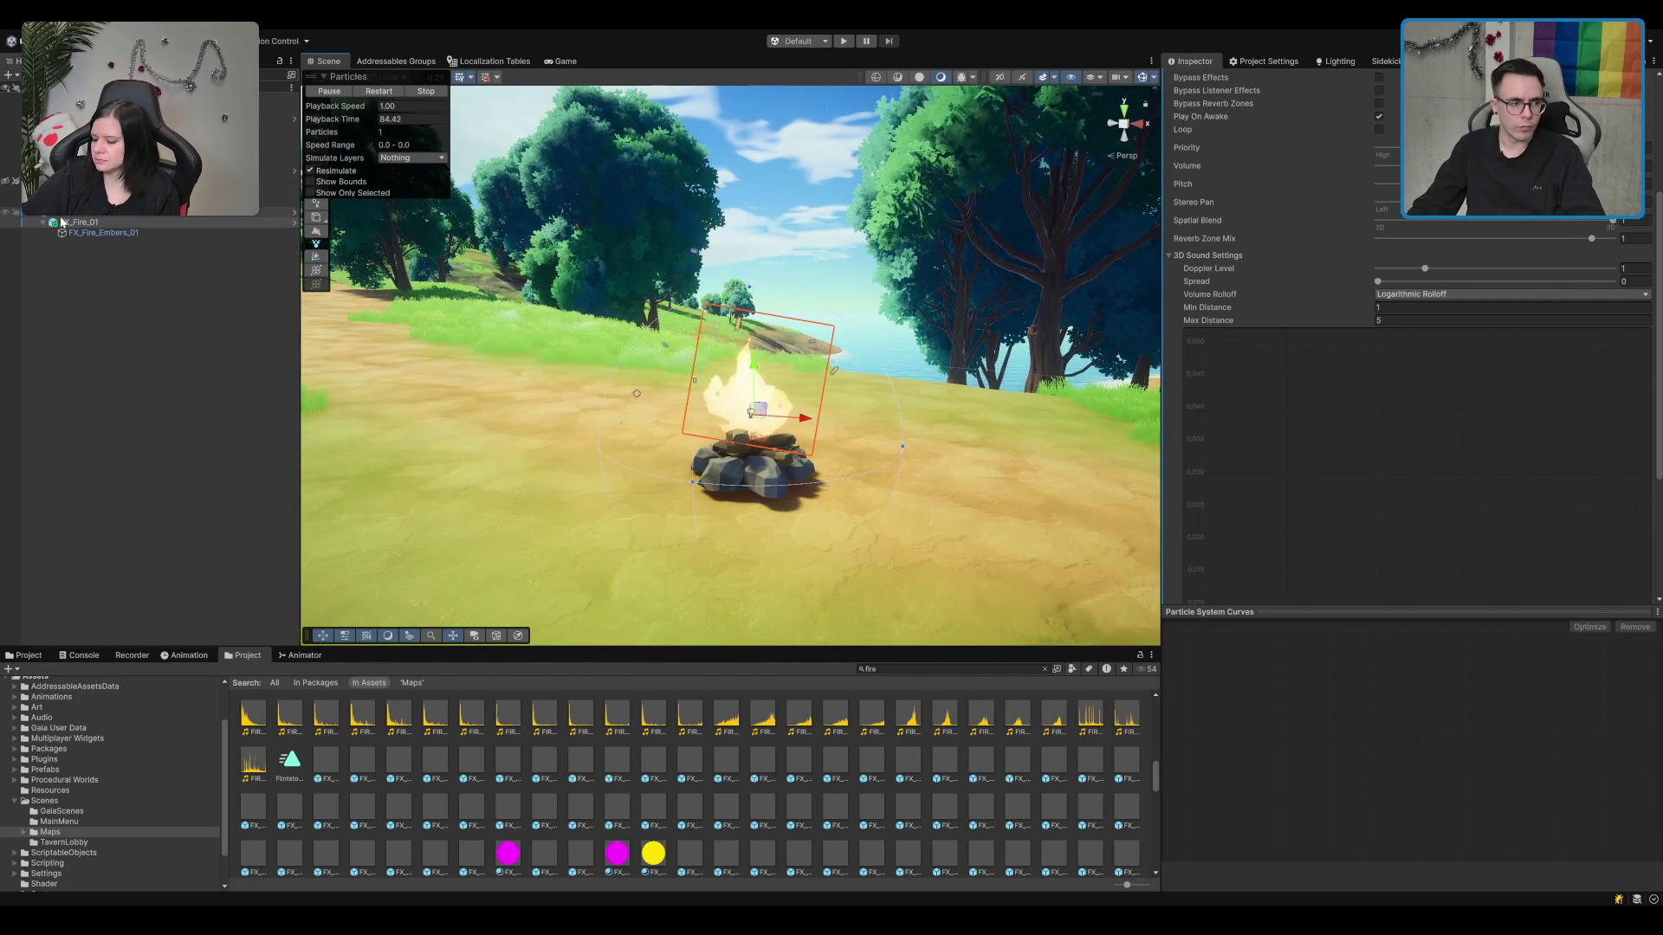
click(90, 224)
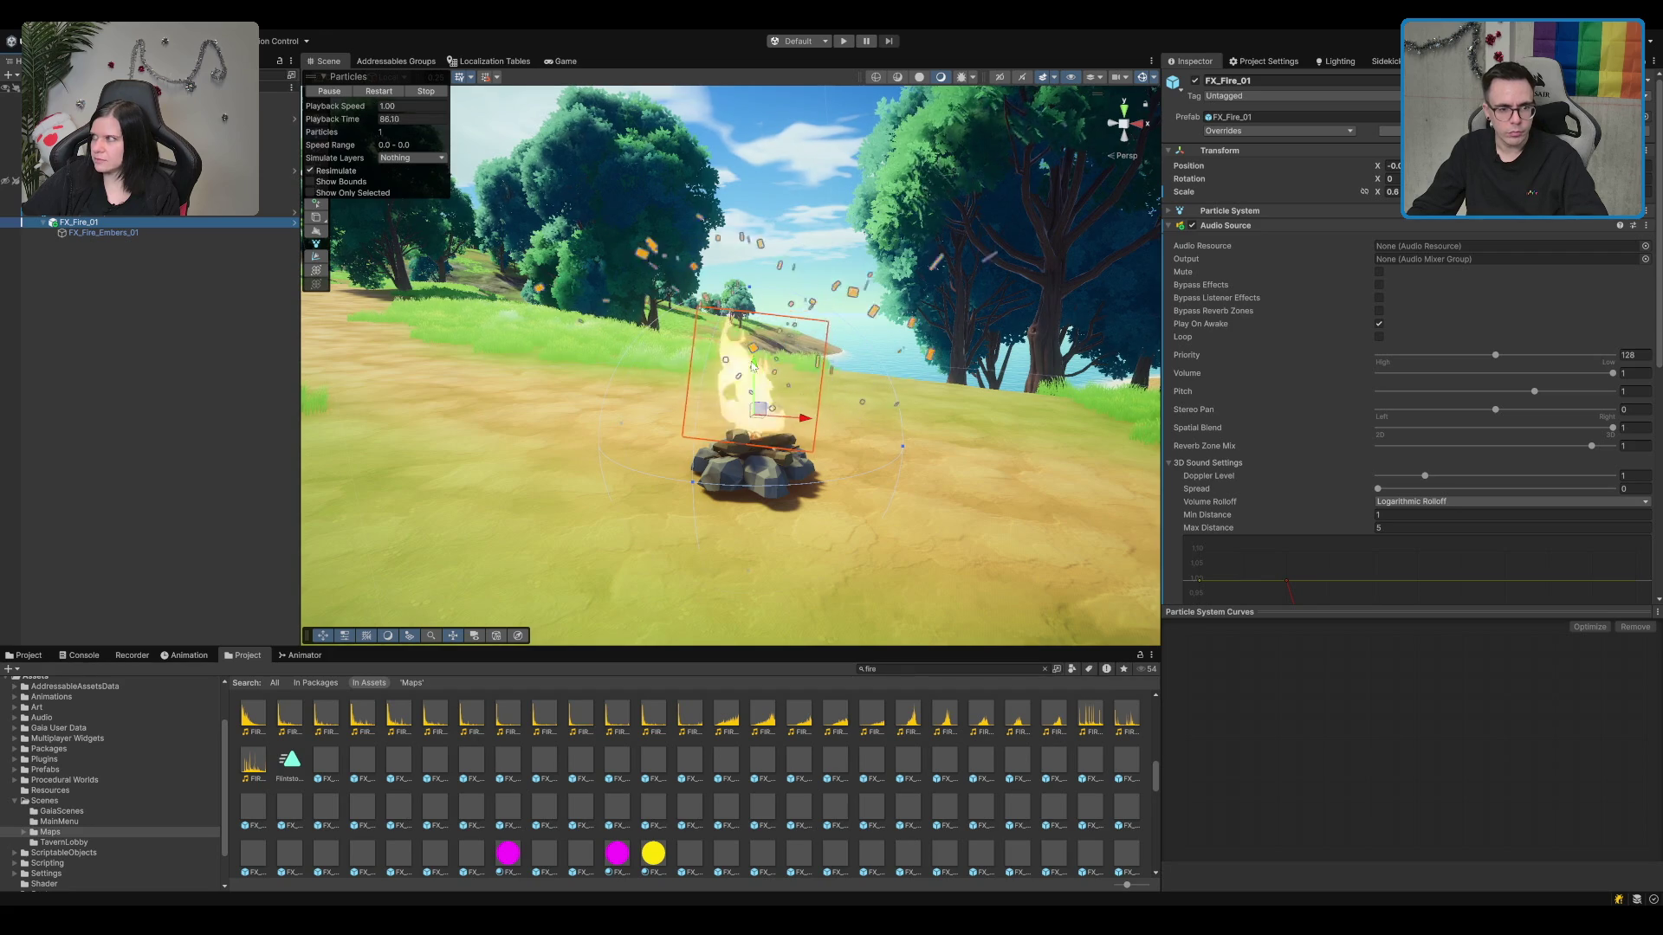
click(750, 375)
click(762, 379)
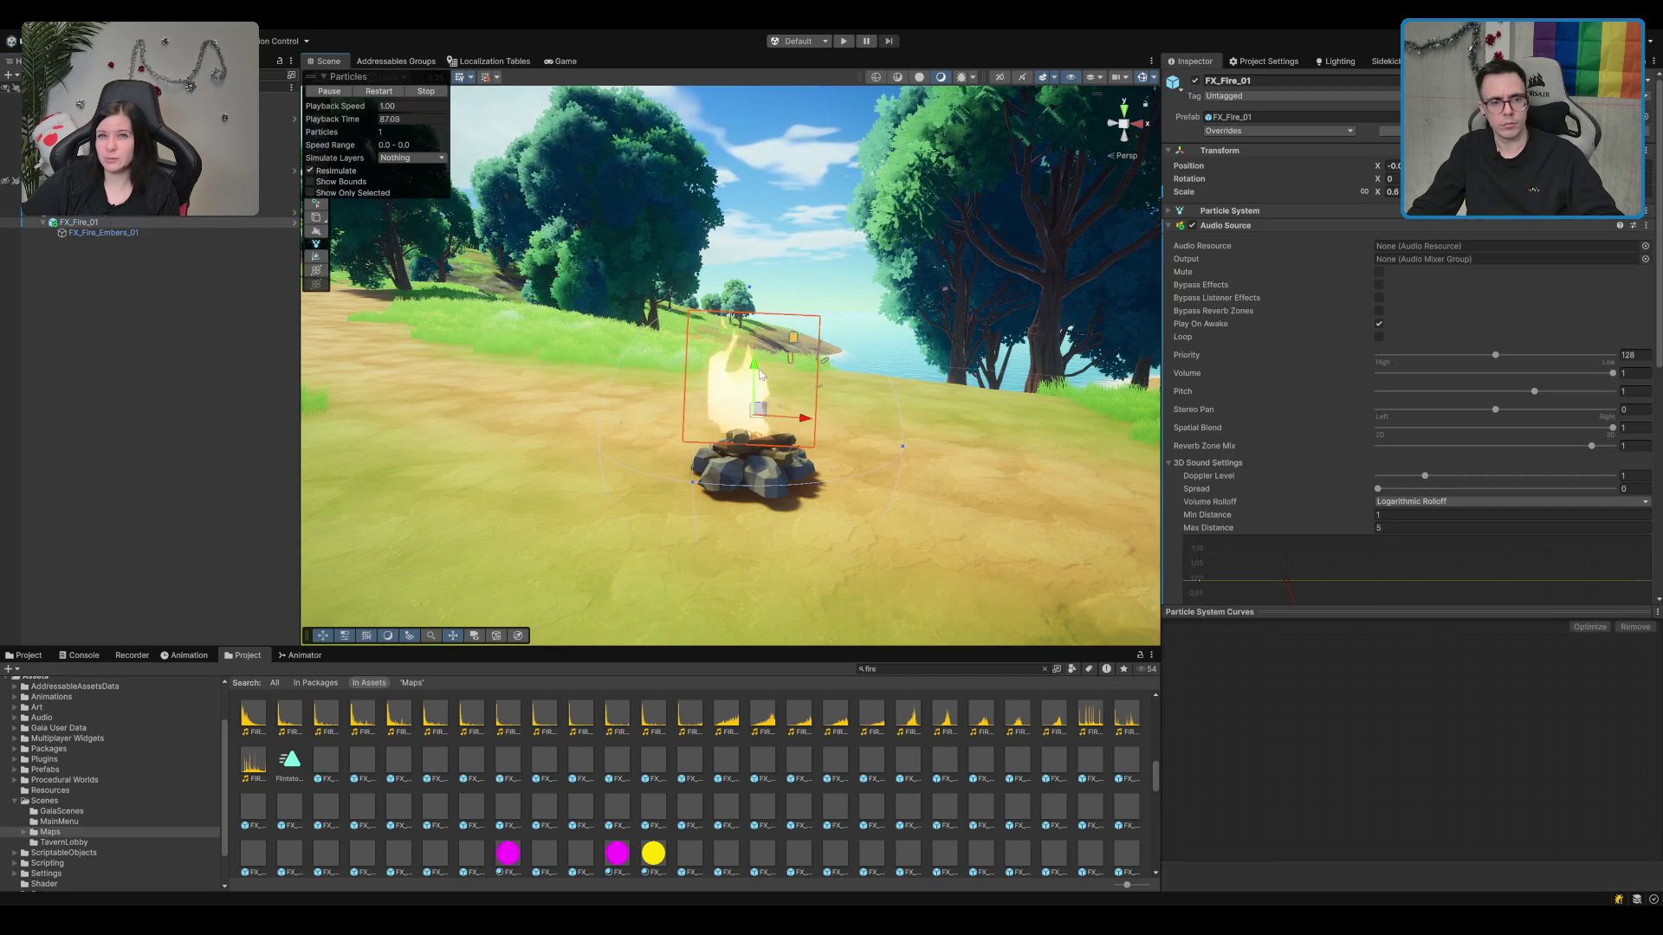
mouse_move(762, 378)
mouse_down()
mouse_move(801, 379)
mouse_move(582, 303)
mouse_up()
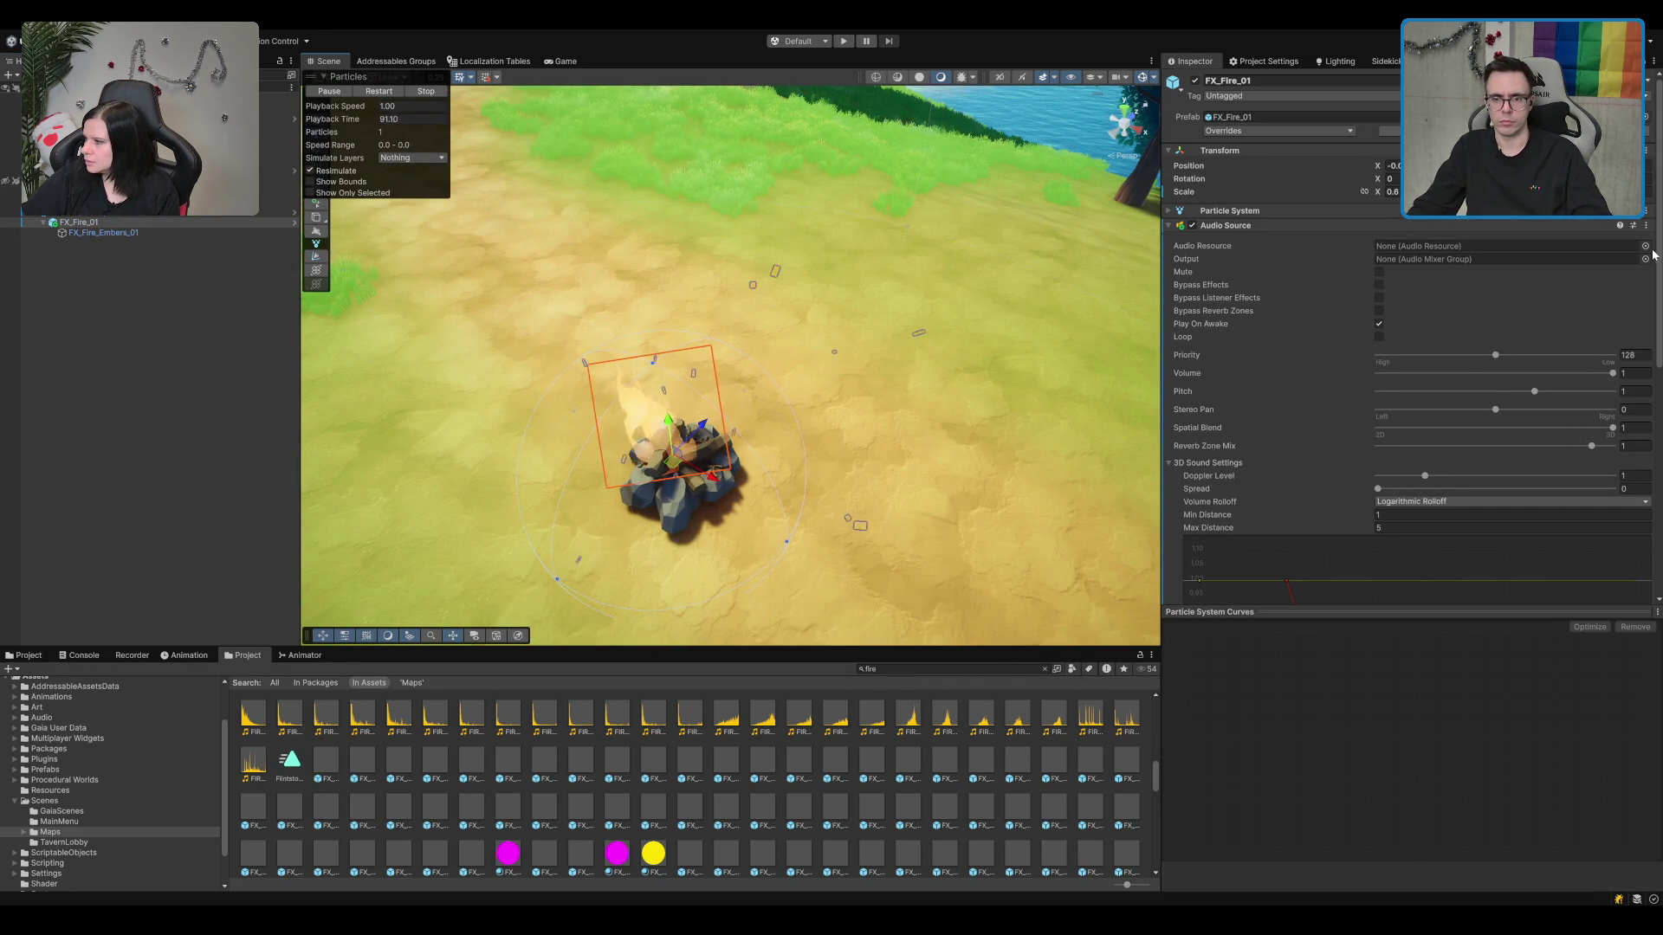
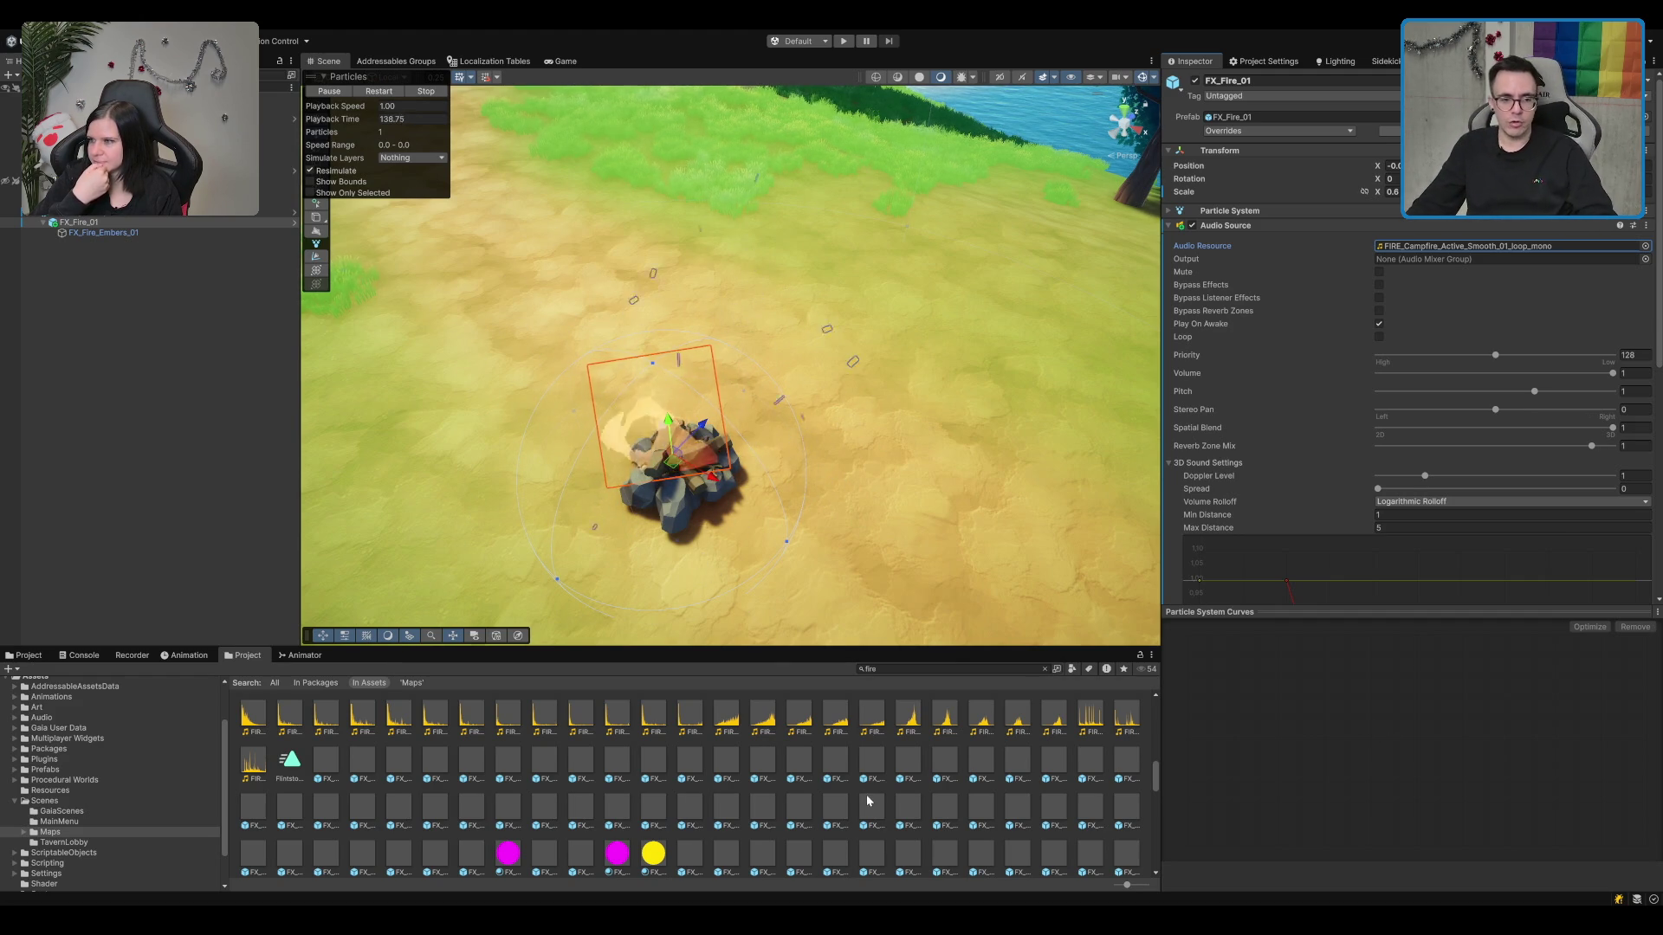
Step: Pan, zoom and tilt across the island from the hilltop toward the coastal cemetery
scroll(701, 348, down, 10)
scroll(701, 349, down, 10)
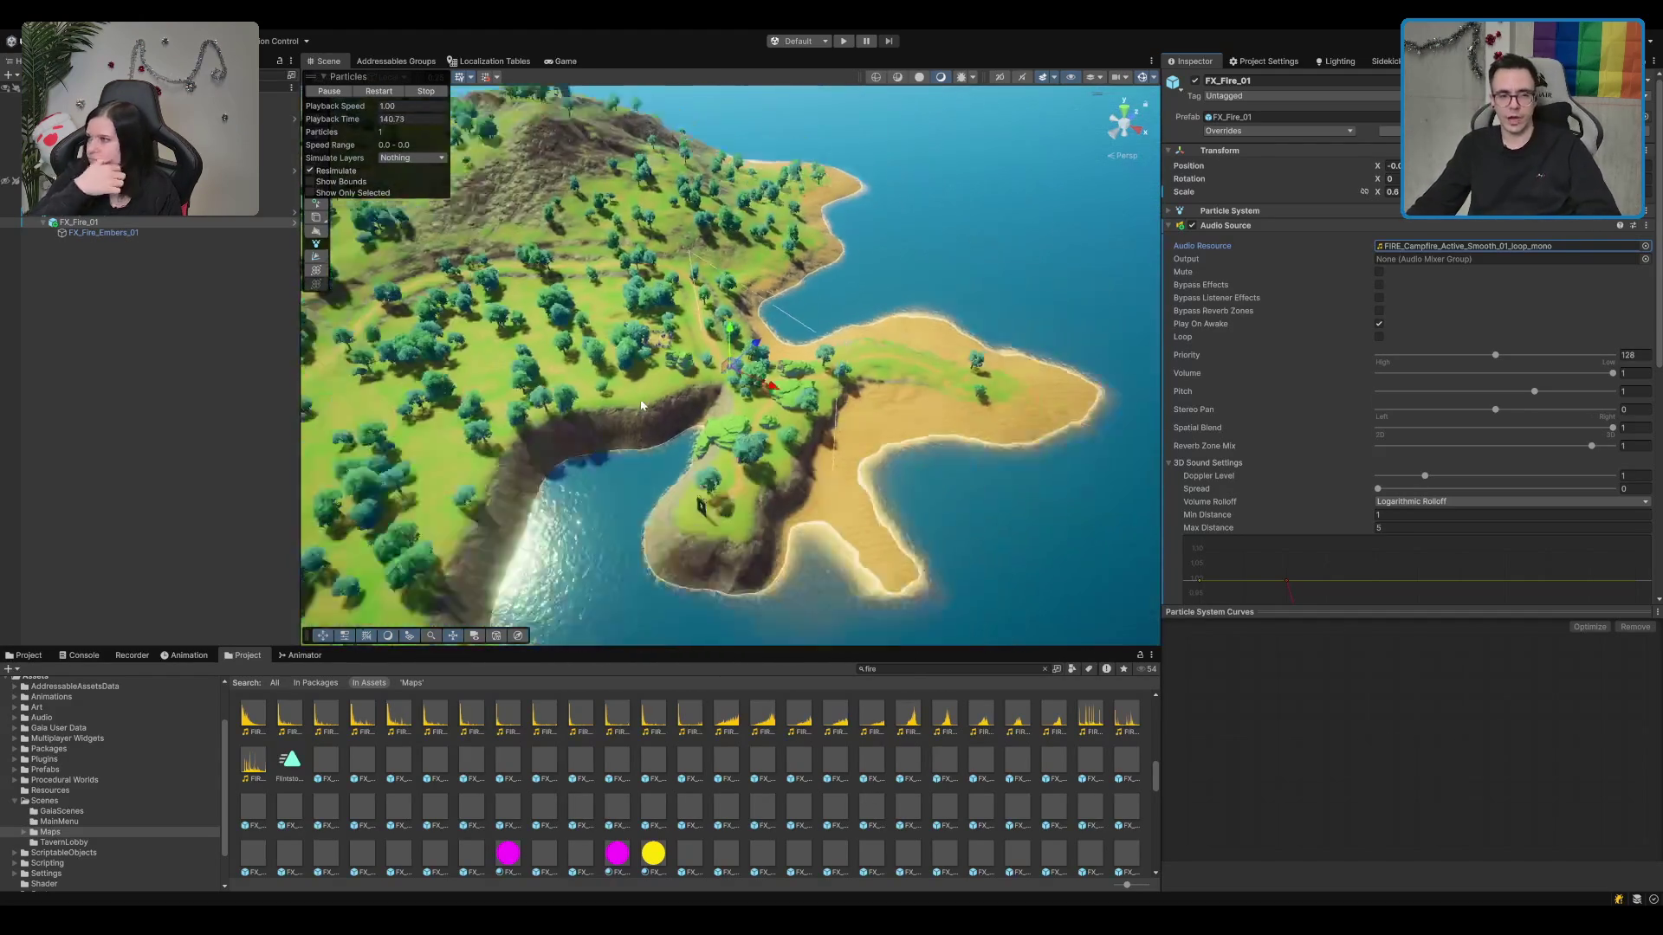
mouse_move(628, 454)
mouse_down()
mouse_move(878, 352)
mouse_move(797, 306)
mouse_move(876, 277)
mouse_move(767, 293)
mouse_move(684, 347)
mouse_move(652, 320)
mouse_move(764, 499)
mouse_up()
scroll(767, 293, down, 1)
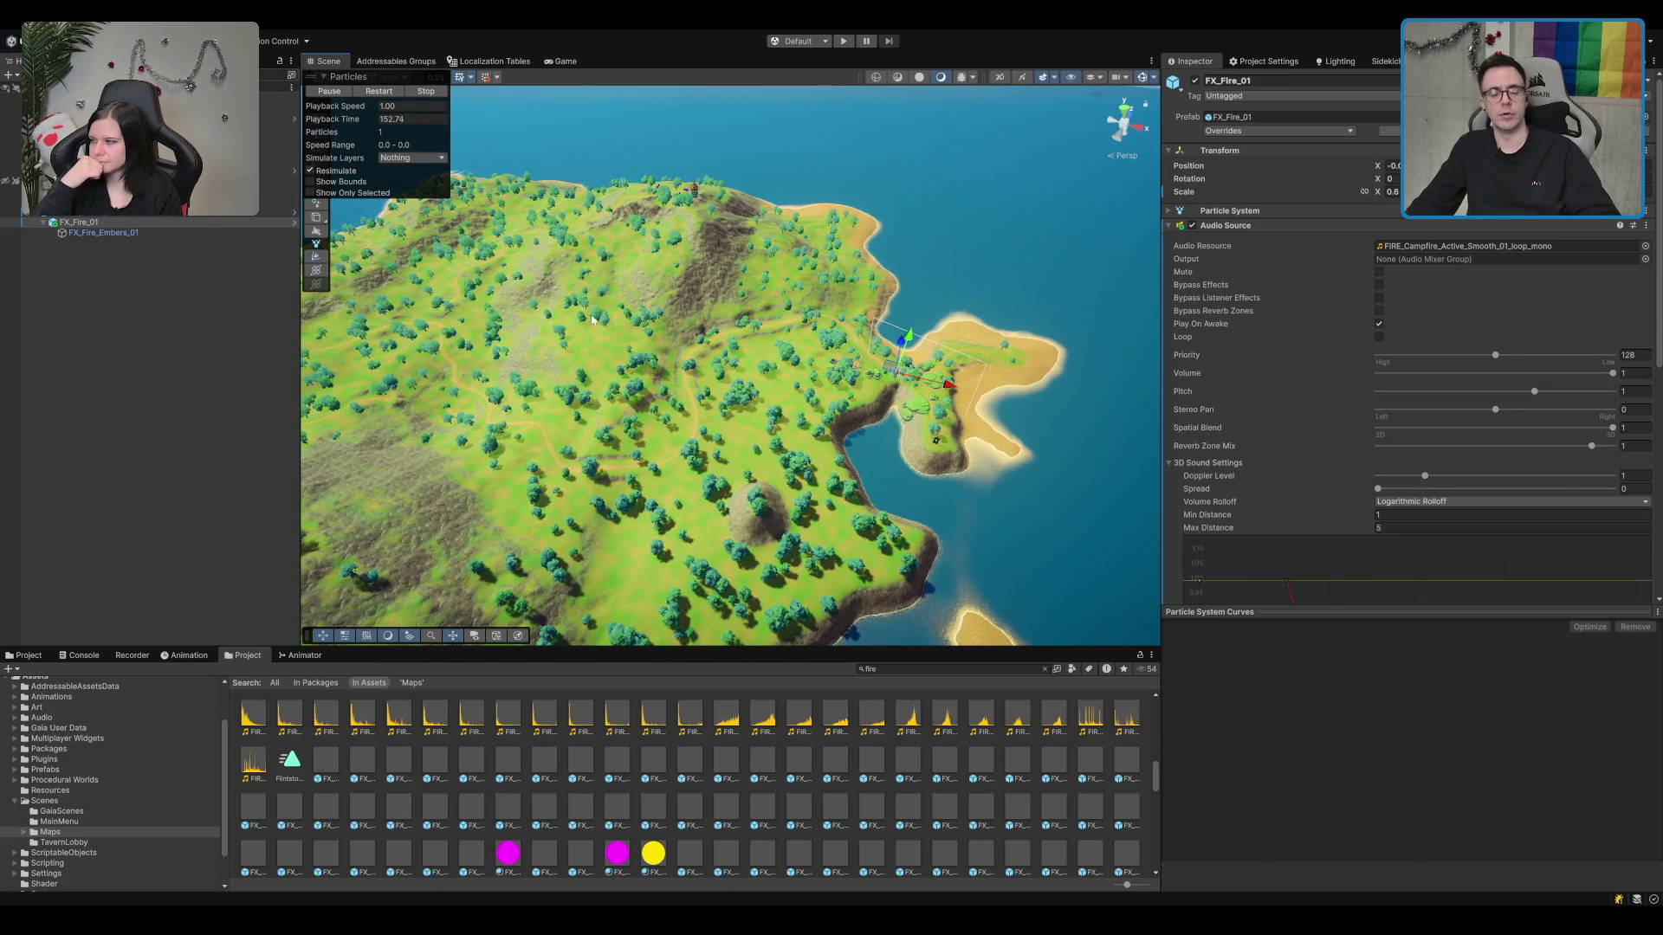
mouse_move(592, 319)
mouse_down()
mouse_move(822, 274)
mouse_move(740, 289)
mouse_up()
mouse_move(925, 274)
mouse_down()
mouse_move(903, 318)
mouse_move(839, 242)
mouse_up()
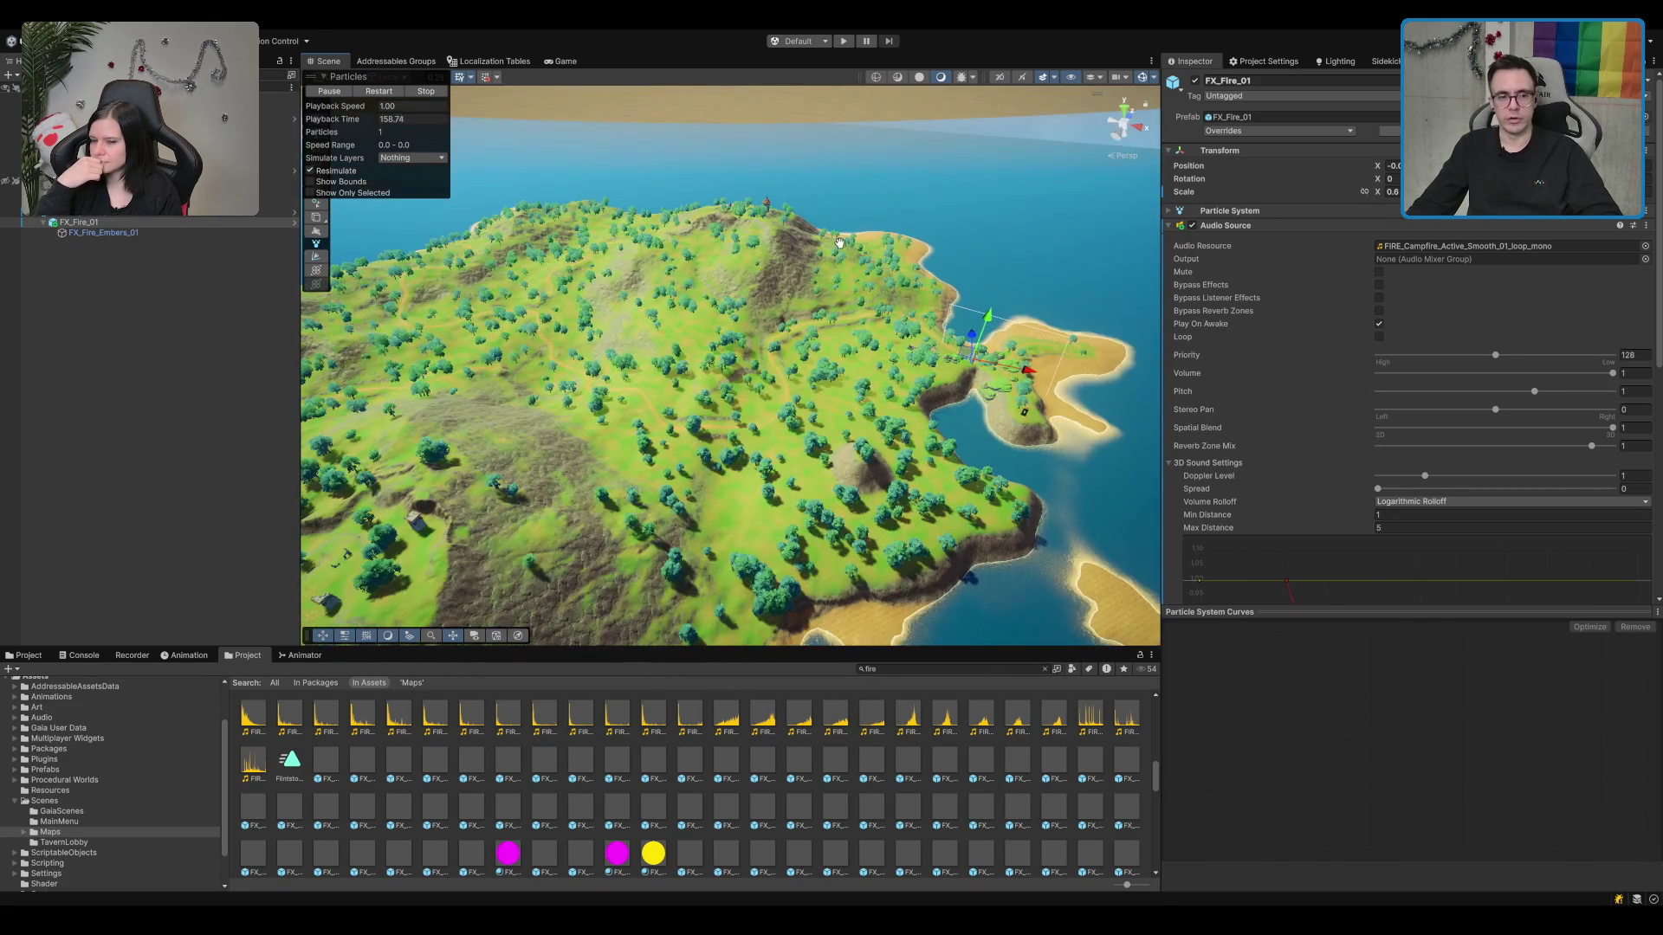
drag(548, 375, 768, 339)
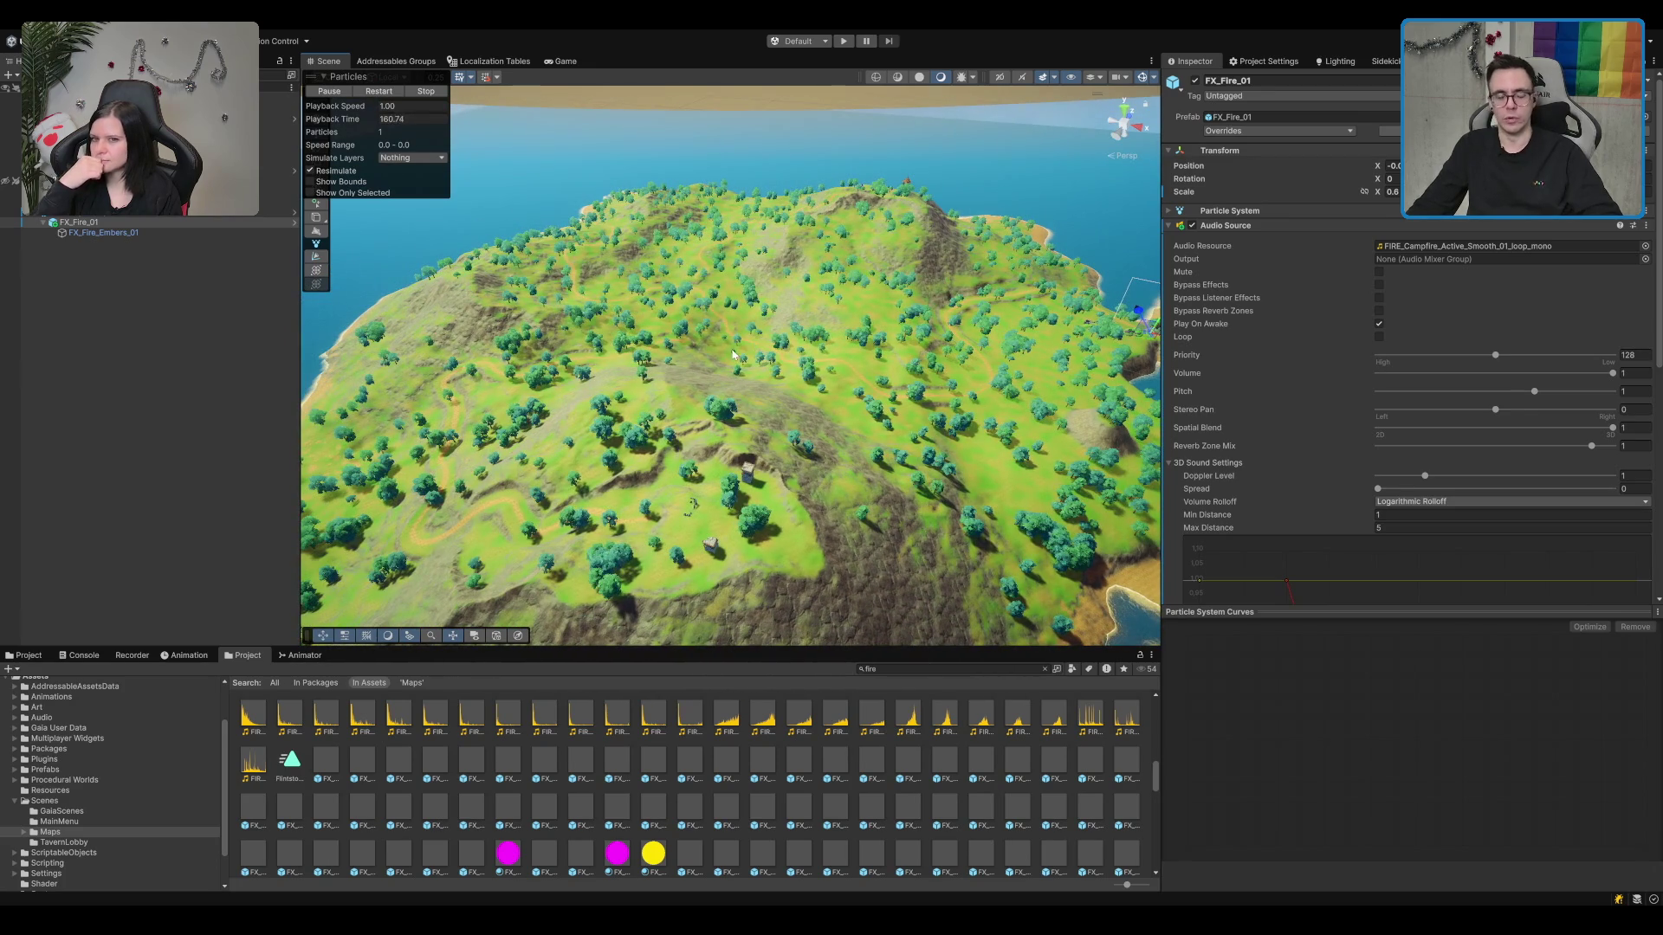
scroll(893, 341, up, 3)
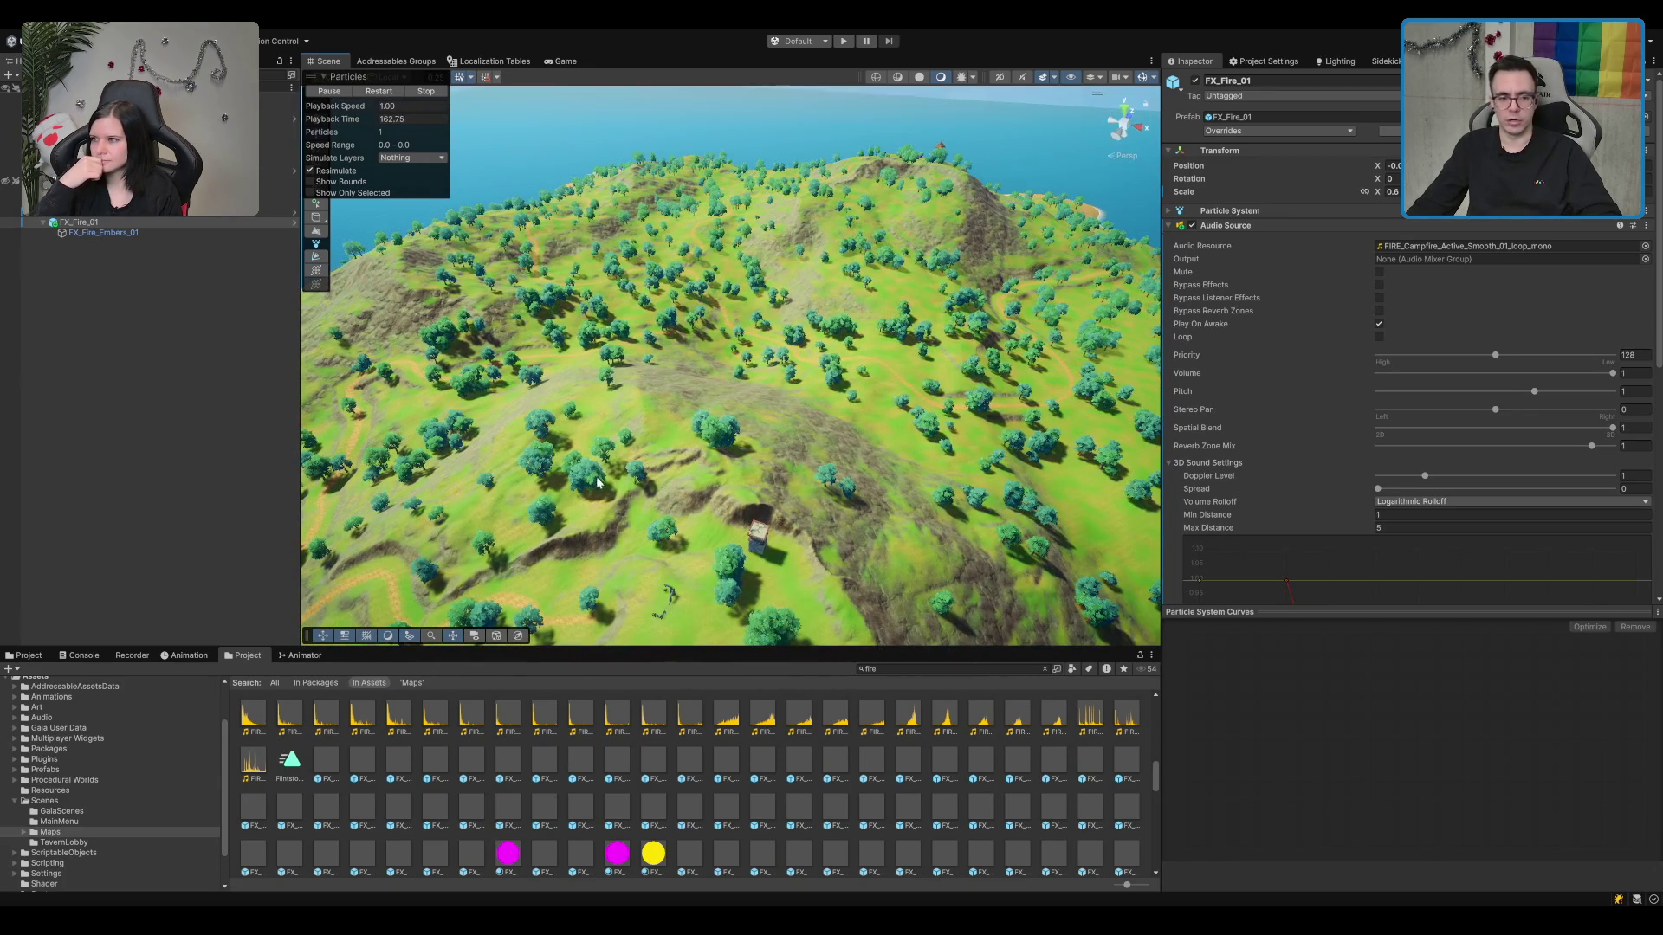
drag(840, 374, 560, 459)
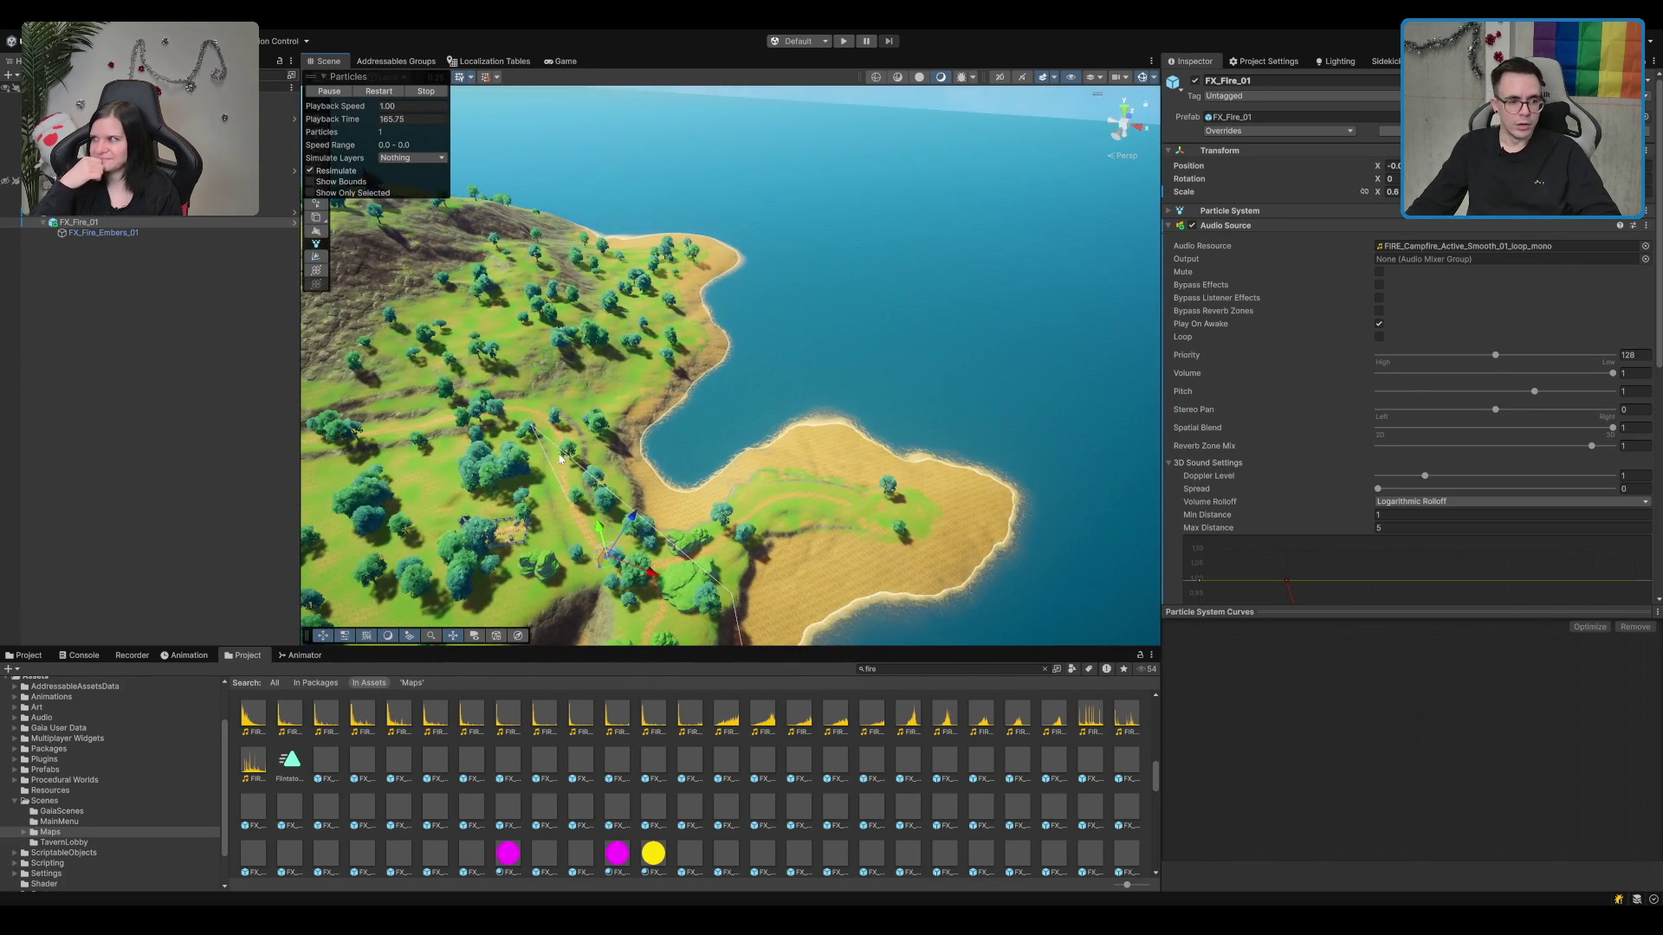
Step: Select the SM_Prop_Tomb_02 tomb, orbit around the cemetery and frame the tomb
click(512, 539)
mouse_move(519, 537)
mouse_down()
mouse_move(885, 476)
mouse_move(710, 346)
mouse_move(994, 523)
mouse_move(618, 448)
mouse_up()
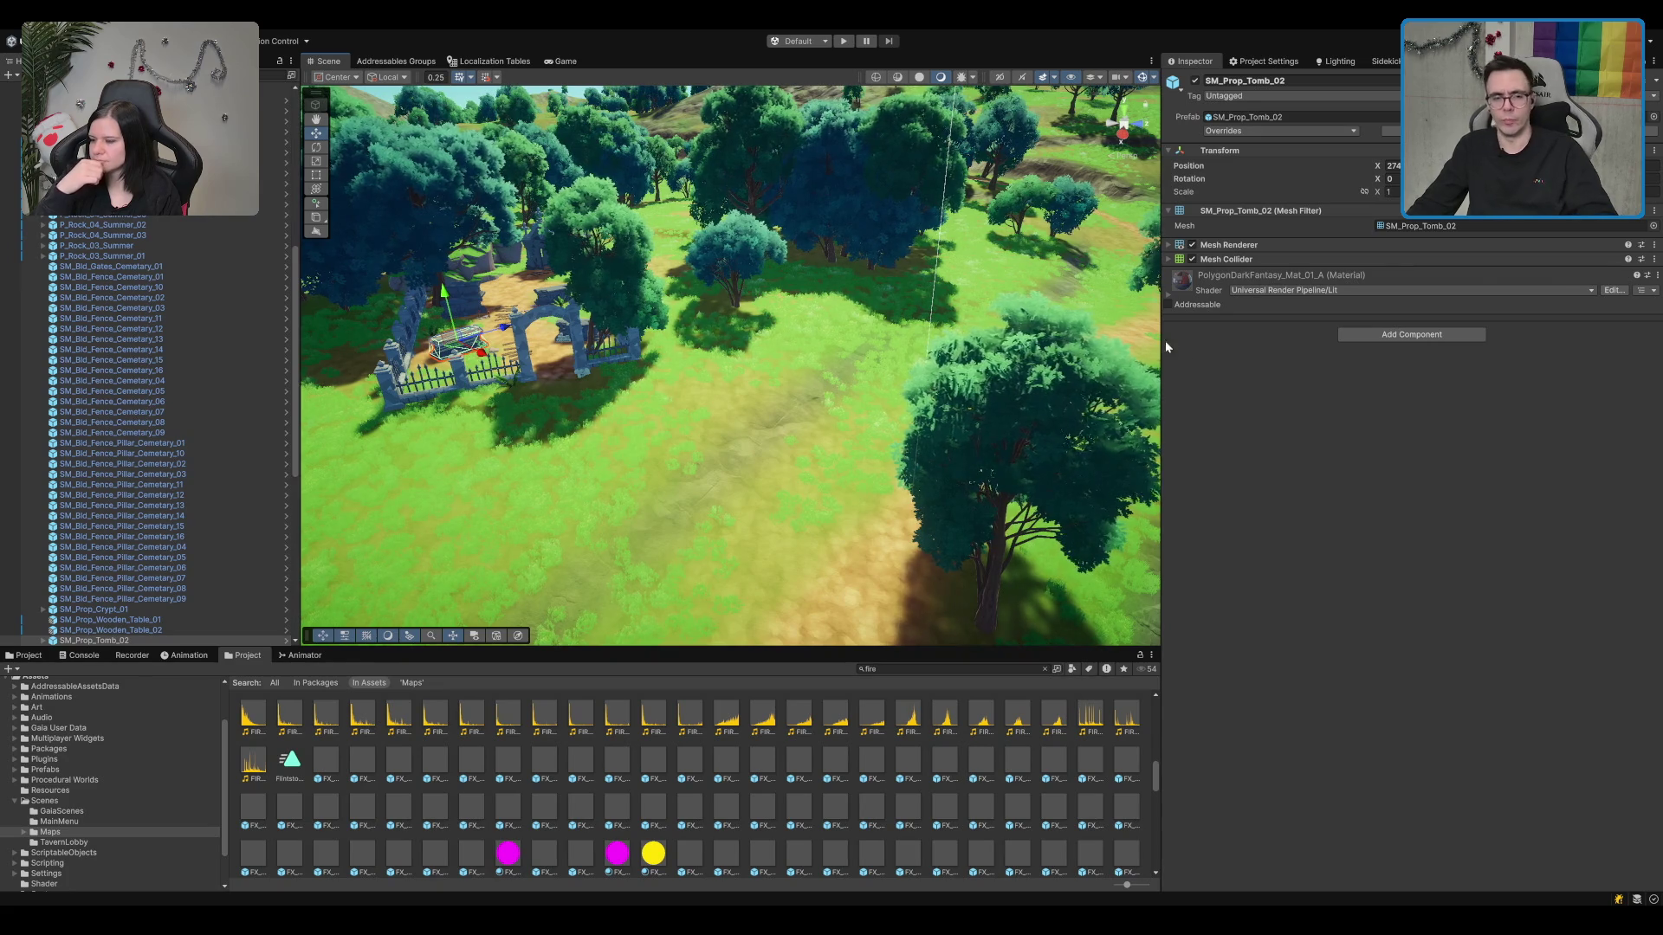
drag(1151, 364, 941, 550)
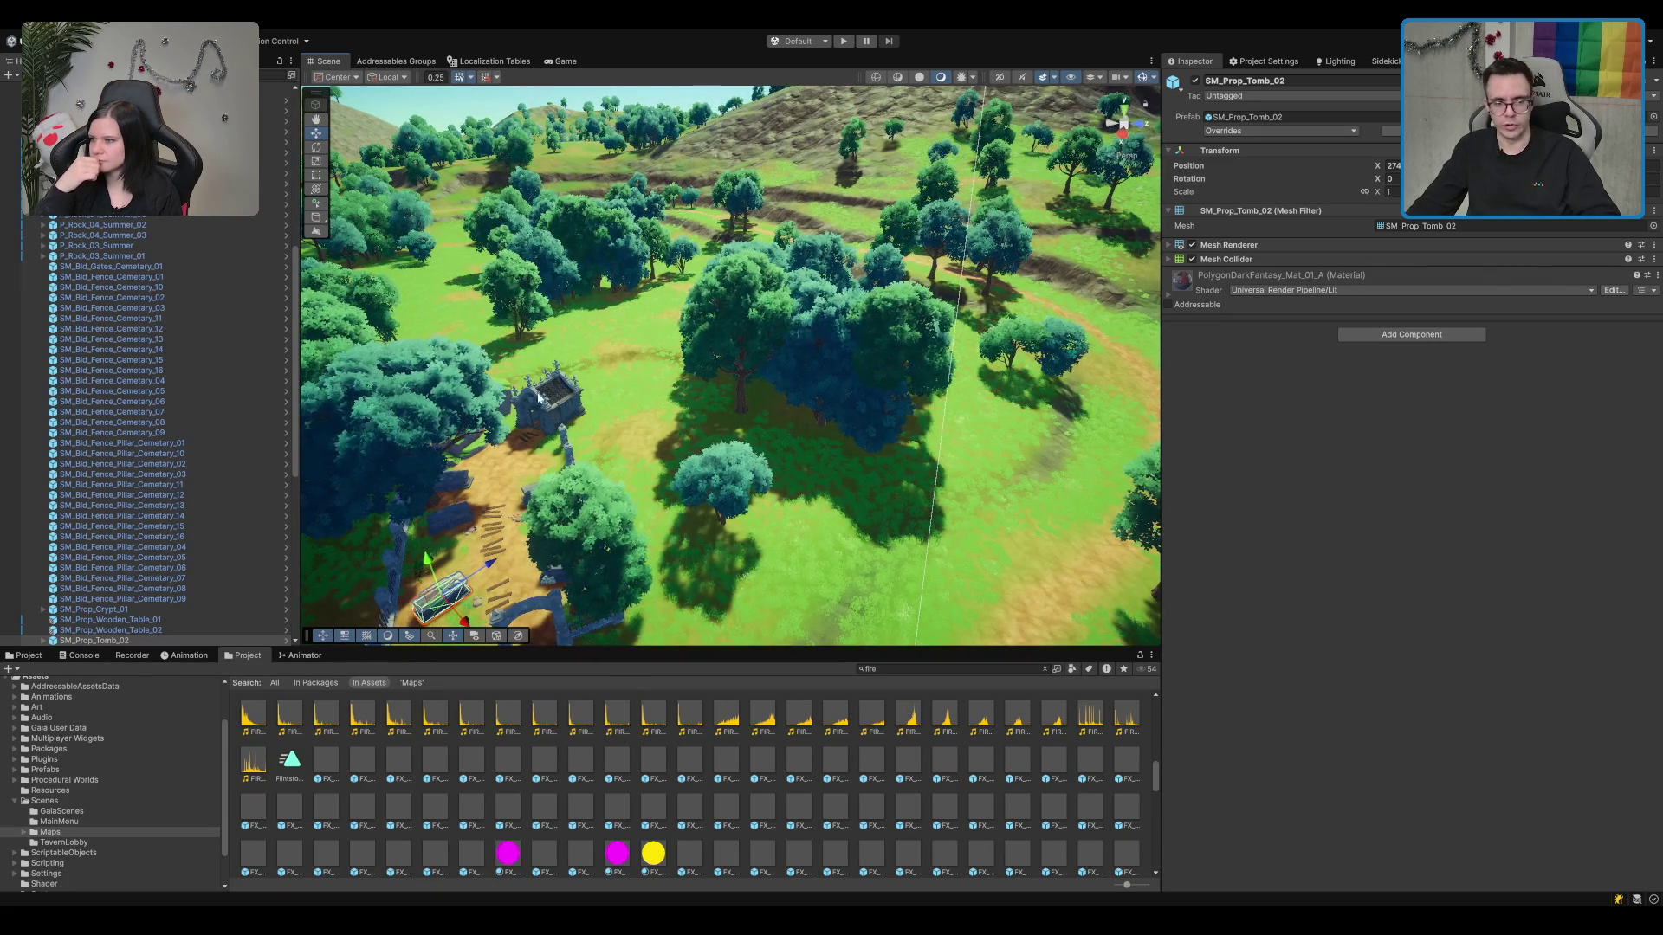
drag(1126, 364, 872, 256)
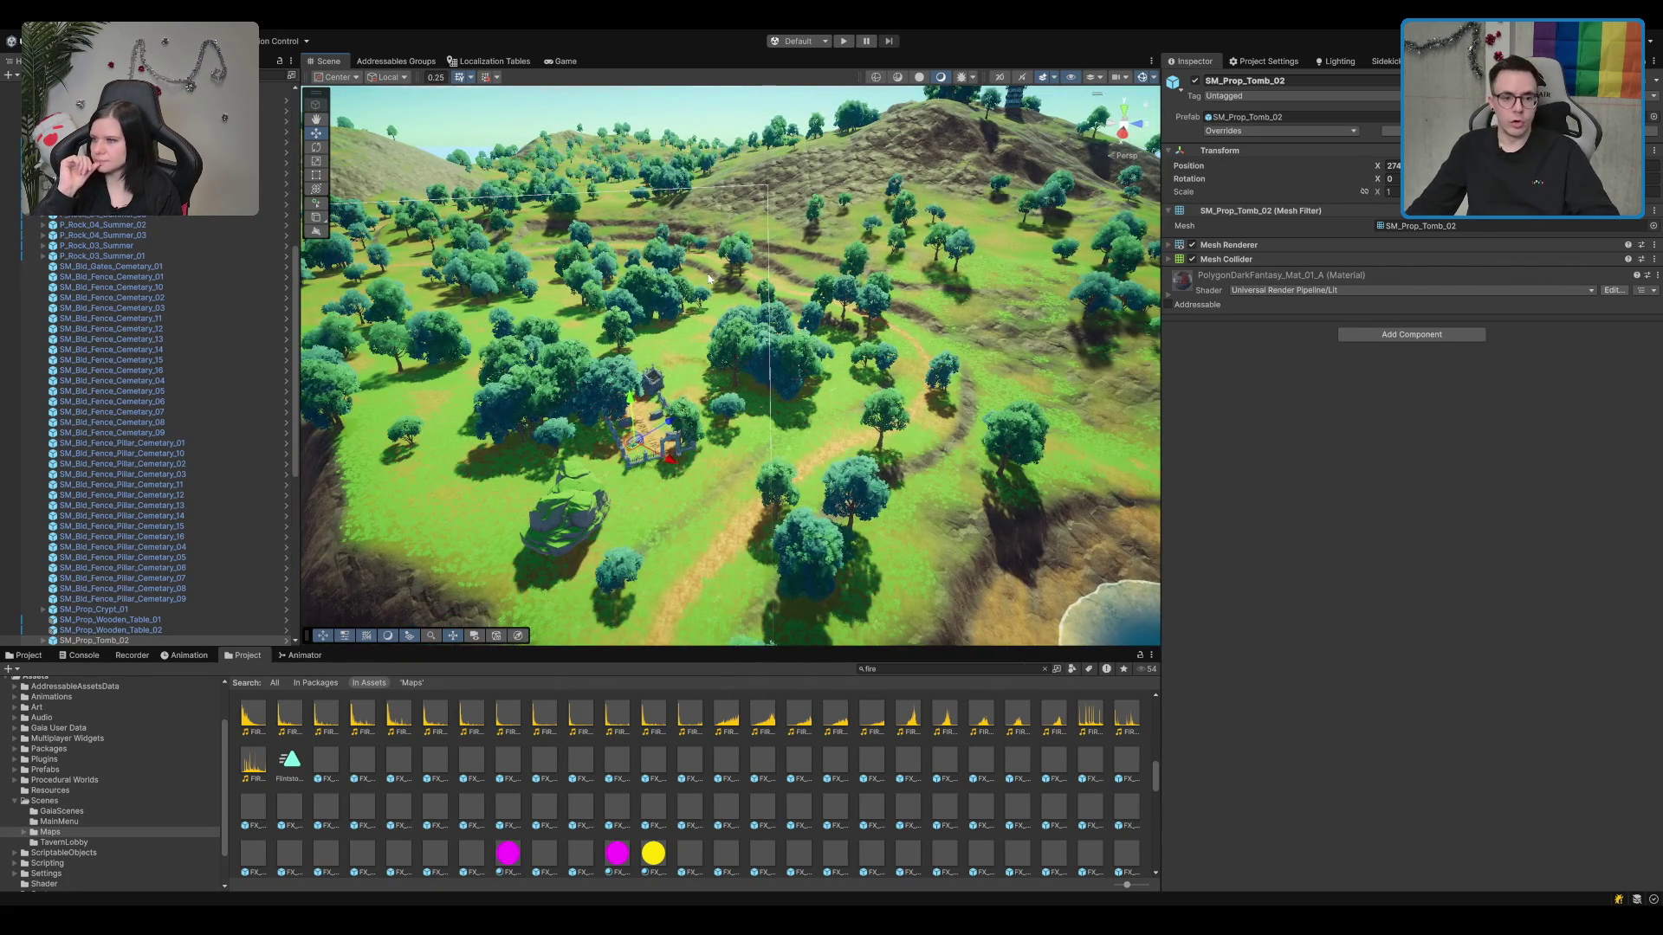
mouse_move(708, 279)
mouse_down()
mouse_move(1035, 171)
mouse_move(825, 335)
mouse_move(728, 310)
mouse_move(1178, 211)
mouse_up()
key(f)
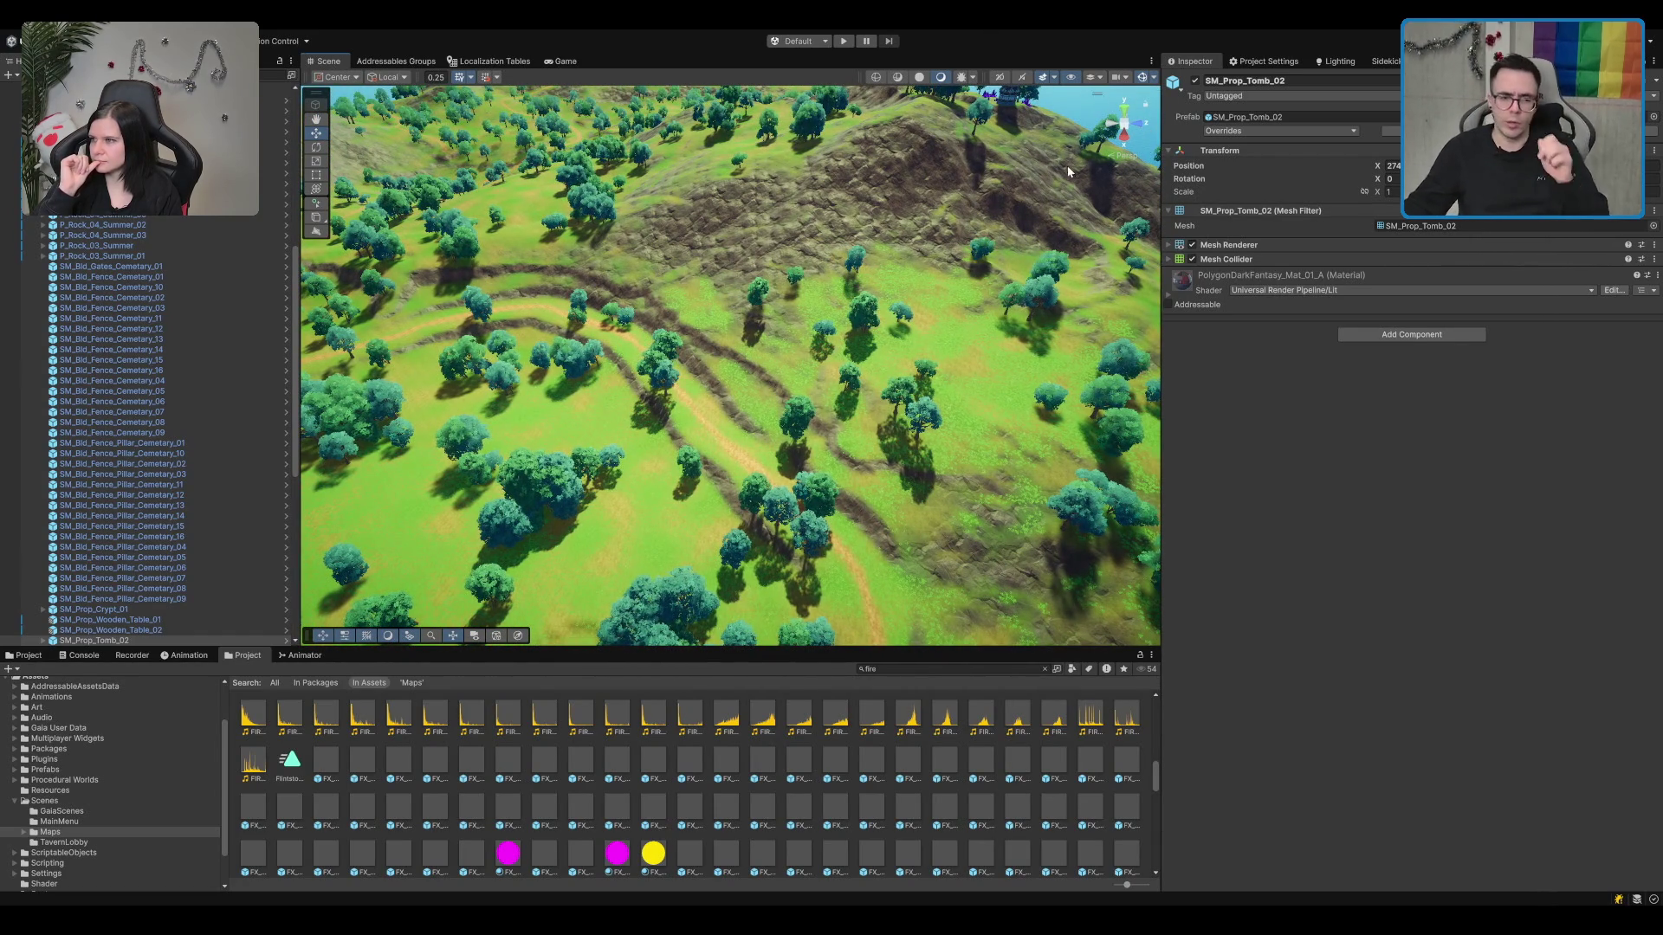
Step: Zoom in and out on the tomb area to inspect the cemetery
scroll(860, 211, up, 10)
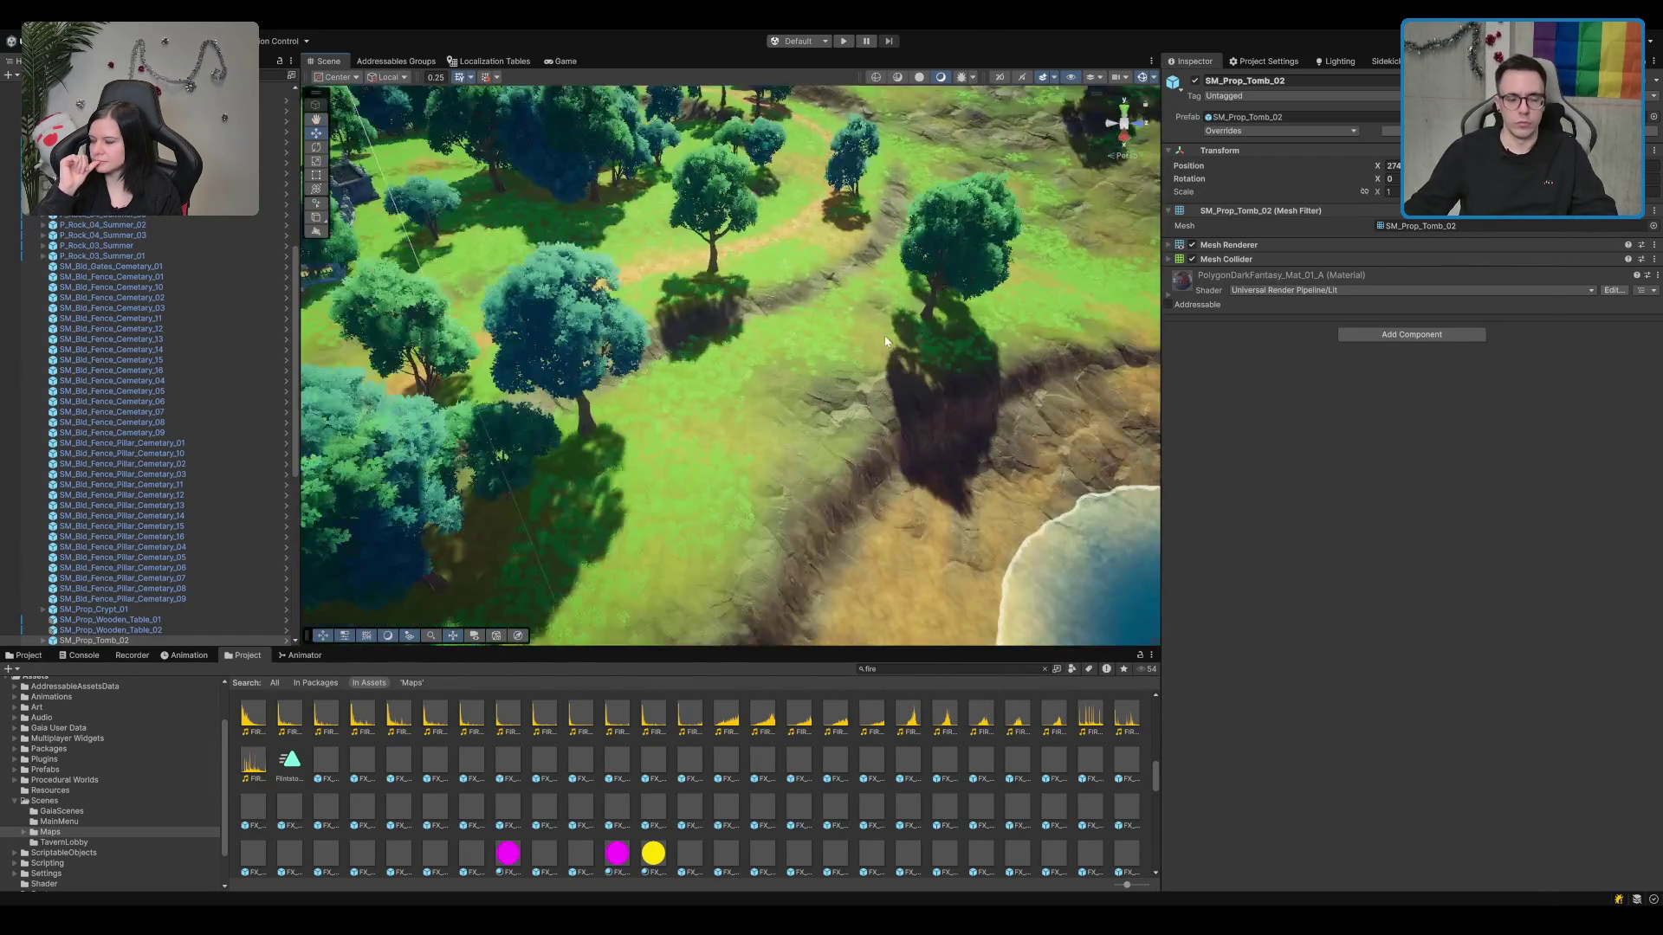
scroll(837, 322, down, 10)
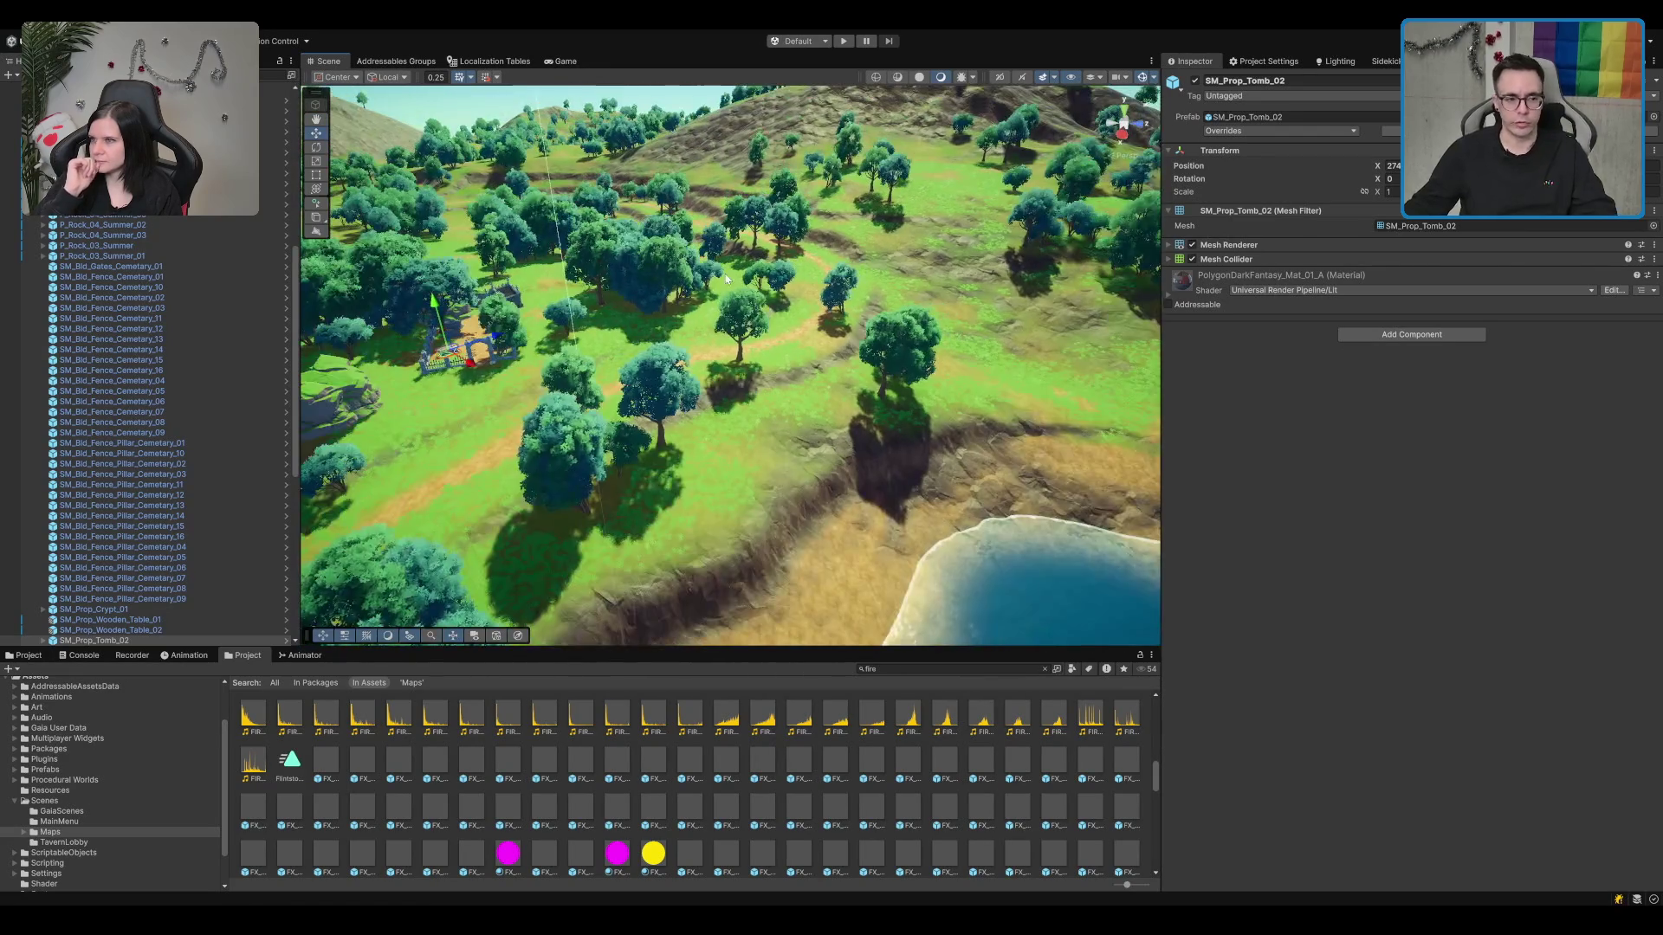
scroll(823, 327, down, 6)
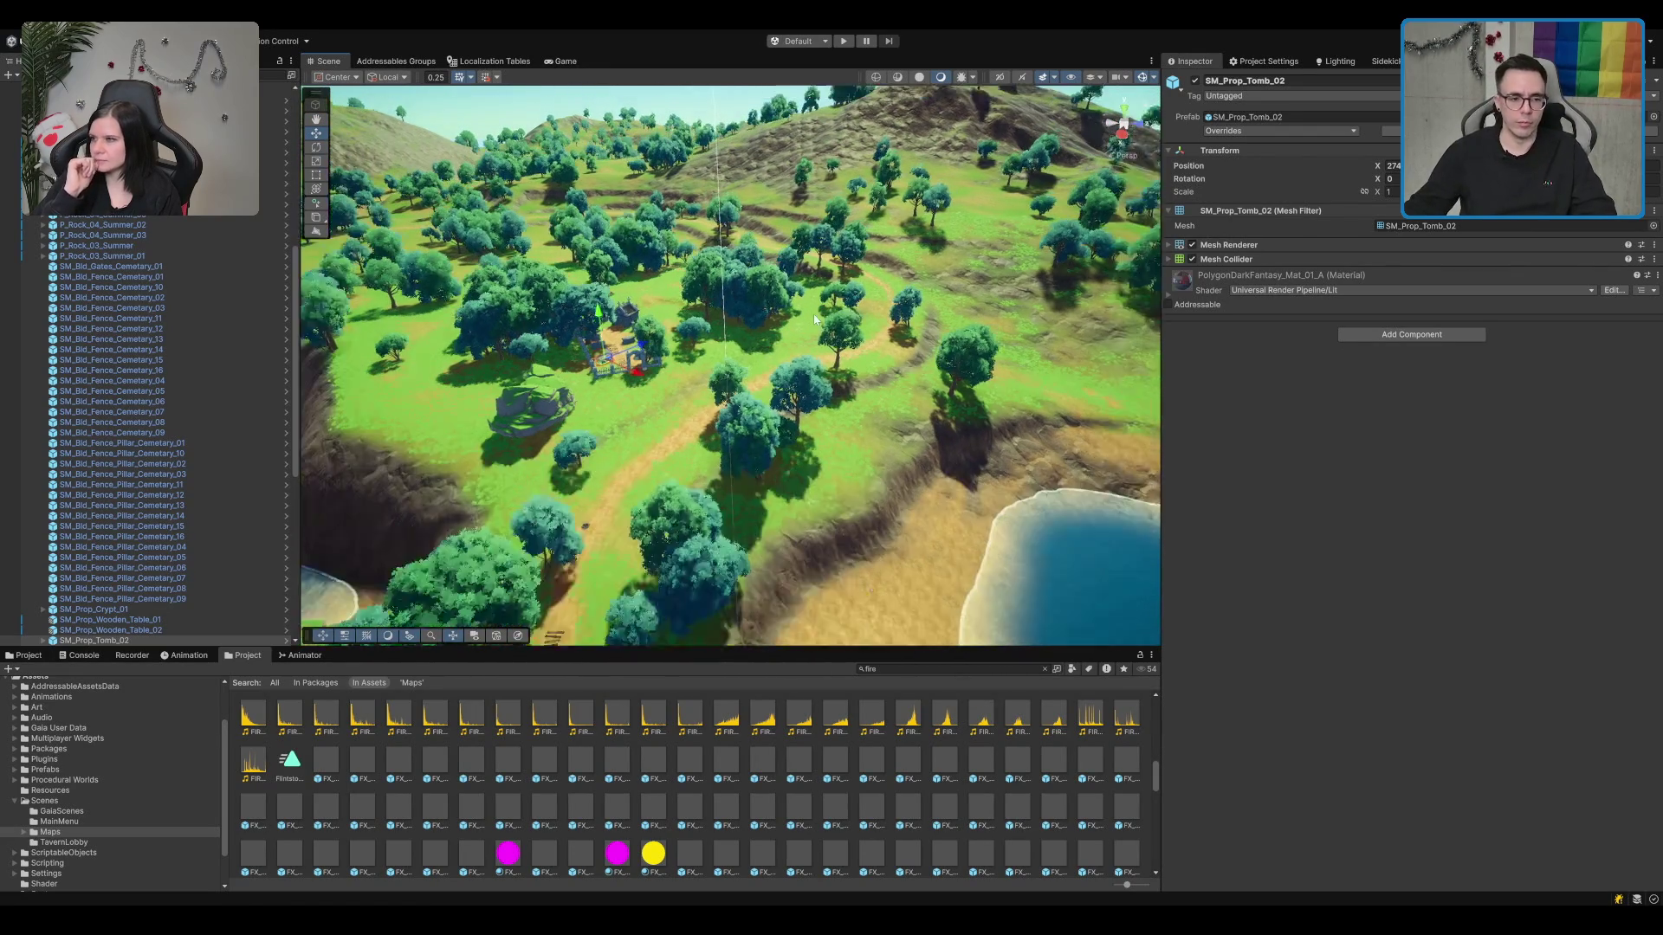
scroll(629, 282, down, 2)
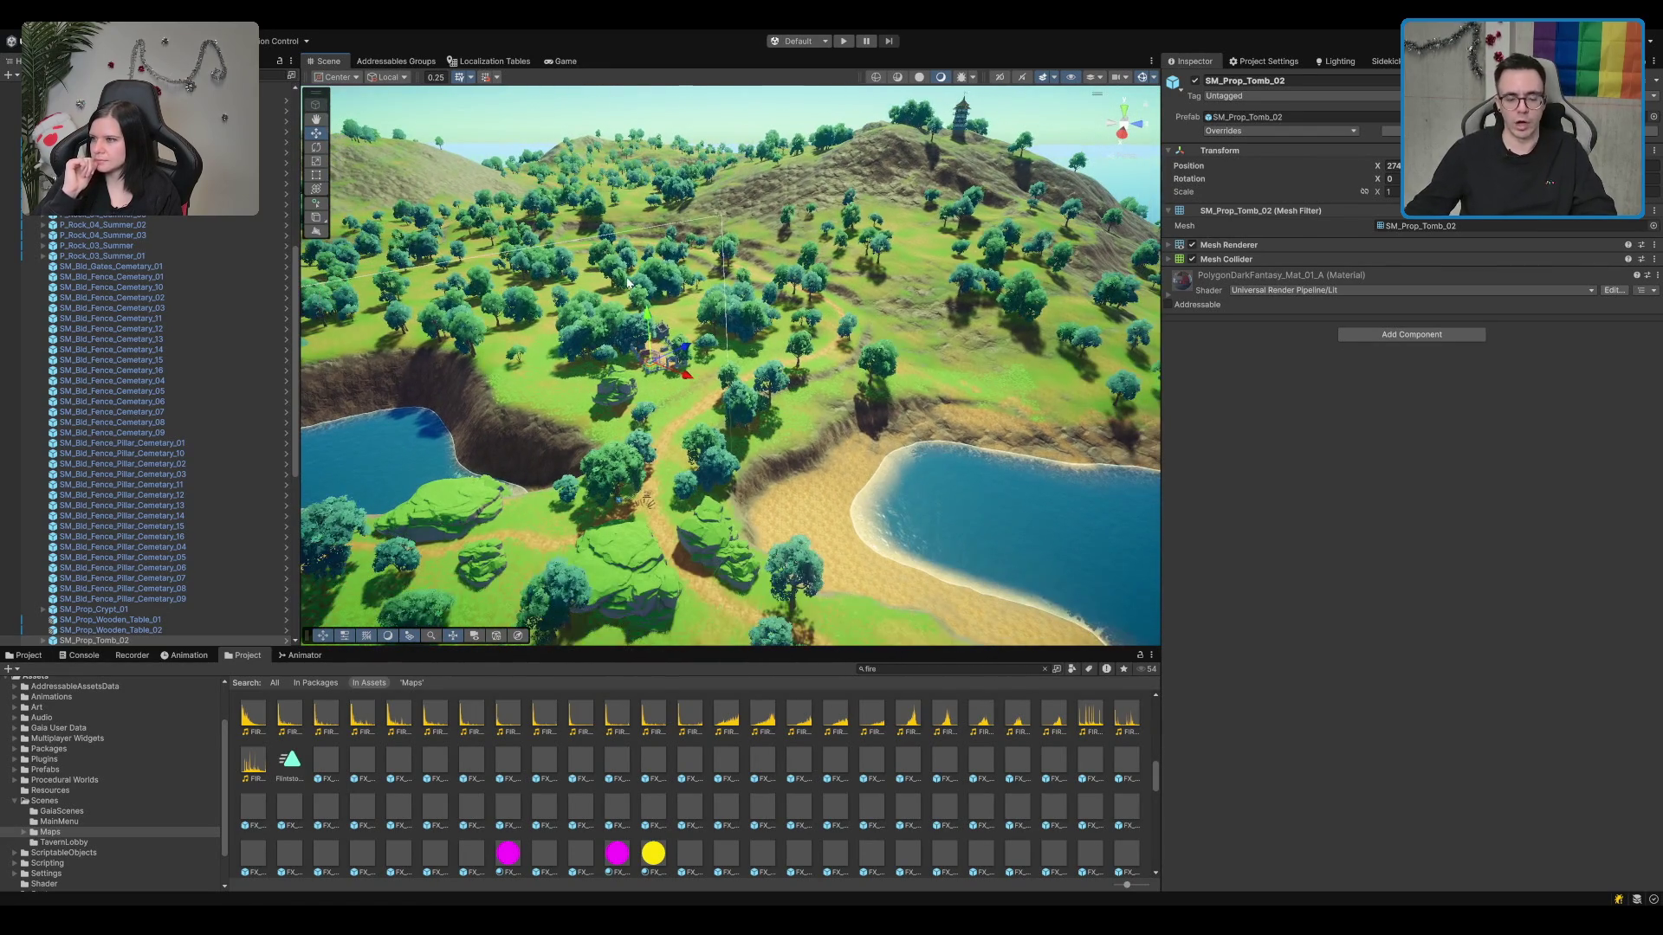
scroll(716, 260, down, 2)
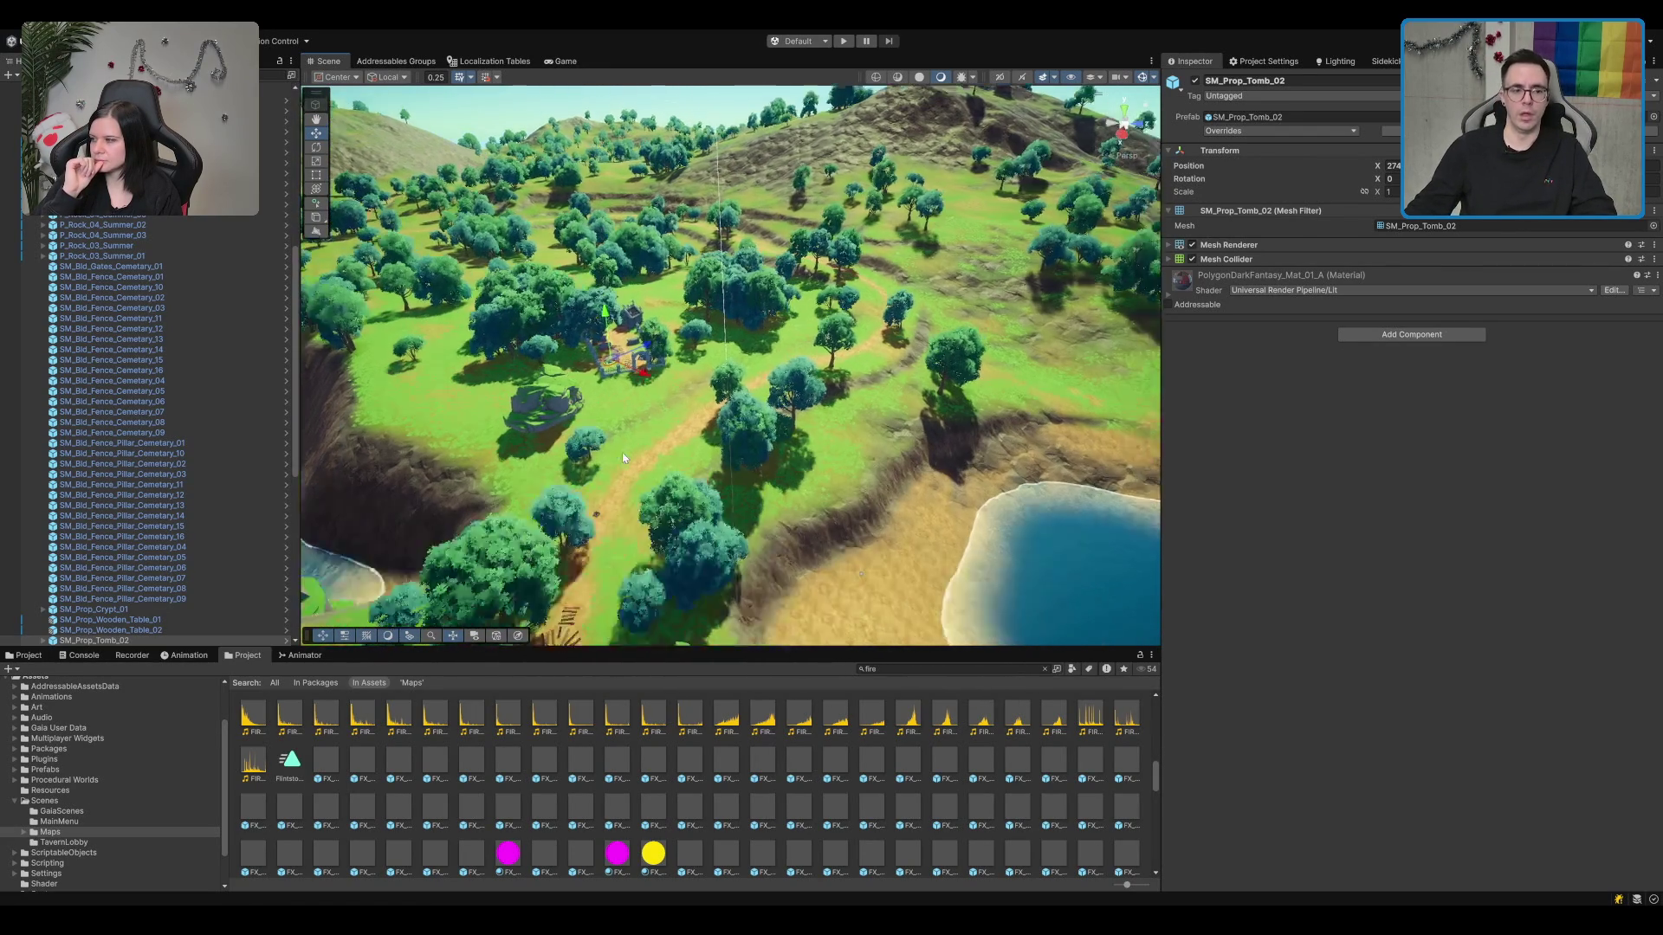
scroll(780, 312, up, 4)
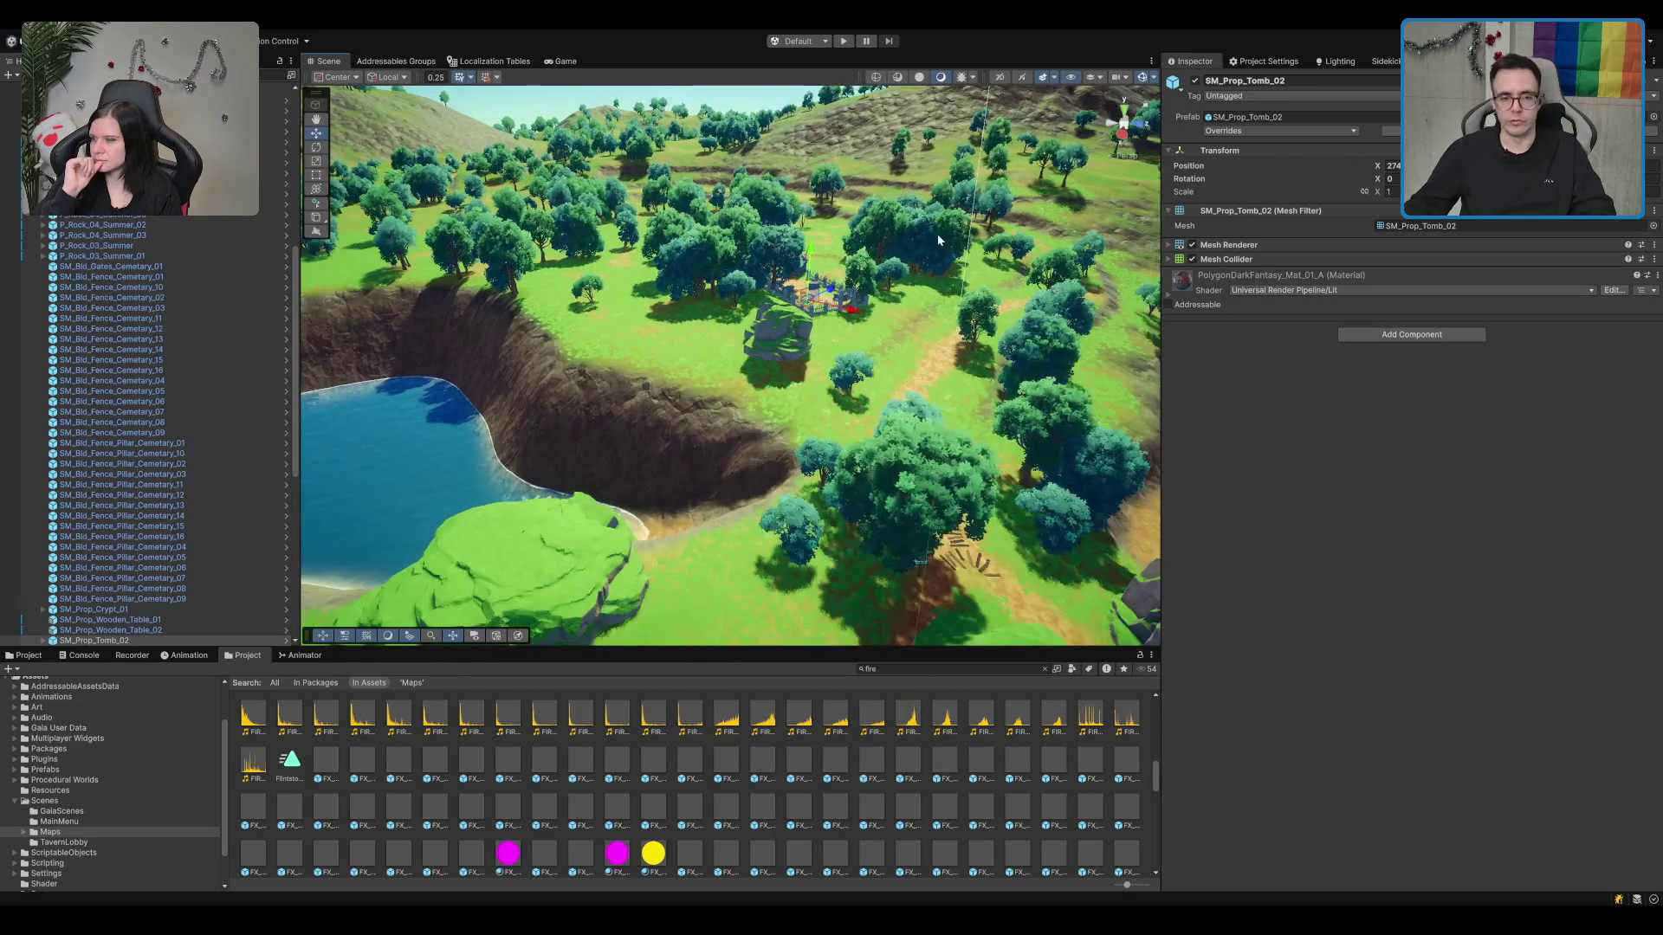
scroll(962, 230, up, 2)
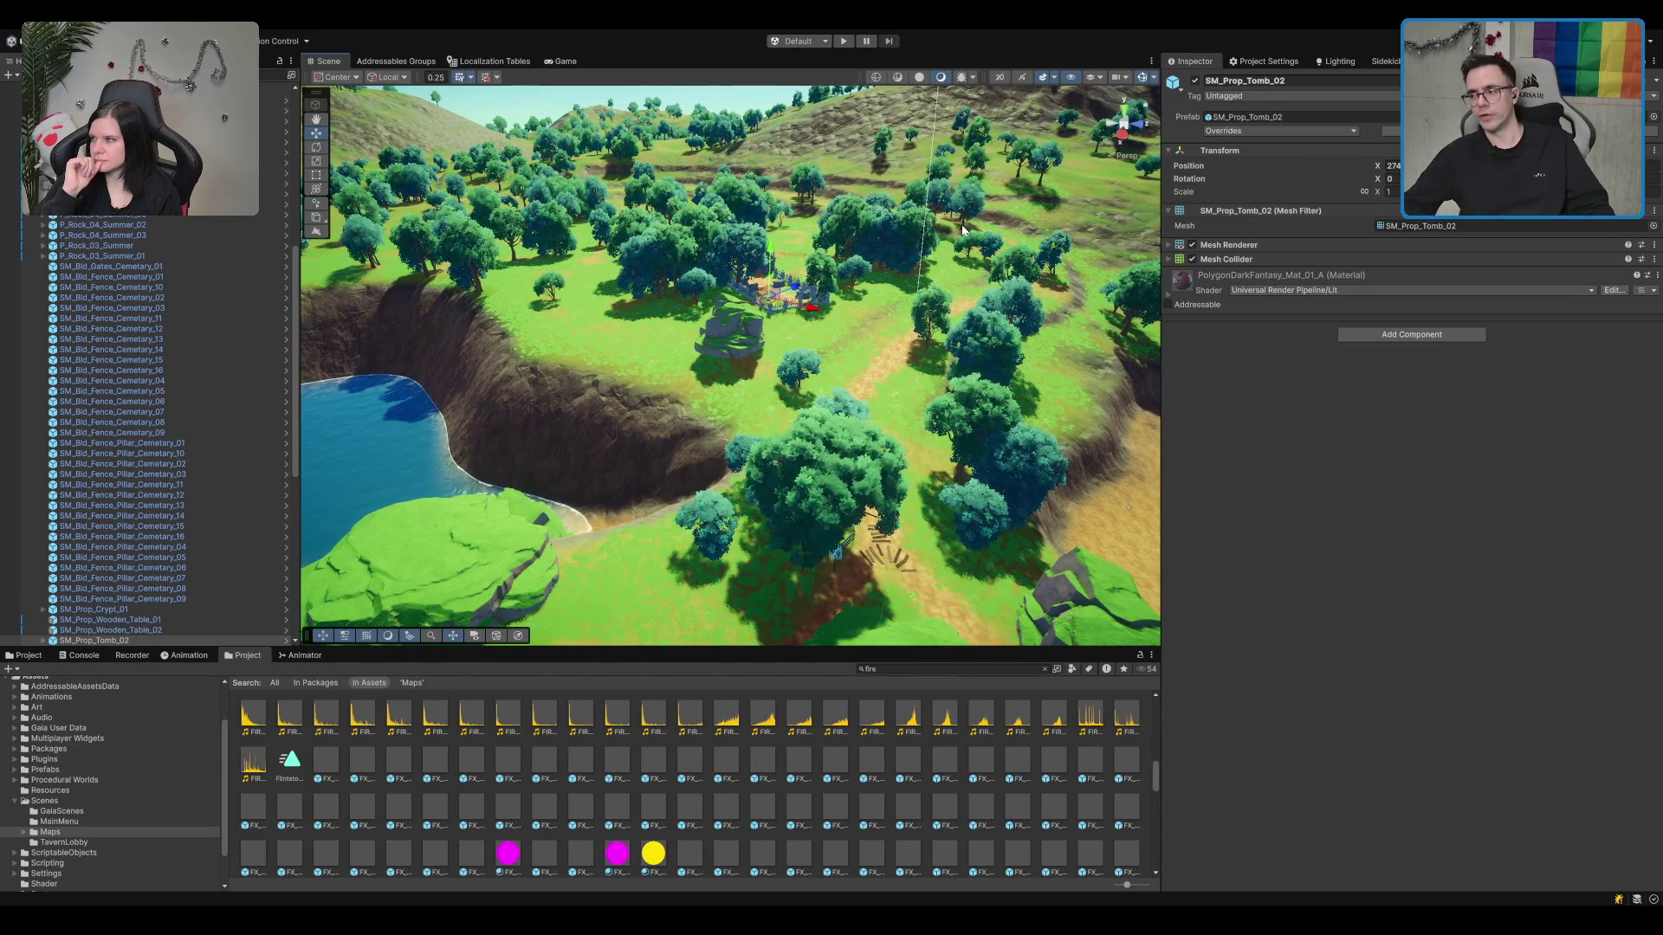
scroll(795, 421, up, 2)
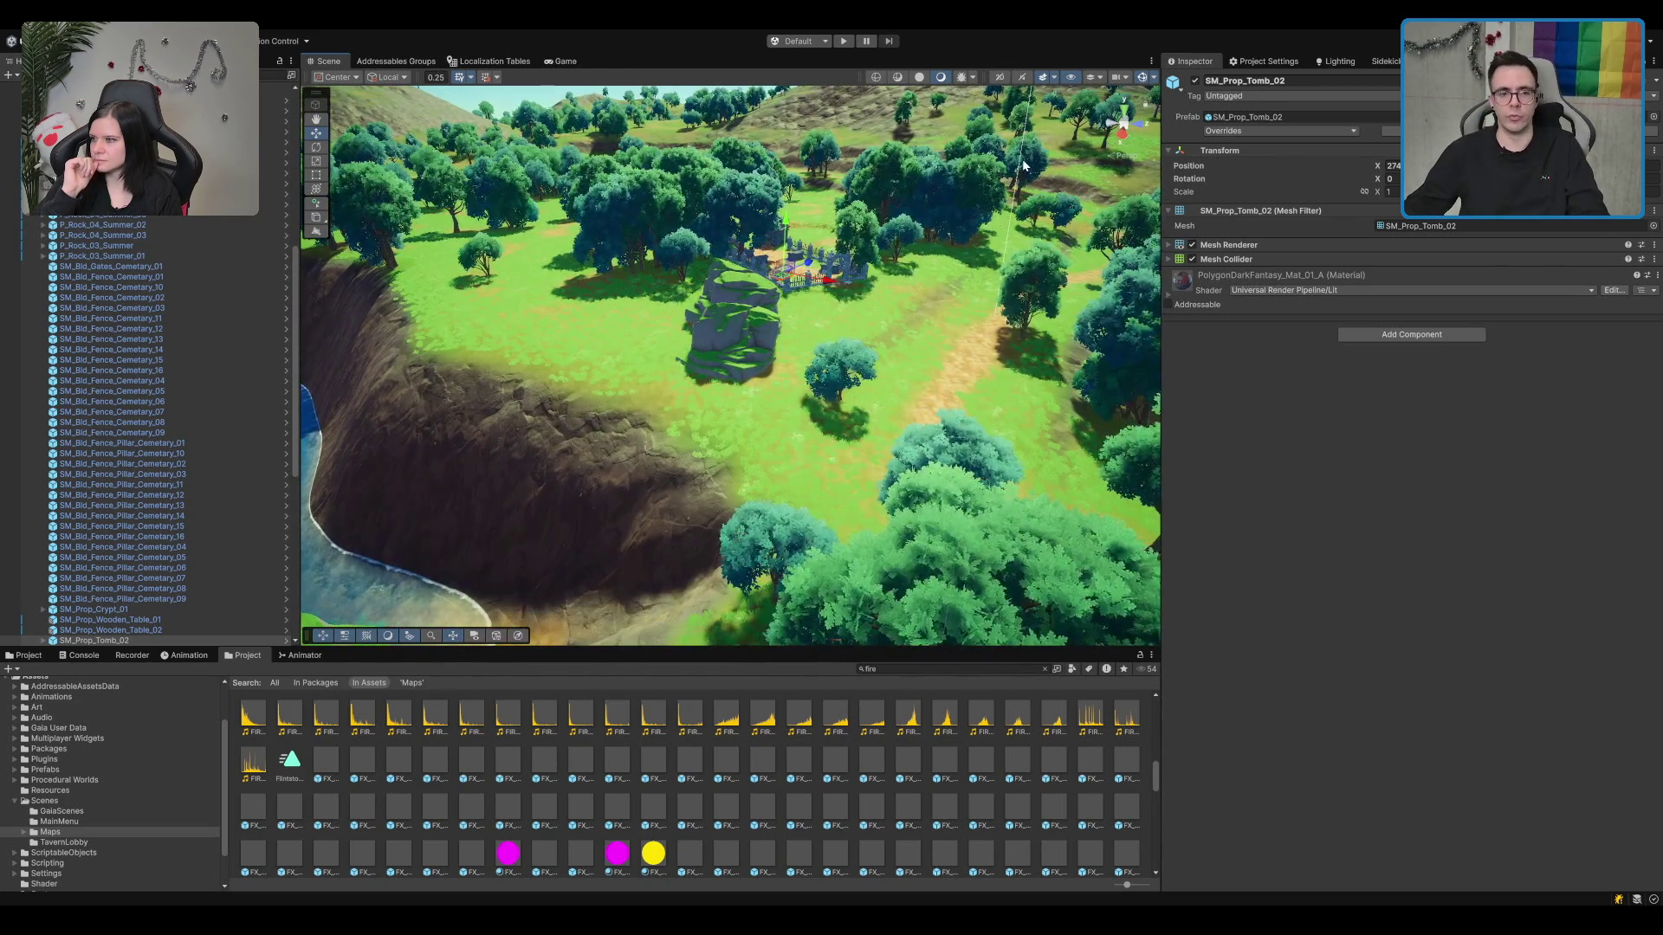
scroll(1024, 164, down, 8)
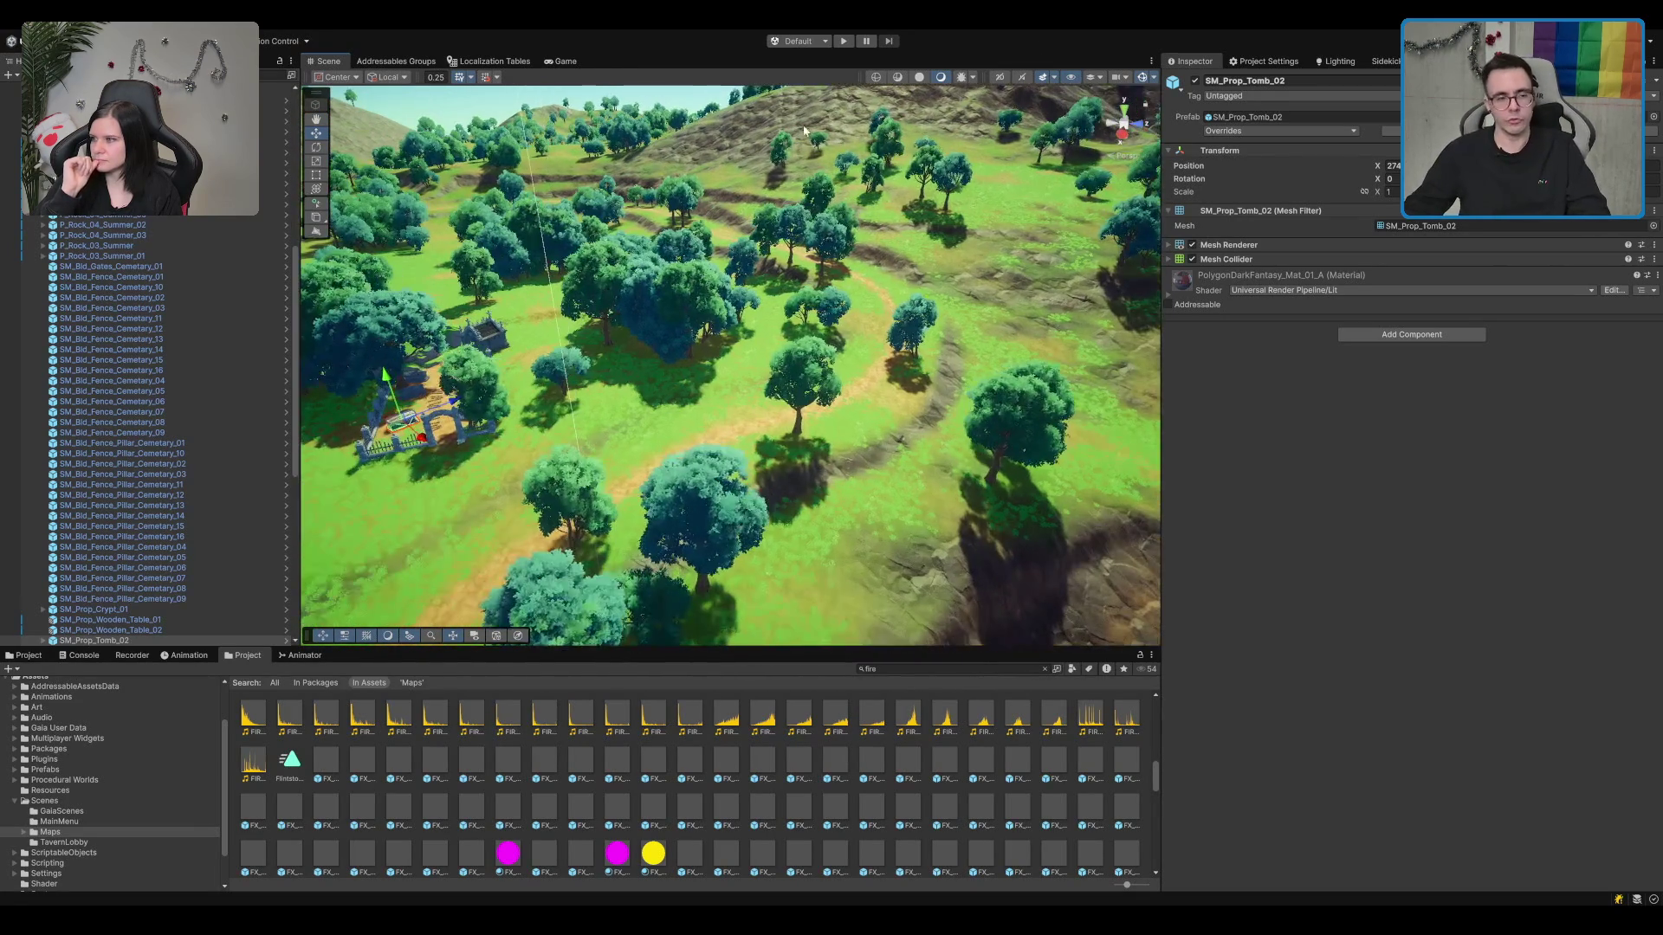
scroll(953, 221, up, 3)
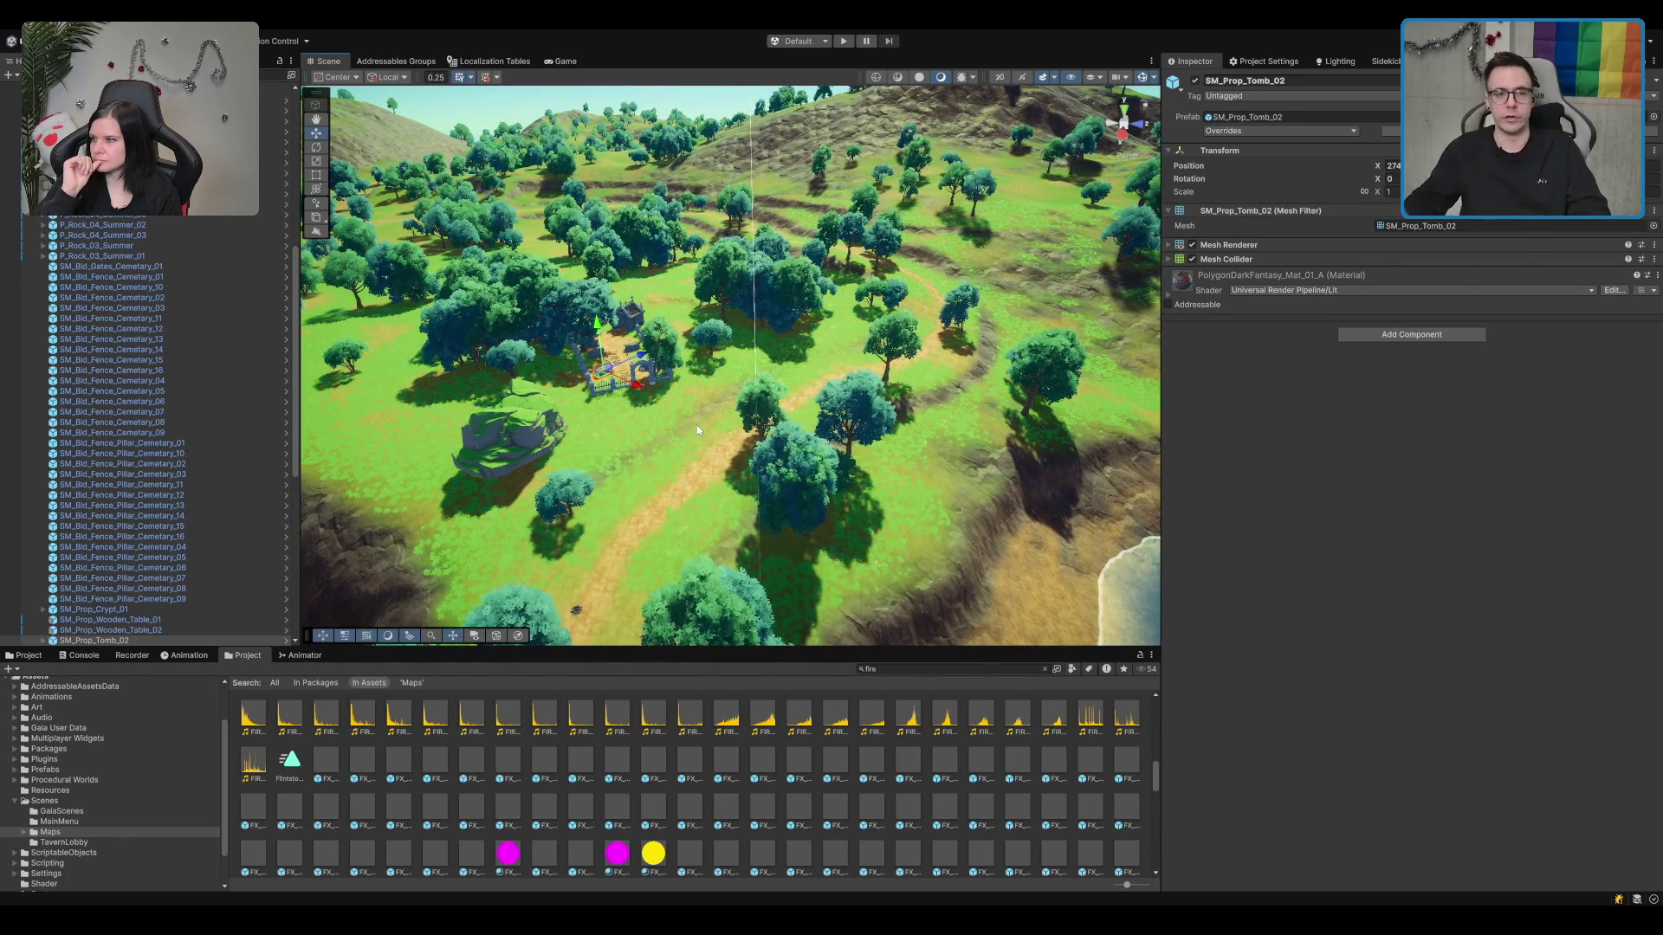
Step: Shift the view up the hillside, re-centre on the tomb, and turn to look uphill
drag(807, 293, 755, 346)
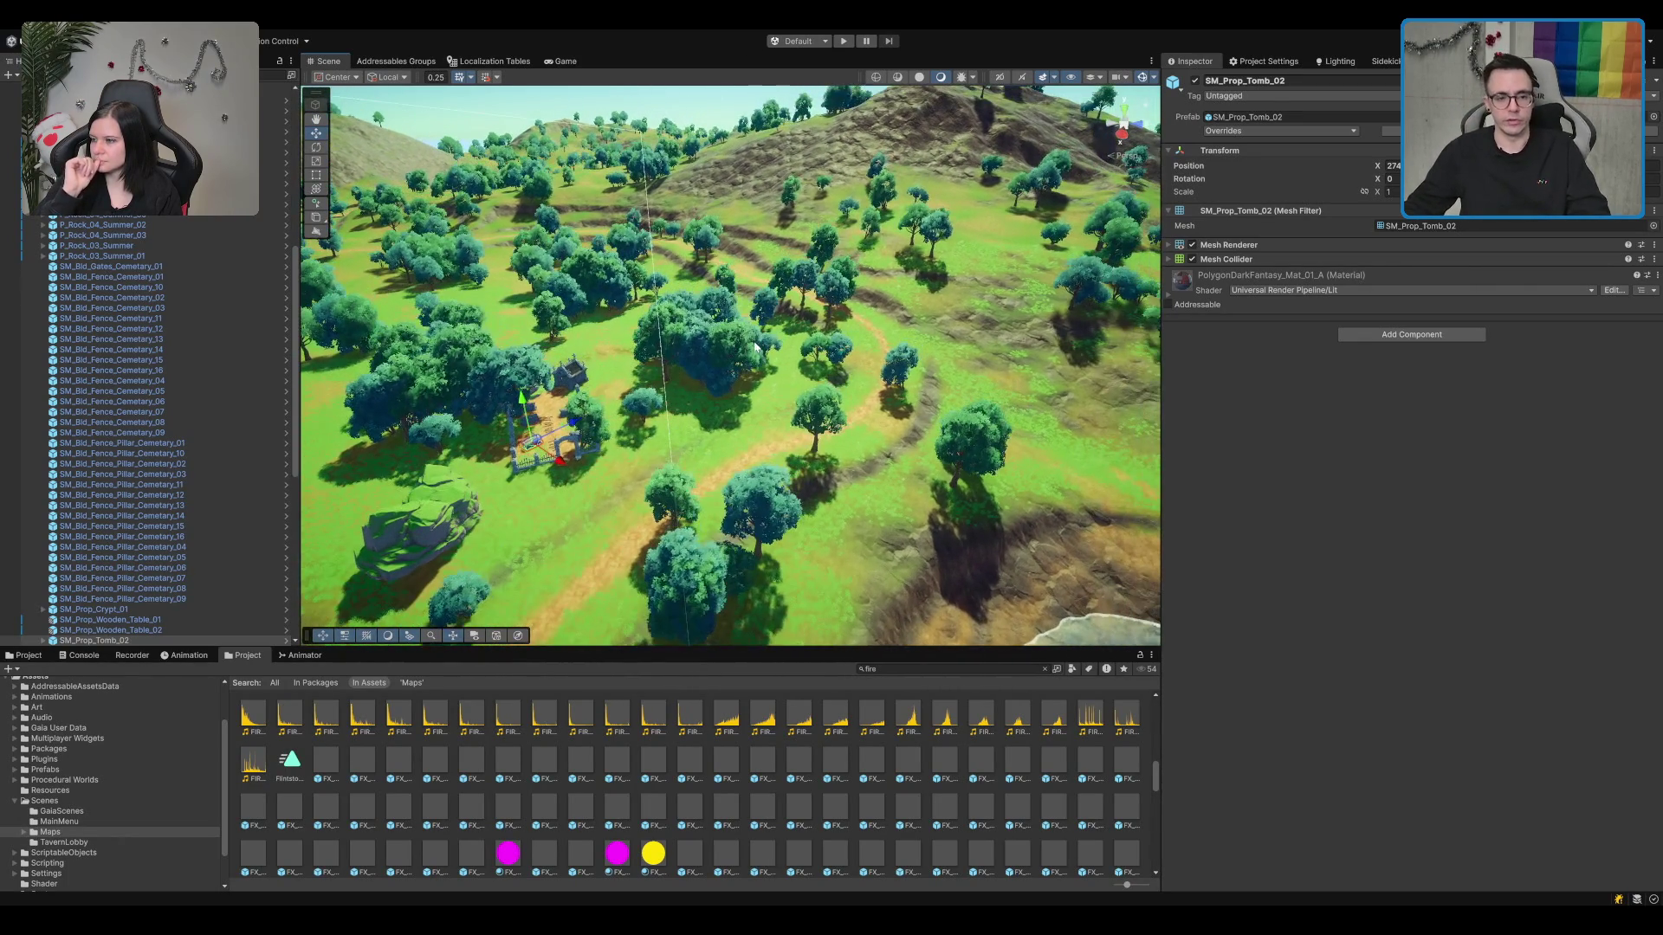
scroll(736, 423, up, 2)
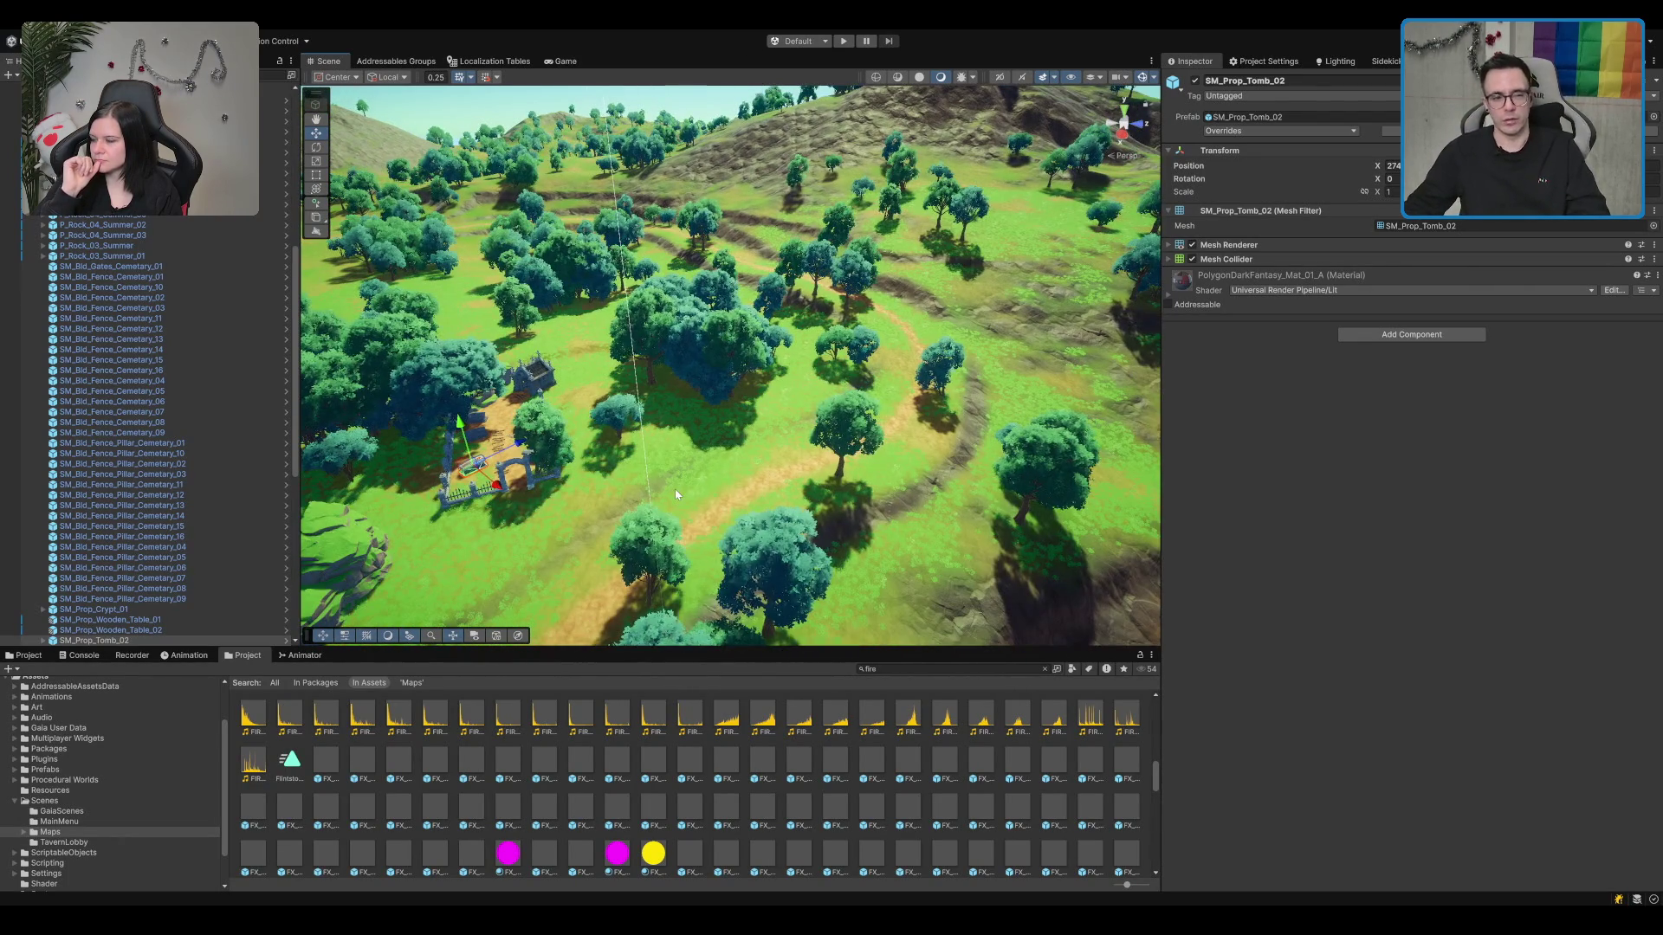
scroll(674, 489, up, 2)
scroll(652, 349, up, 2)
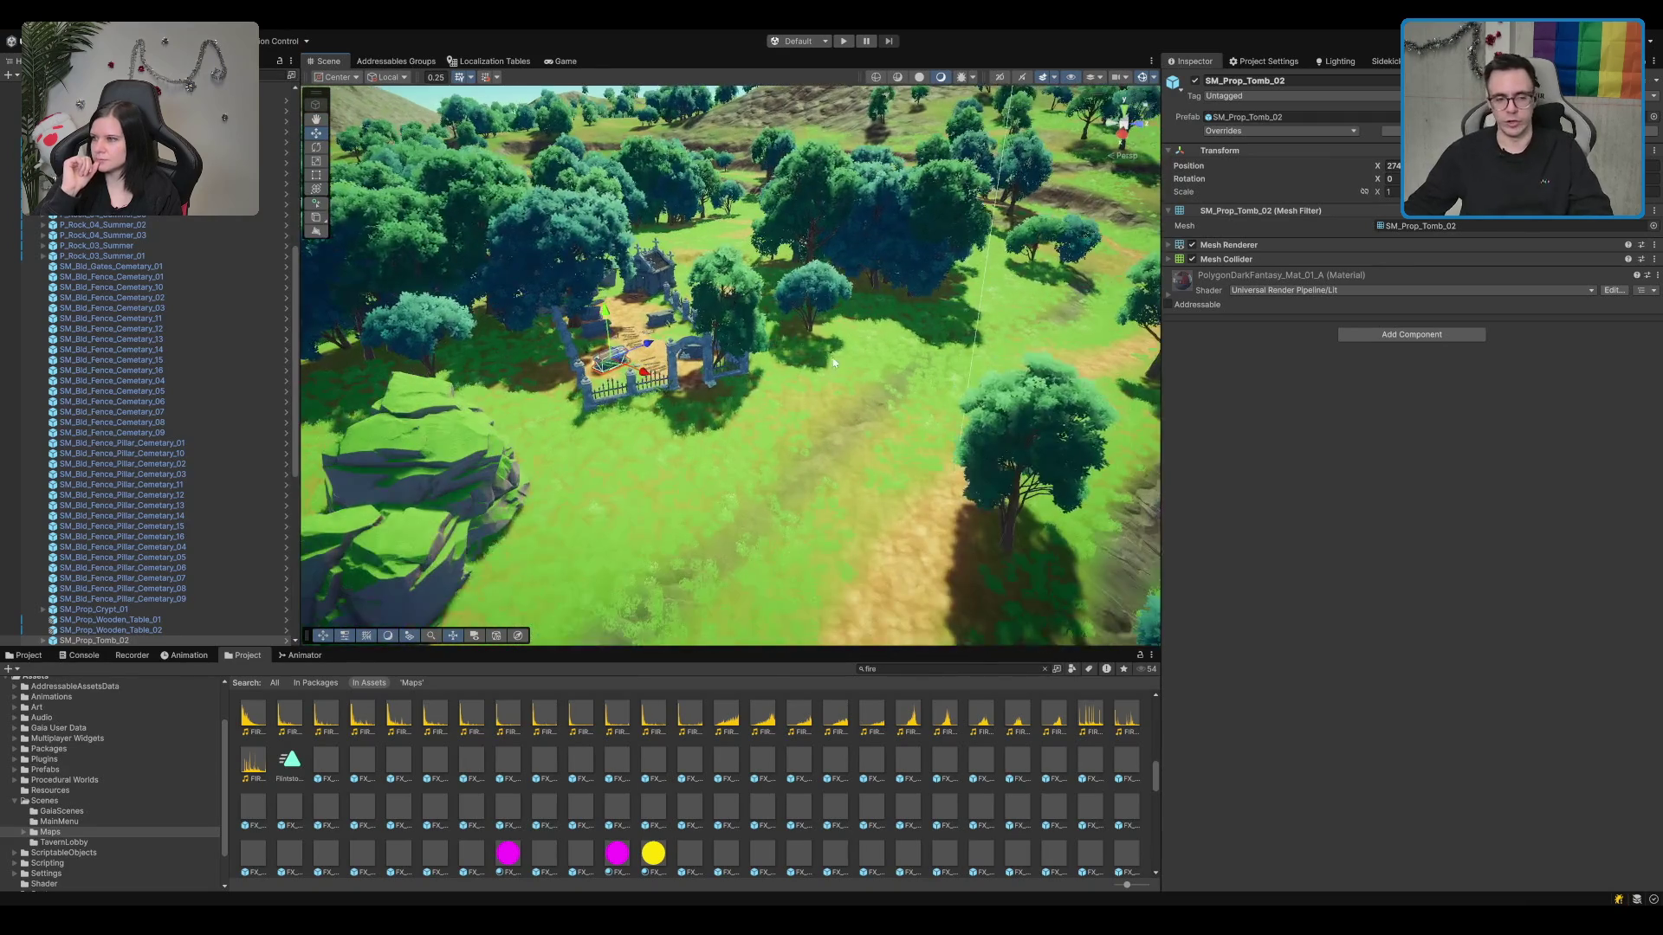
scroll(858, 281, up, 3)
scroll(792, 242, down, 5)
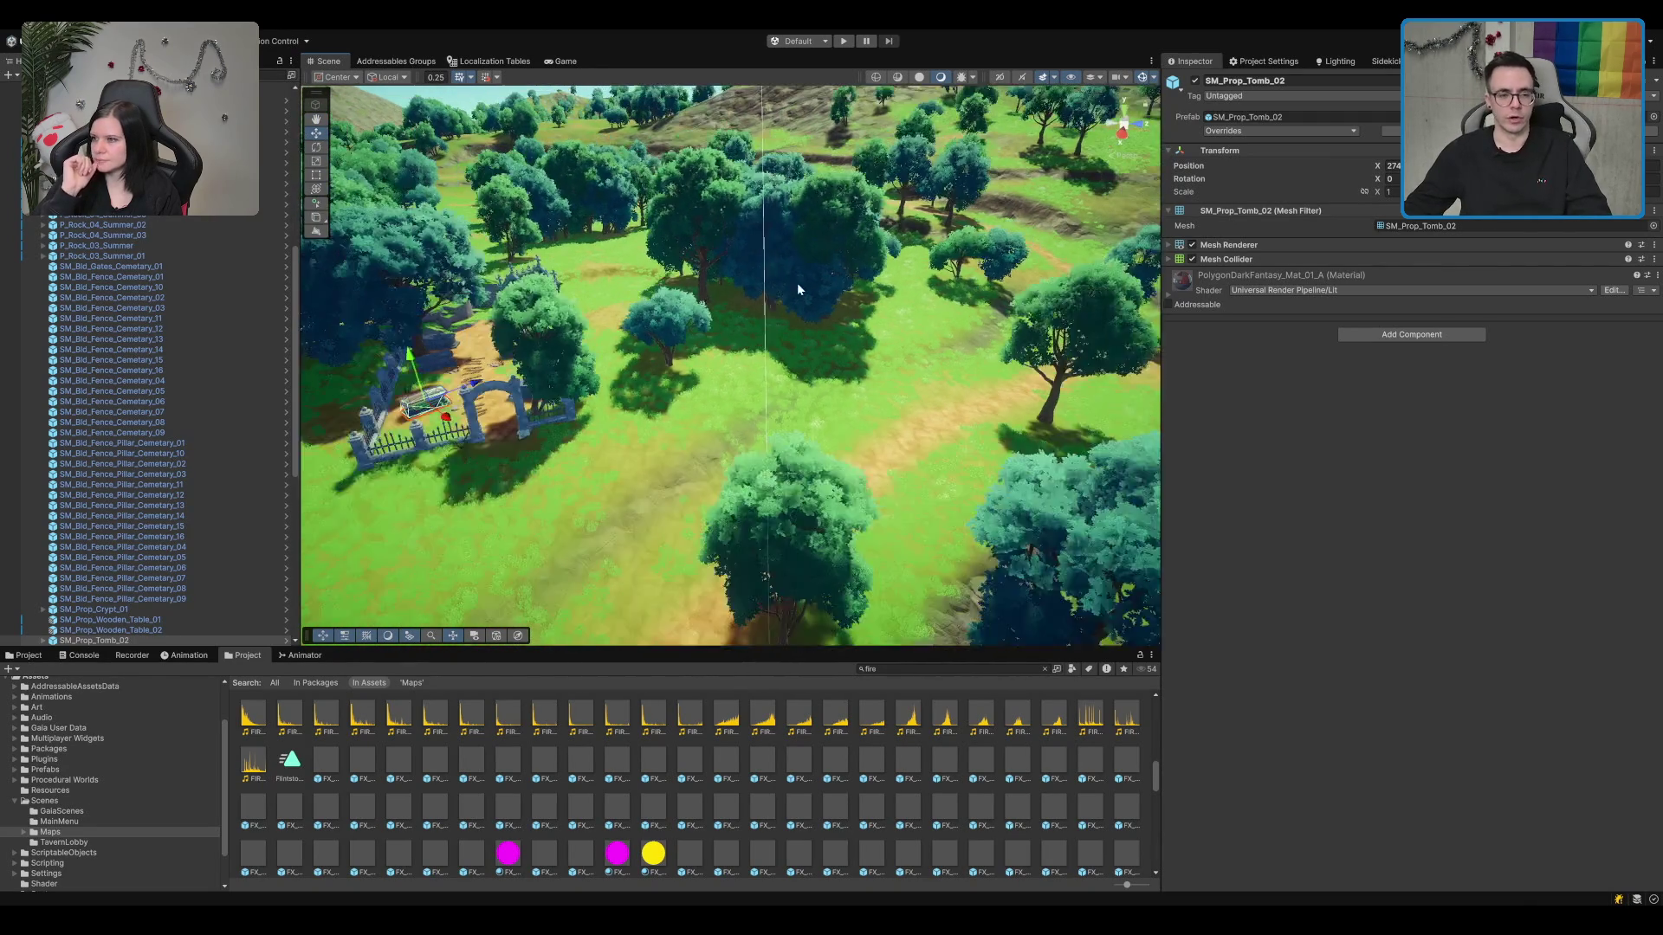
key(f)
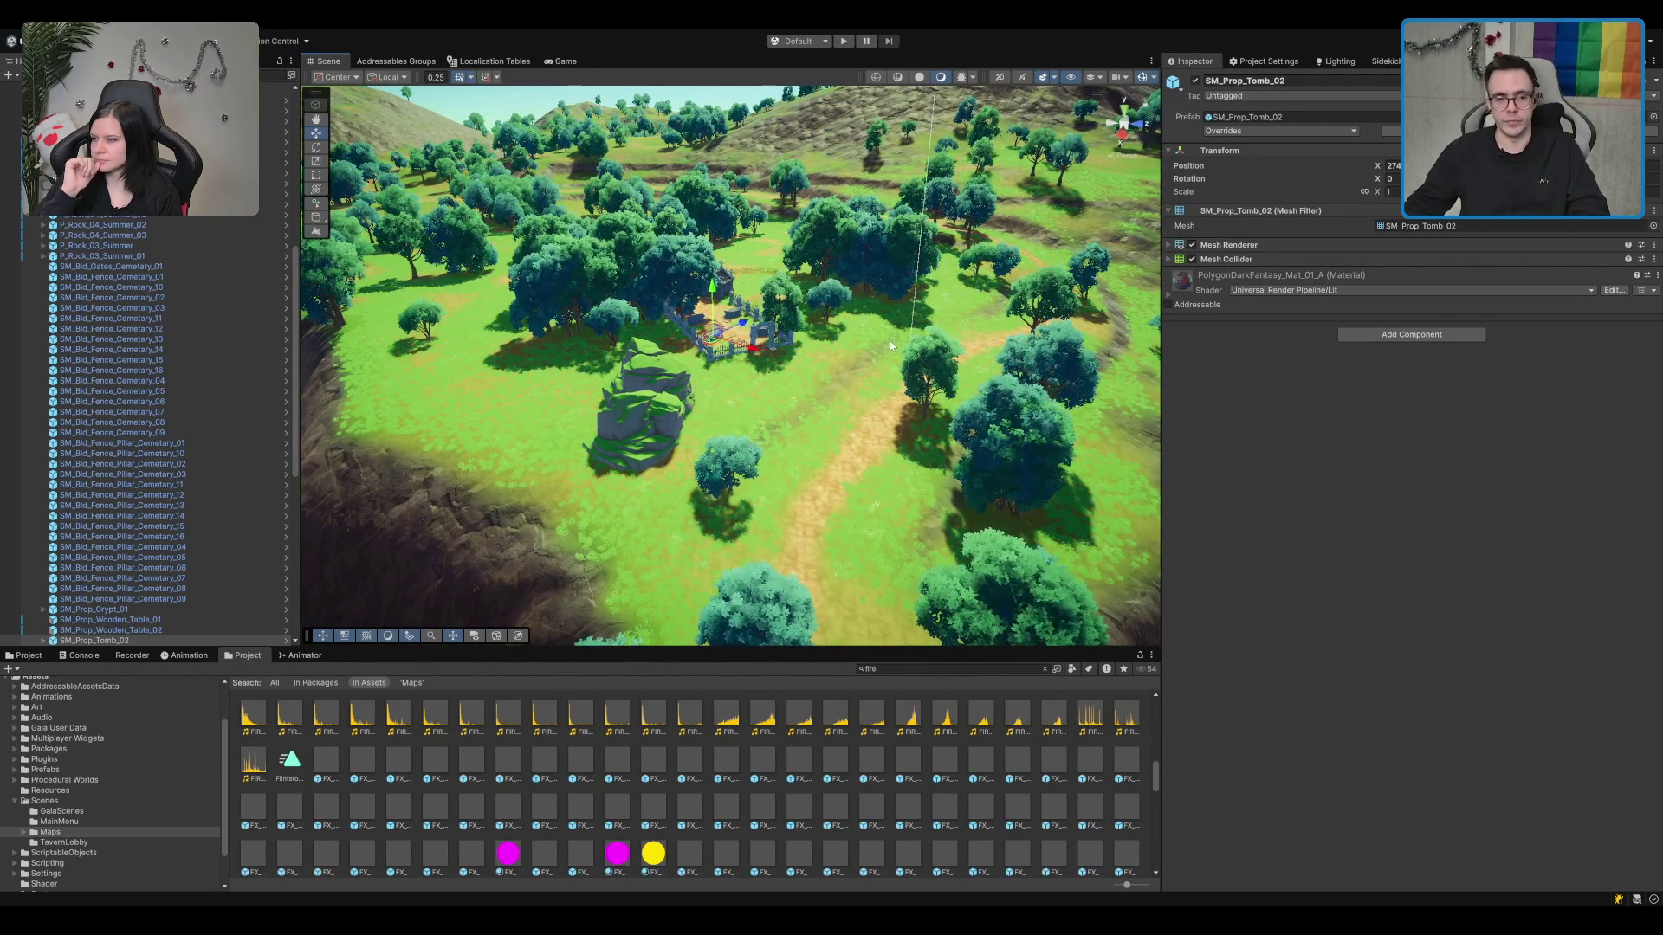
scroll(890, 345, up, 5)
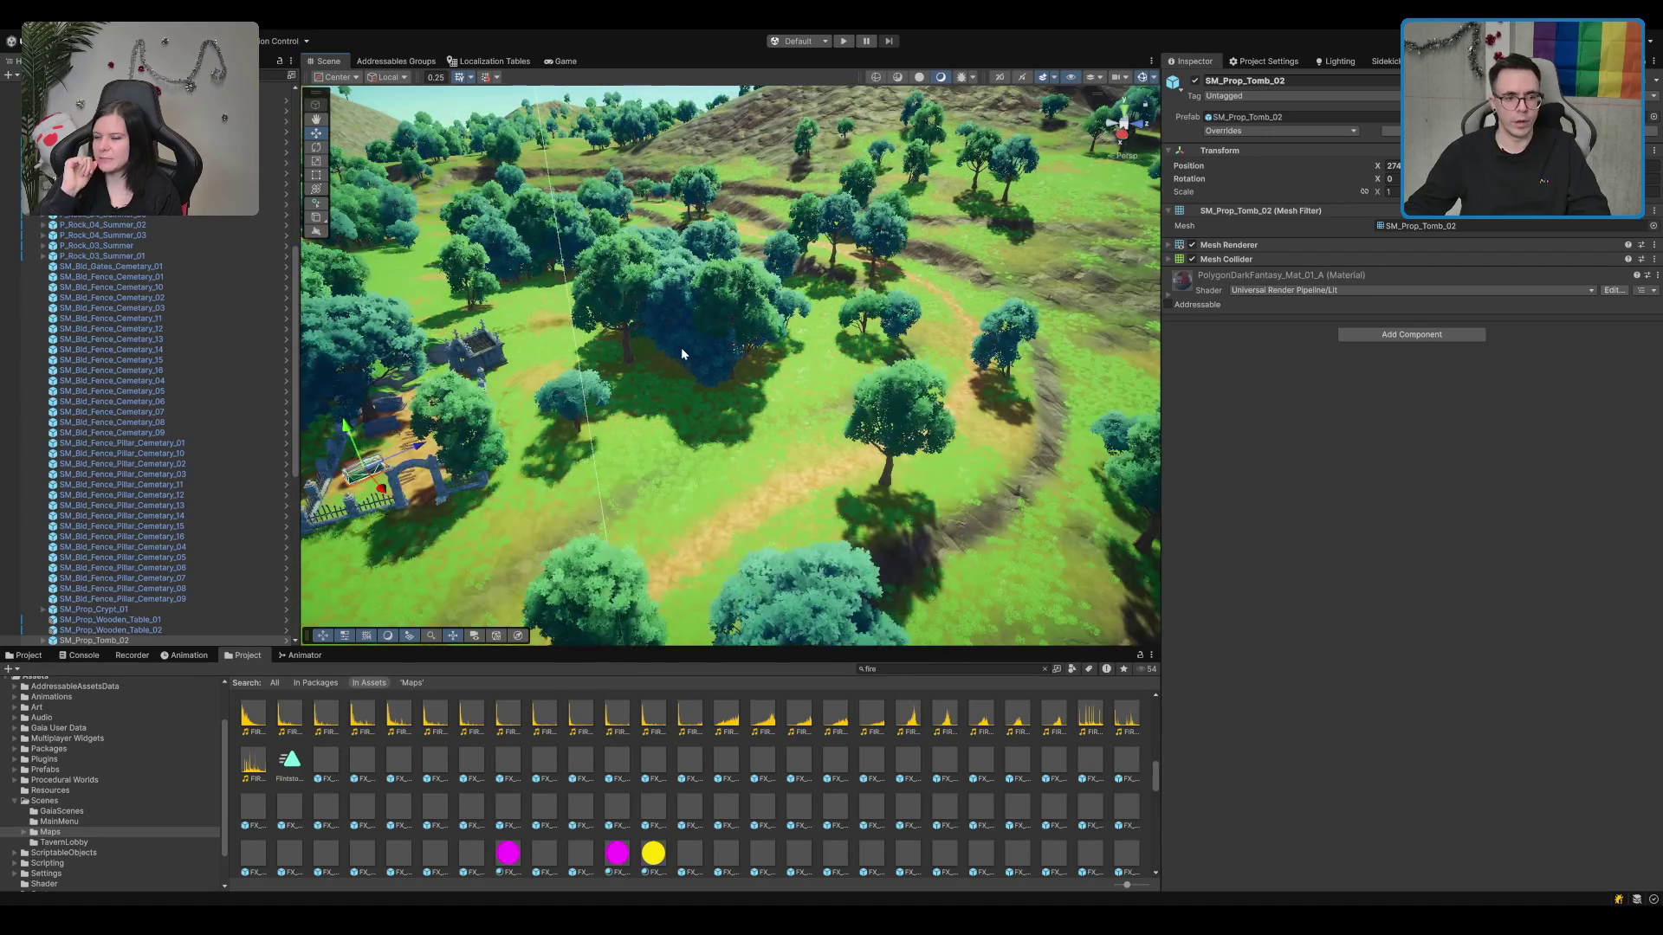
scroll(663, 349, down, 3)
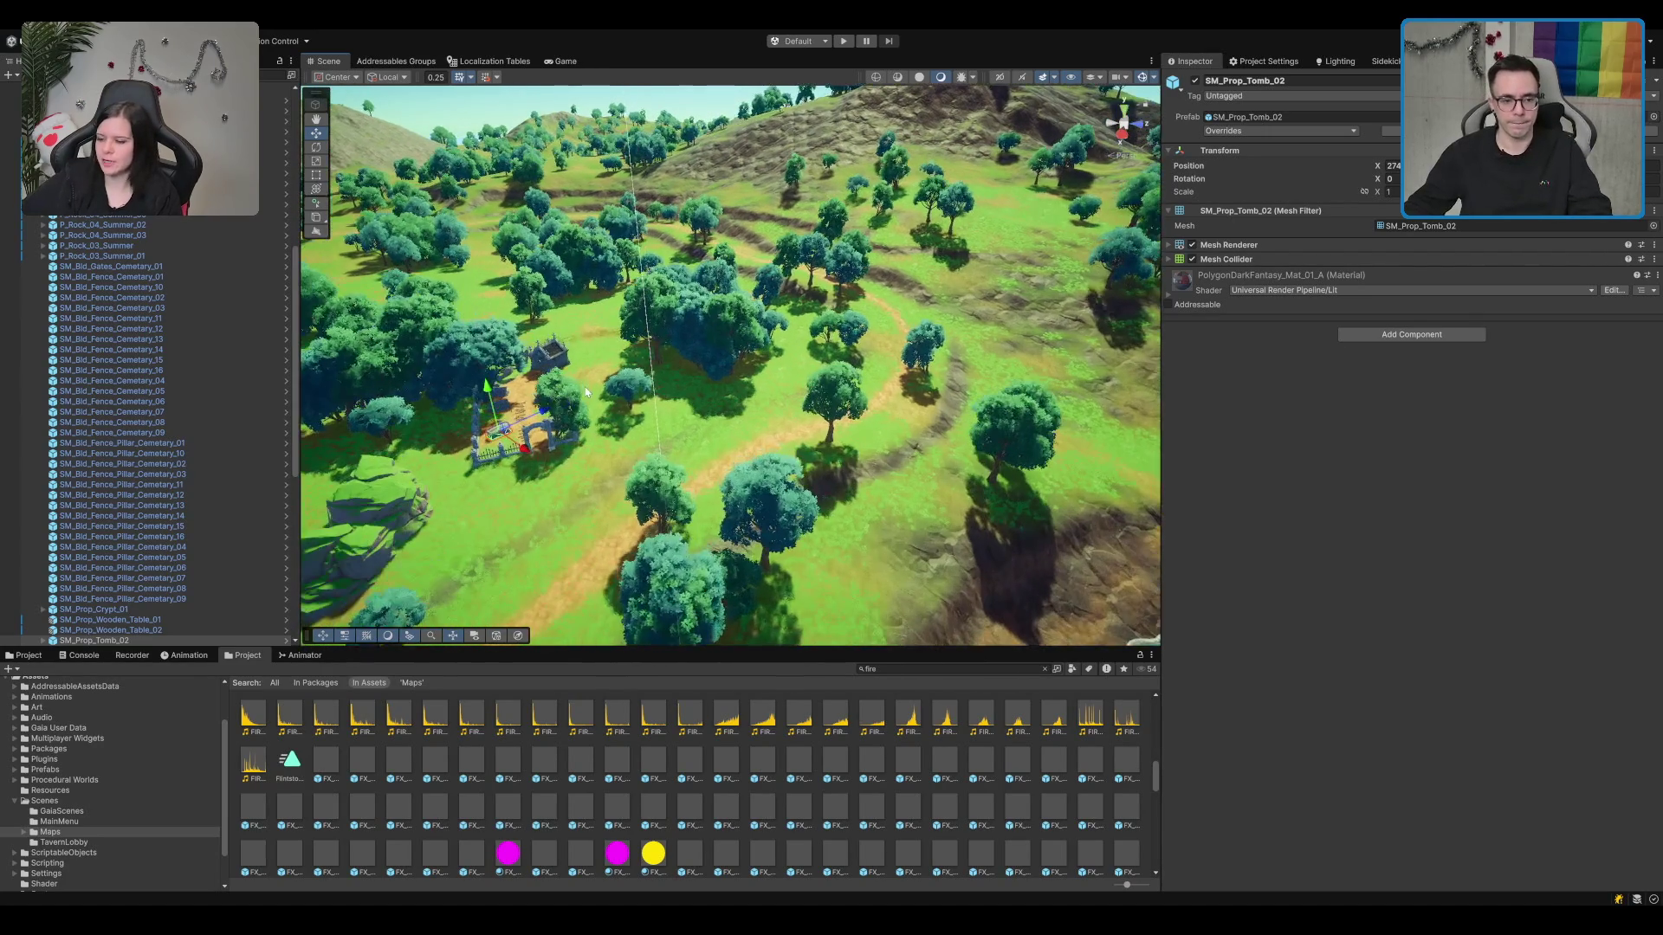
drag(585, 392, 719, 381)
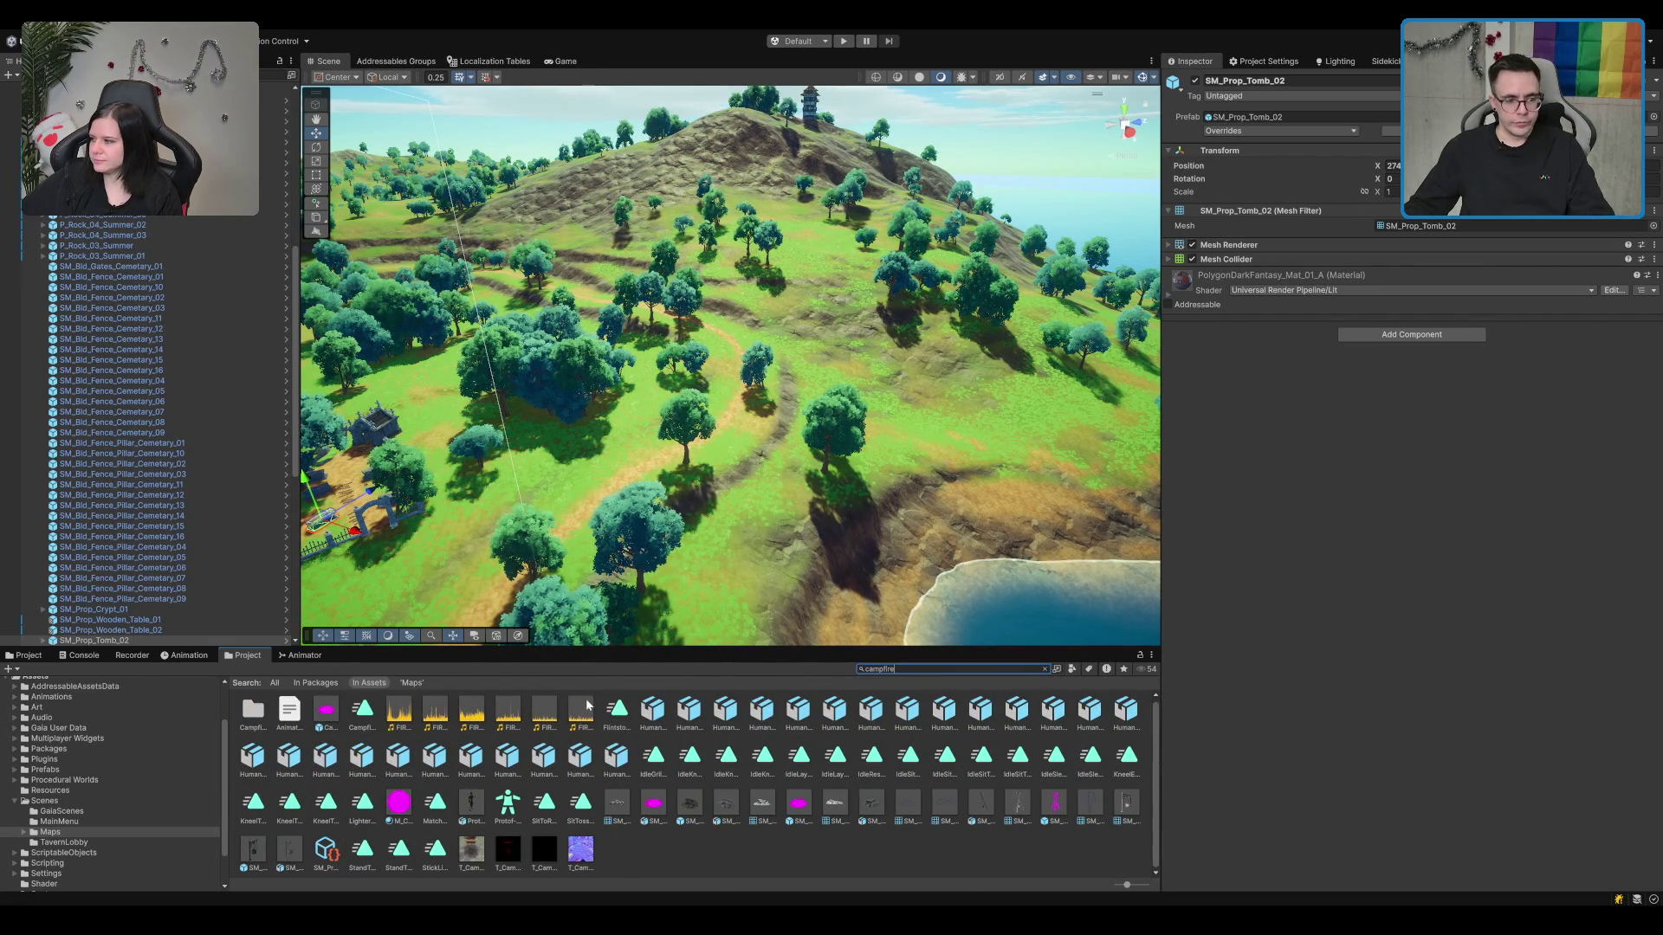
Step: Audition the campfire clips Calm_Smooth_01, Calm_02 and Active_Smooth_01 in the Project panel
click(584, 709)
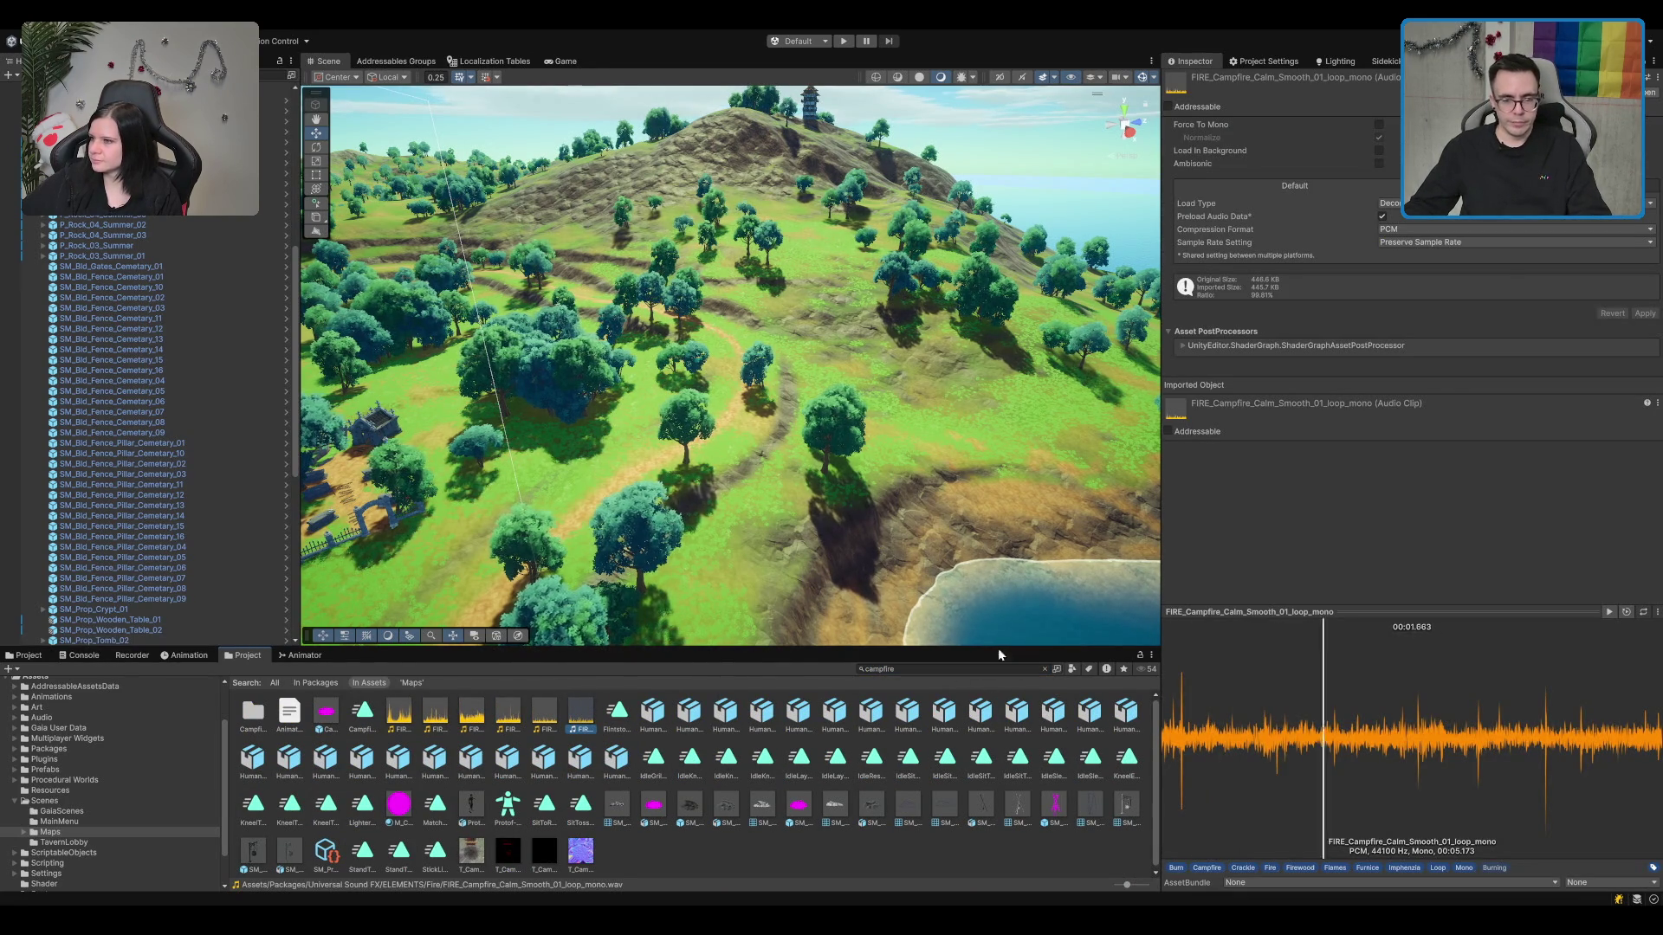
key(Left)
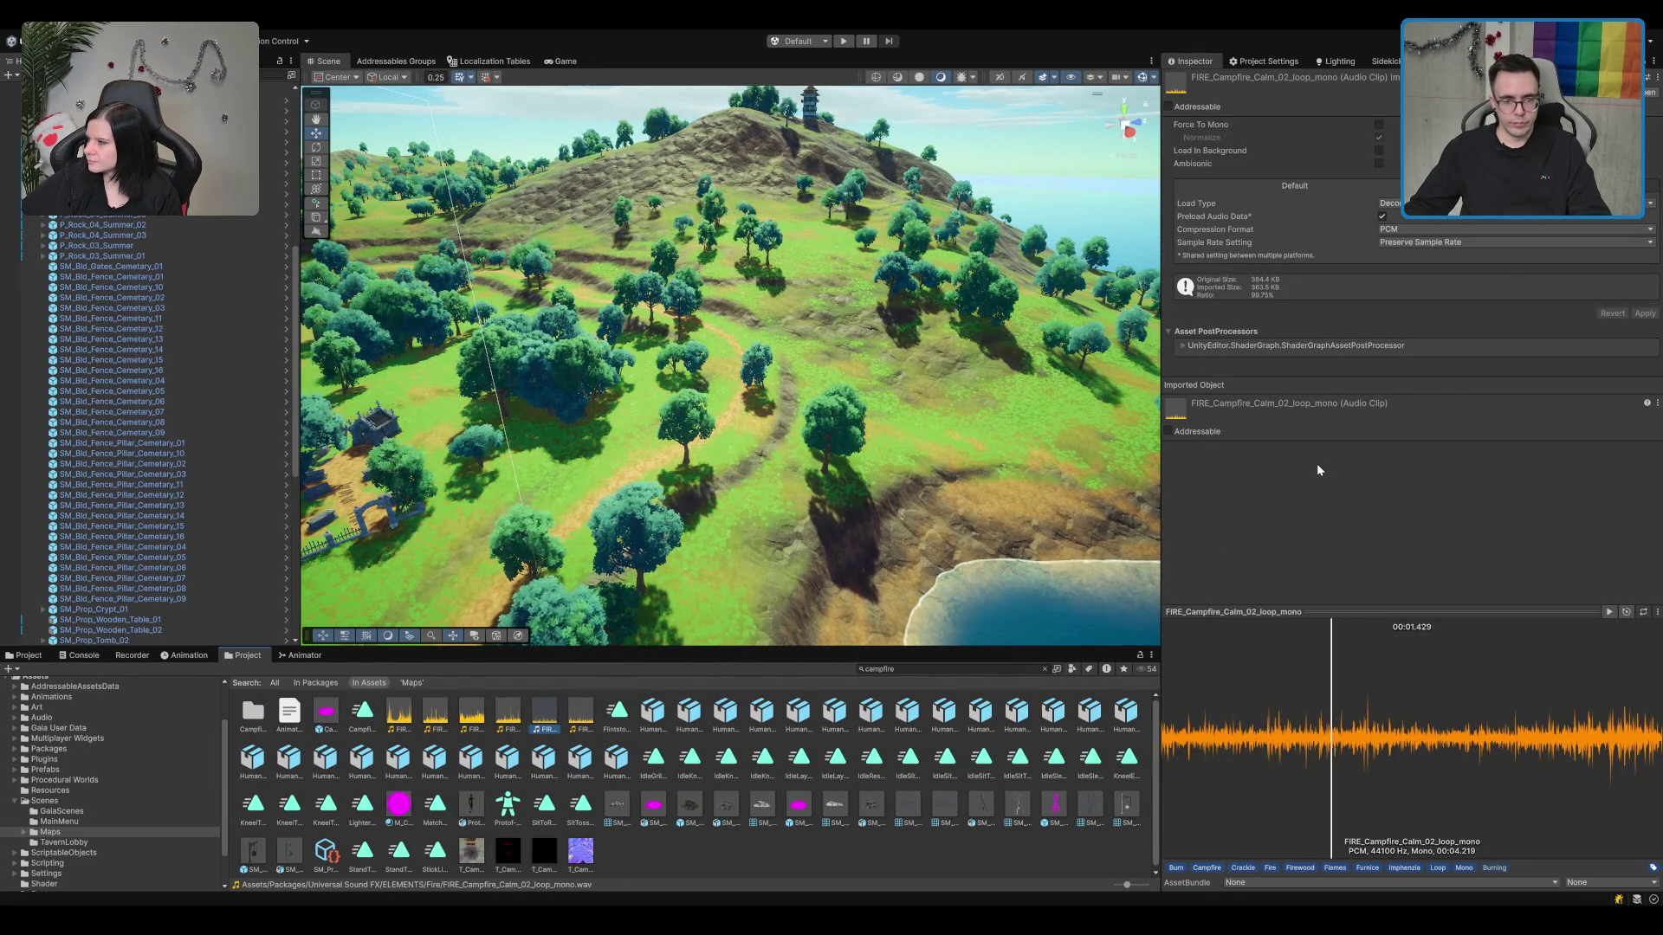
key(Left)
key(Left)
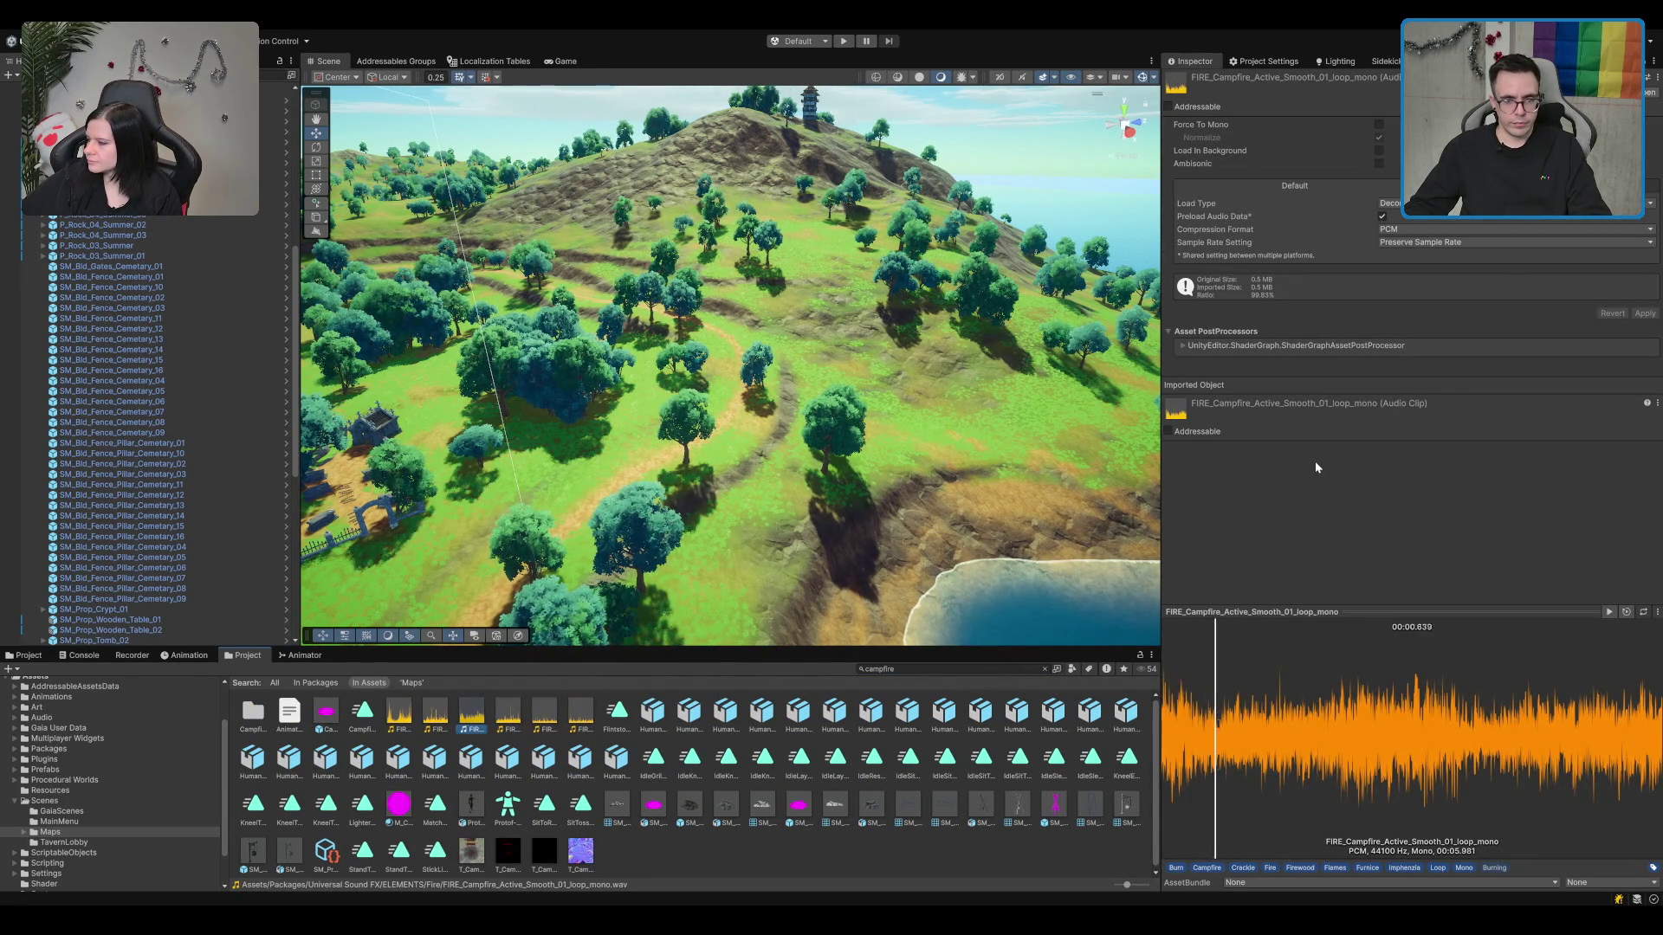
key(Left)
key(Left)
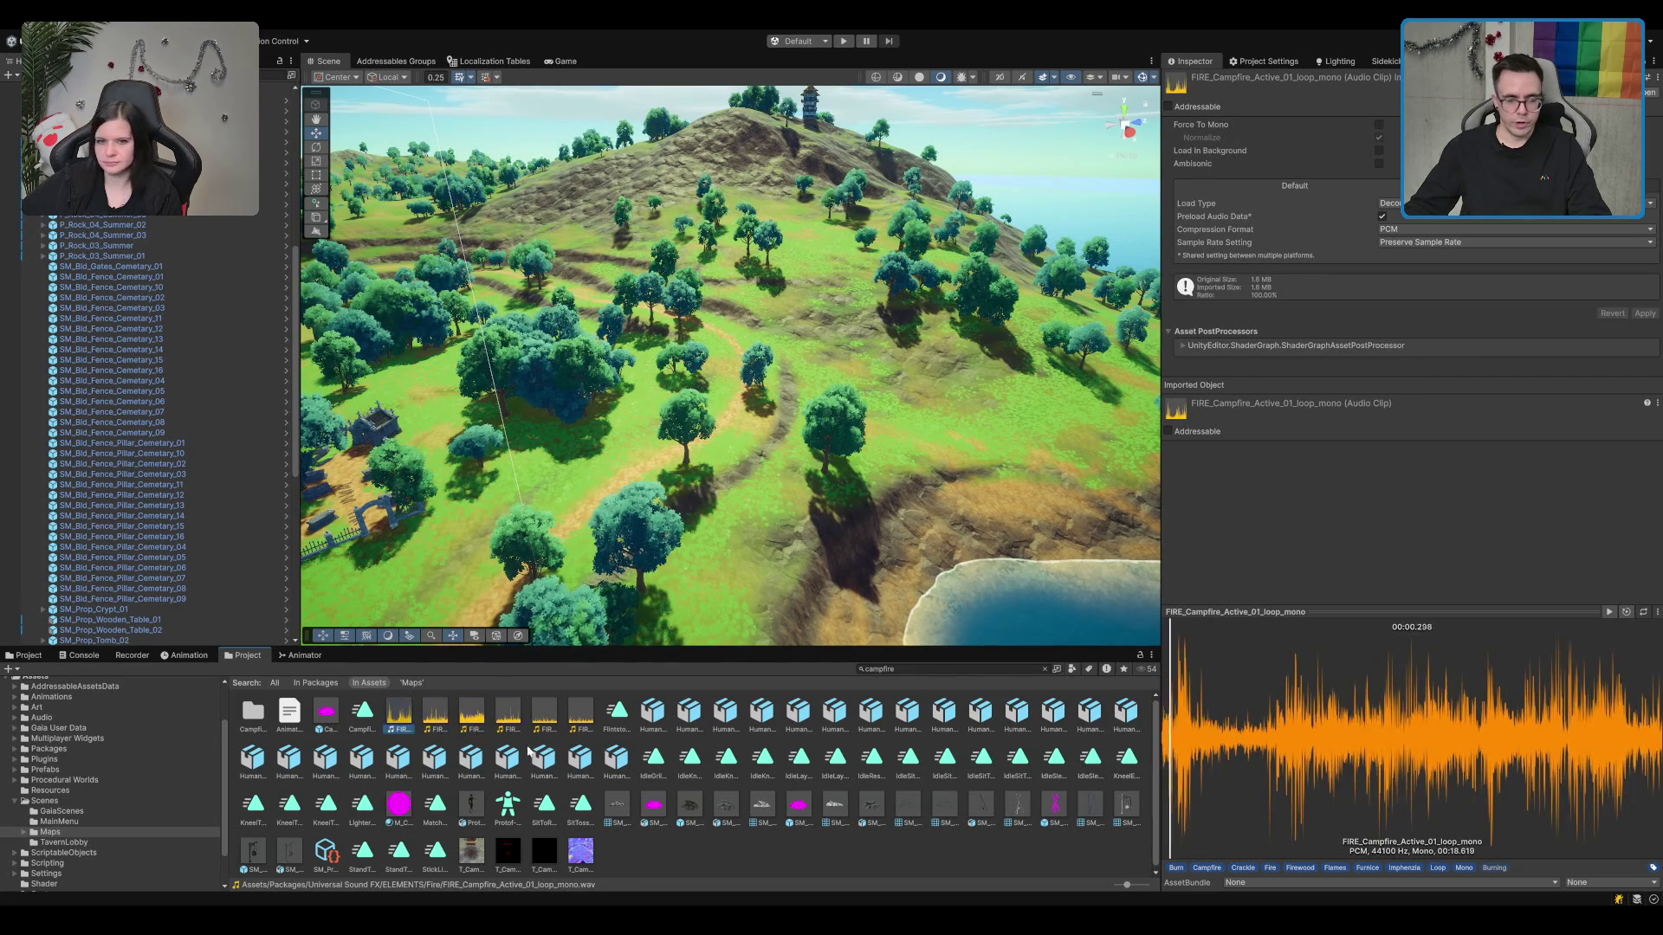
click(591, 719)
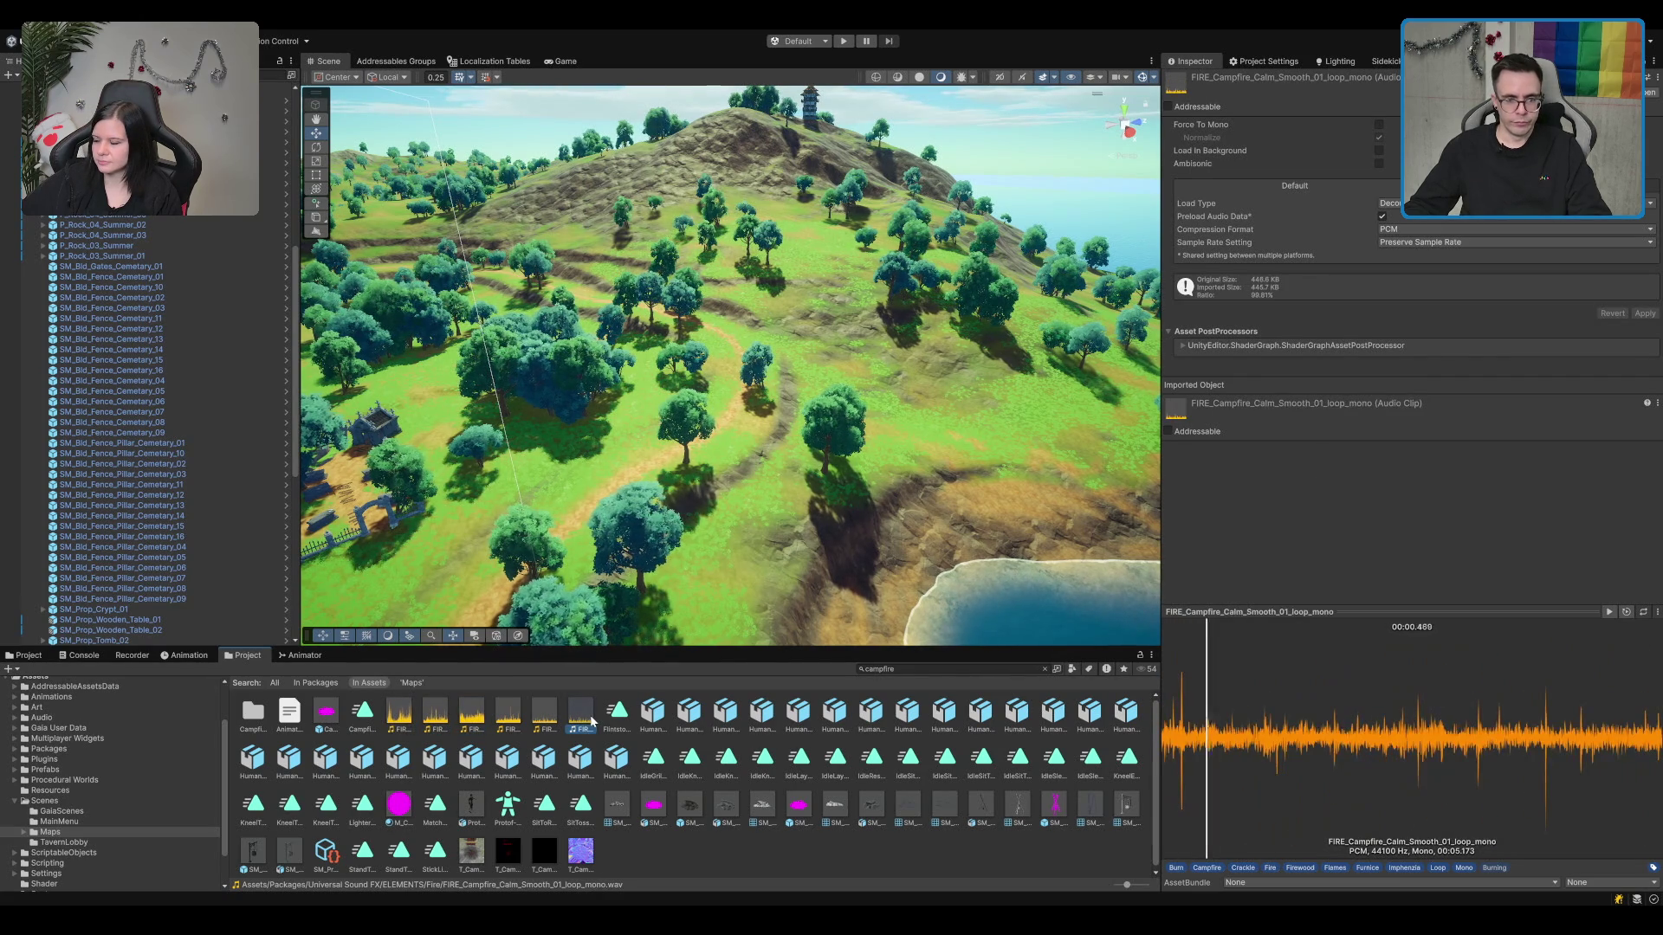
Step: Expand SM_Prop_Campfire_01 in the Hierarchy and select its FX_Fire_Embers_01 effect
double_click(97, 609)
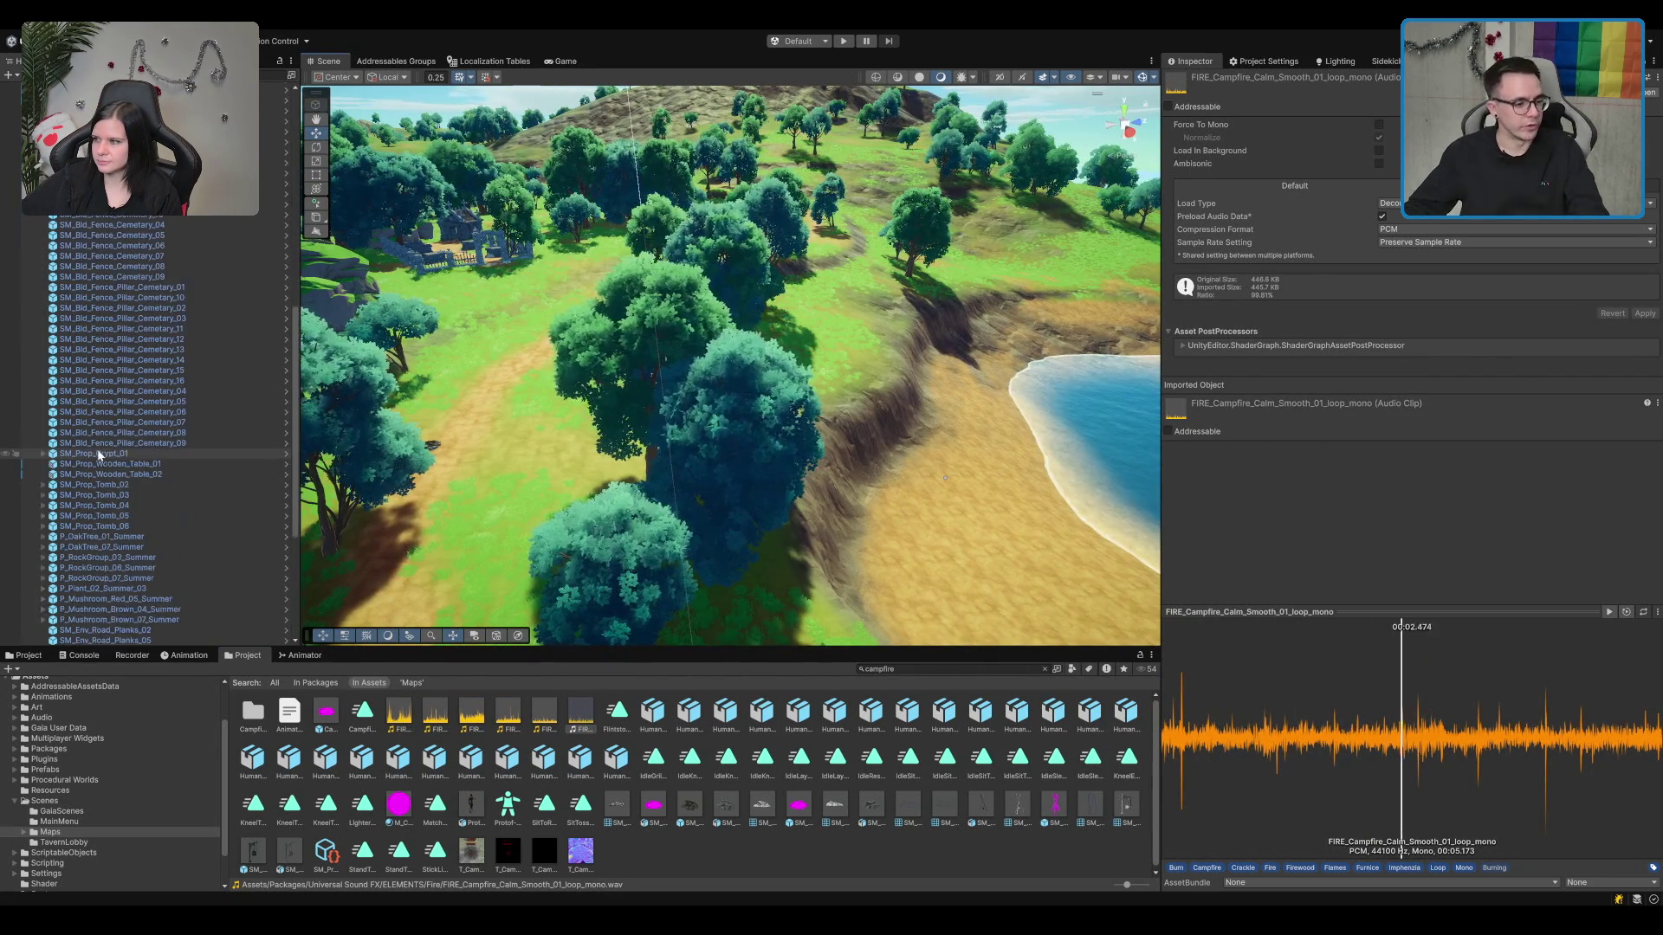
scroll(98, 454, down, 5)
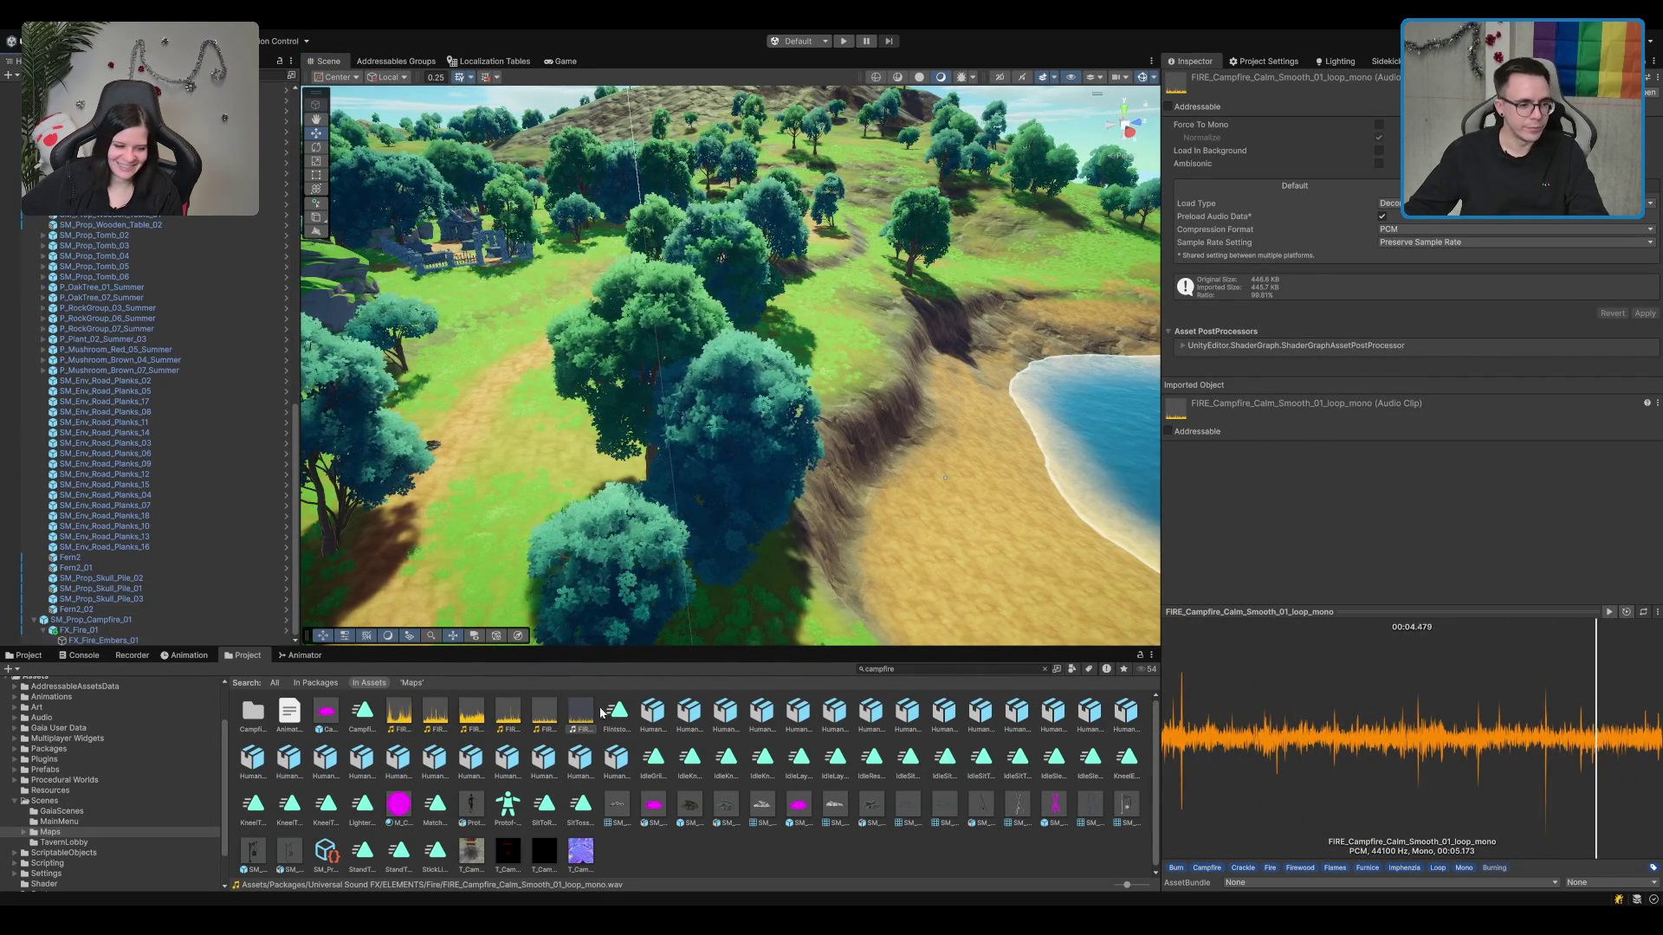
click(102, 640)
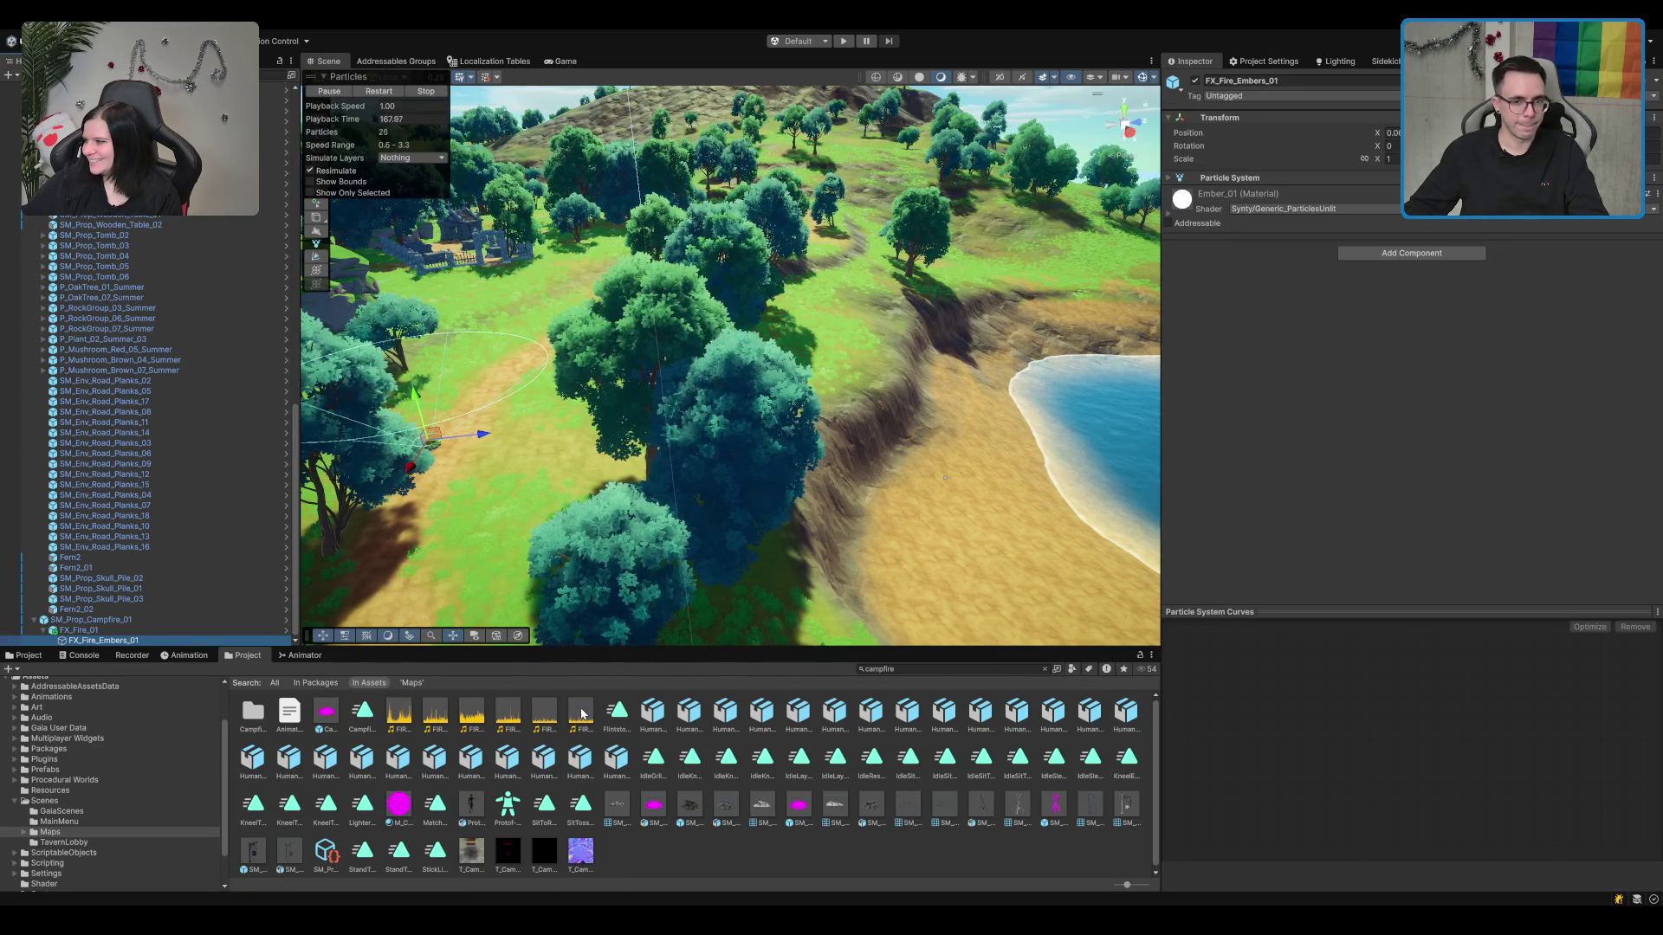
Step: Assign FIRE_Campfire_Calm_Smooth_01_loop_mono to FX_Fire_01's Audio Source and frame the fire
key(Up)
drag(582, 718, 1429, 246)
key(f)
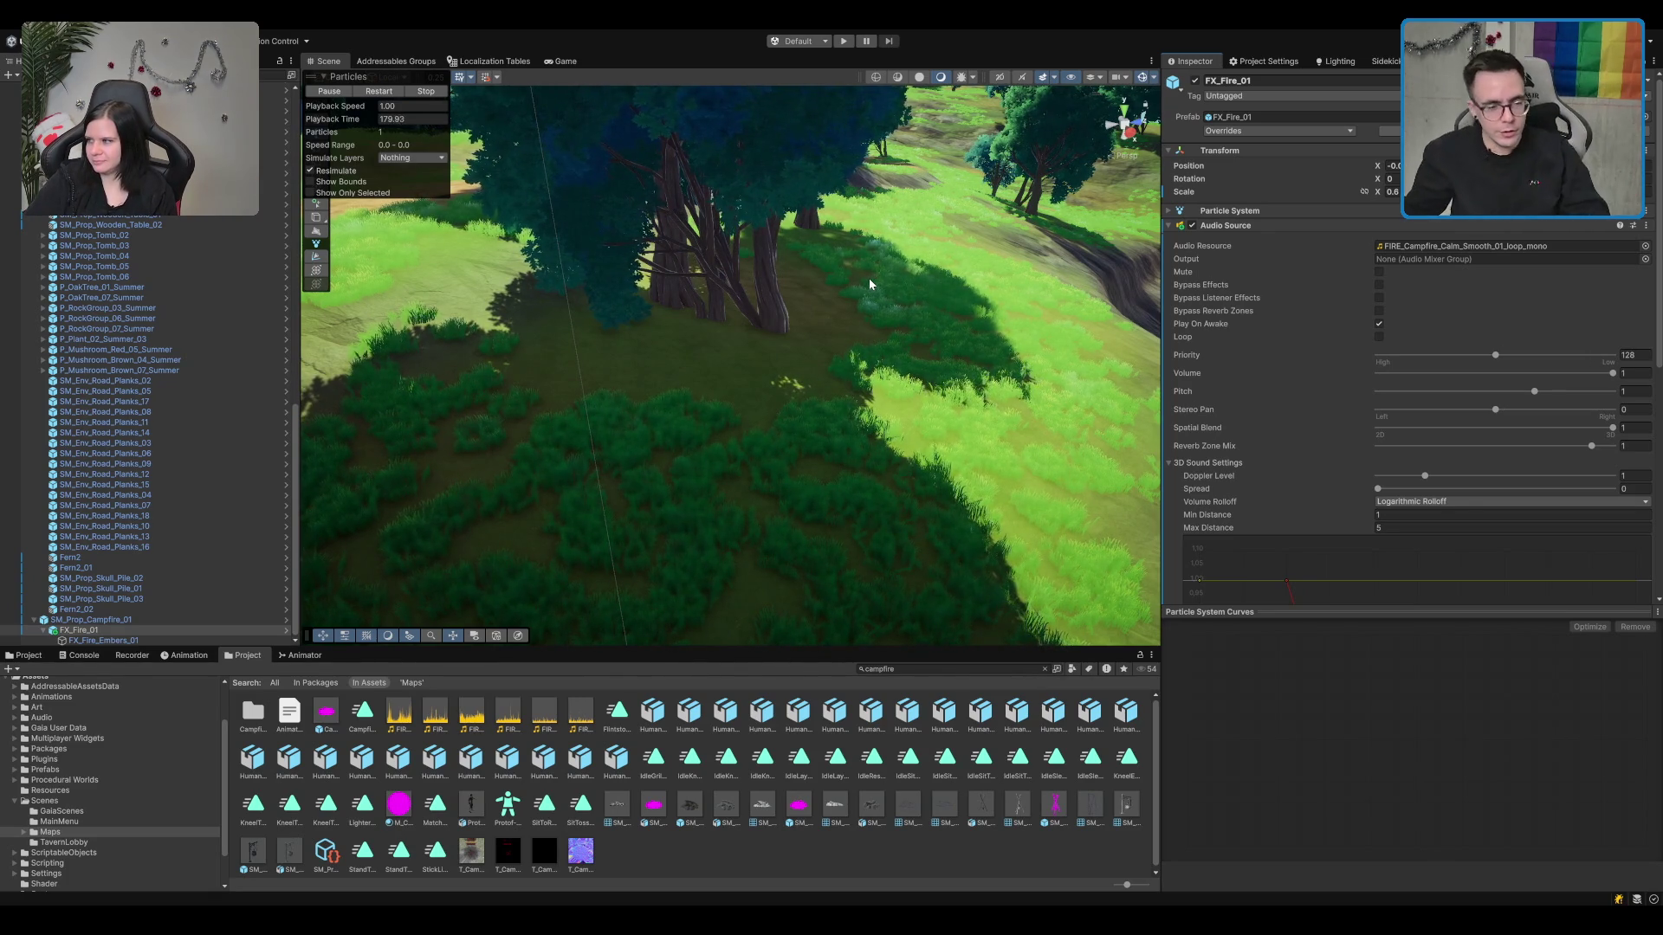
Step: Orbit and zoom around the fire to view it against the island
drag(845, 319, 815, 335)
scroll(814, 338, up, 3)
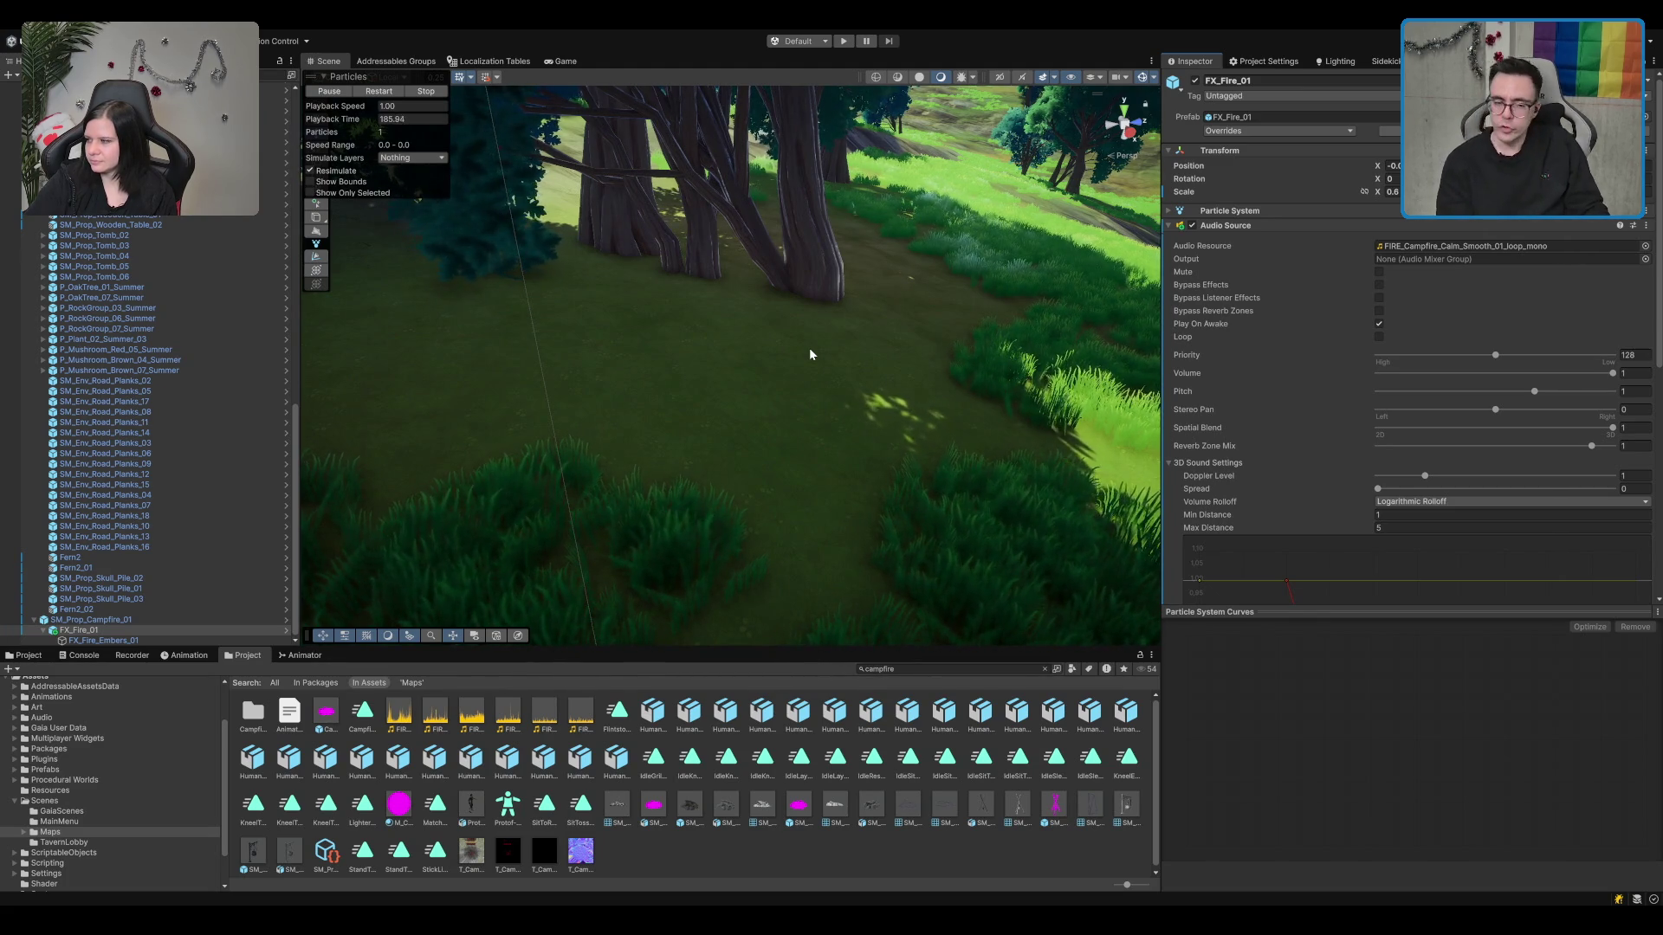
scroll(811, 355, down, 5)
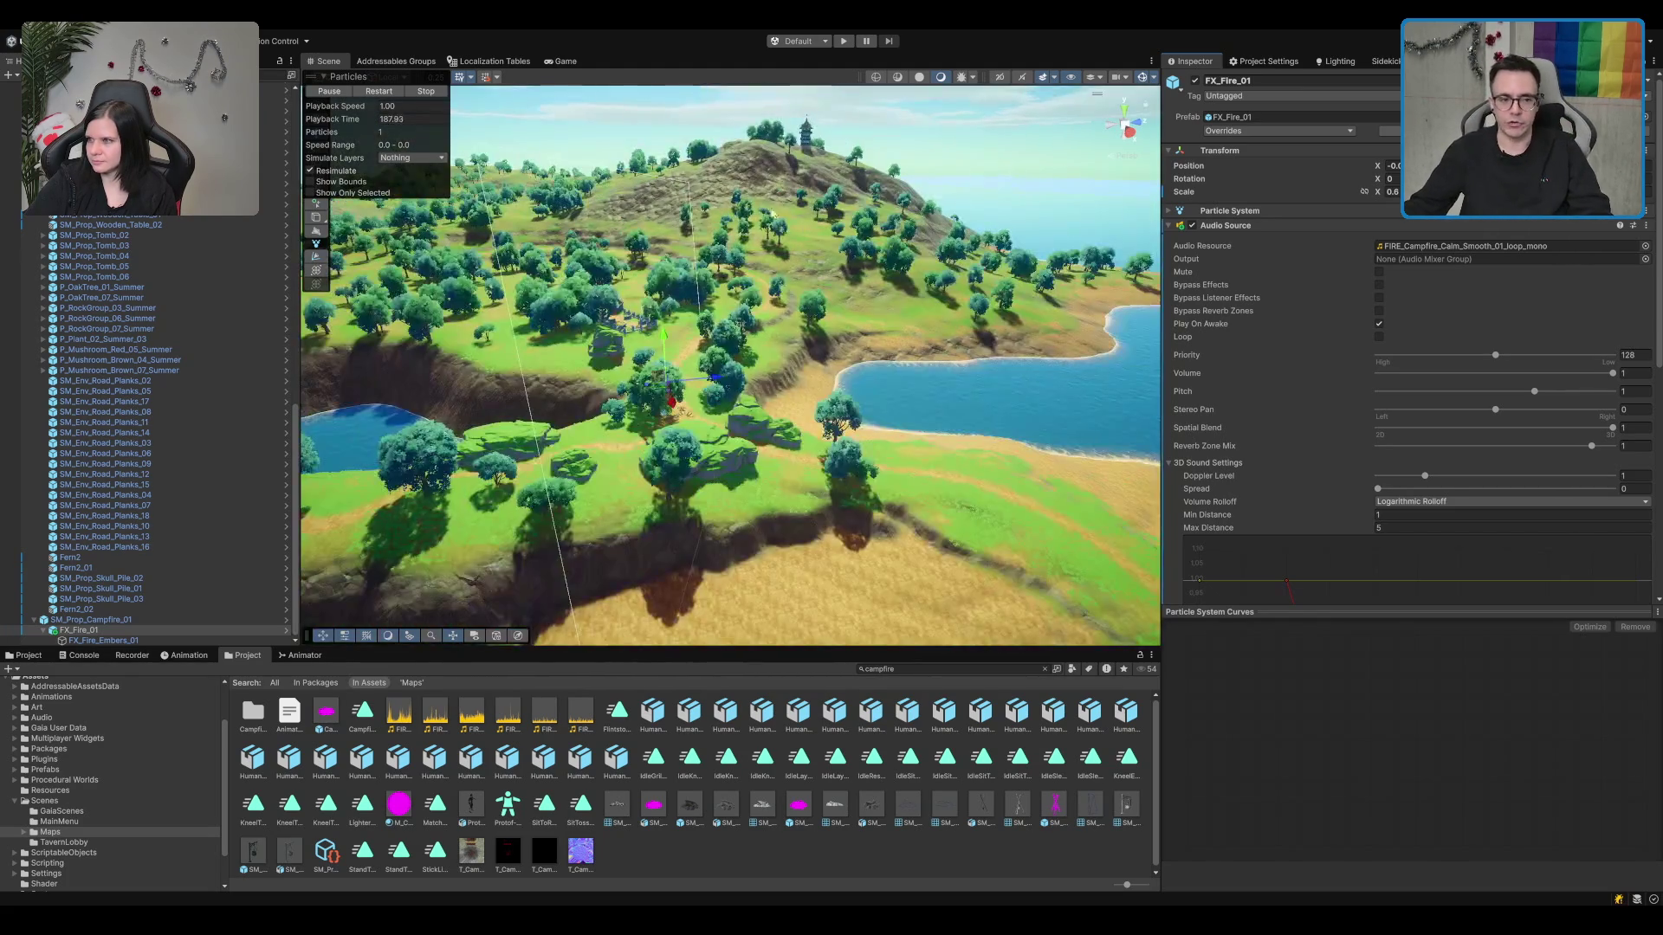
scroll(786, 396, down, 5)
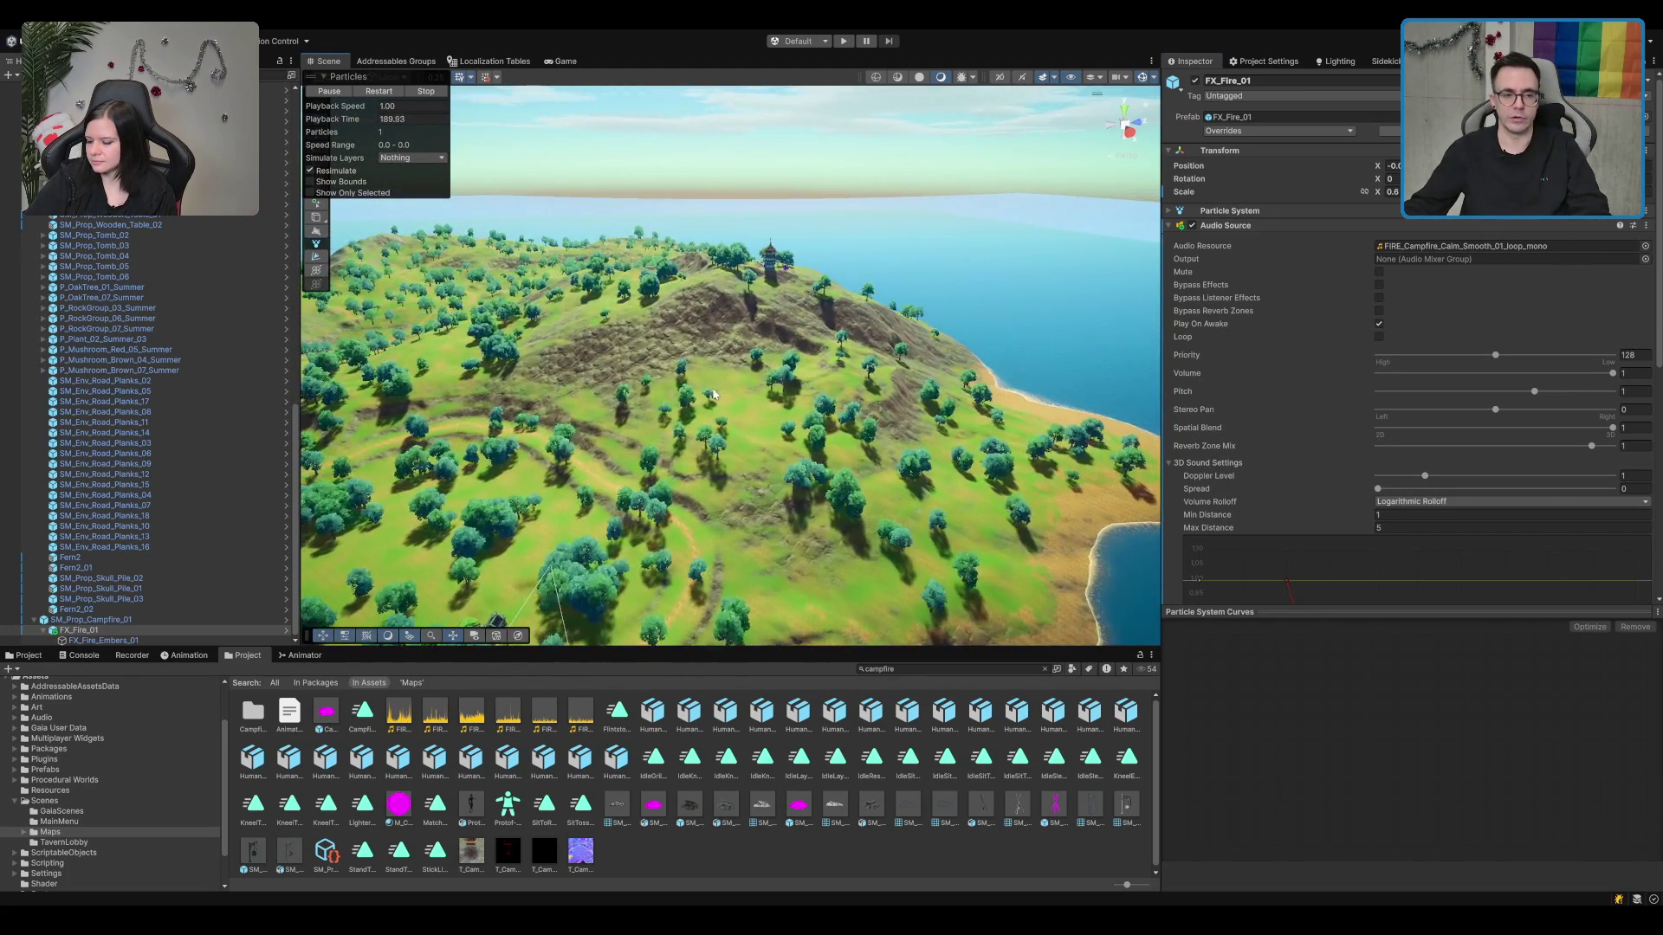
drag(905, 439, 561, 442)
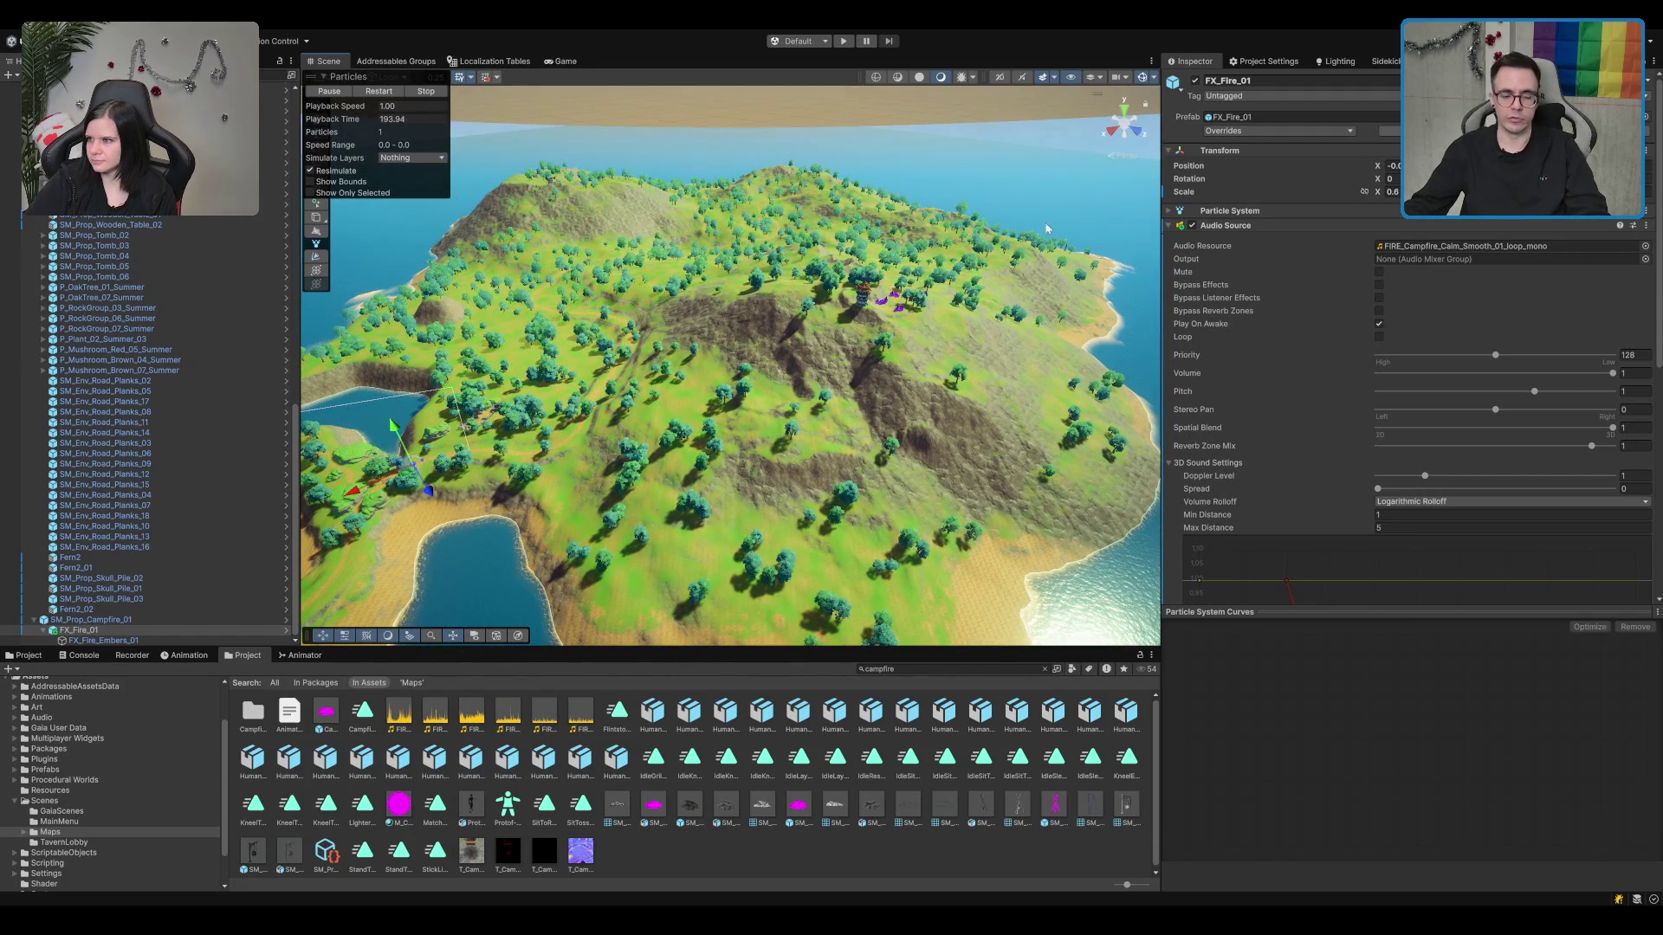
scroll(1046, 229, up, 3)
mouse_move(892, 342)
mouse_down()
mouse_move(742, 455)
mouse_move(755, 355)
mouse_up()
scroll(822, 306, up, 3)
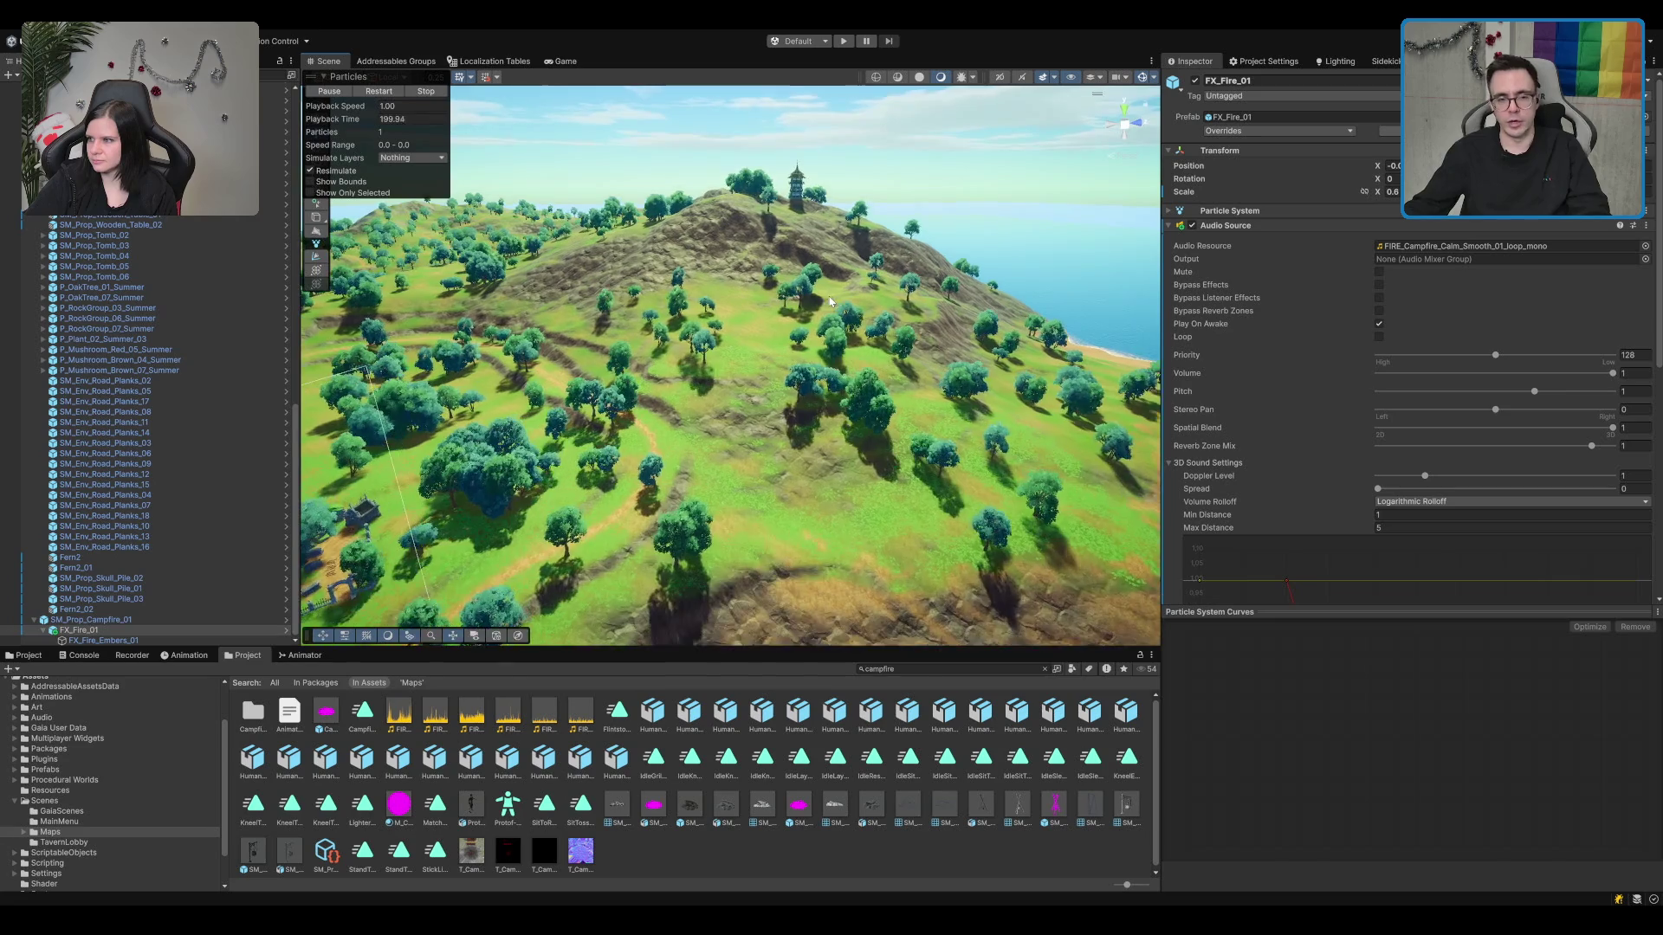
scroll(831, 294, down, 5)
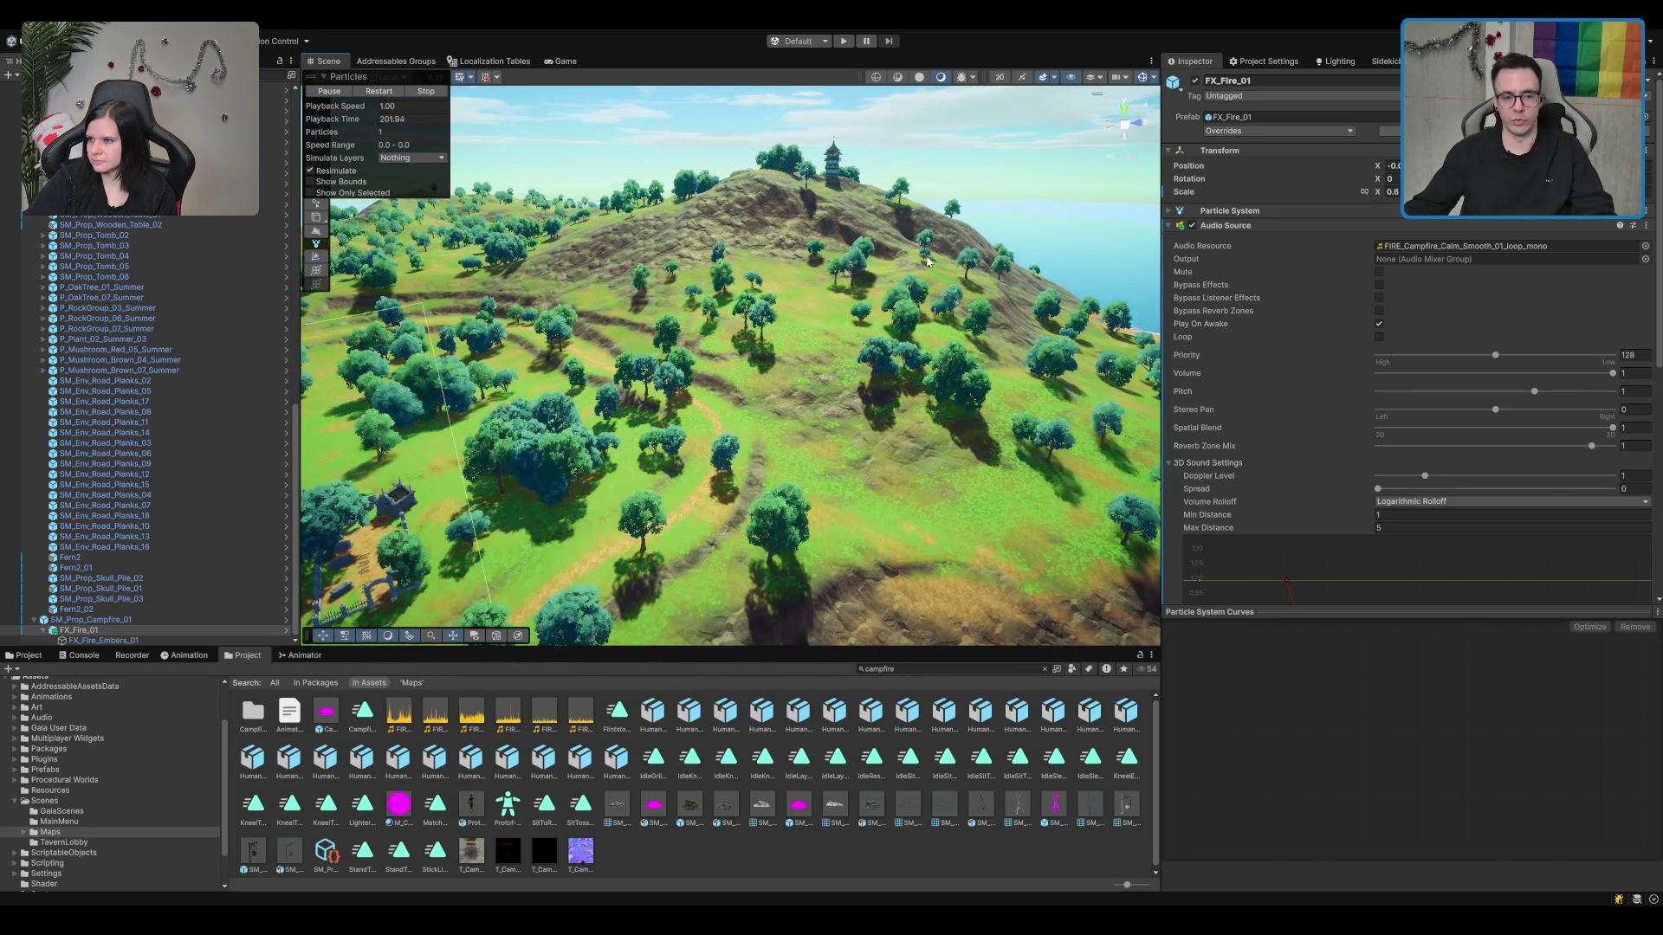
scroll(876, 244, down, 5)
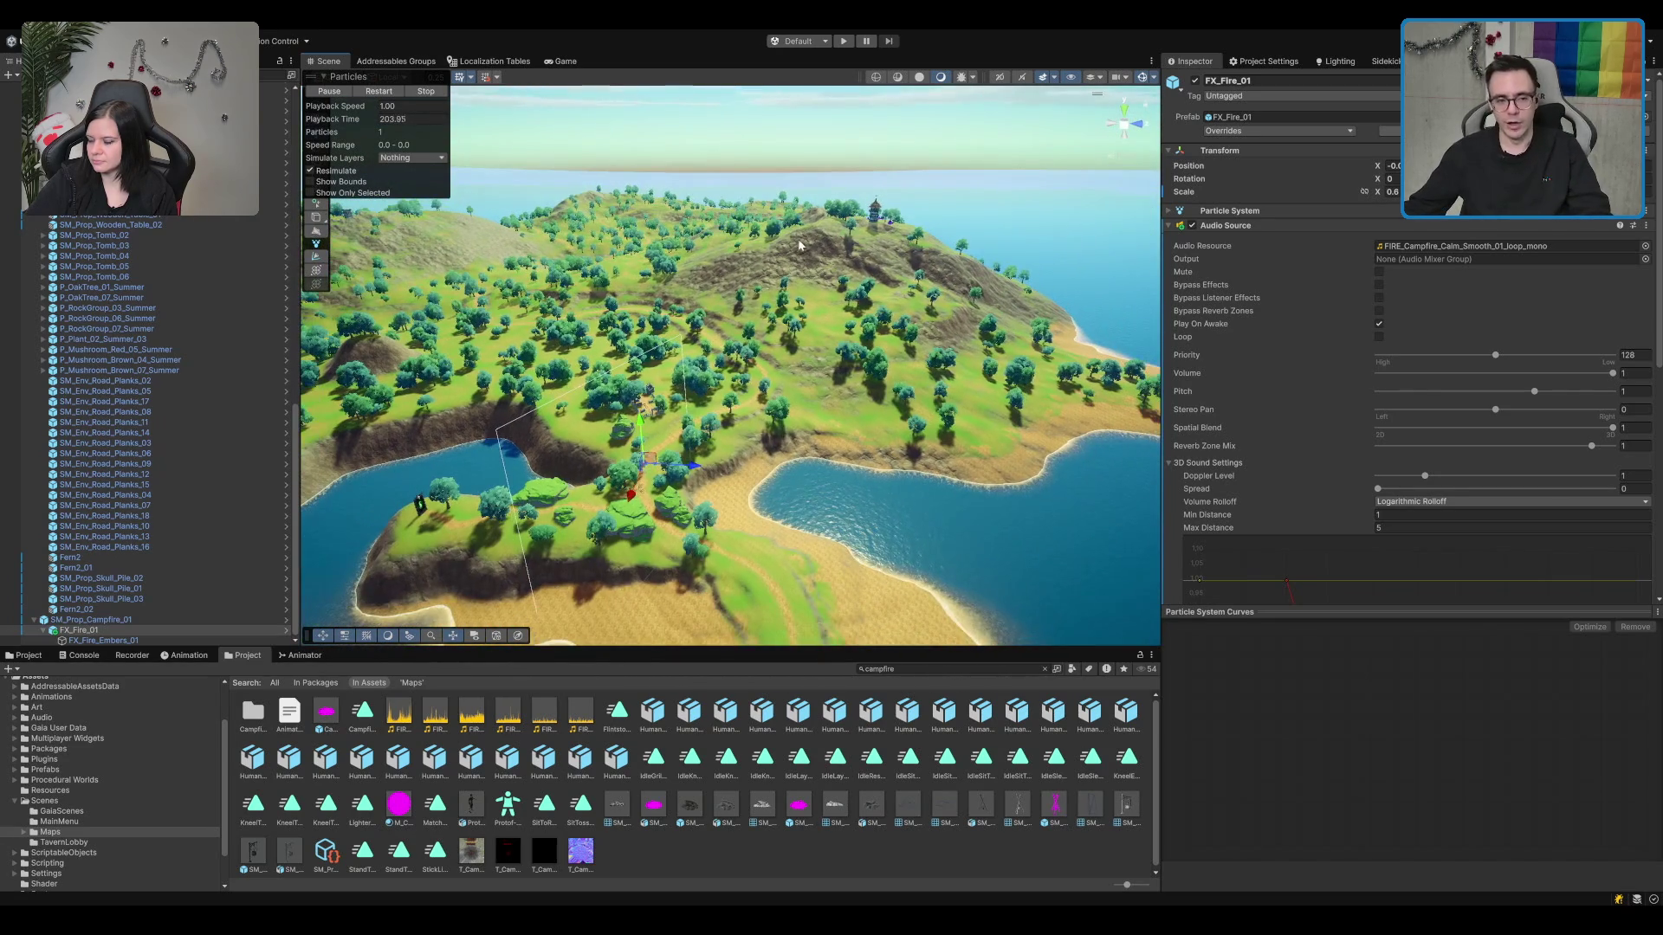
scroll(678, 387, up, 3)
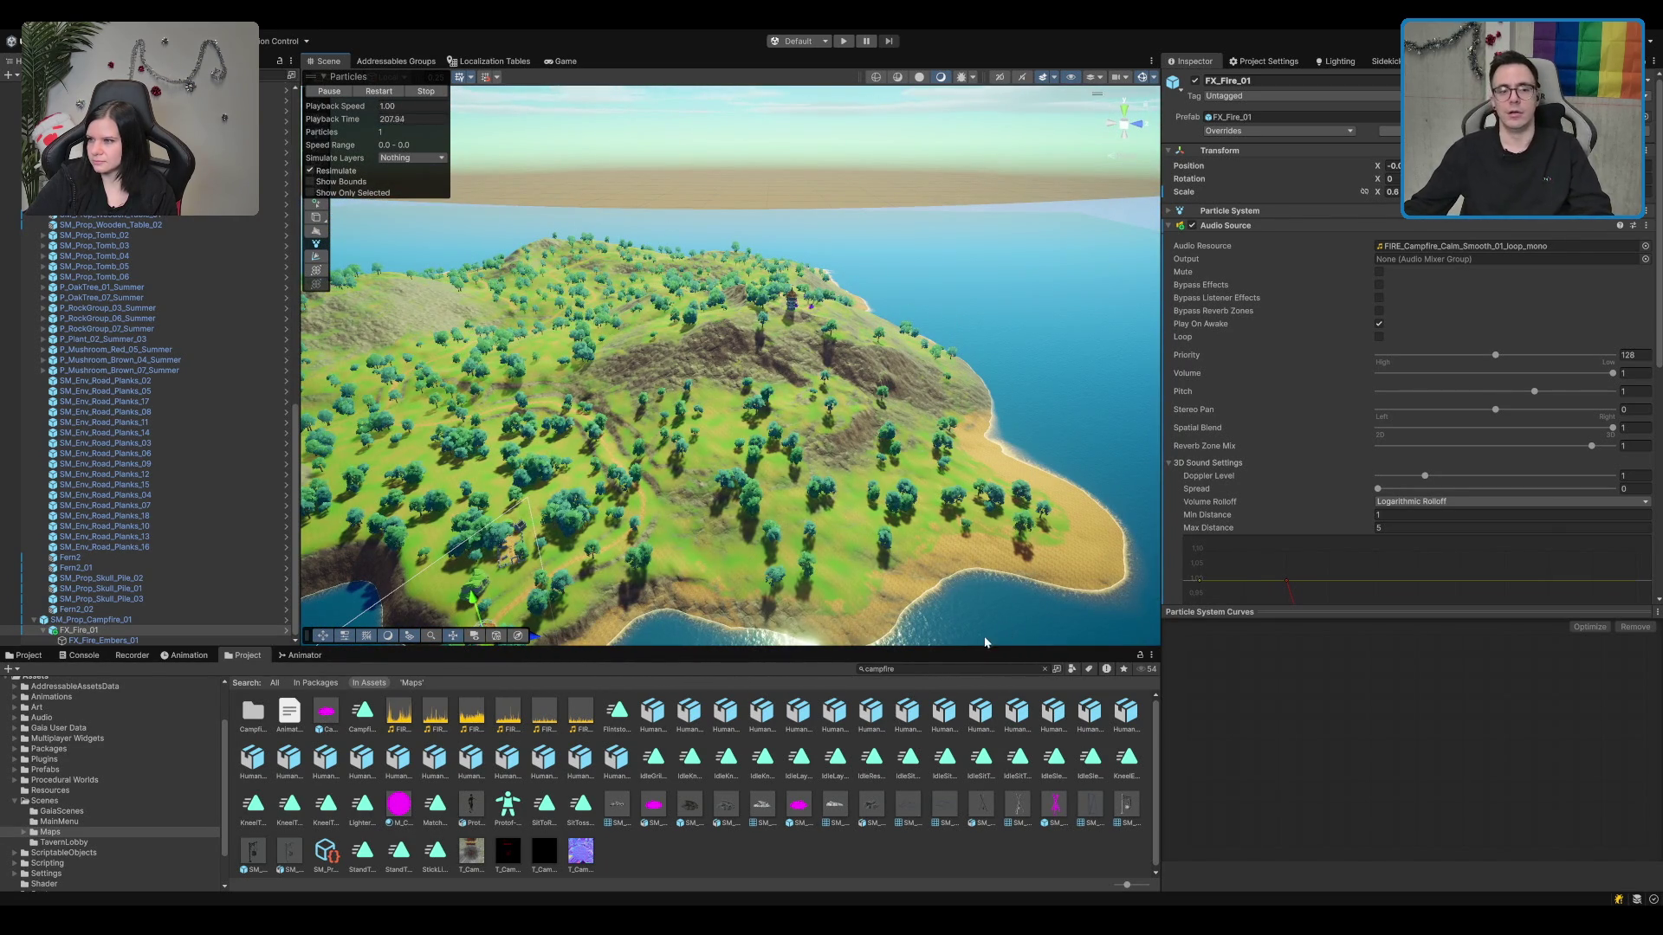
scroll(809, 329, up, 5)
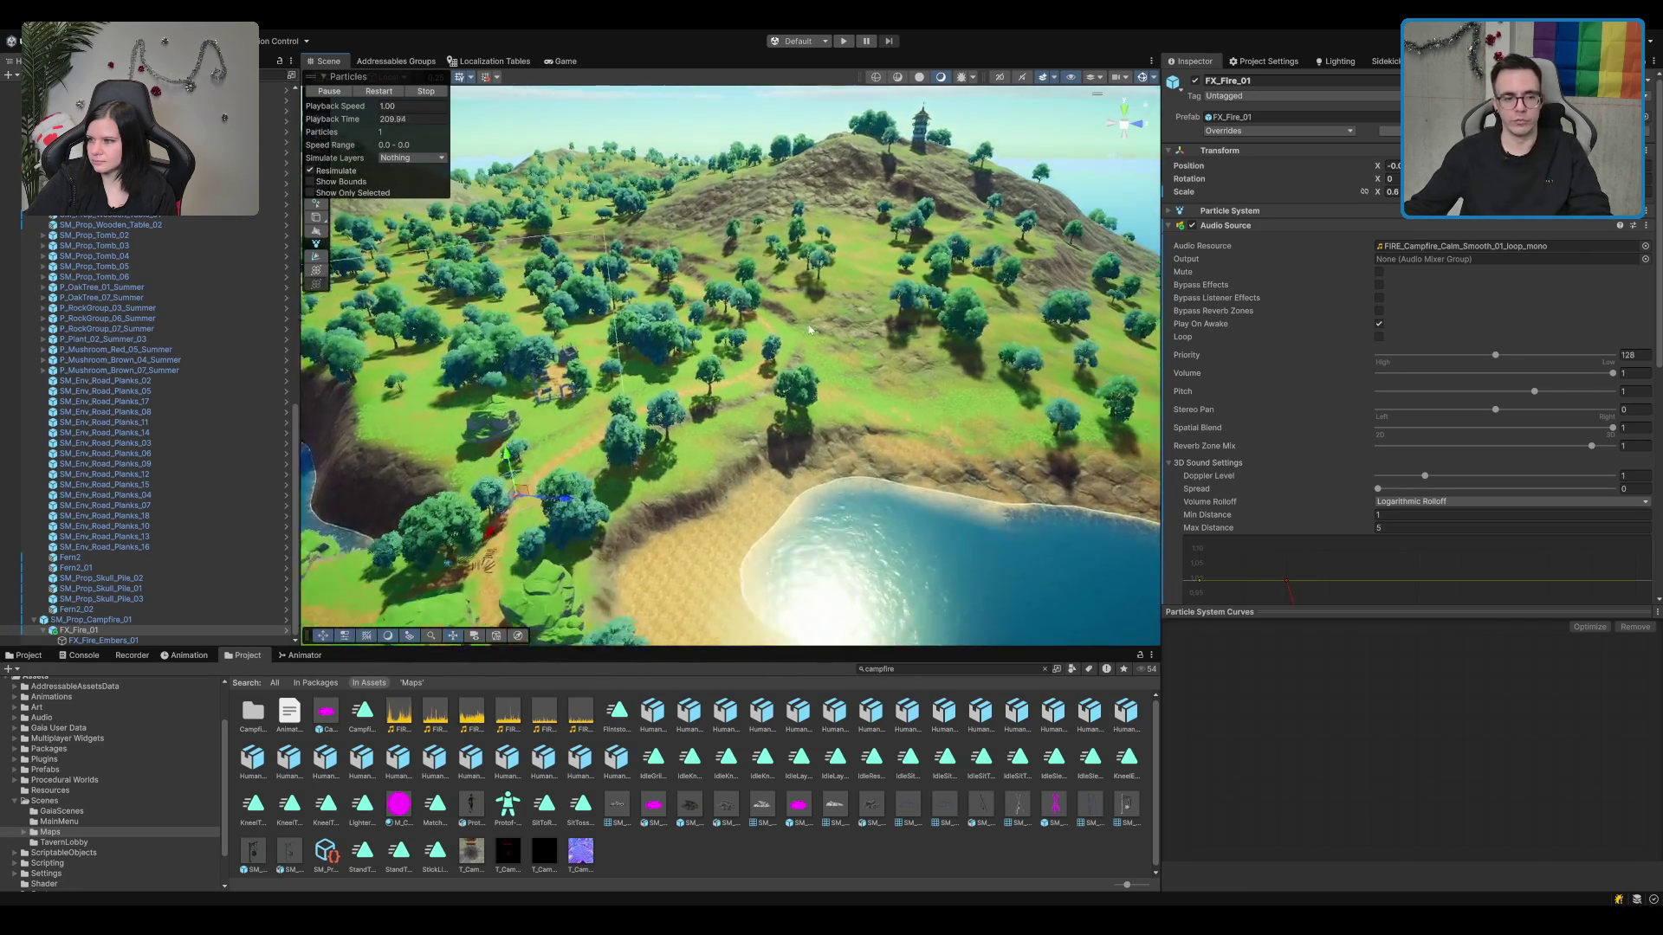
scroll(809, 329, up, 8)
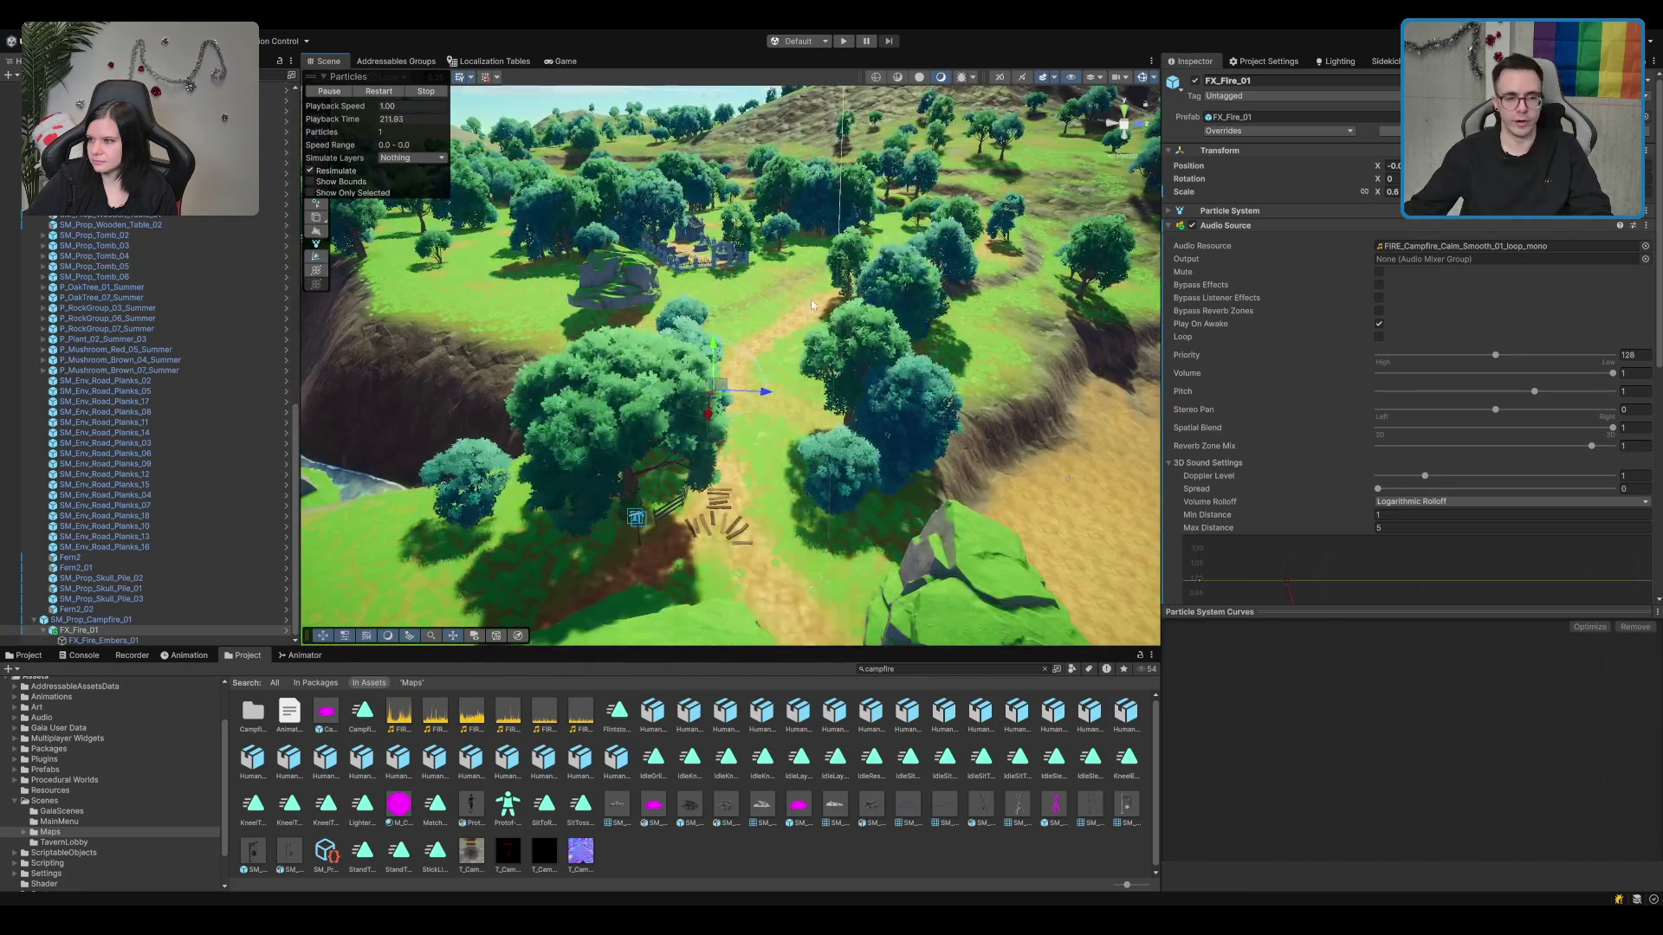
scroll(811, 299, up, 3)
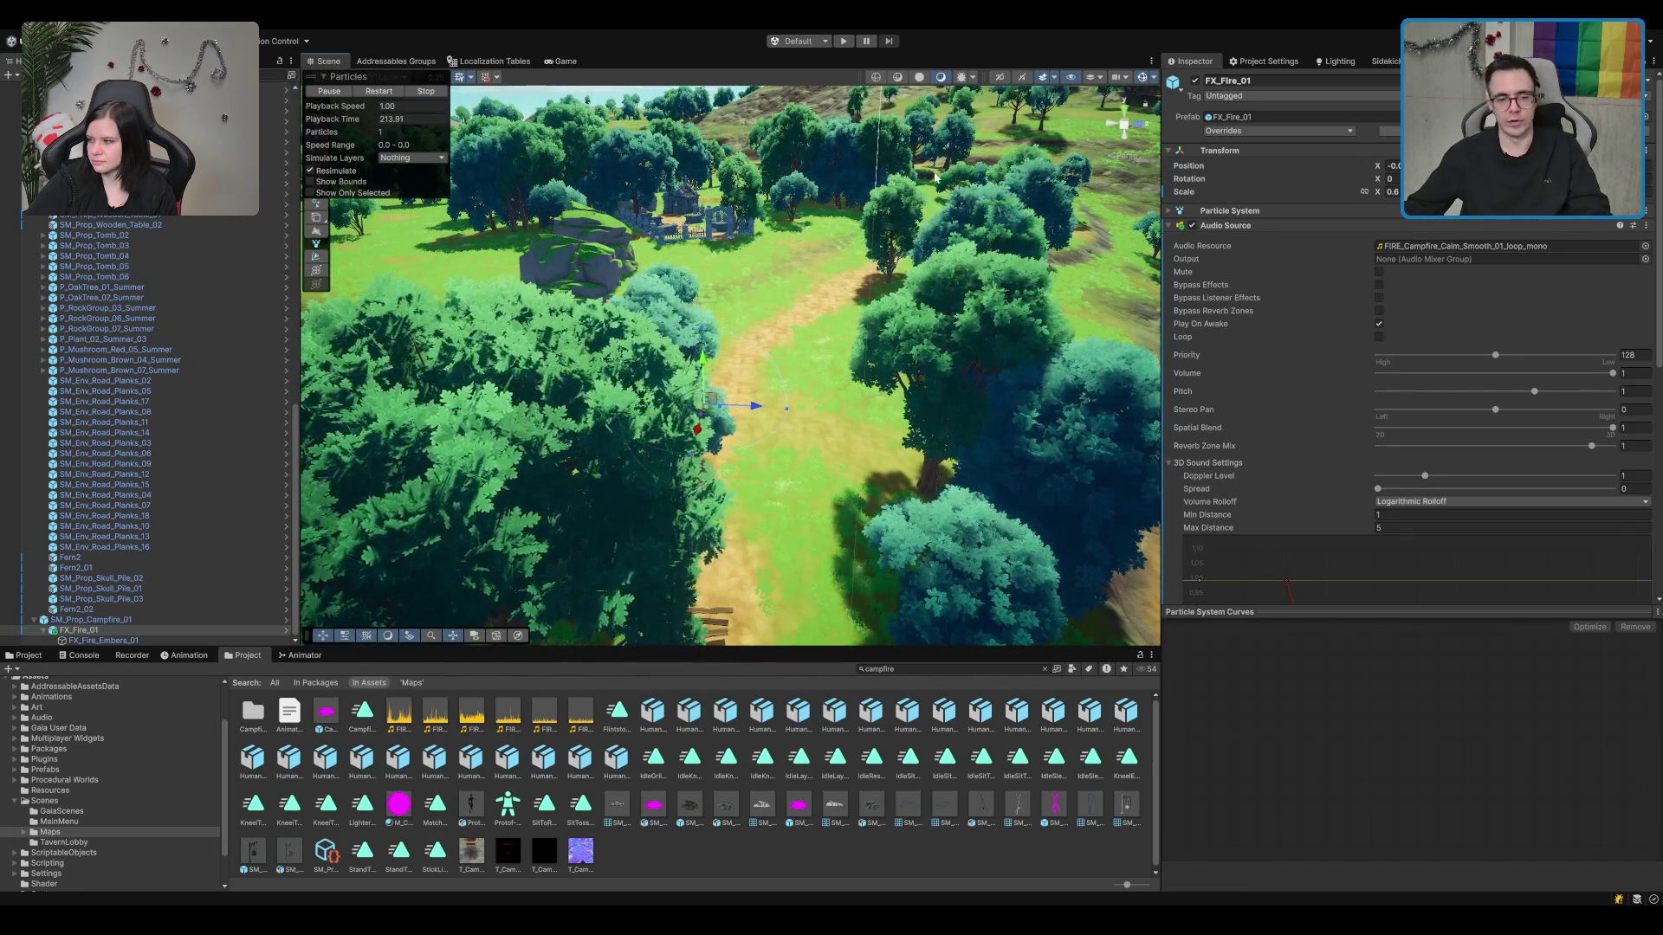
scroll(806, 284, down, 10)
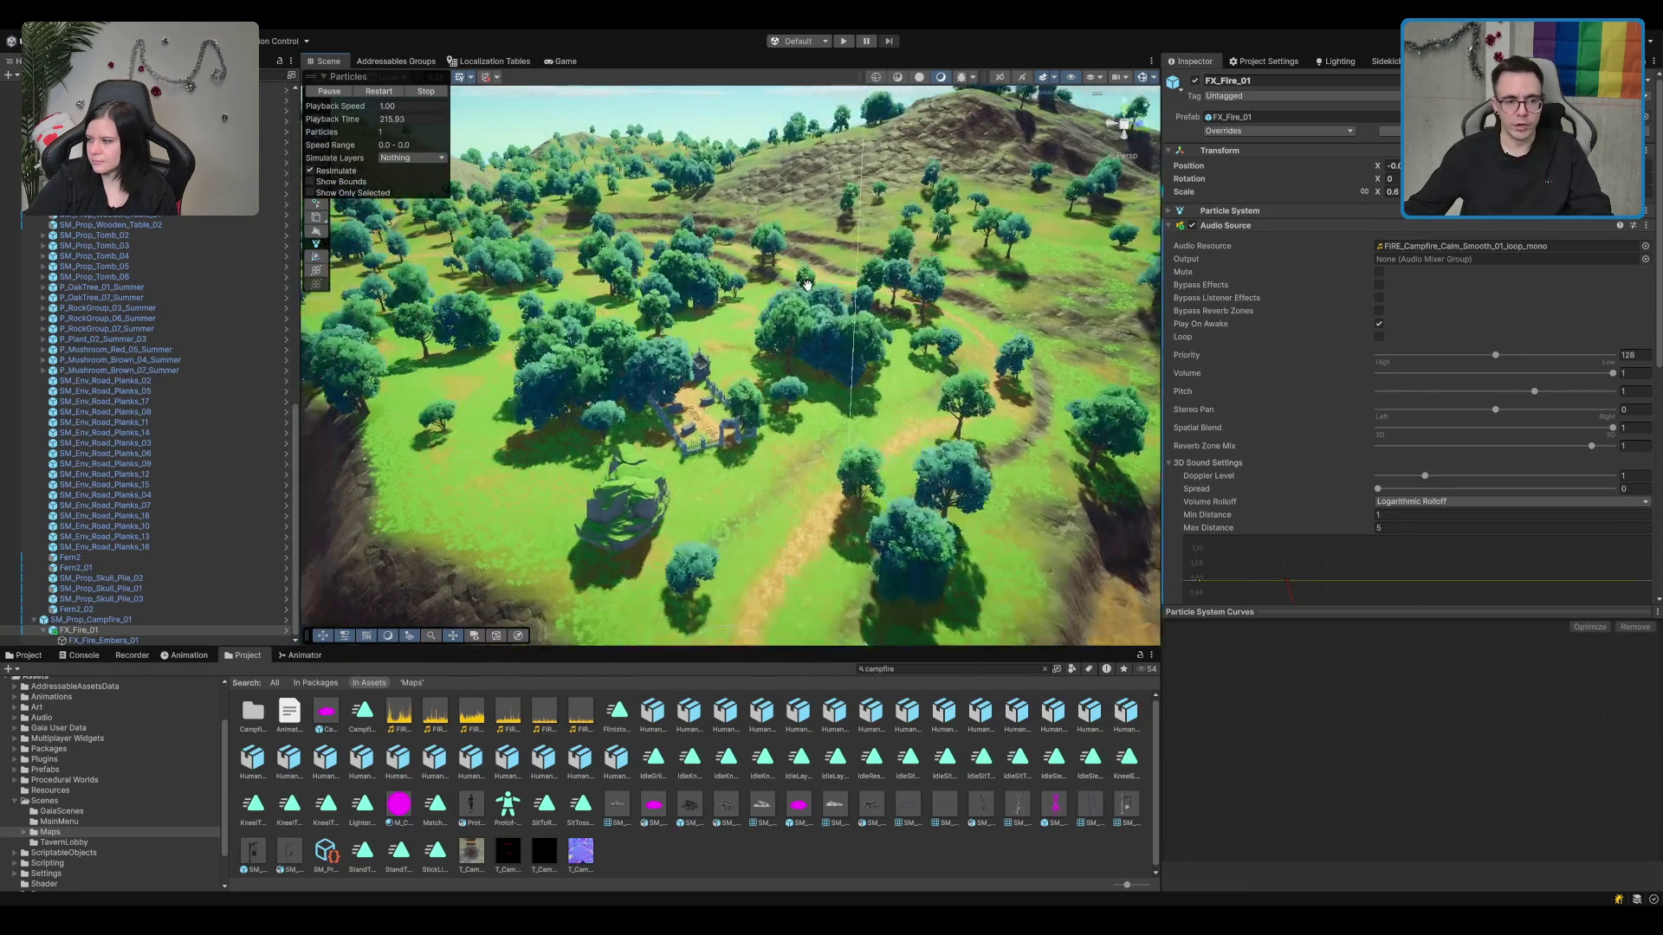
Step: Select the Terrain and switch its tool from Paint Trees through Paint Texture to Set Height
click(717, 375)
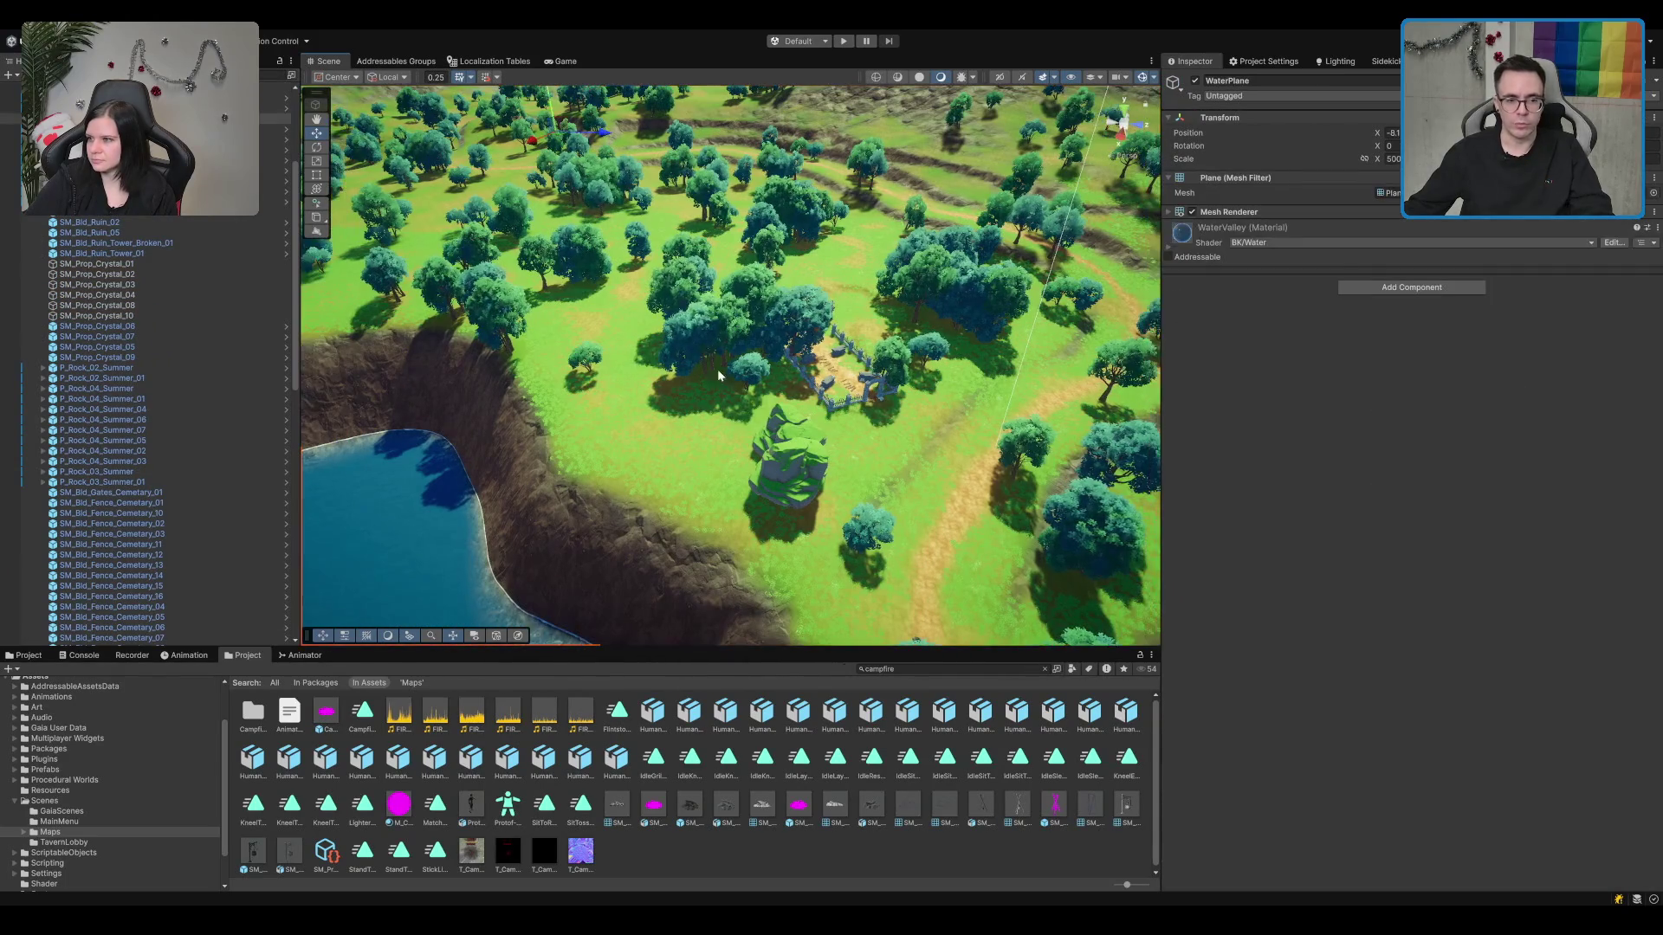
scroll(719, 375, down, 5)
click(620, 329)
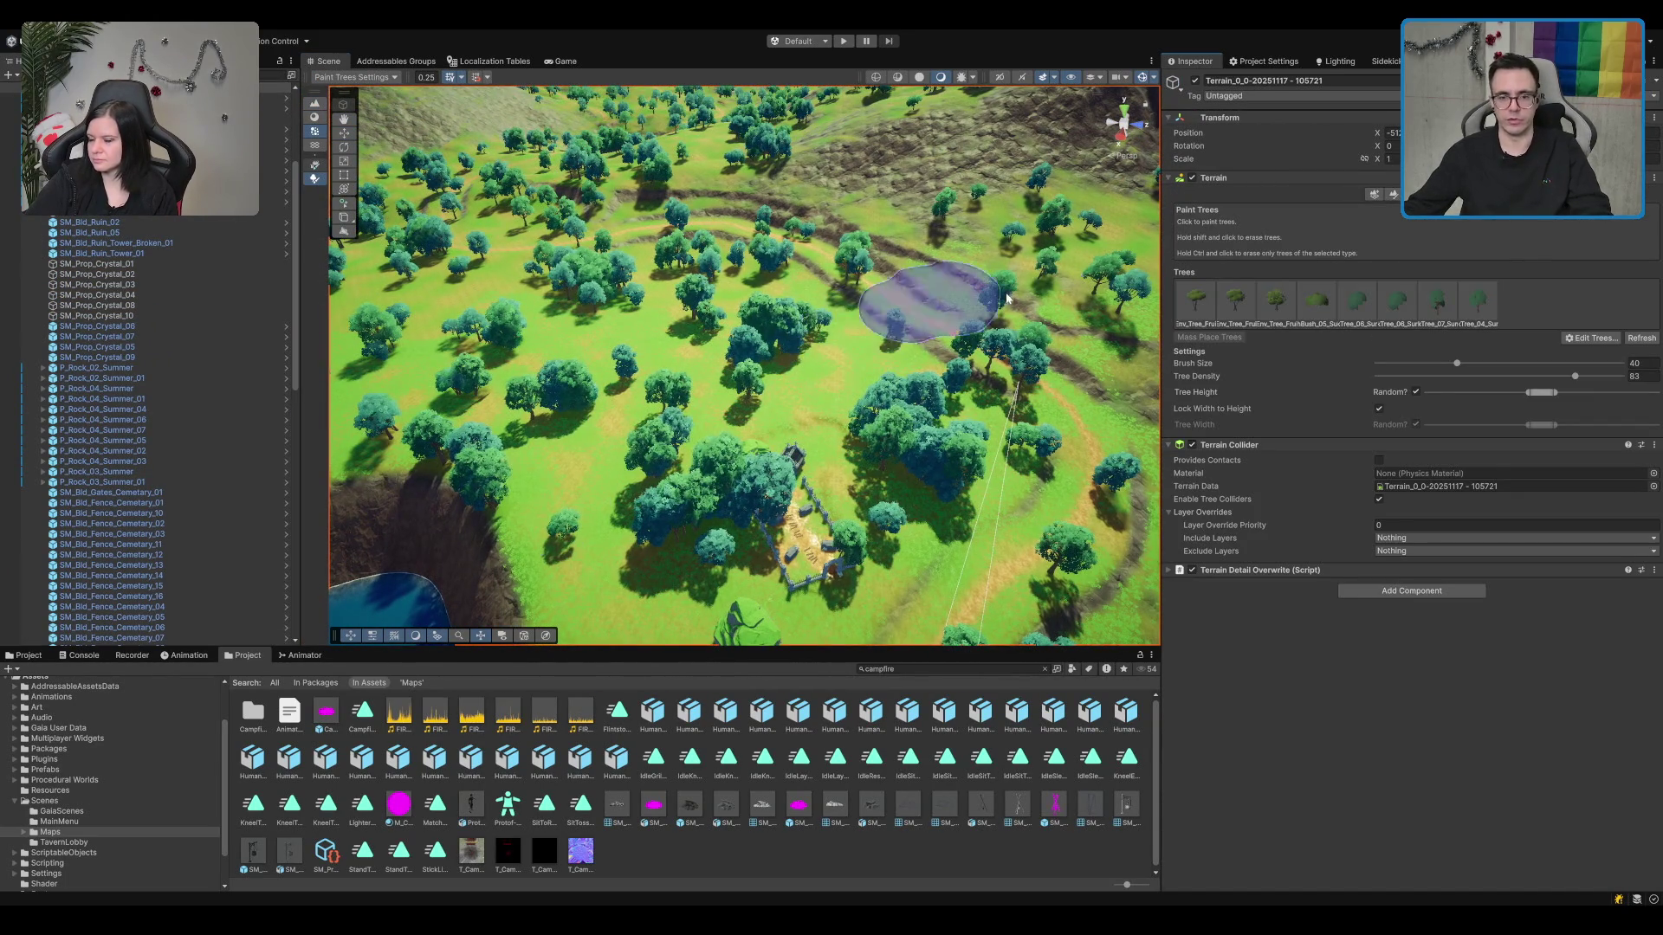
click(1392, 196)
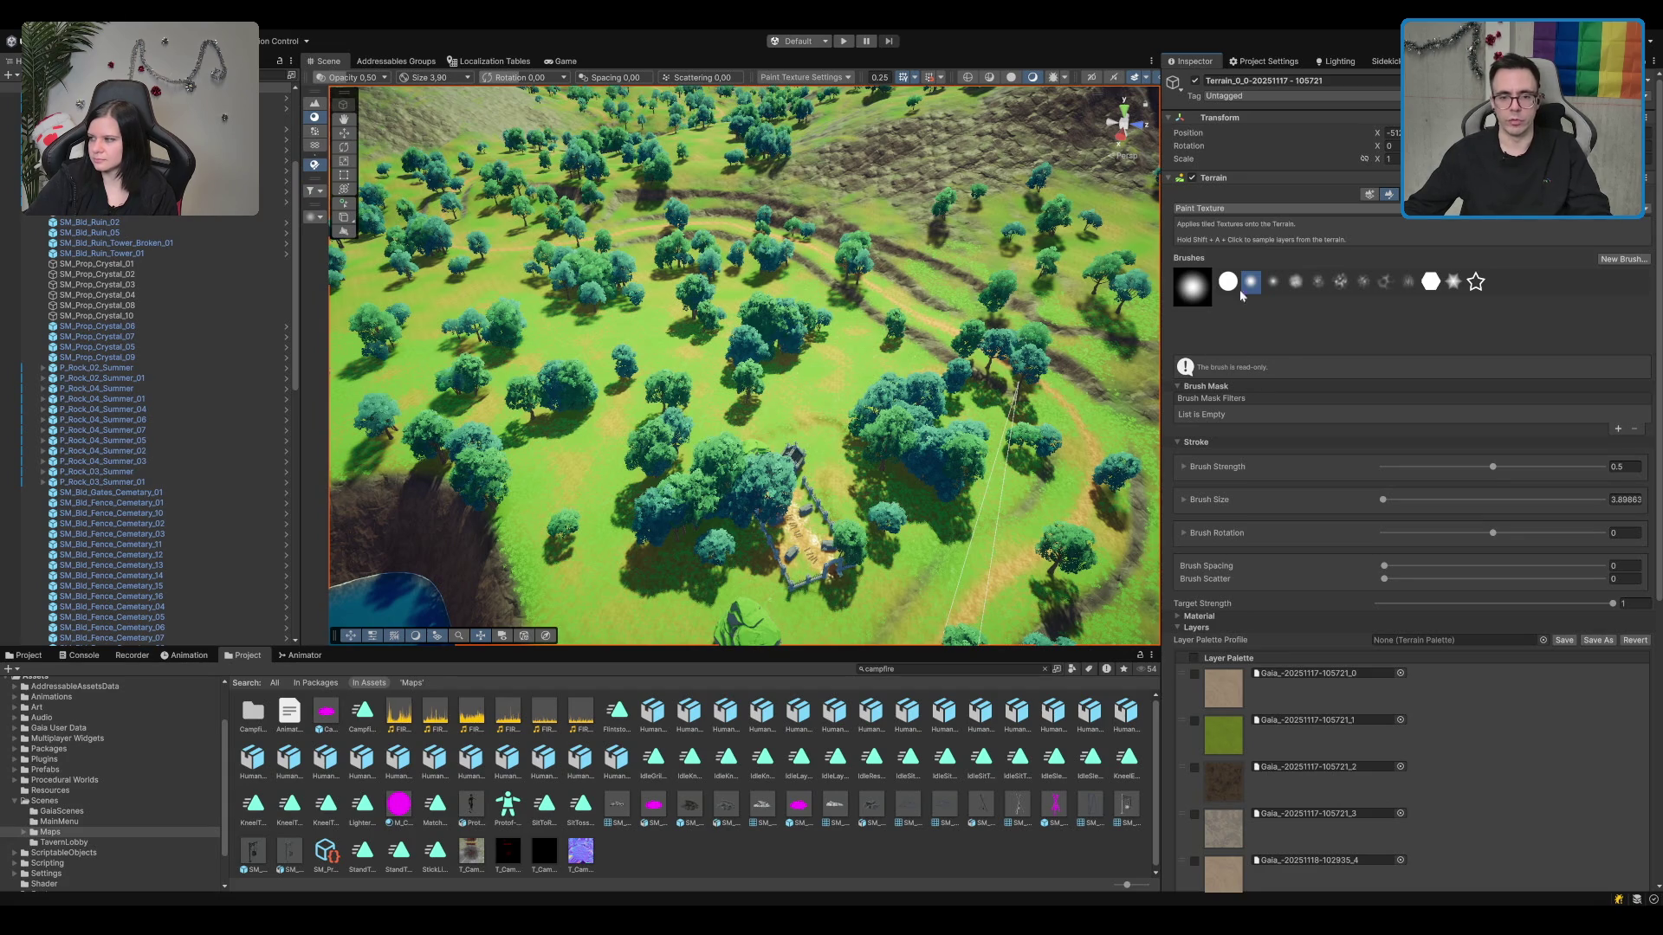
key(F3)
Step: Raise a terrain spike beside the fenced clearing, then undo it
drag(665, 350, 964, 135)
drag(1067, 446, 649, 482)
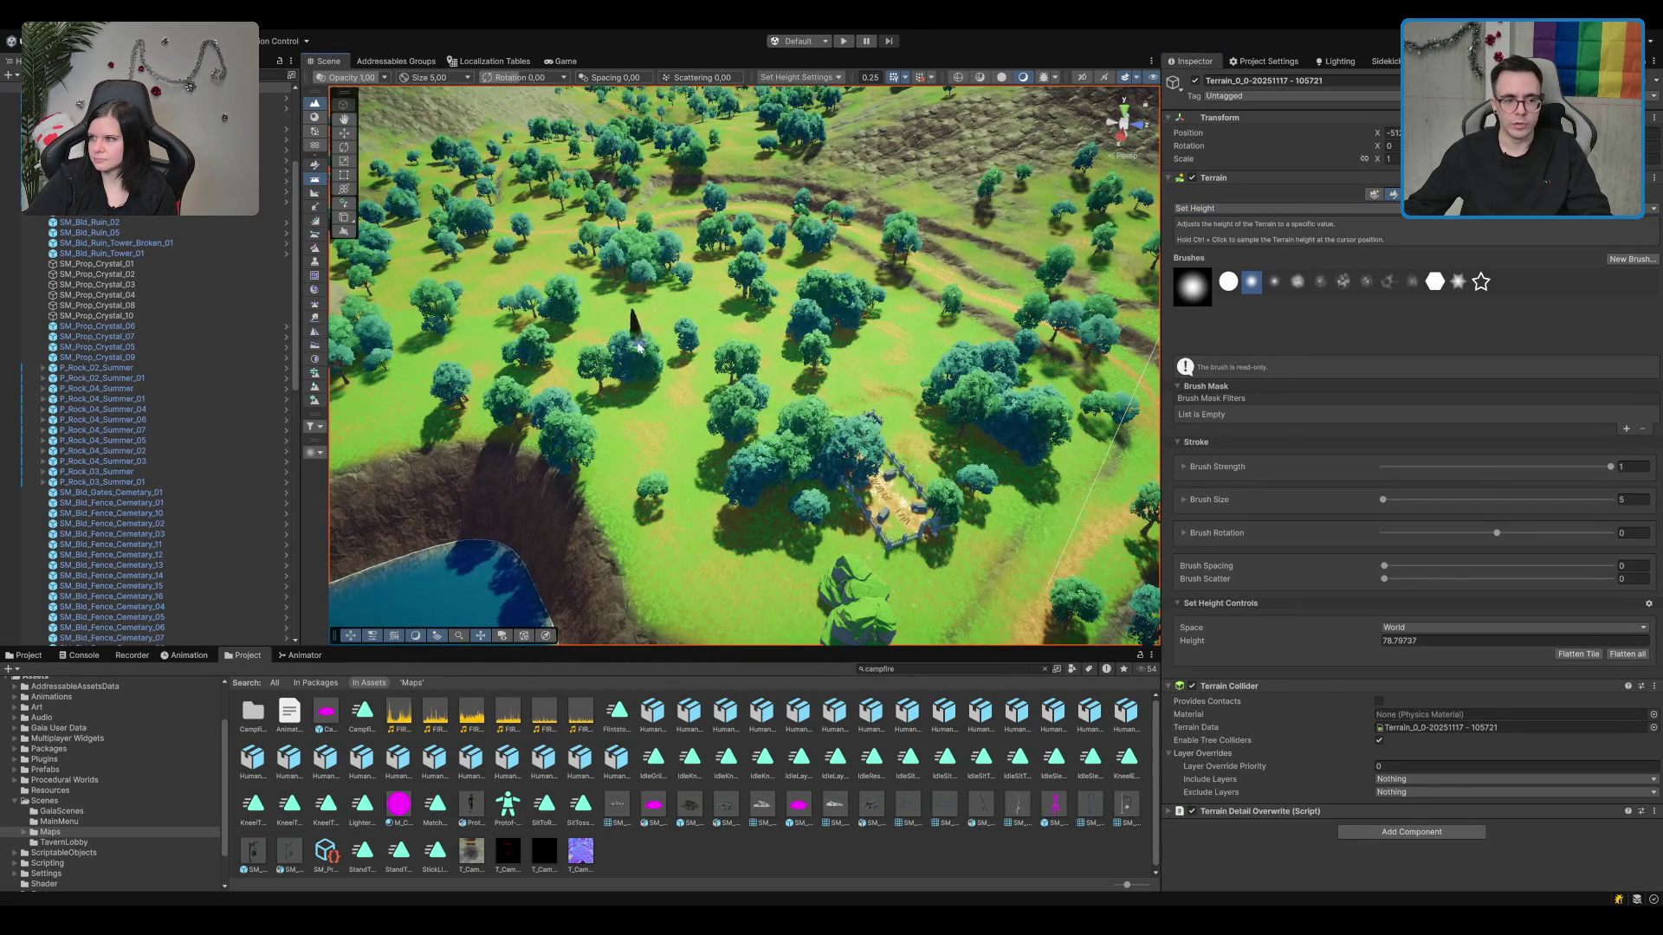
mouse_move(641, 333)
mouse_down()
mouse_move(671, 498)
mouse_move(752, 626)
mouse_up()
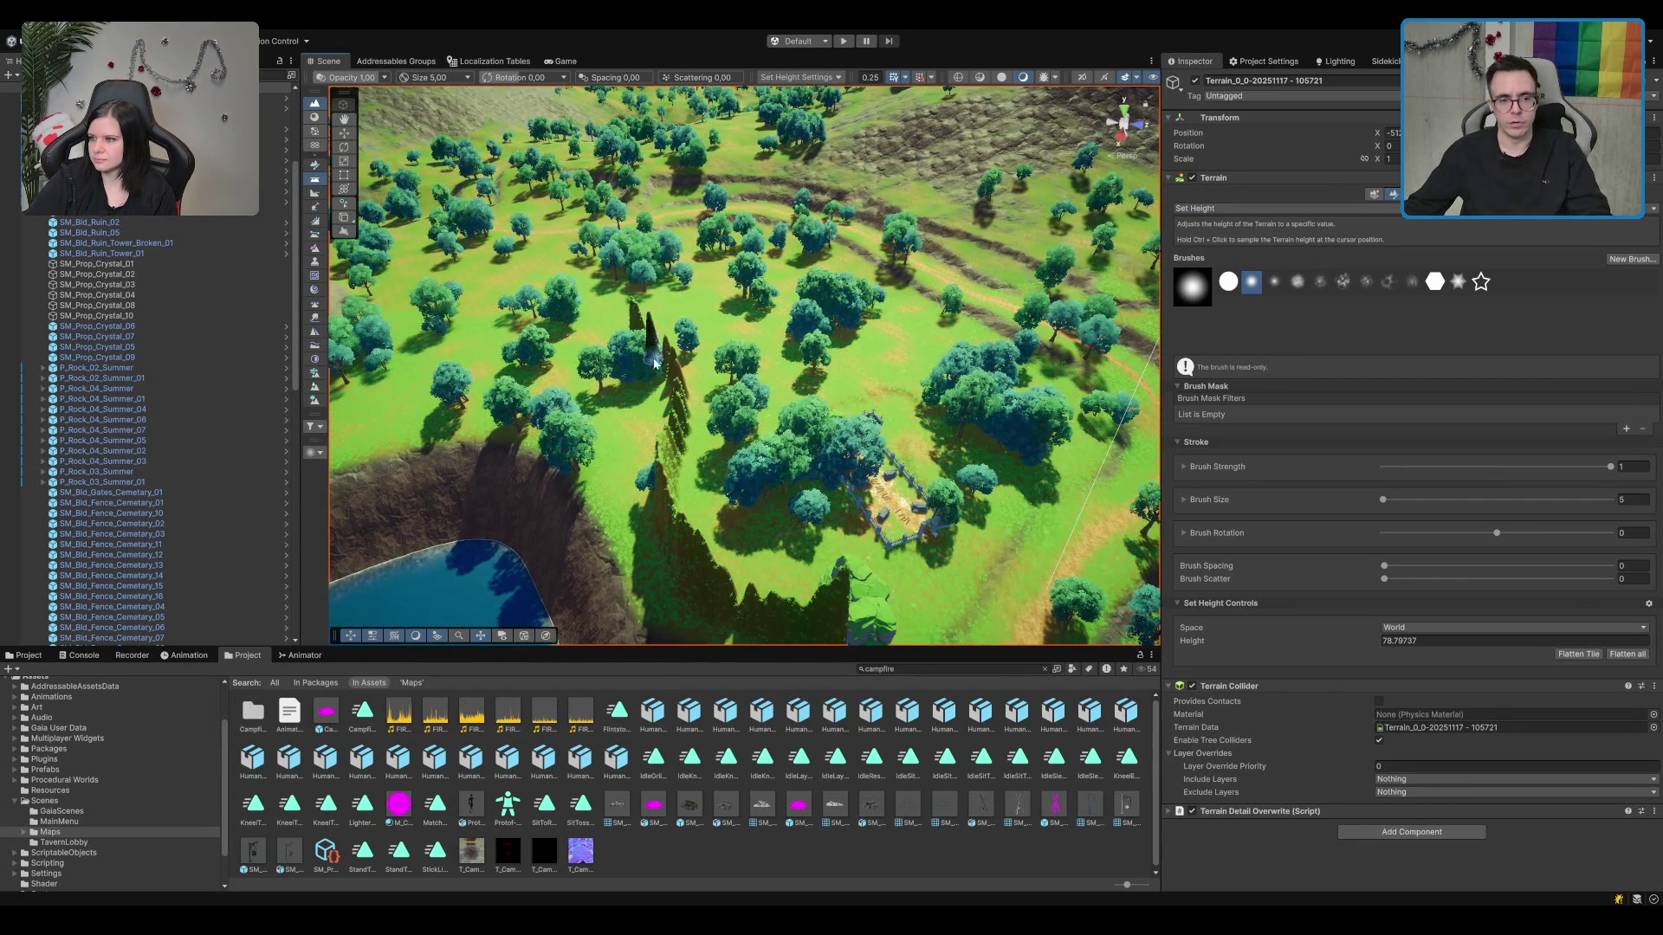
mouse_move(656, 343)
mouse_down()
mouse_move(680, 485)
mouse_move(672, 390)
mouse_move(674, 407)
mouse_move(1220, 297)
mouse_up()
drag(866, 346, 794, 332)
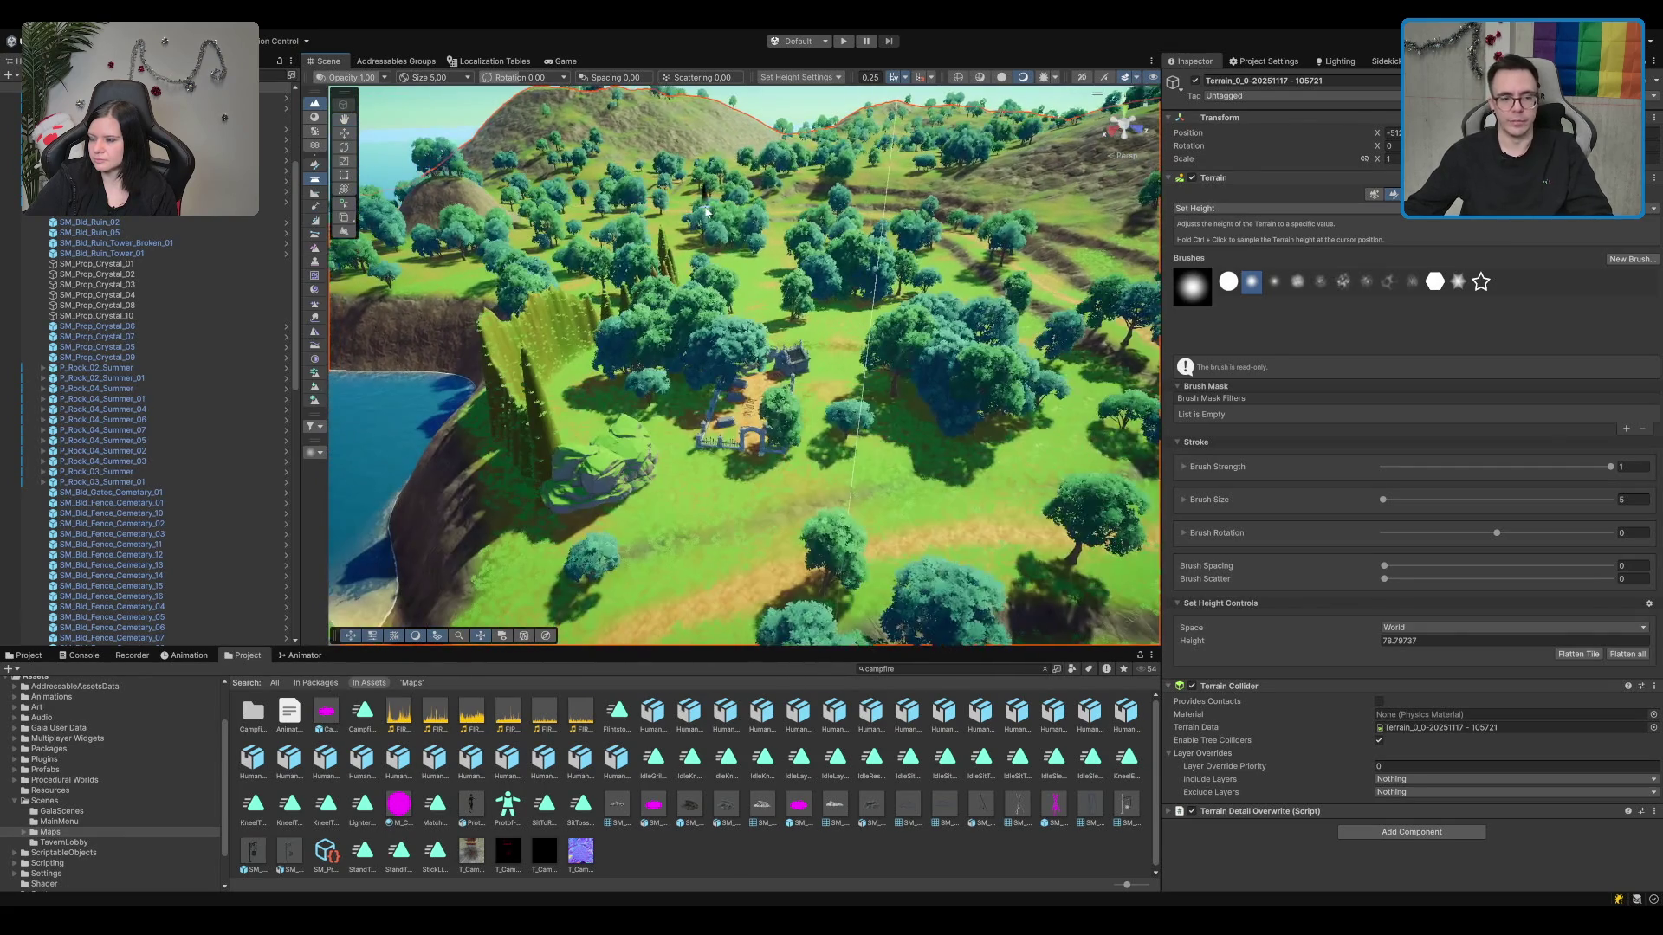
drag(728, 381, 833, 406)
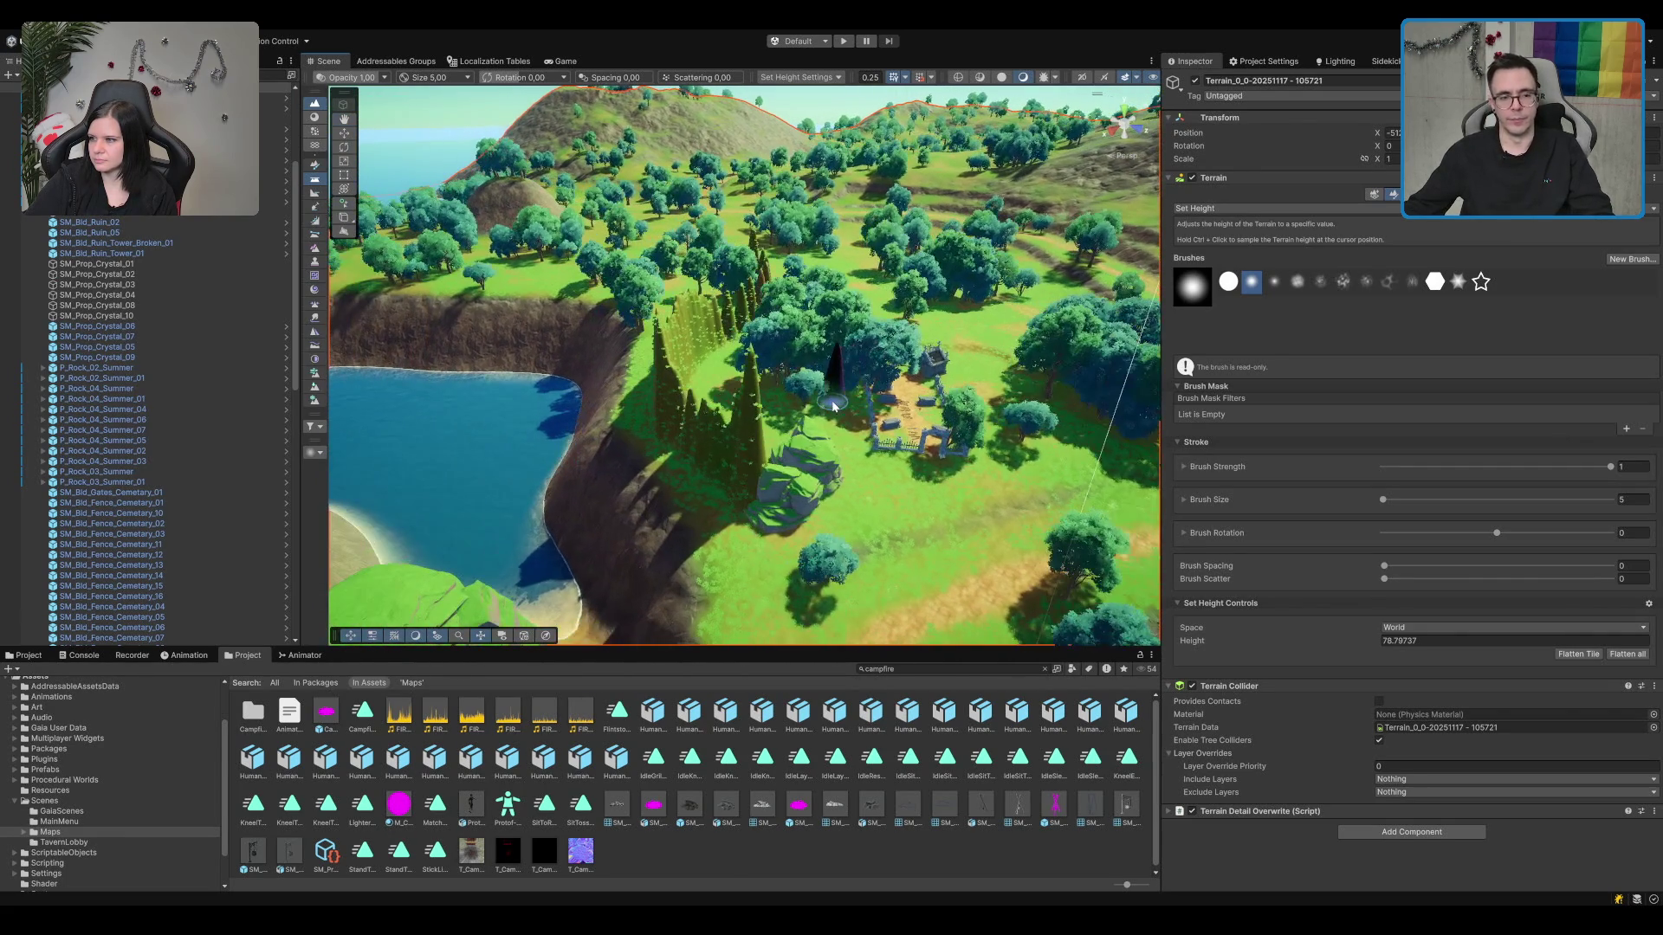
key(ctrl+z)
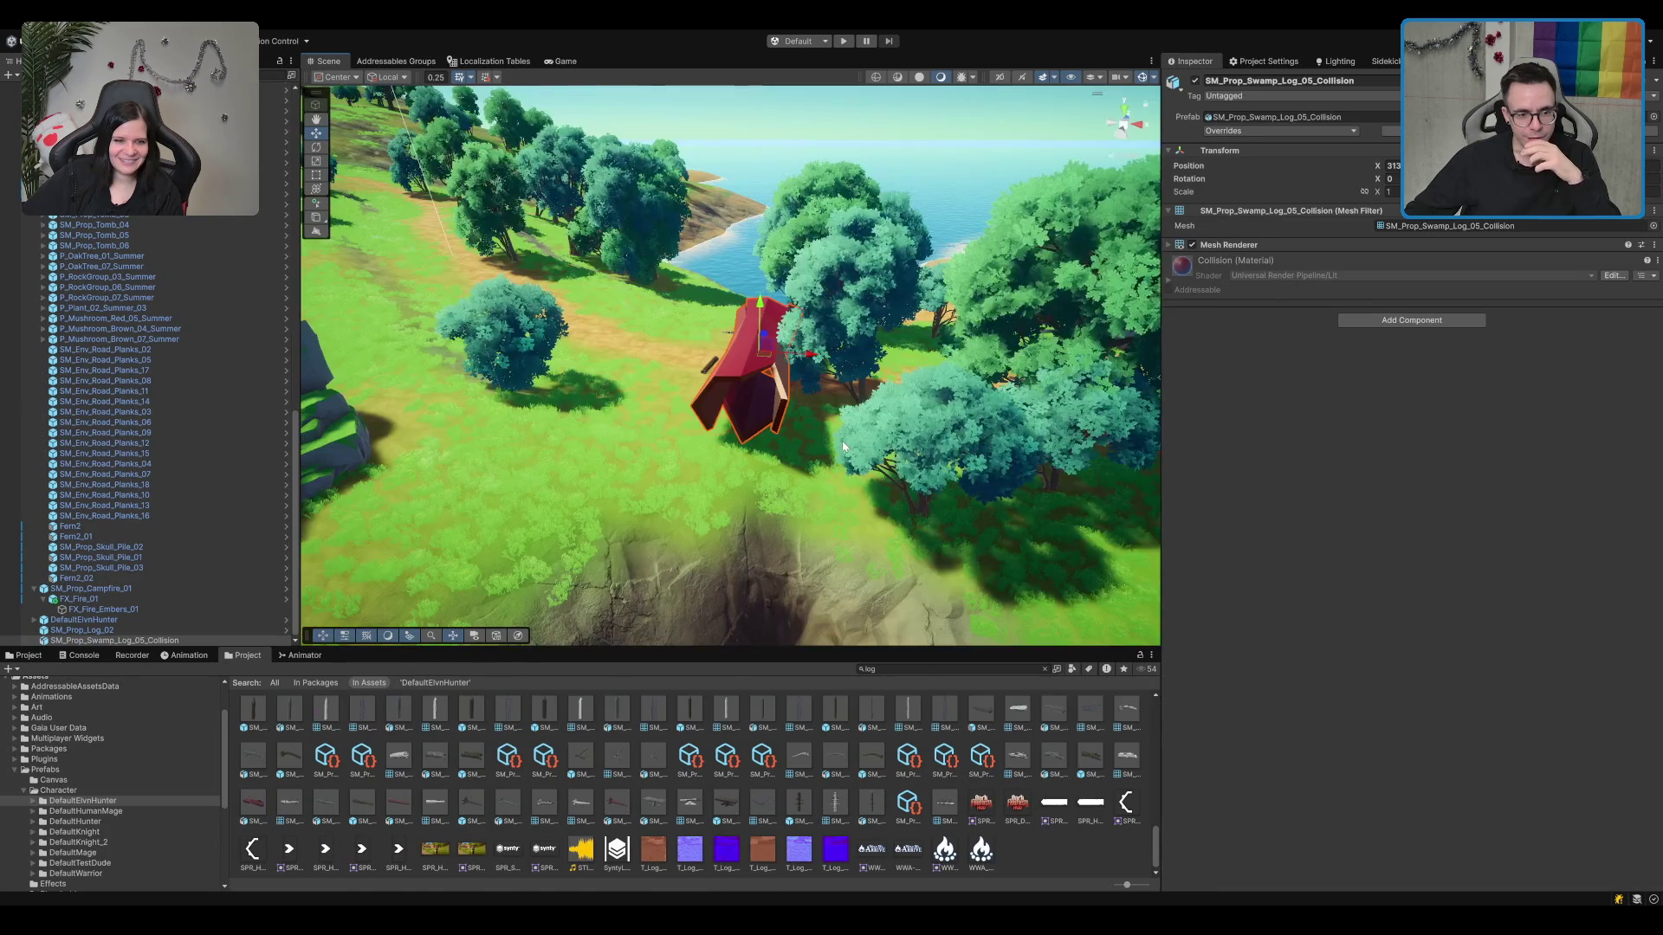
Step: Delete the collision log mesh and frame the log beside the campfire
key(Delete)
scroll(776, 450, down, 3)
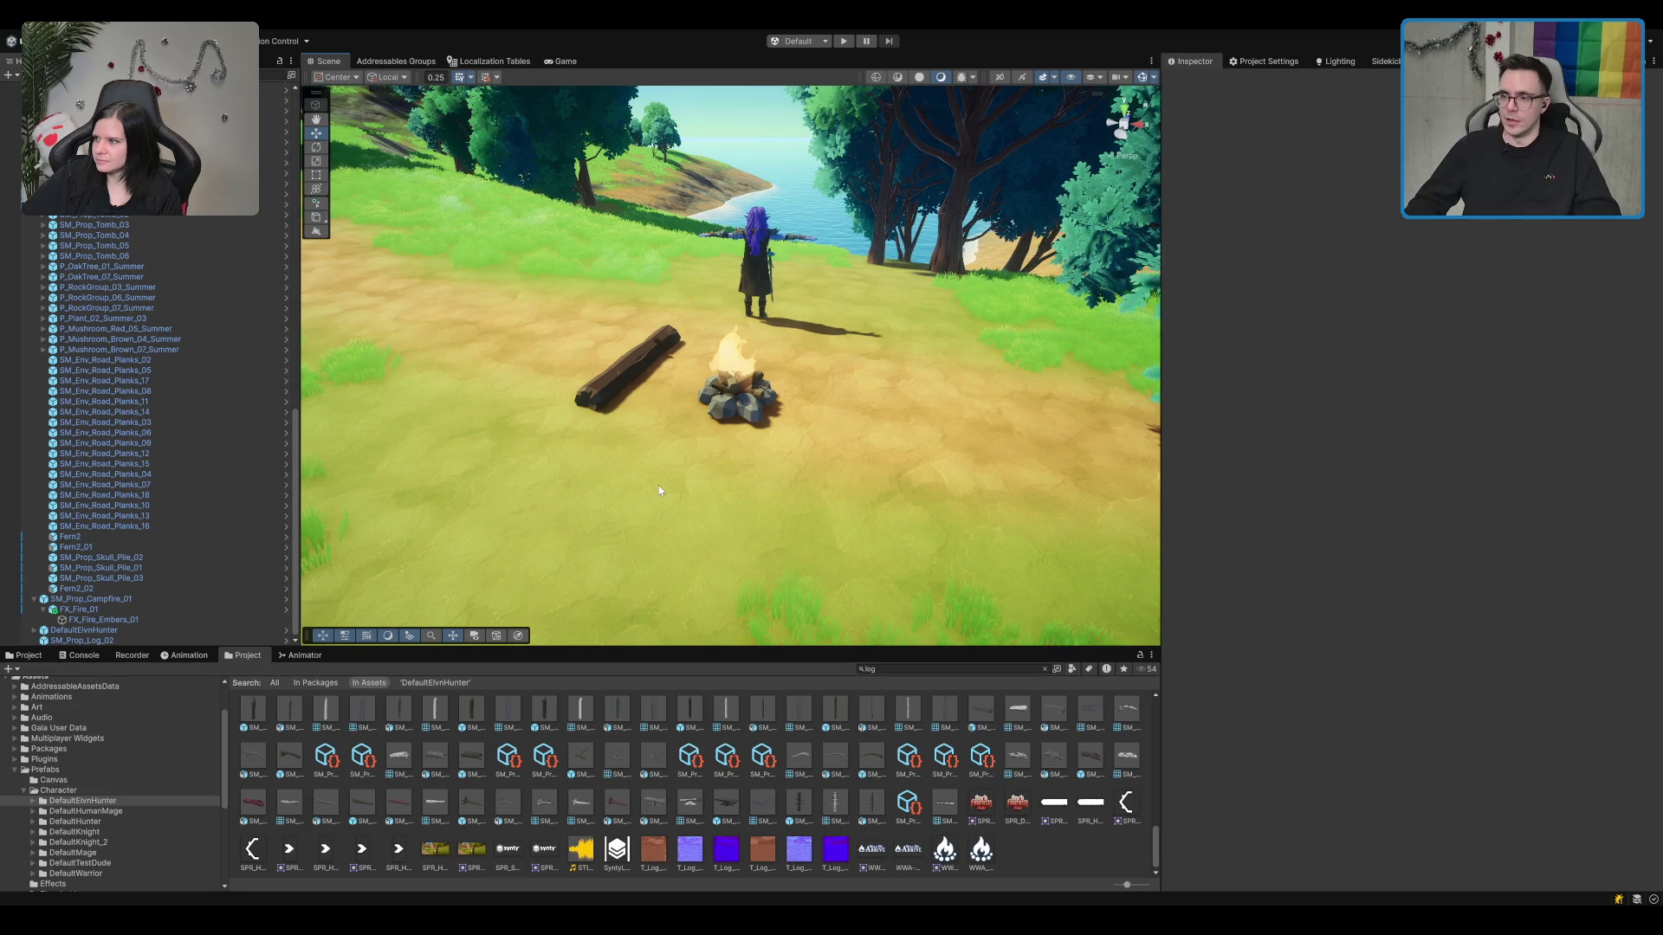
click(651, 342)
key(f)
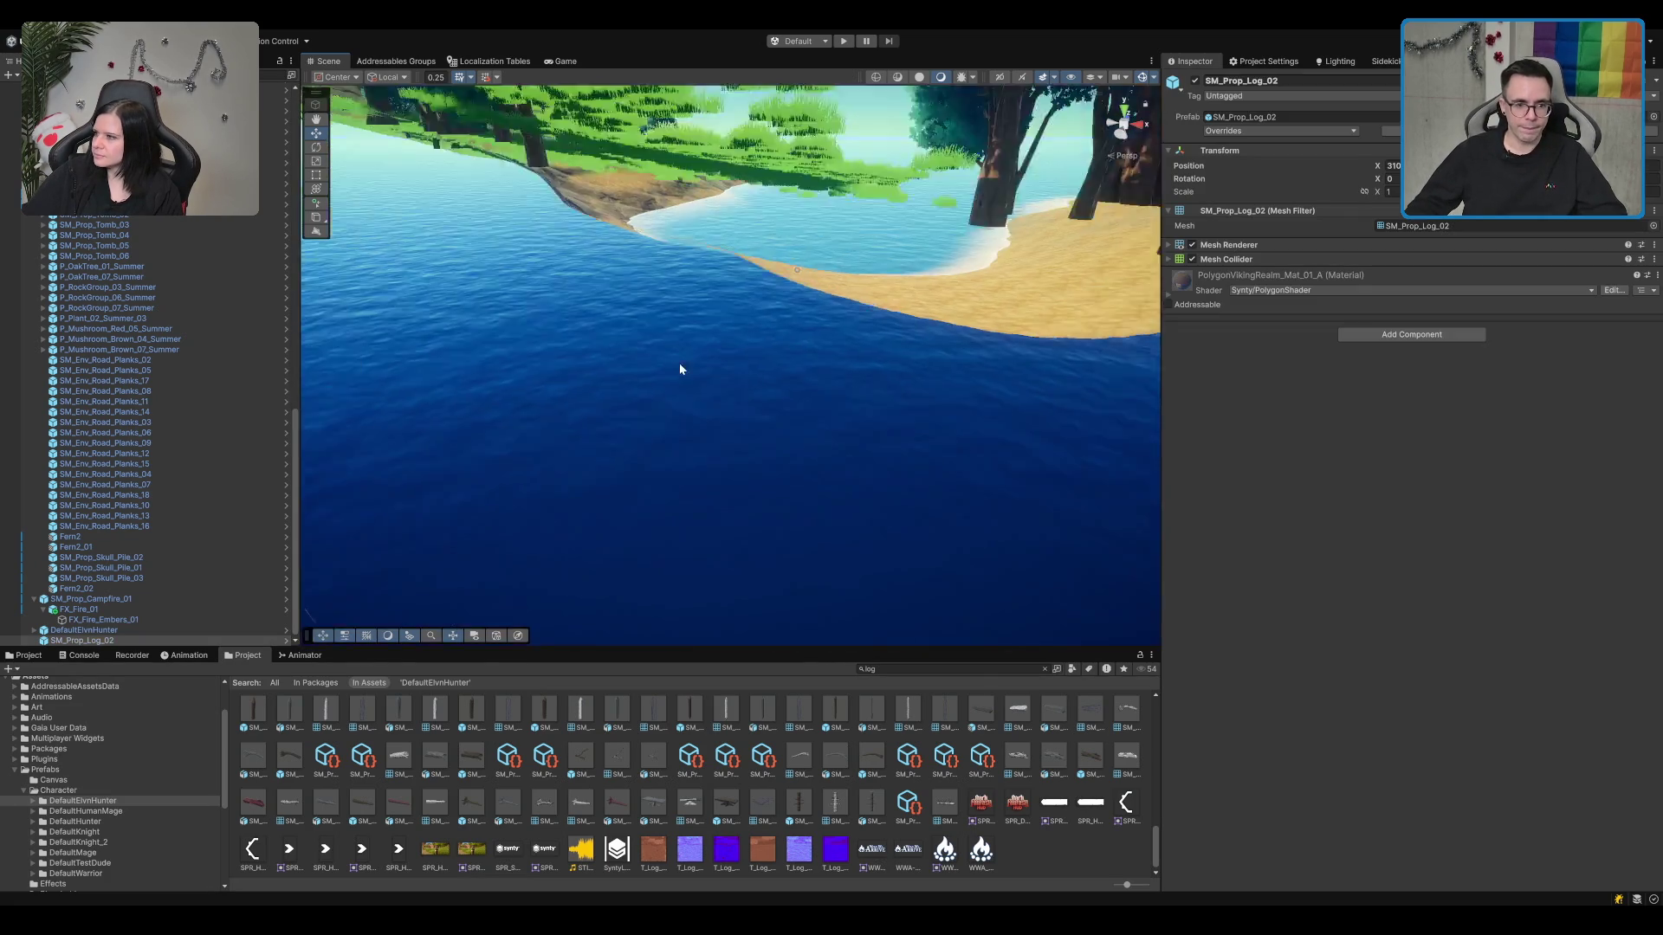
scroll(756, 340, down, 10)
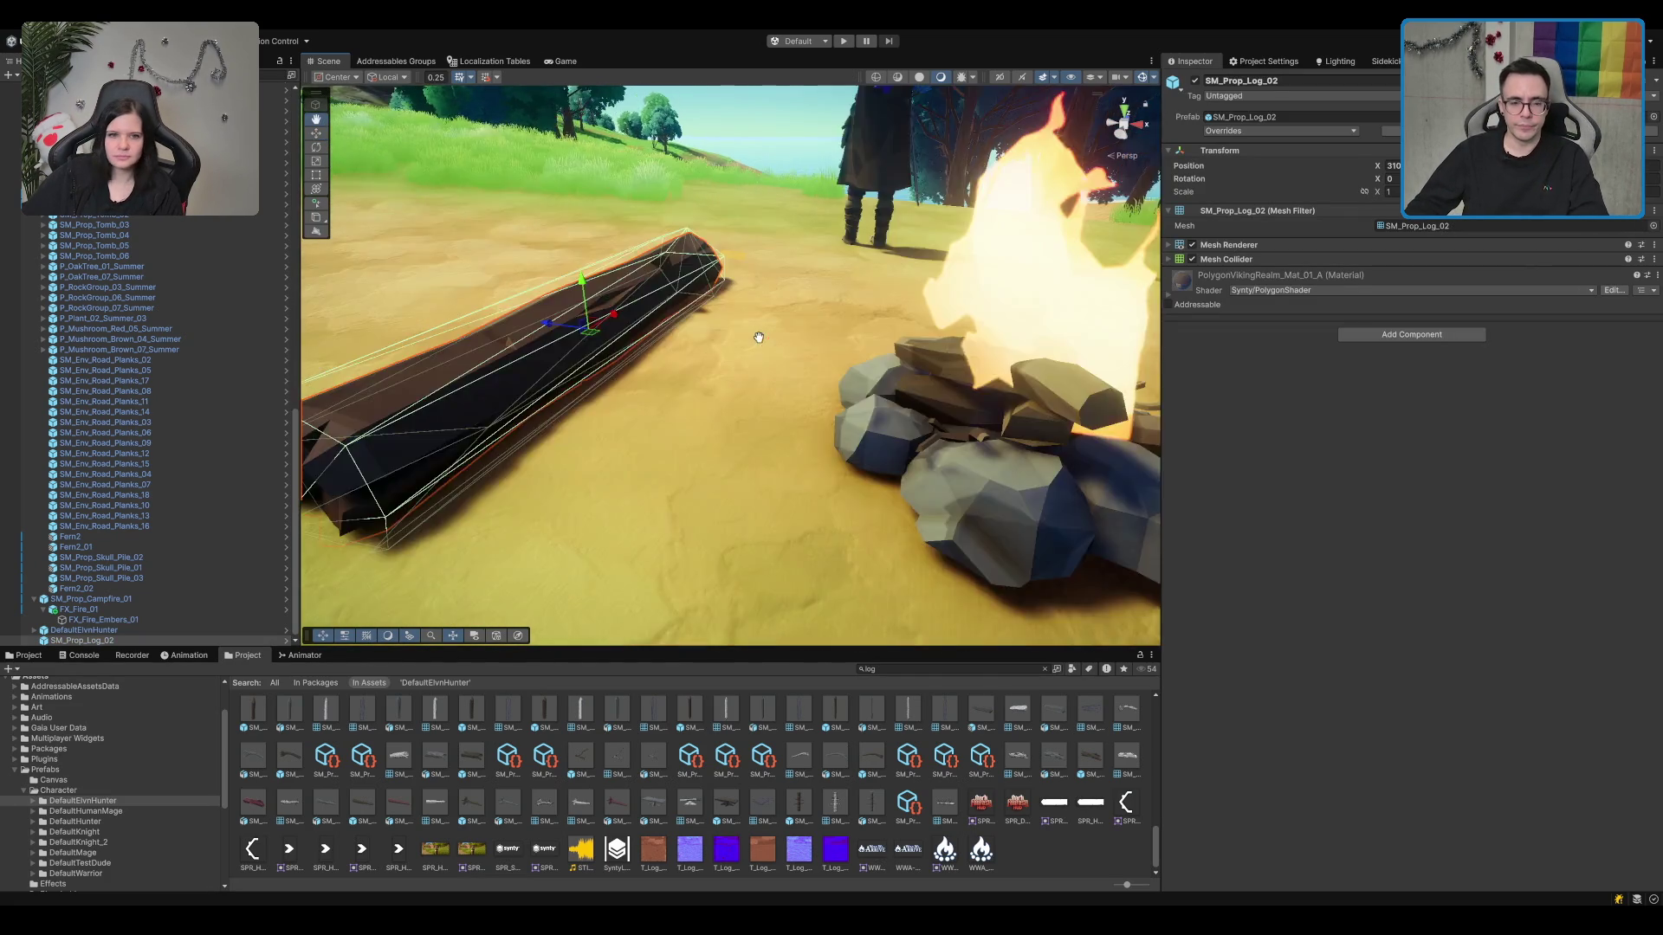
scroll(684, 370, up, 3)
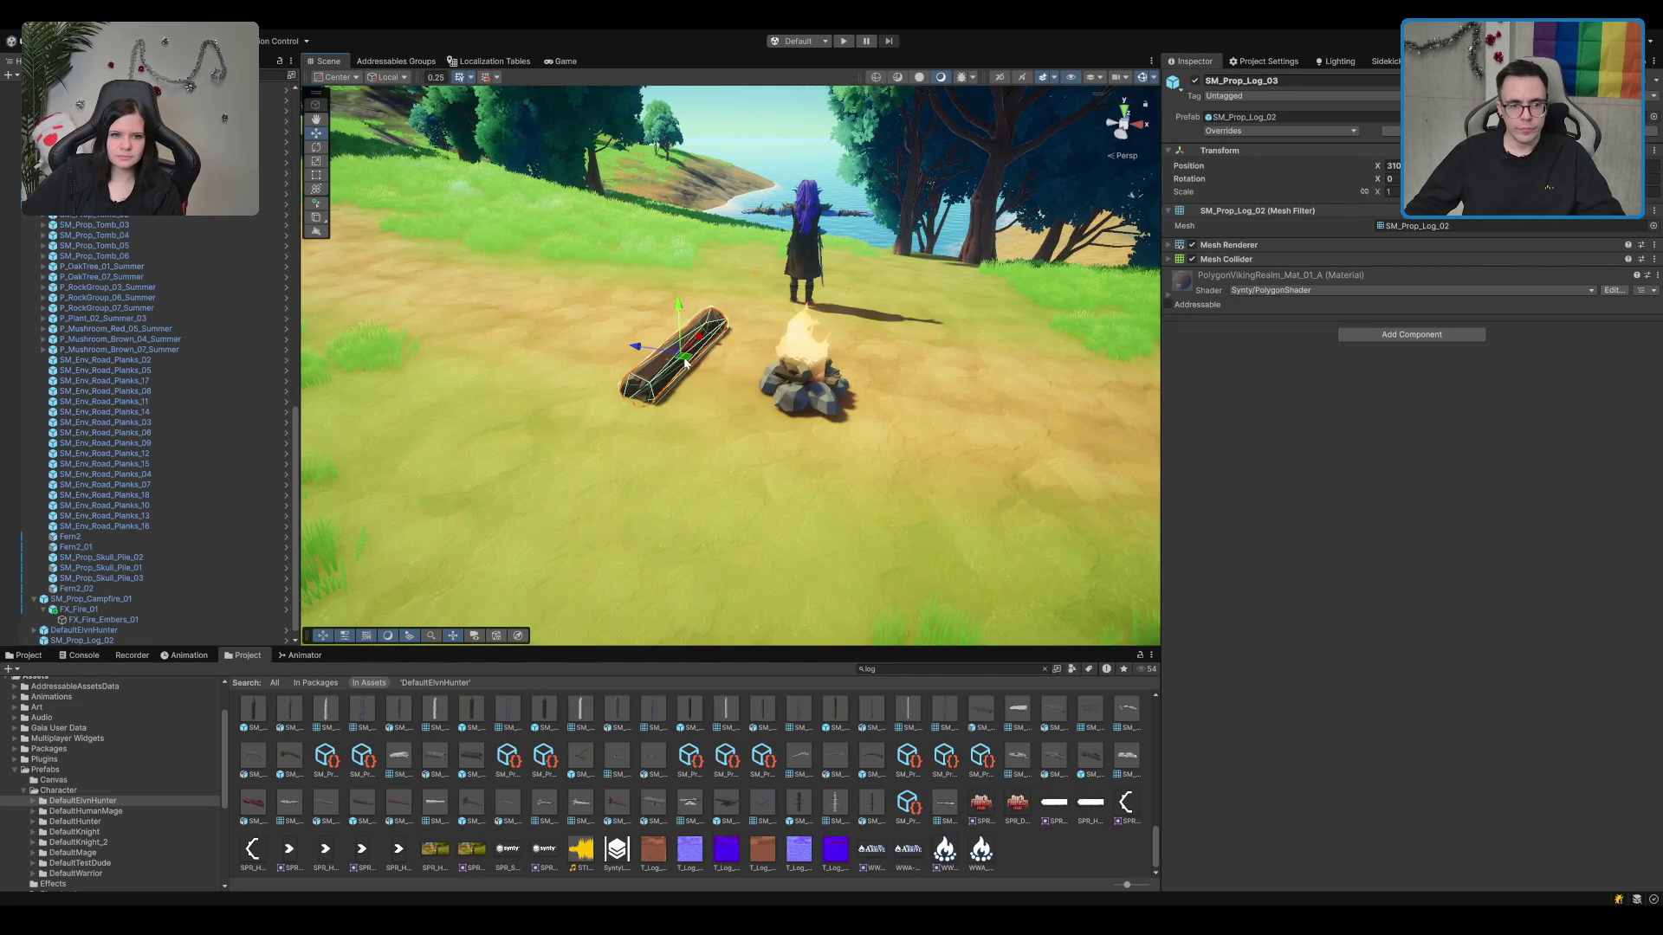
Step: Duplicate the log and place the copy on the right of the campfire
key(ctrl+d)
mouse_move(684, 370)
mouse_down()
mouse_move(935, 374)
mouse_move(937, 312)
mouse_move(892, 520)
mouse_move(975, 509)
mouse_up()
key(e)
key(w)
Step: Duplicate the log again and rotate the new copy to lie in front of the fire
key(ctrl+d)
key(e)
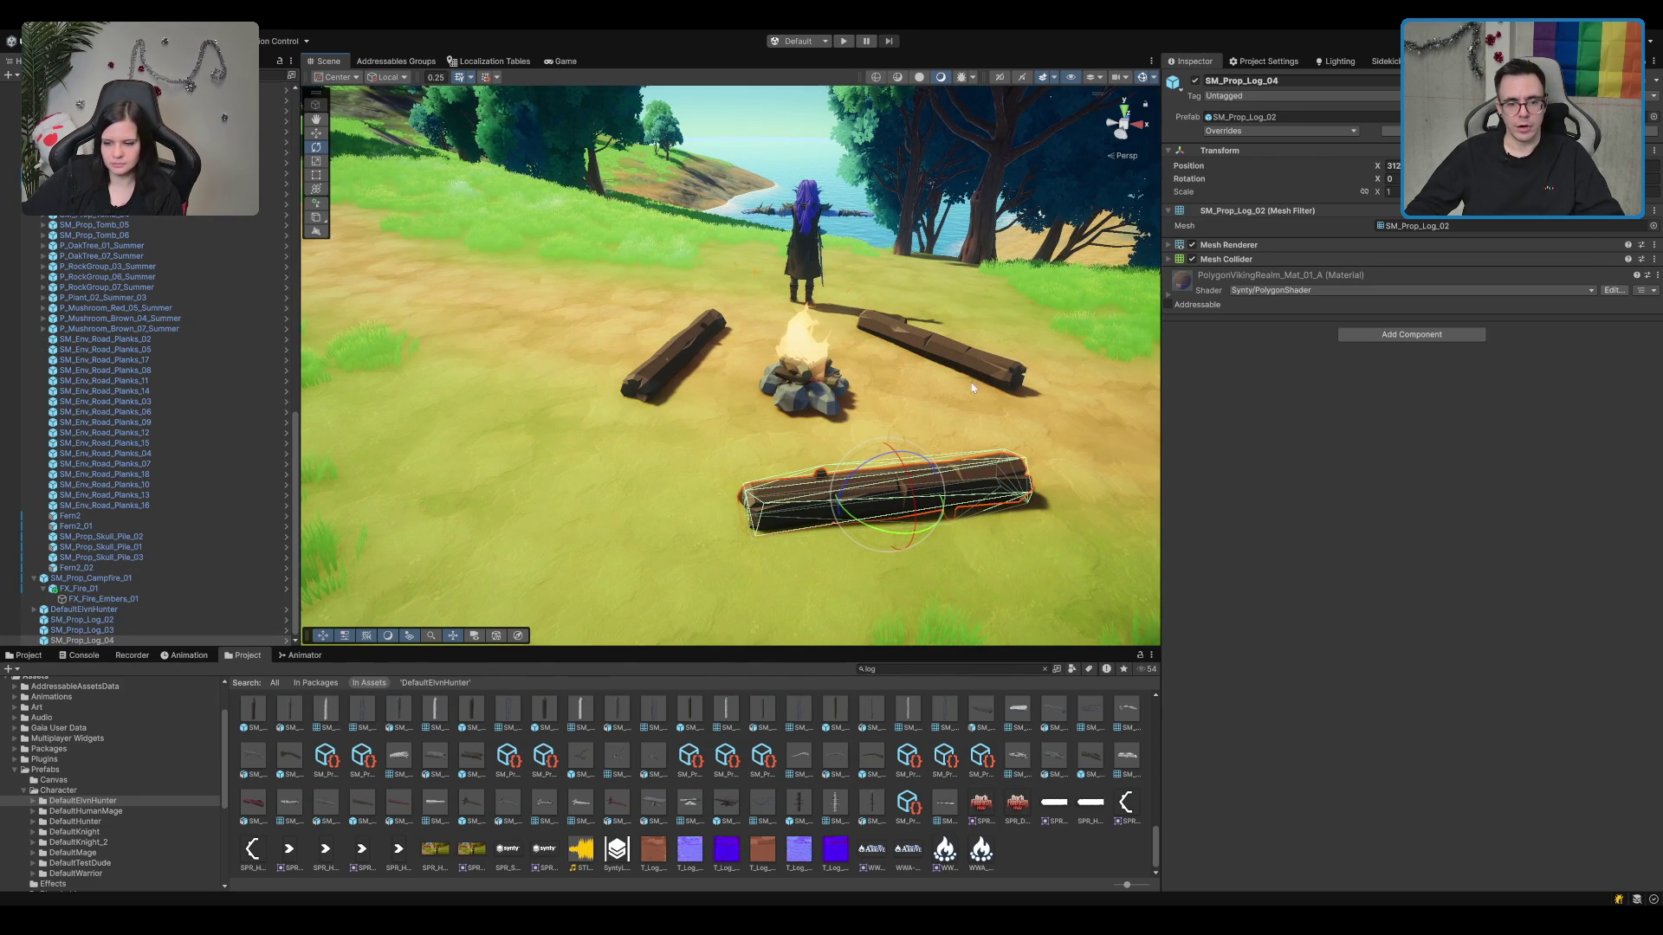
mouse_move(972, 387)
mouse_down()
mouse_move(973, 361)
mouse_move(996, 386)
mouse_move(932, 468)
mouse_up()
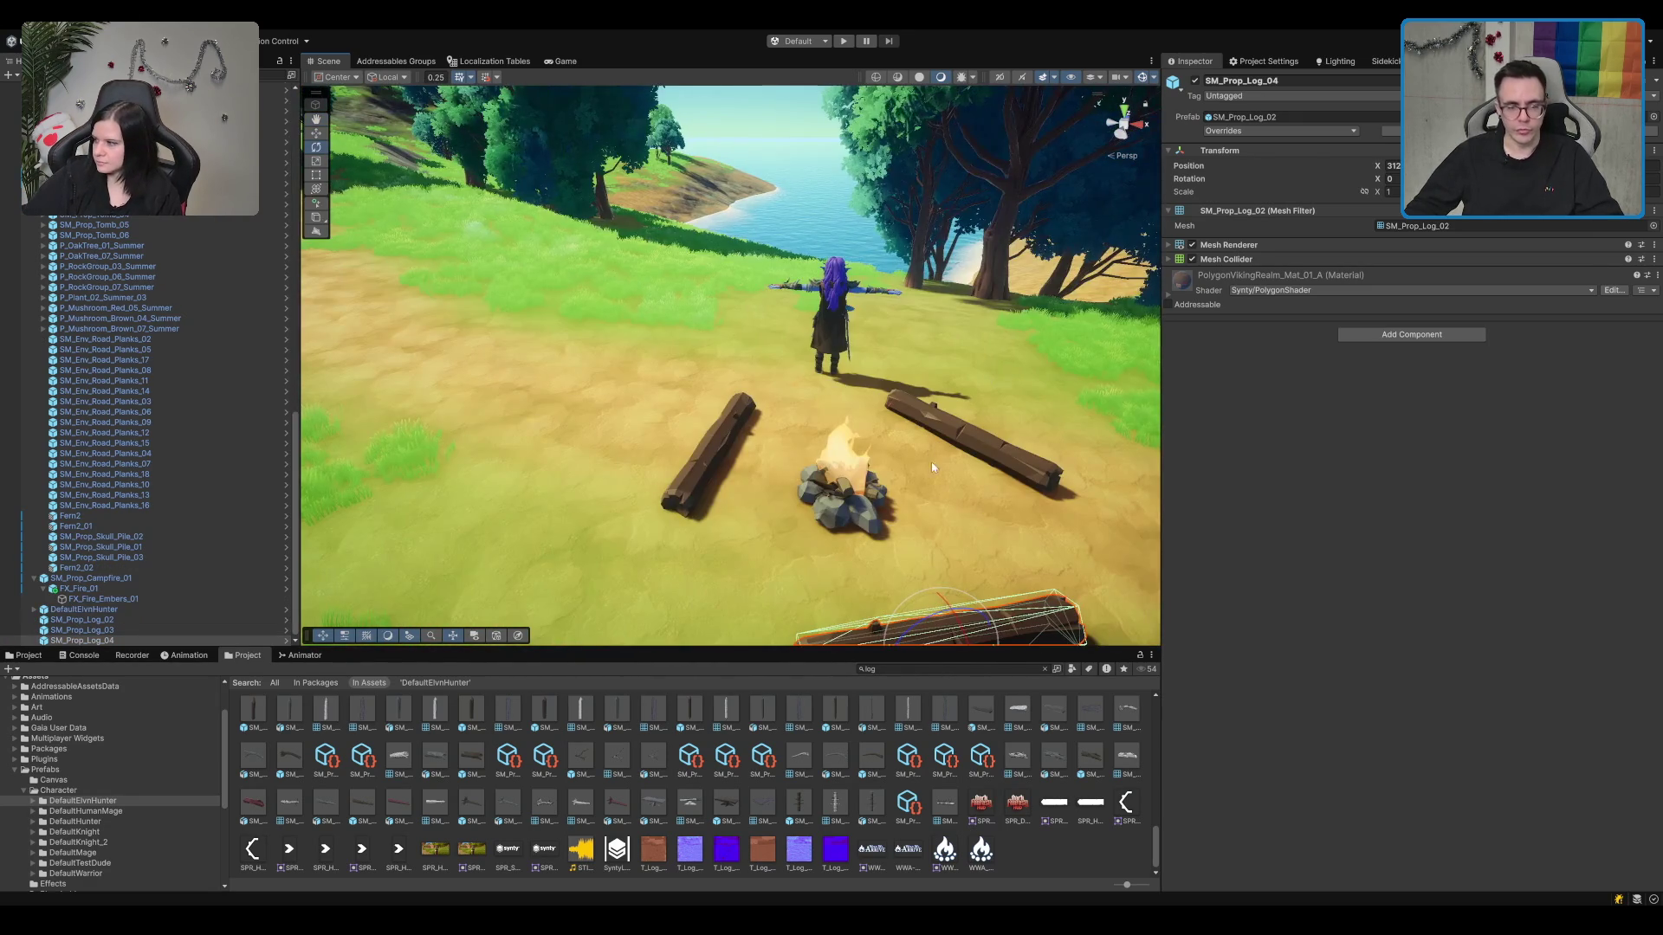
drag(955, 613, 535, 322)
key(w)
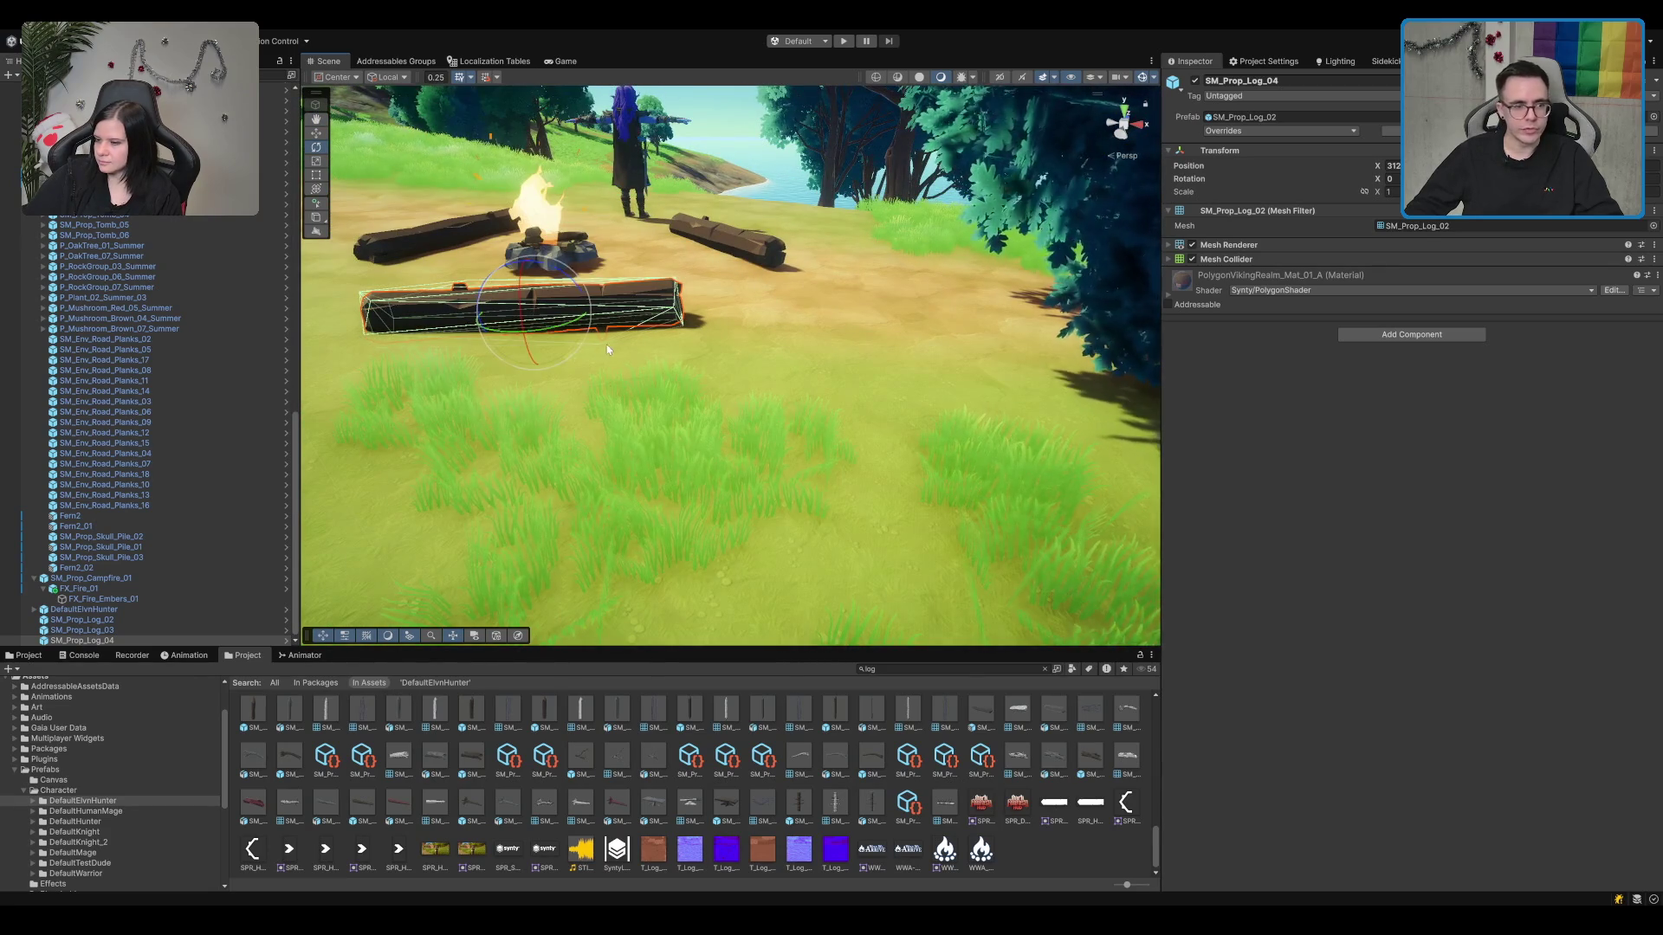
scroll(535, 322, down, 5)
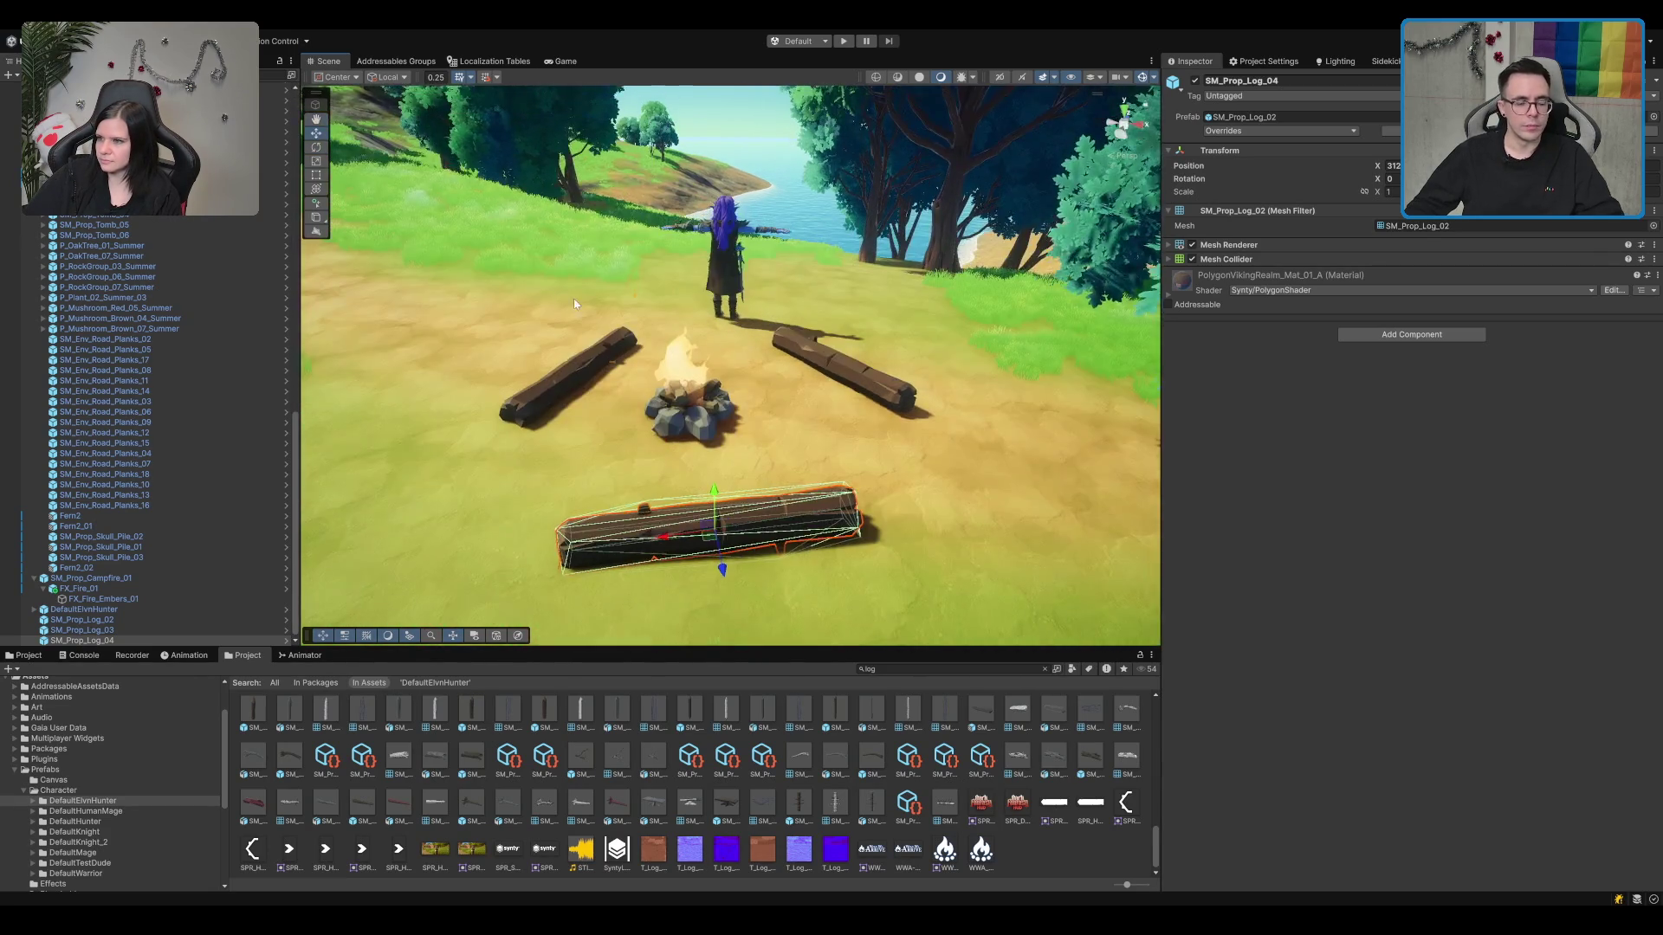
scroll(578, 342, up, 5)
scroll(649, 388, up, 3)
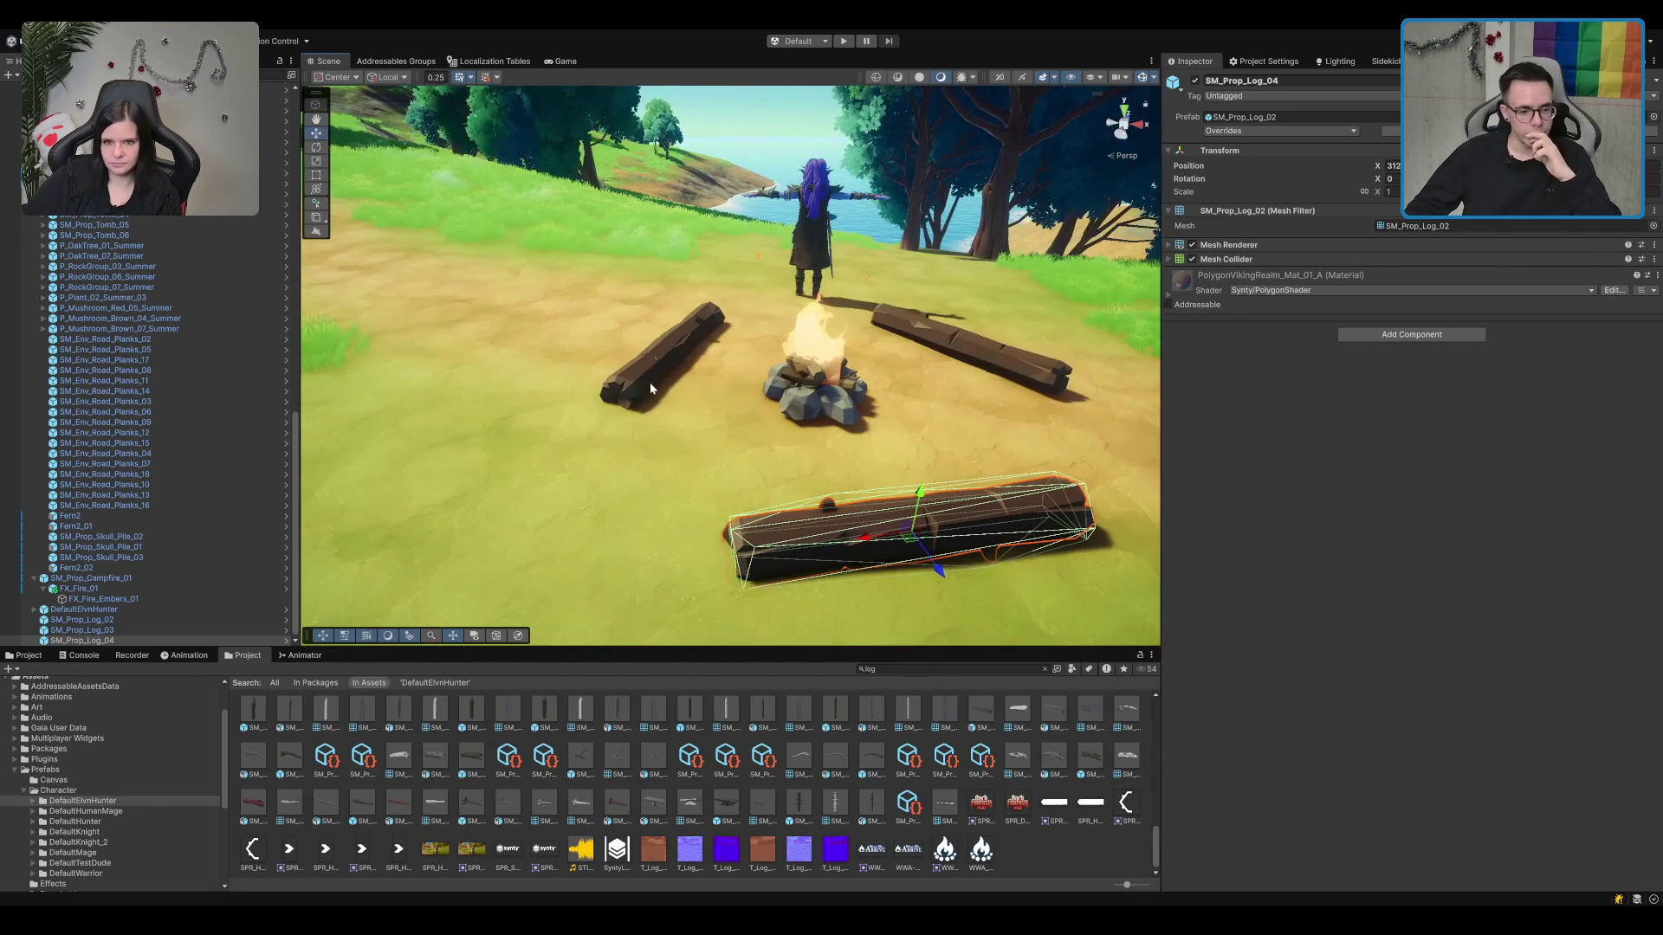
Step: Clear the asset search and nudge the left log slightly further left
click(901, 674)
key(BackSpace)
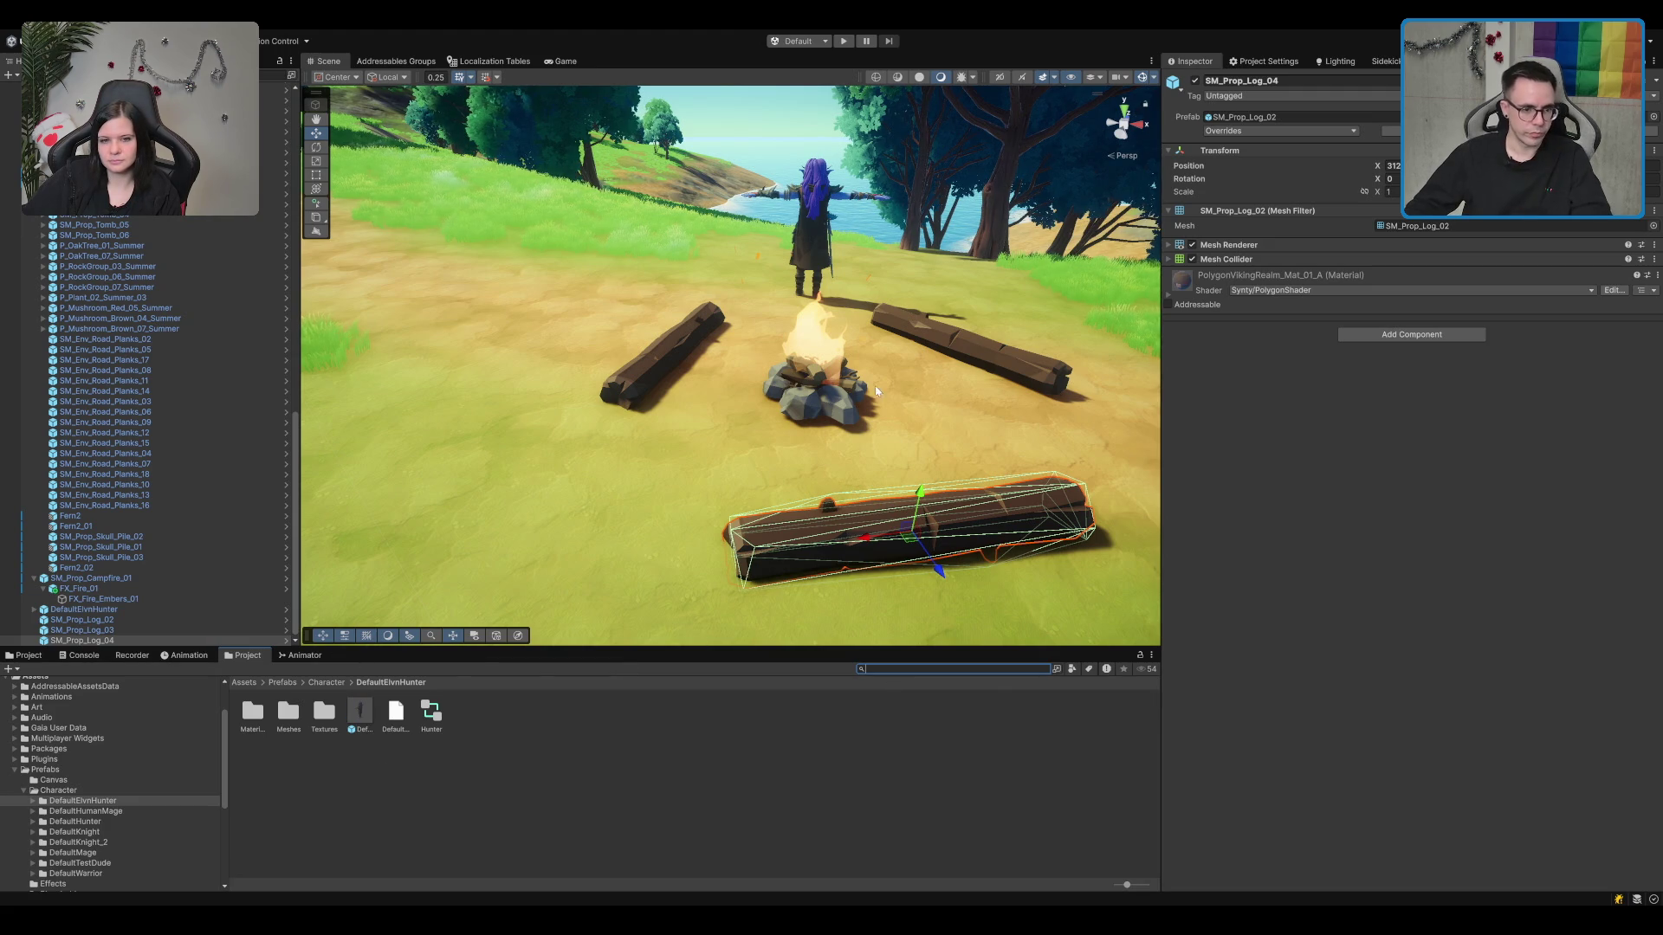
click(835, 395)
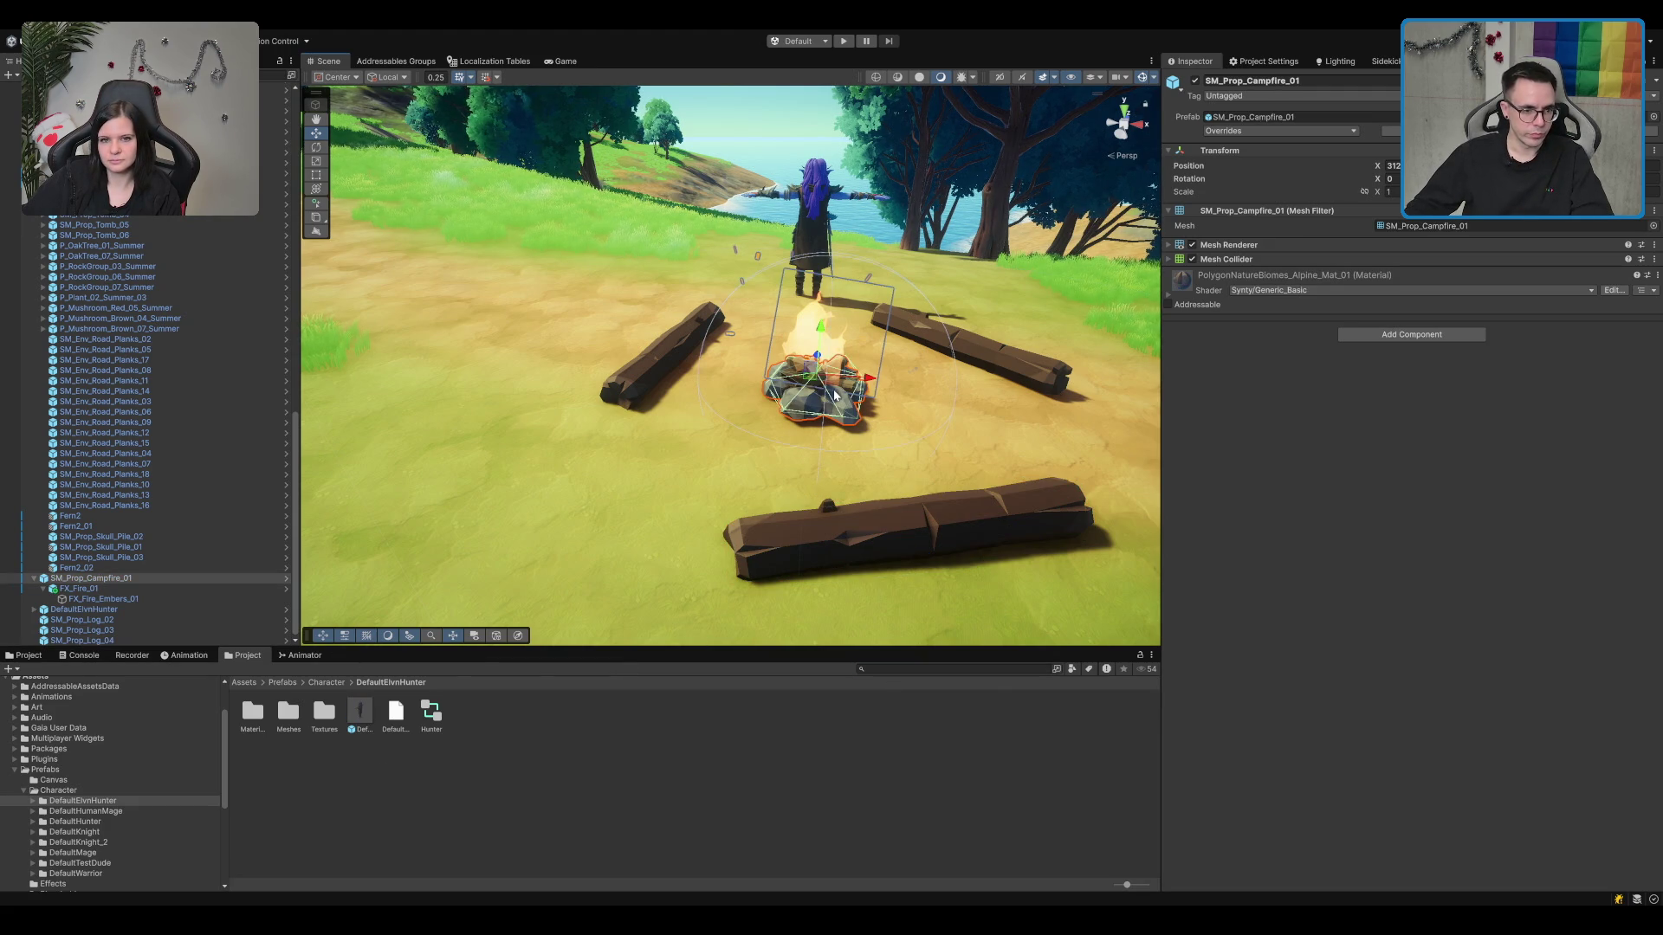
click(669, 358)
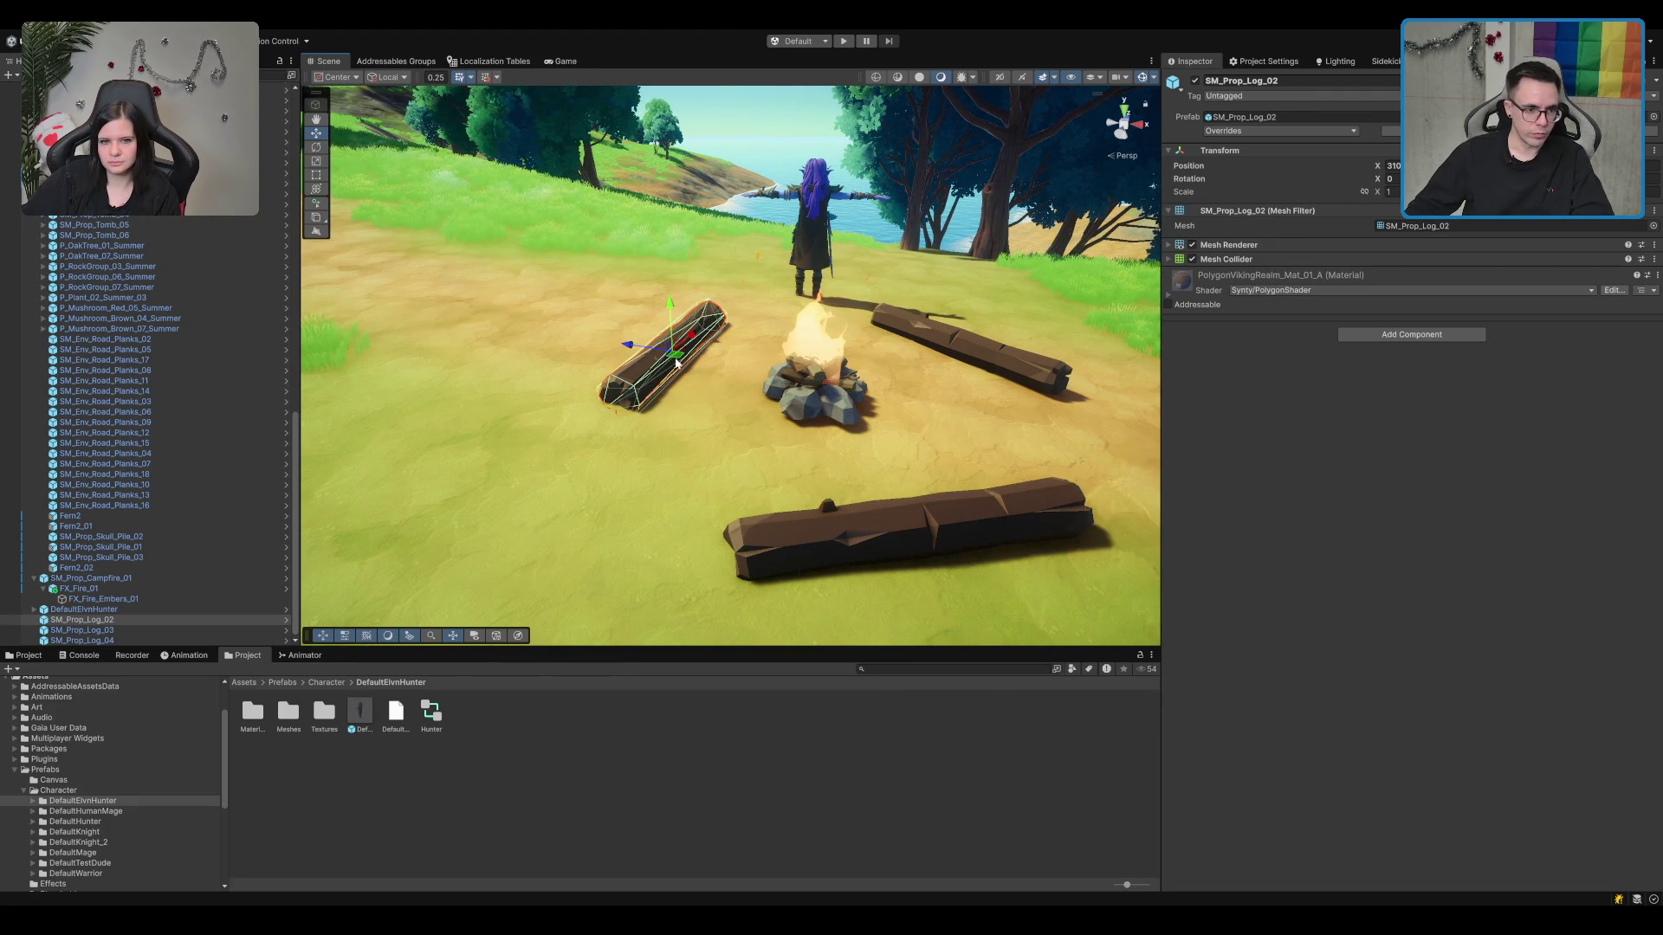
drag(676, 362, 665, 365)
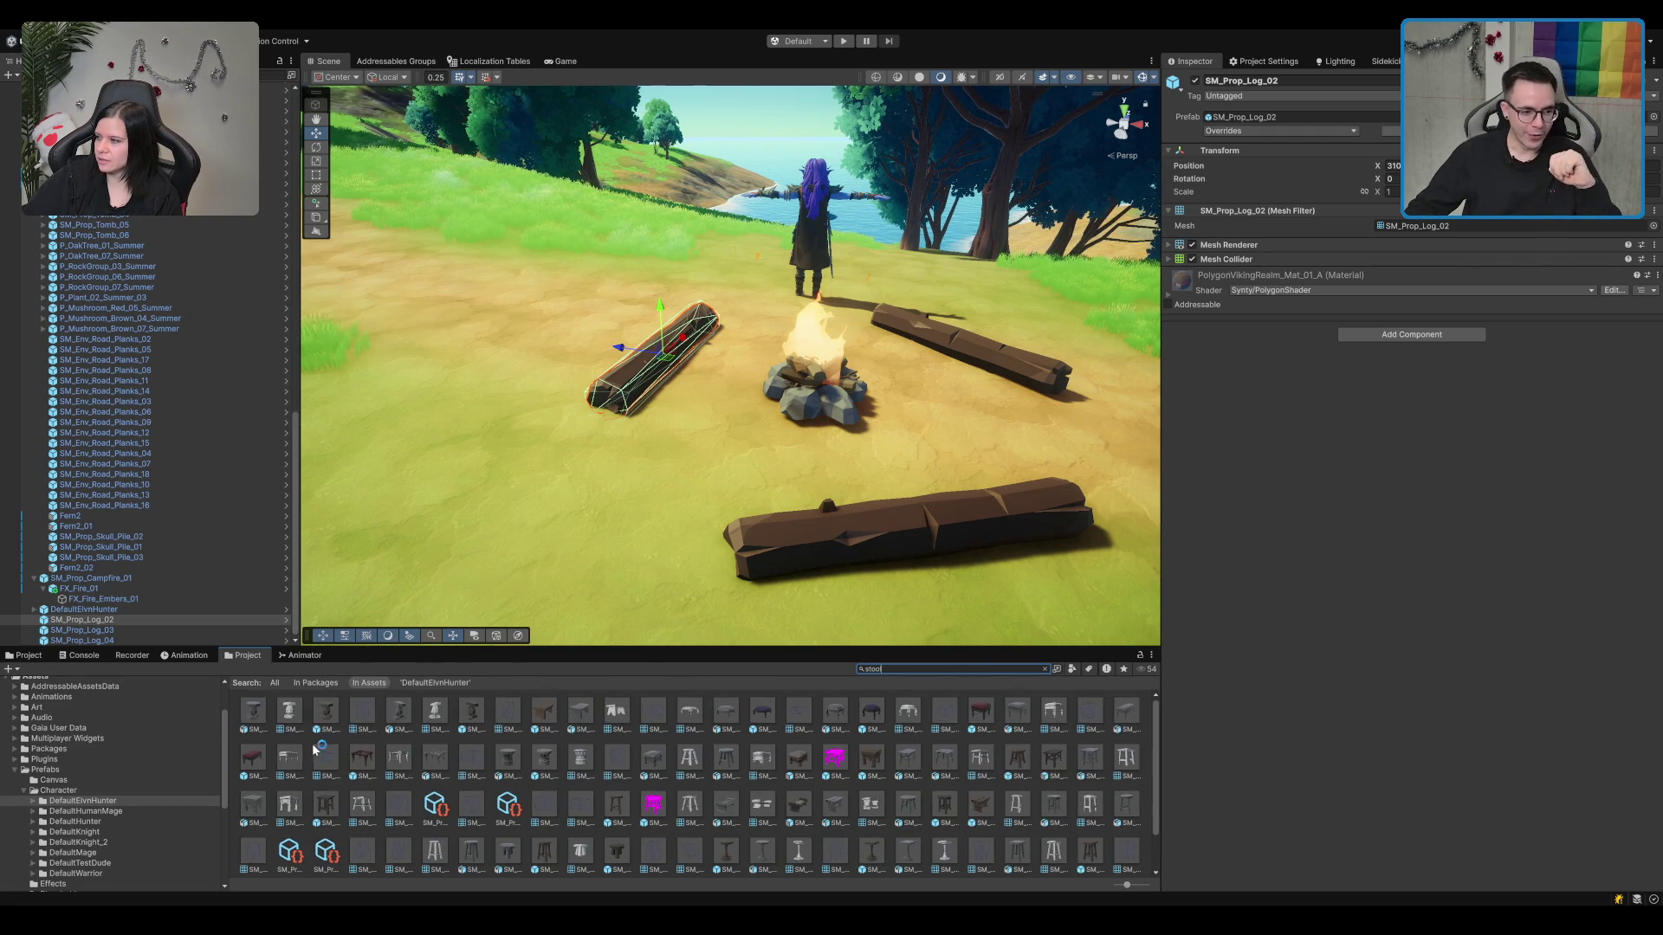
Step: Try several stools and a footstool beside the logs, undoing each placement
mouse_move(314, 750)
mouse_down()
mouse_move(361, 768)
mouse_move(541, 346)
mouse_move(535, 358)
mouse_up()
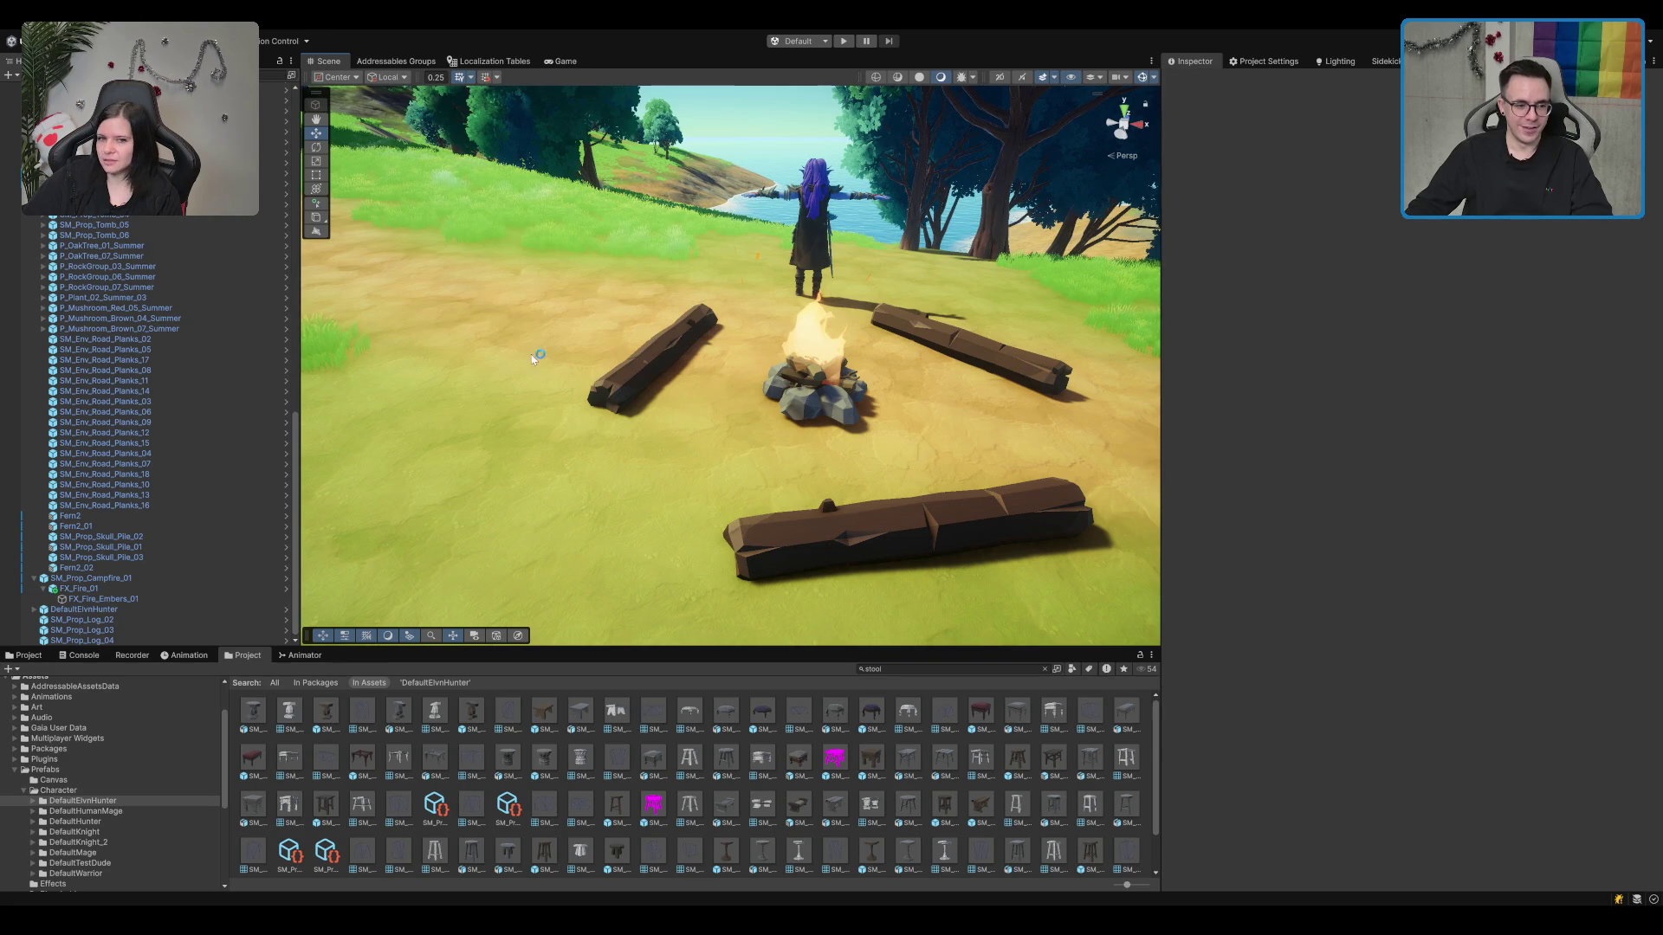
mouse_move(548, 719)
mouse_down()
mouse_move(563, 731)
mouse_move(576, 640)
mouse_up()
mouse_move(563, 699)
mouse_down()
mouse_move(679, 459)
mouse_move(684, 472)
mouse_up()
key(ctrl+z)
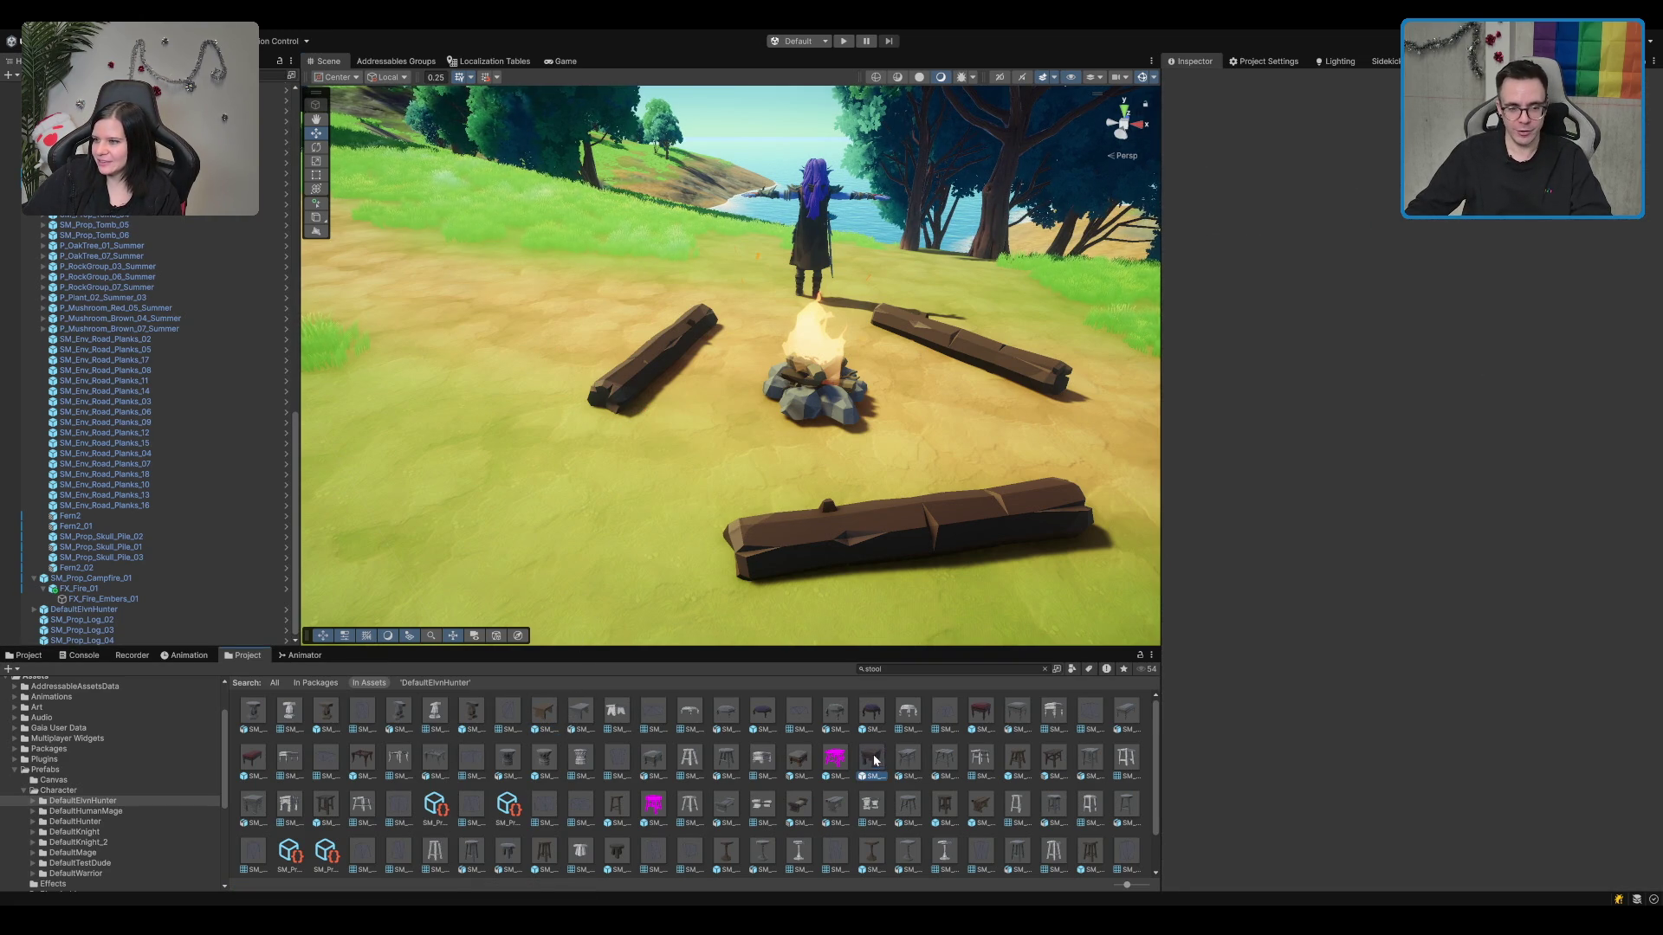
mouse_move(875, 762)
mouse_down()
mouse_move(697, 485)
mouse_move(706, 467)
mouse_move(728, 658)
mouse_move(753, 513)
mouse_up()
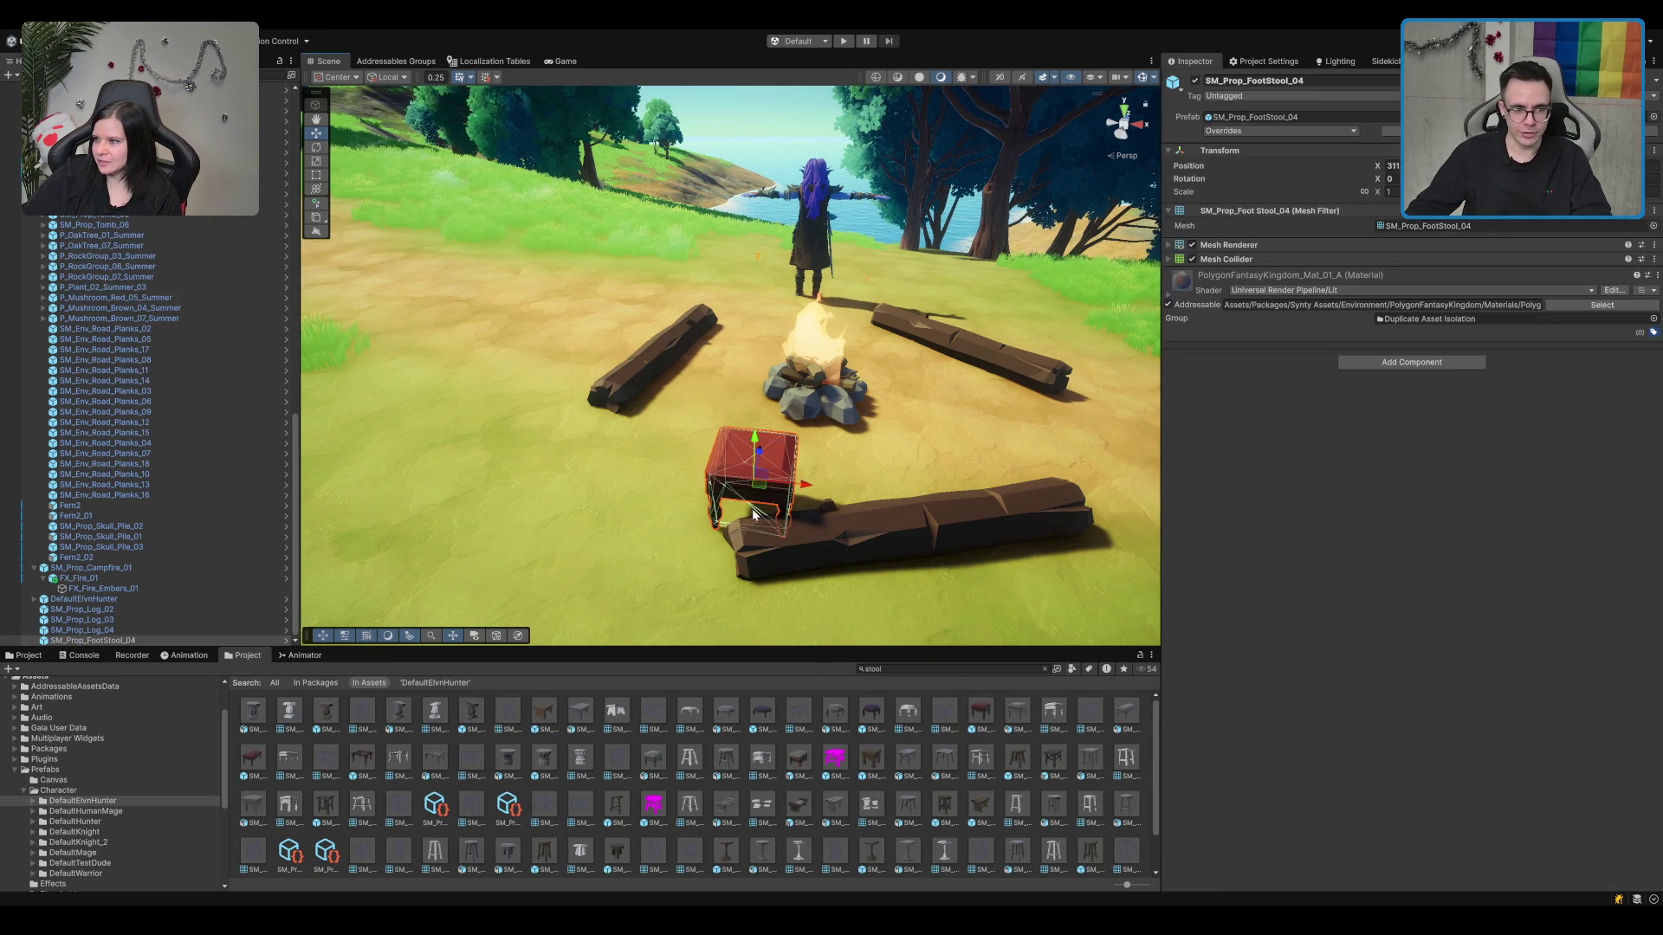
key(ctrl+z)
scroll(814, 810, down, 2)
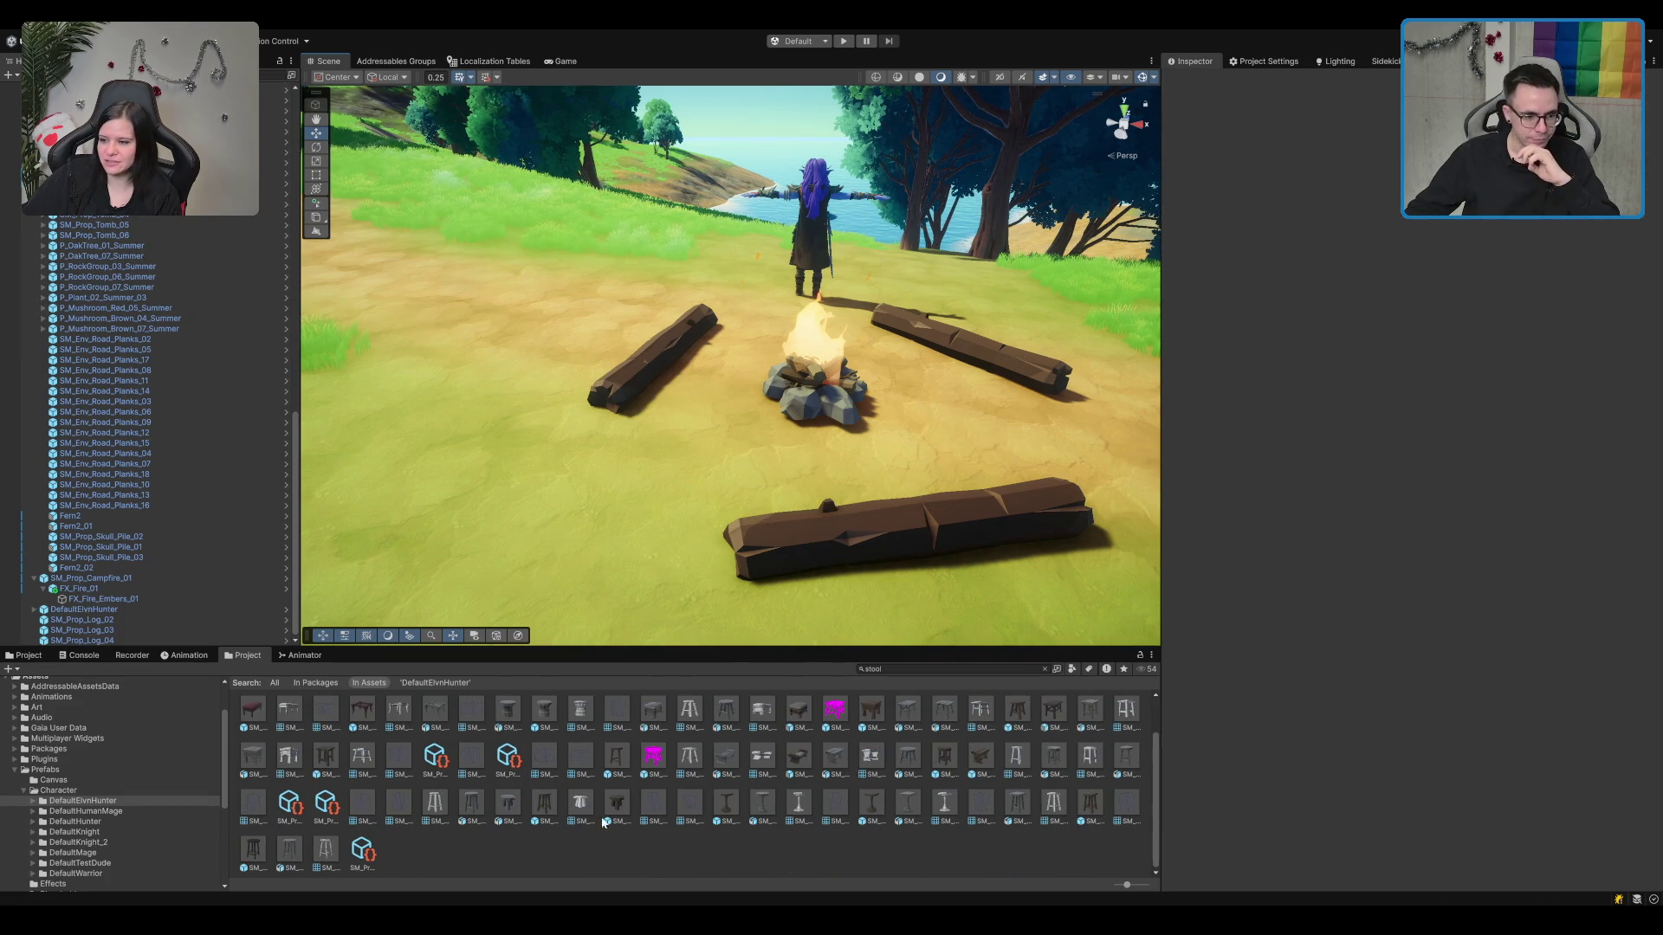
mouse_move(545, 633)
mouse_down()
mouse_move(668, 425)
mouse_move(674, 442)
mouse_up()
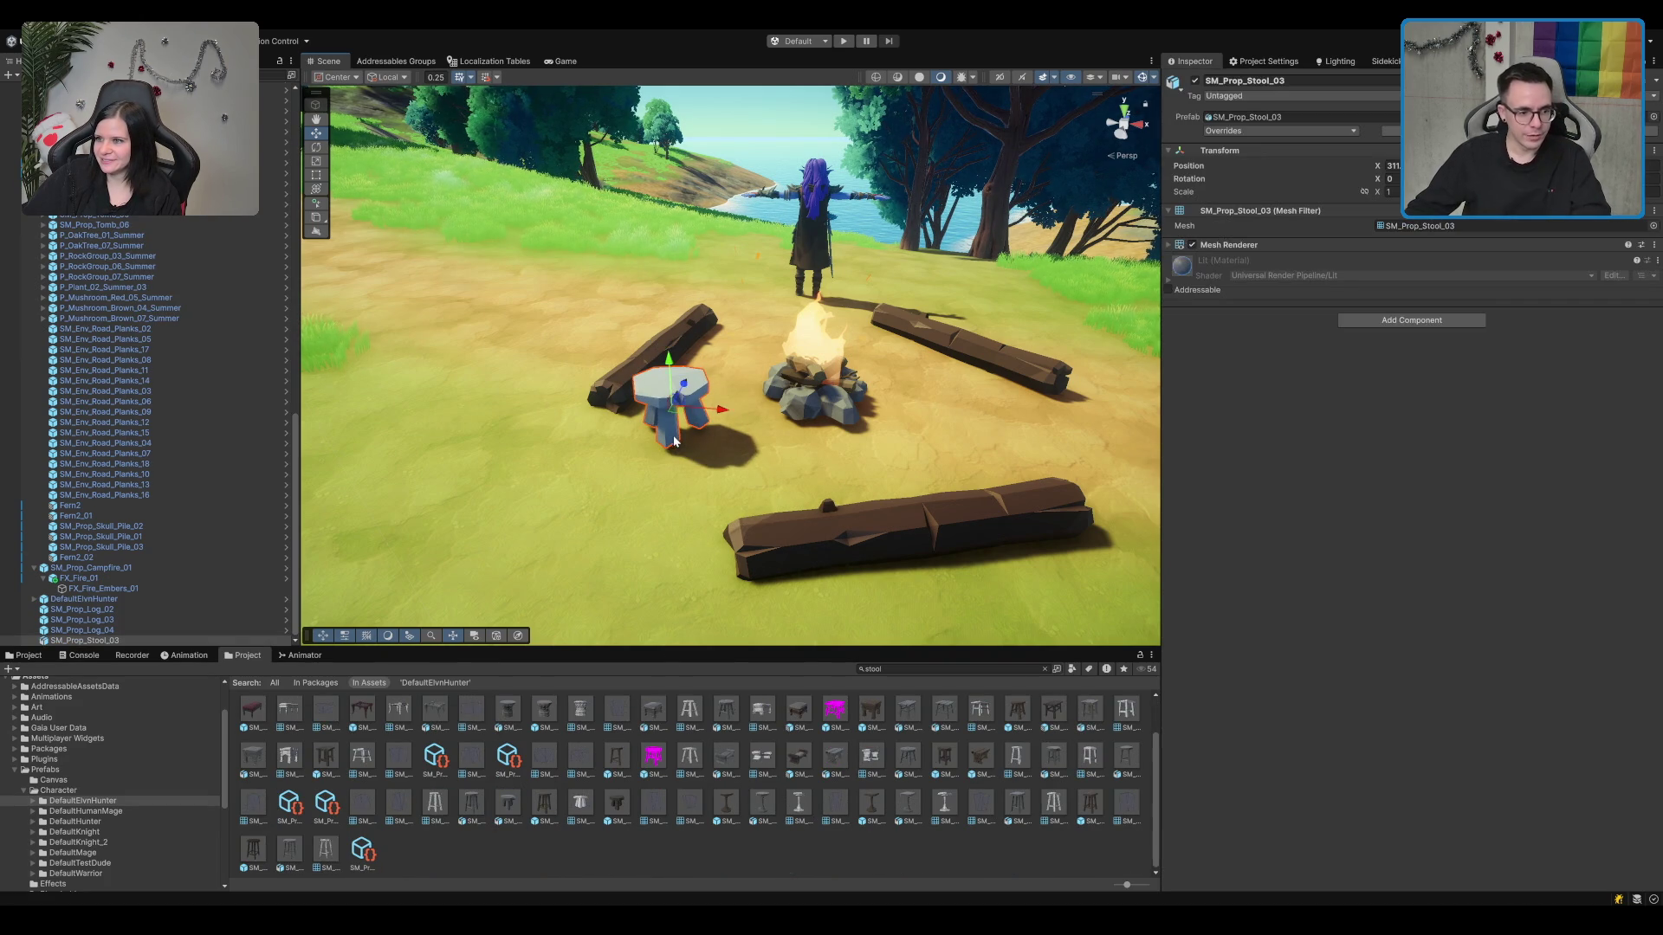
key(ctrl+z)
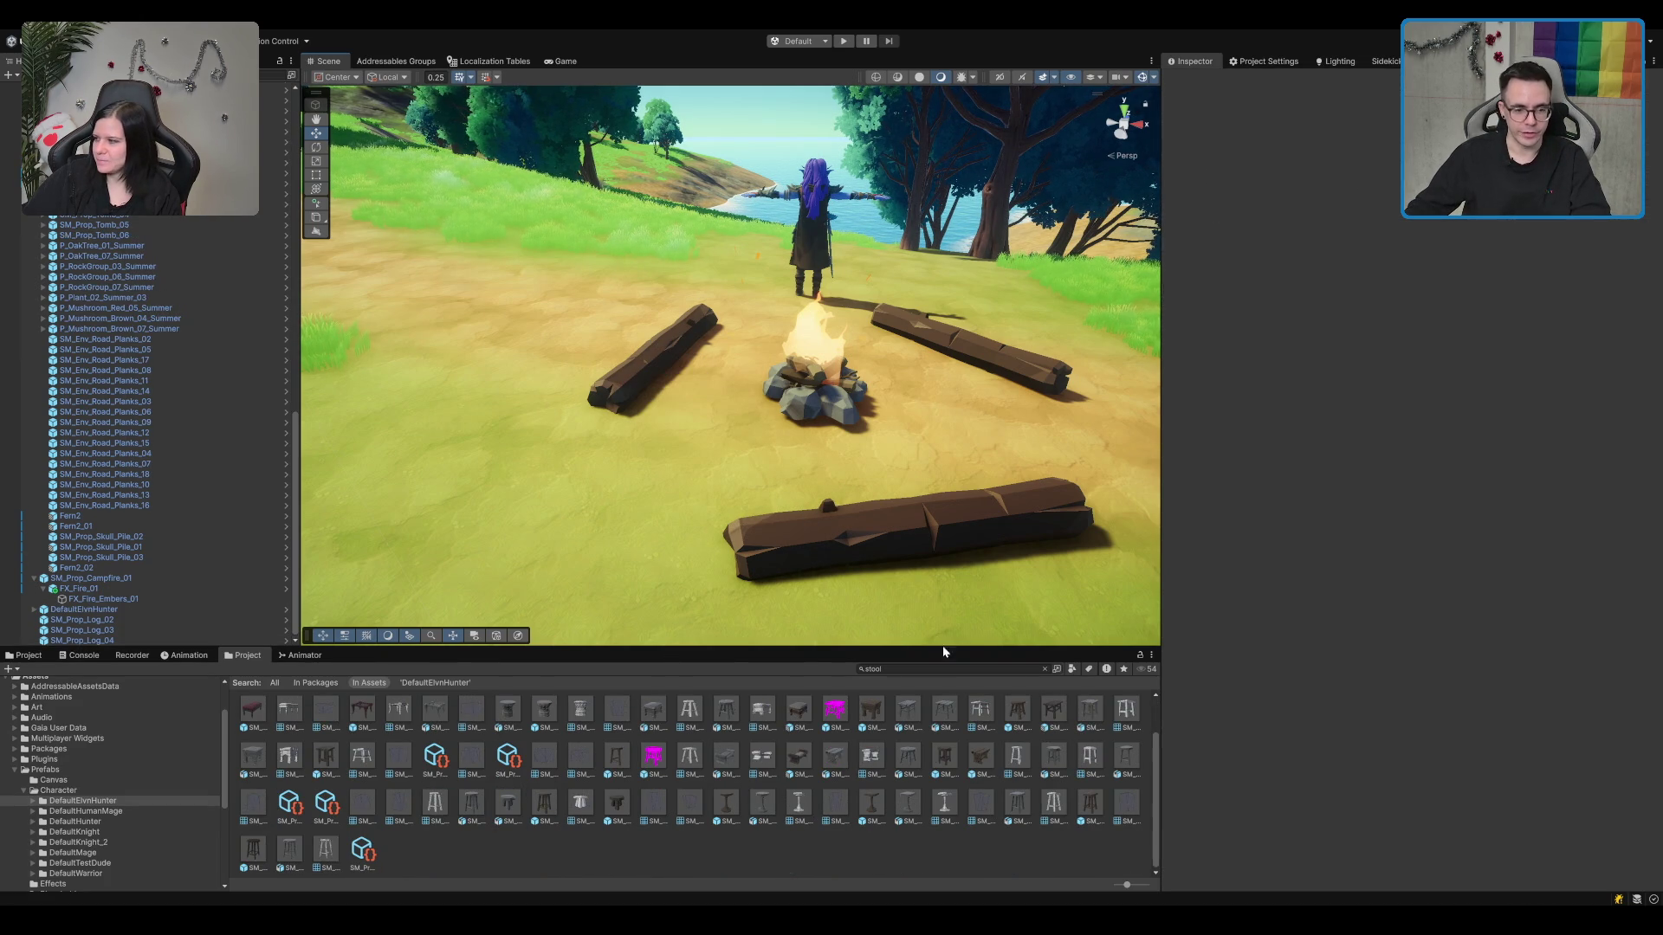
Step: Place and rotate a small stool by the left log, then delete it
mouse_move(996, 756)
mouse_down()
mouse_move(780, 481)
mouse_move(732, 473)
mouse_up()
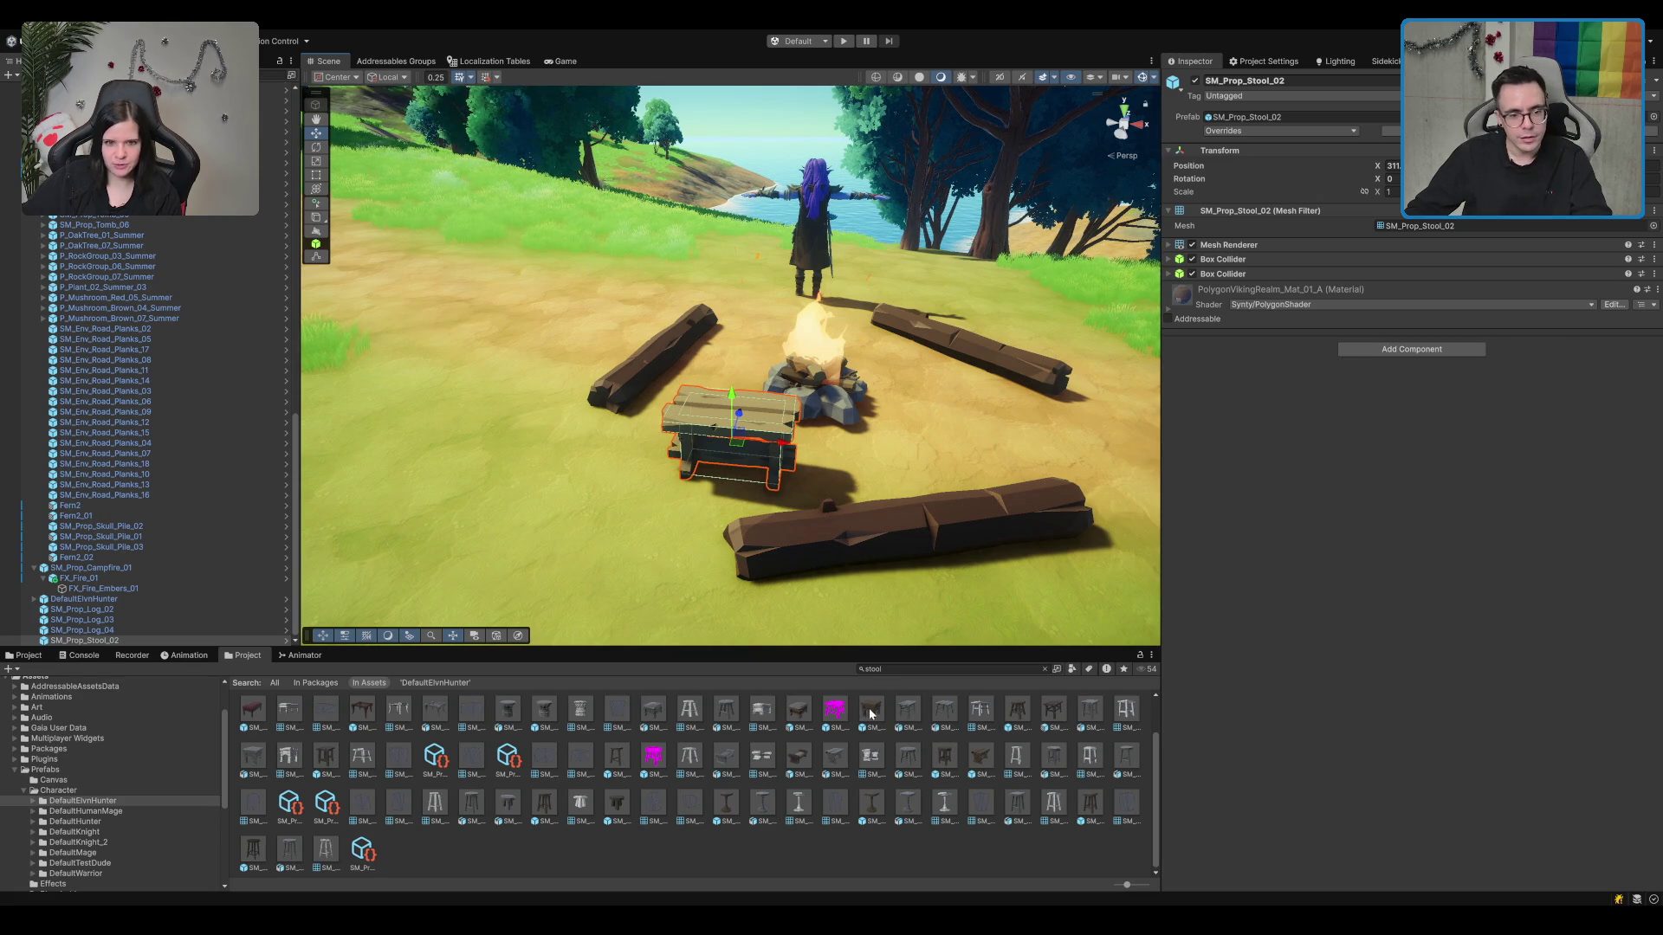
mouse_move(871, 714)
mouse_down()
mouse_move(792, 459)
mouse_move(706, 441)
mouse_move(937, 708)
mouse_up()
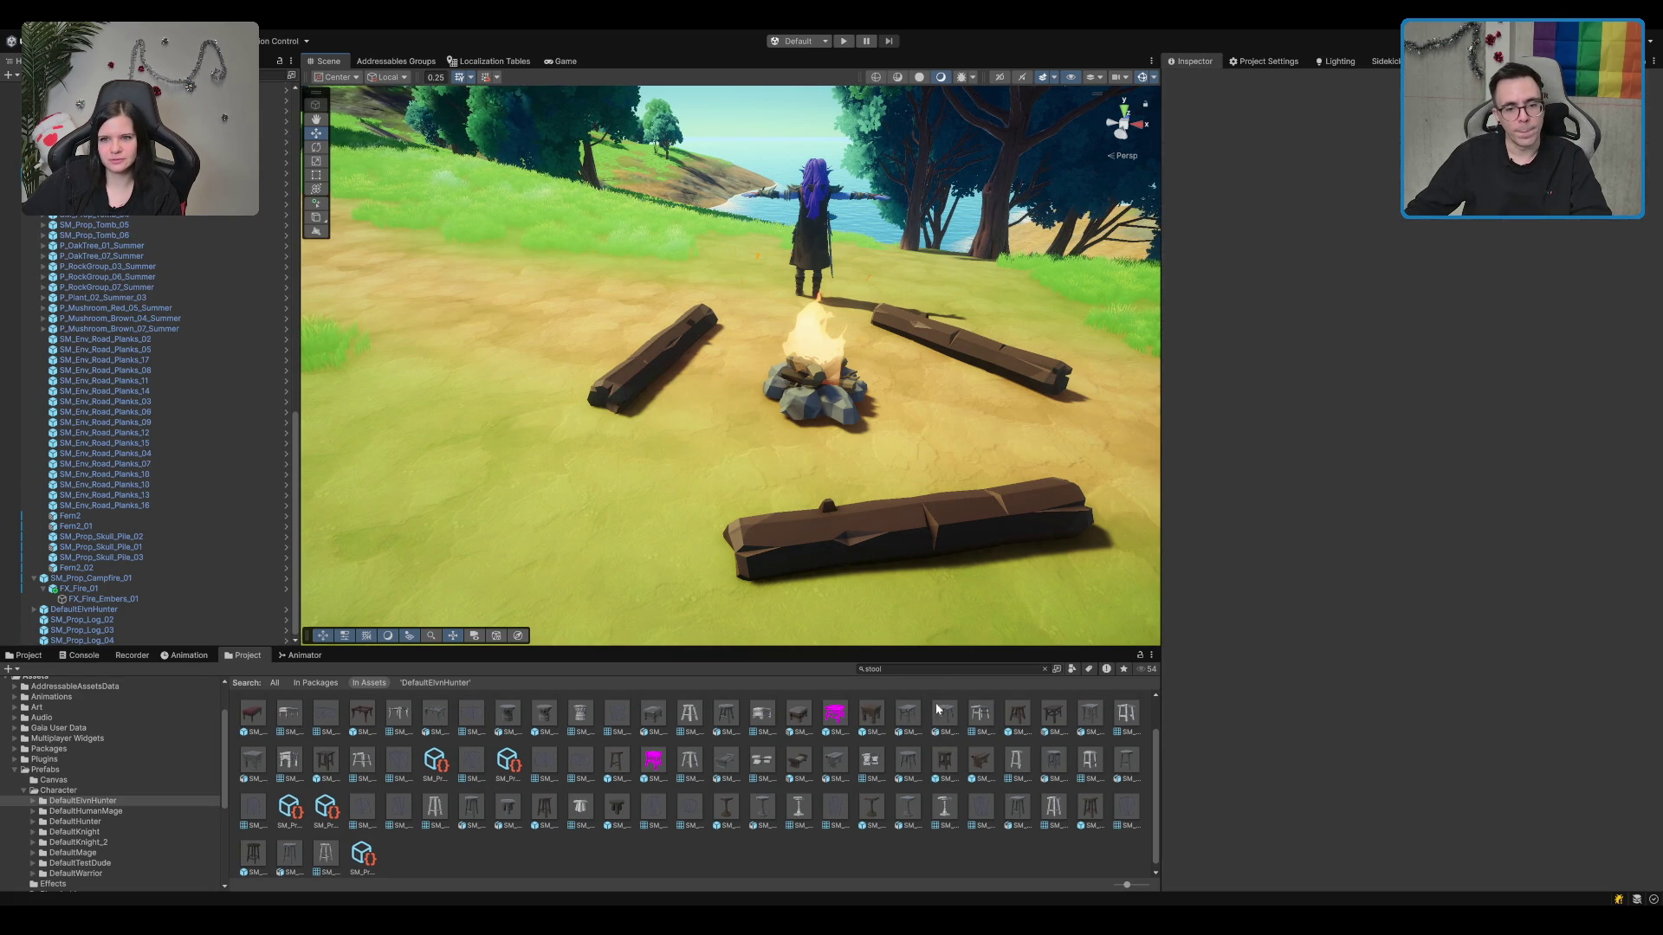
mouse_move(1070, 732)
mouse_down()
mouse_move(681, 433)
mouse_move(786, 403)
mouse_move(697, 416)
mouse_up()
key(e)
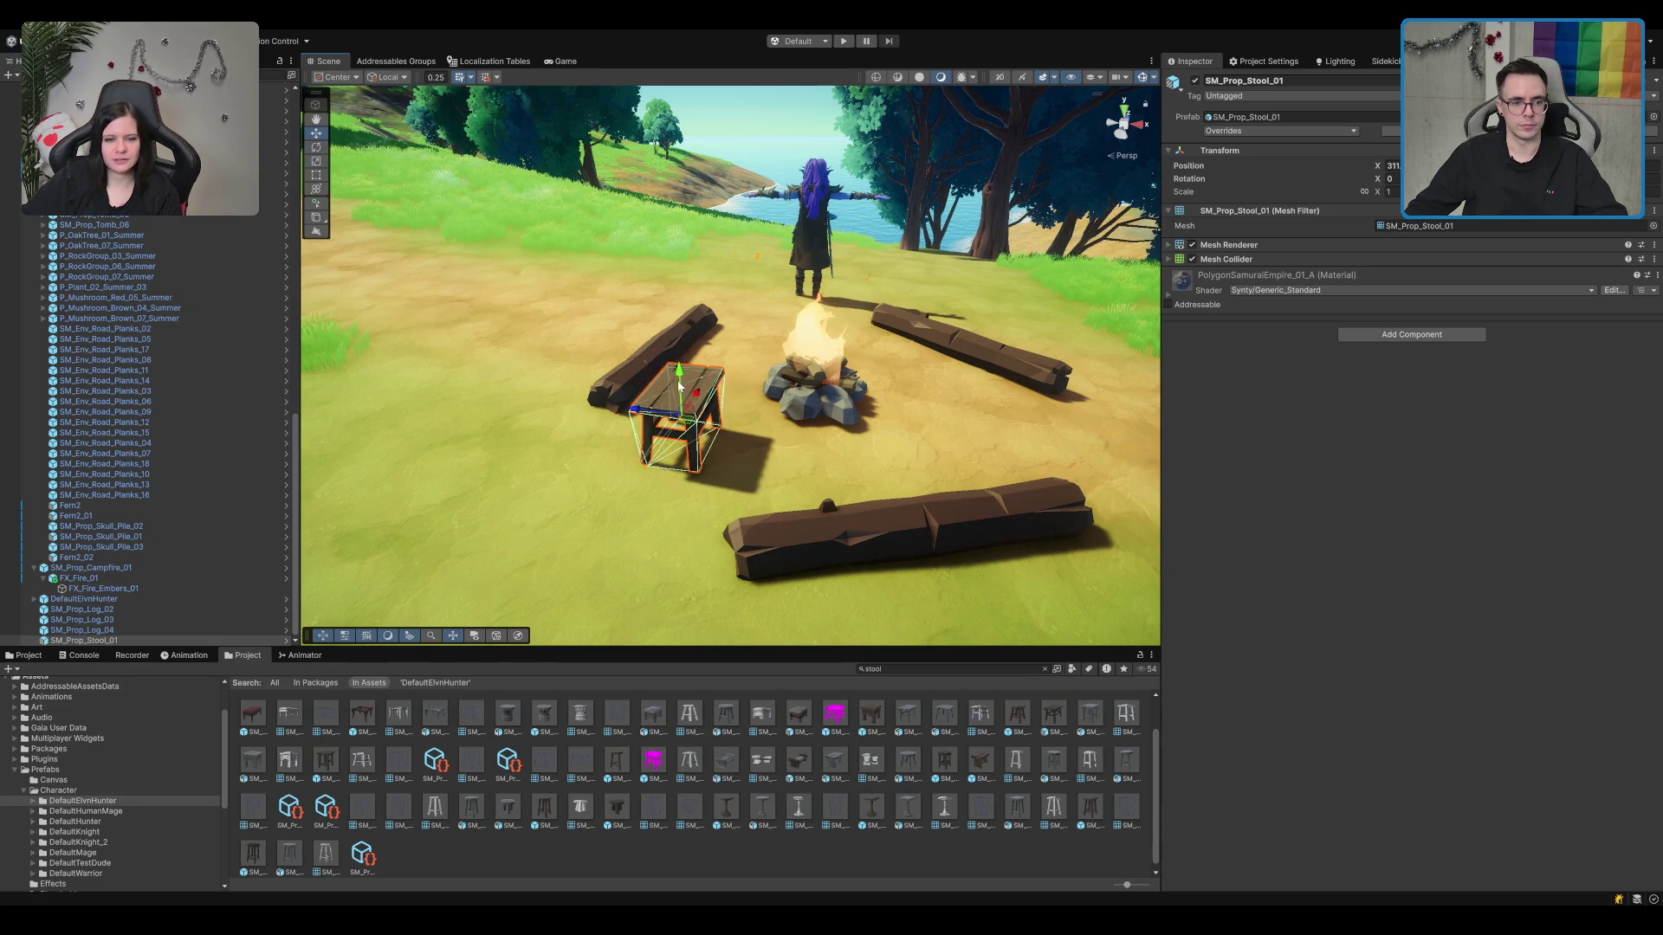
key(w)
key(Delete)
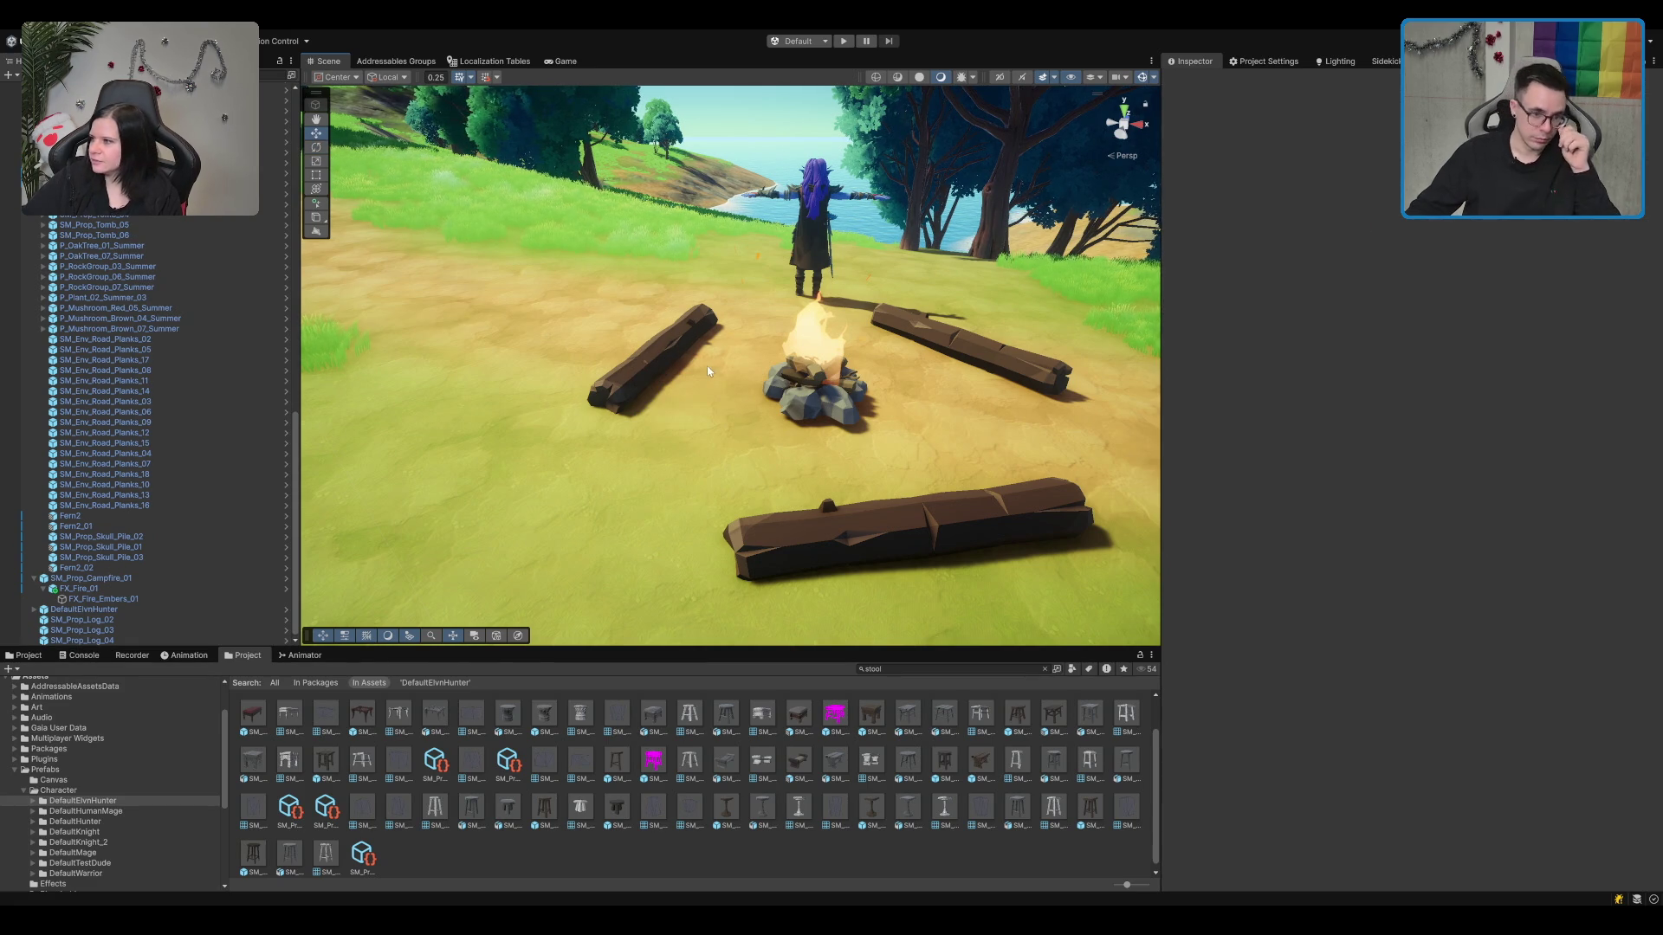
drag(706, 366, 714, 404)
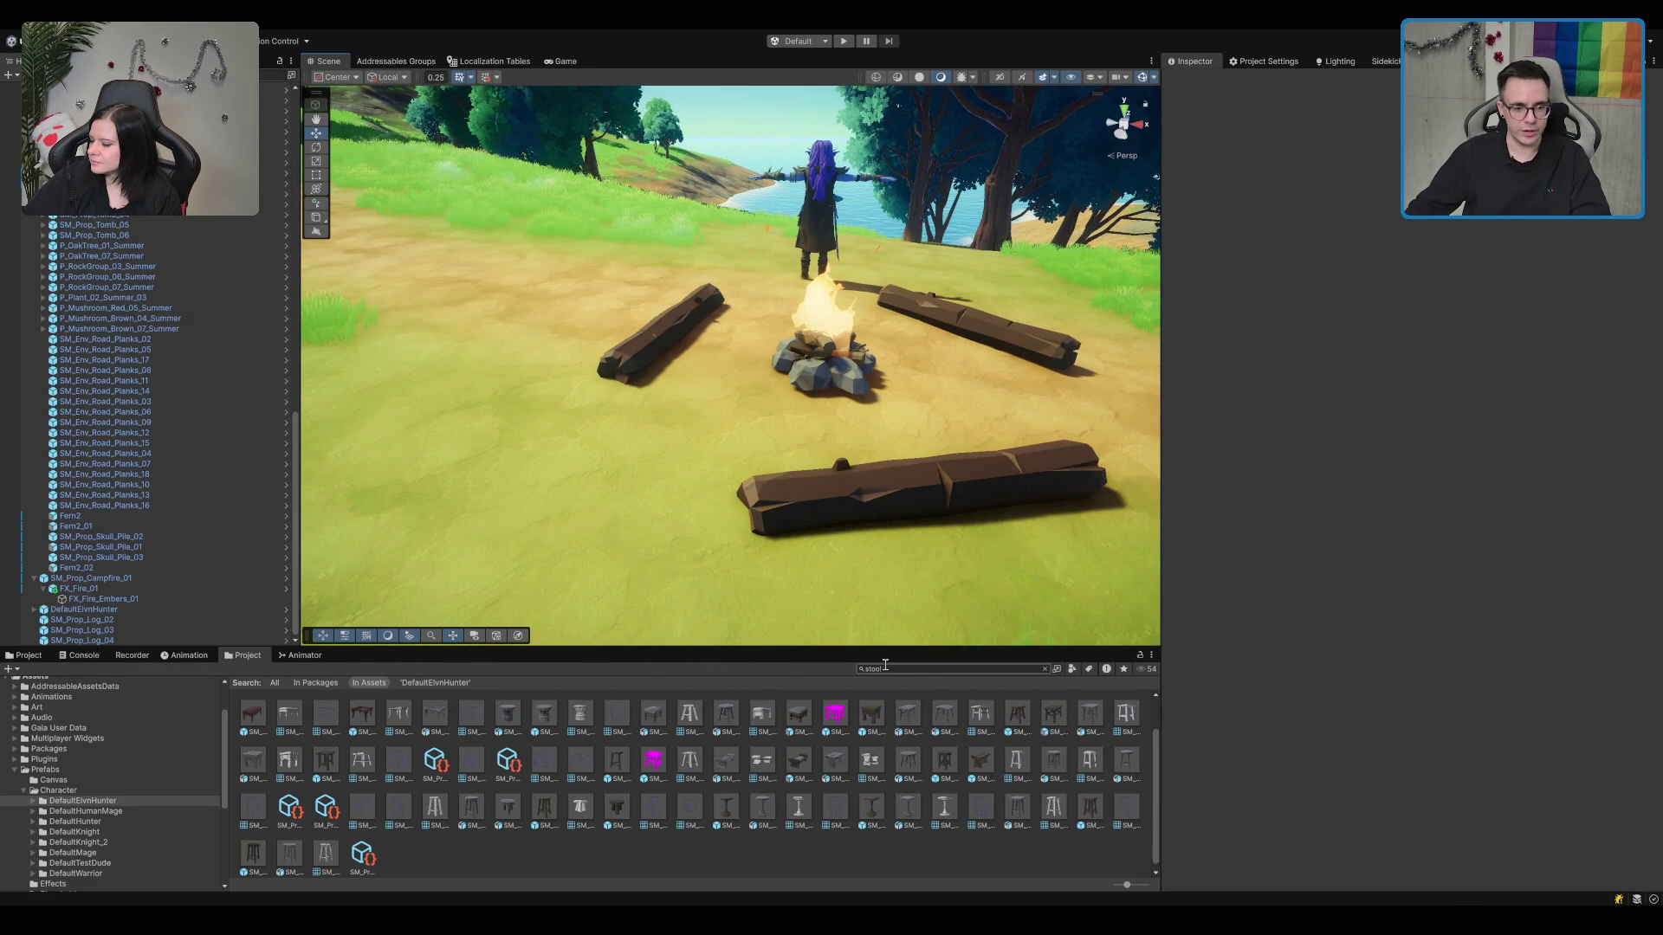
Step: Replace the stool search with 'rock' in the Project window
click(924, 668)
key(ctrl+a)
key(BackSpace)
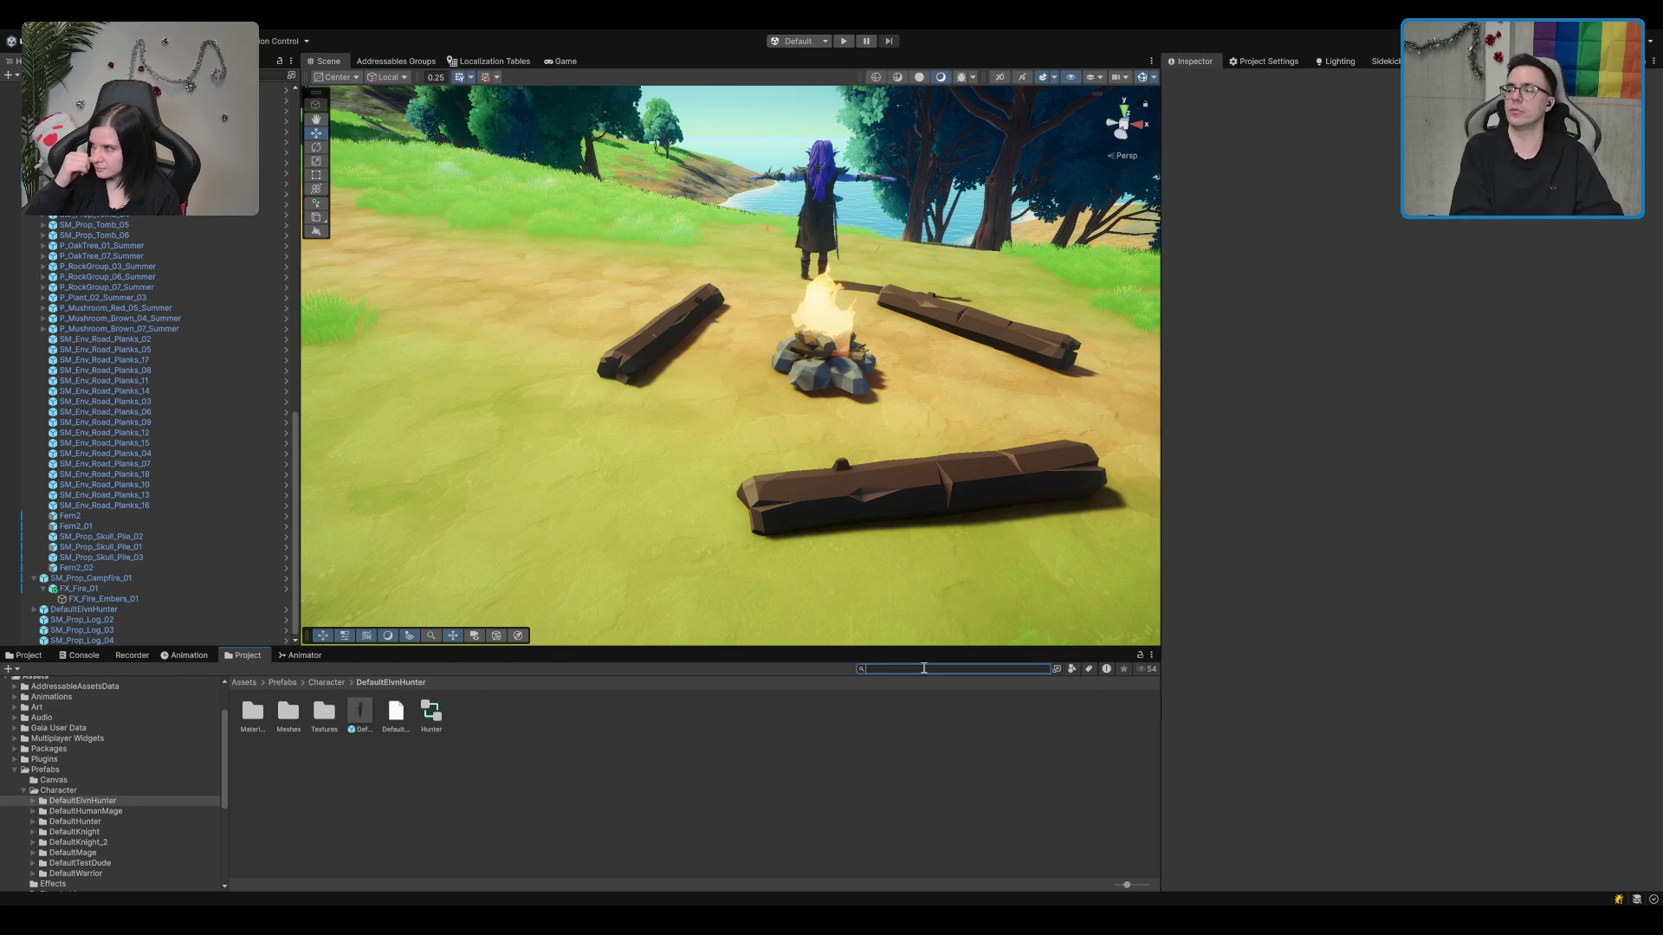
text(roc)
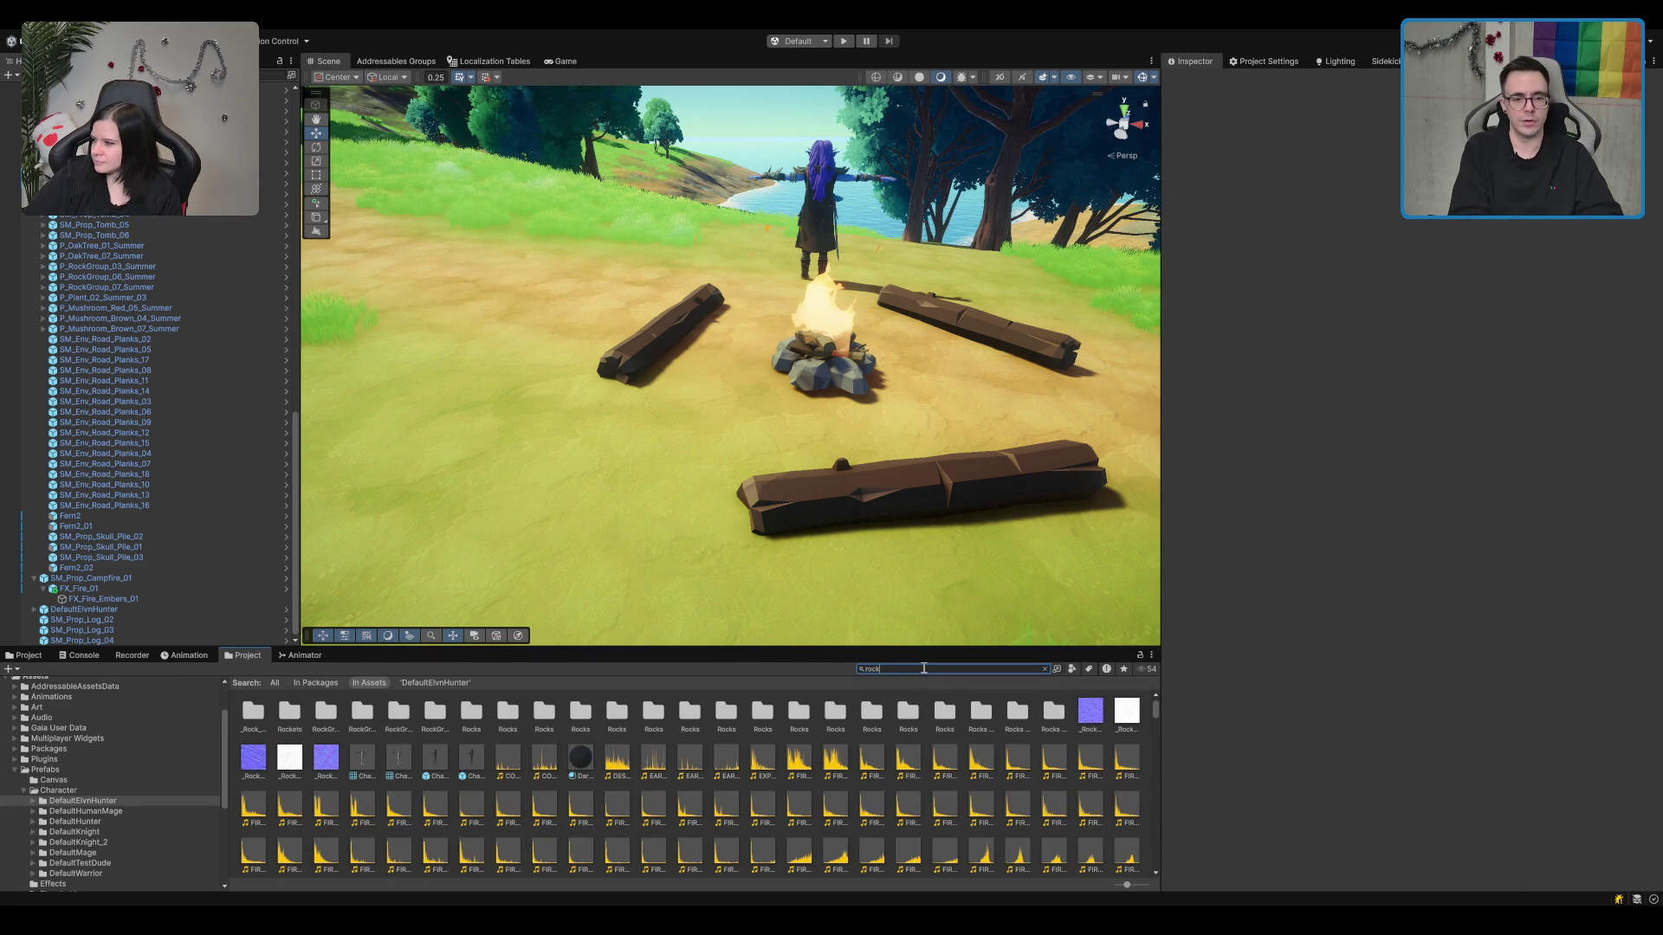
text(k)
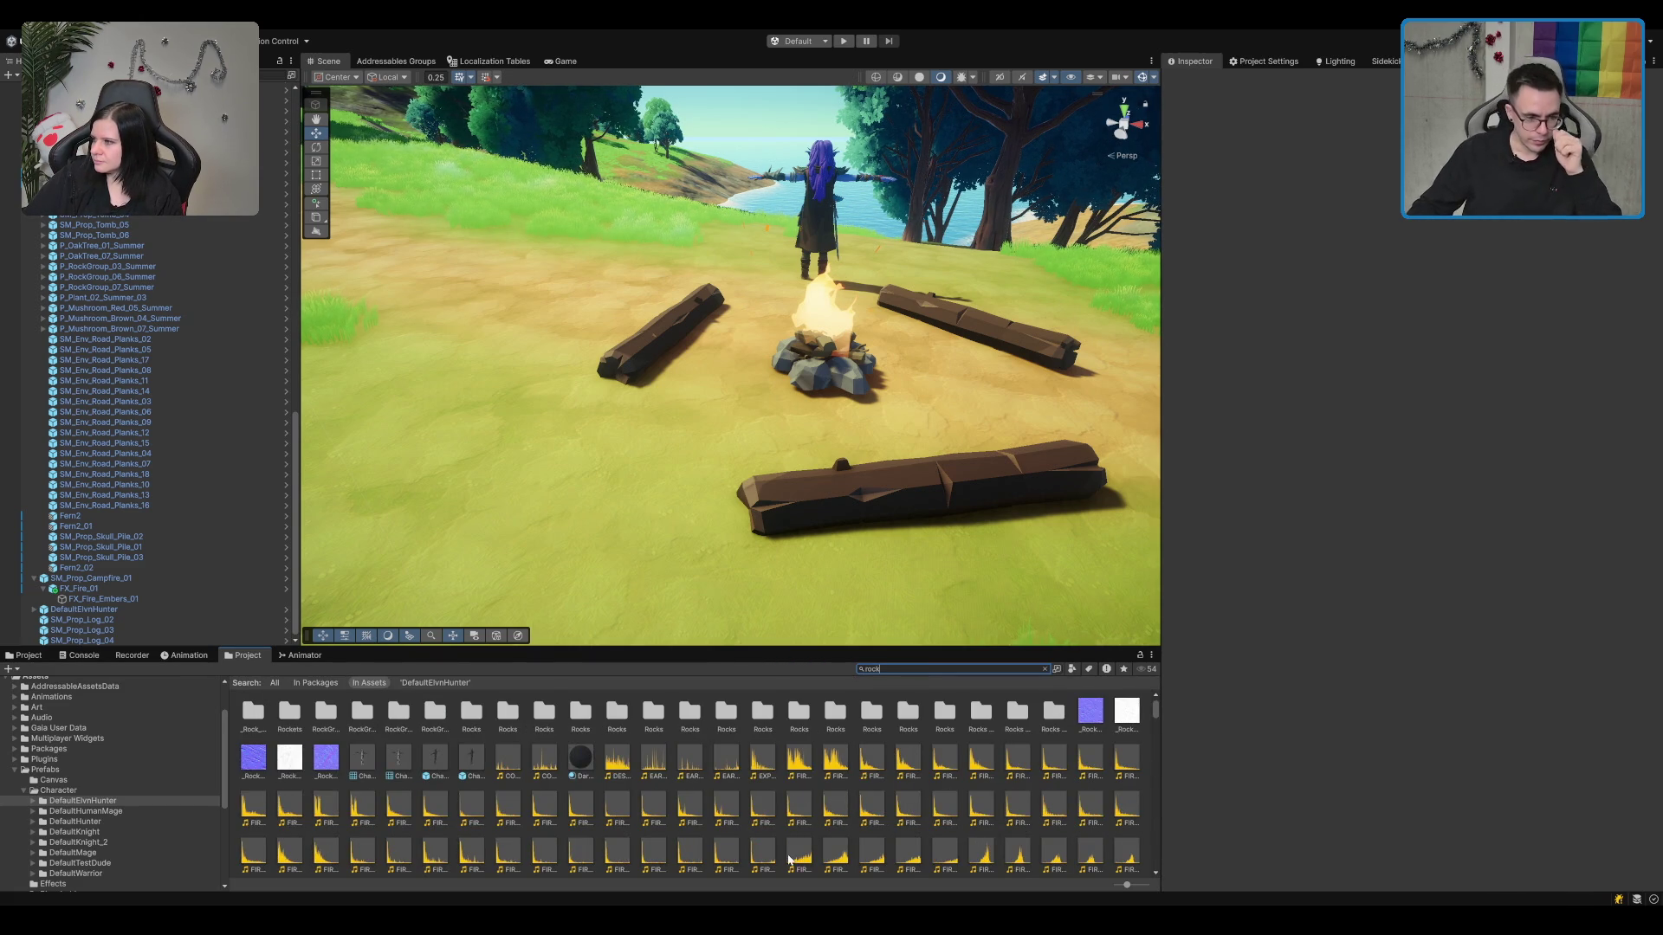
scroll(789, 859, down, 10)
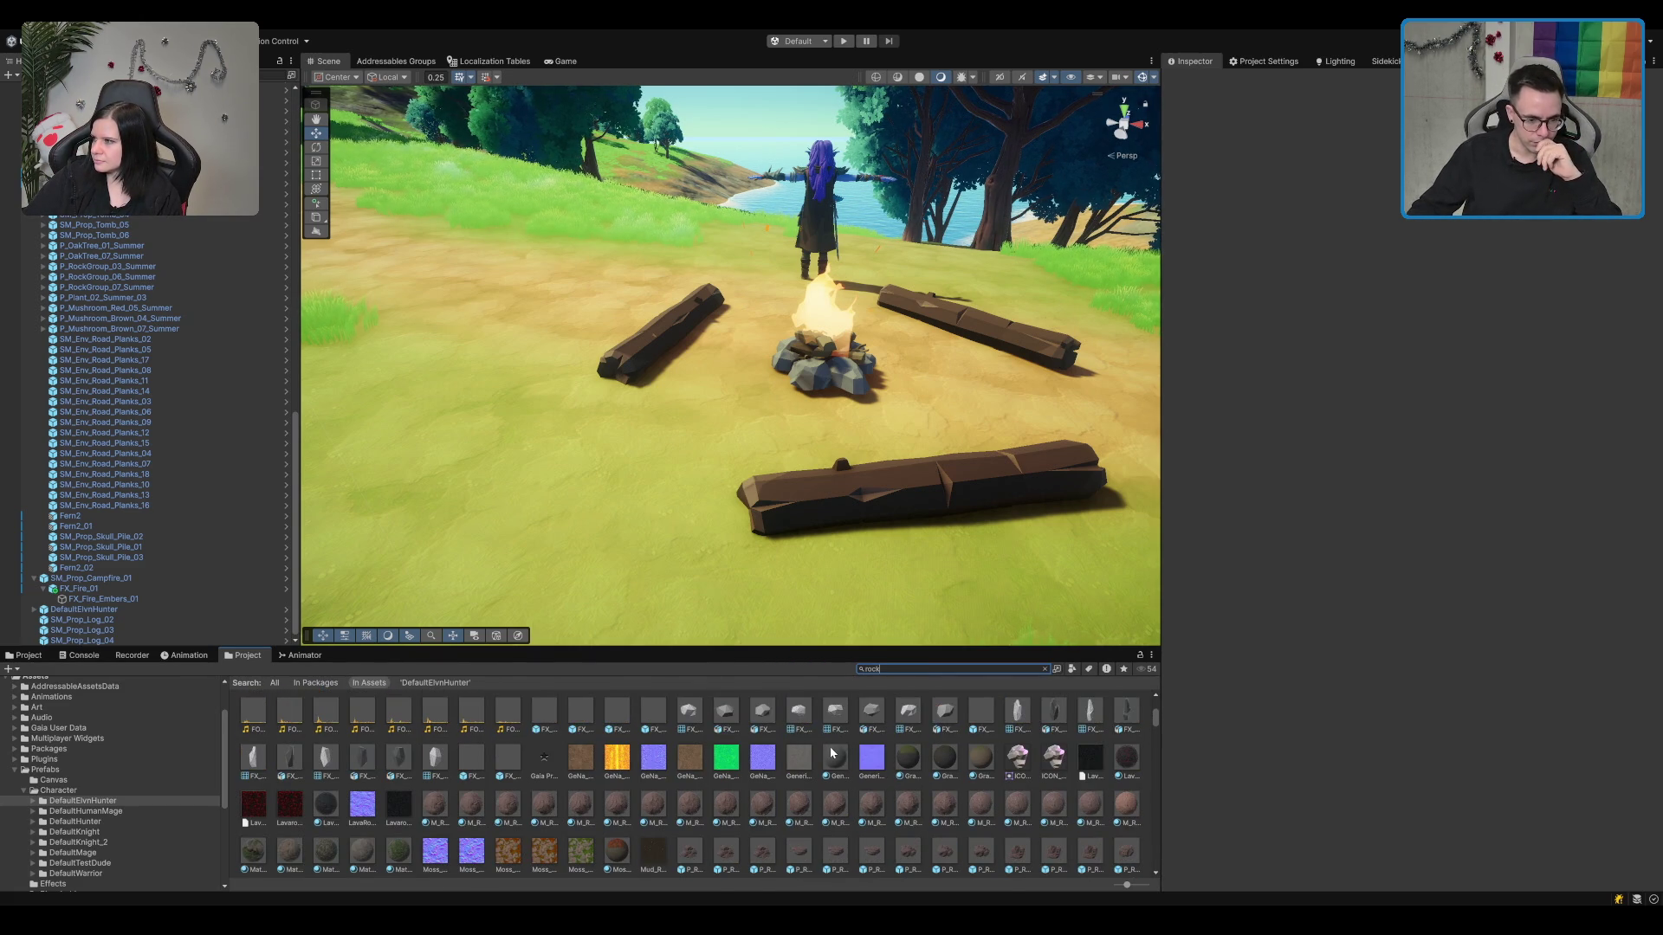
scroll(831, 753, down, 1)
scroll(557, 772, down, 5)
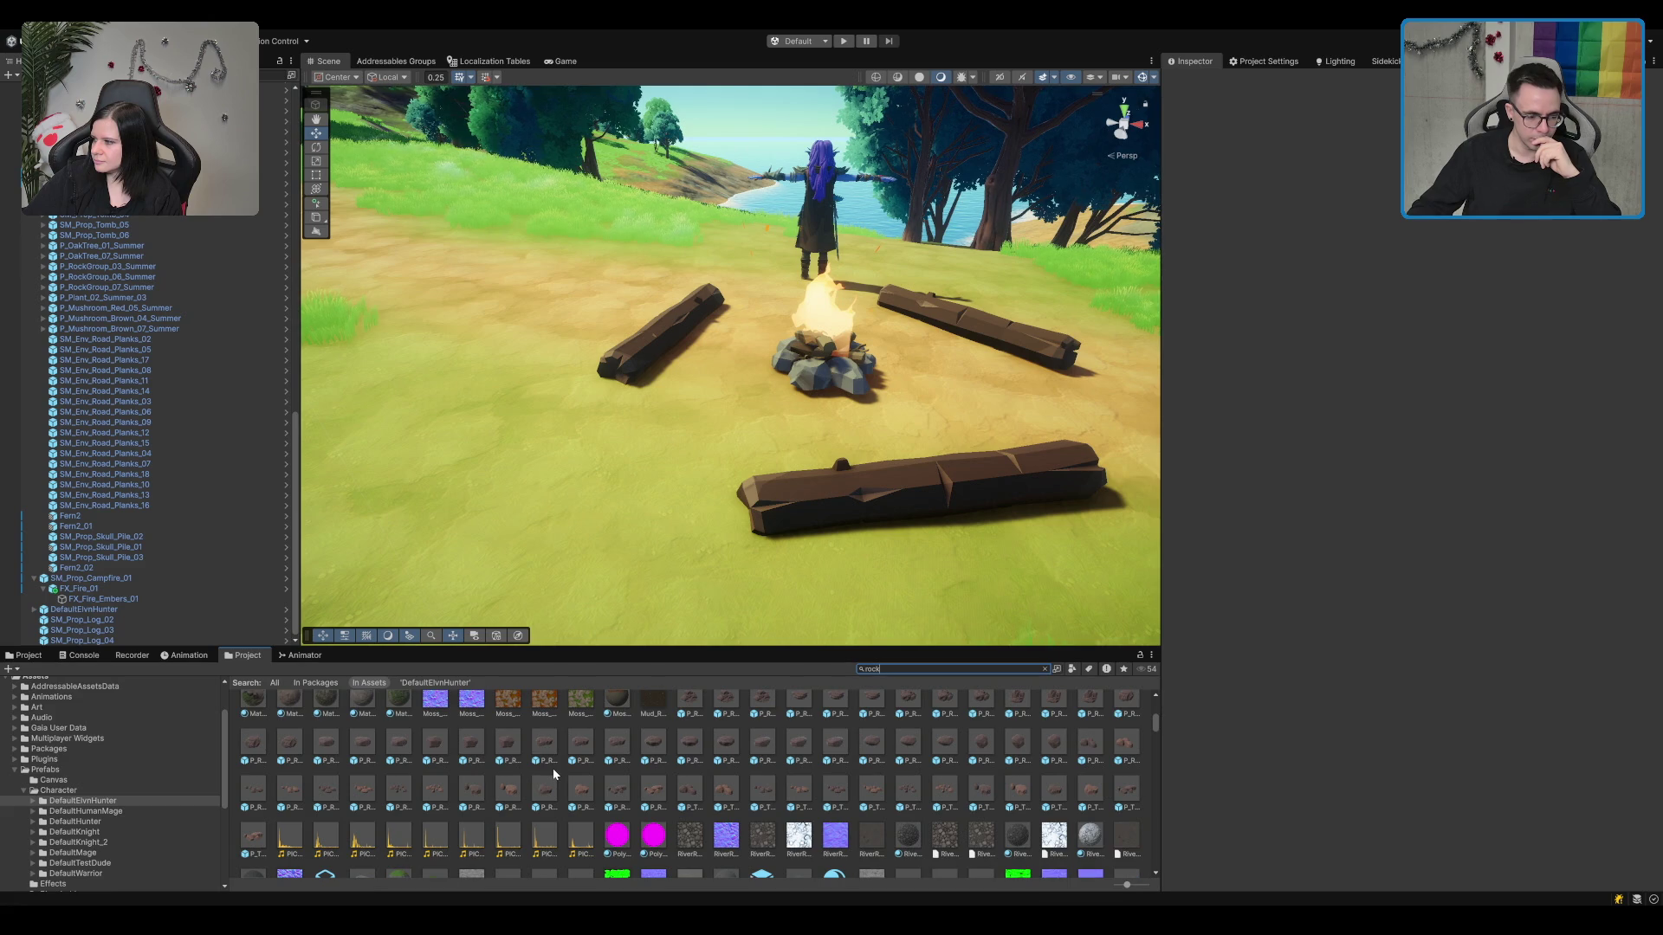
Step: Try autumn rocks beside the campfire, deleting each one
drag(659, 715, 721, 421)
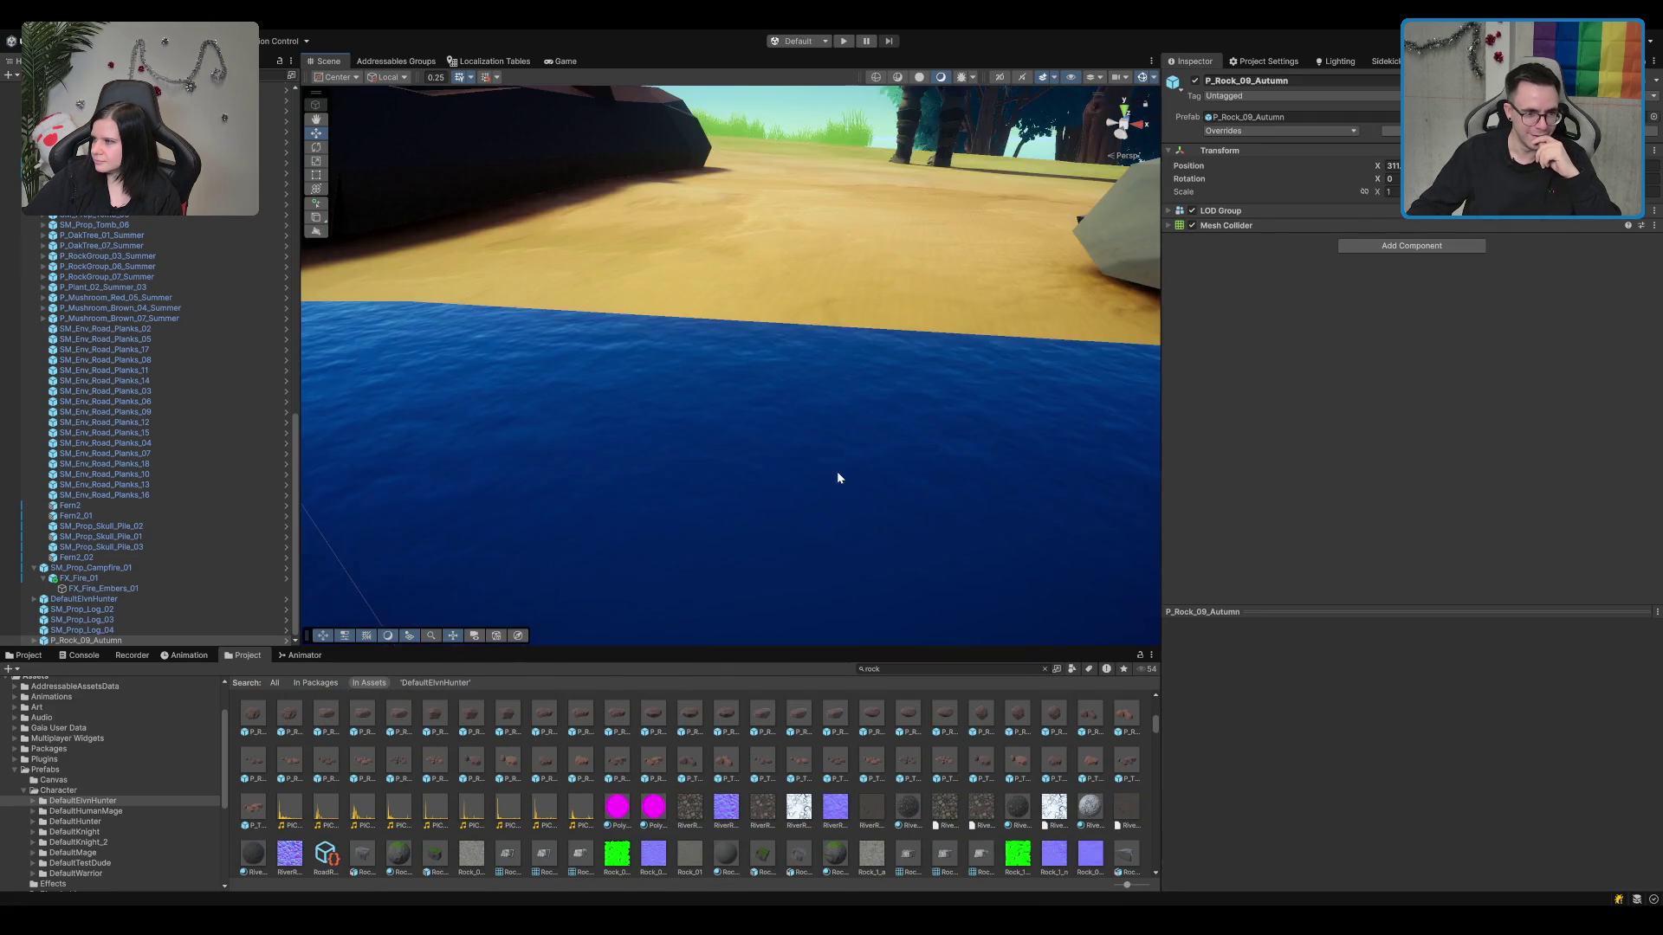
key(Delete)
drag(663, 716, 695, 455)
key(Delete)
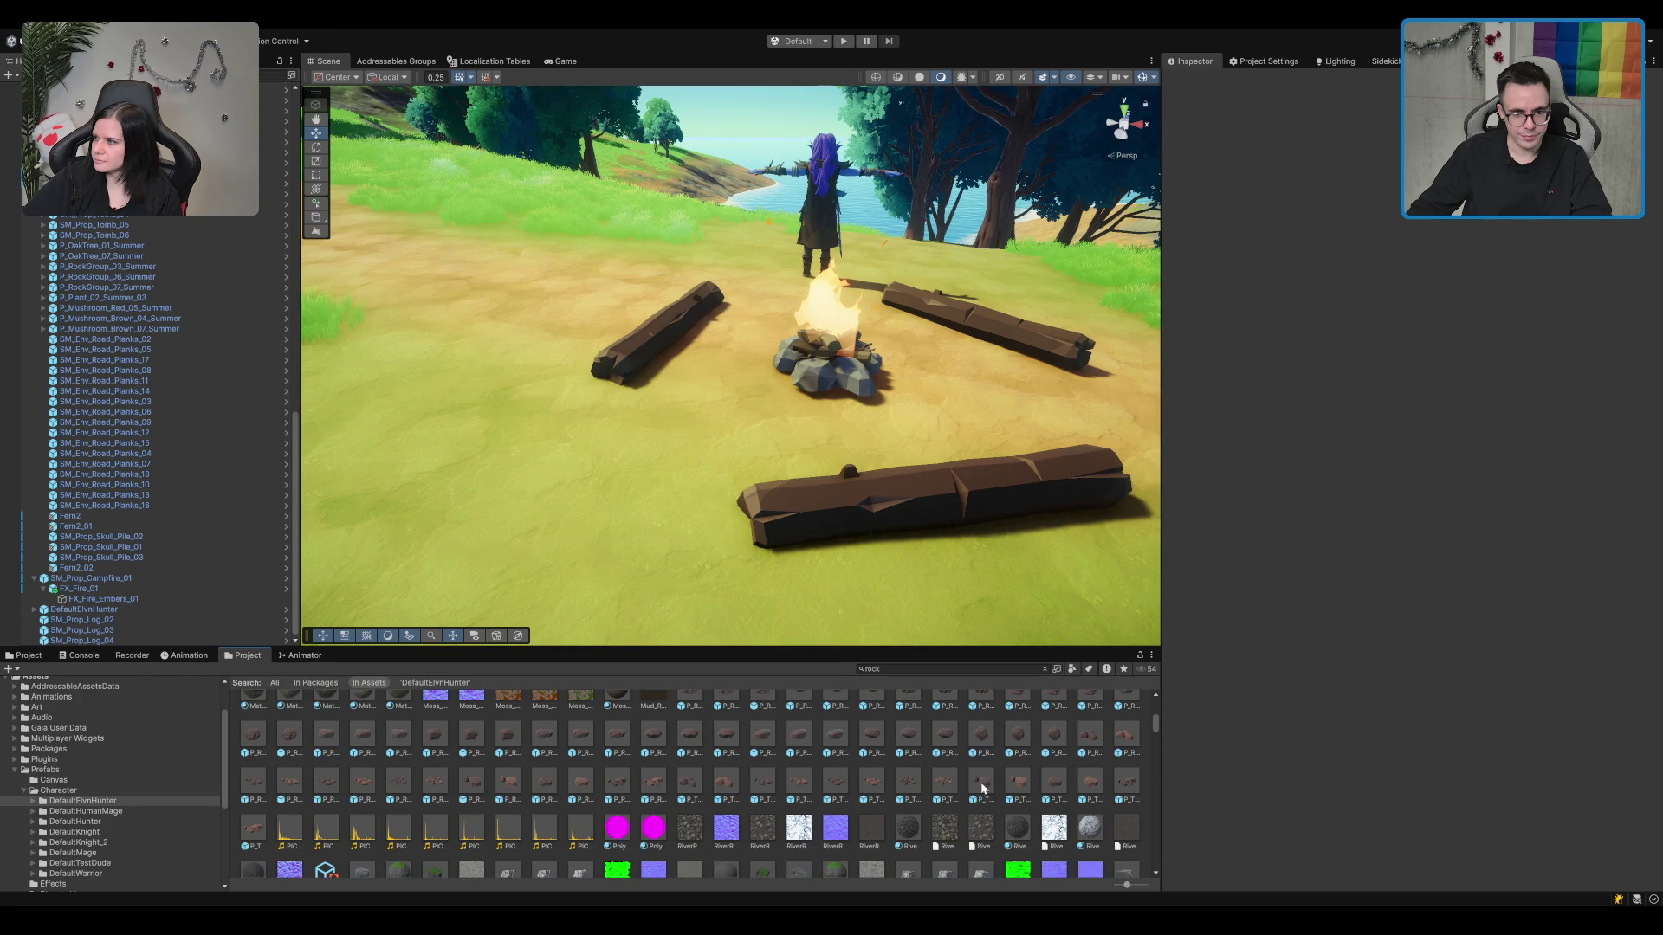
mouse_move(997, 783)
mouse_down()
mouse_move(693, 424)
mouse_move(773, 750)
mouse_up()
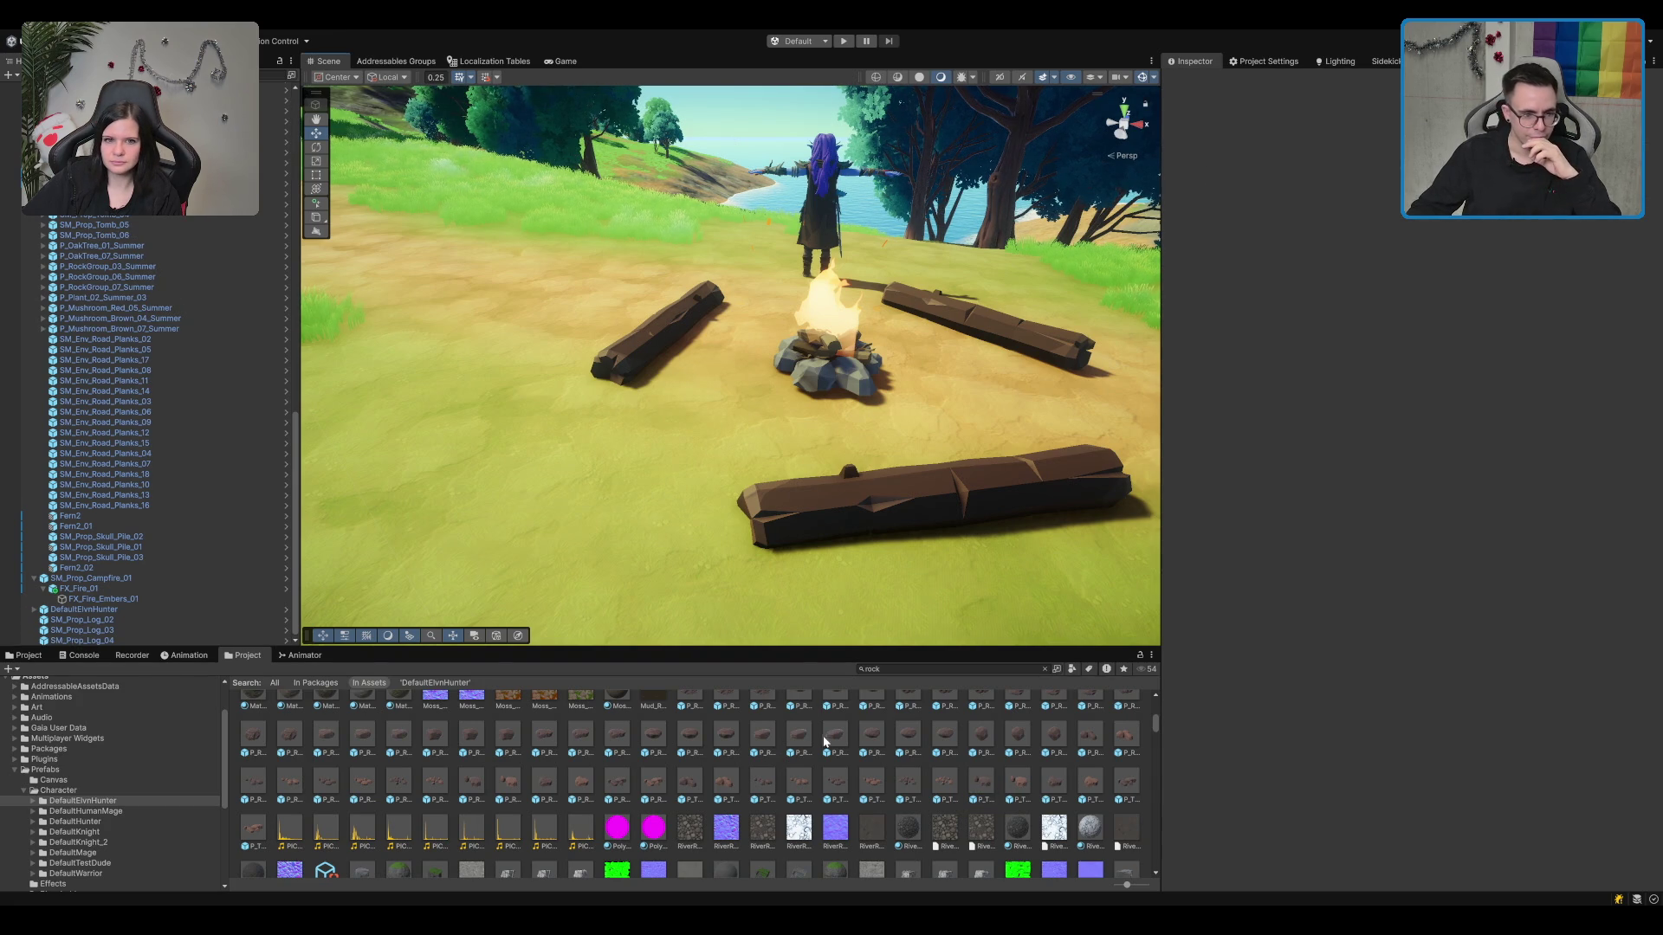
scroll(823, 741, down, 3)
scroll(655, 734, down, 8)
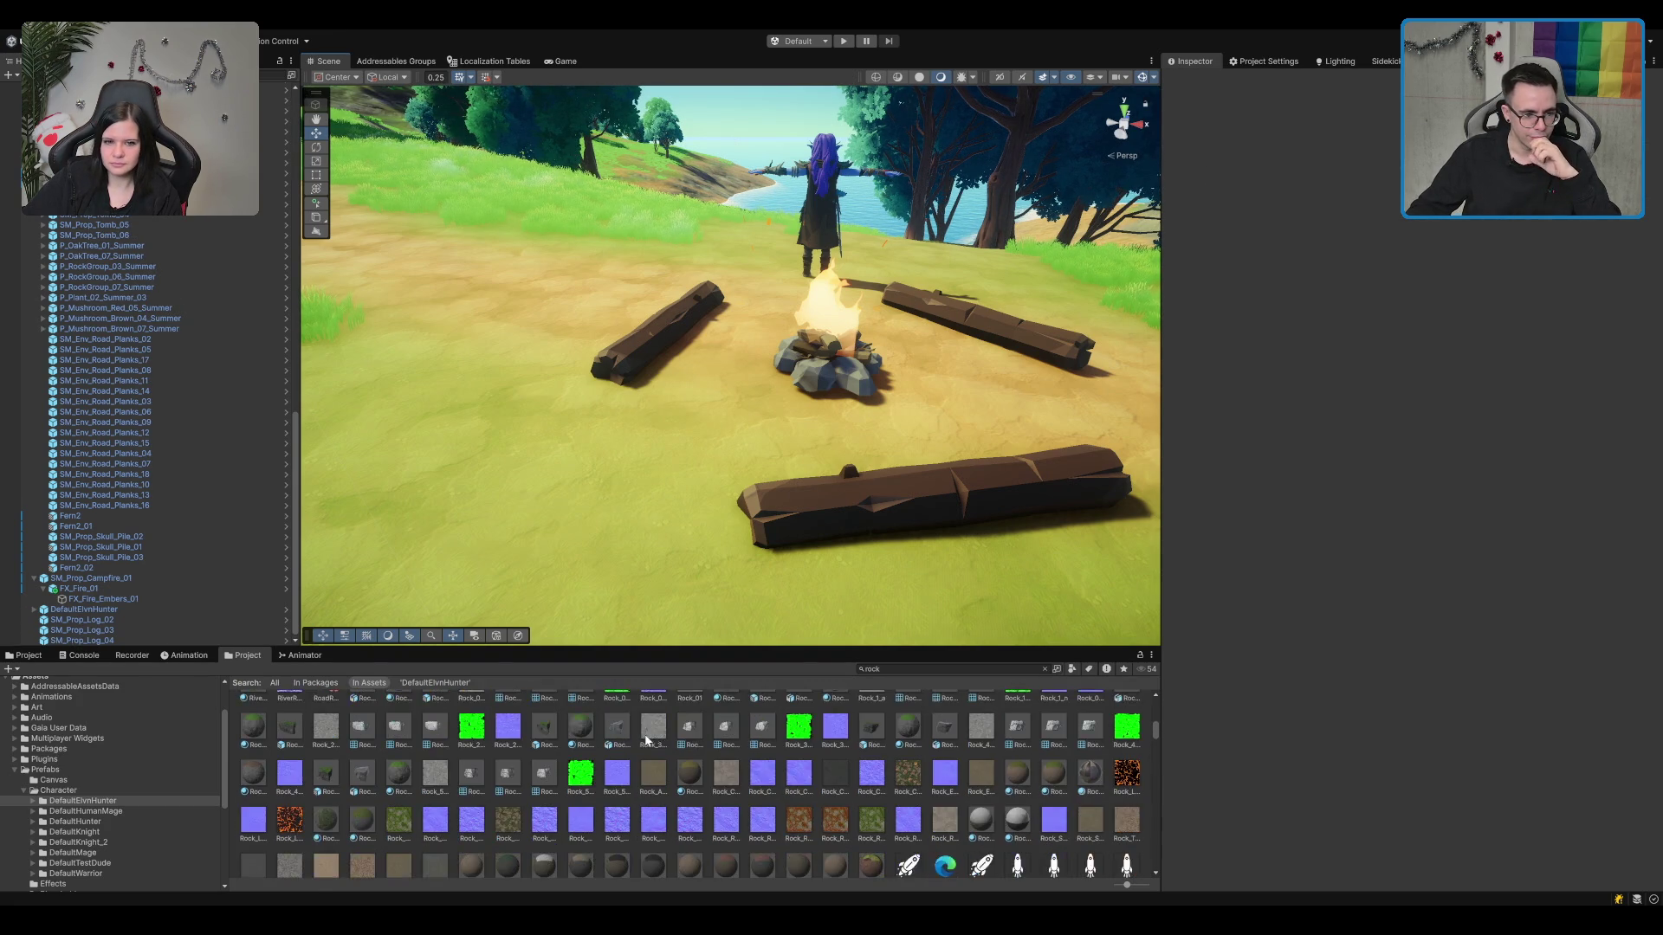
Step: Place SM_Base_Rock_01 by the campfire twice, undoing each time
mouse_move(365, 809)
mouse_down()
mouse_move(693, 407)
mouse_move(575, 360)
mouse_move(568, 286)
mouse_up()
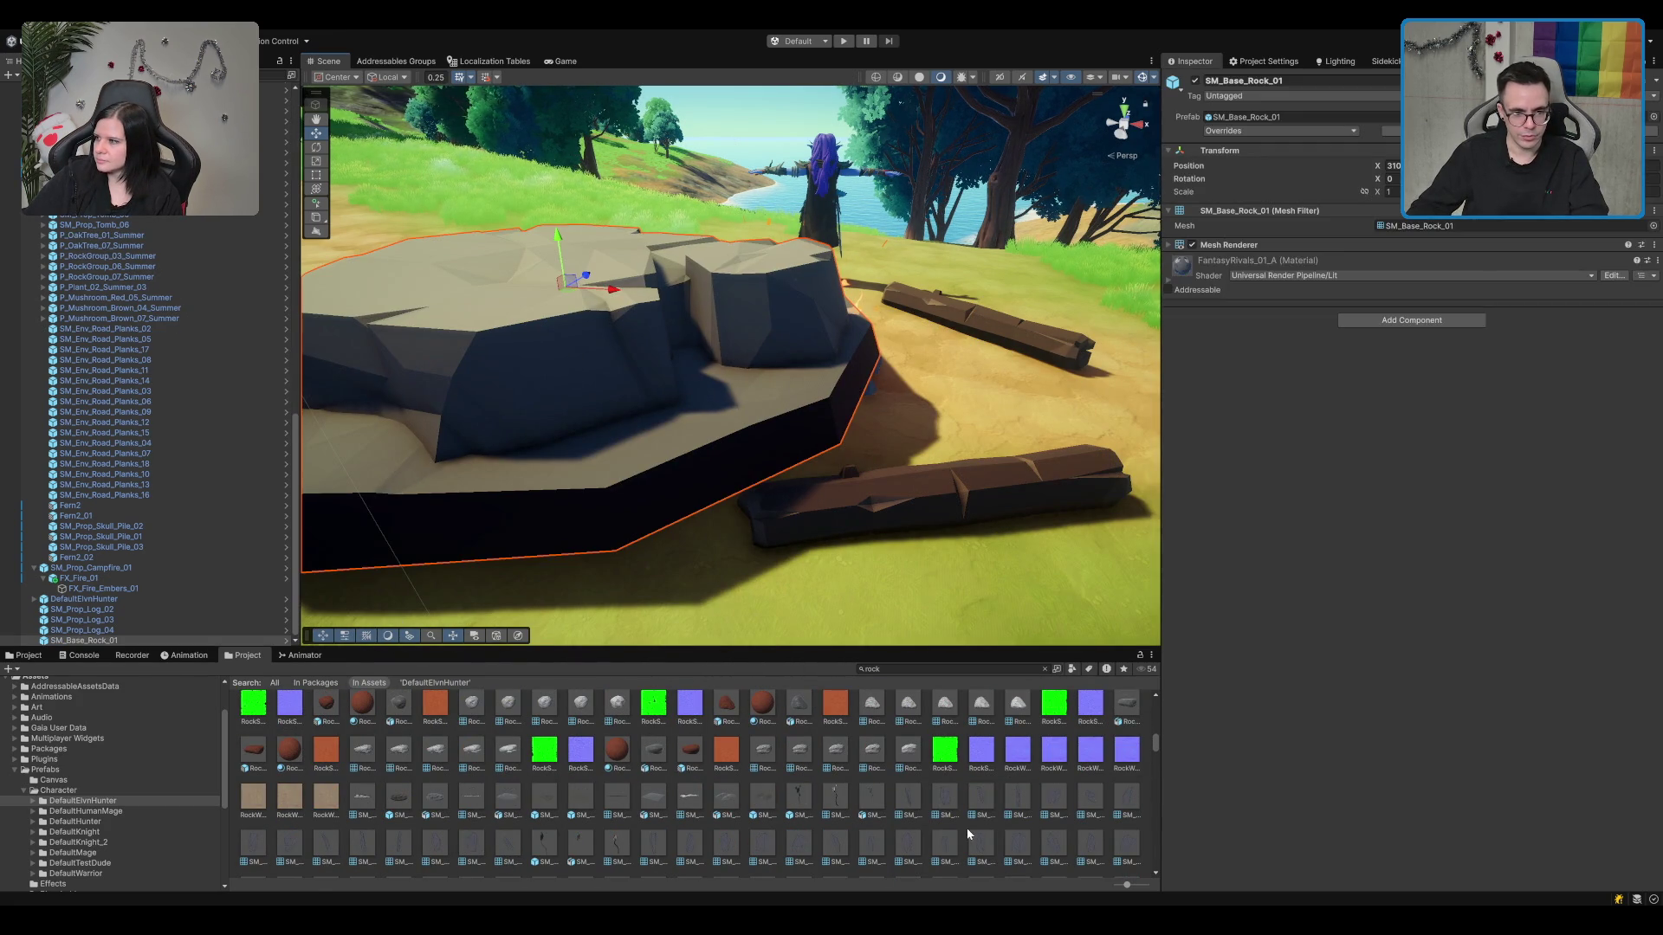
key(ctrl+z)
scroll(892, 779, down, 1)
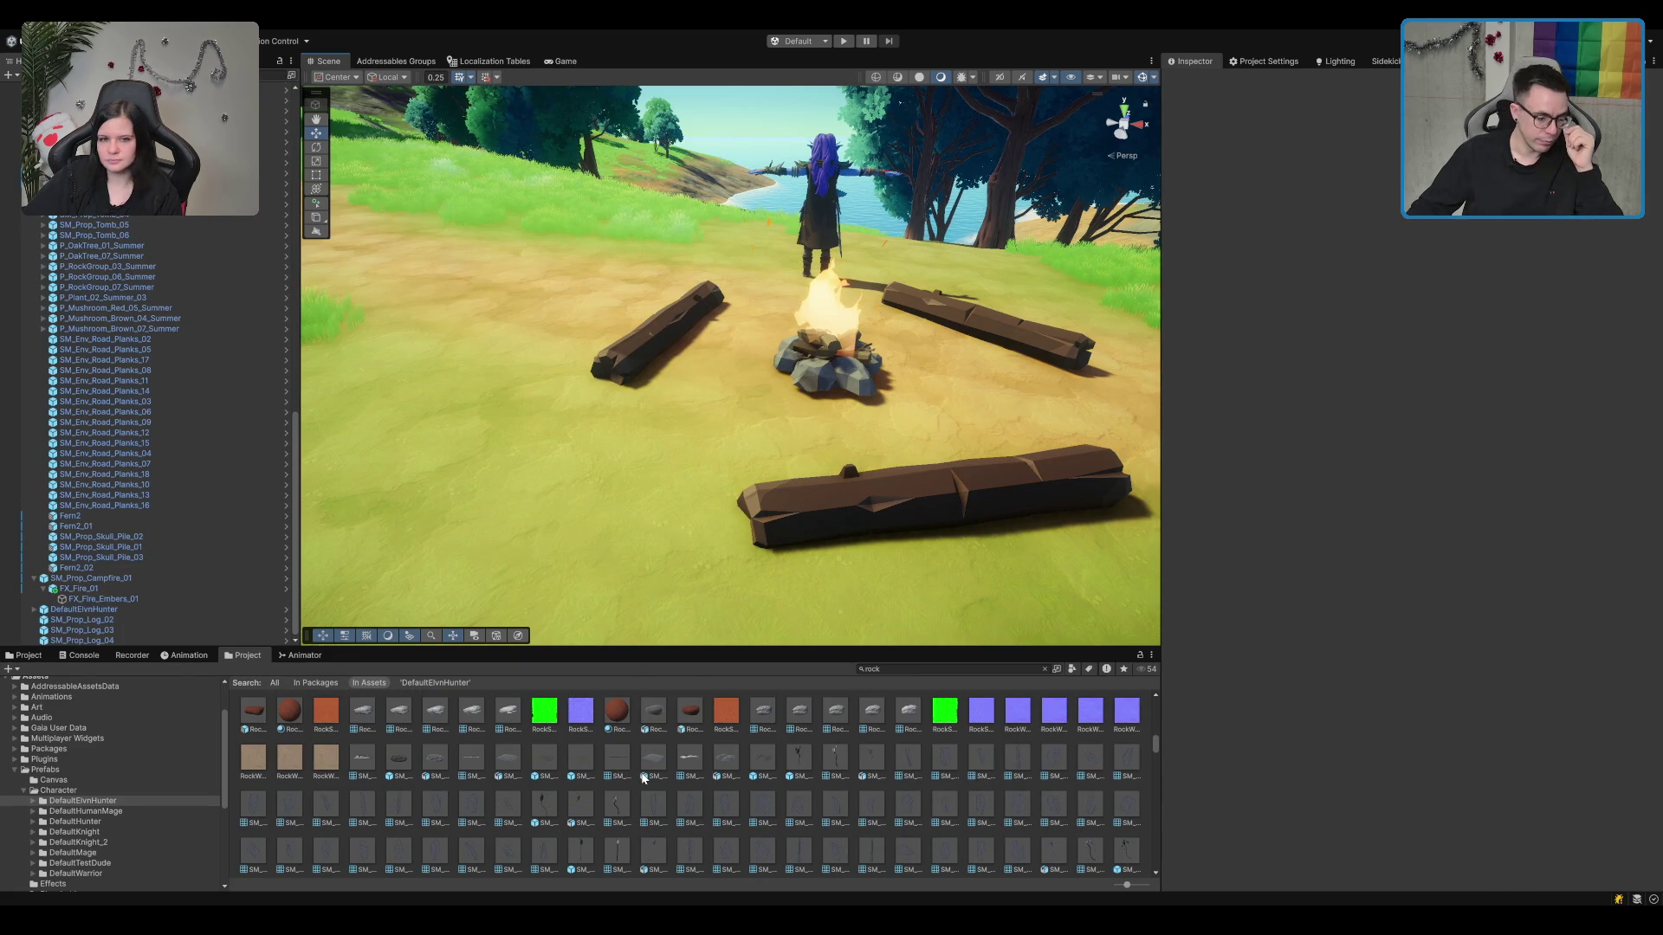
mouse_move(398, 762)
mouse_down()
mouse_move(519, 286)
mouse_move(649, 347)
mouse_move(701, 348)
mouse_up()
key(ctrl+z)
Step: Select the SM_Env_Rock_04 rock asset to preview it
scroll(785, 800, down, 2)
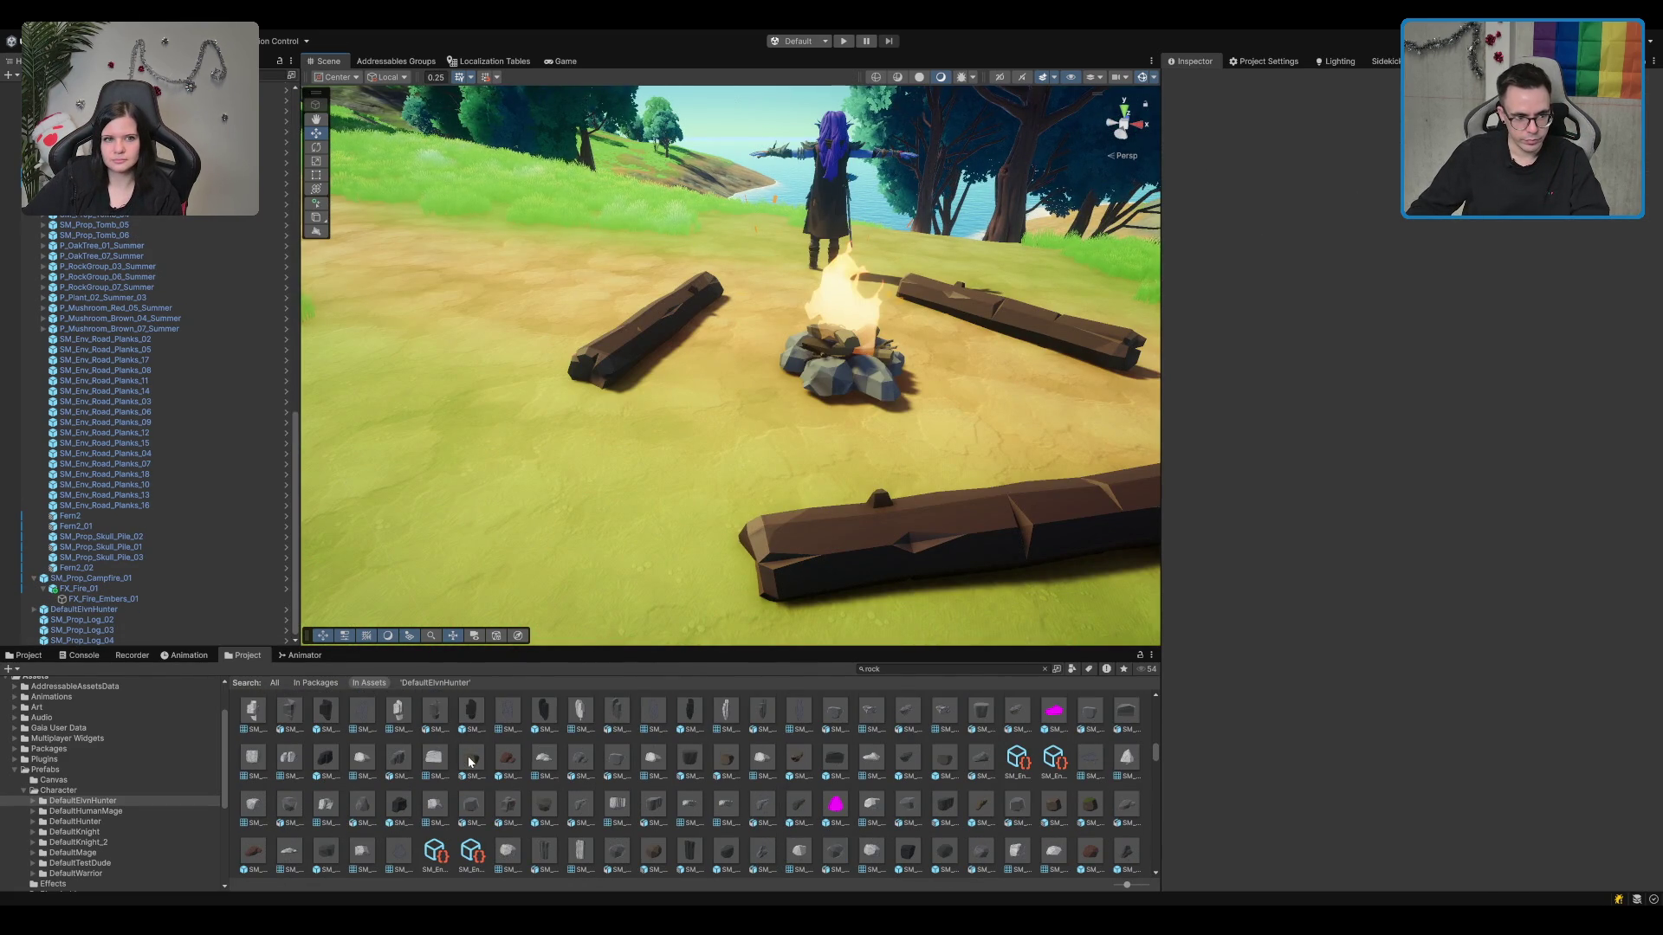
scroll(525, 762, down, 1)
scroll(546, 769, down, 3)
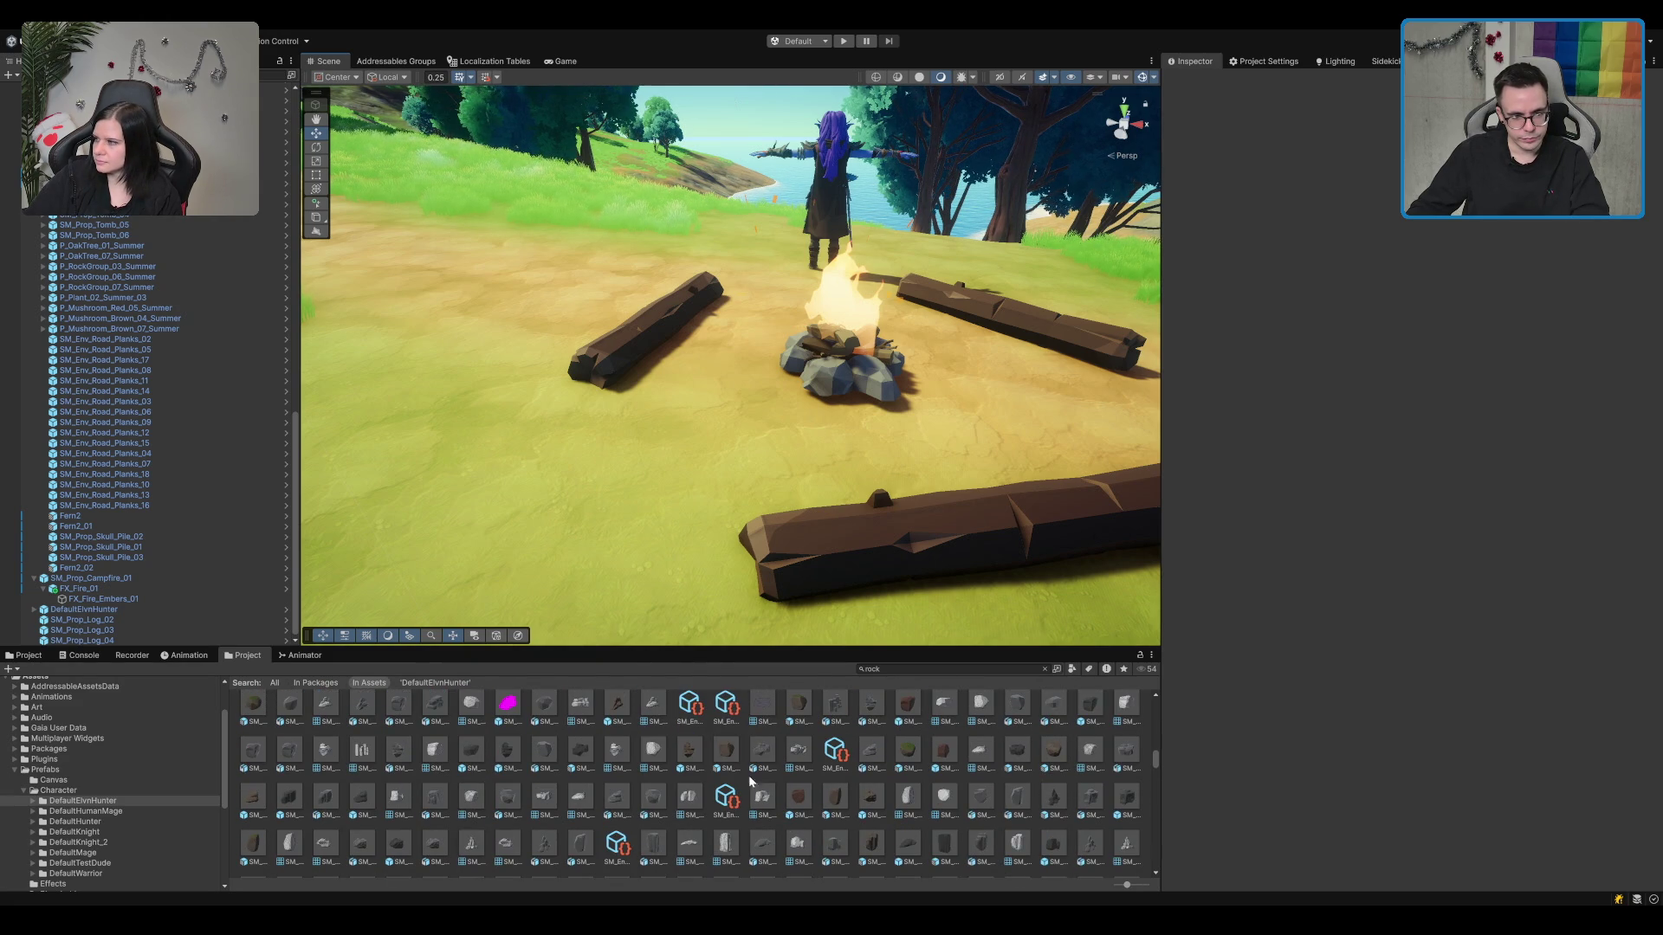
click(690, 757)
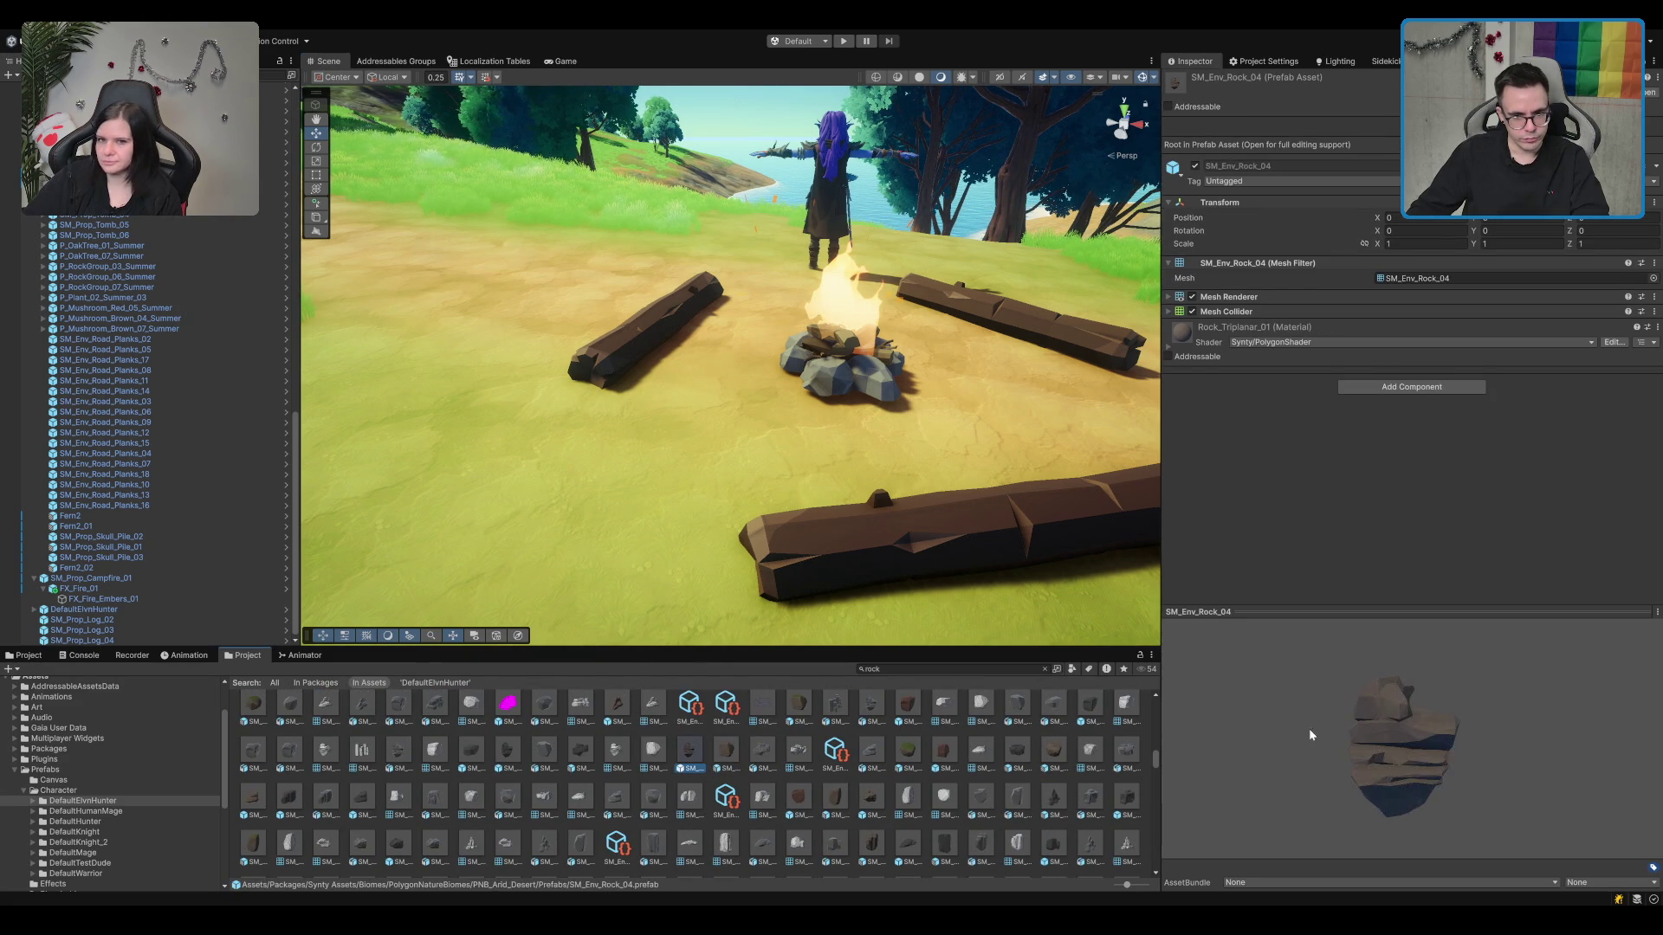
Step: Shorten the log left of the campfire, SM_Prop_Log_02, to Scale X 0.5
mouse_move(1308, 729)
mouse_down()
mouse_move(1189, 741)
mouse_move(1193, 694)
mouse_up()
scroll(742, 329, down, 5)
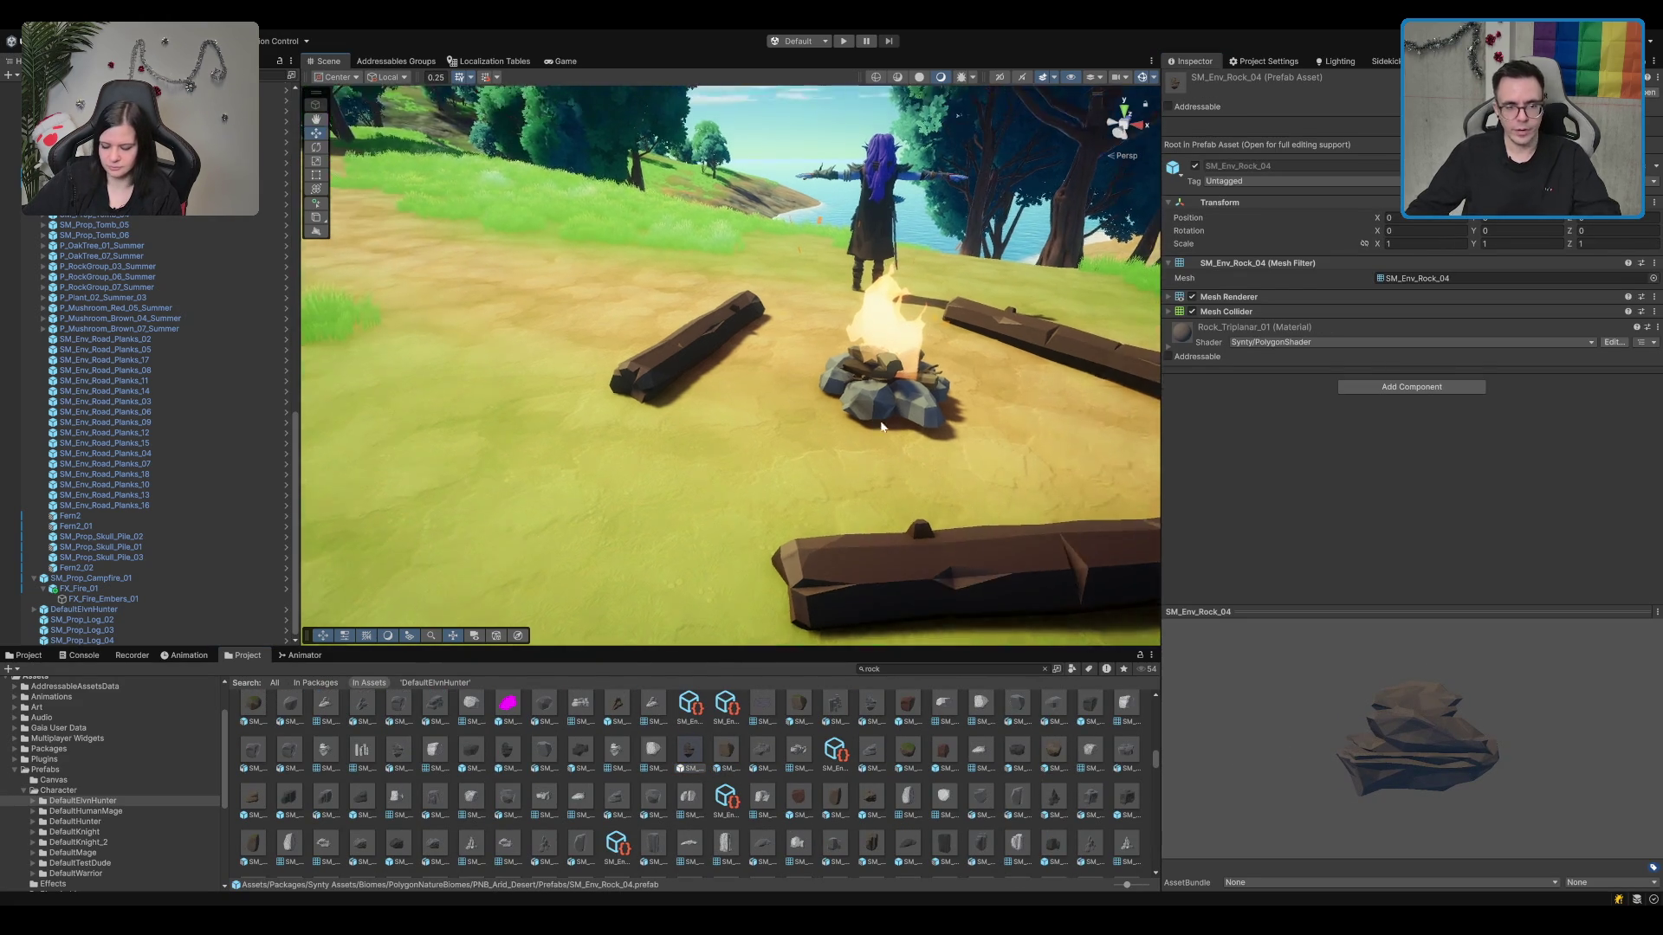
scroll(741, 329, up, 5)
click(741, 334)
scroll(736, 337, down, 5)
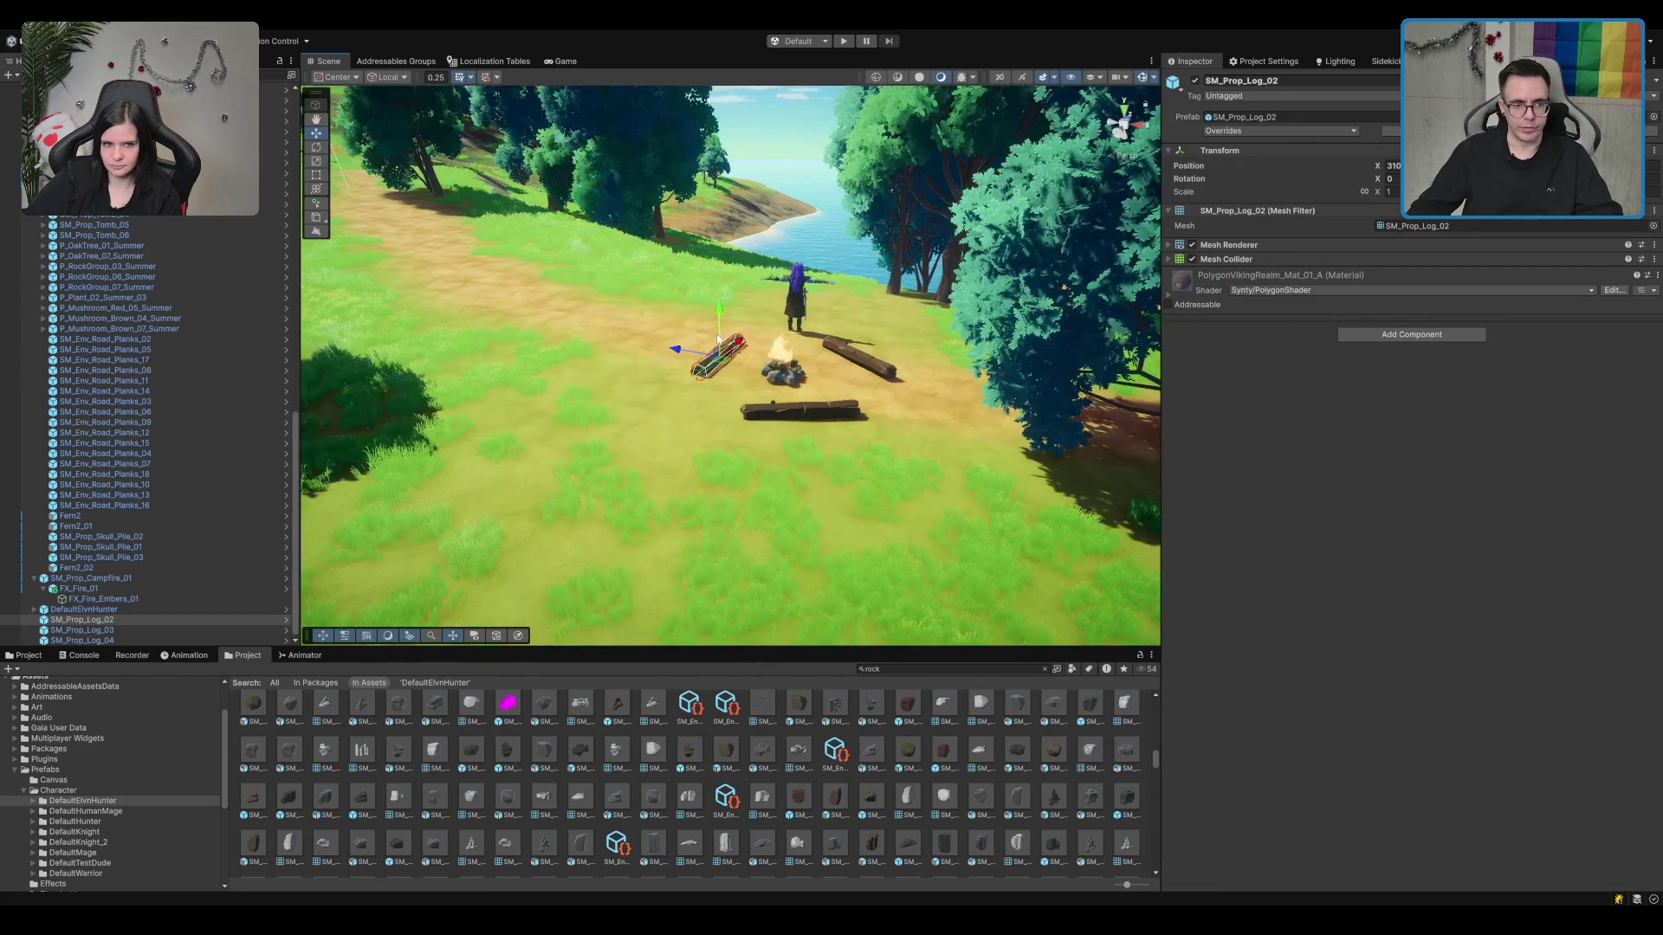
scroll(720, 349, up, 3)
scroll(720, 349, up, 3)
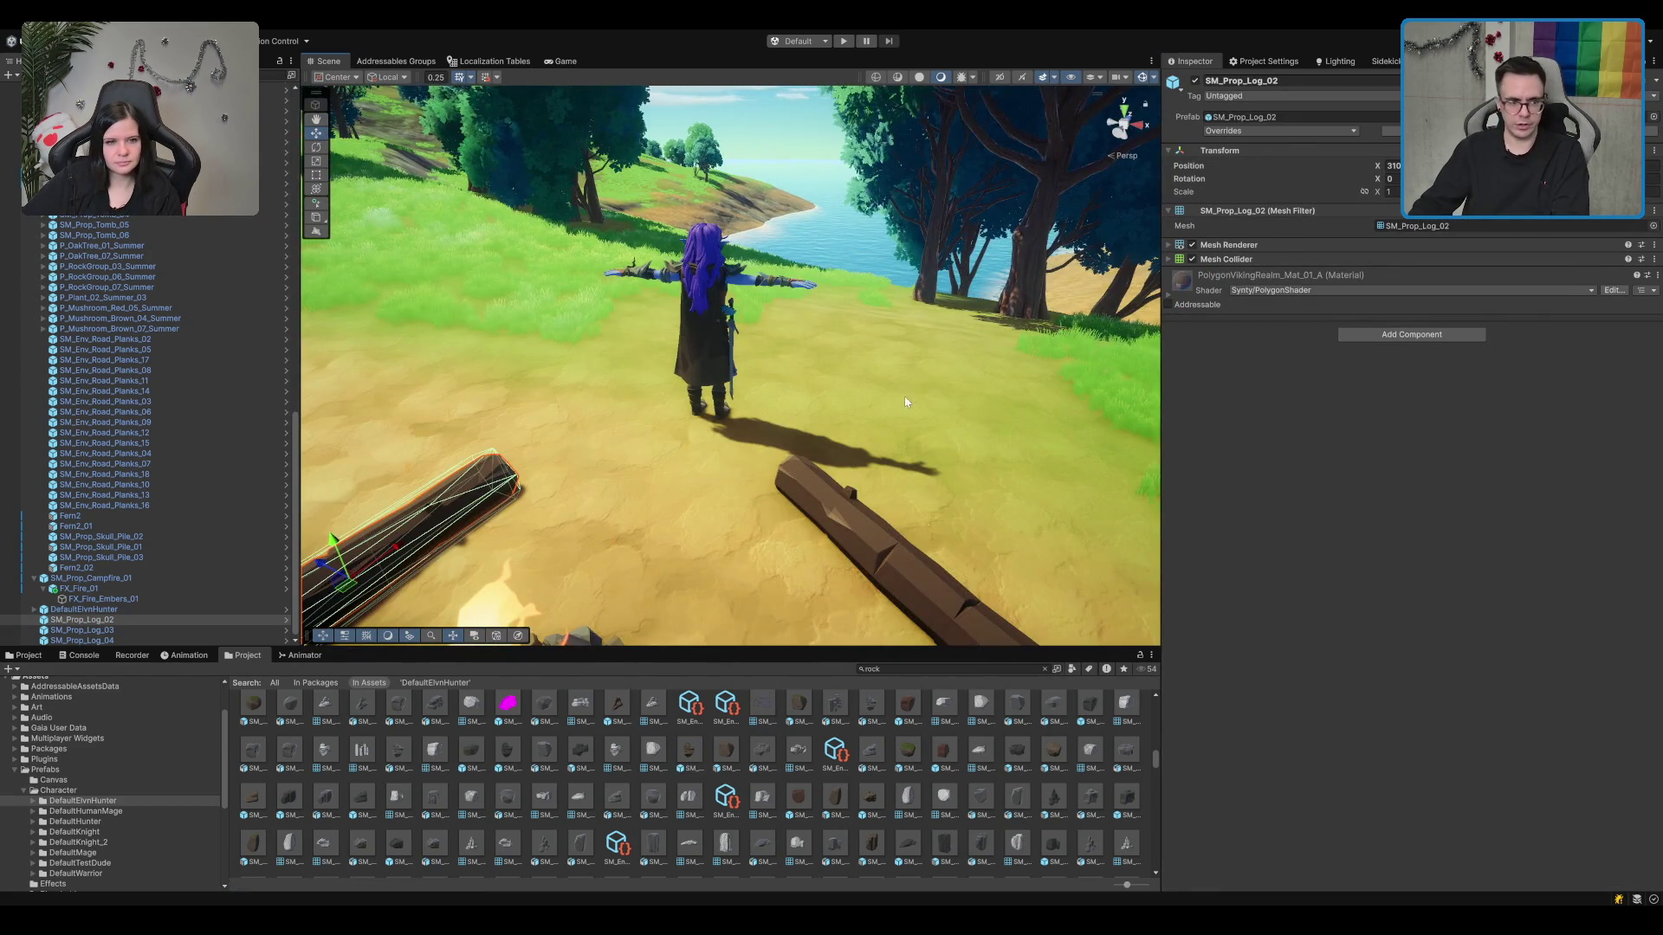
key(f)
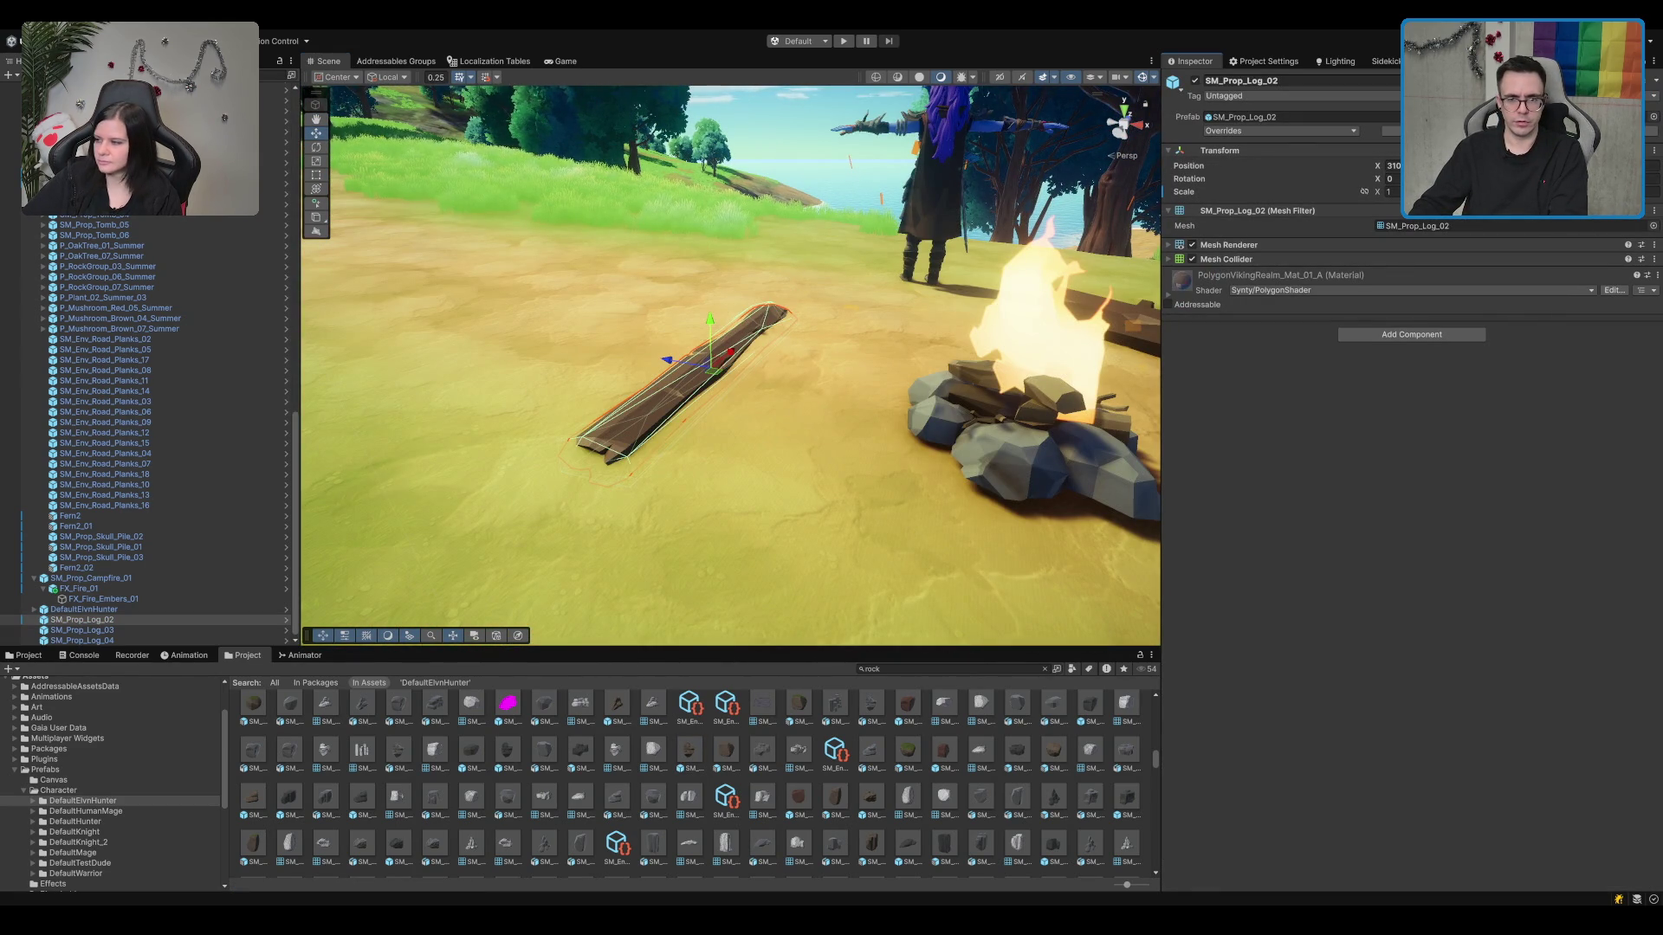
click(1390, 192)
text(0.5)
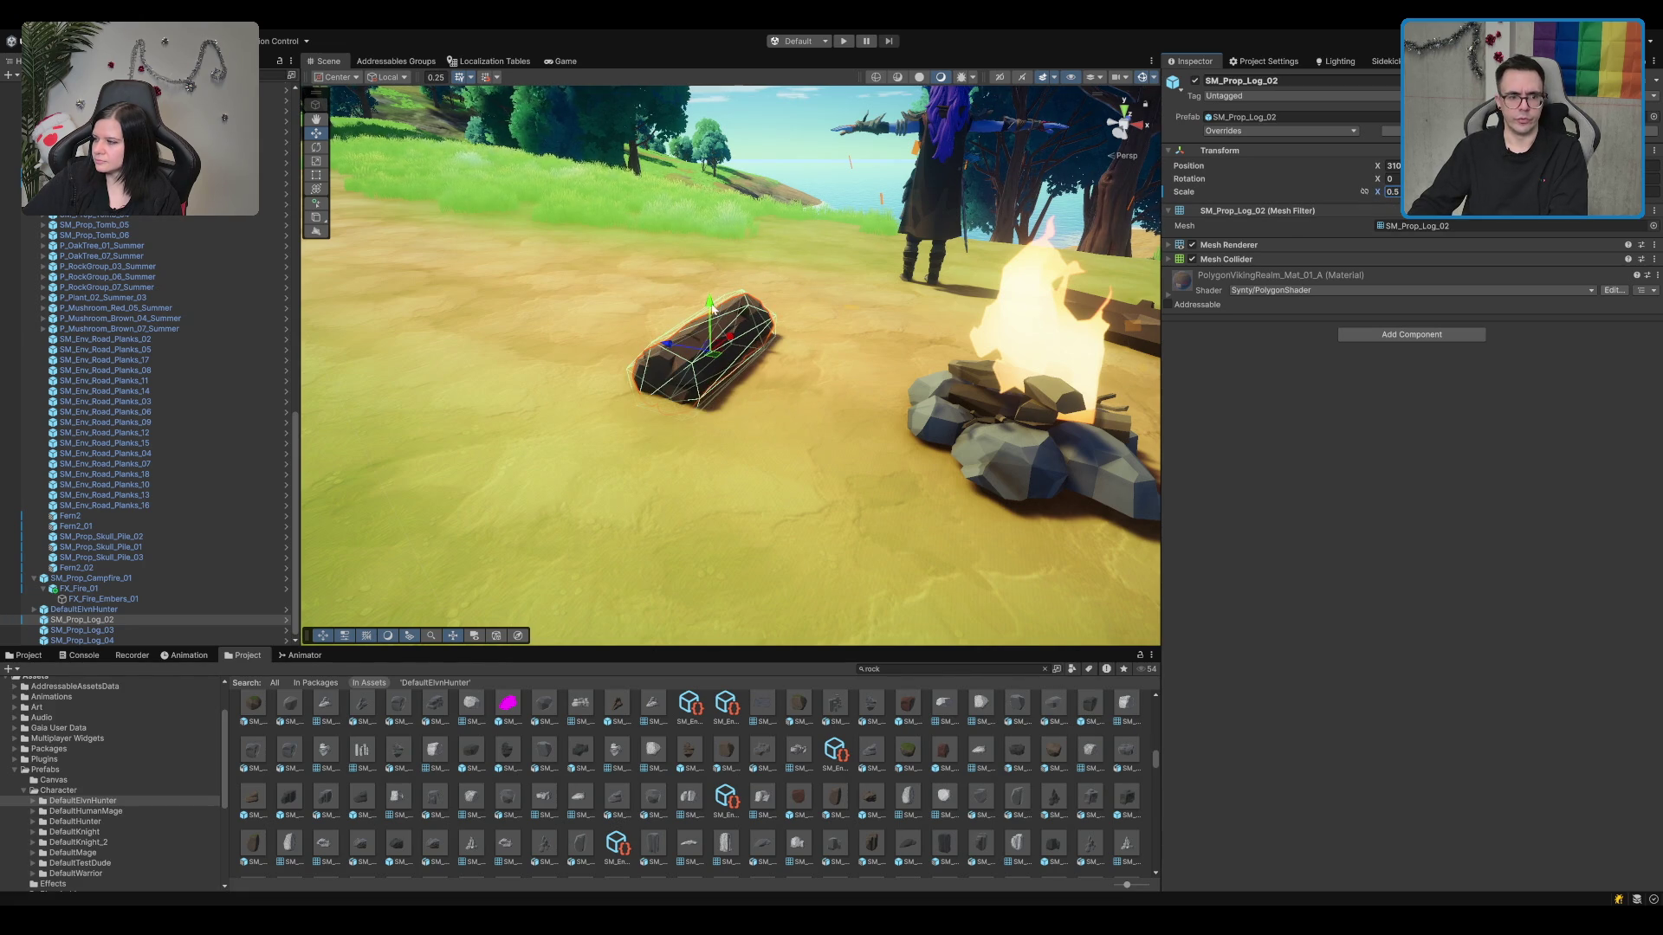
click(822, 485)
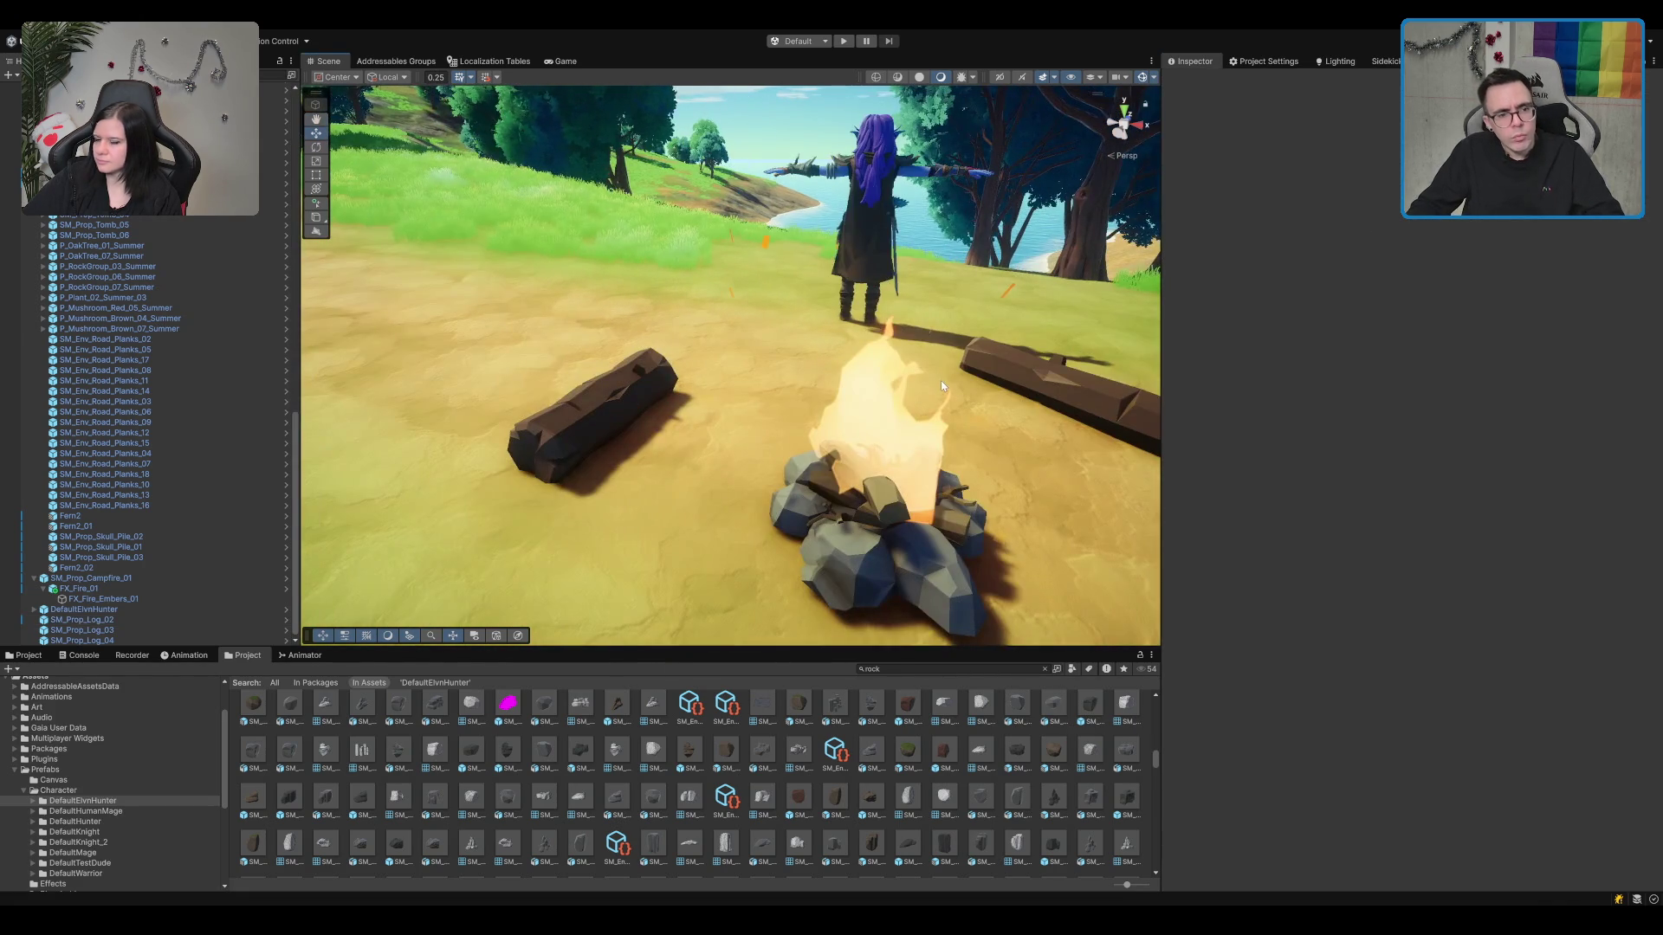
Step: Delete the log right of the campfire, then select the Terrain for height editing
scroll(941, 381, down, 5)
scroll(918, 381, up, 3)
click(892, 386)
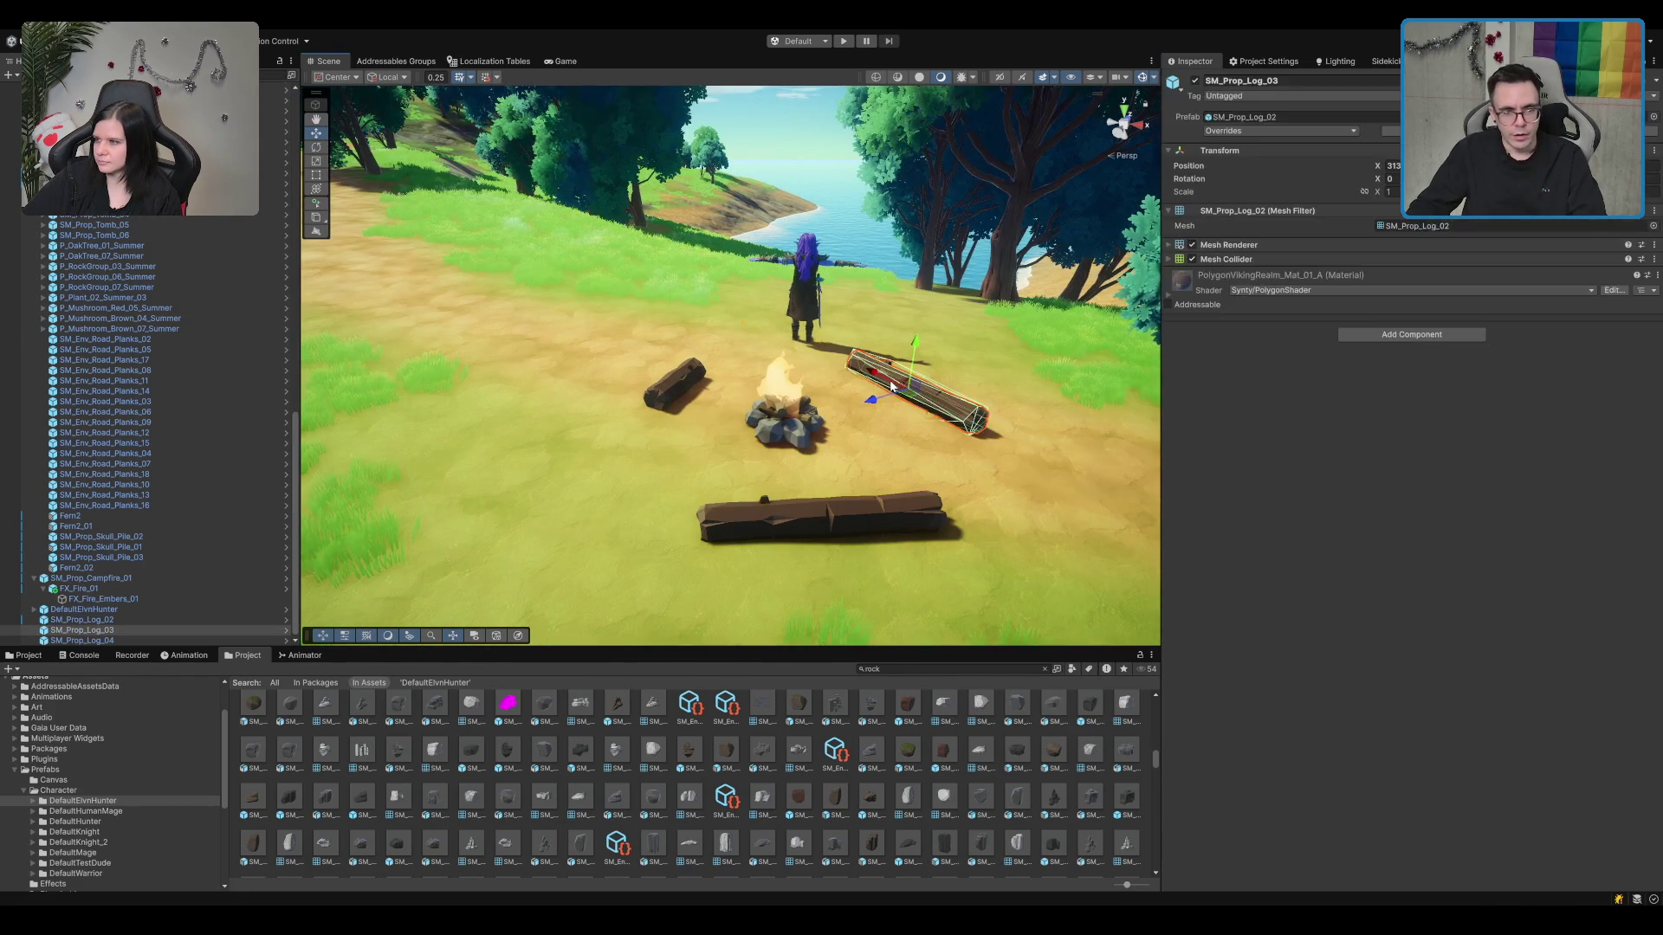
key(Delete)
click(829, 520)
scroll(679, 399, down, 5)
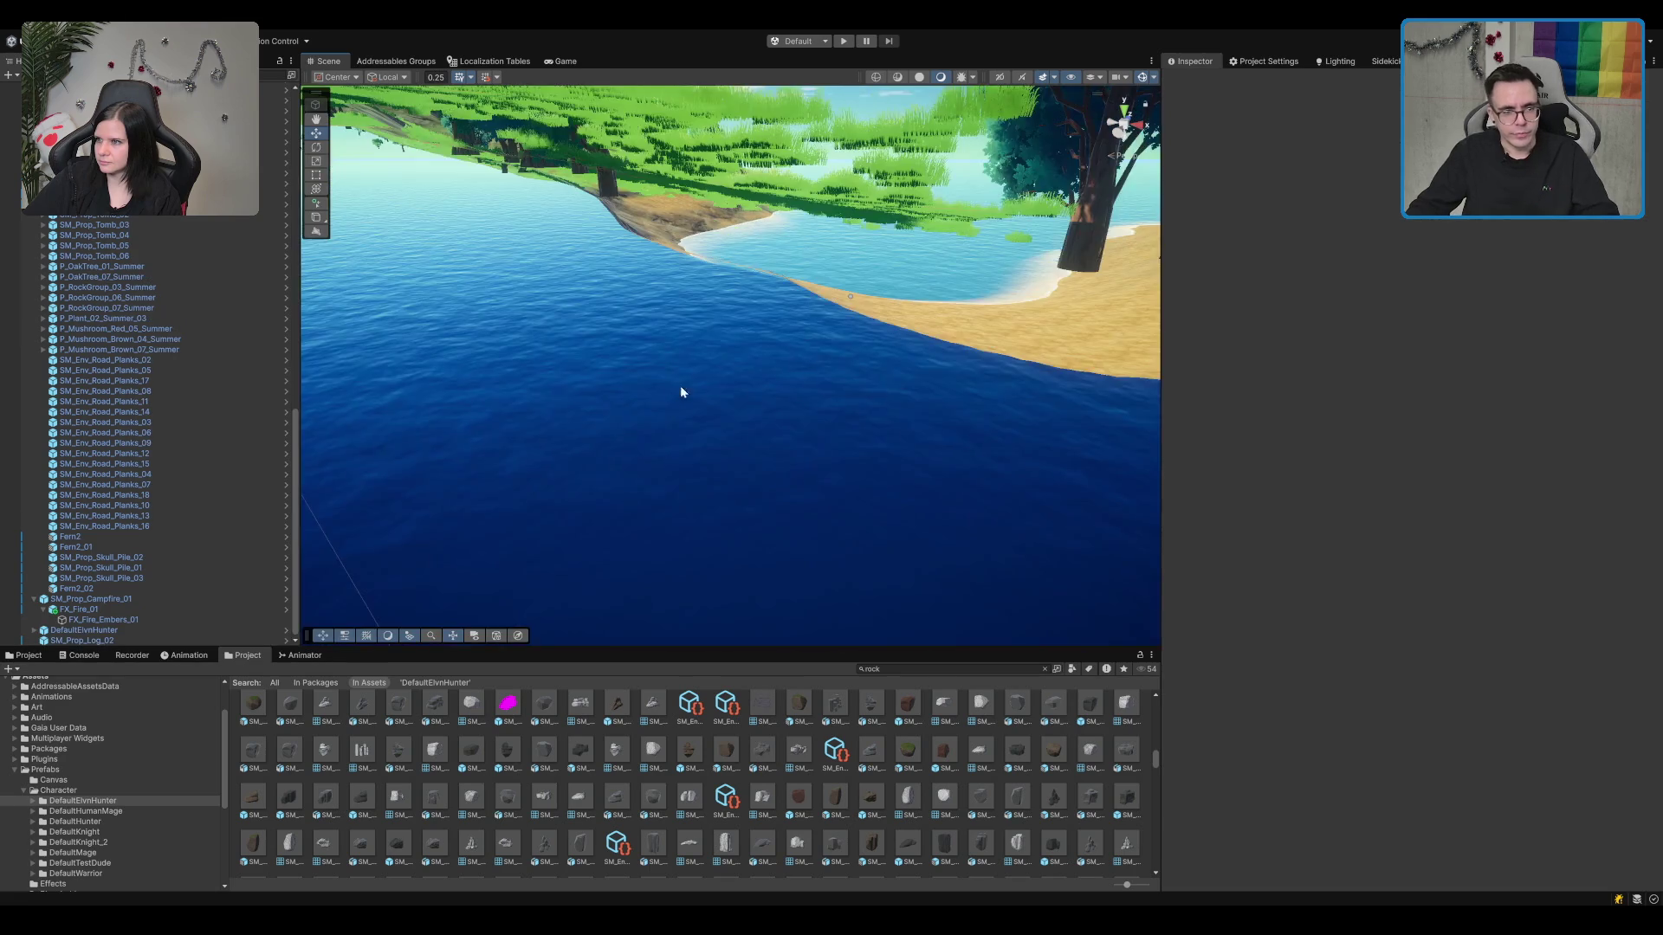
scroll(680, 392, up, 5)
click(647, 387)
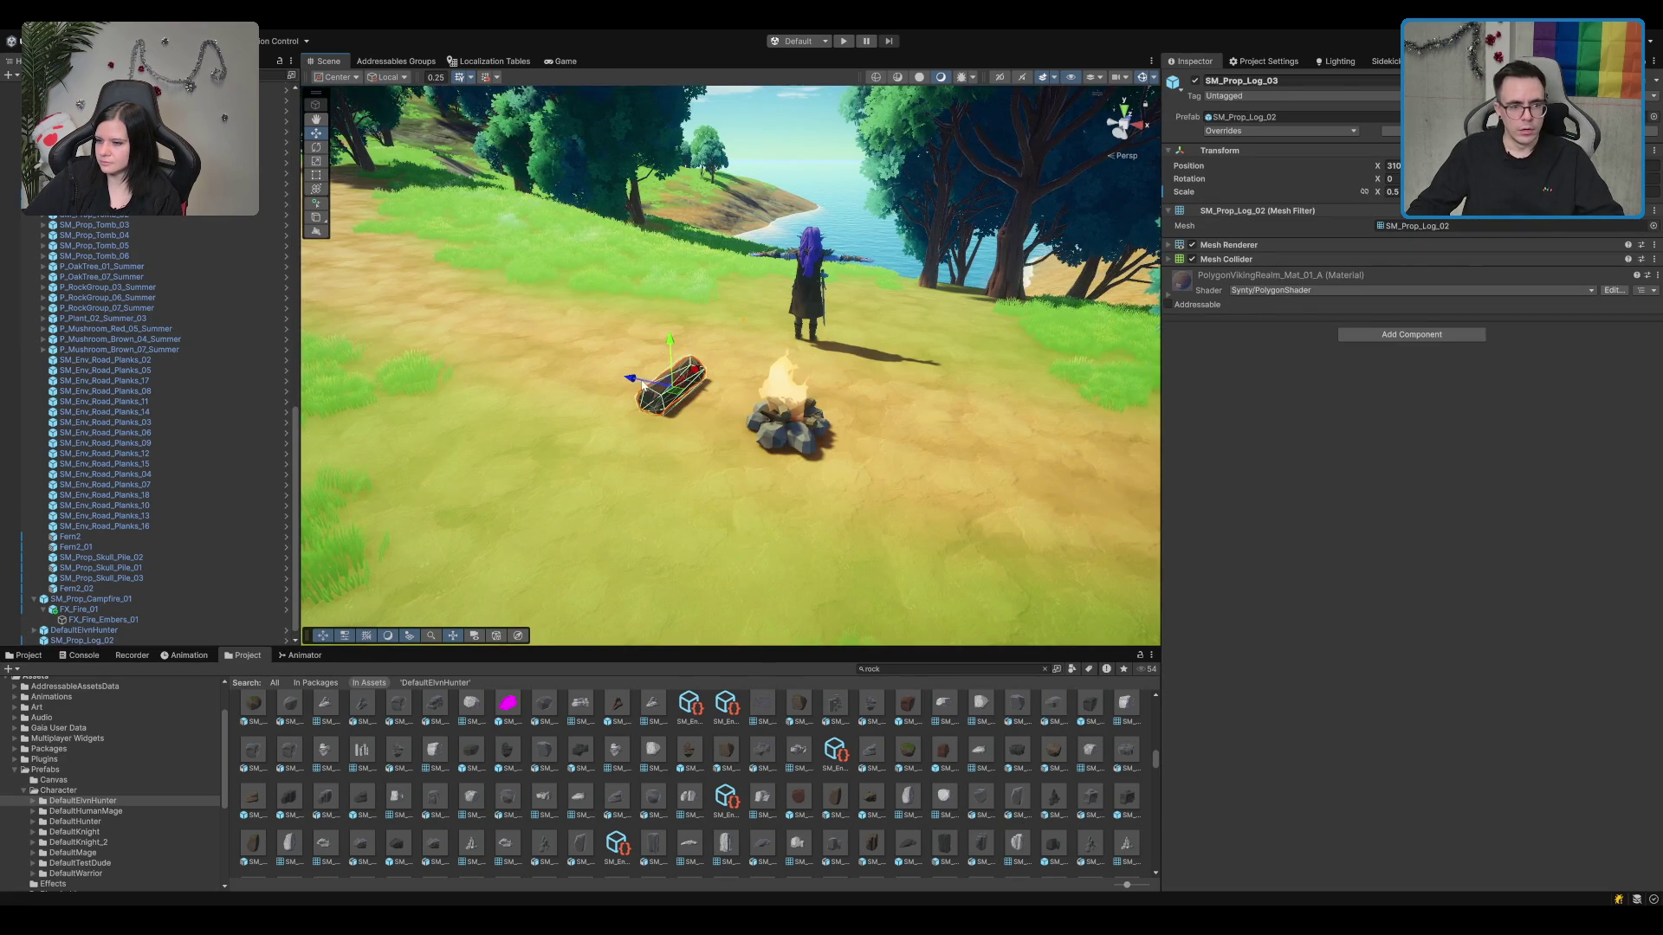
scroll(698, 371, down, 3)
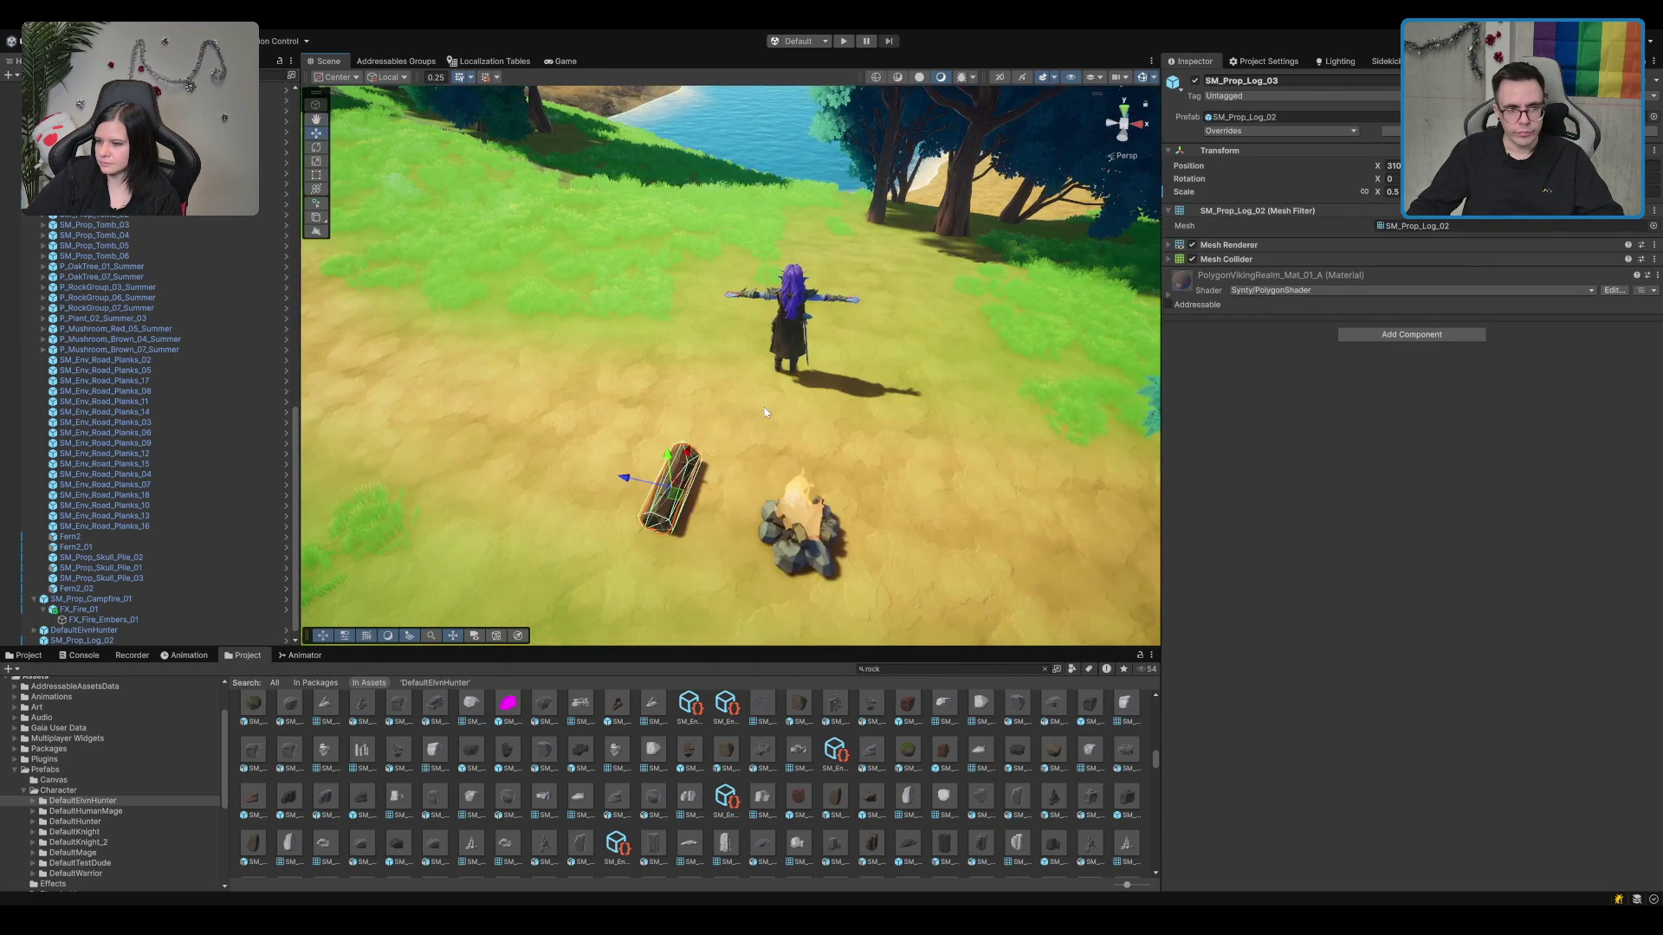
click(830, 401)
scroll(754, 407, up, 3)
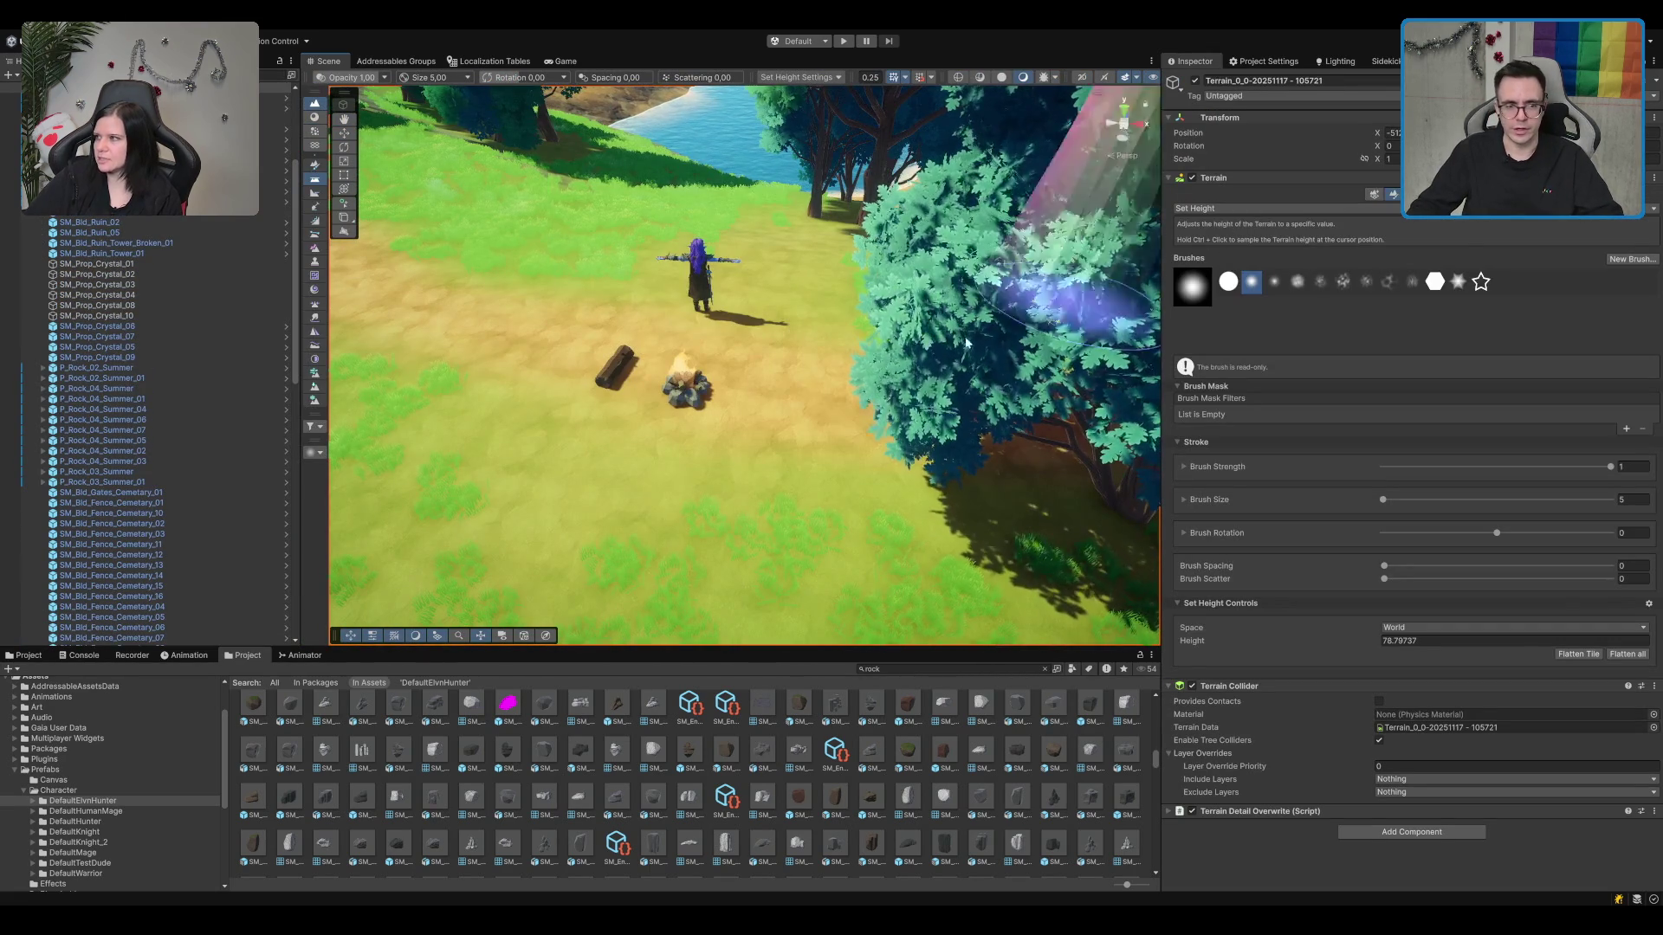
Step: Sample the campsite ground height, switch to Smooth Height, then exit terrain editing and select the campfire
ctrl+click(688, 415)
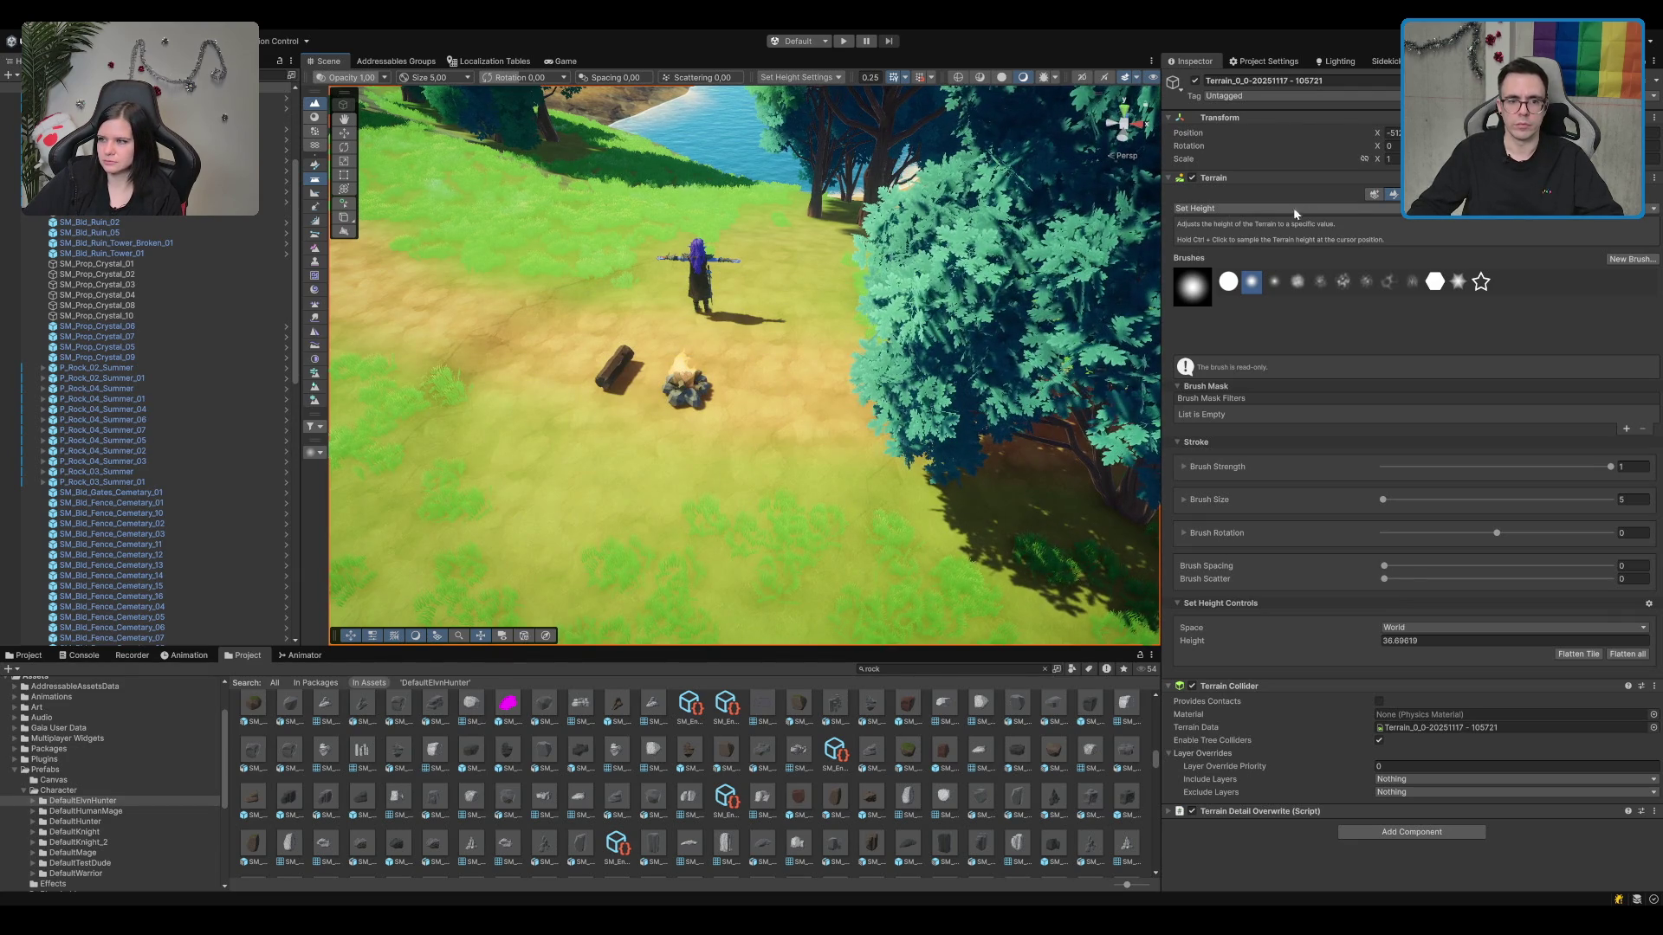
key(F4)
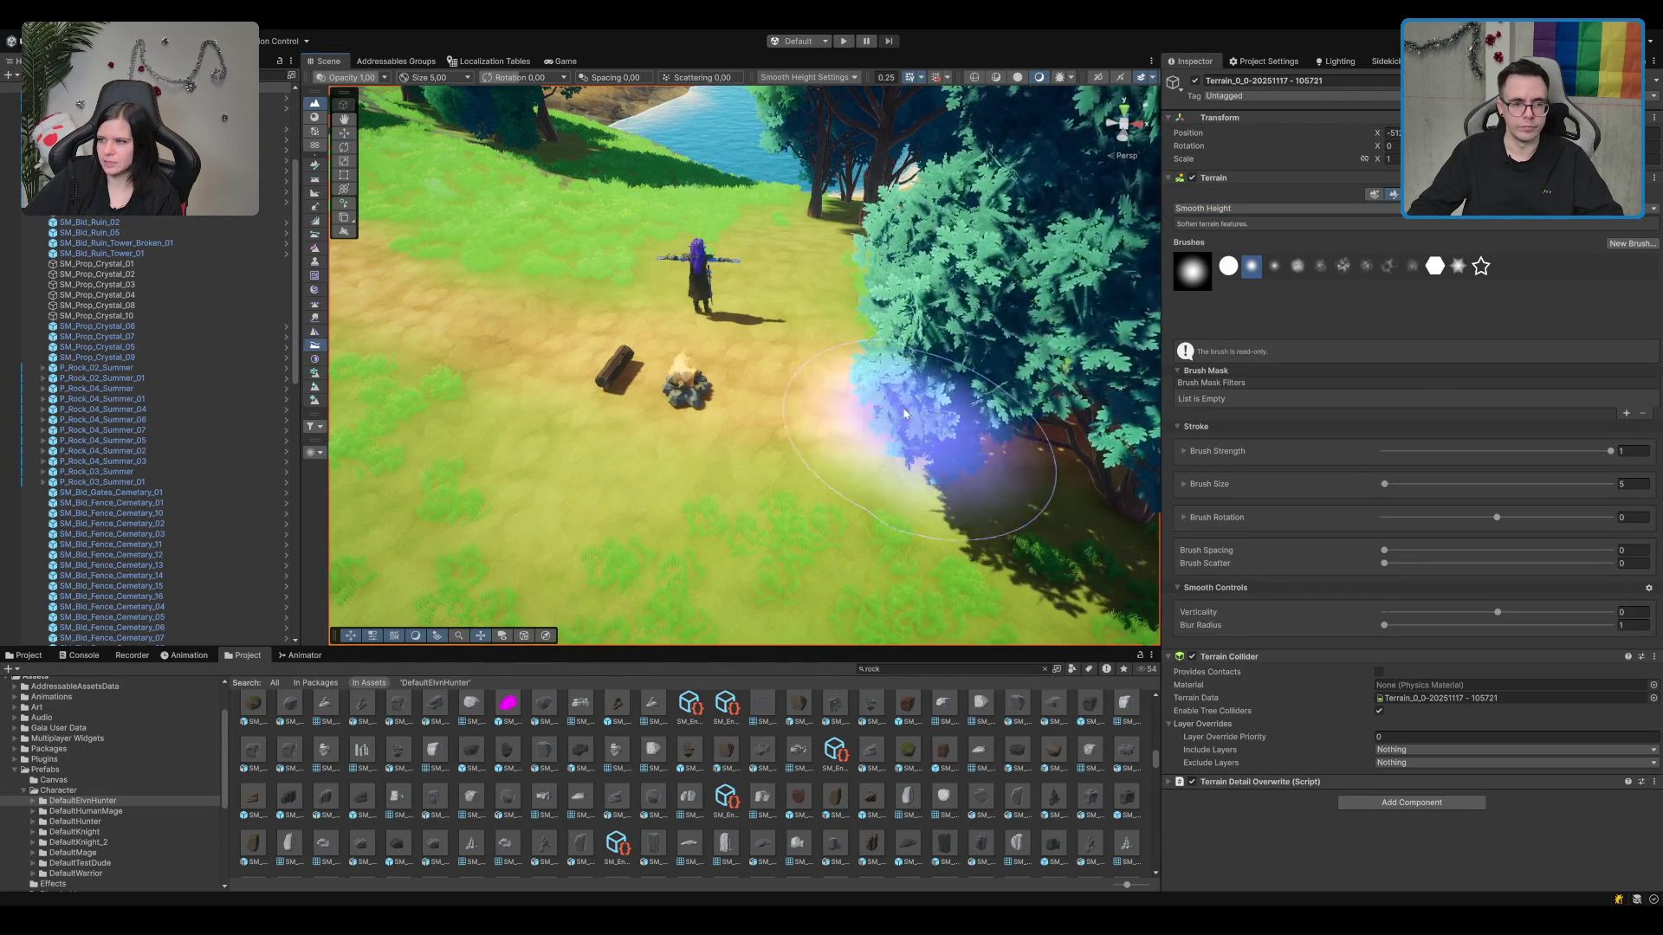
key(q)
scroll(822, 371, up, 5)
key(w)
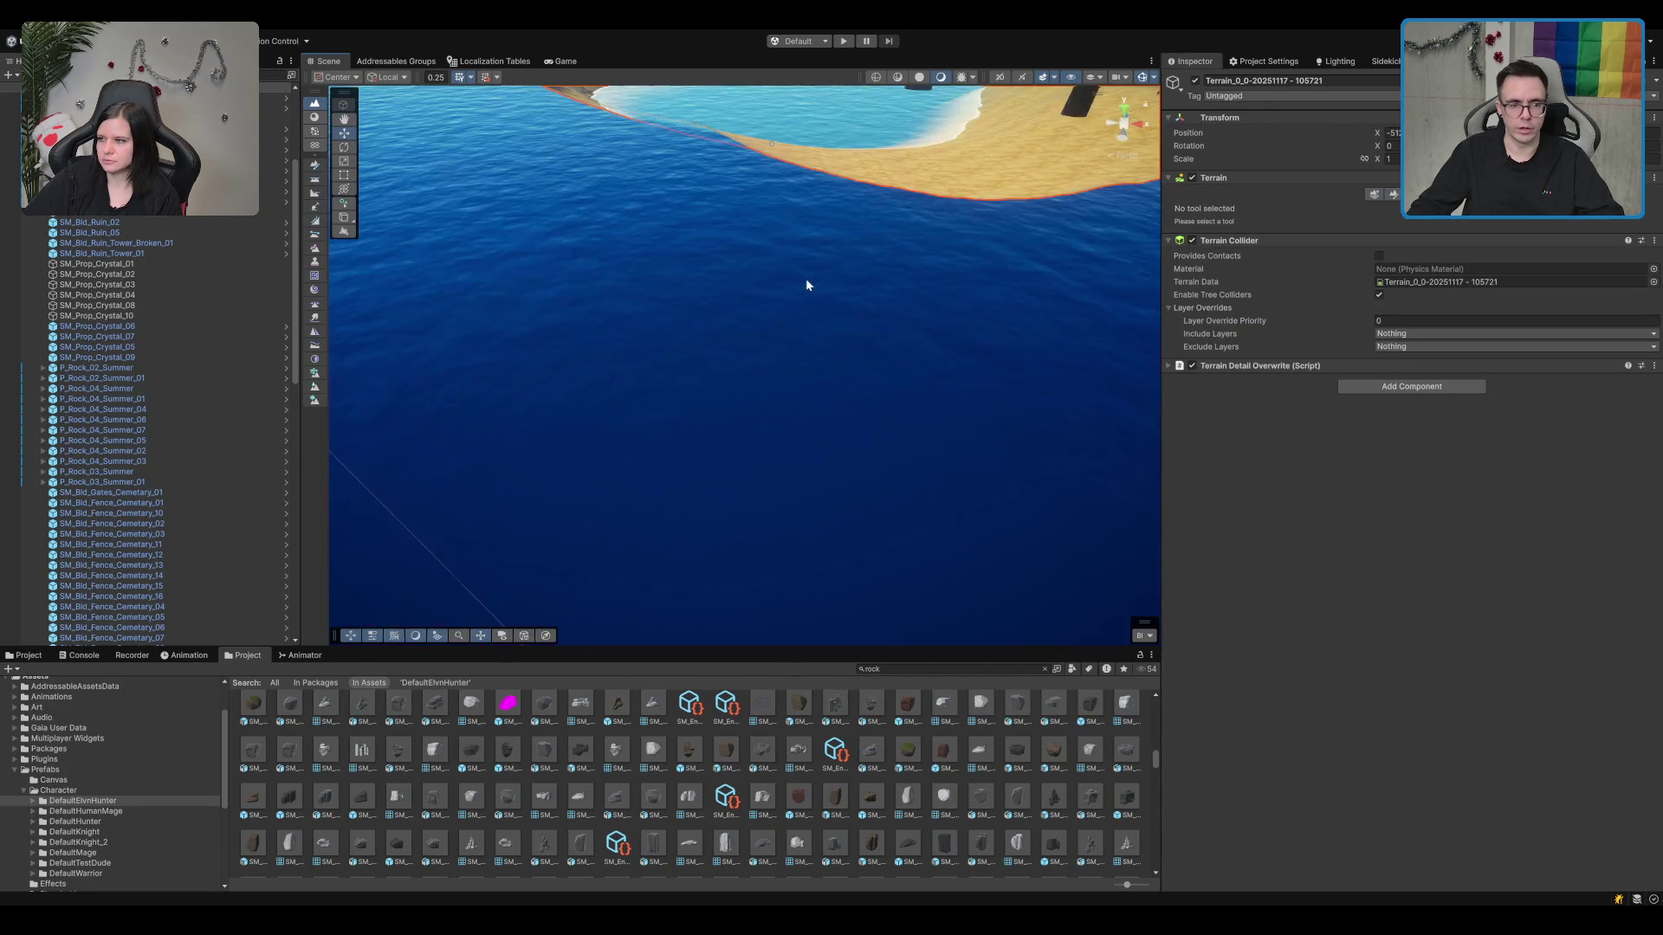
click(803, 289)
Step: Lower the campfire slightly, sink the left short log, and place a copy right of the fire
key(f)
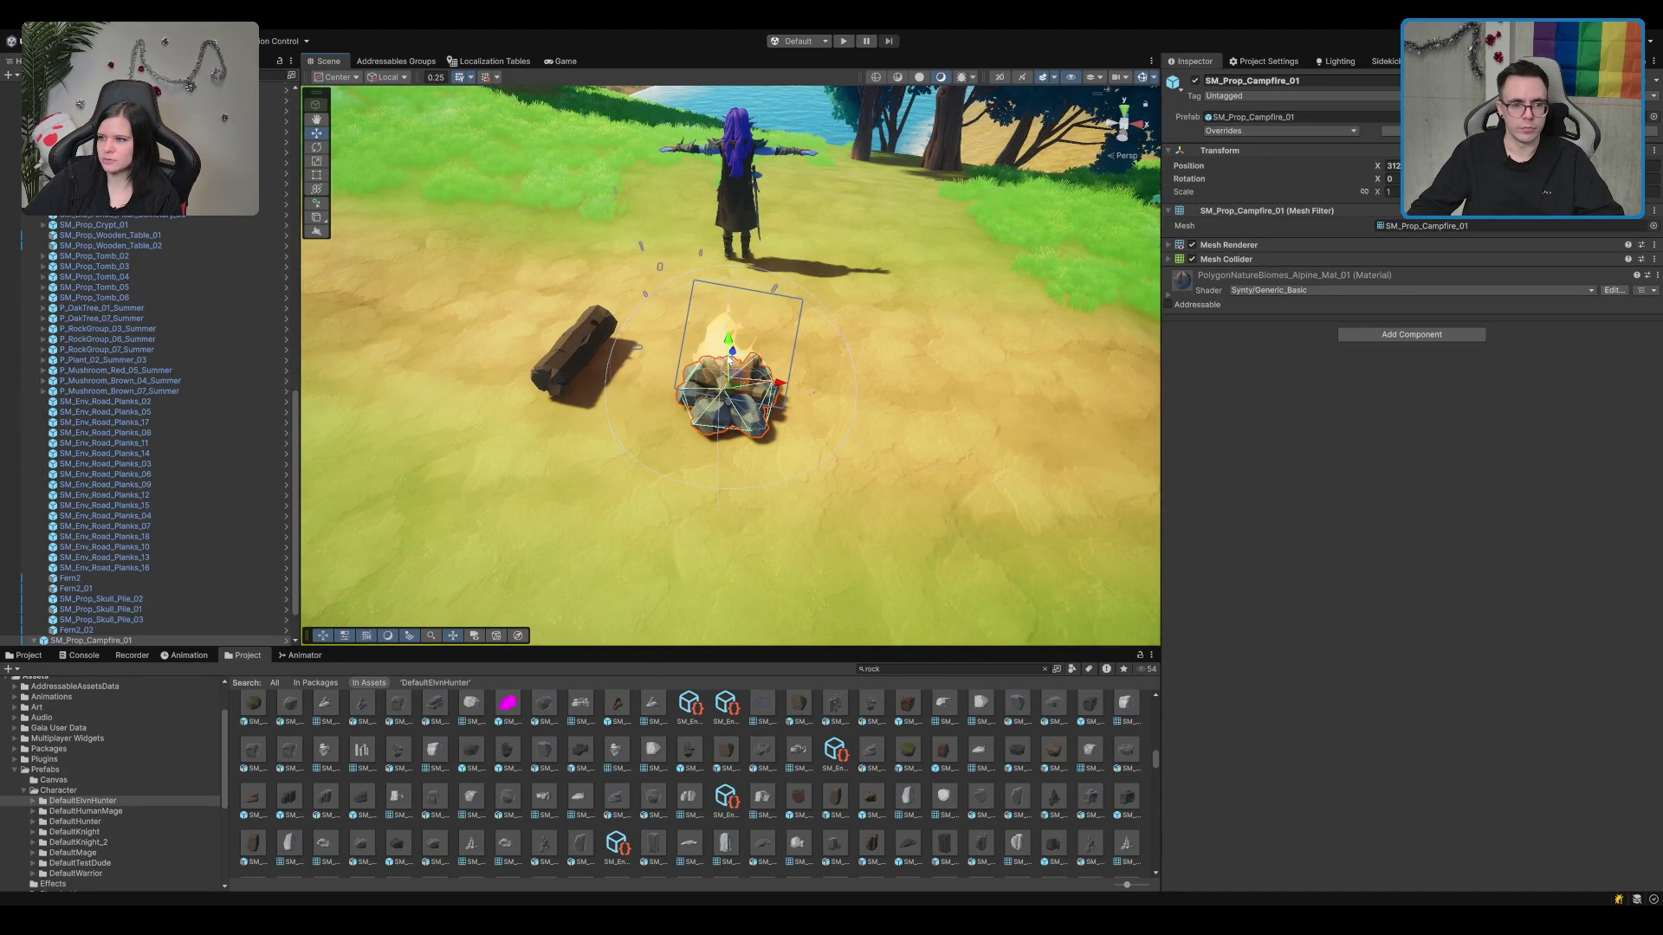
drag(732, 349, 731, 355)
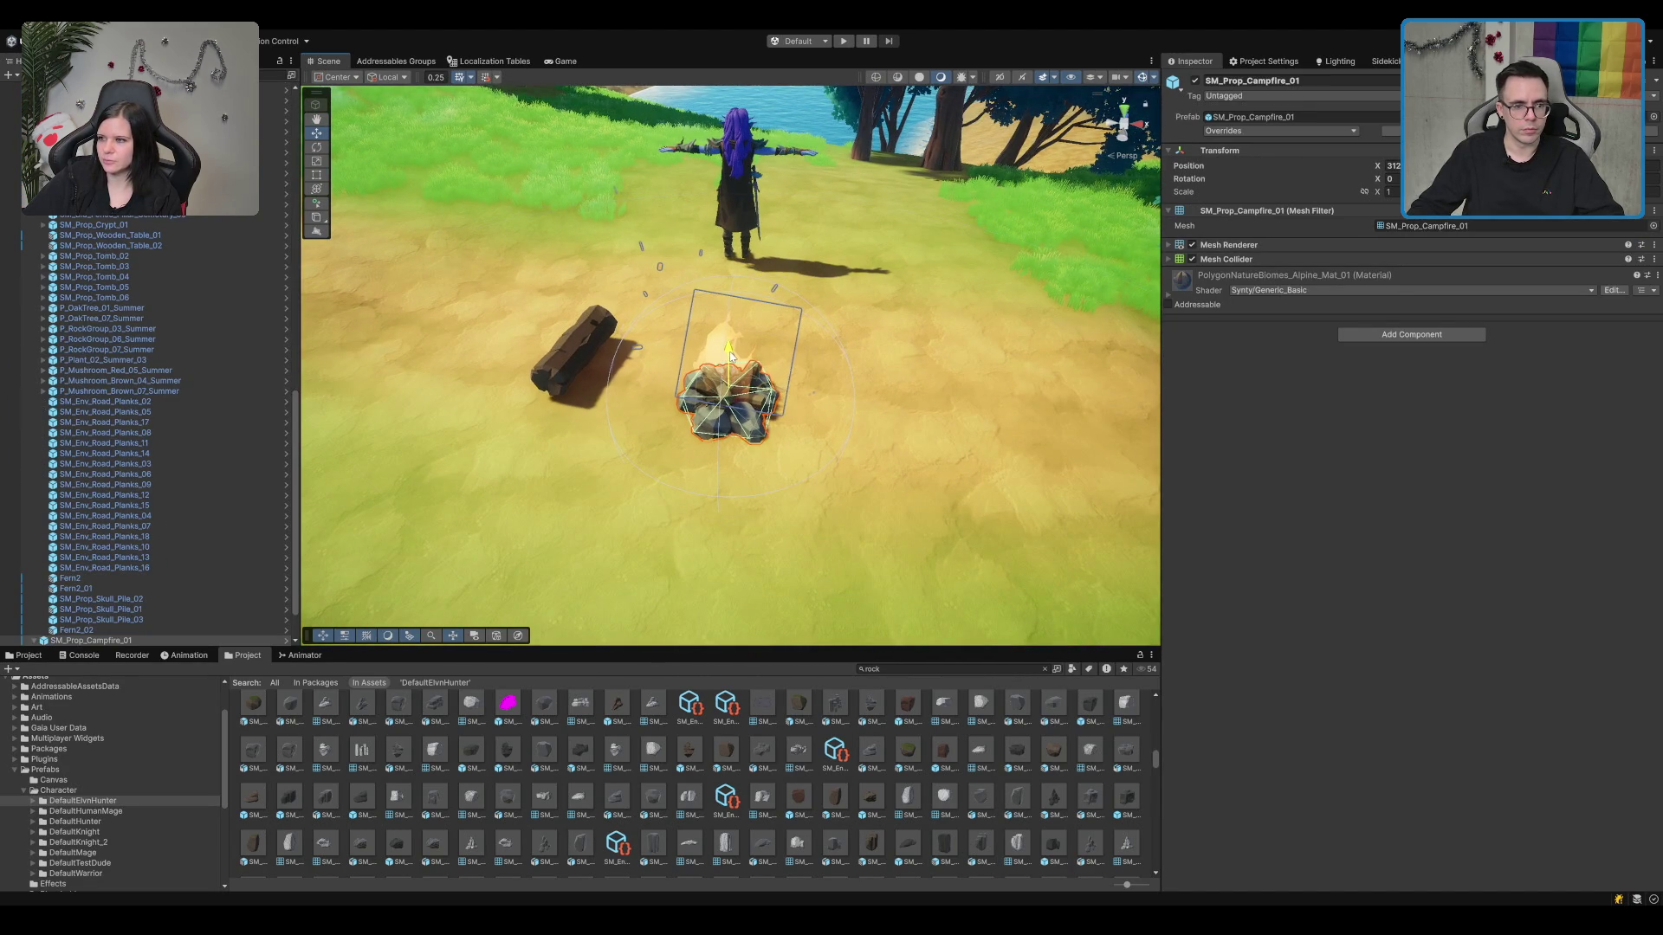
click(602, 371)
mouse_move(569, 316)
mouse_down()
mouse_move(605, 380)
mouse_move(849, 414)
mouse_up()
key(ctrl+d)
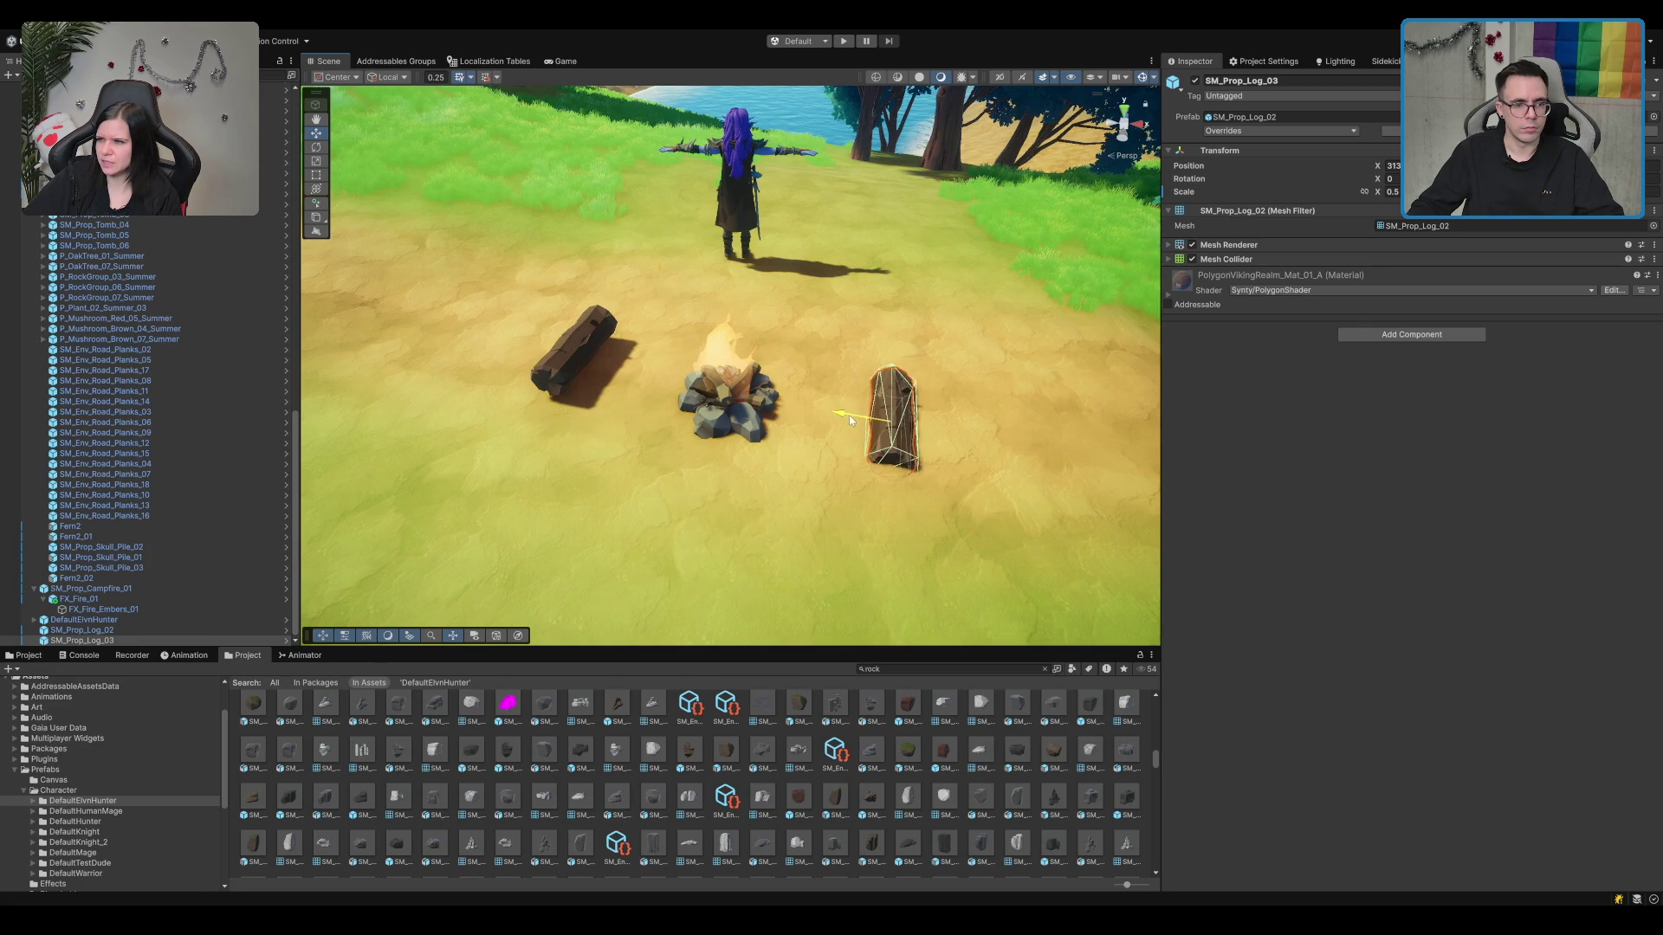
click(782, 421)
Step: Duplicate the left log, rotate the copy across it, and move it behind the campfire
click(563, 362)
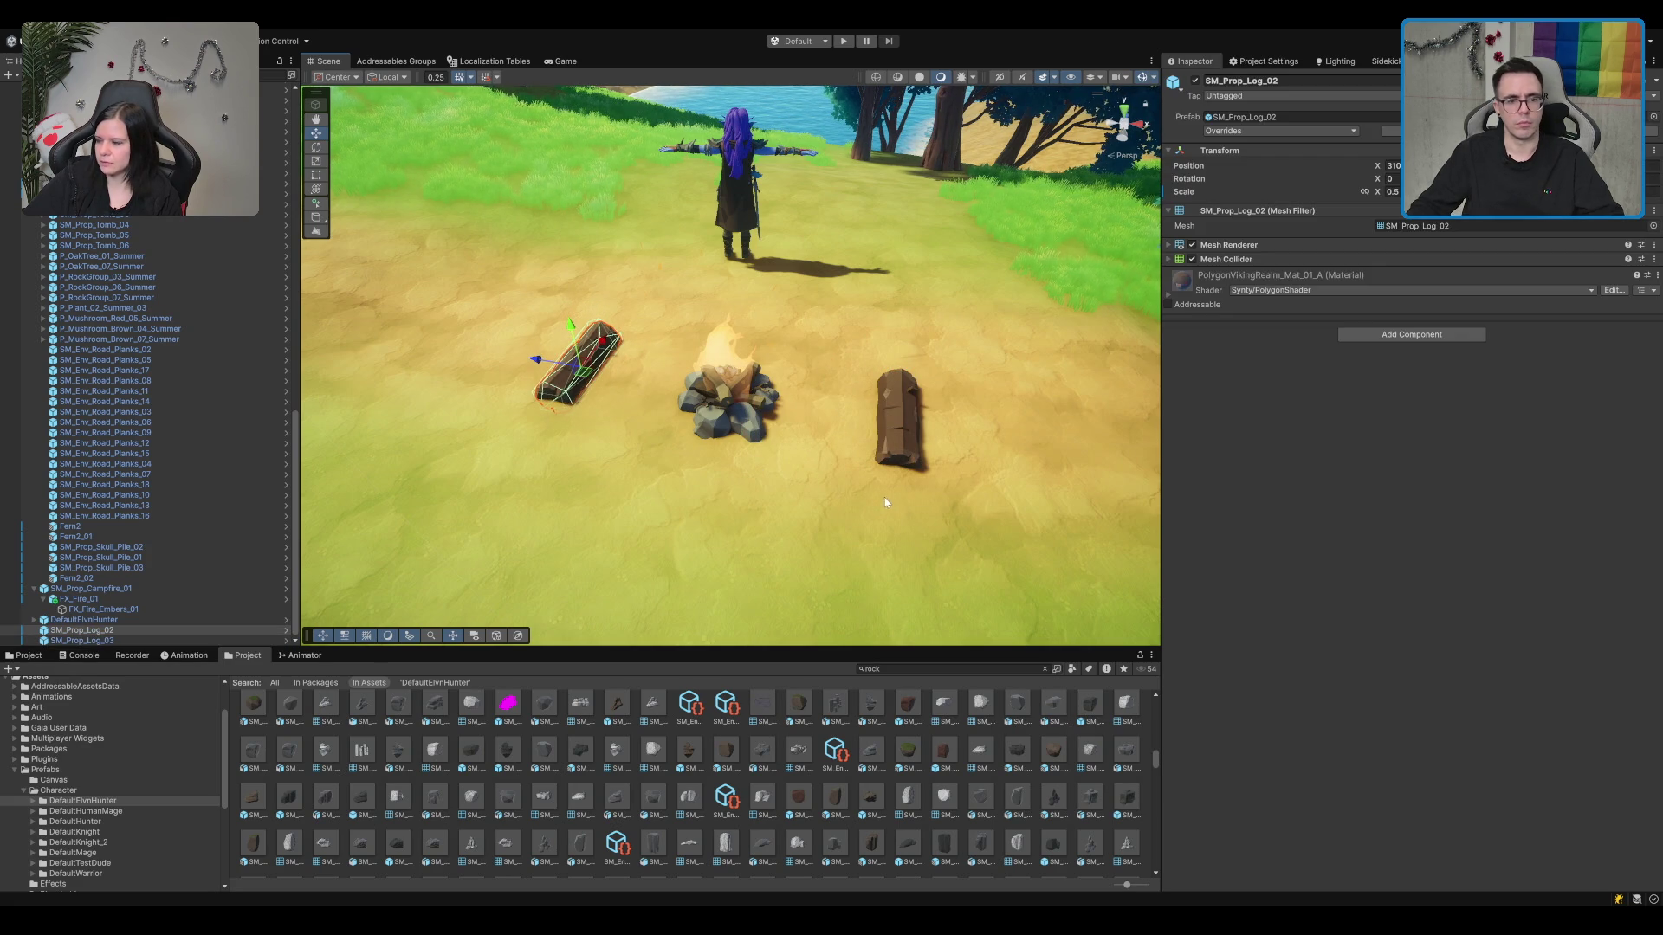
scroll(885, 502, up, 1)
key(ctrl+d)
key(e)
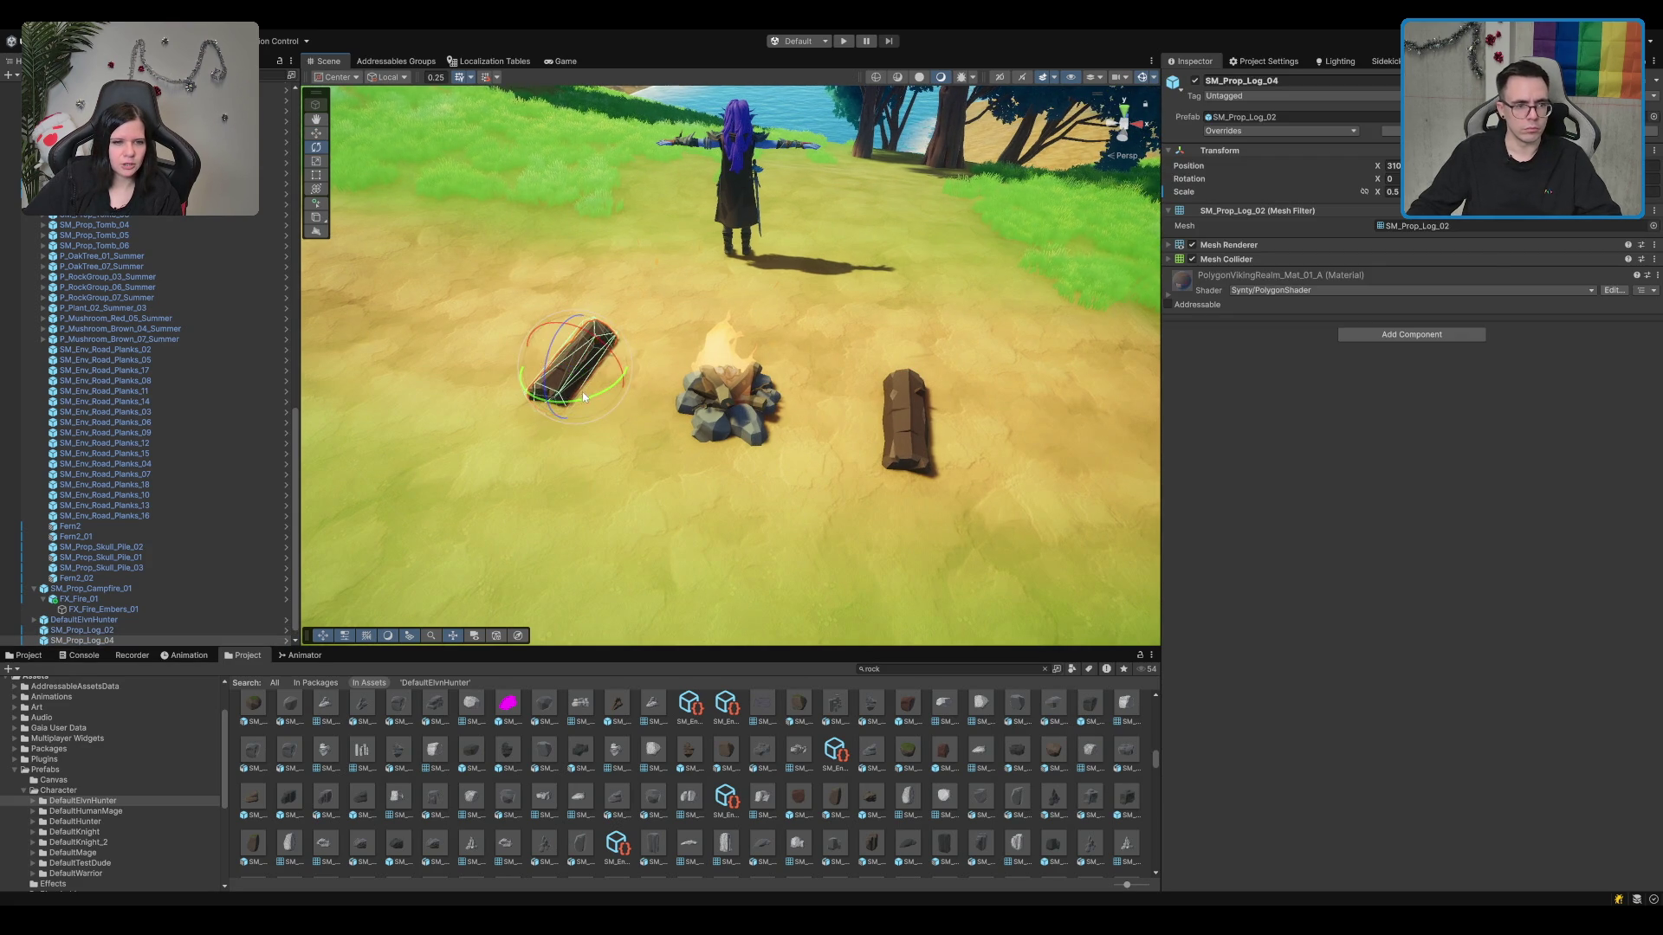
drag(639, 369, 750, 399)
key(w)
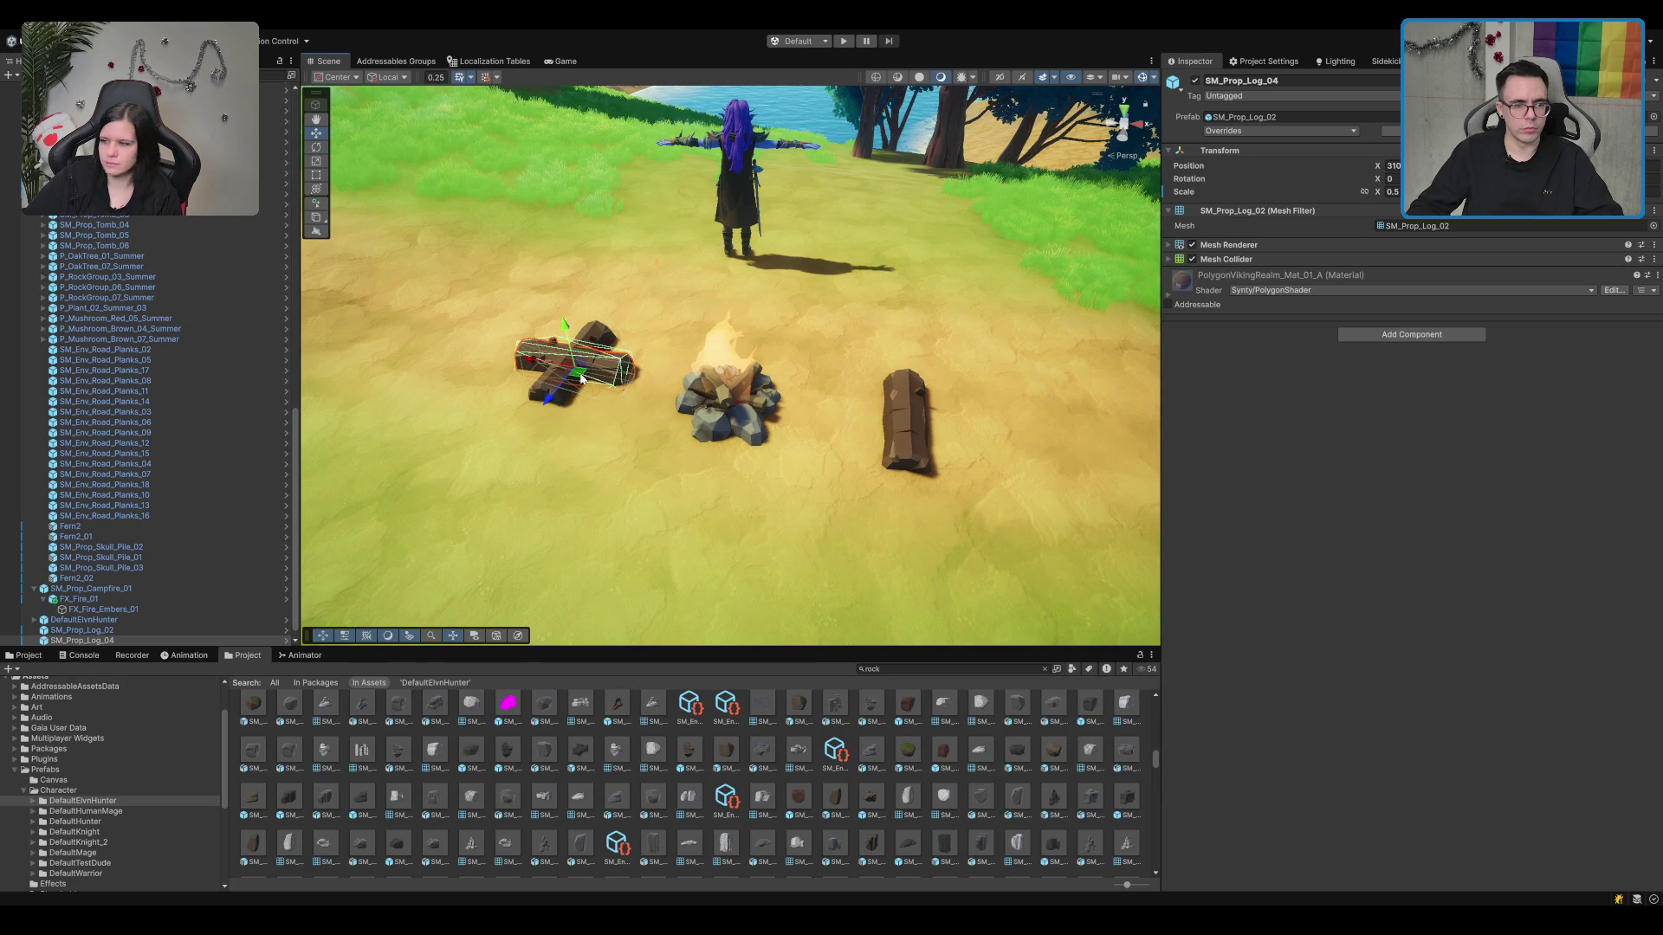
mouse_move(572, 381)
mouse_down()
mouse_move(764, 318)
mouse_move(706, 459)
mouse_move(630, 566)
mouse_up()
Step: Add another log copy in front of the fire, tilted slightly on its X axis
key(ctrl+d)
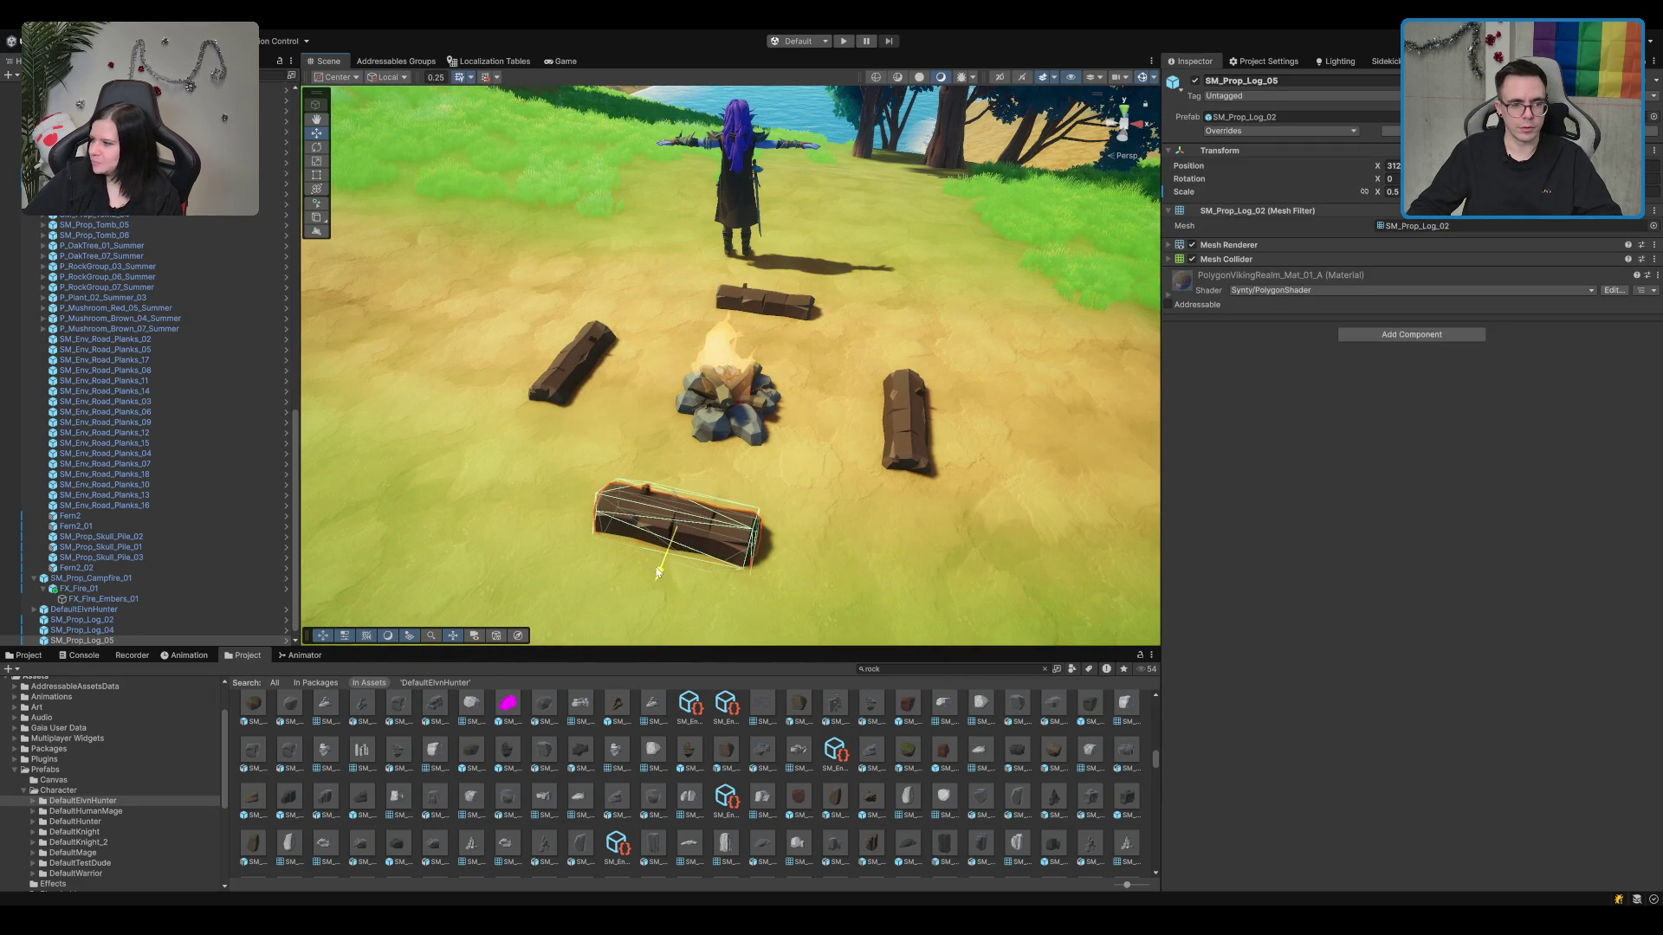
scroll(790, 450, down, 3)
mouse_move(776, 393)
mouse_down()
mouse_move(863, 374)
mouse_move(772, 445)
mouse_up()
key(f)
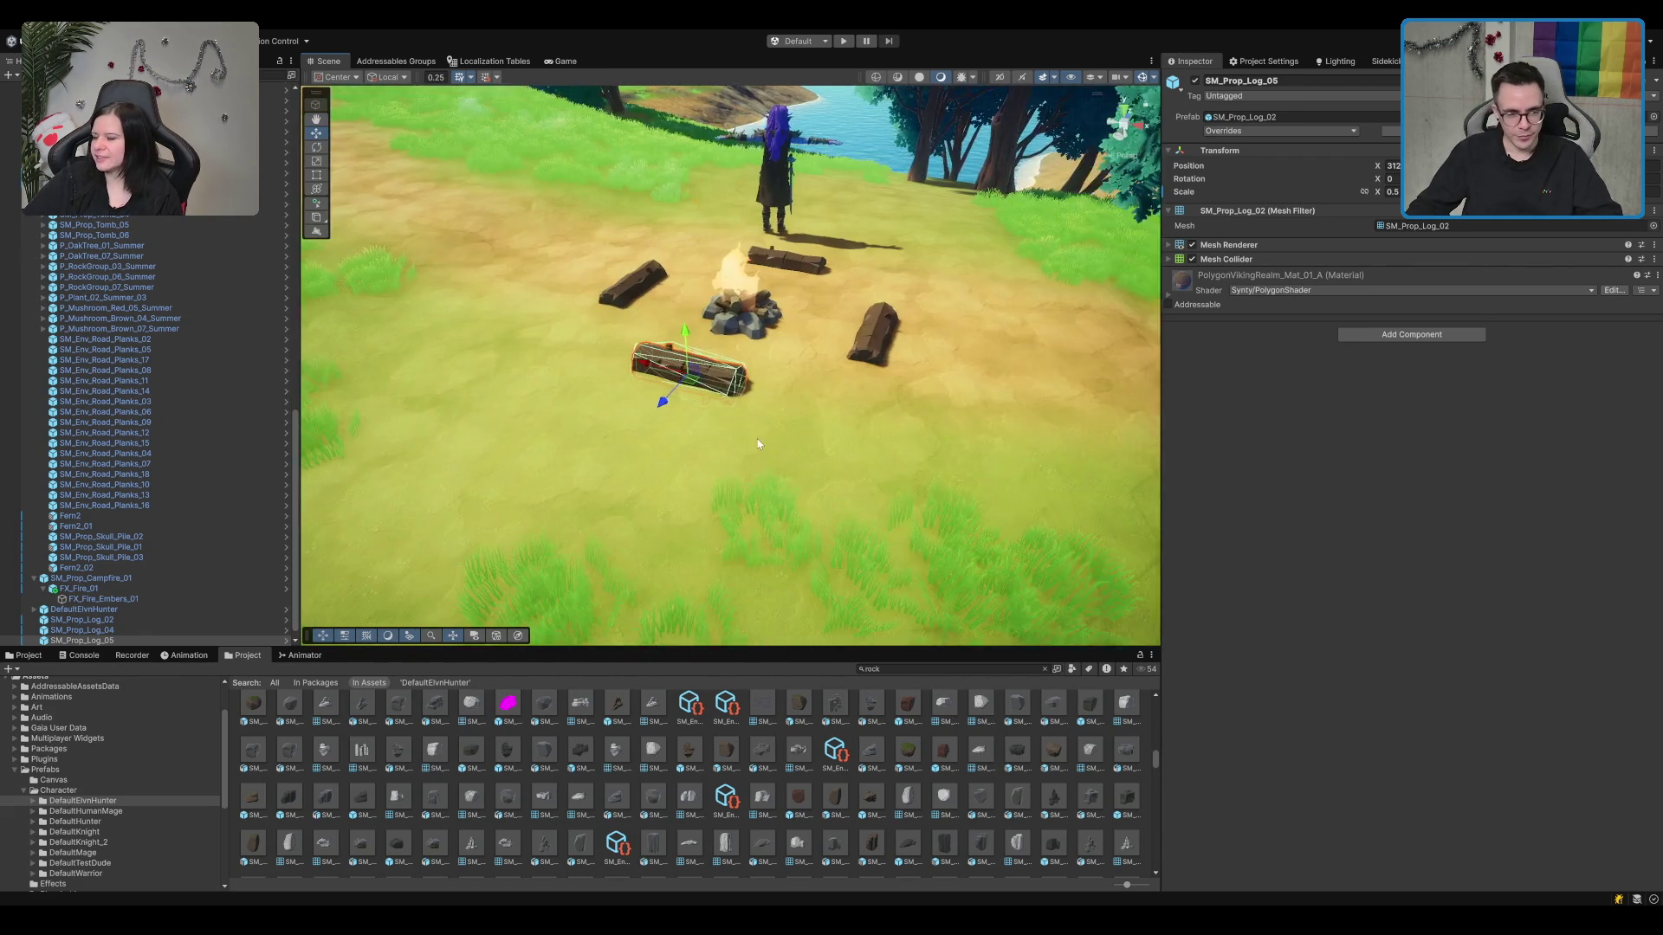
key(e)
drag(721, 376, 747, 403)
scroll(779, 398, down, 6)
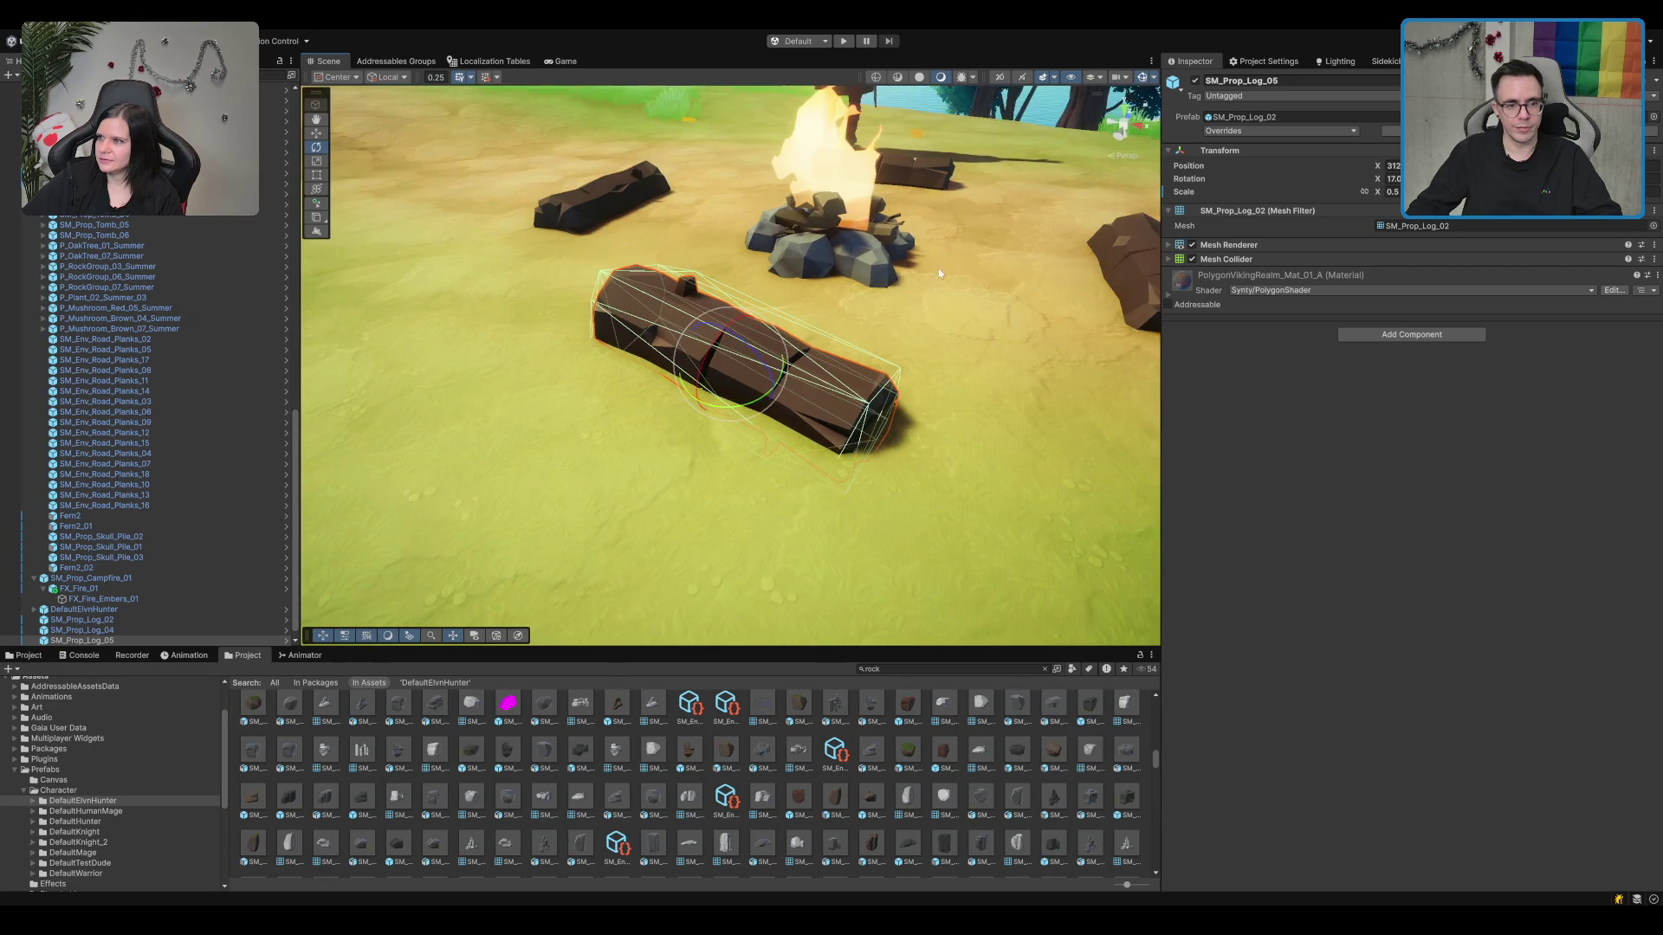
click(803, 396)
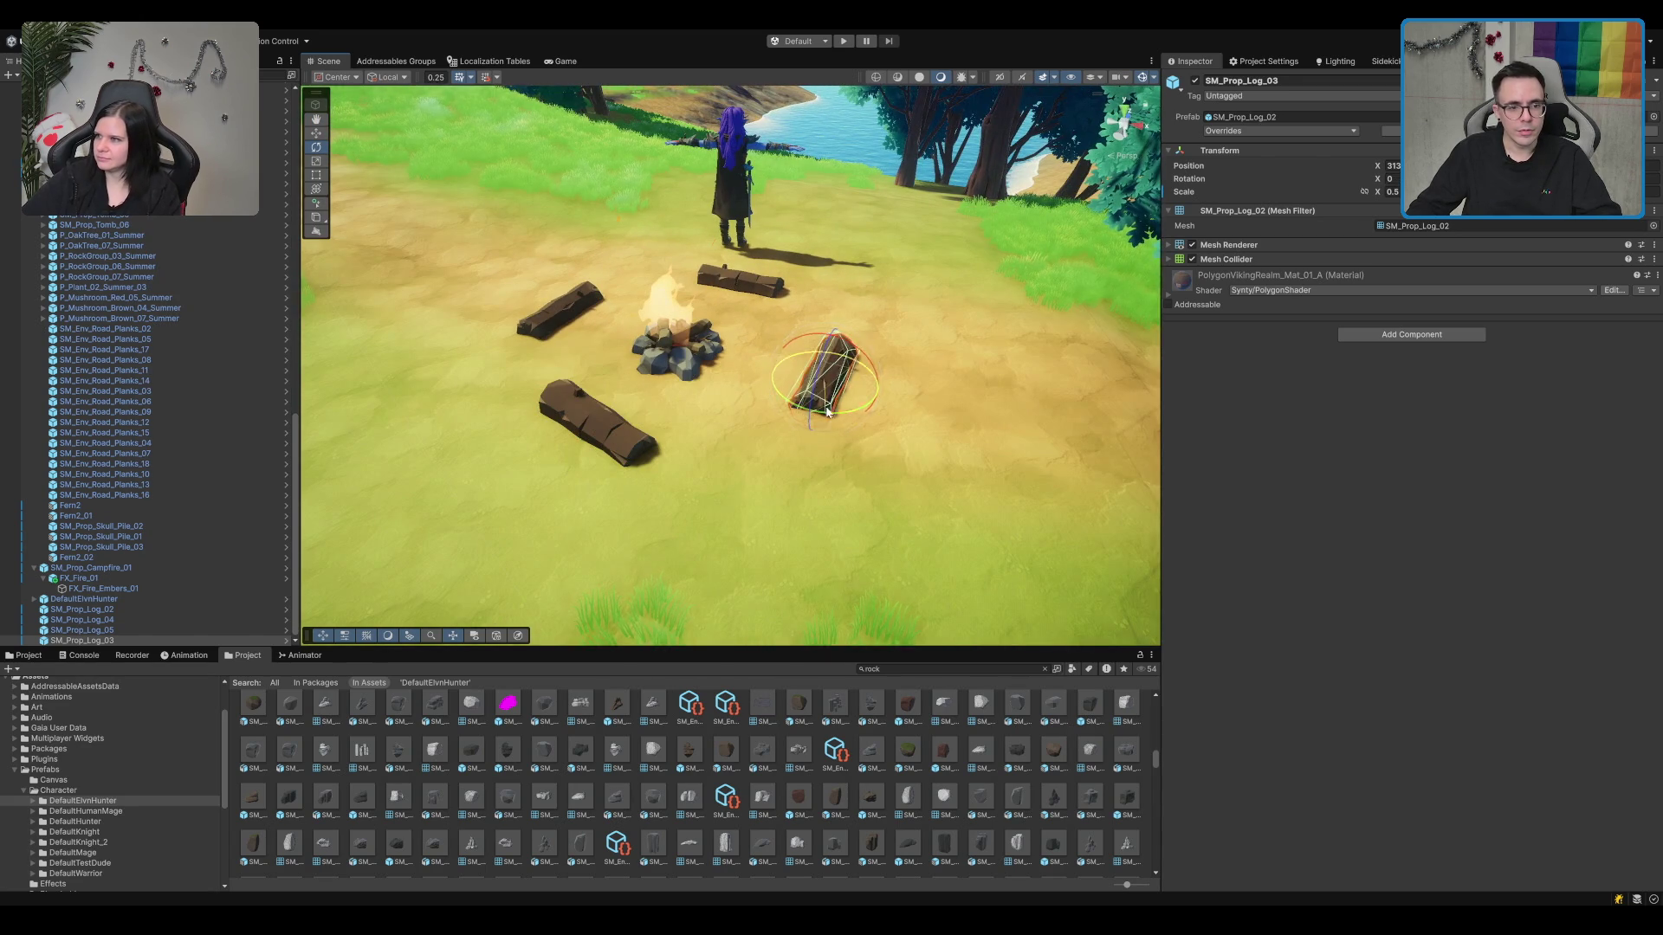
key(w)
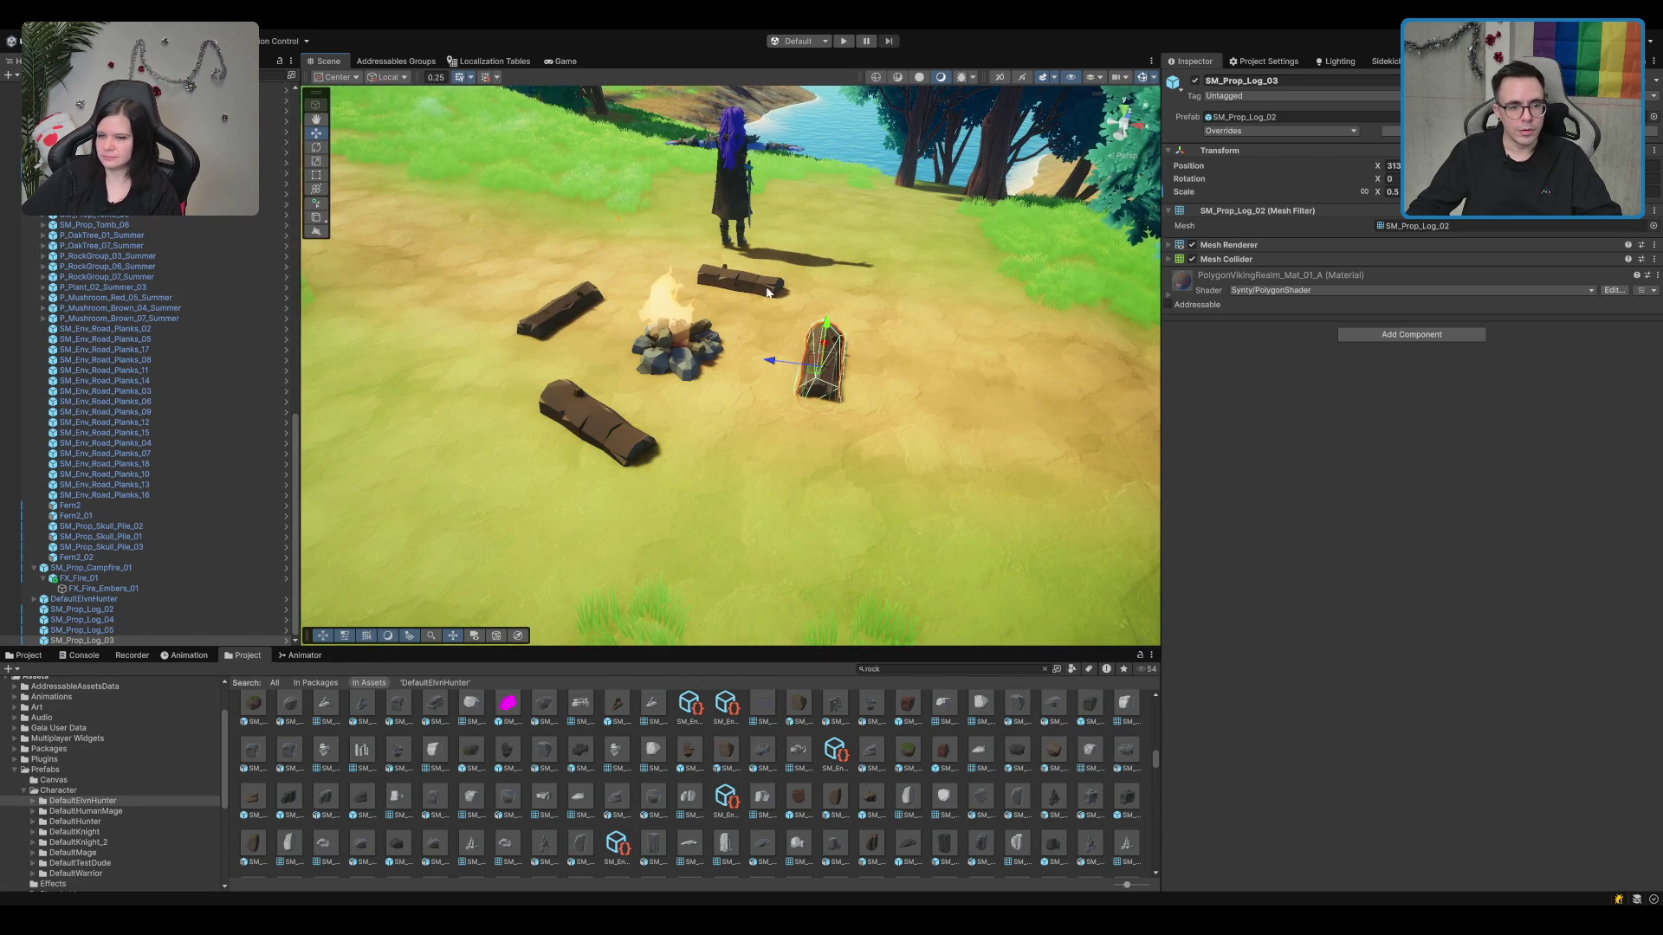
Step: Rotate the back log SM_Prop_Log_04 and left log SM_Prop_Log_02 to face the fire
click(742, 280)
key(f)
scroll(775, 307, down, 5)
key(e)
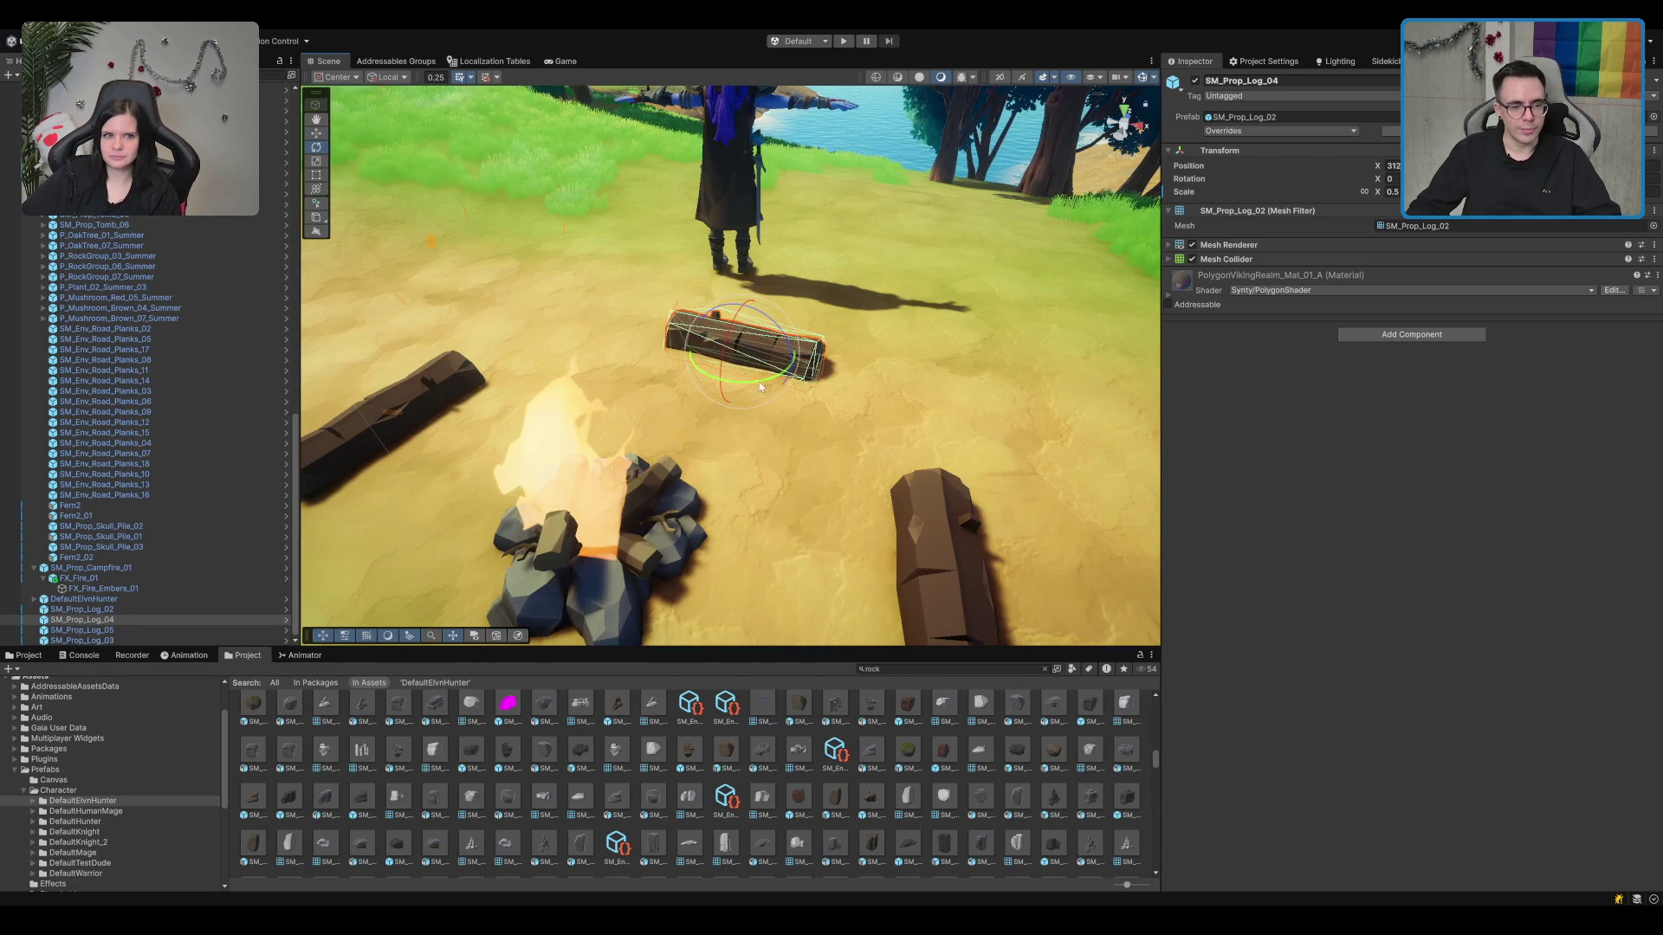
click(434, 380)
key(w)
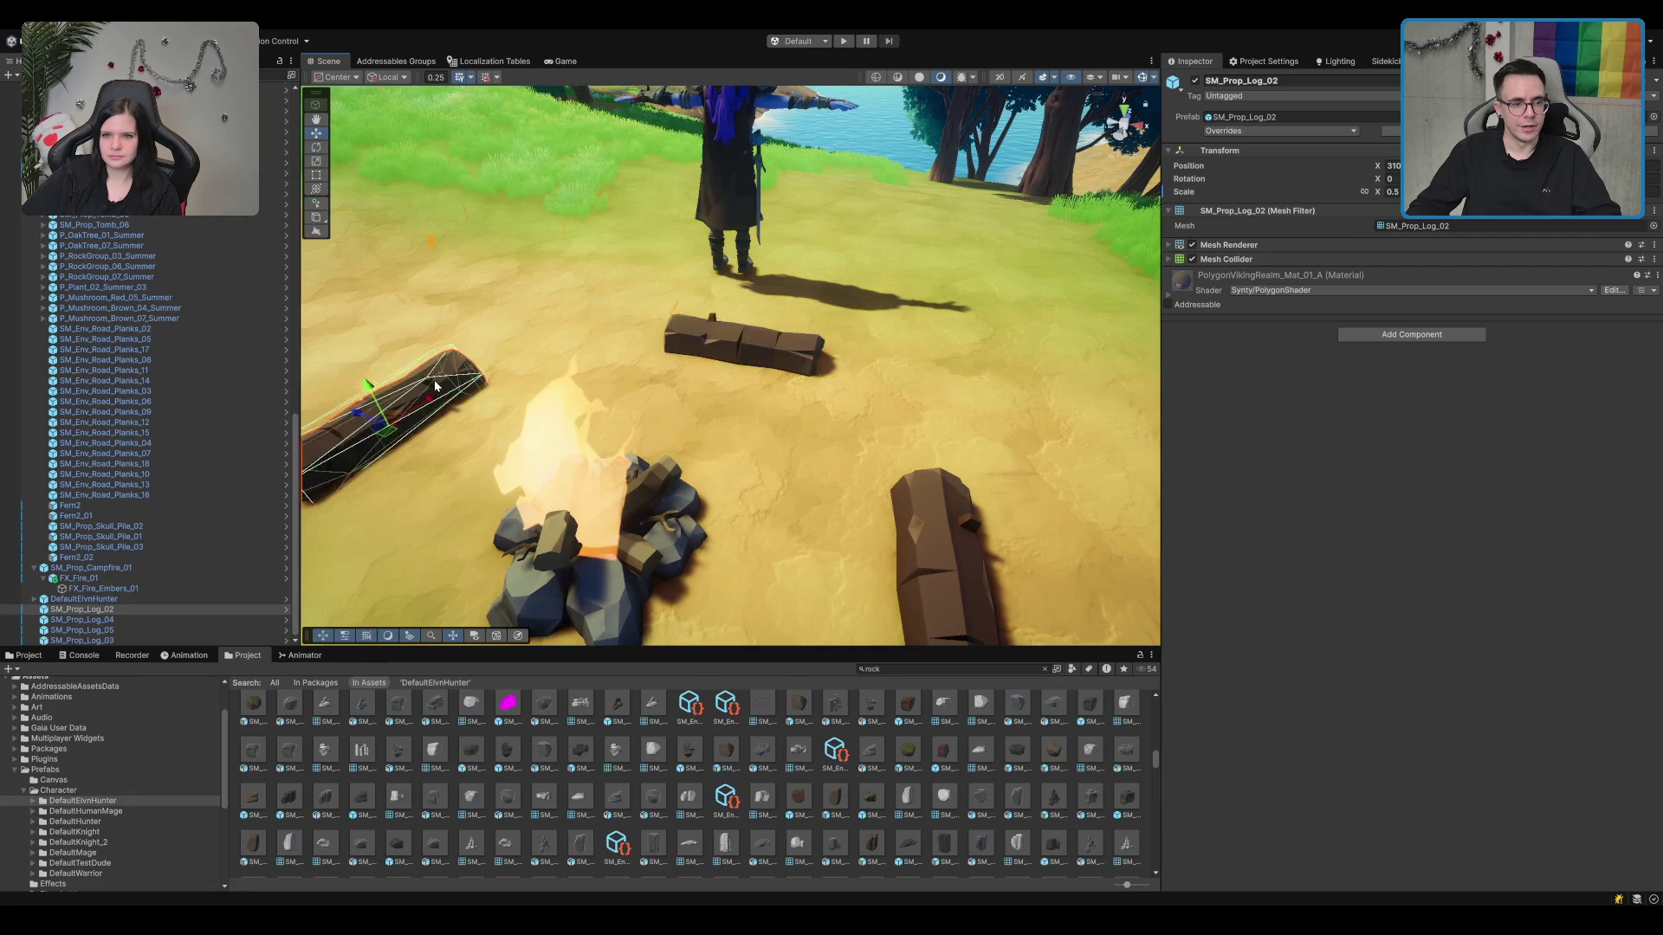
mouse_move(434, 379)
mouse_down()
mouse_move(634, 329)
mouse_move(693, 346)
mouse_move(684, 321)
mouse_up()
key(e)
scroll(911, 312, down, 3)
click(836, 248)
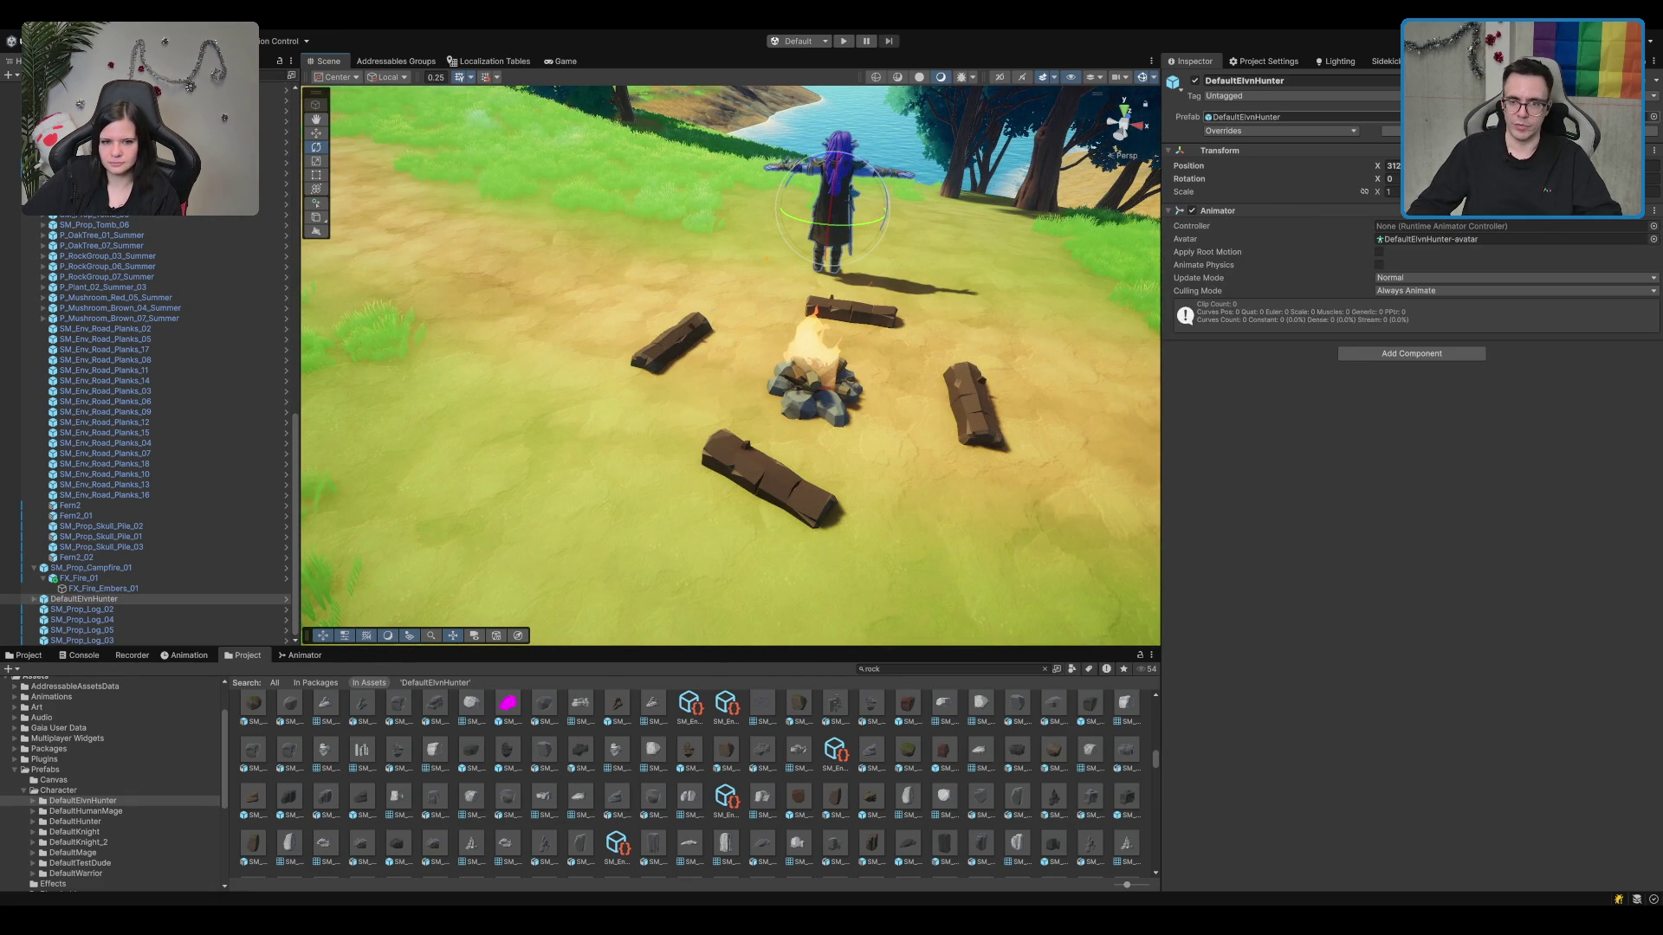
Step: Focus the hunter's animator controller slot and start an asset search in the Procedural Worlds folder
click(1516, 226)
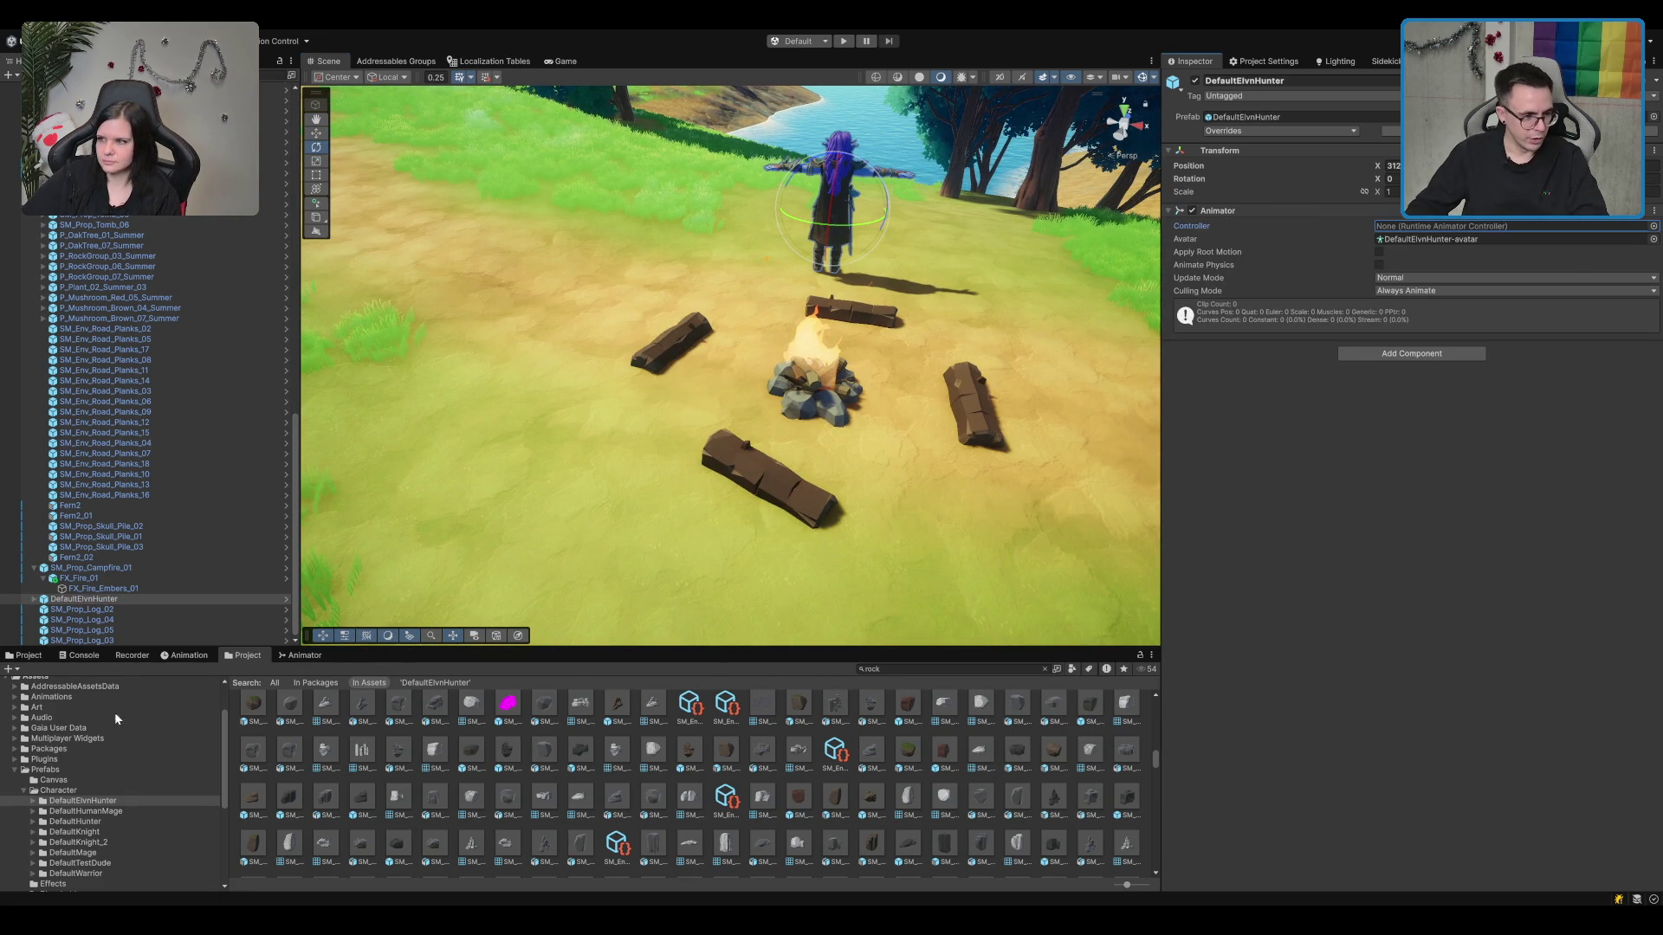
click(98, 774)
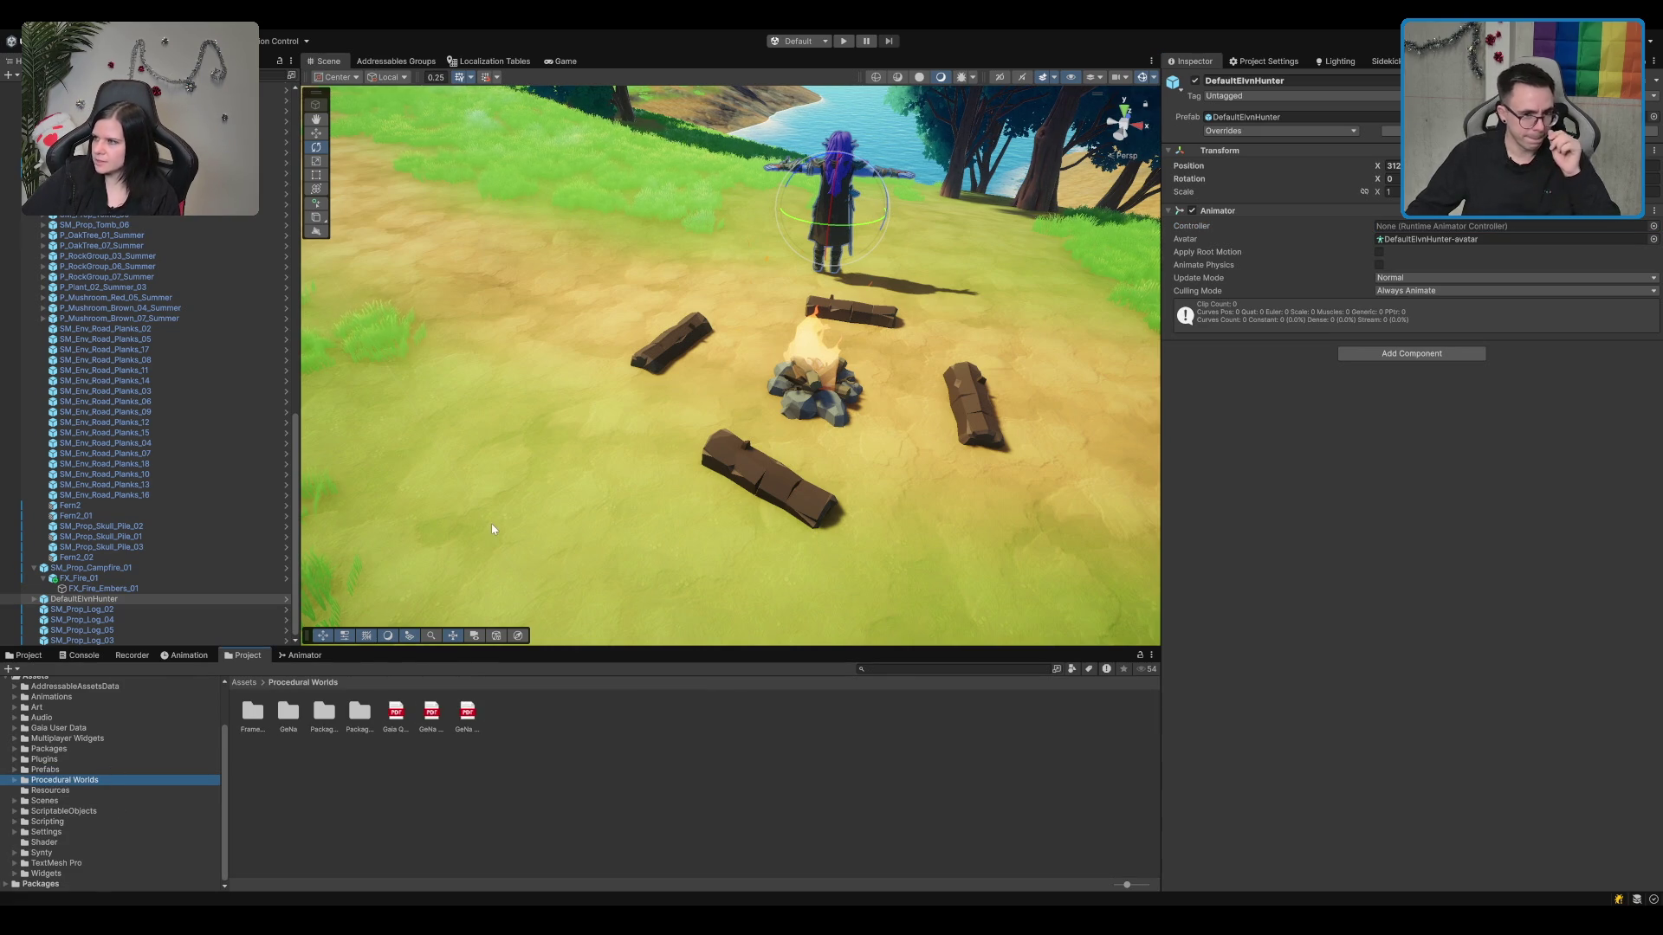
click(908, 671)
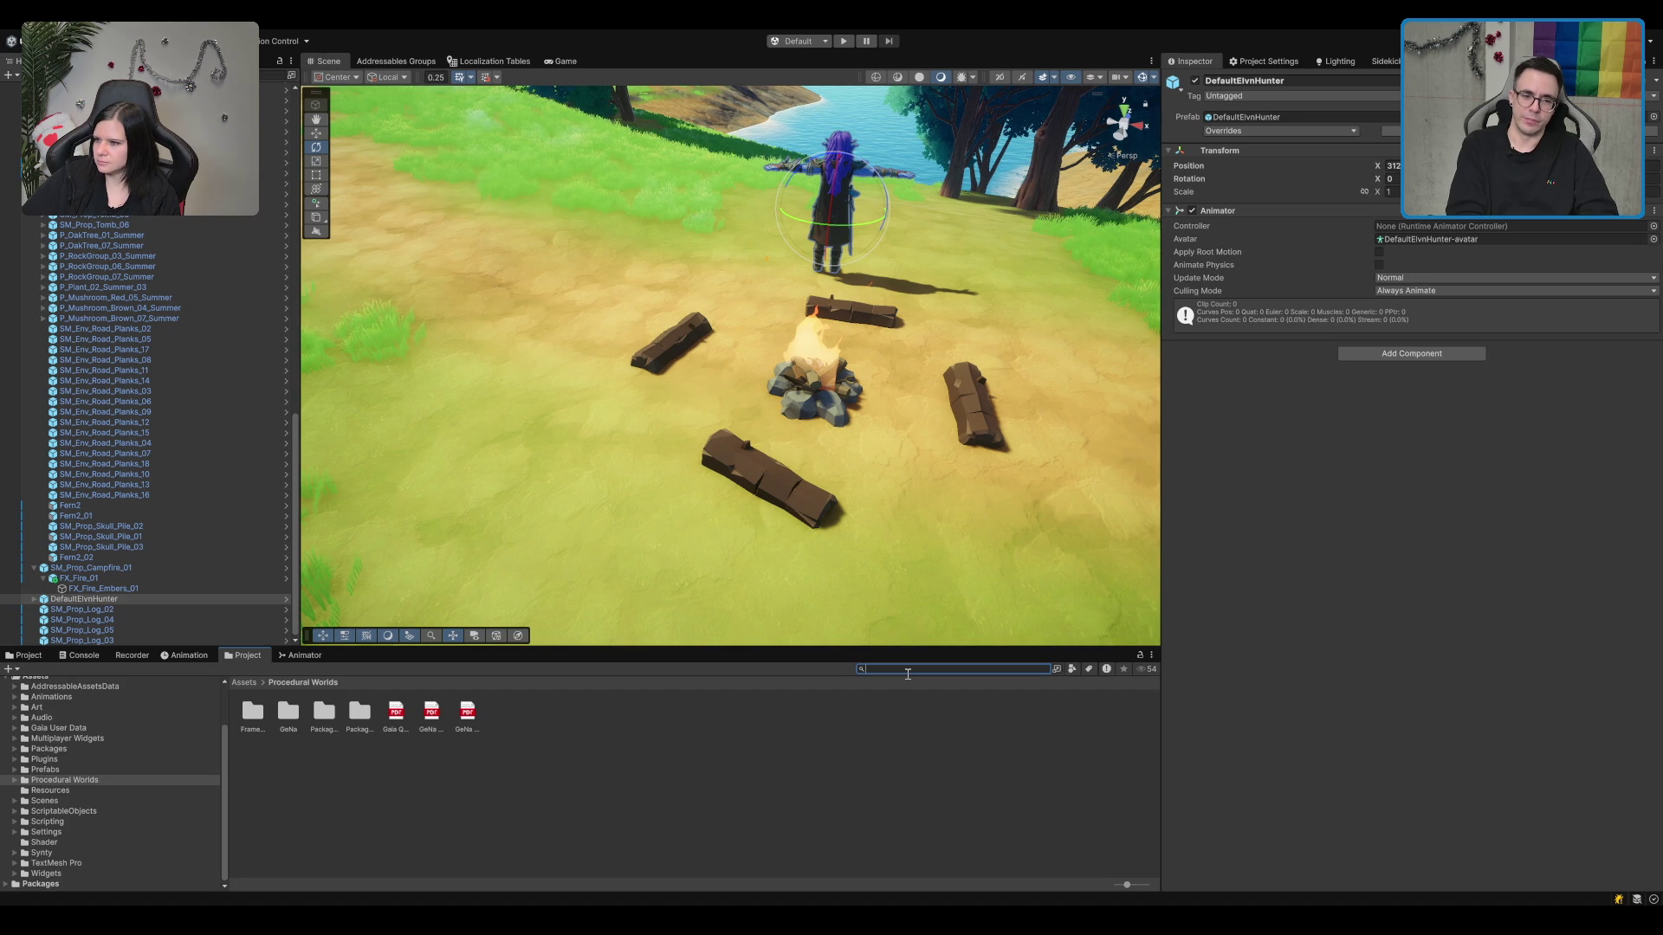
Step: Delete the left, right, back and front logs, restoring the accidentally deleted FX_Fire_01
click(687, 324)
key(Delete)
click(861, 303)
key(Delete)
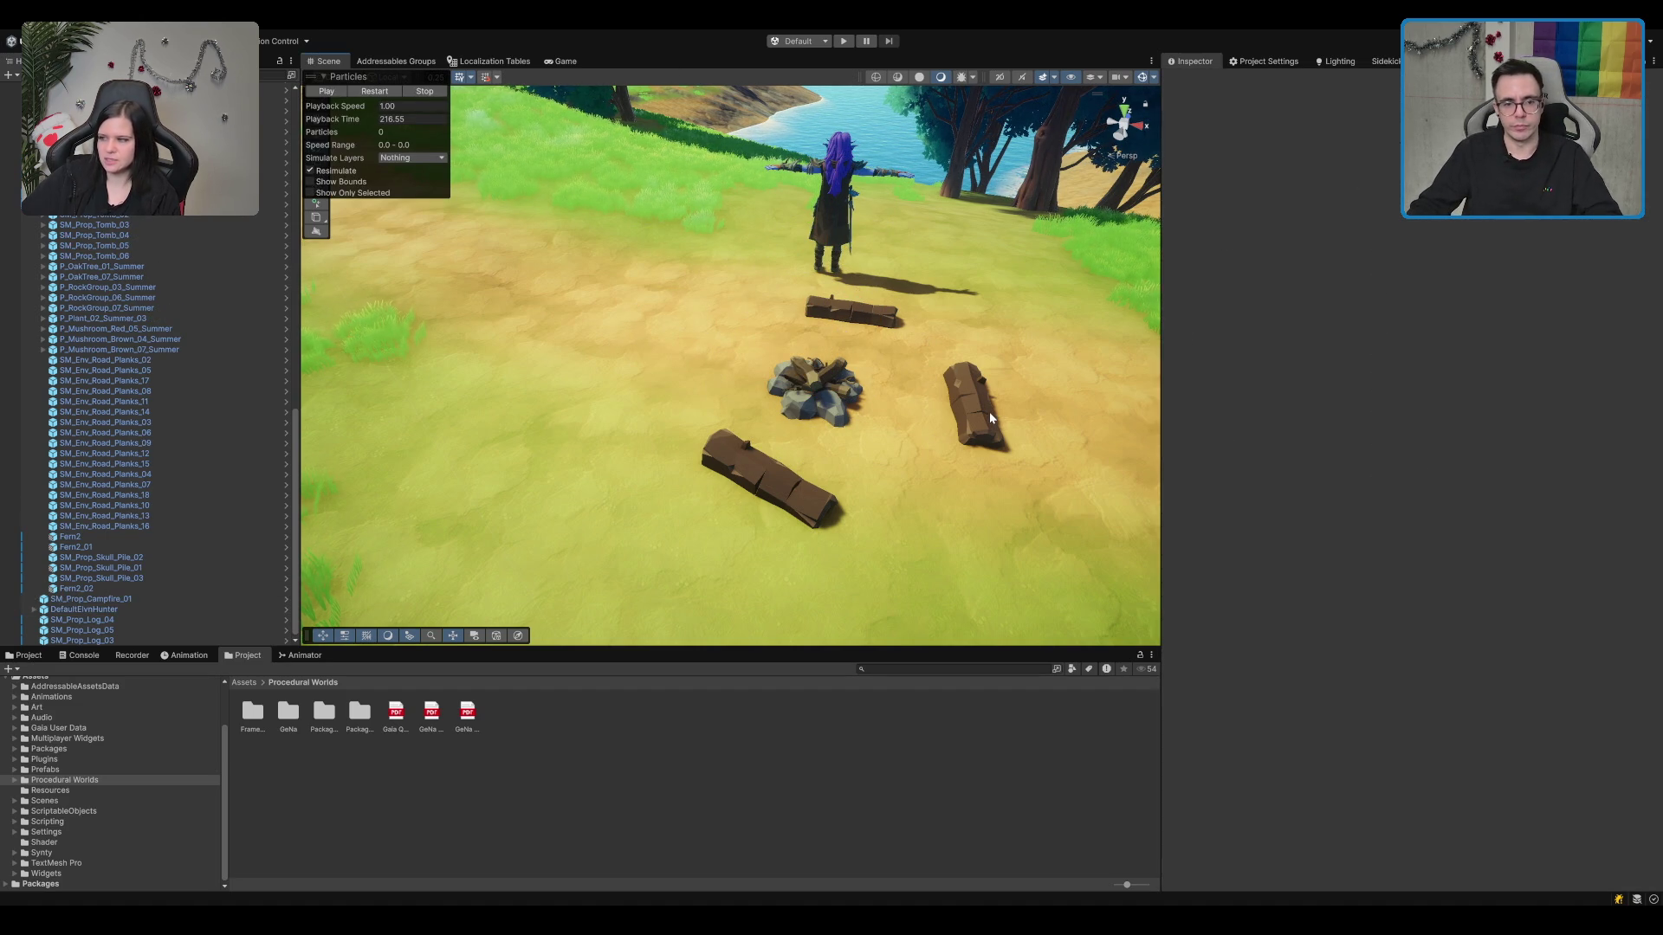
key(ctrl+z)
click(989, 412)
key(Delete)
click(885, 320)
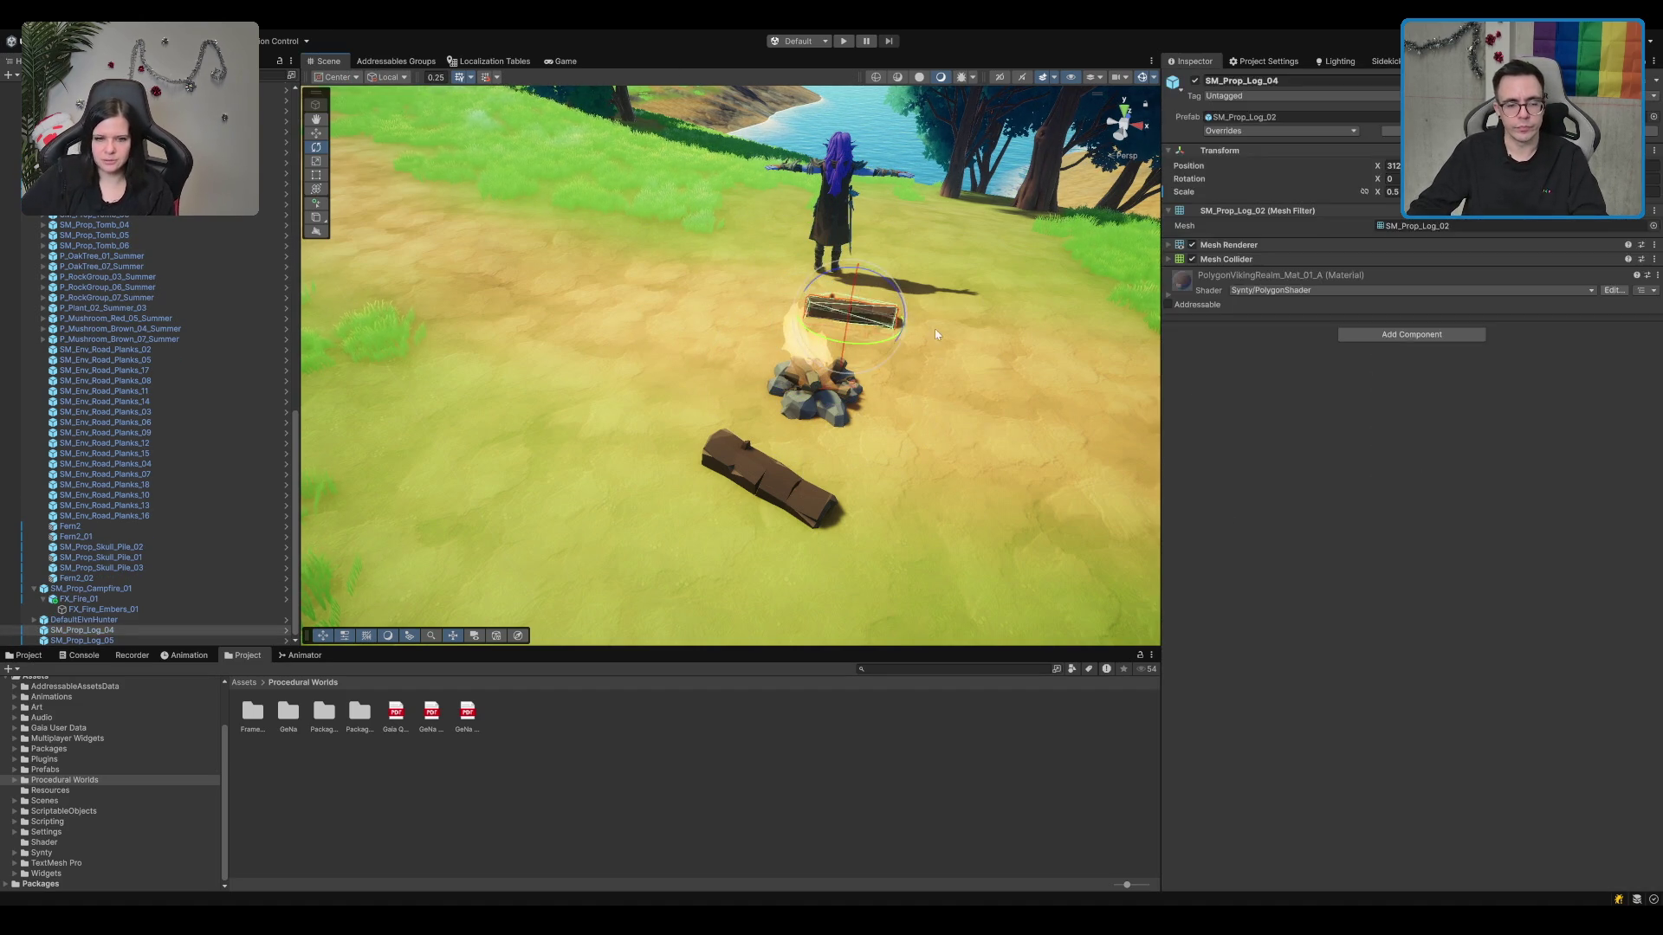
key(Delete)
click(779, 481)
key(Delete)
mouse_move(938, 502)
mouse_down()
mouse_move(868, 476)
mouse_move(838, 424)
mouse_up()
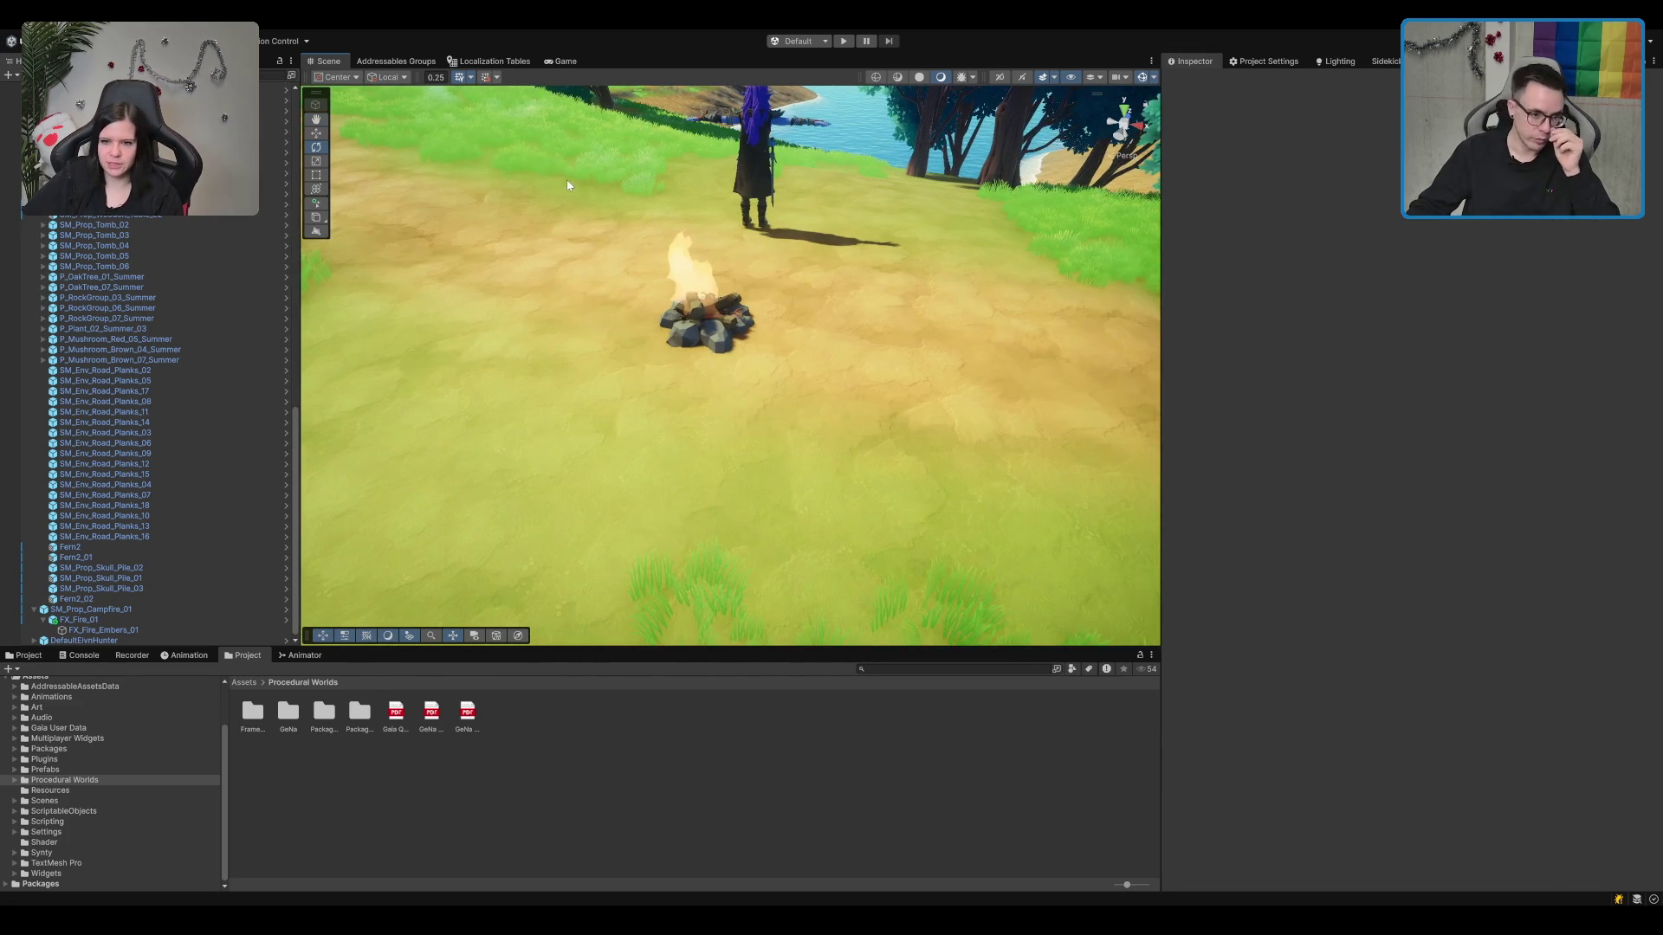
click(151, 611)
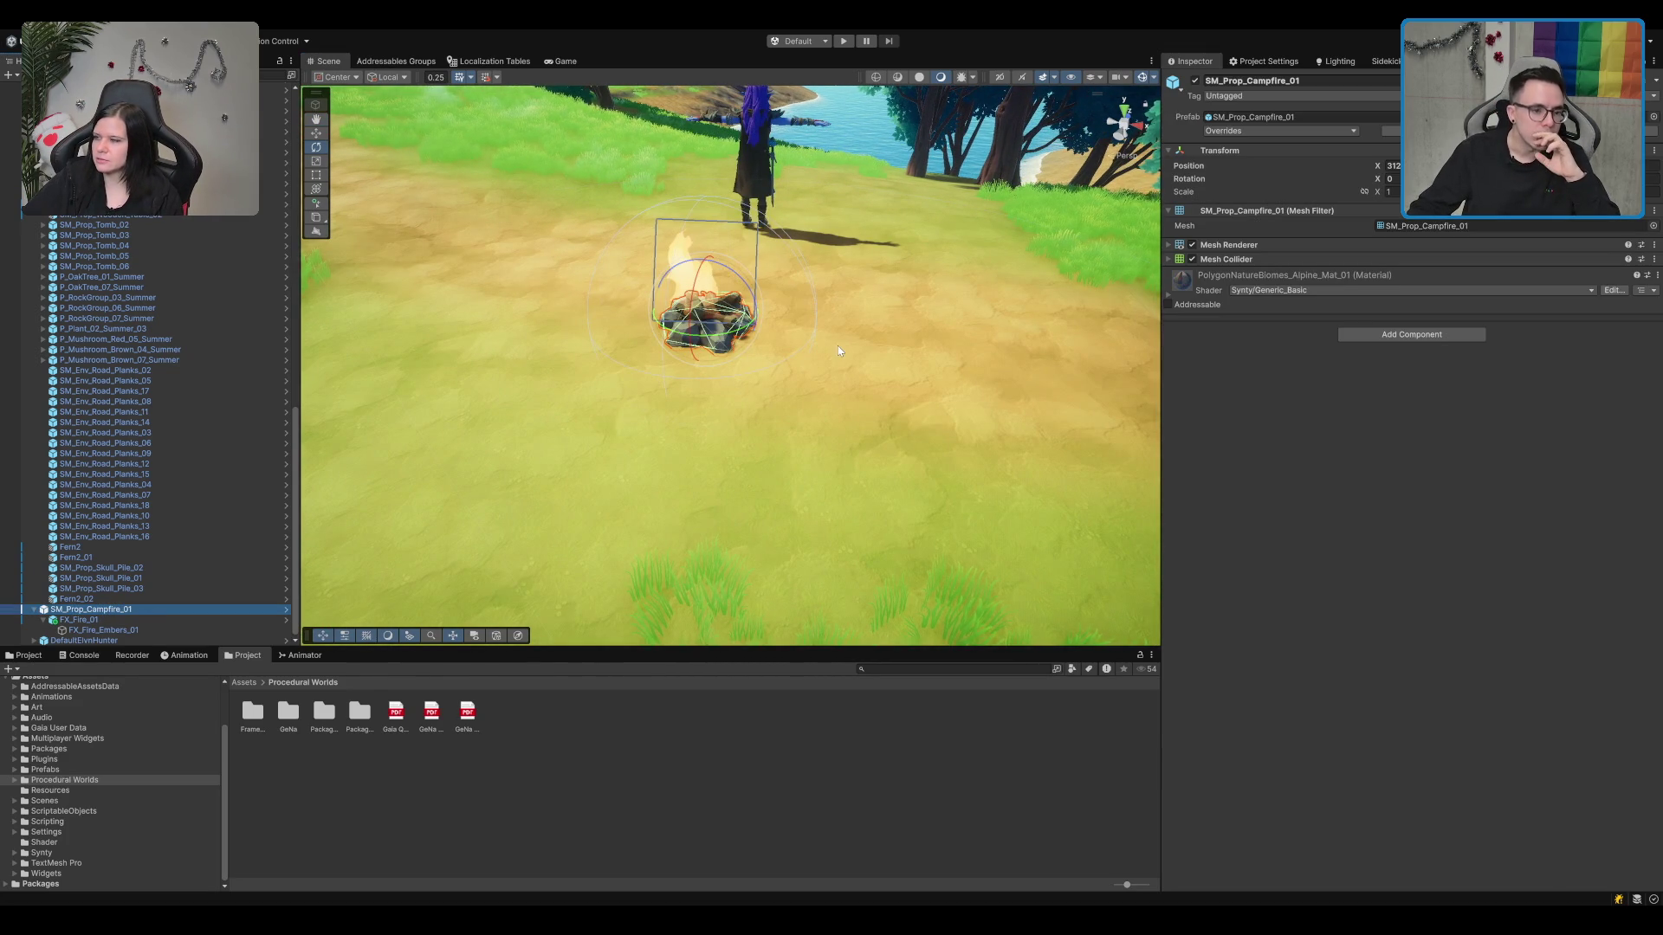
drag(838, 351, 885, 333)
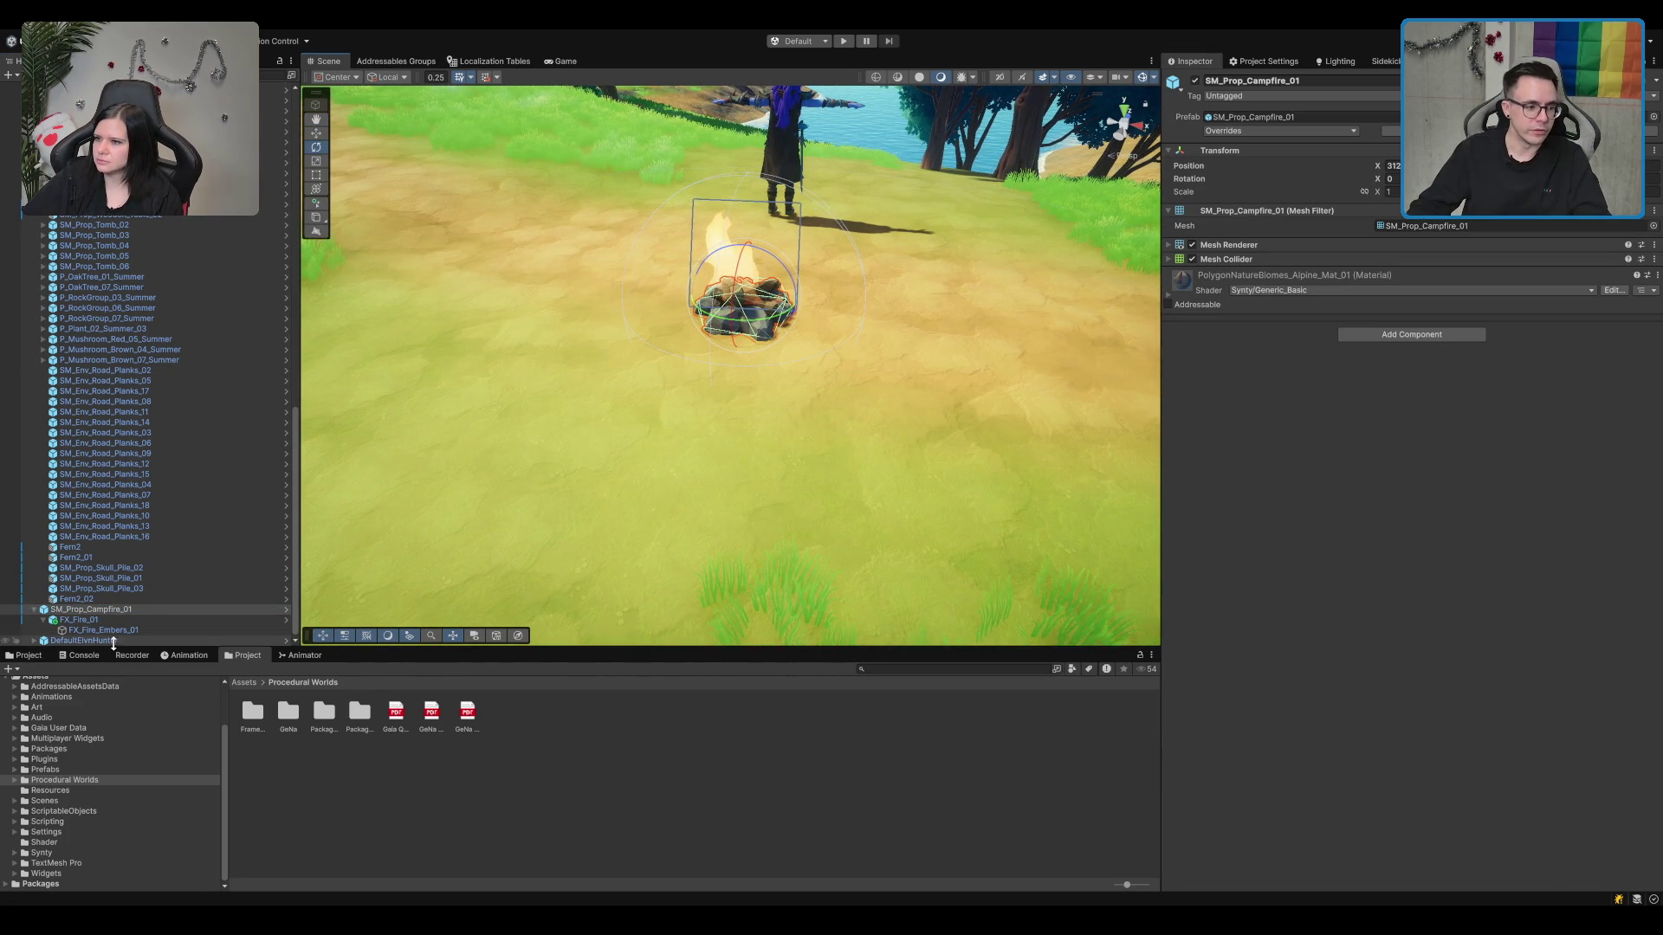
double_click(145, 609)
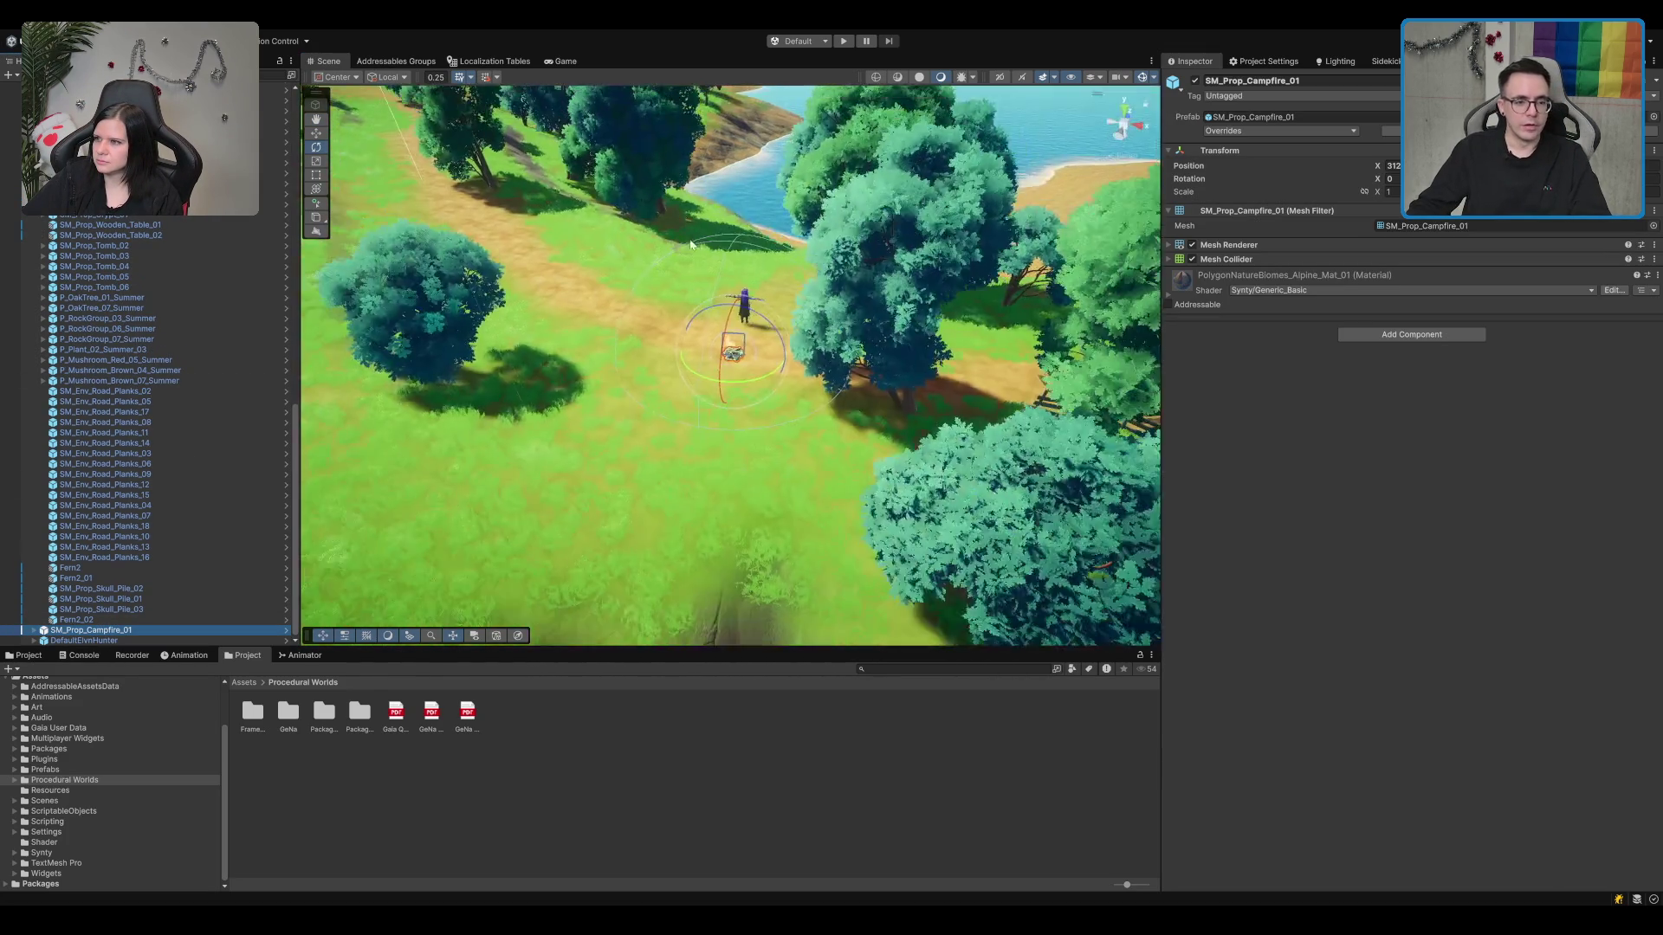
scroll(802, 331, up, 10)
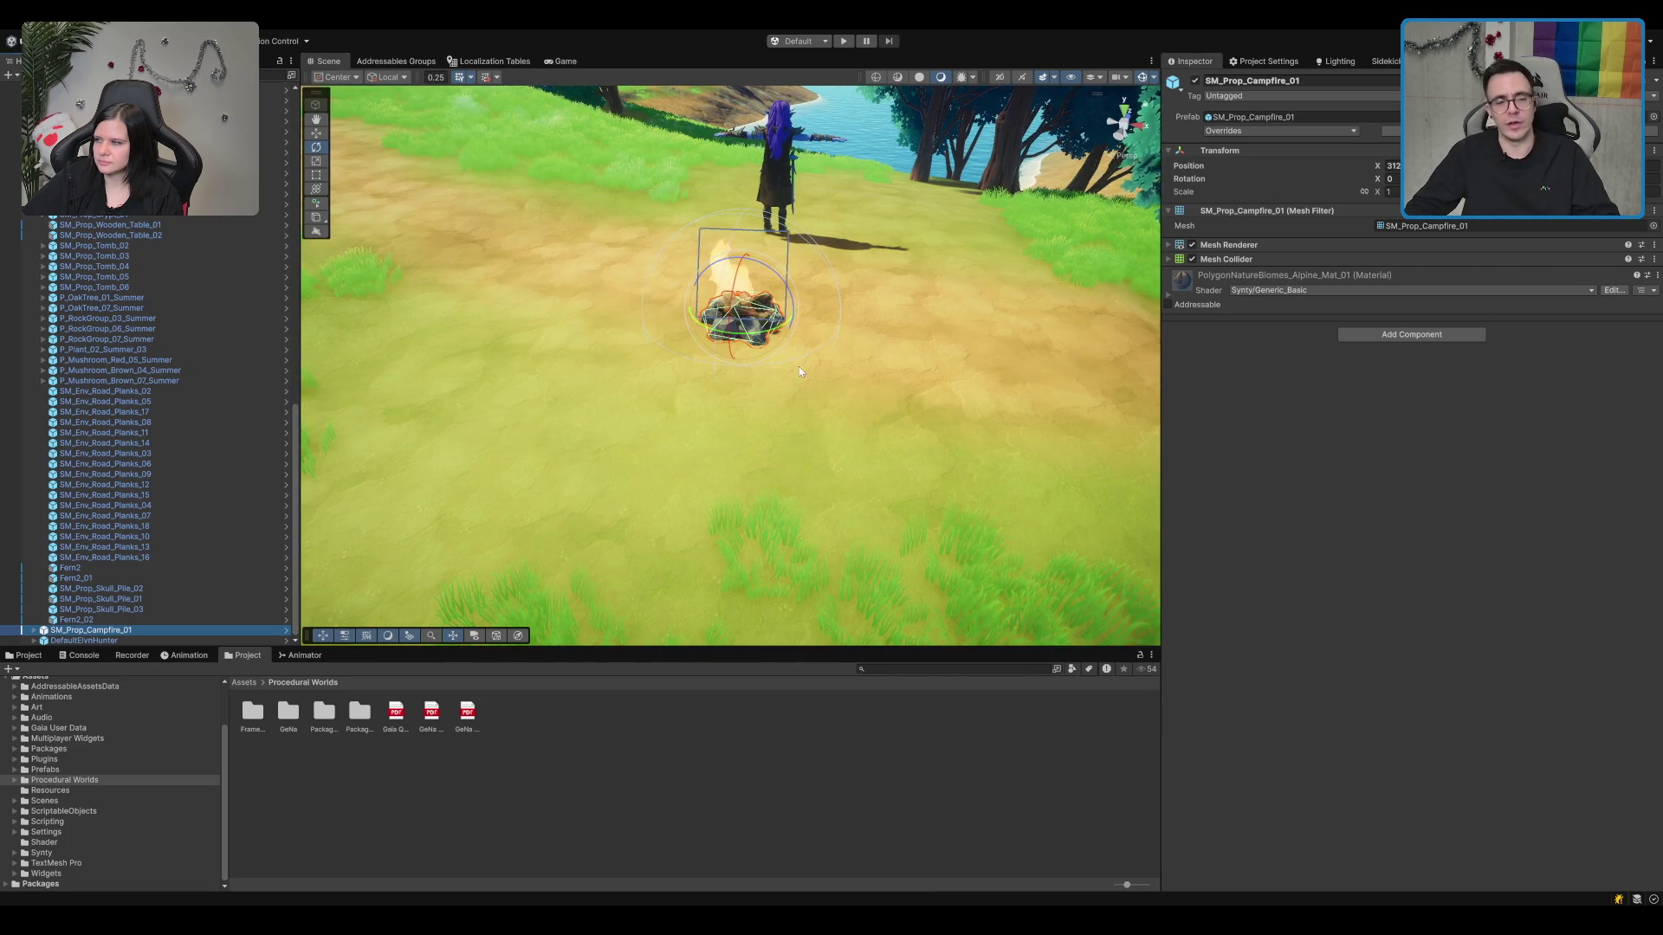
scroll(817, 415, up, 3)
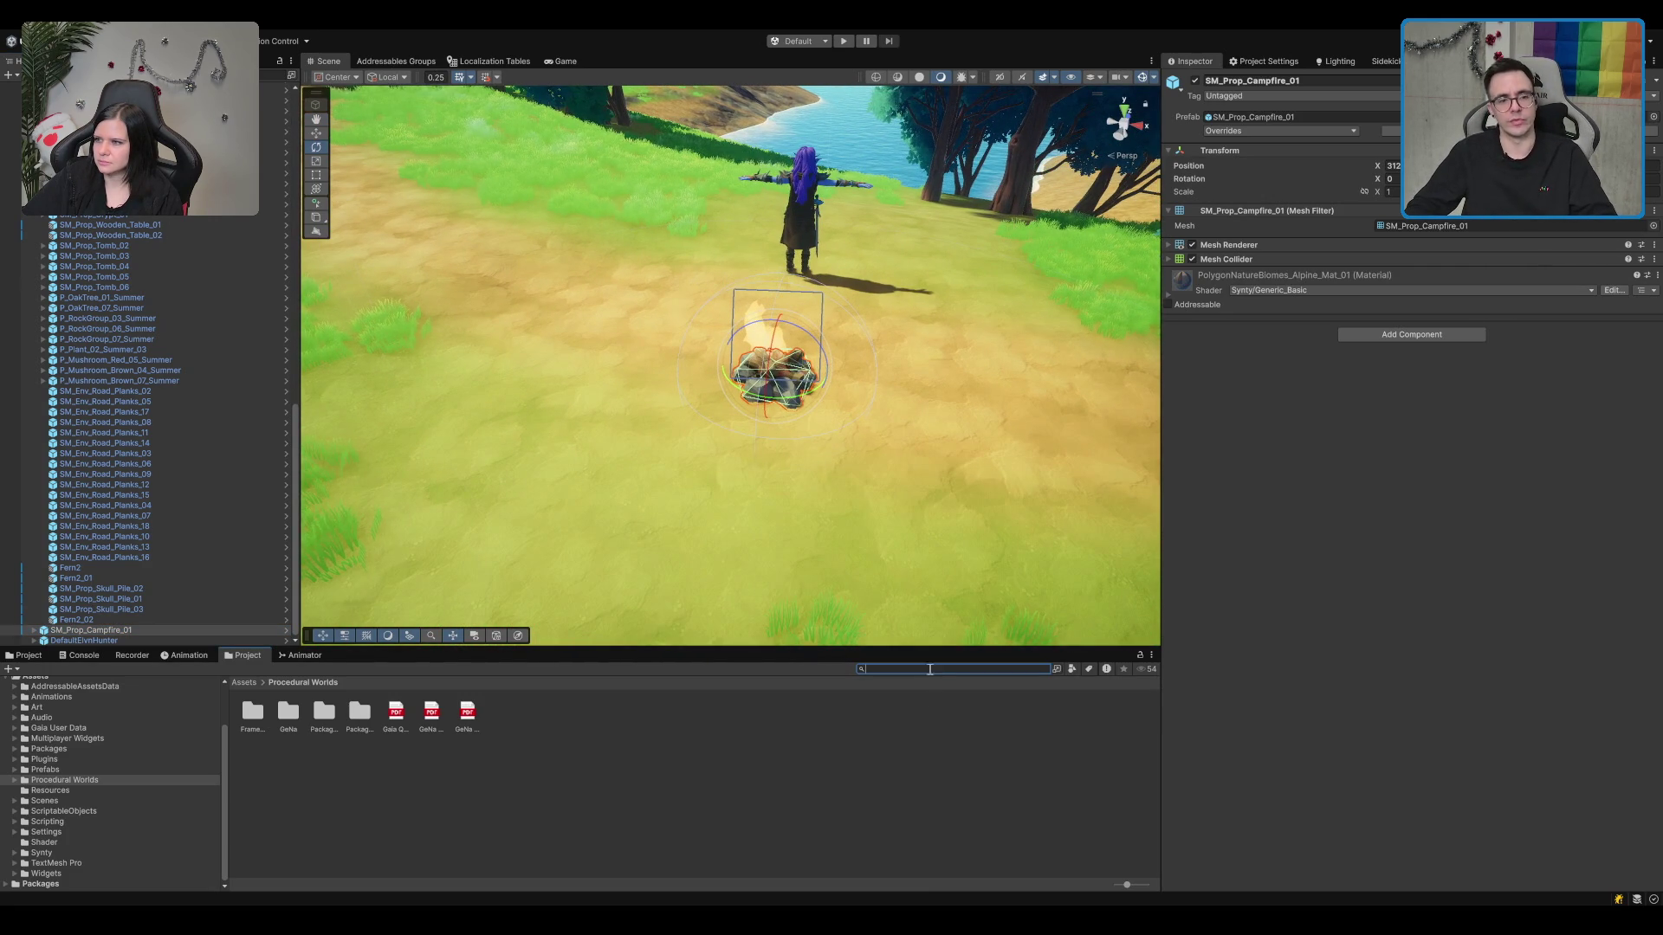
scroll(836, 210, down, 2)
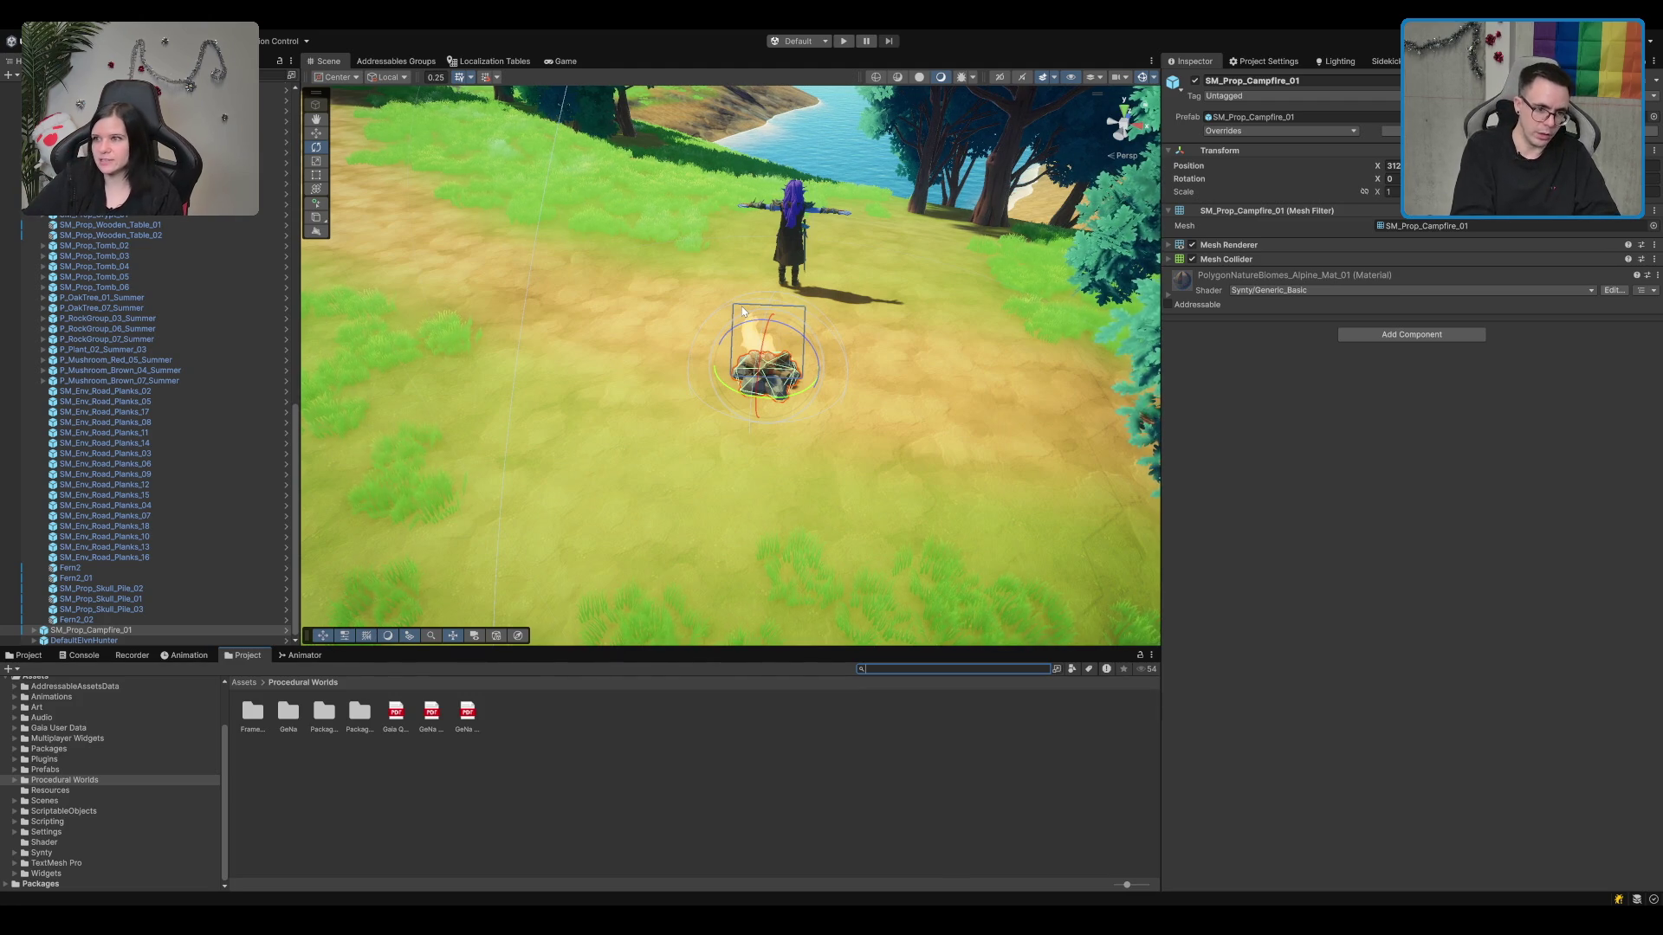
text(Tent)
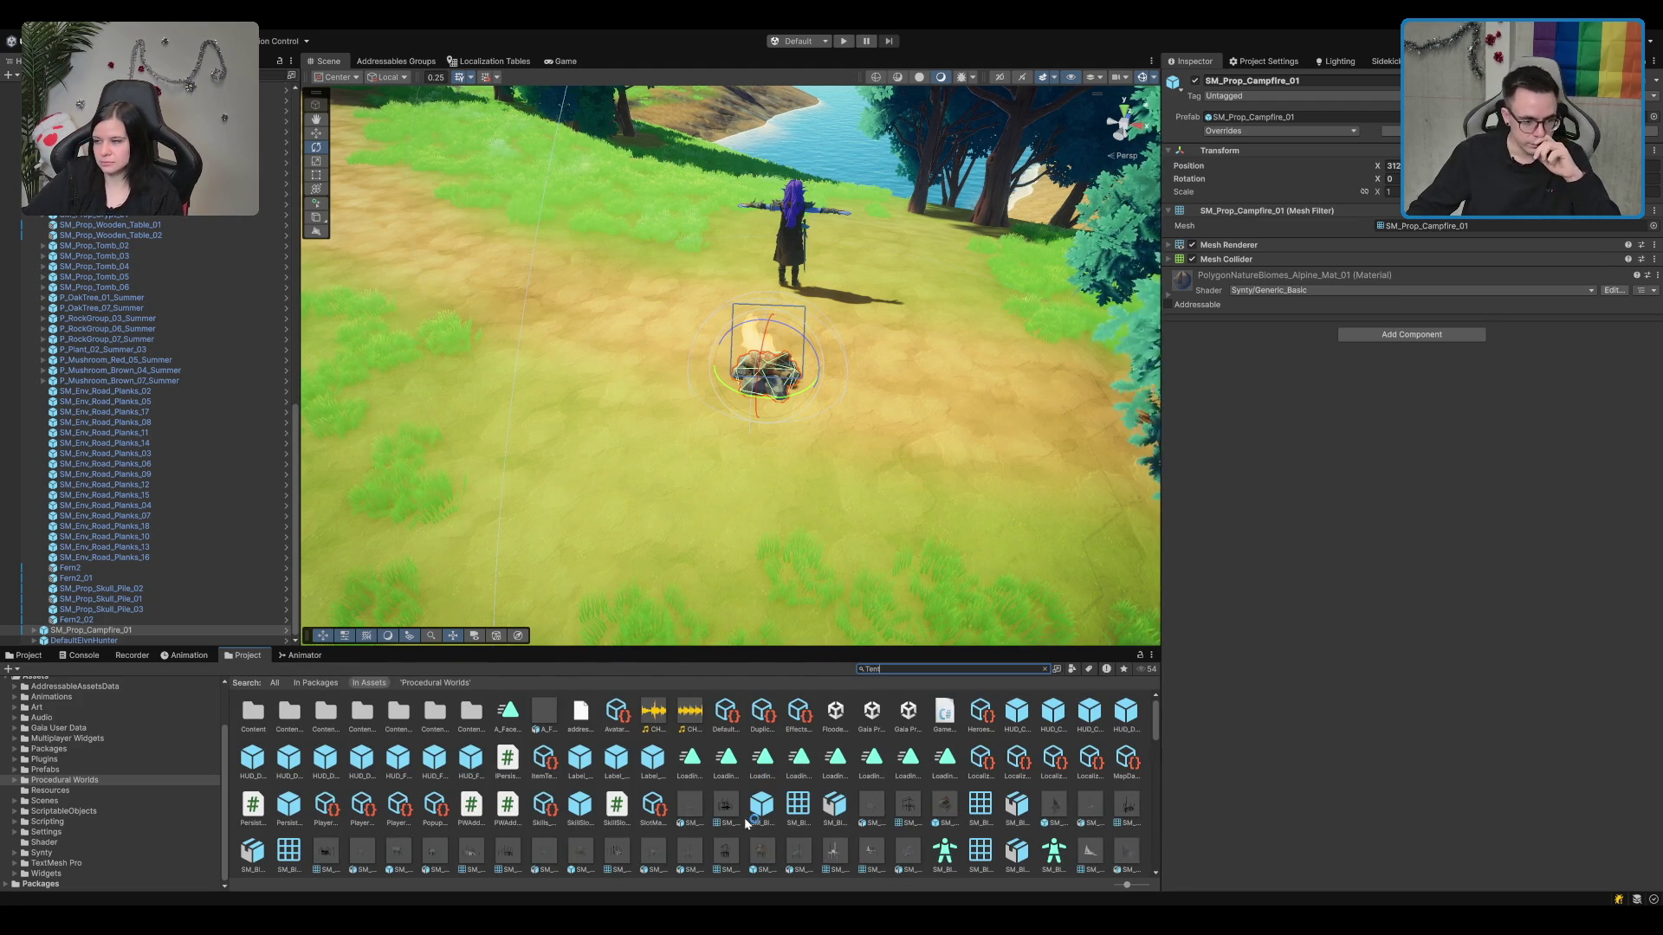
click(750, 823)
drag(692, 619, 702, 589)
scroll(722, 470, down, 5)
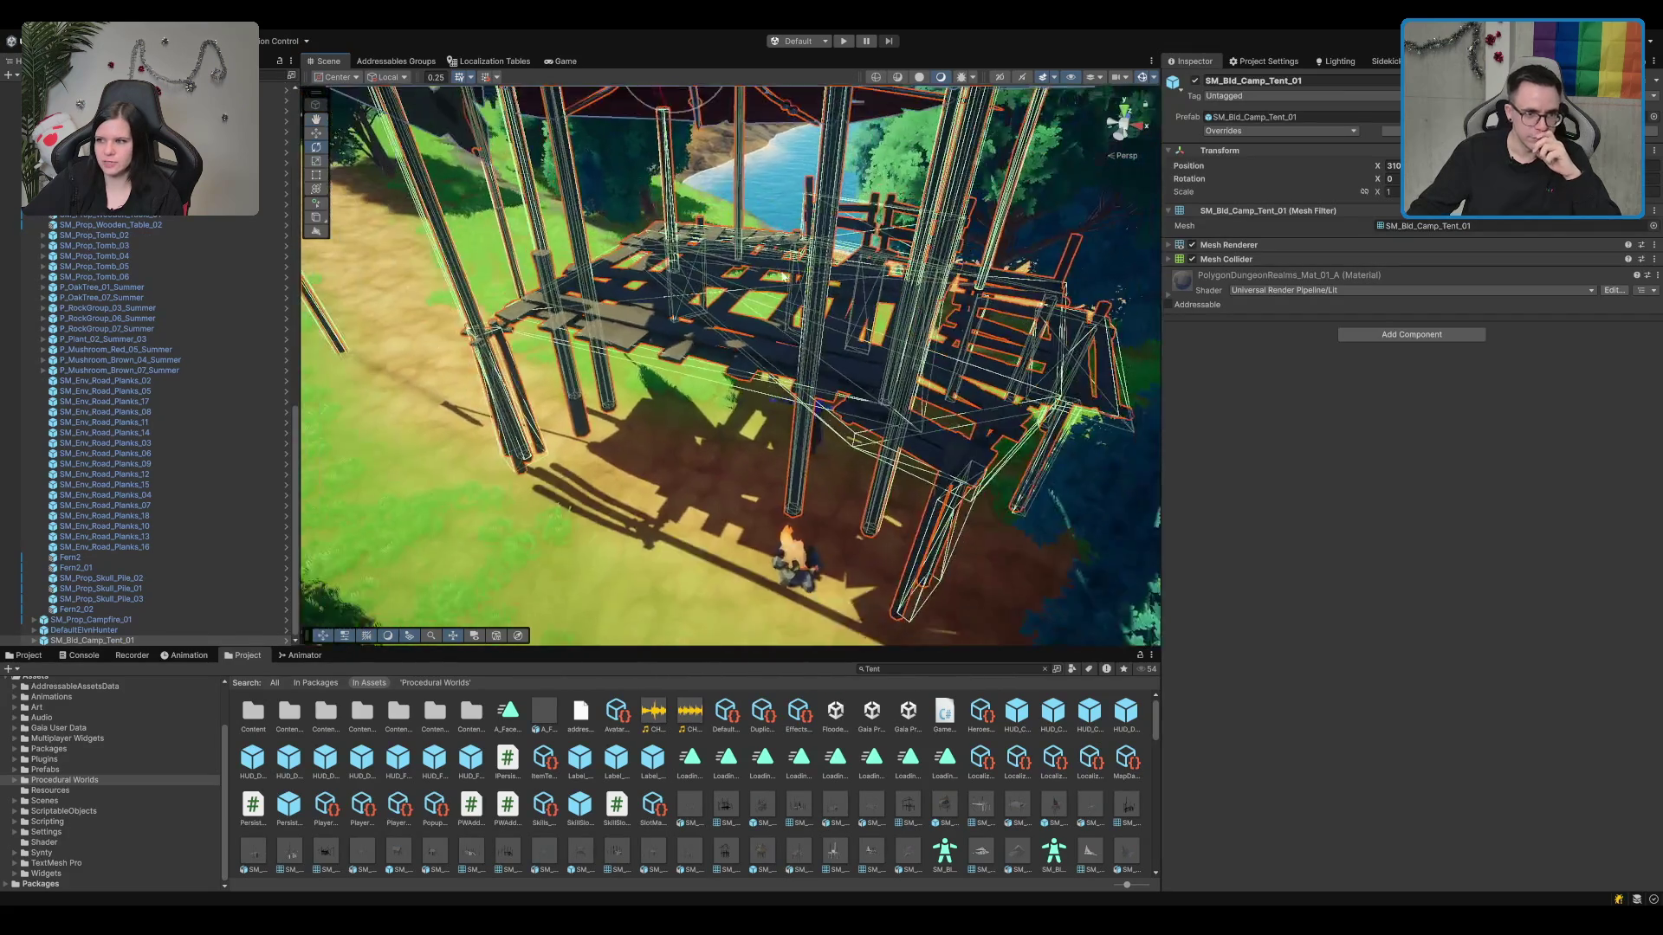
key(Delete)
drag(762, 300, 773, 712)
scroll(774, 712, down, 3)
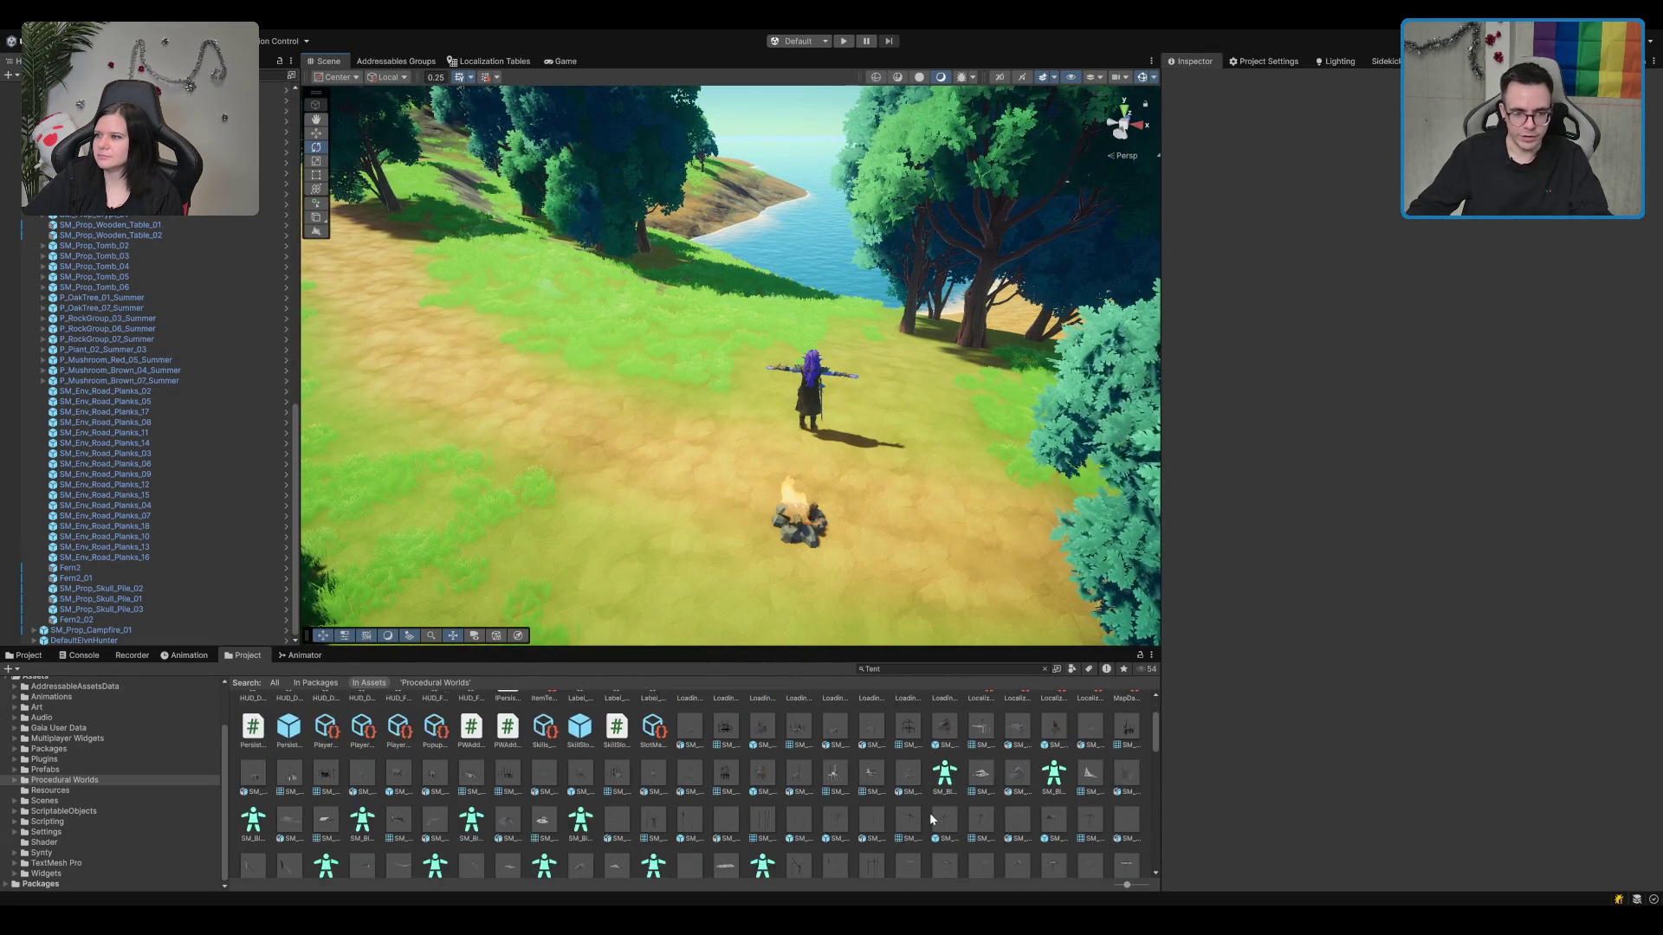
click(1088, 737)
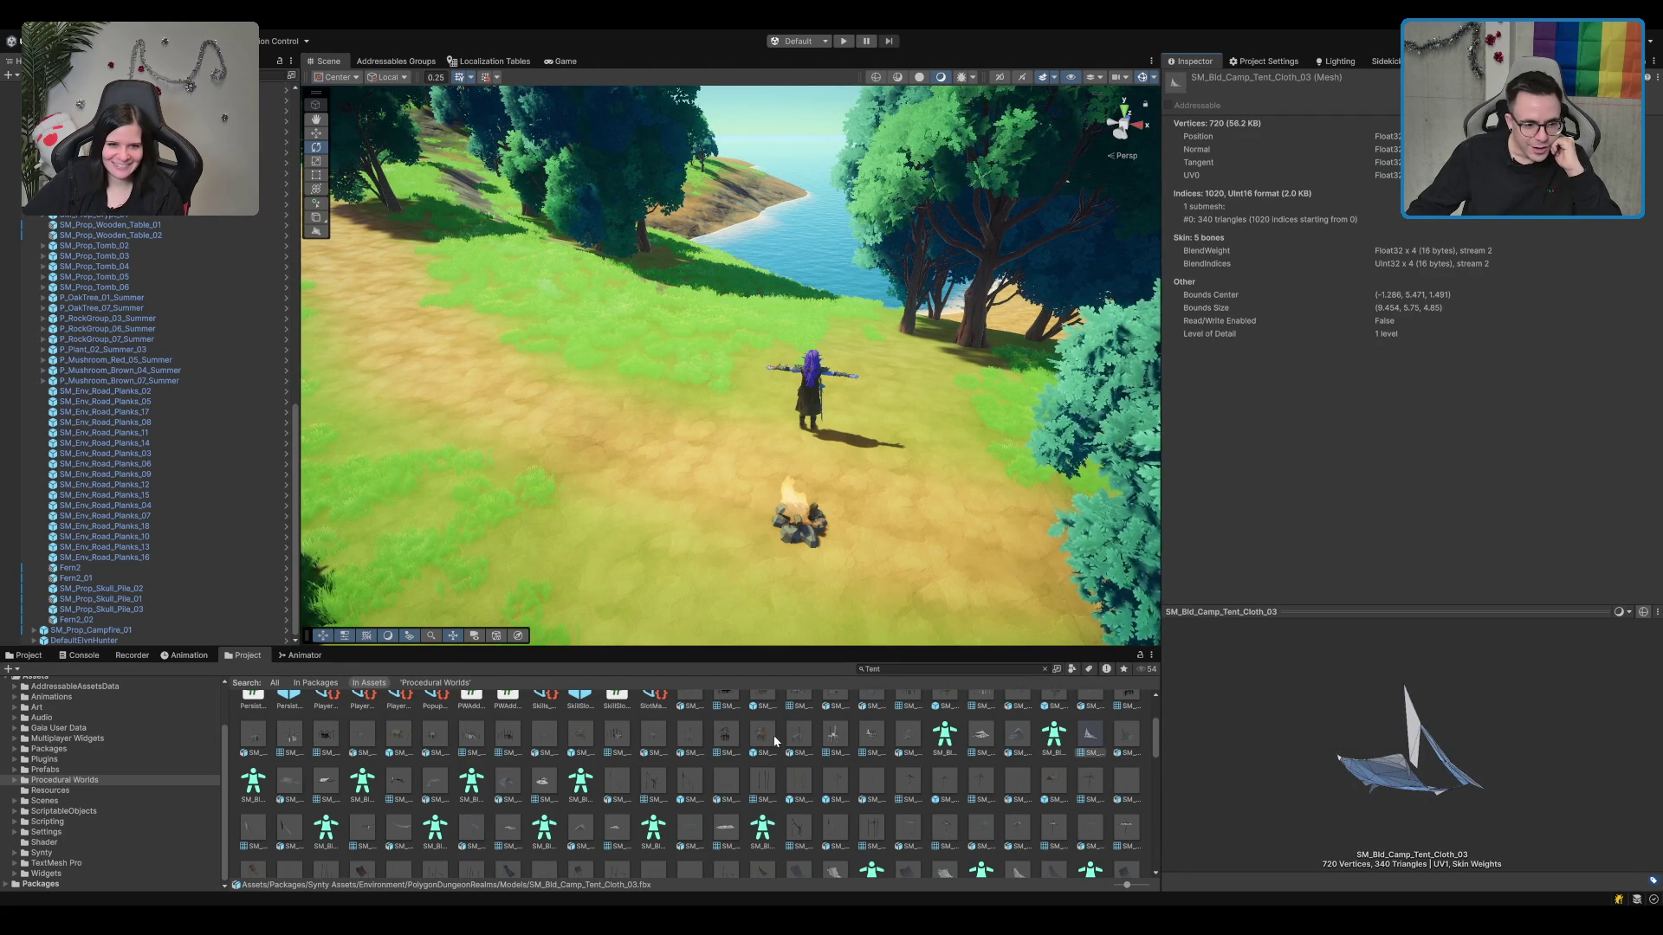
scroll(565, 770, down, 2)
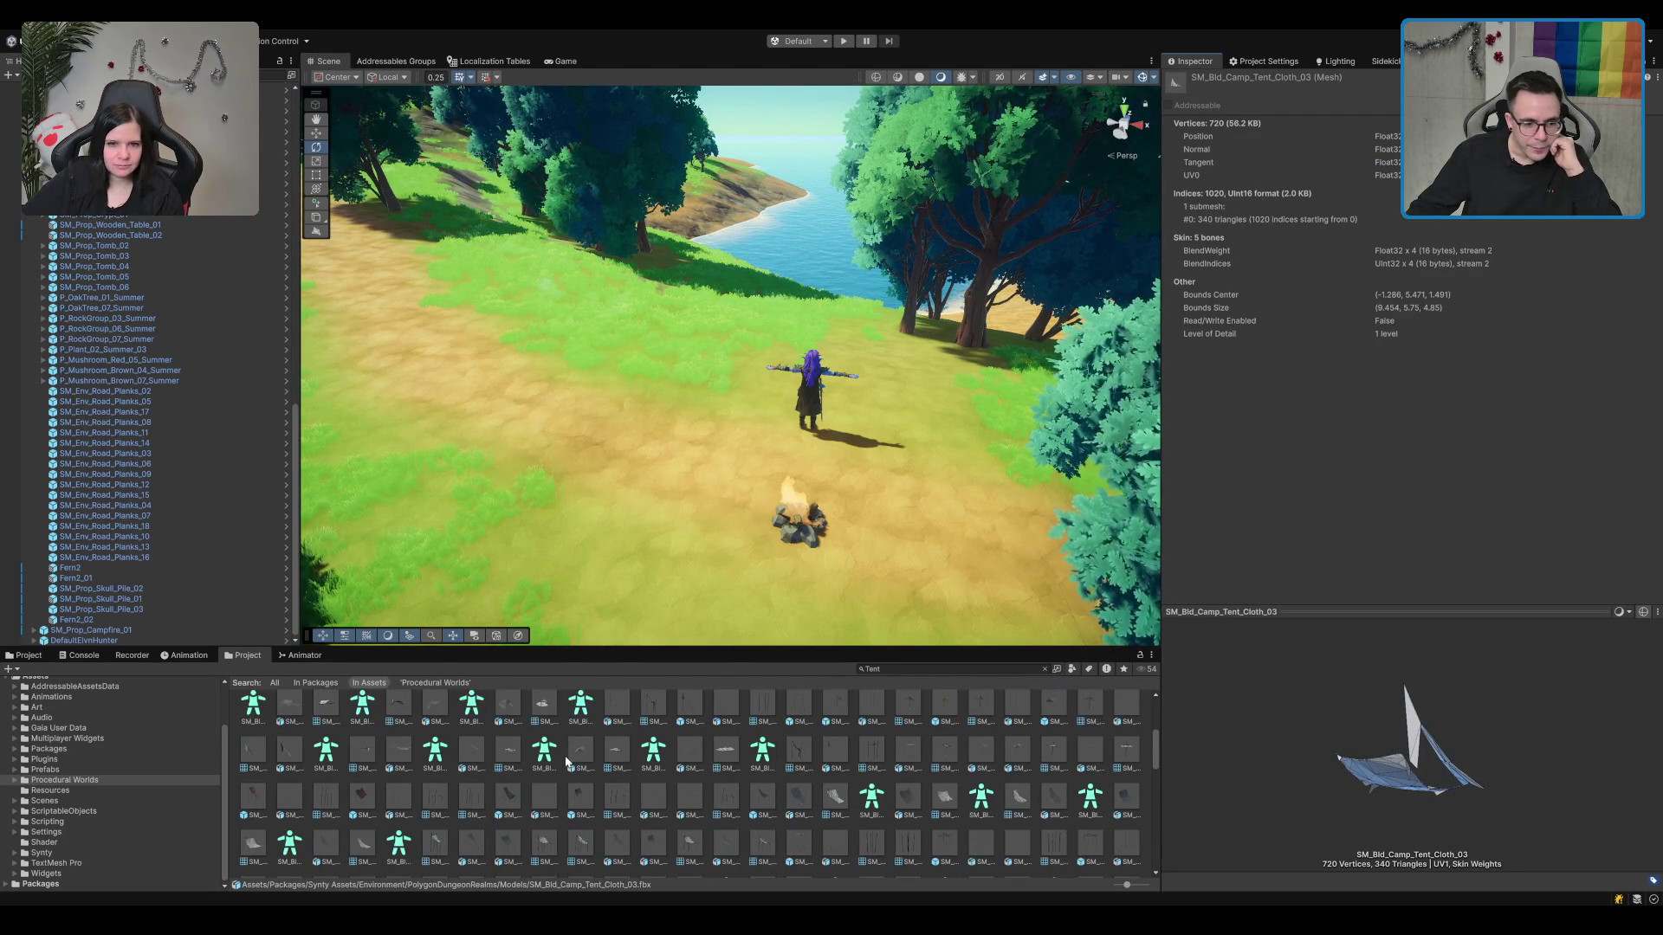
scroll(466, 835, down, 3)
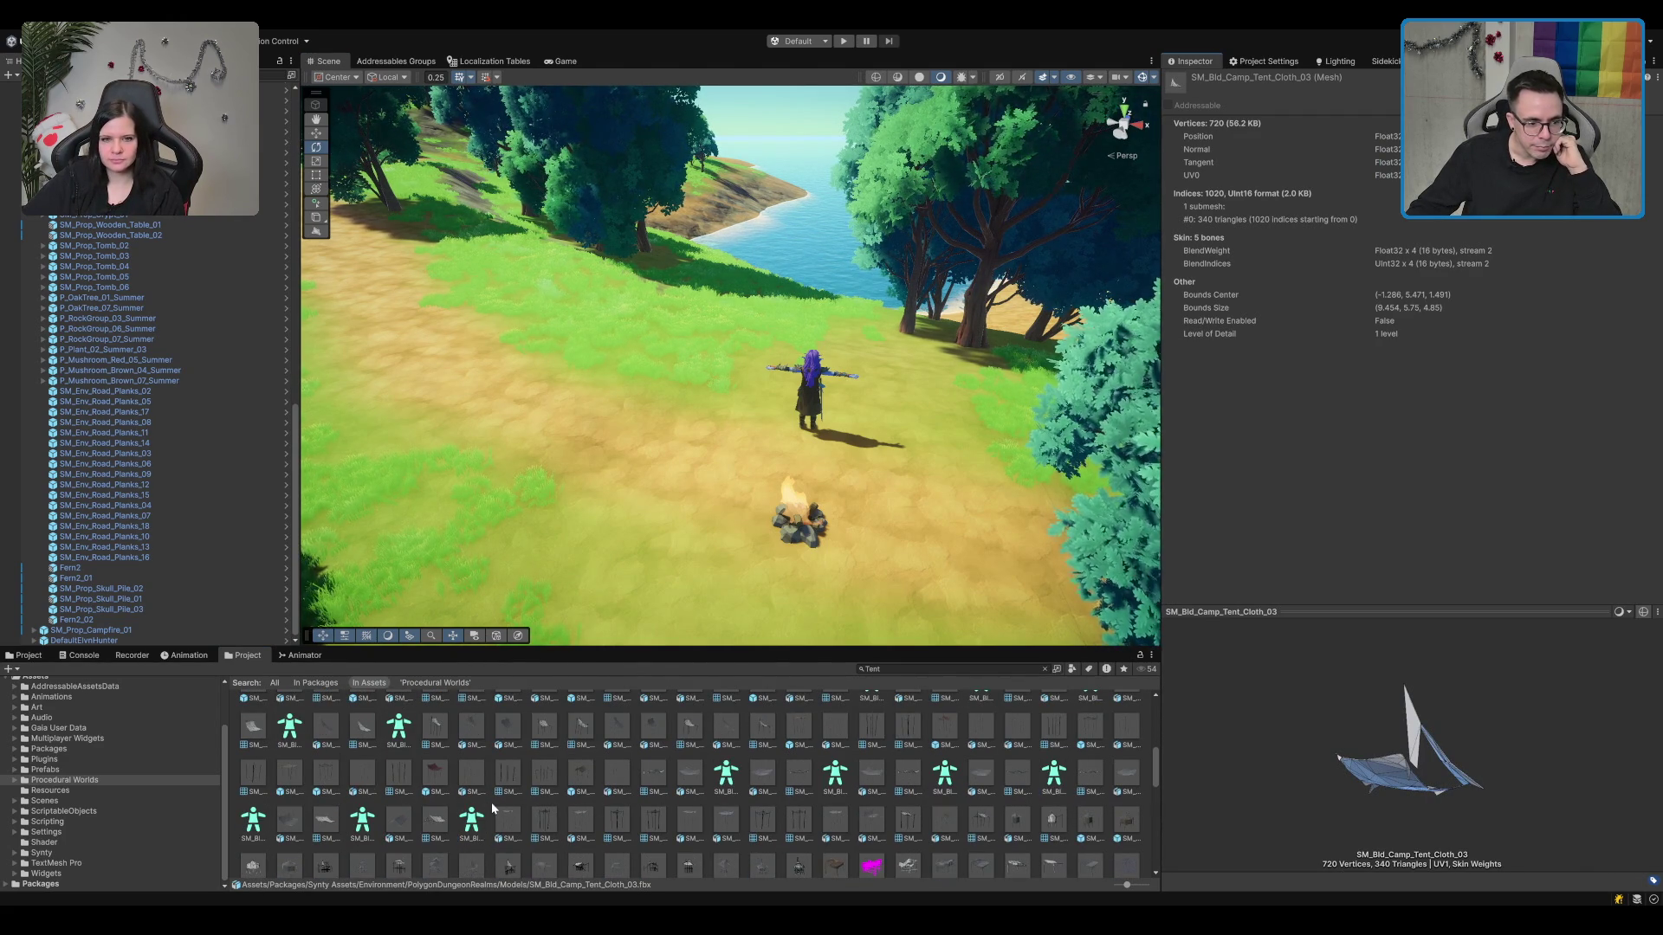
scroll(491, 802, down, 3)
scroll(492, 808, down, 1)
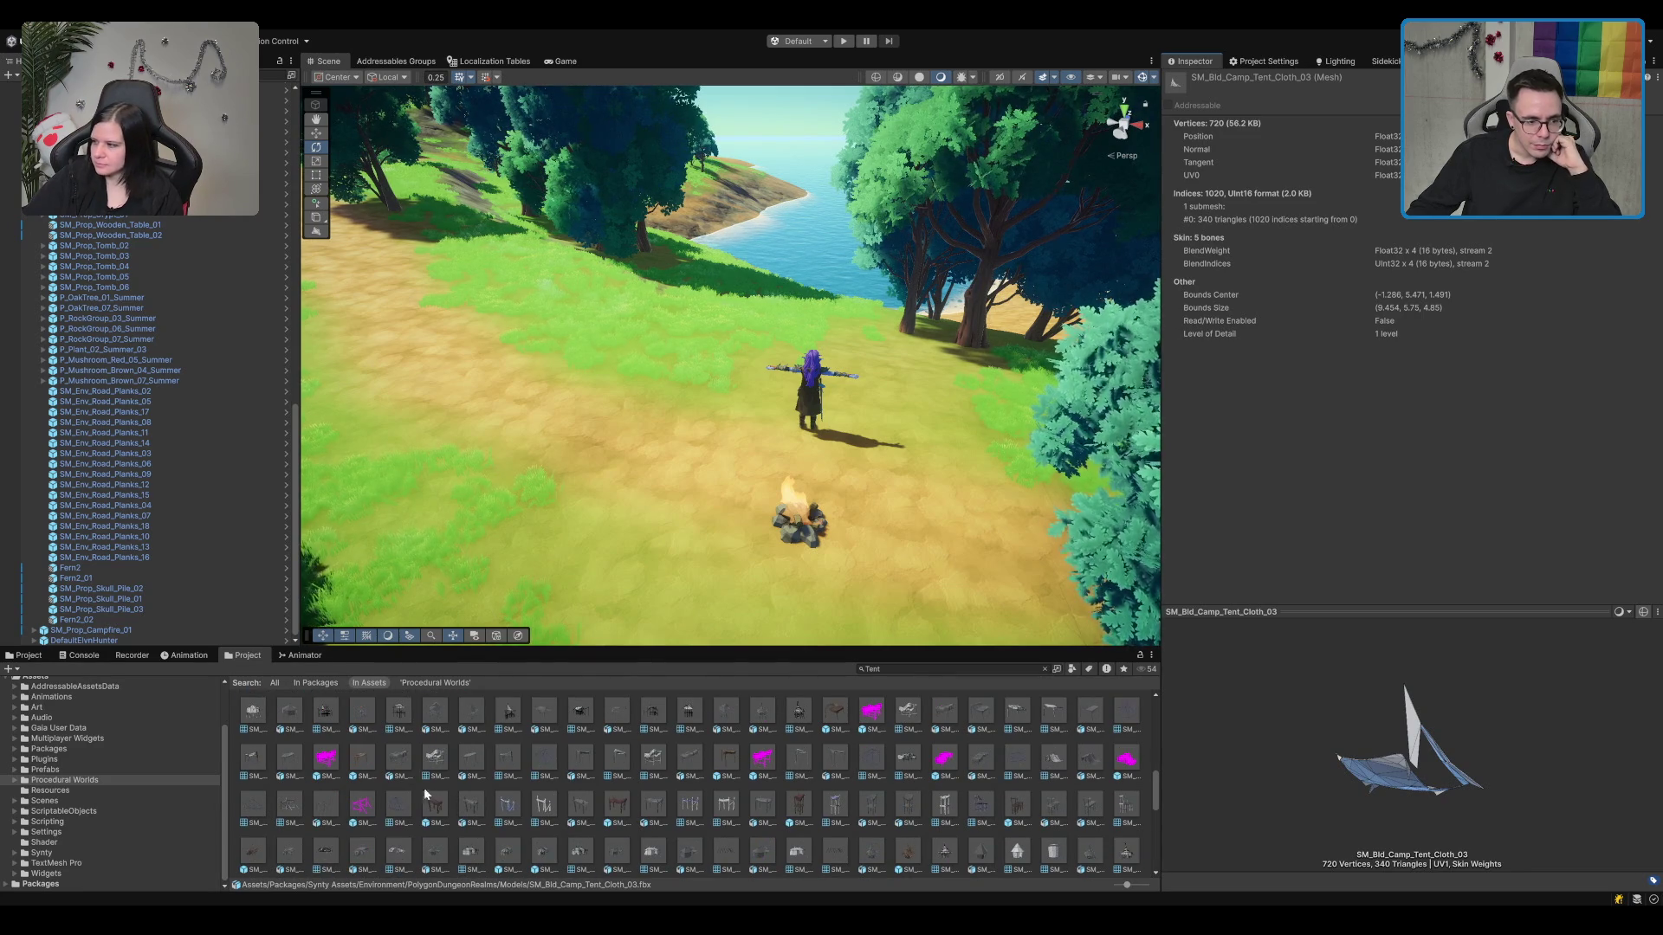
mouse_move(423, 787)
mouse_down()
mouse_move(589, 480)
mouse_move(705, 402)
mouse_move(693, 381)
mouse_up()
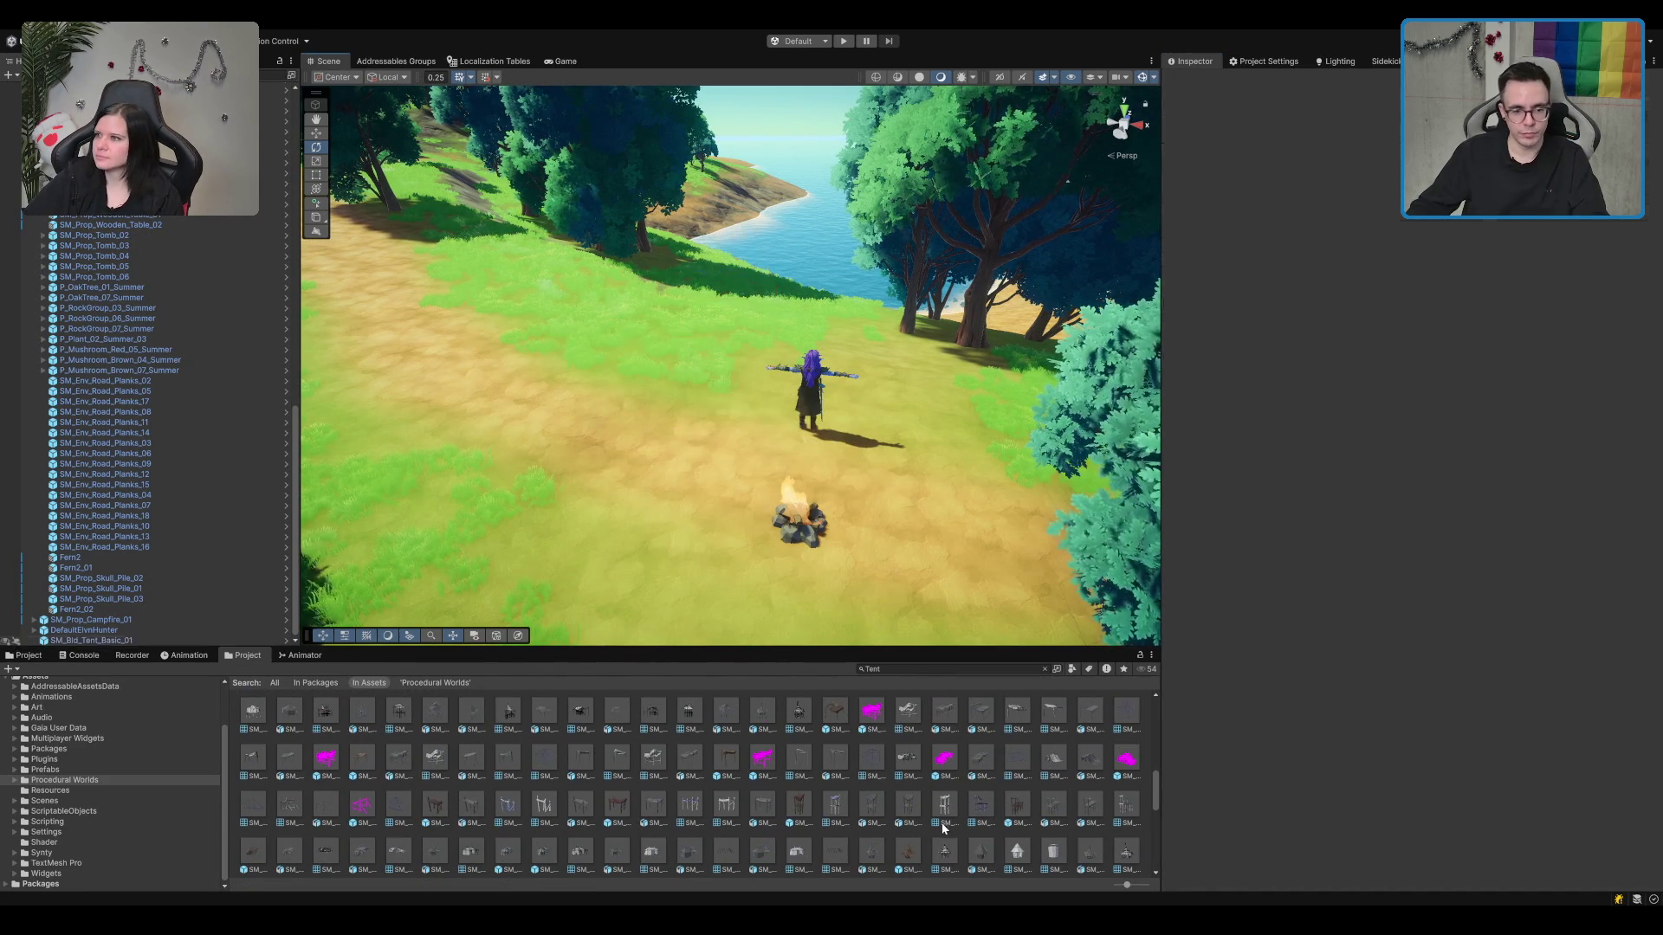
click(906, 860)
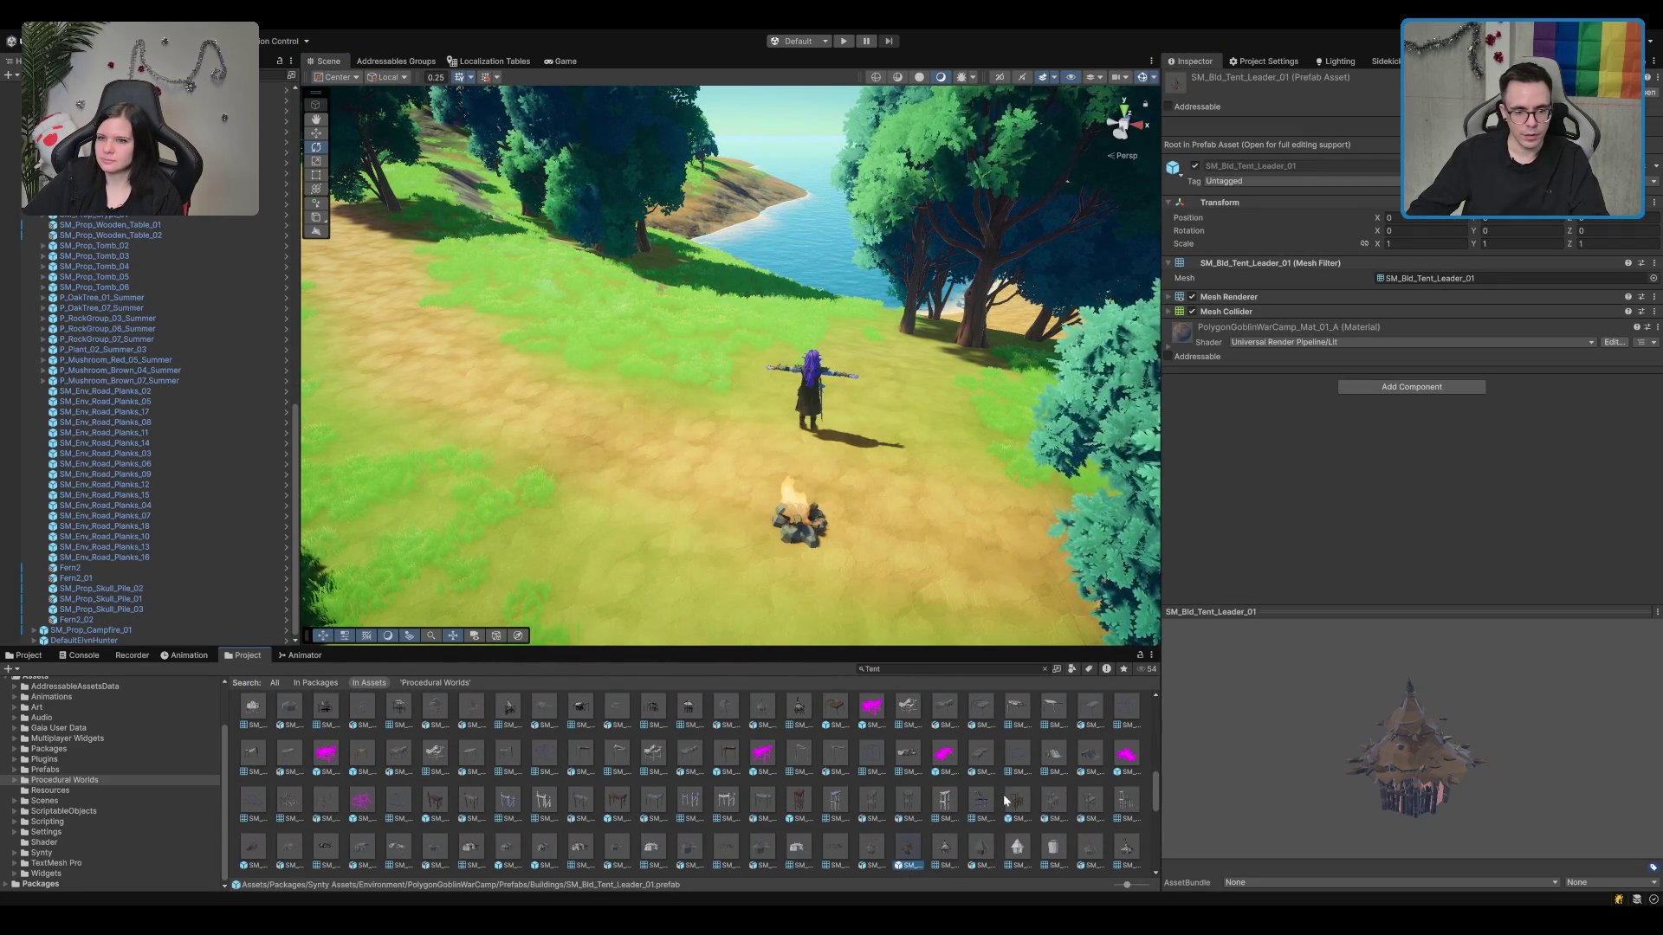
scroll(1003, 793, down, 1)
click(1054, 780)
drag(1373, 794, 1369, 778)
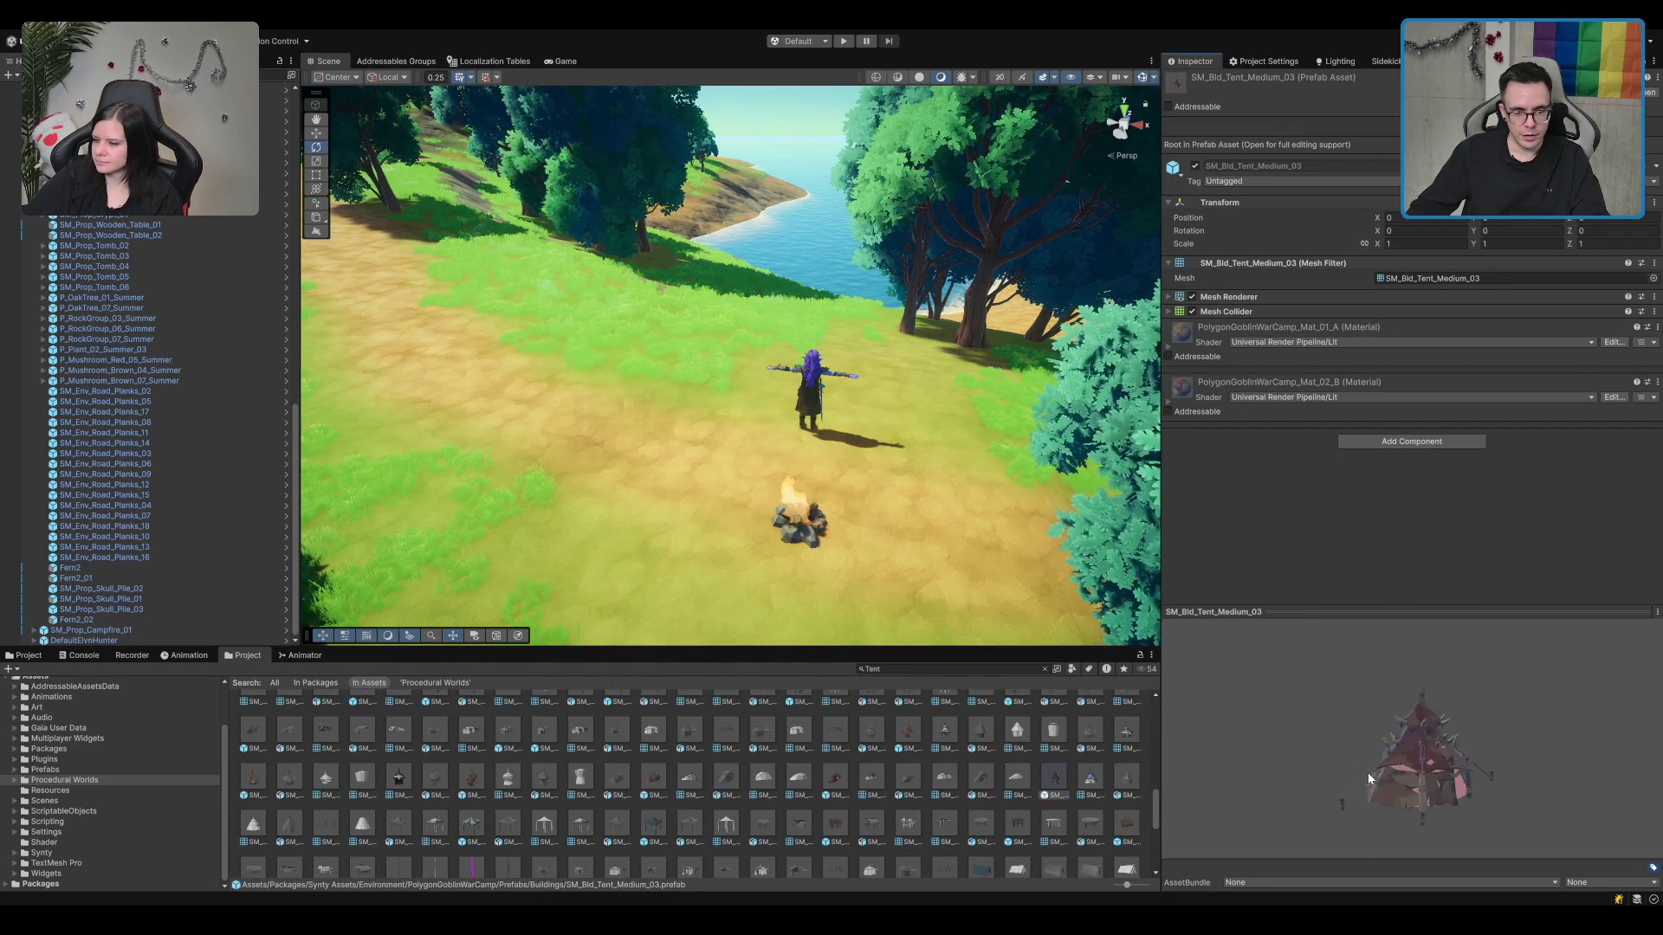
scroll(779, 820, down, 1)
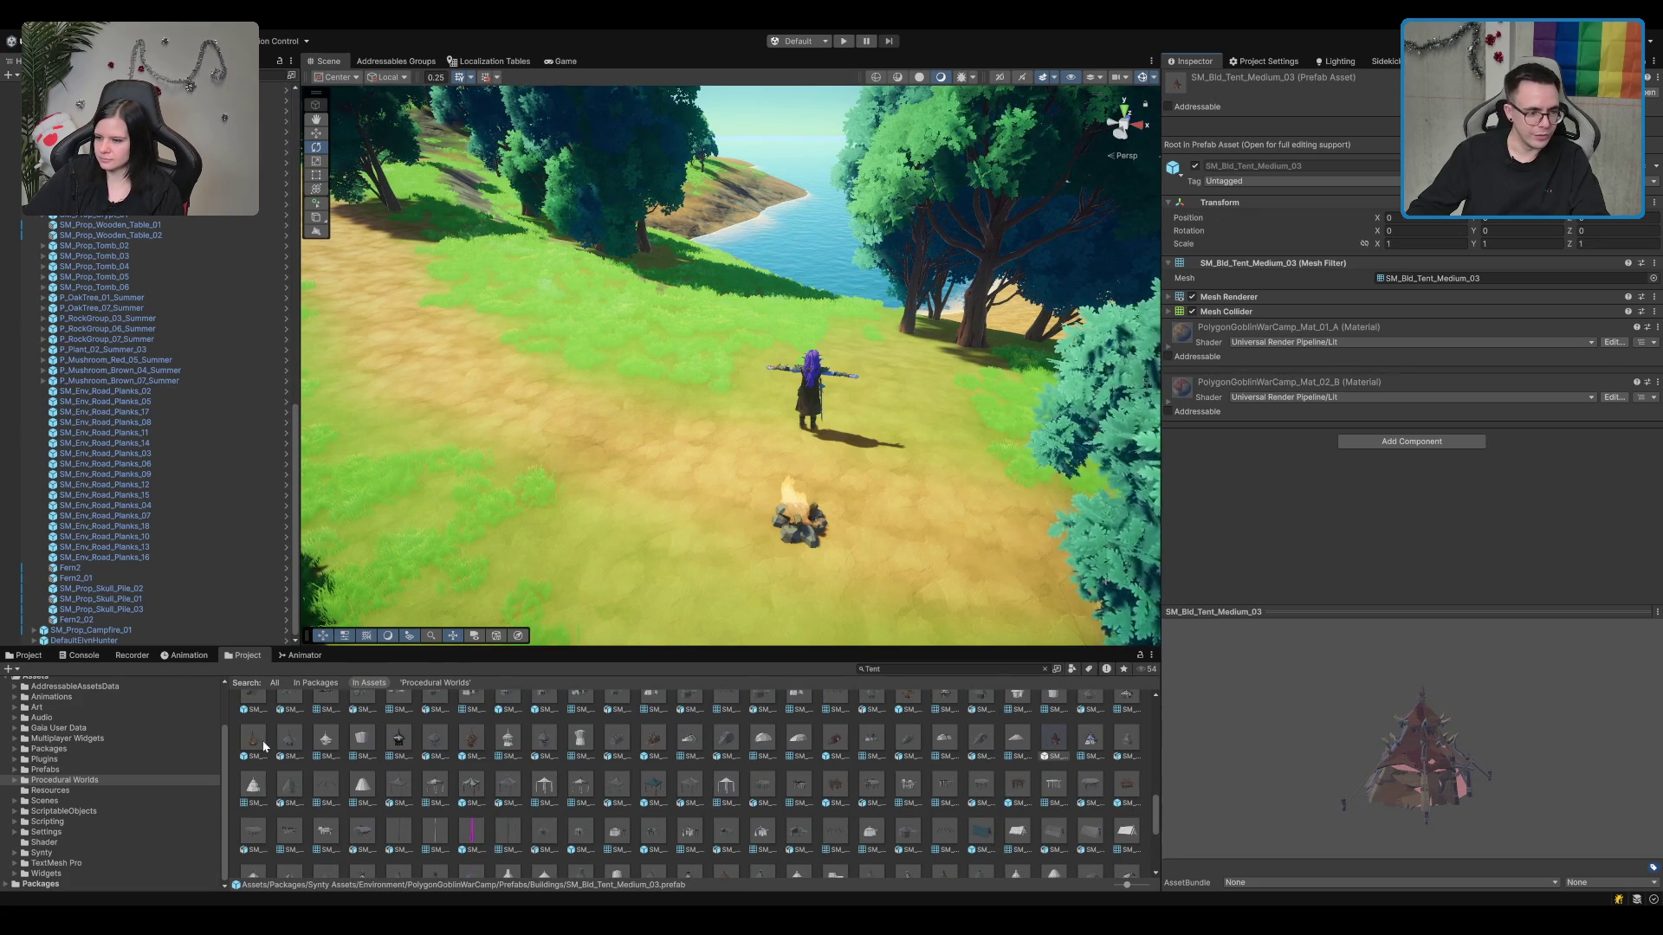
click(263, 745)
scroll(349, 786, up, 1)
click(253, 808)
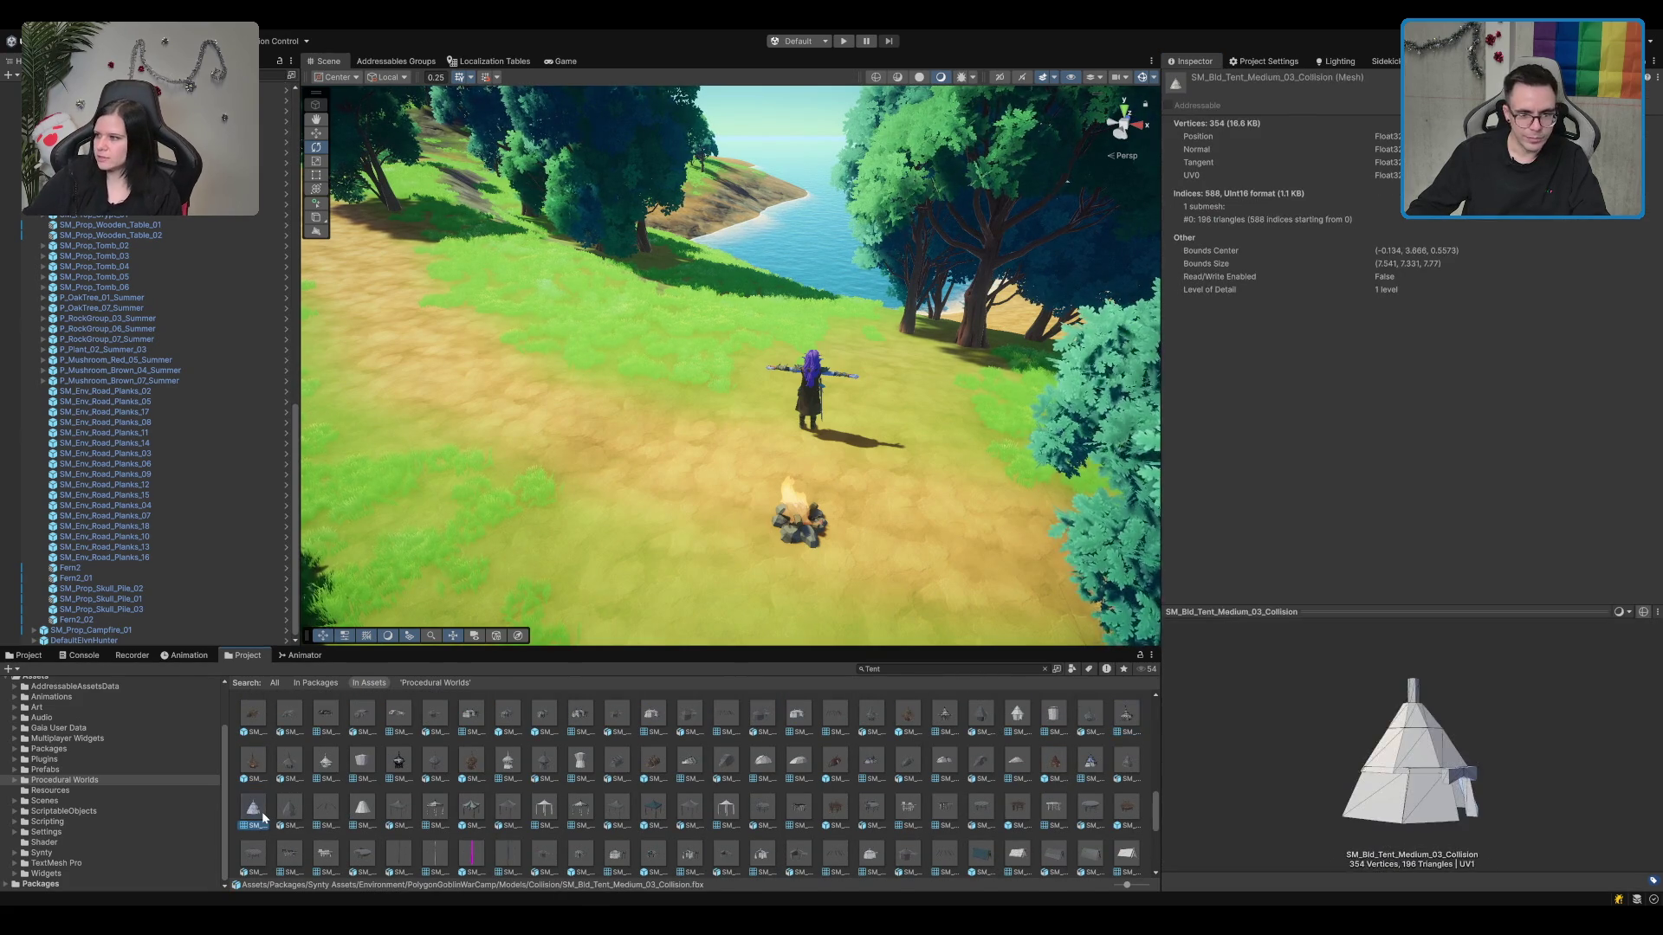
drag(1423, 729, 1388, 711)
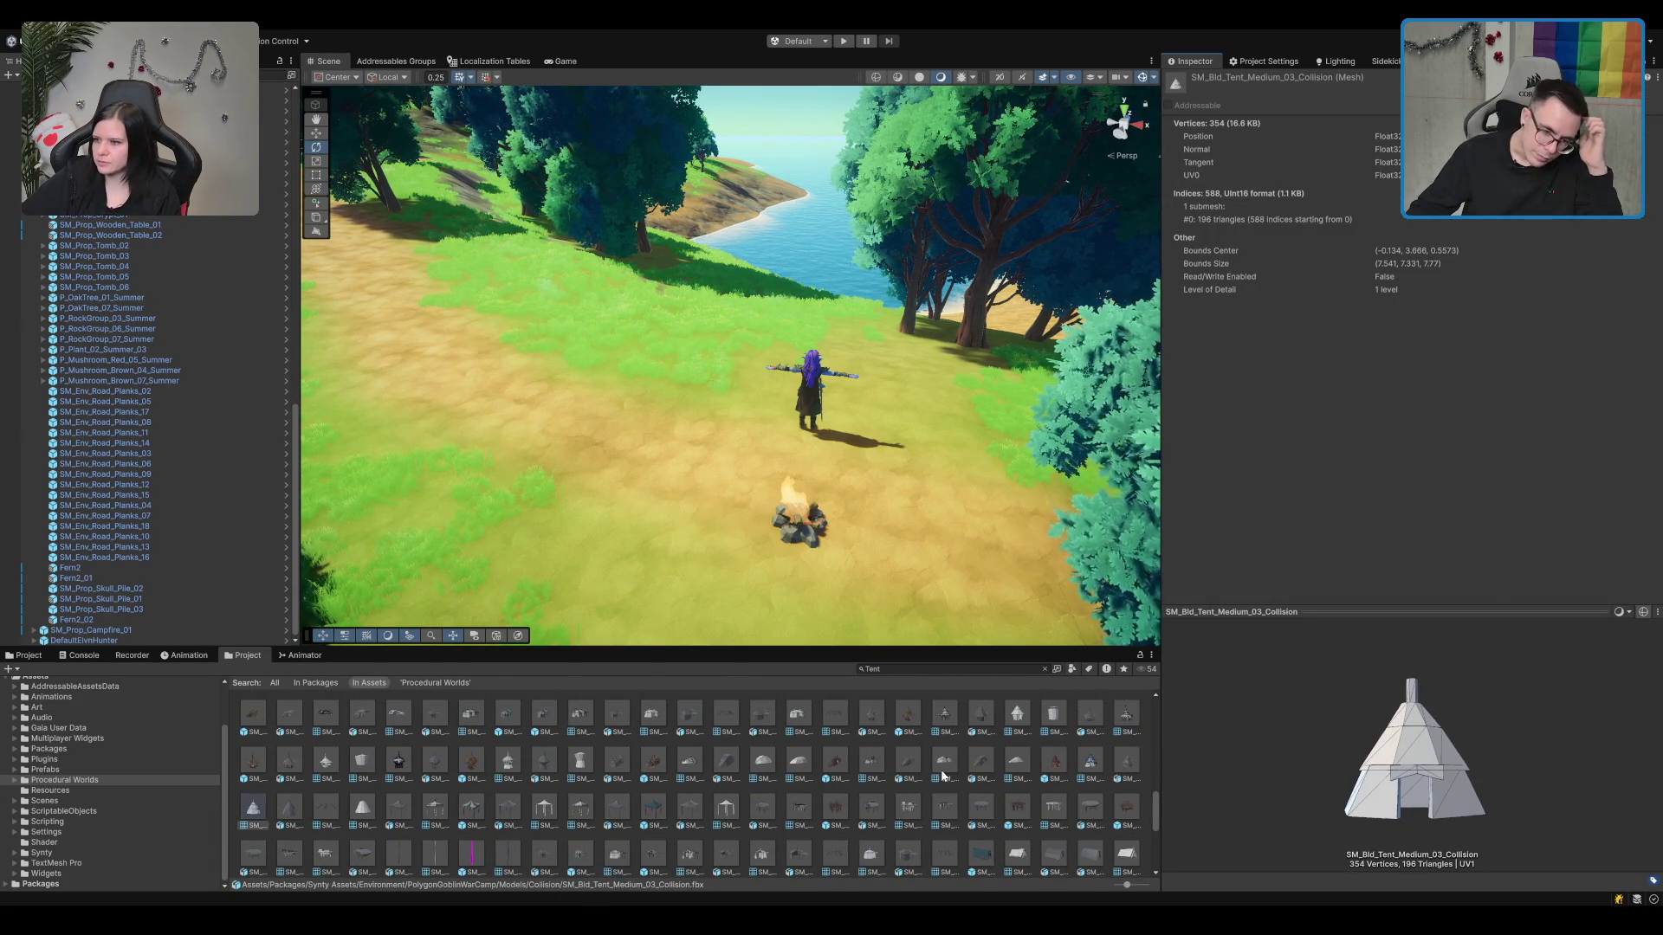
click(835, 762)
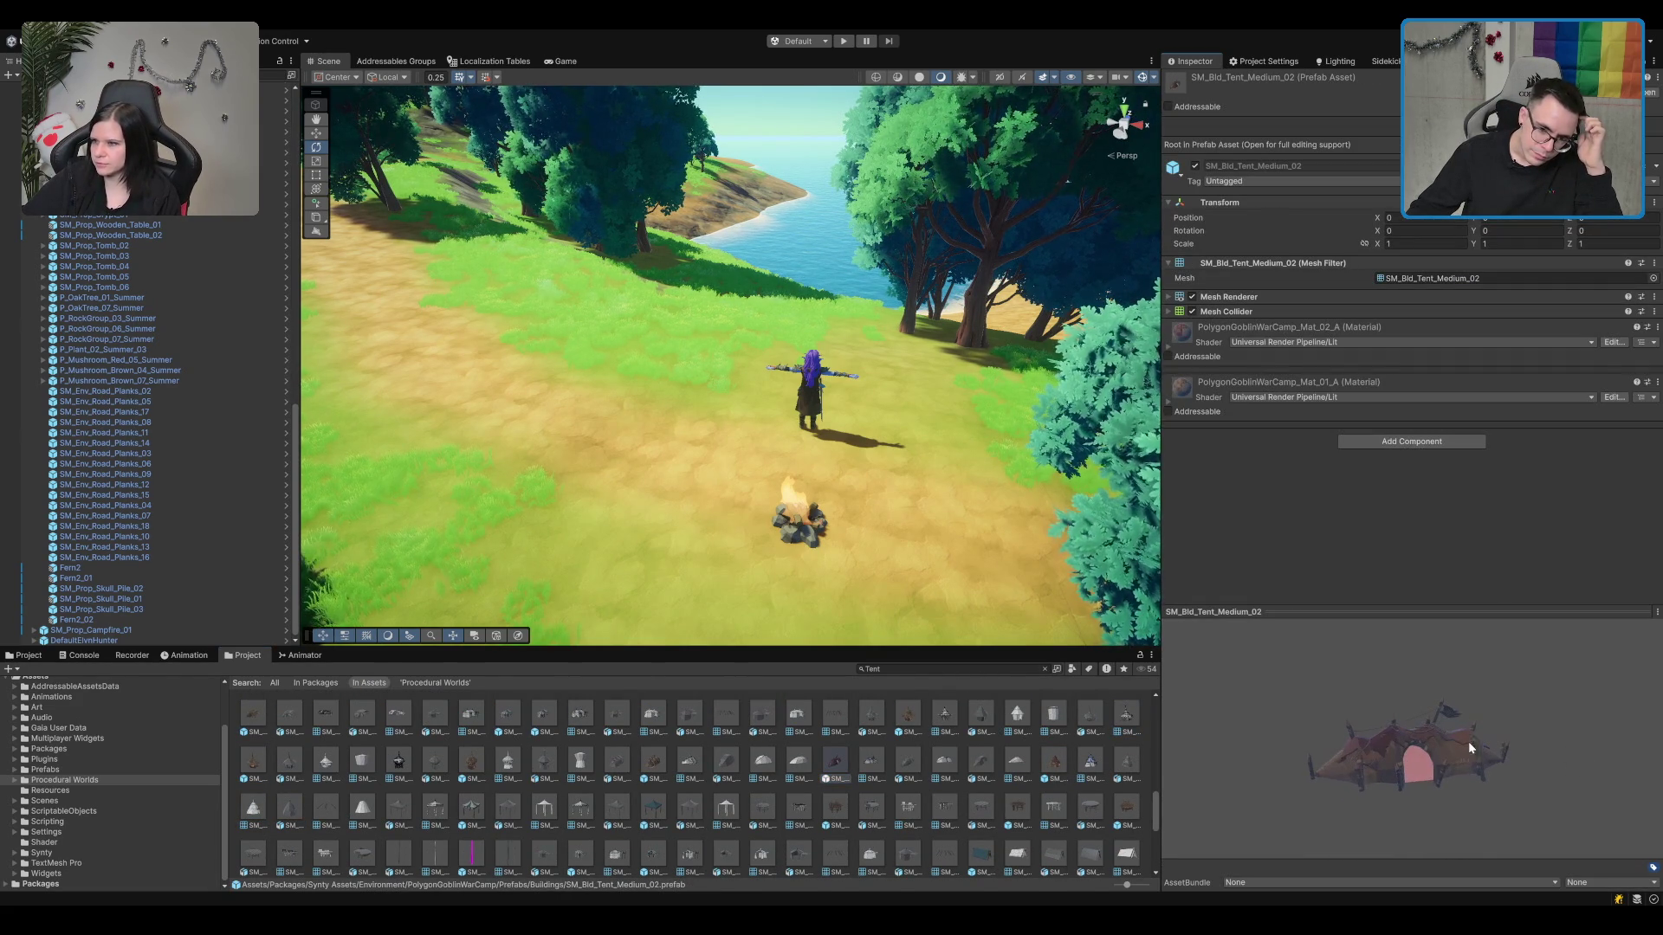
scroll(849, 767, up, 1)
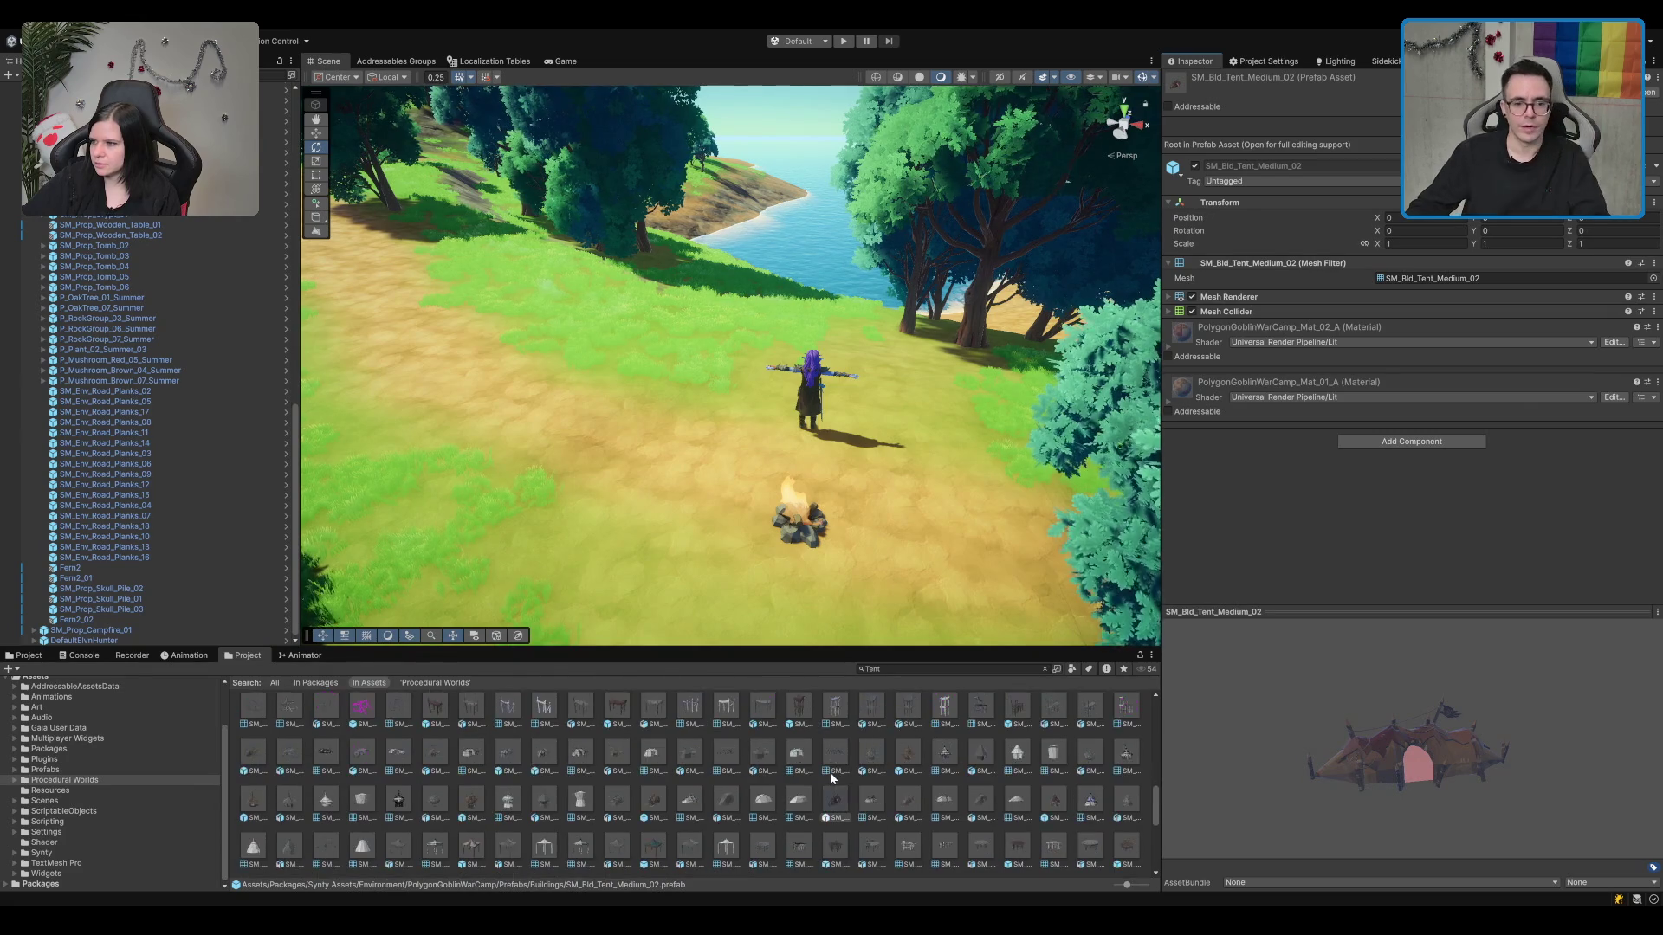
mouse_move(828, 791)
mouse_down()
mouse_move(676, 572)
mouse_move(589, 355)
mouse_move(950, 797)
mouse_up()
scroll(975, 840, down, 1)
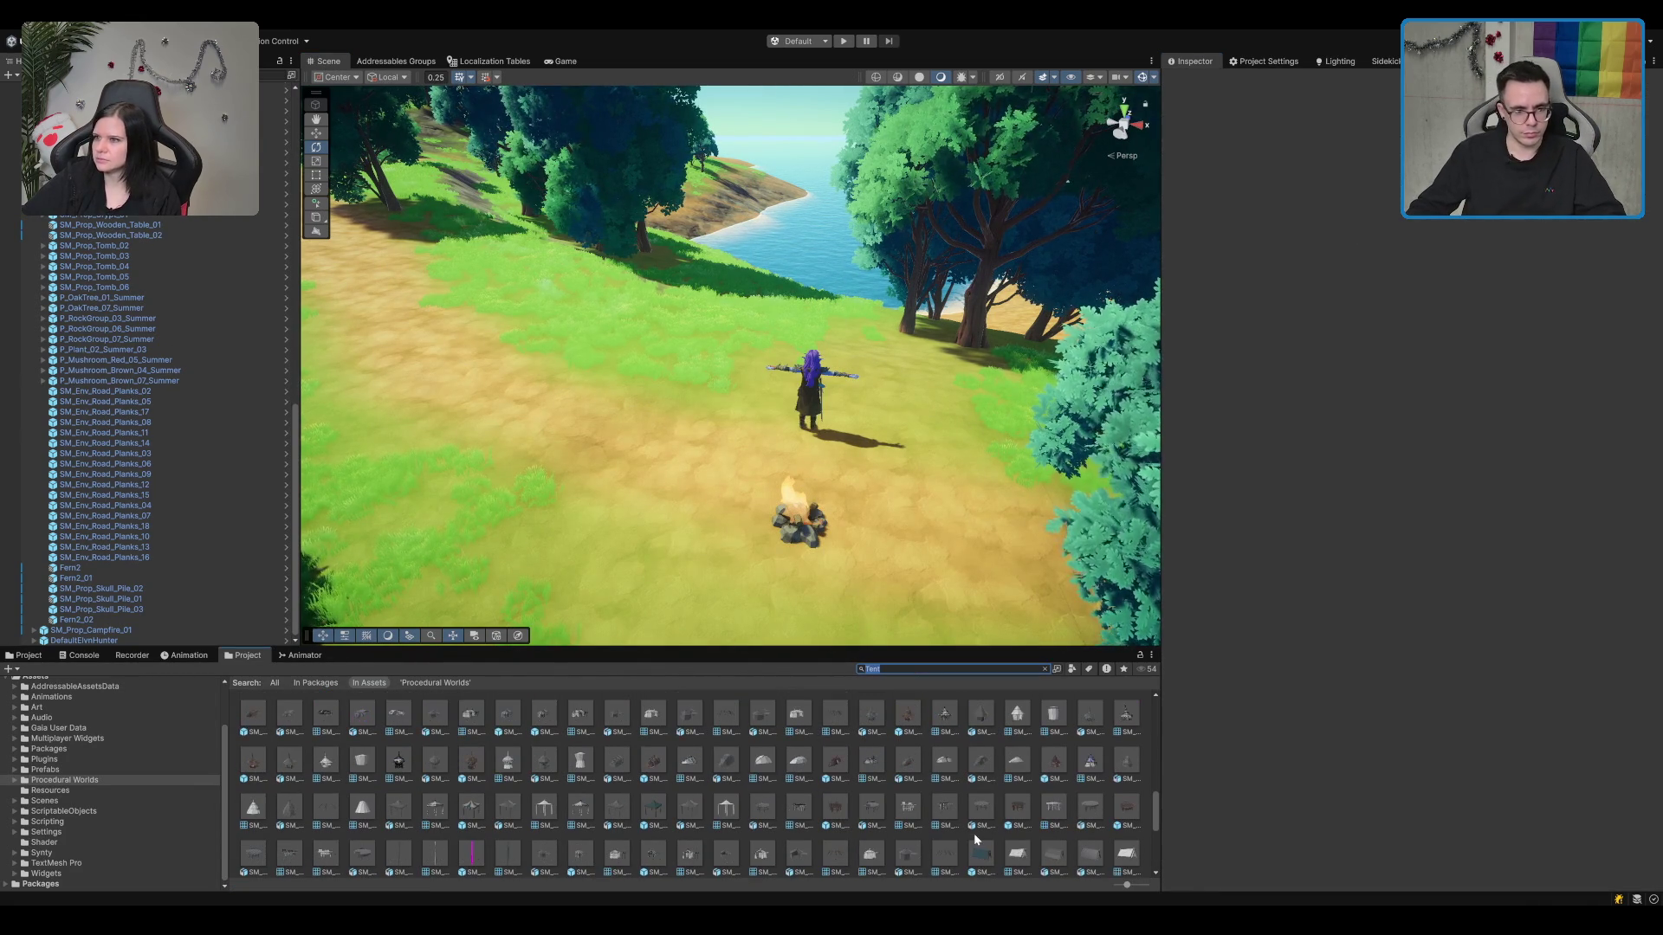
scroll(946, 849, down, 3)
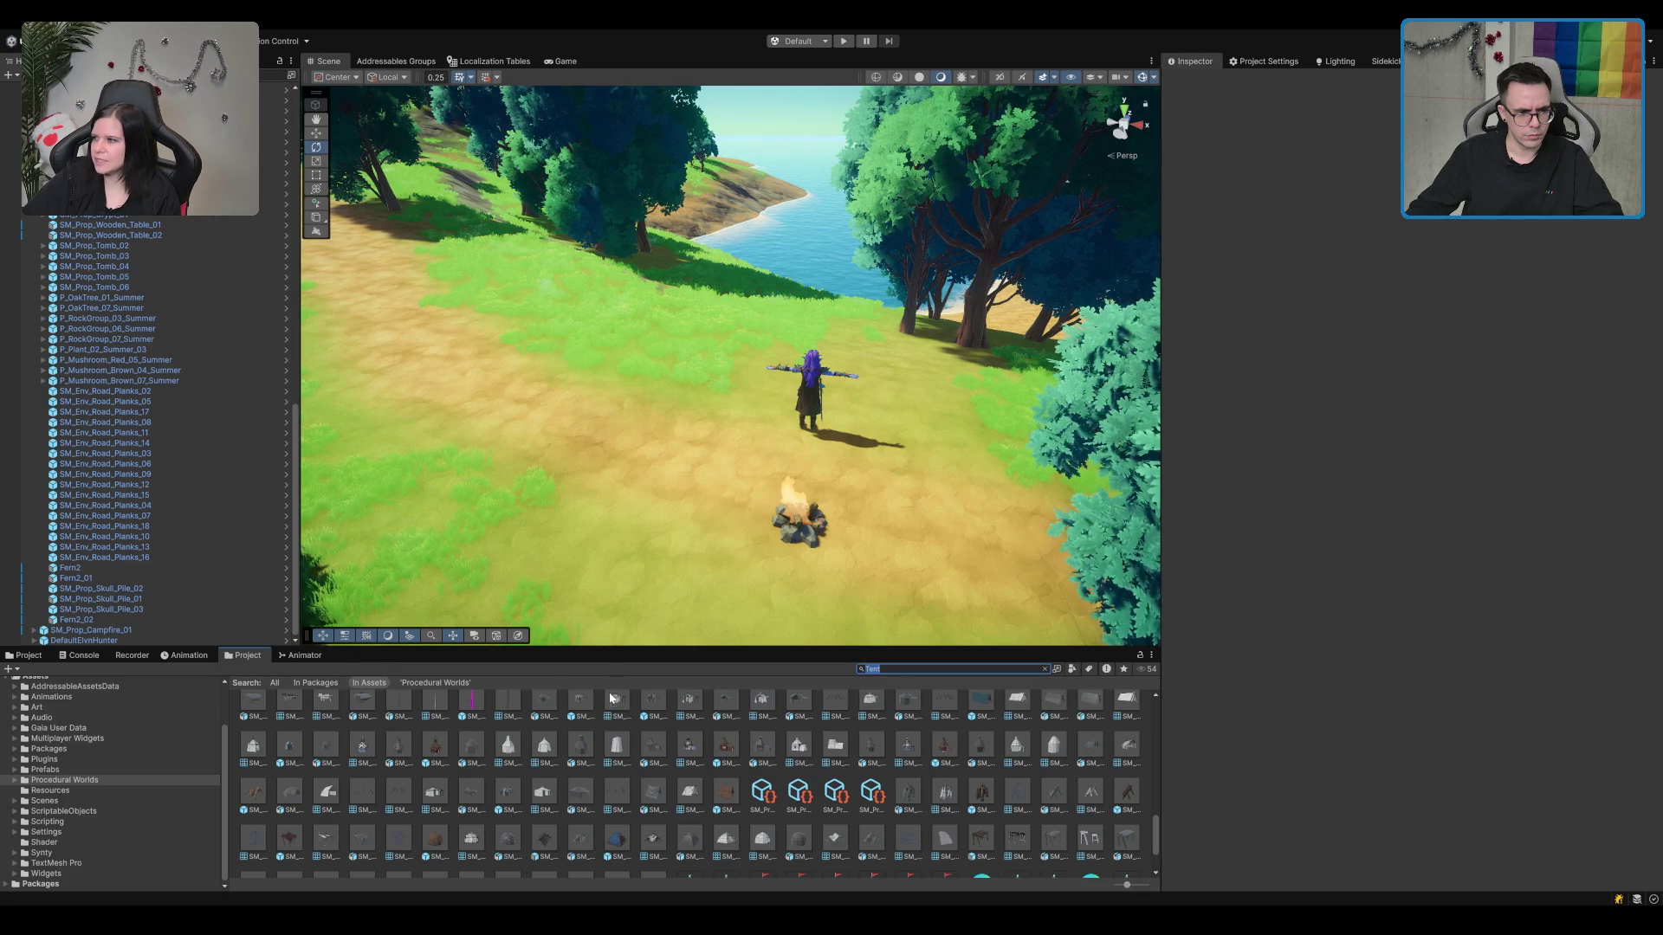
scroll(550, 768, down, 1)
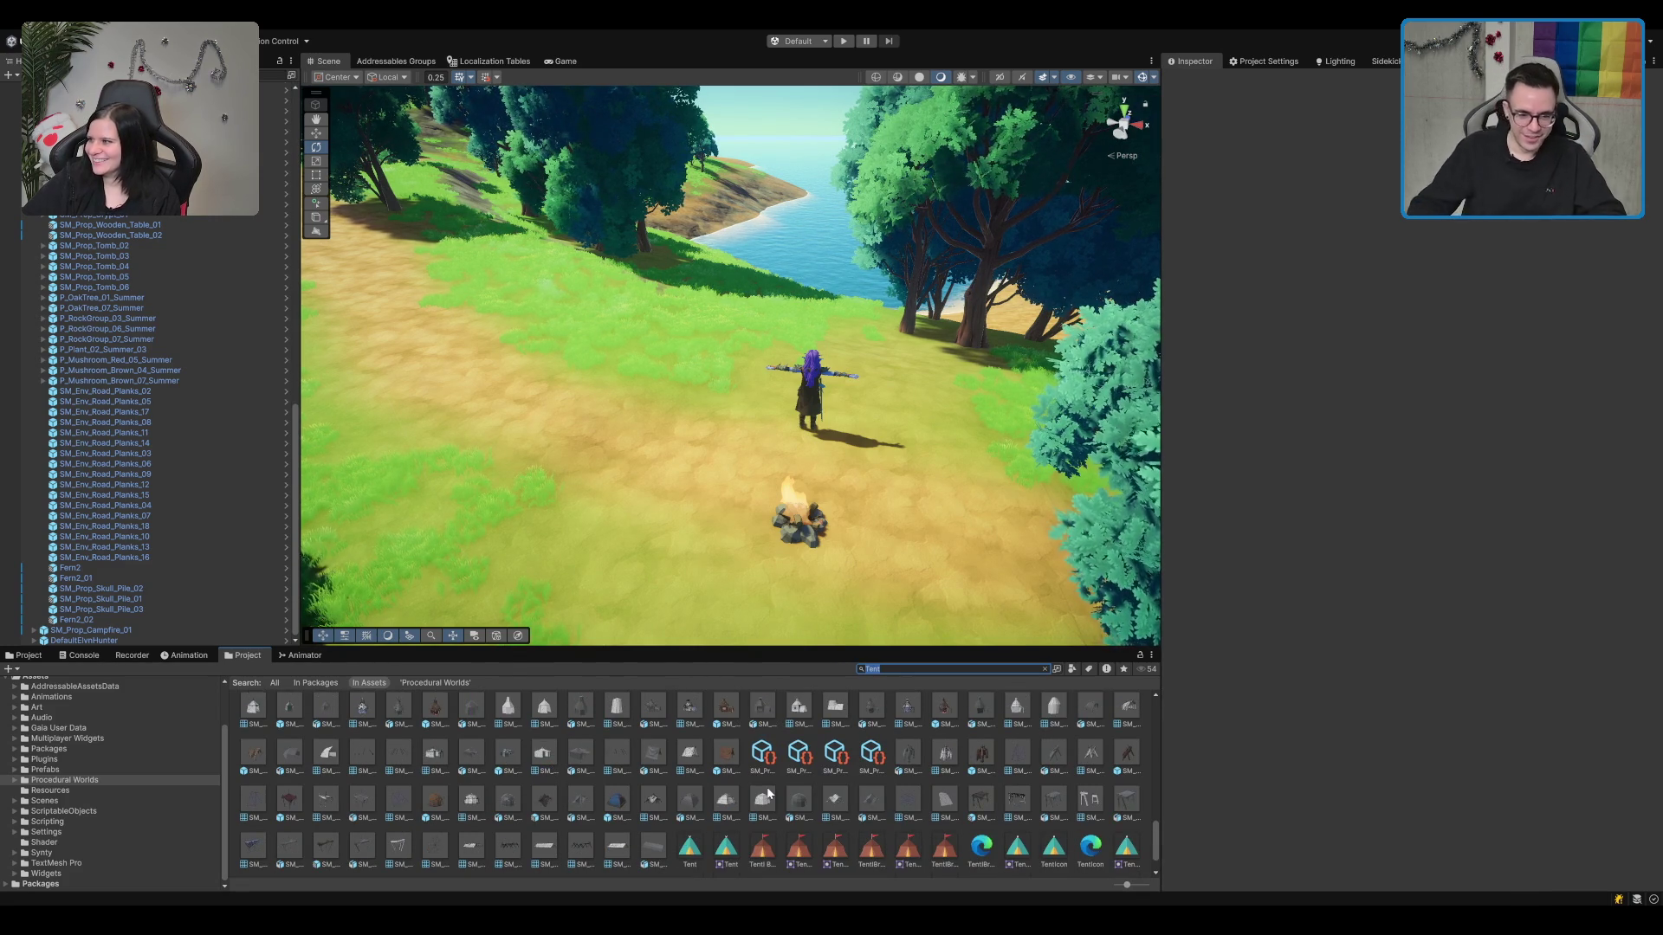
scroll(786, 818, down, 1)
click(1126, 715)
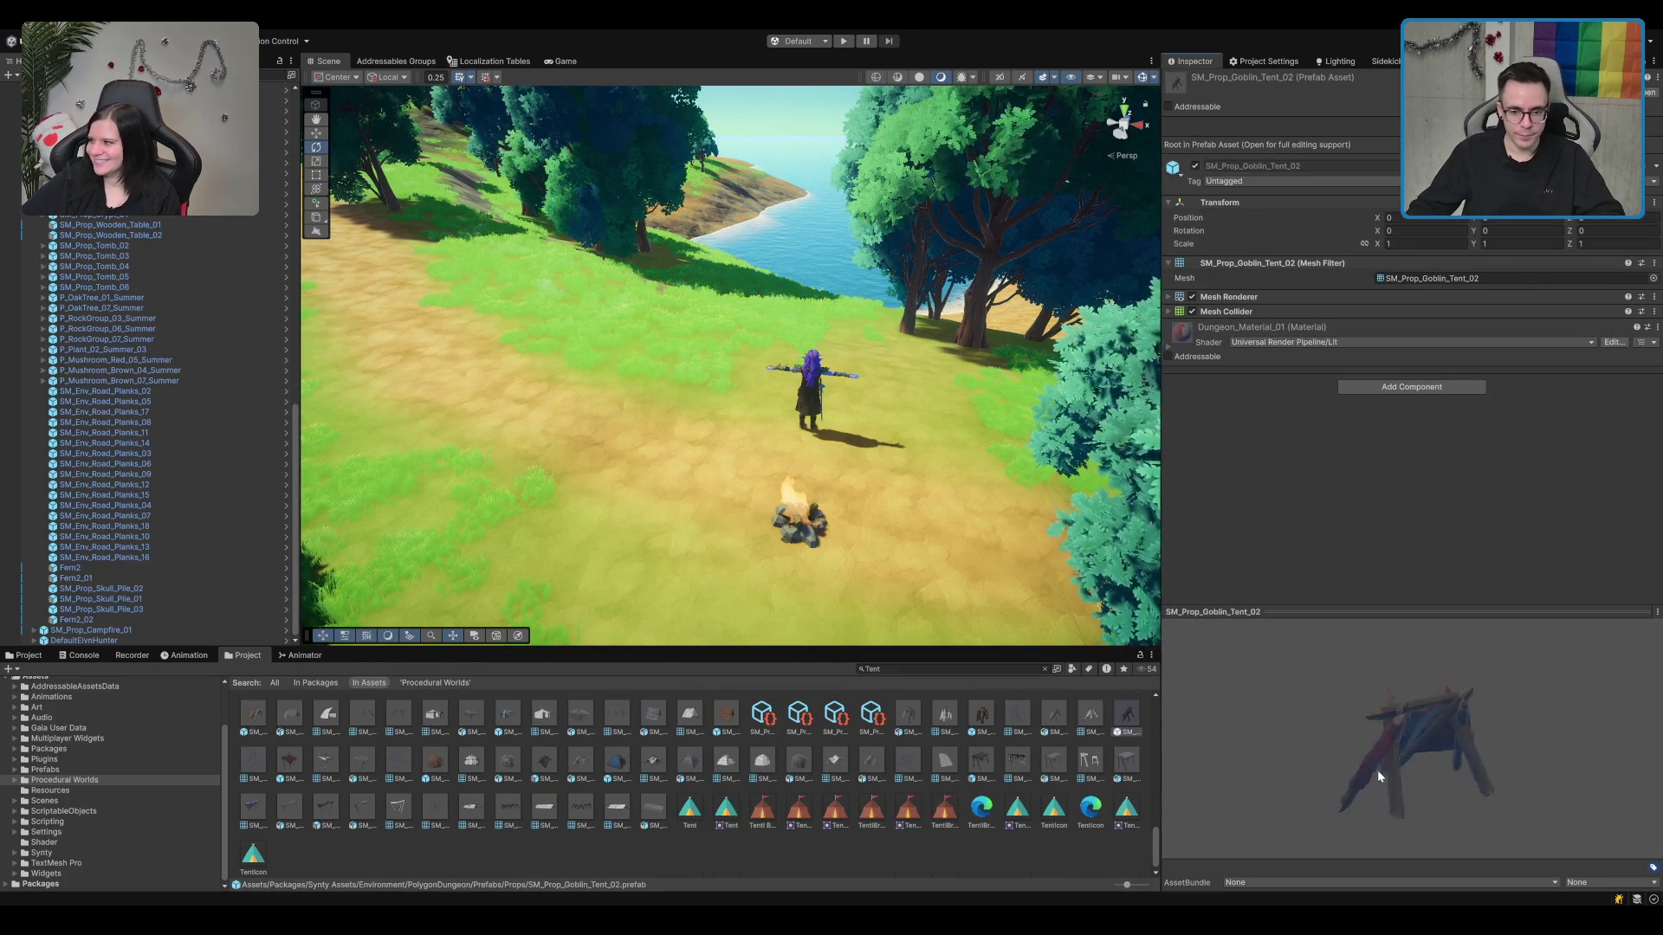
mouse_move(1126, 715)
mouse_down()
mouse_move(1126, 624)
mouse_move(684, 468)
mouse_move(492, 441)
mouse_move(427, 457)
mouse_up()
key(w)
mouse_move(615, 351)
mouse_down()
mouse_move(680, 325)
mouse_move(686, 353)
mouse_up()
scroll(779, 303, up, 2)
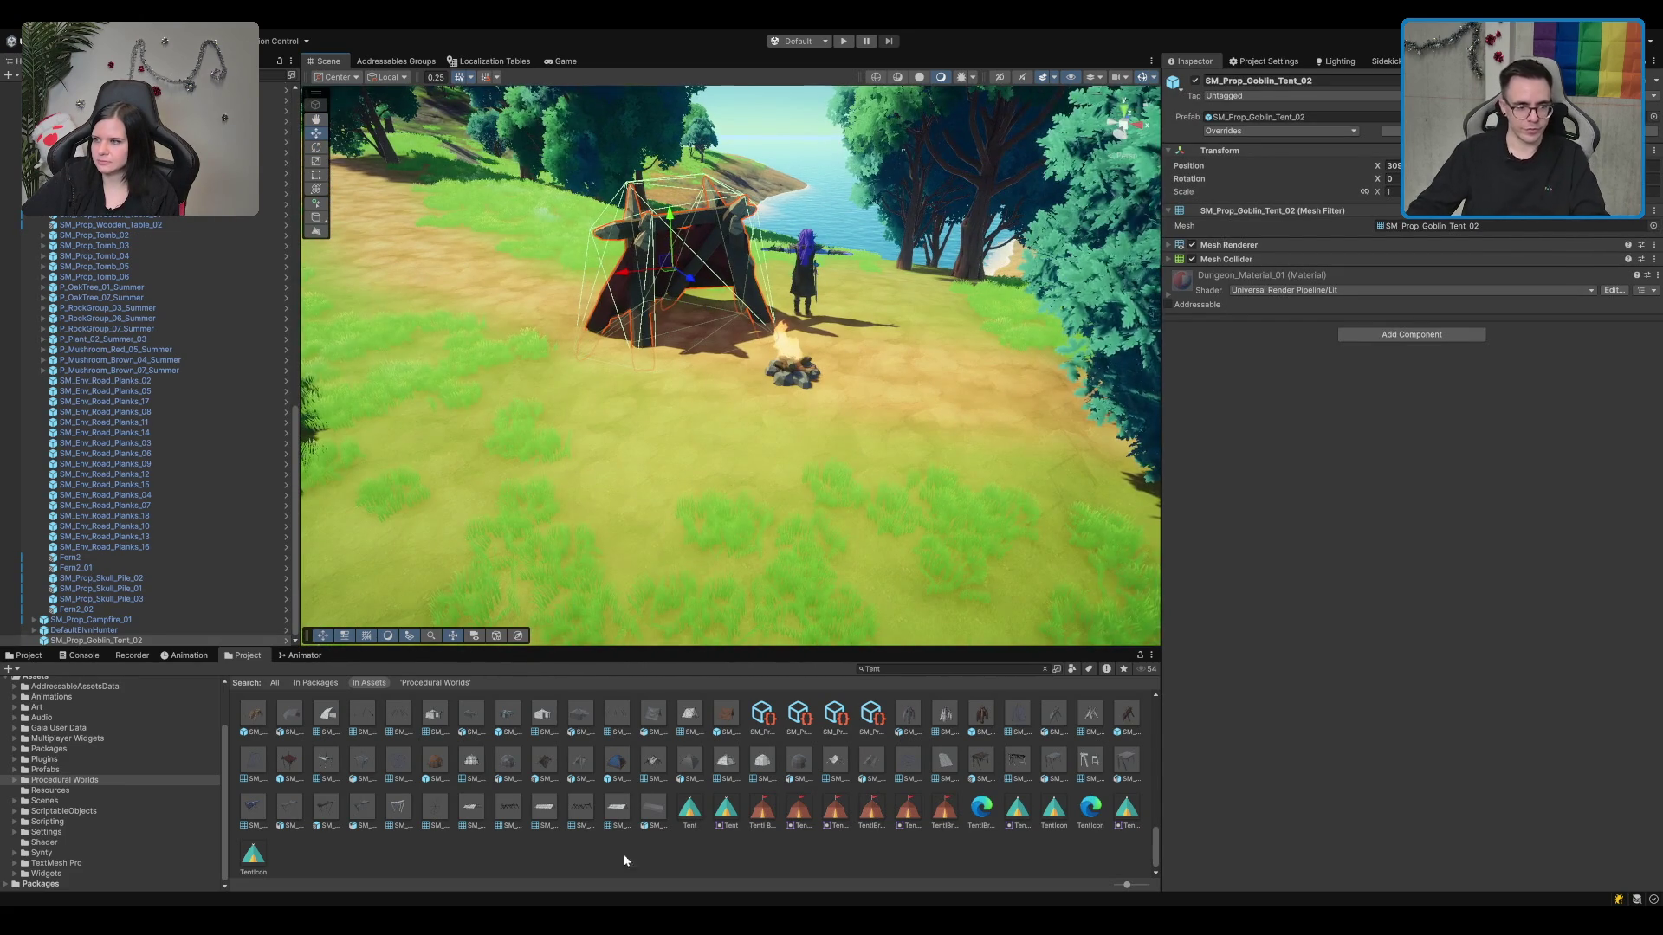
key(Delete)
click(544, 762)
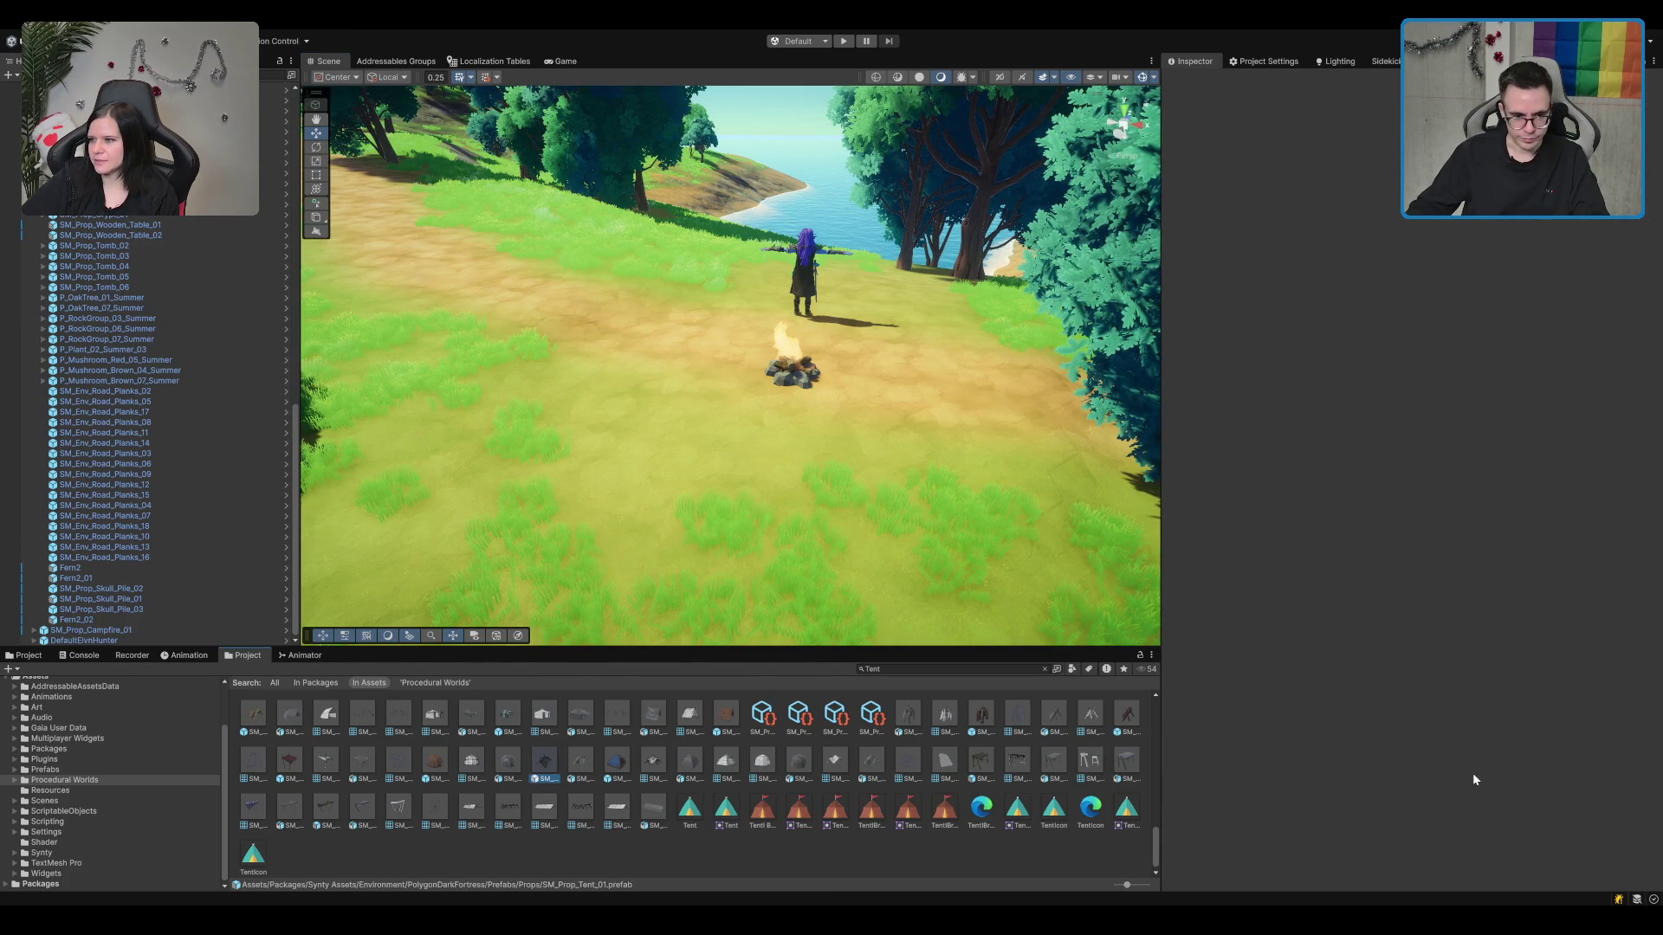
mouse_move(1455, 753)
mouse_down()
mouse_move(1569, 732)
mouse_move(1526, 702)
mouse_up()
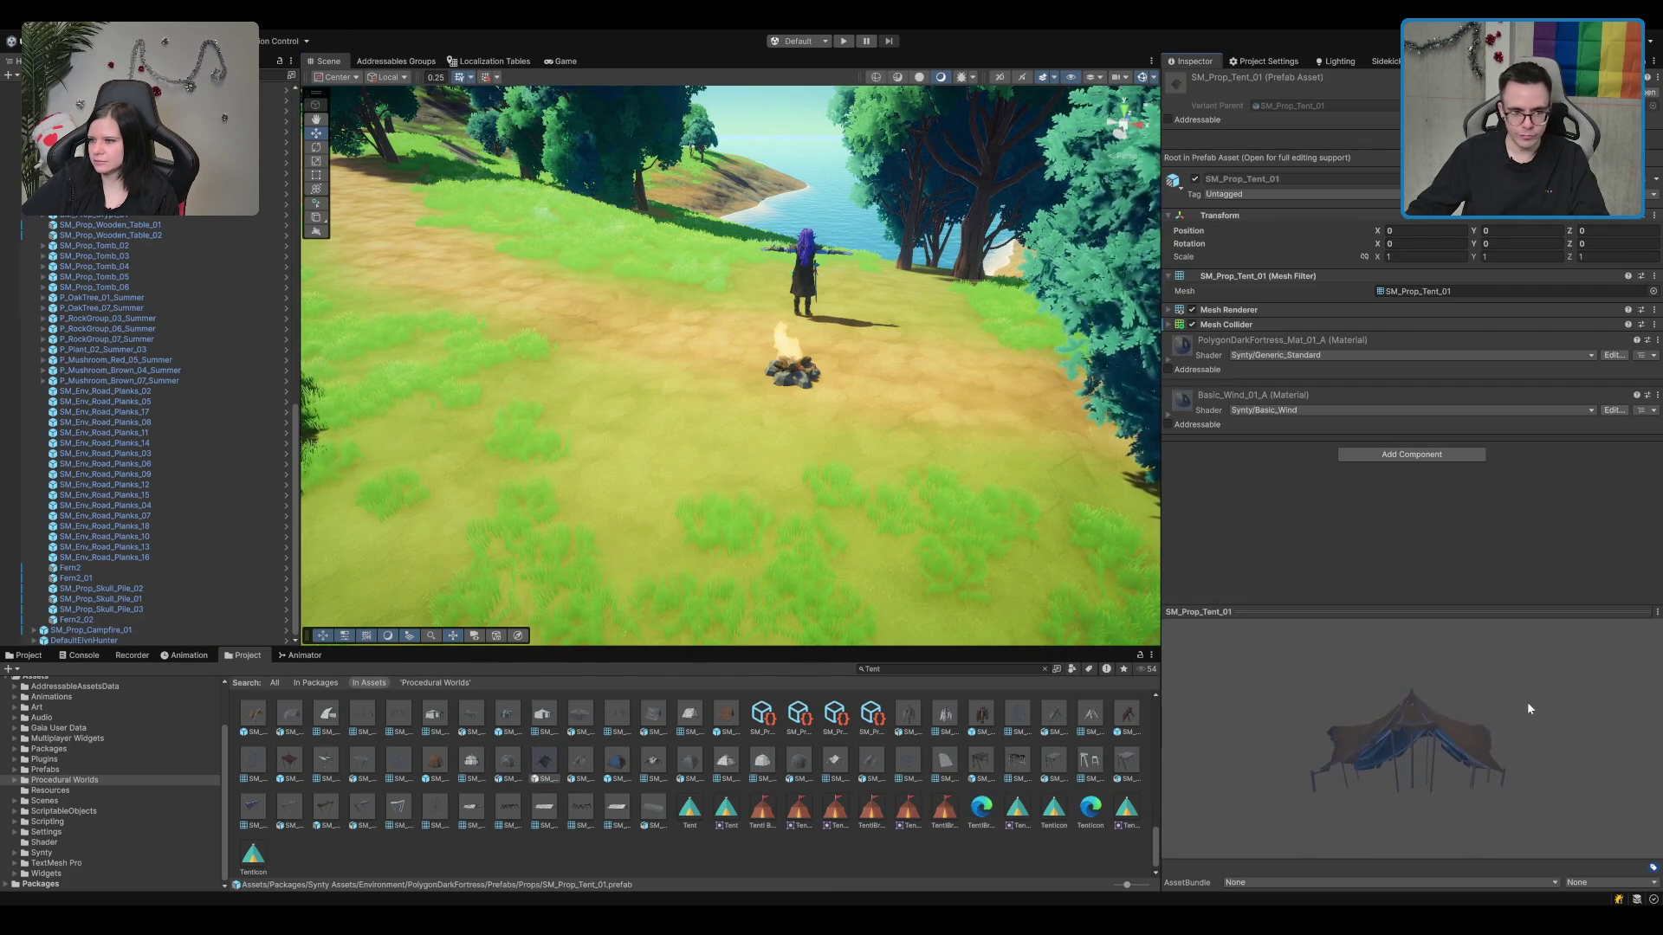
click(633, 763)
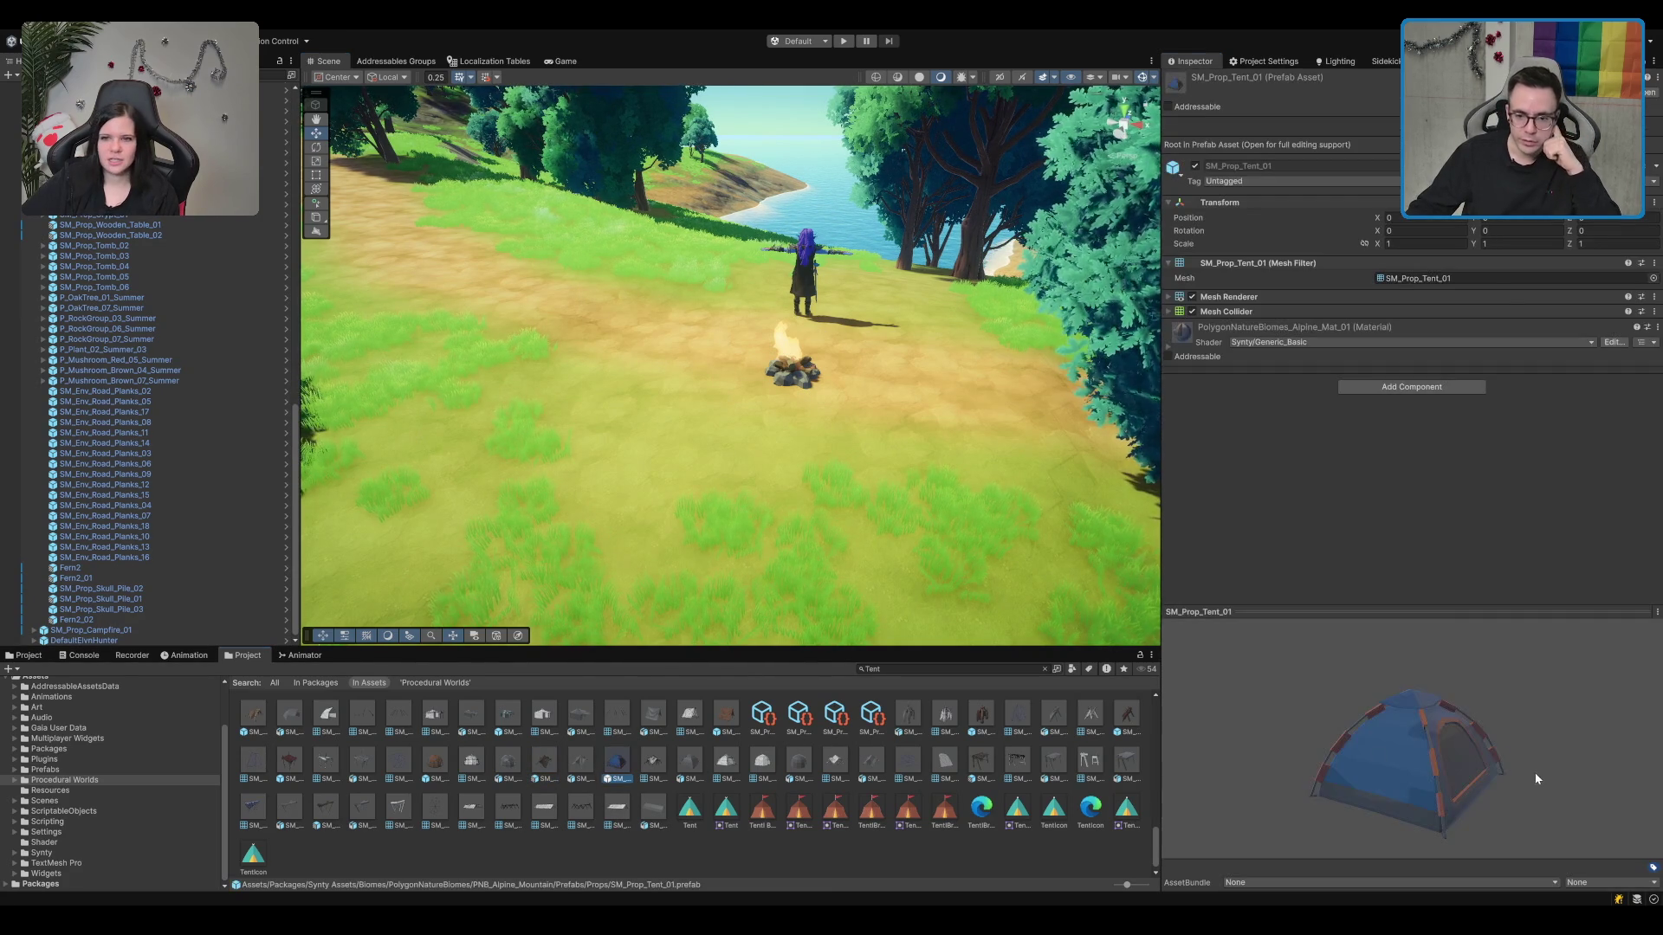
mouse_move(617, 769)
mouse_down()
mouse_move(589, 364)
mouse_move(682, 329)
mouse_move(501, 371)
mouse_up()
key(e)
key(w)
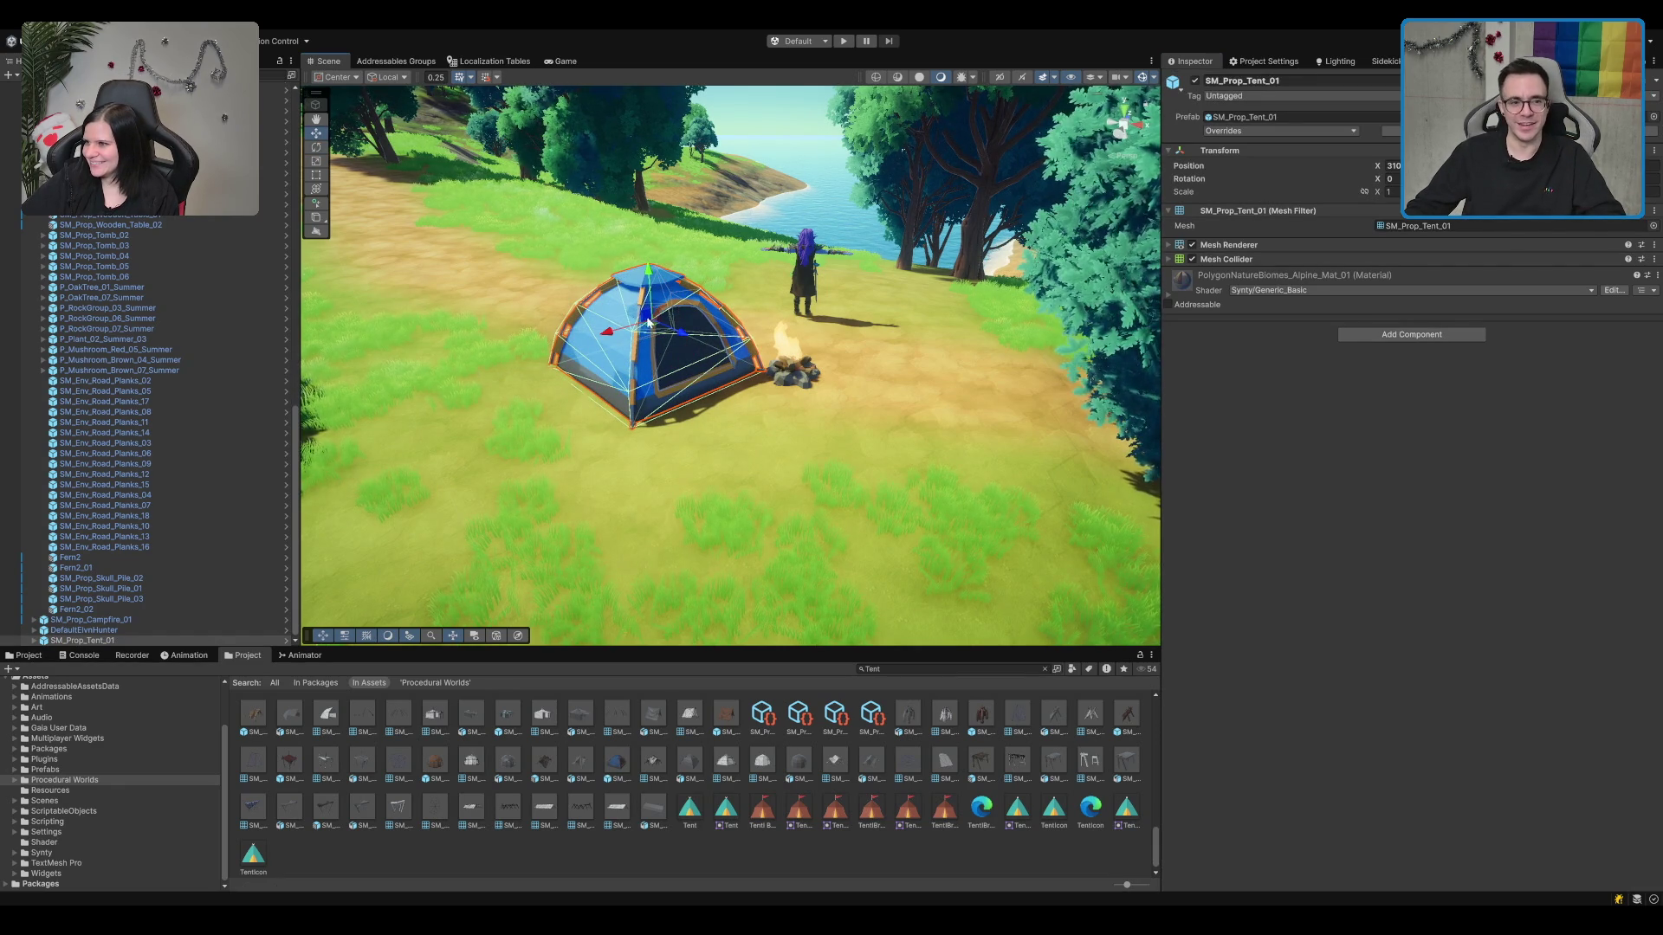
mouse_move(649, 327)
mouse_down()
mouse_move(690, 305)
mouse_move(658, 127)
mouse_up()
click(689, 325)
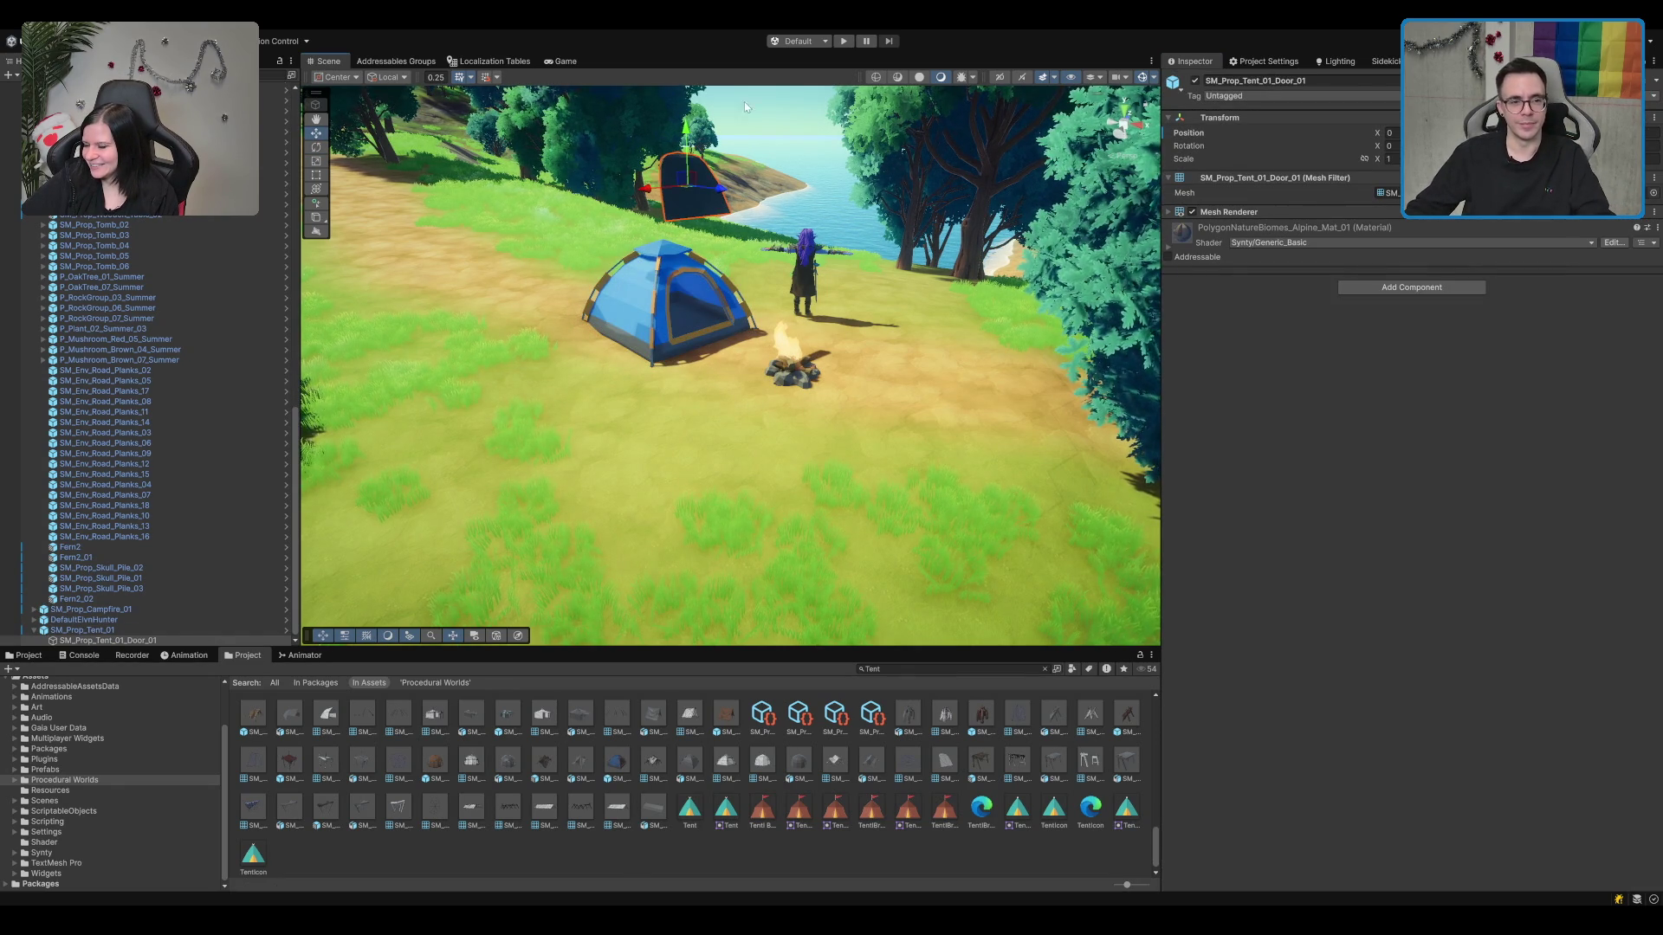
key(Delete)
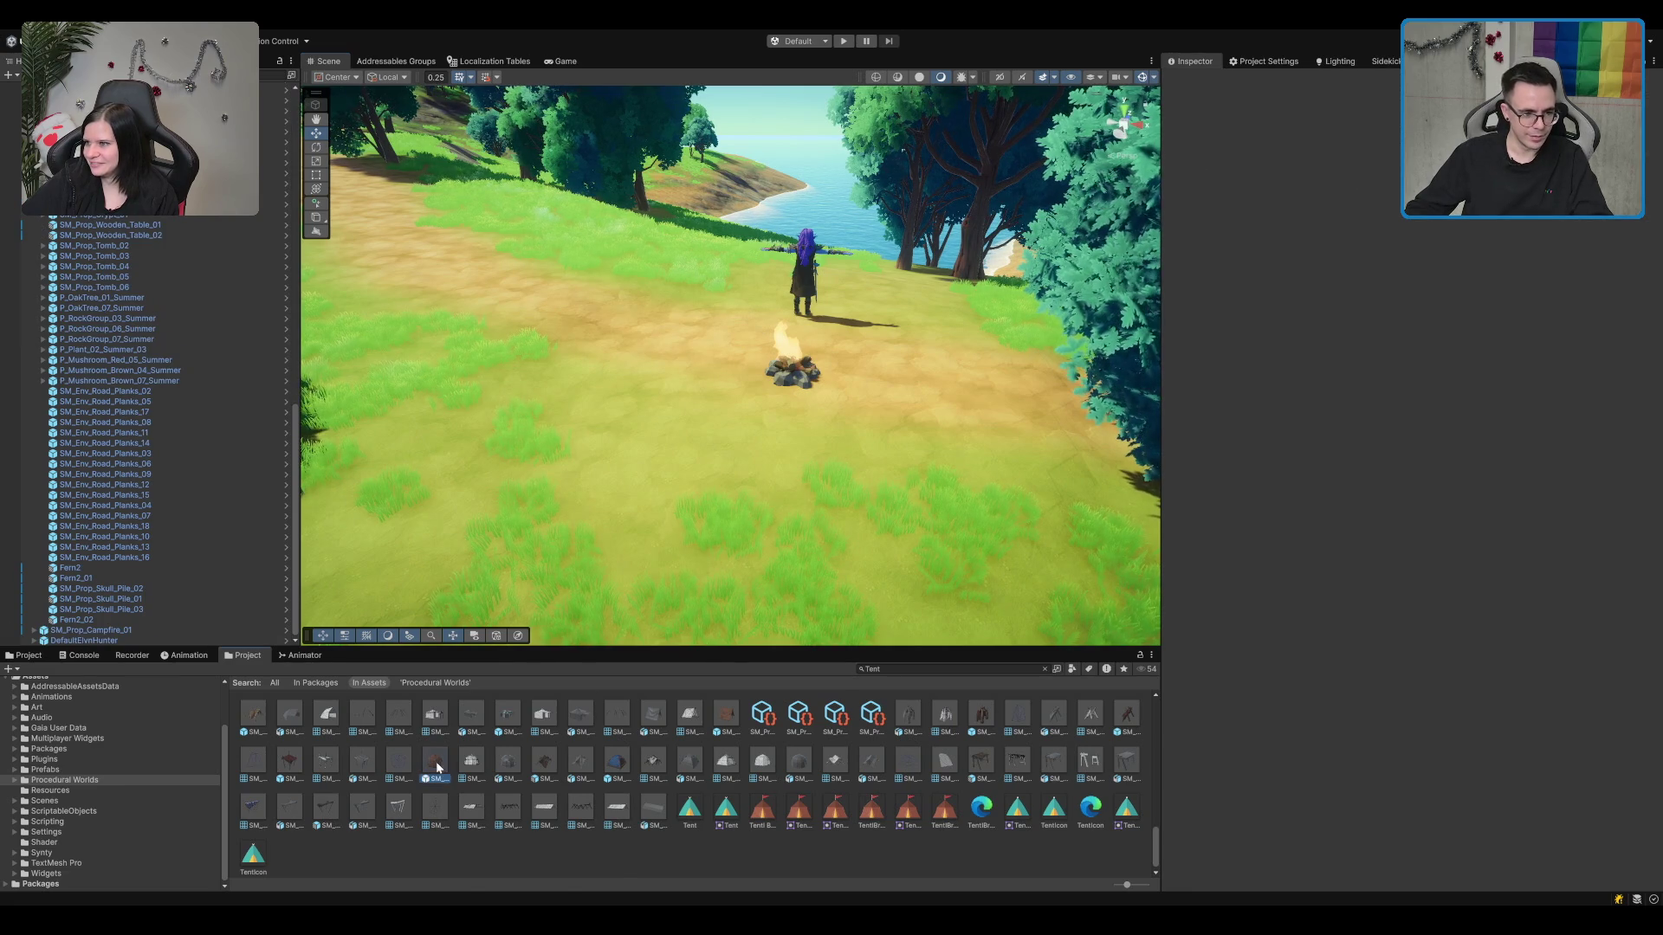
click(437, 766)
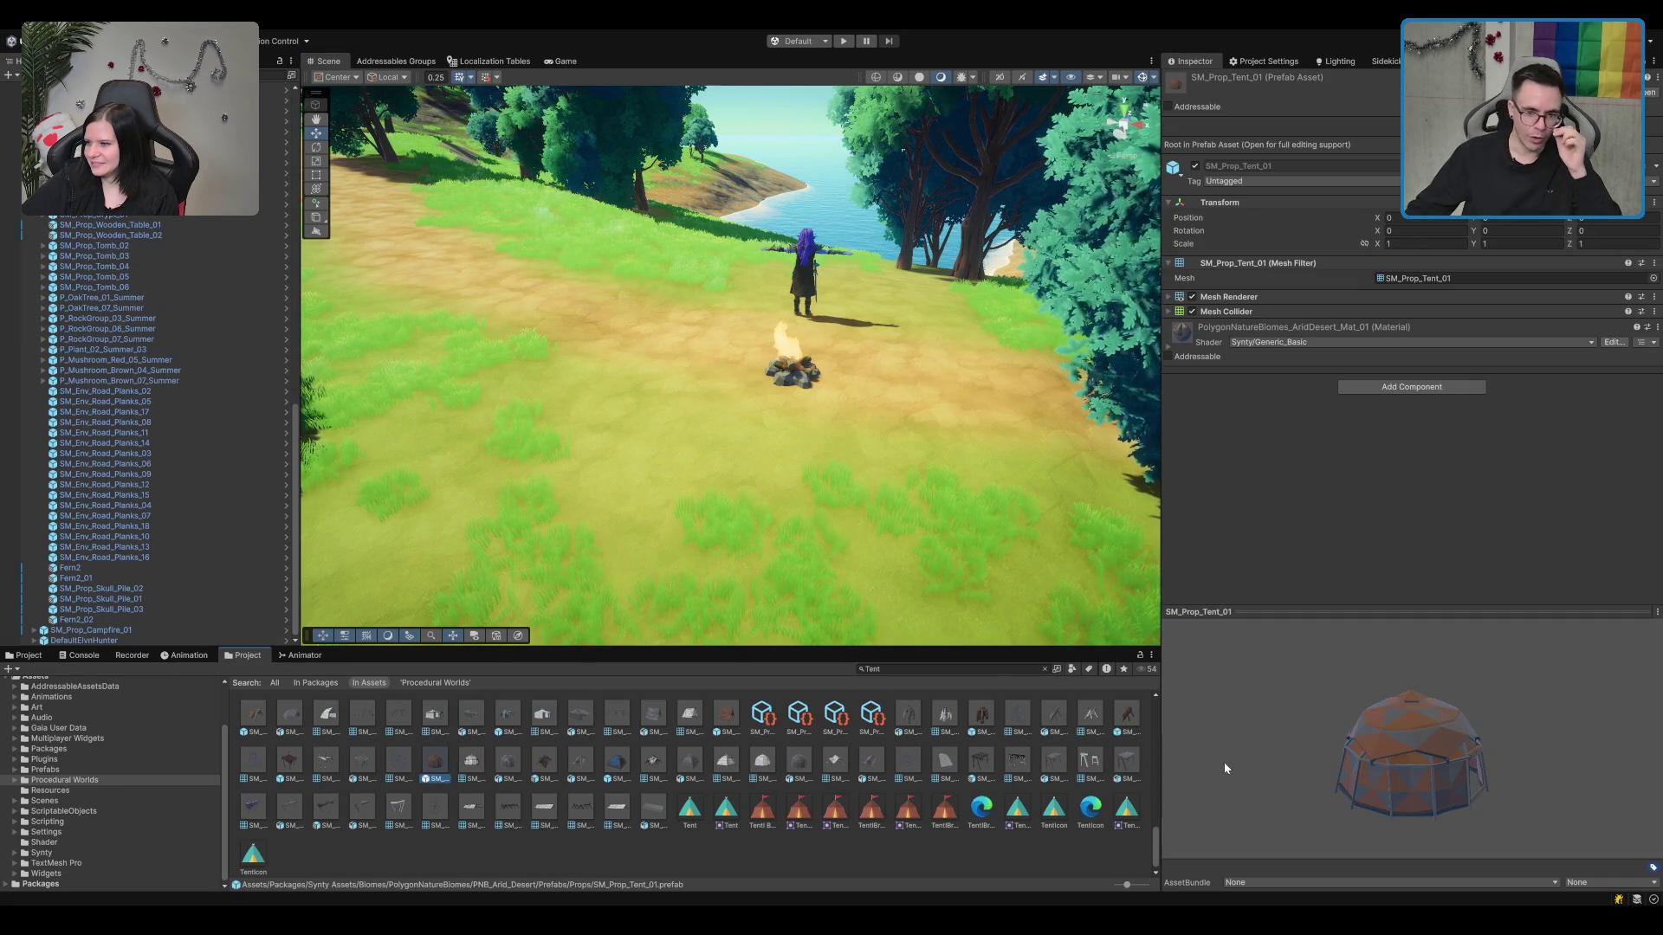
mouse_move(1224, 768)
mouse_down()
mouse_move(1164, 759)
mouse_move(1161, 732)
mouse_up()
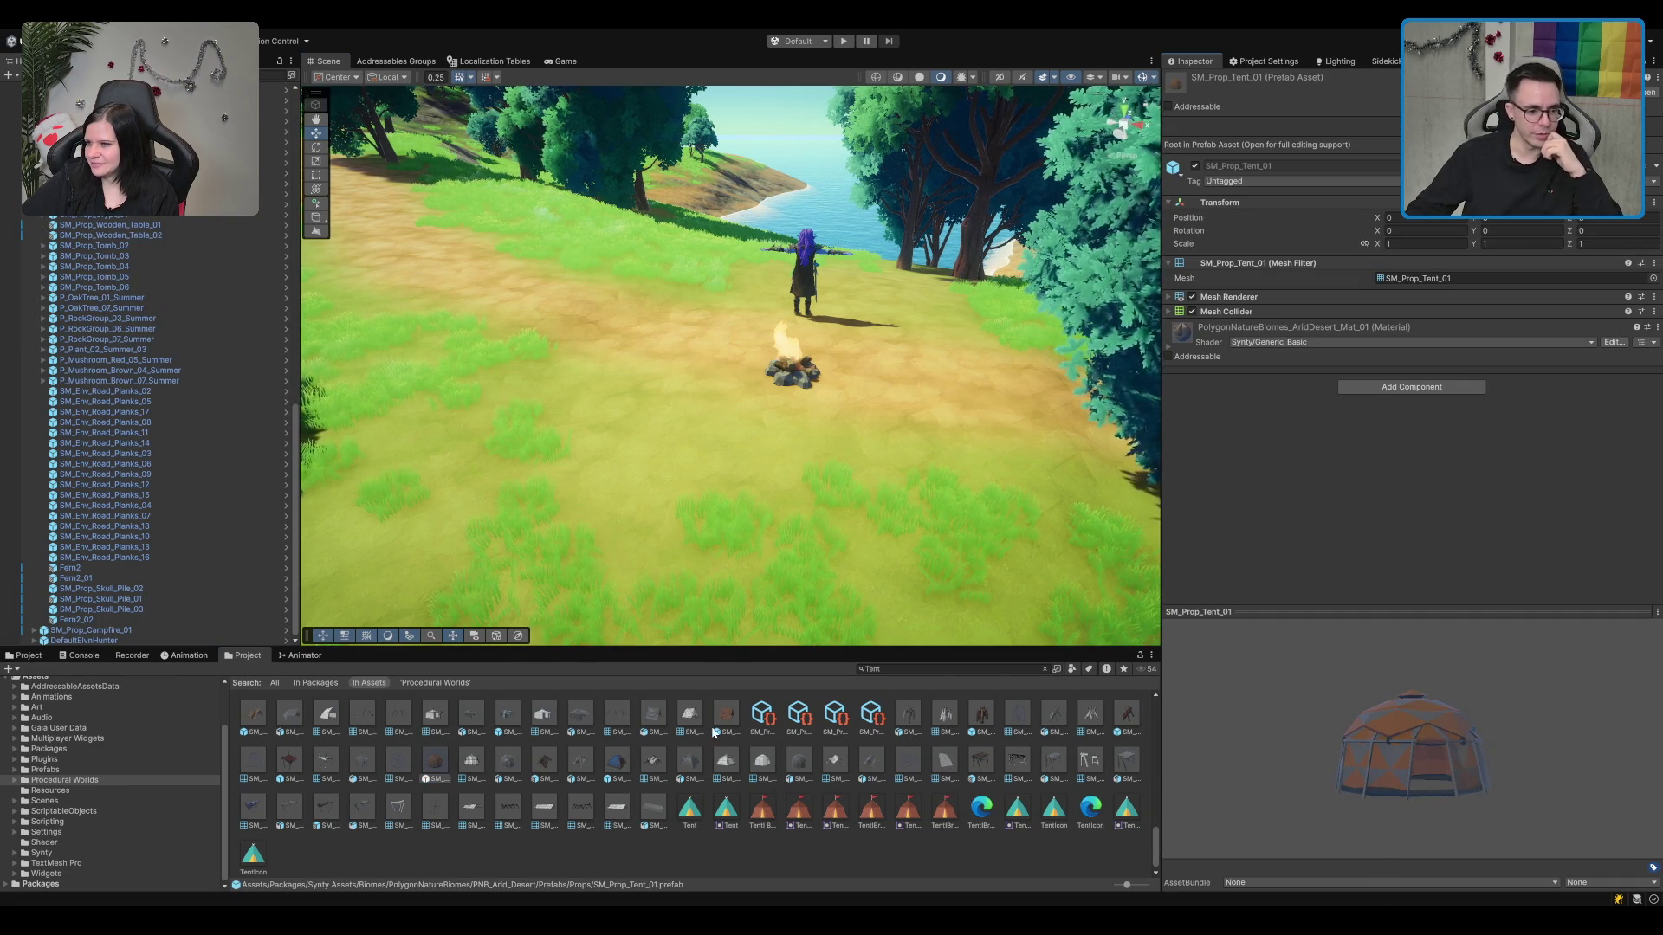
click(622, 809)
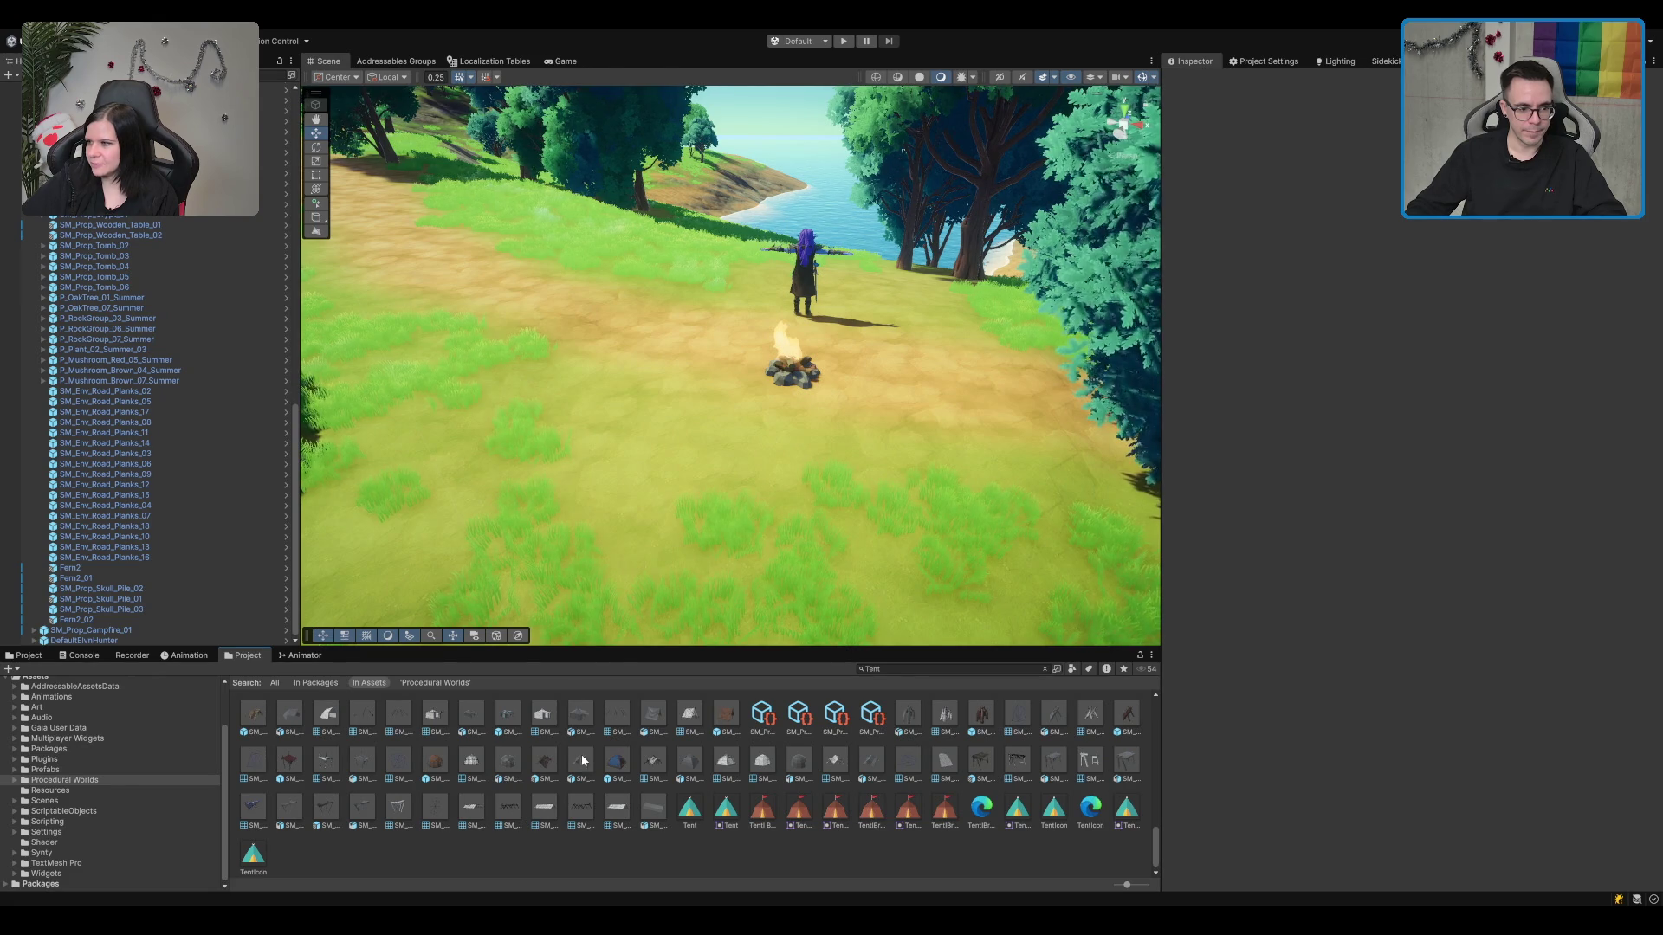
drag(543, 798, 569, 671)
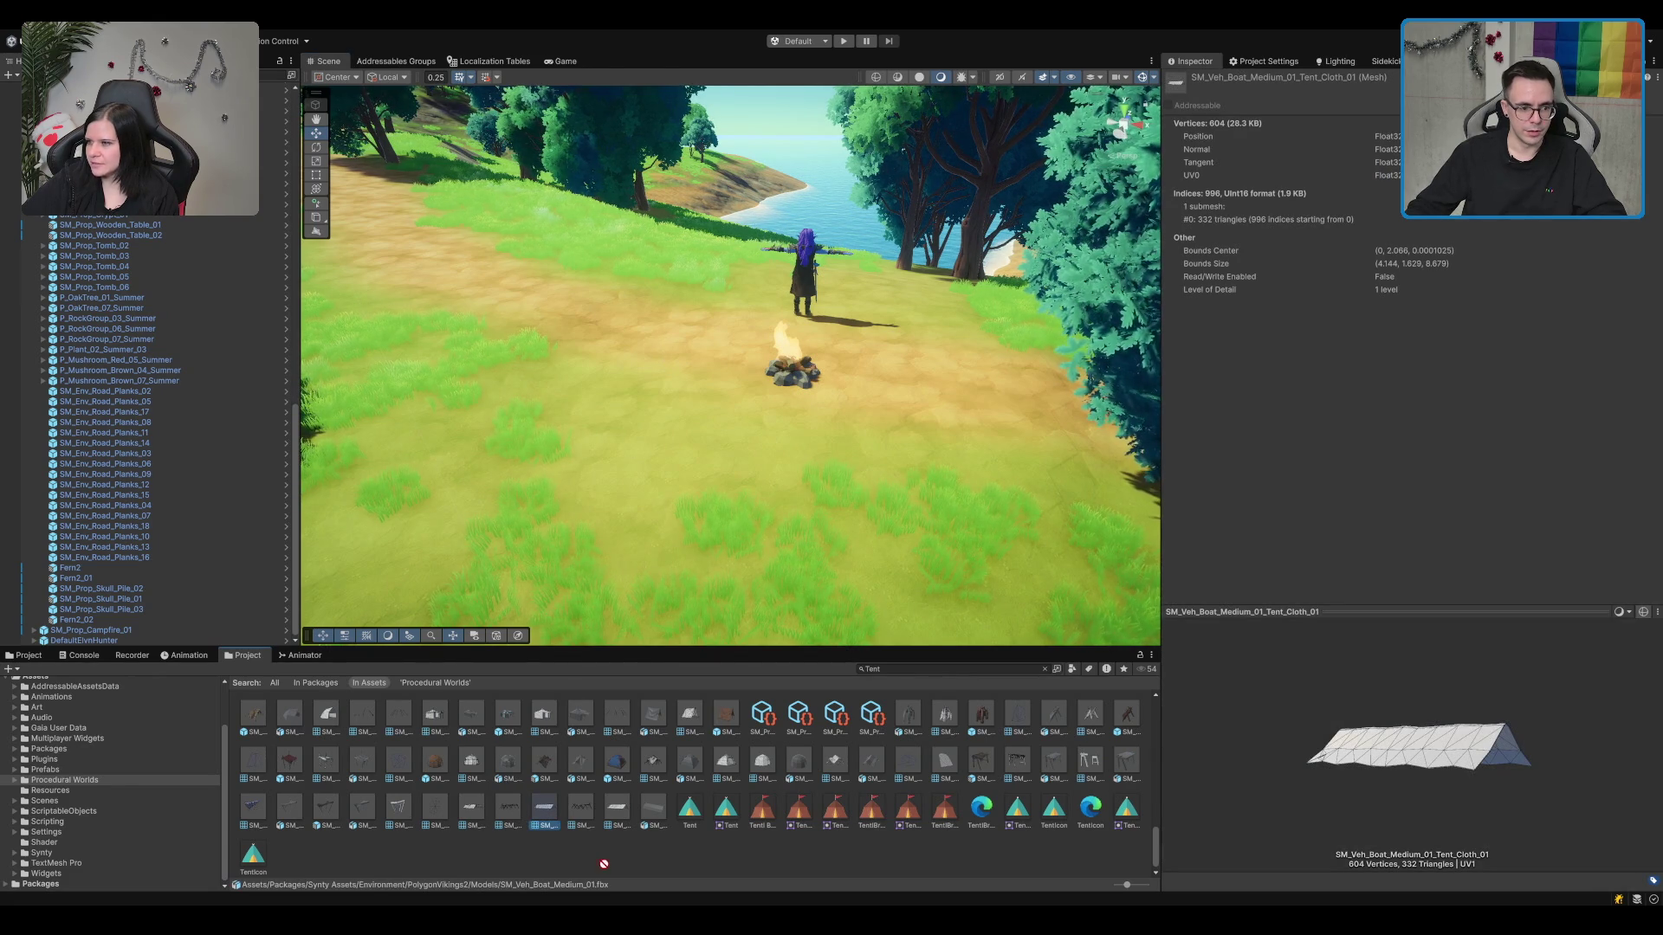
drag(604, 864, 599, 877)
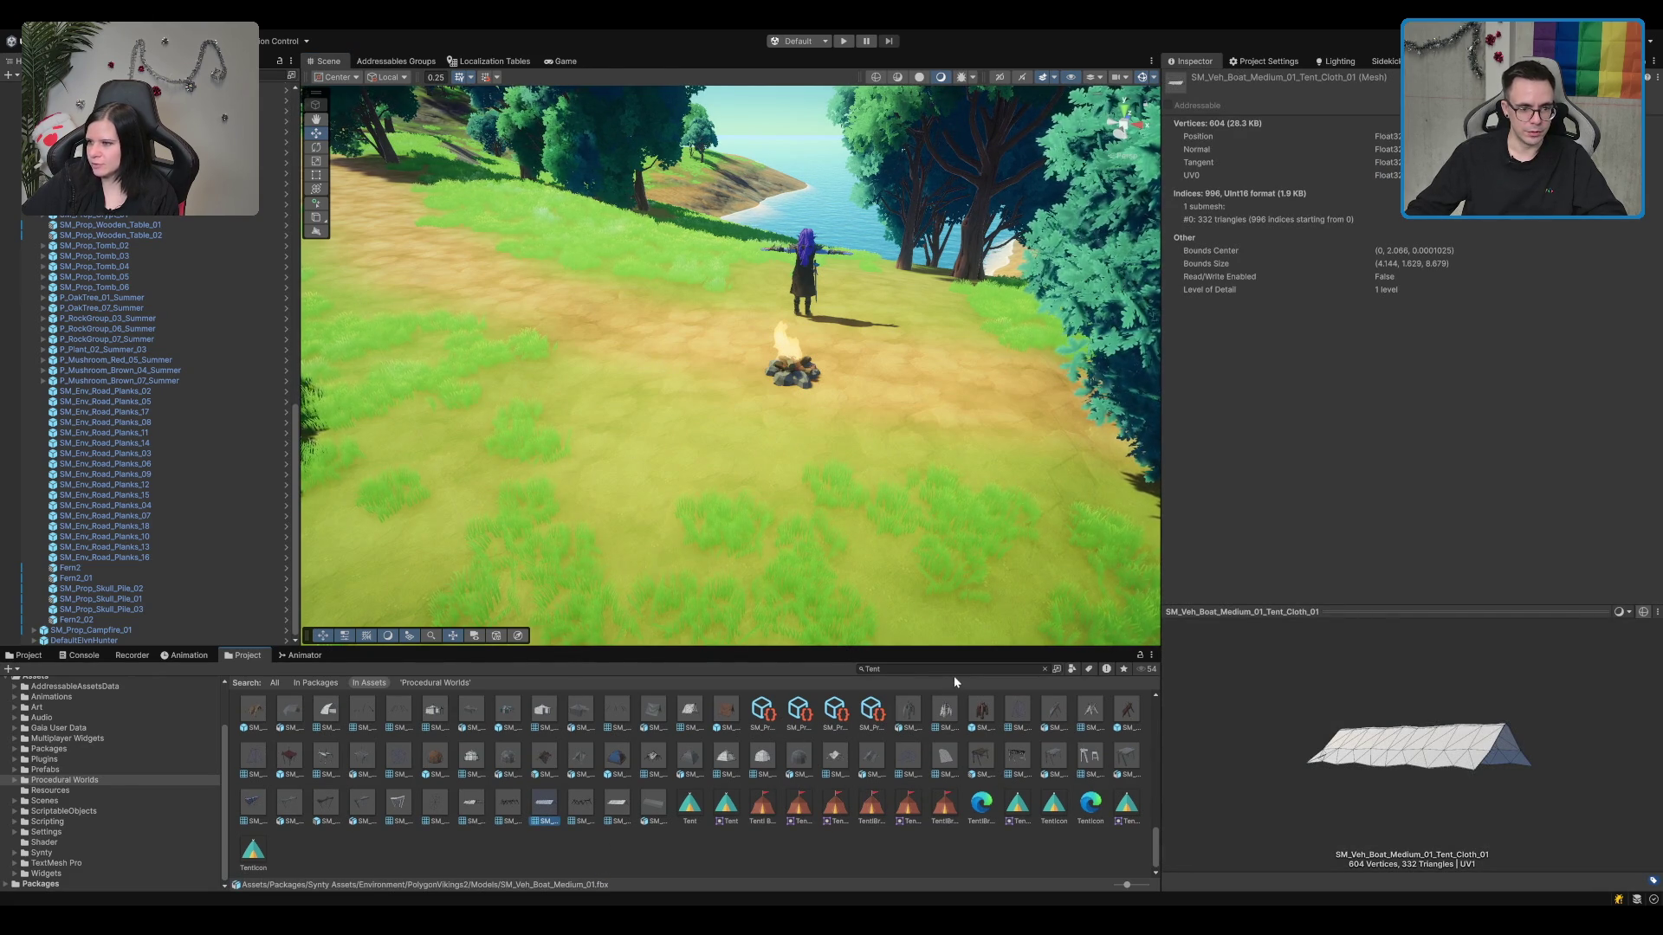
click(975, 669)
Step: Search 'camp' and place SM_Prop_Camp_Tent_01 beside the campfire, deleting the accidental duplicate
text(camp)
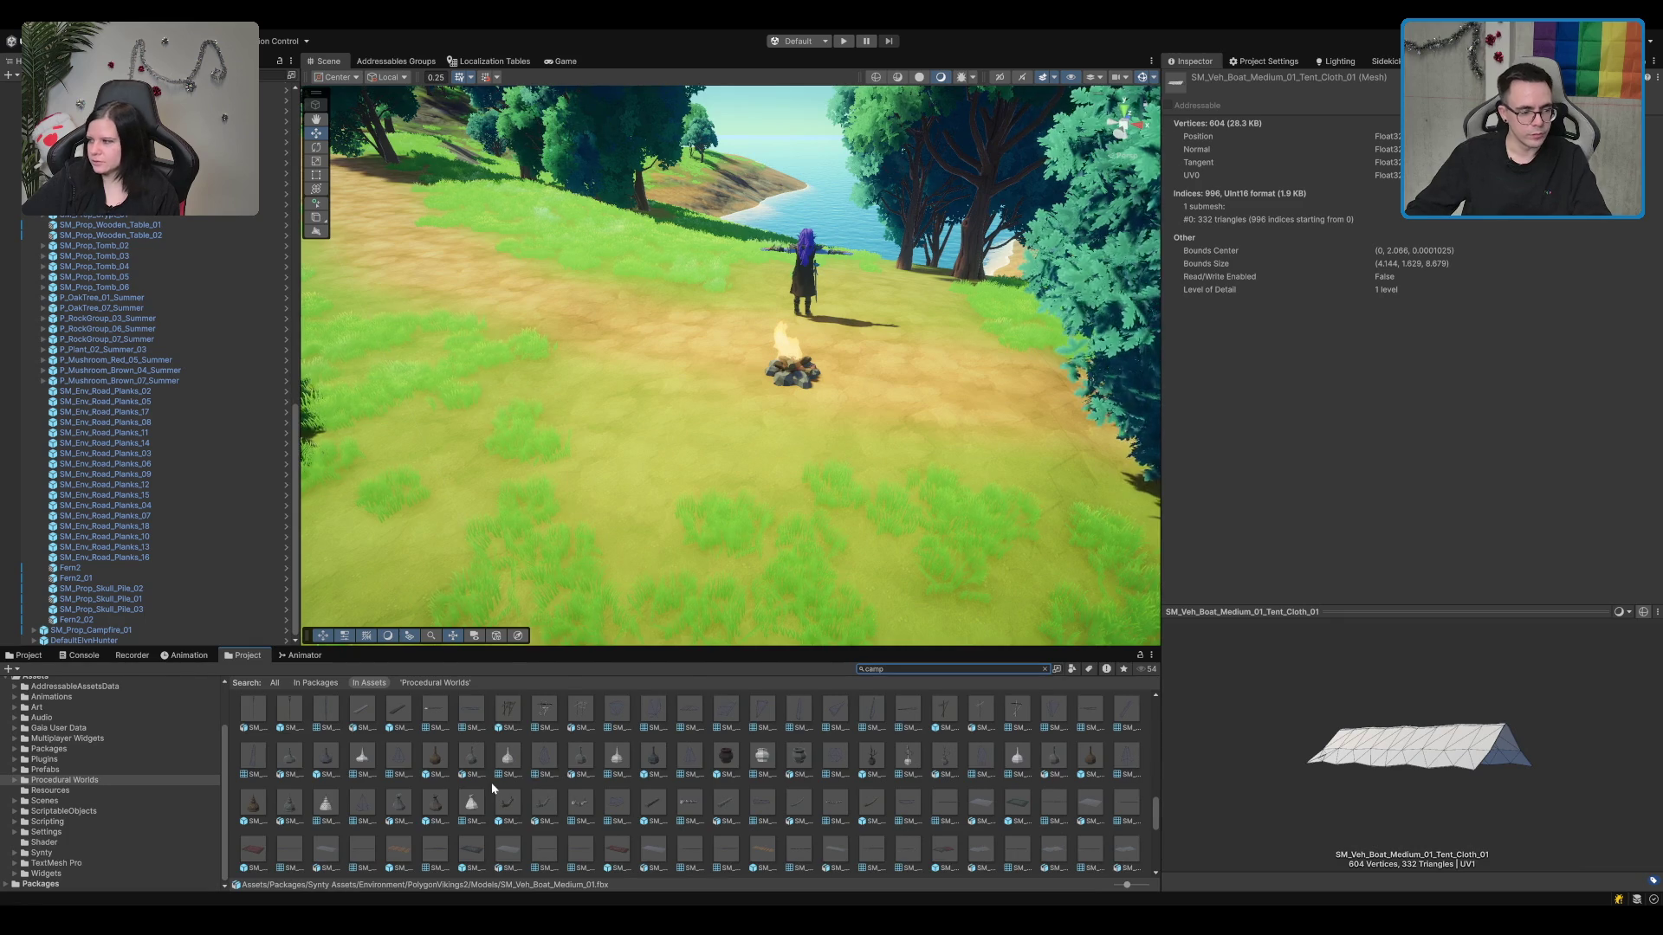
scroll(492, 788, down, 2)
click(256, 727)
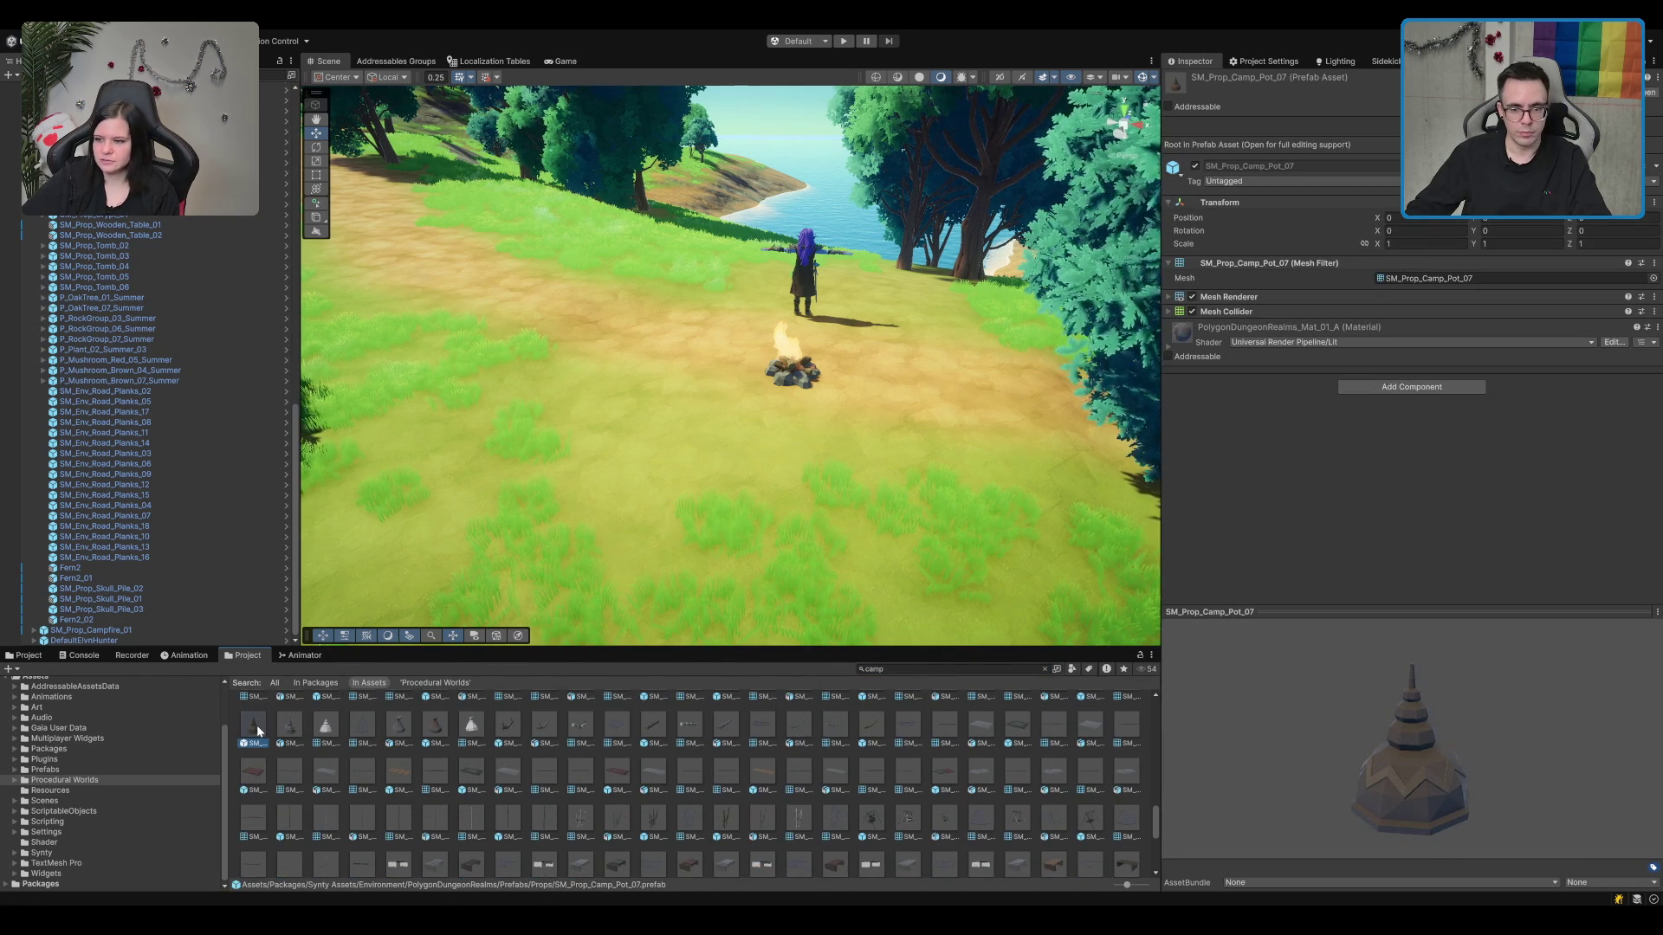
scroll(918, 818, down, 2)
click(836, 795)
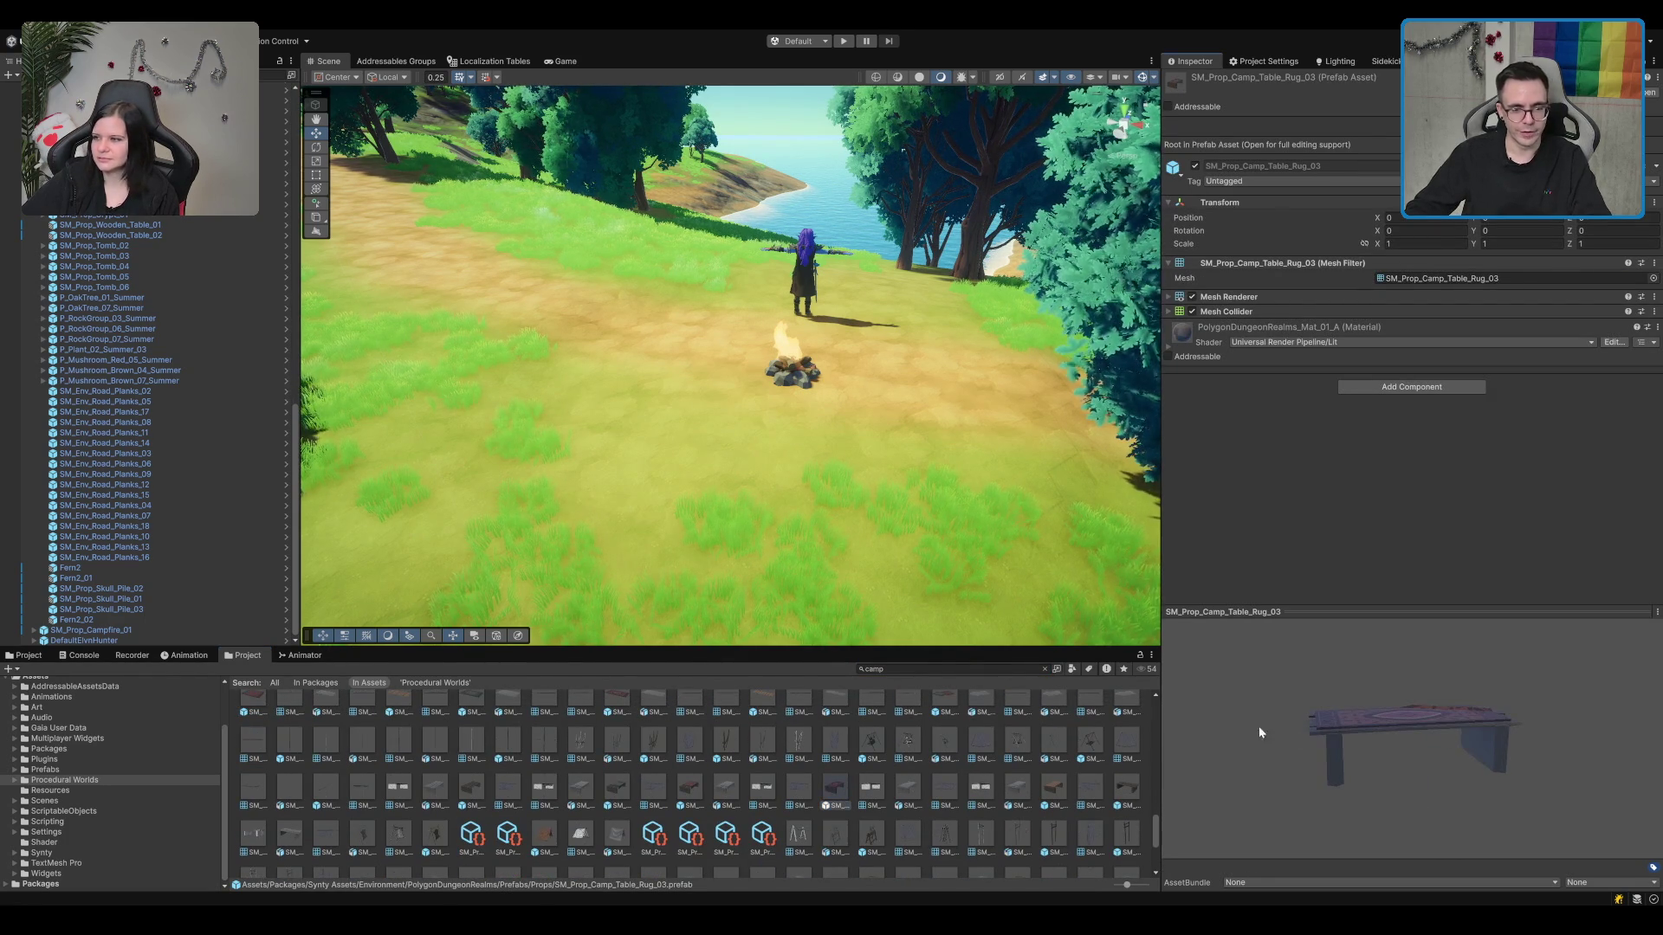
scroll(666, 798, down, 1)
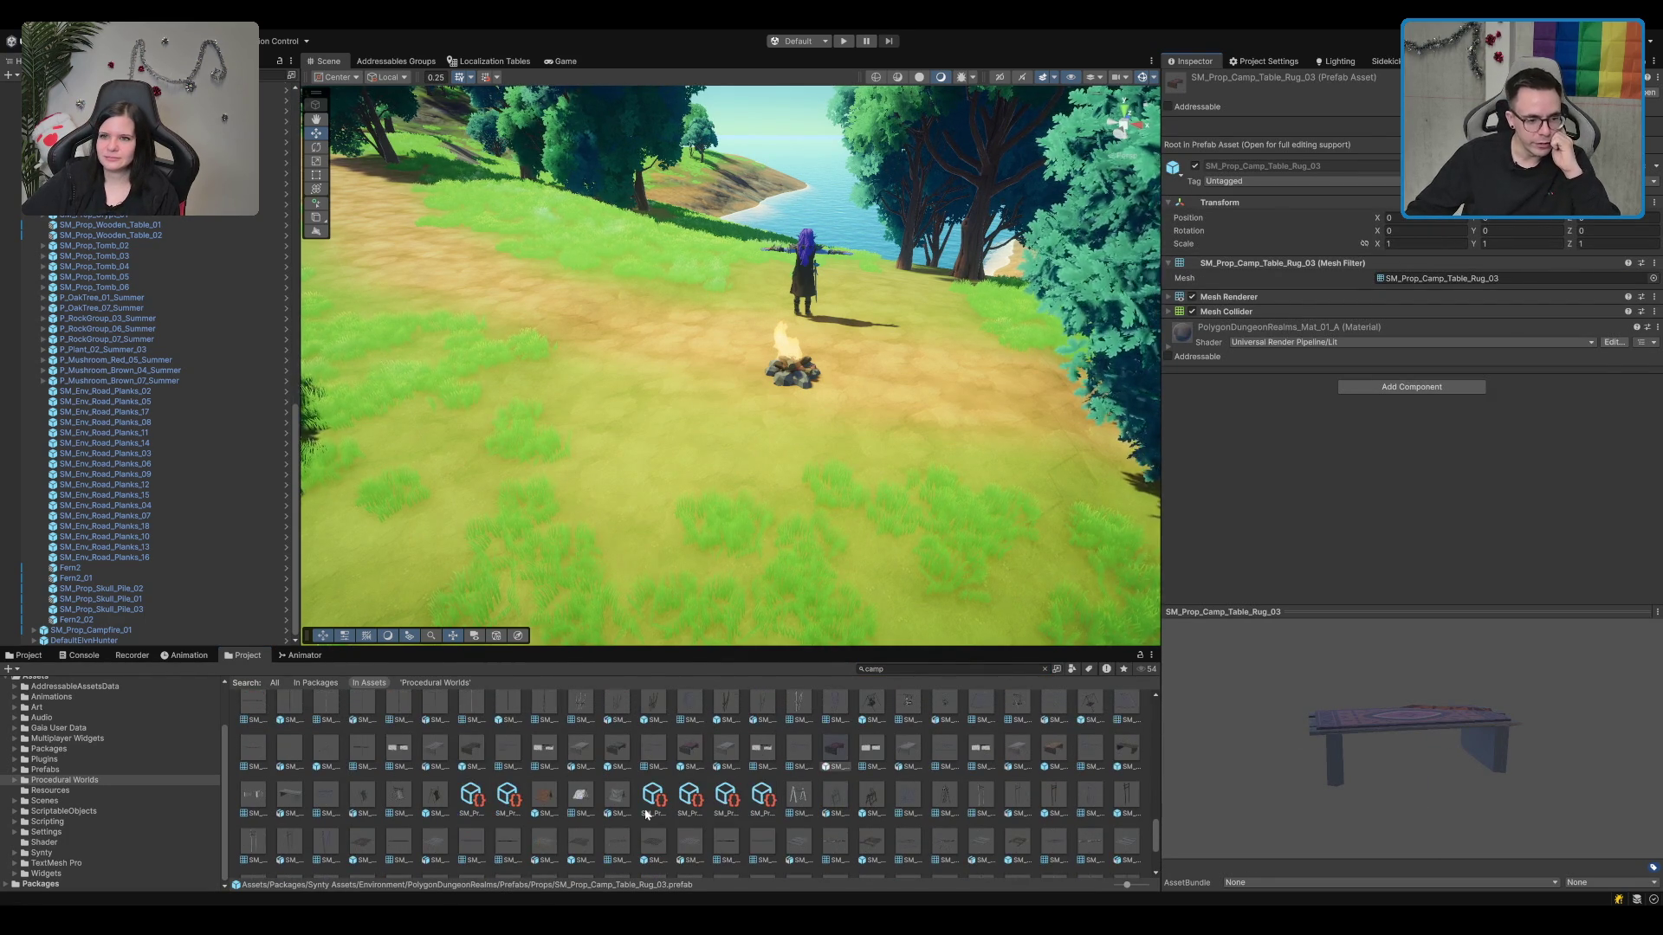
click(547, 796)
mouse_move(557, 804)
mouse_down()
mouse_move(700, 347)
mouse_move(609, 358)
mouse_move(799, 275)
mouse_move(860, 277)
mouse_move(738, 245)
mouse_up()
key(w)
key(ctrl+d)
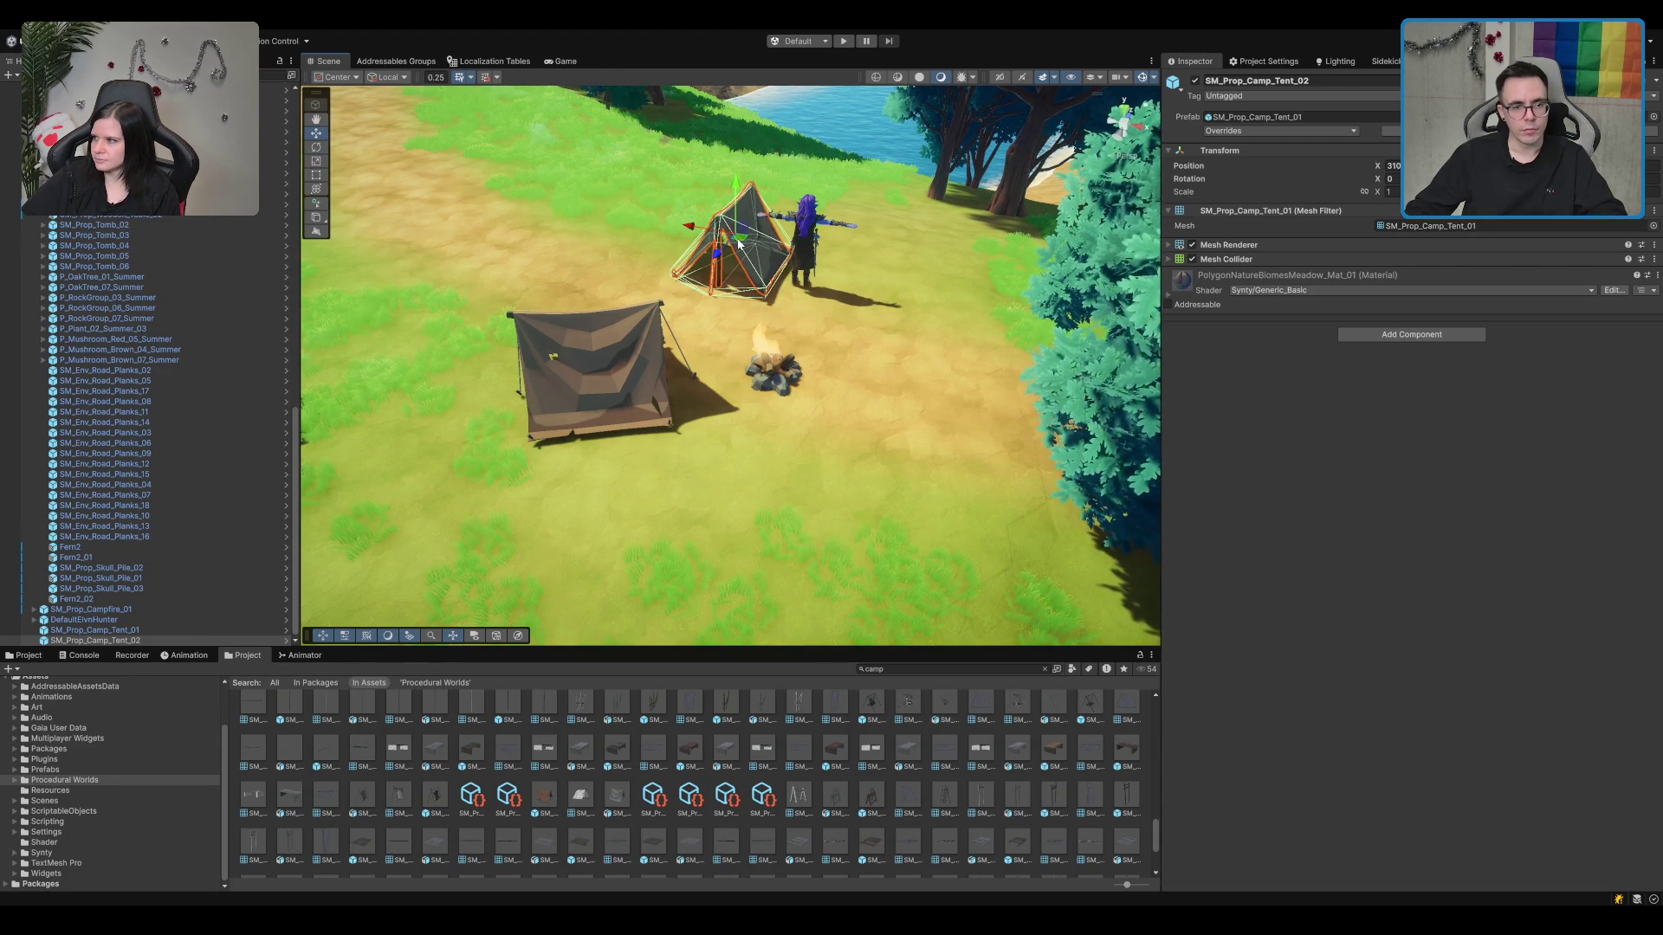
key(Delete)
drag(837, 483, 853, 433)
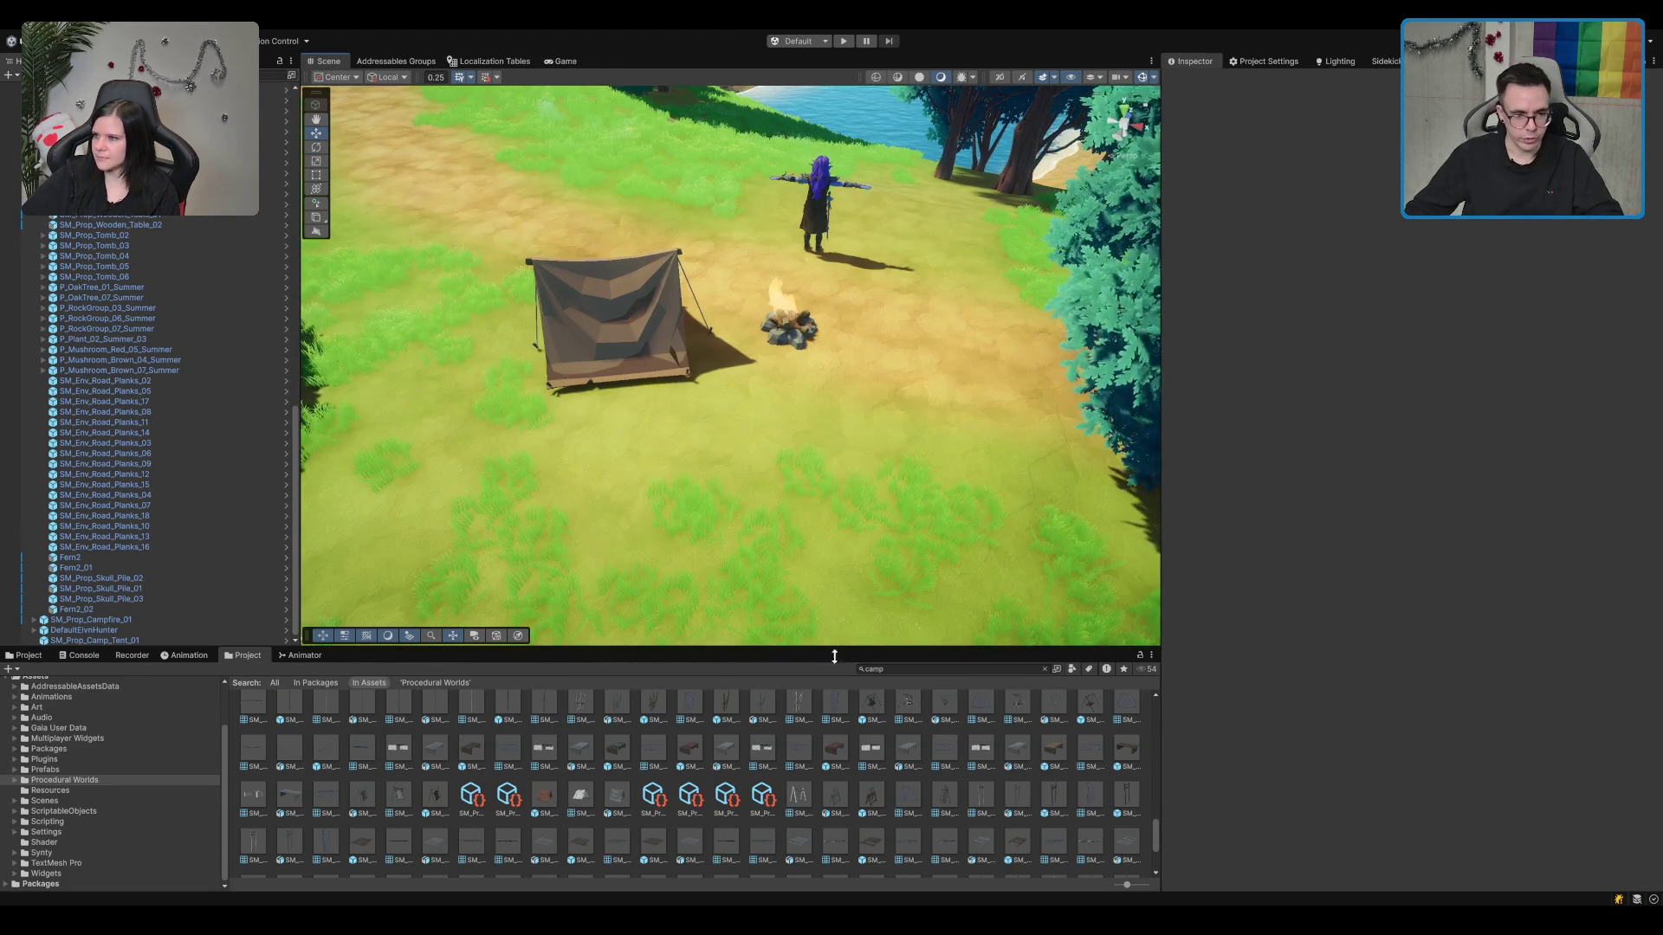
mouse_move(653, 703)
mouse_down()
mouse_move(653, 732)
mouse_move(697, 563)
mouse_move(725, 563)
mouse_move(688, 553)
mouse_up()
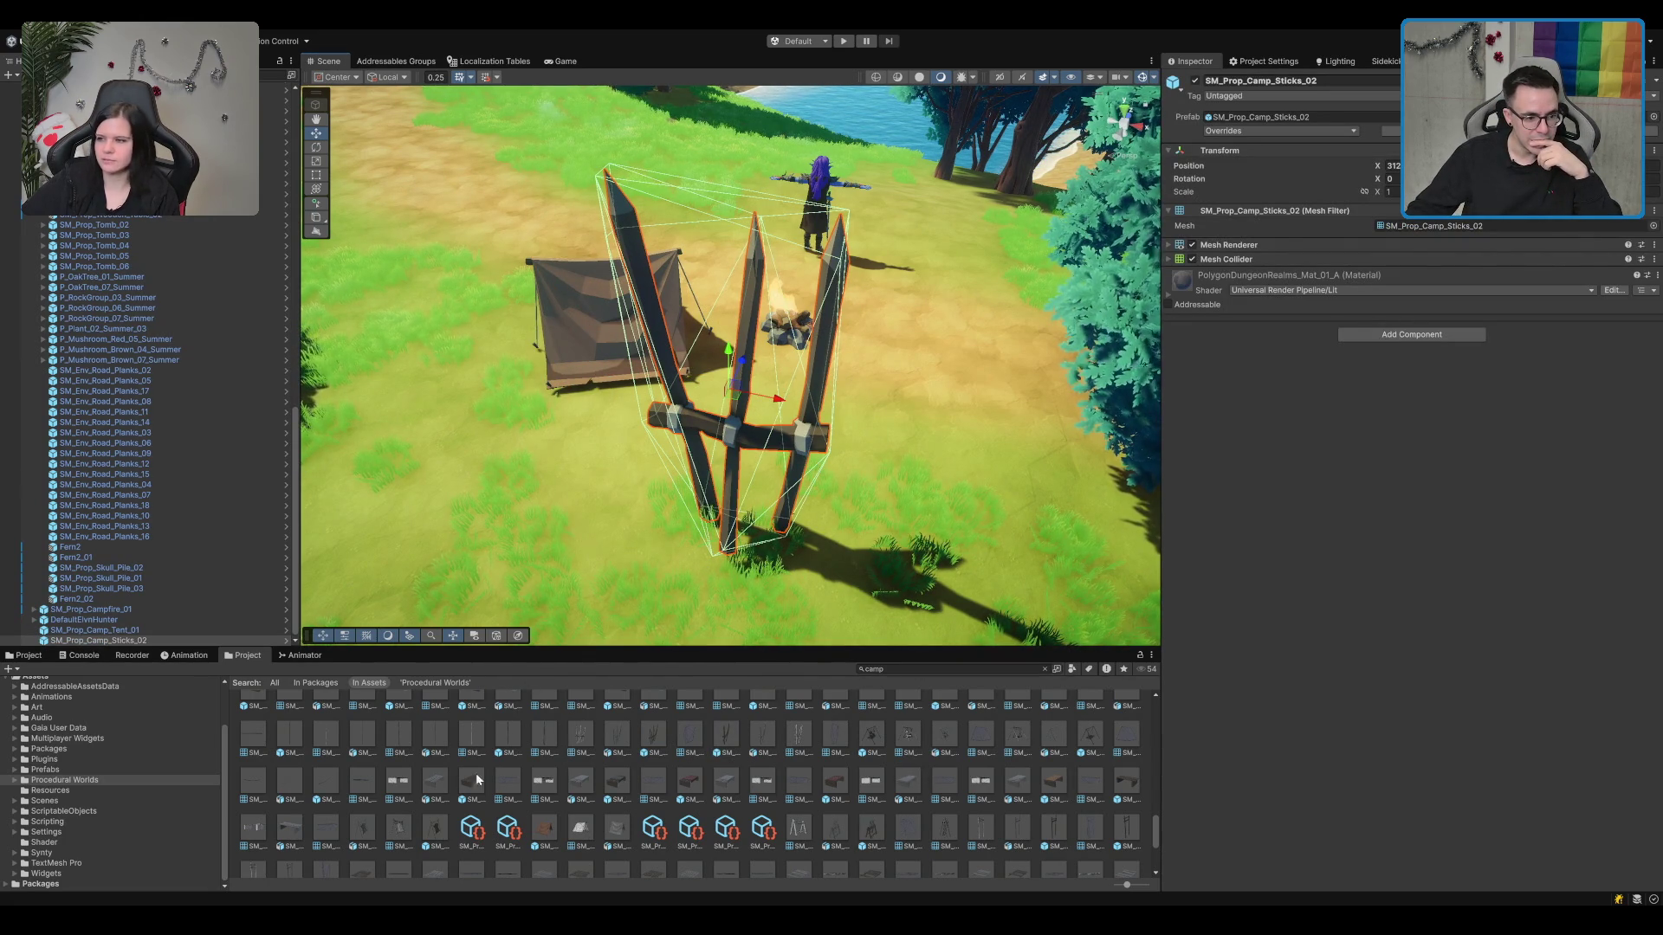
mouse_move(373, 834)
mouse_down()
mouse_move(860, 446)
mouse_move(862, 391)
mouse_move(1039, 344)
mouse_move(1311, 320)
mouse_move(1110, 335)
mouse_up()
key(e)
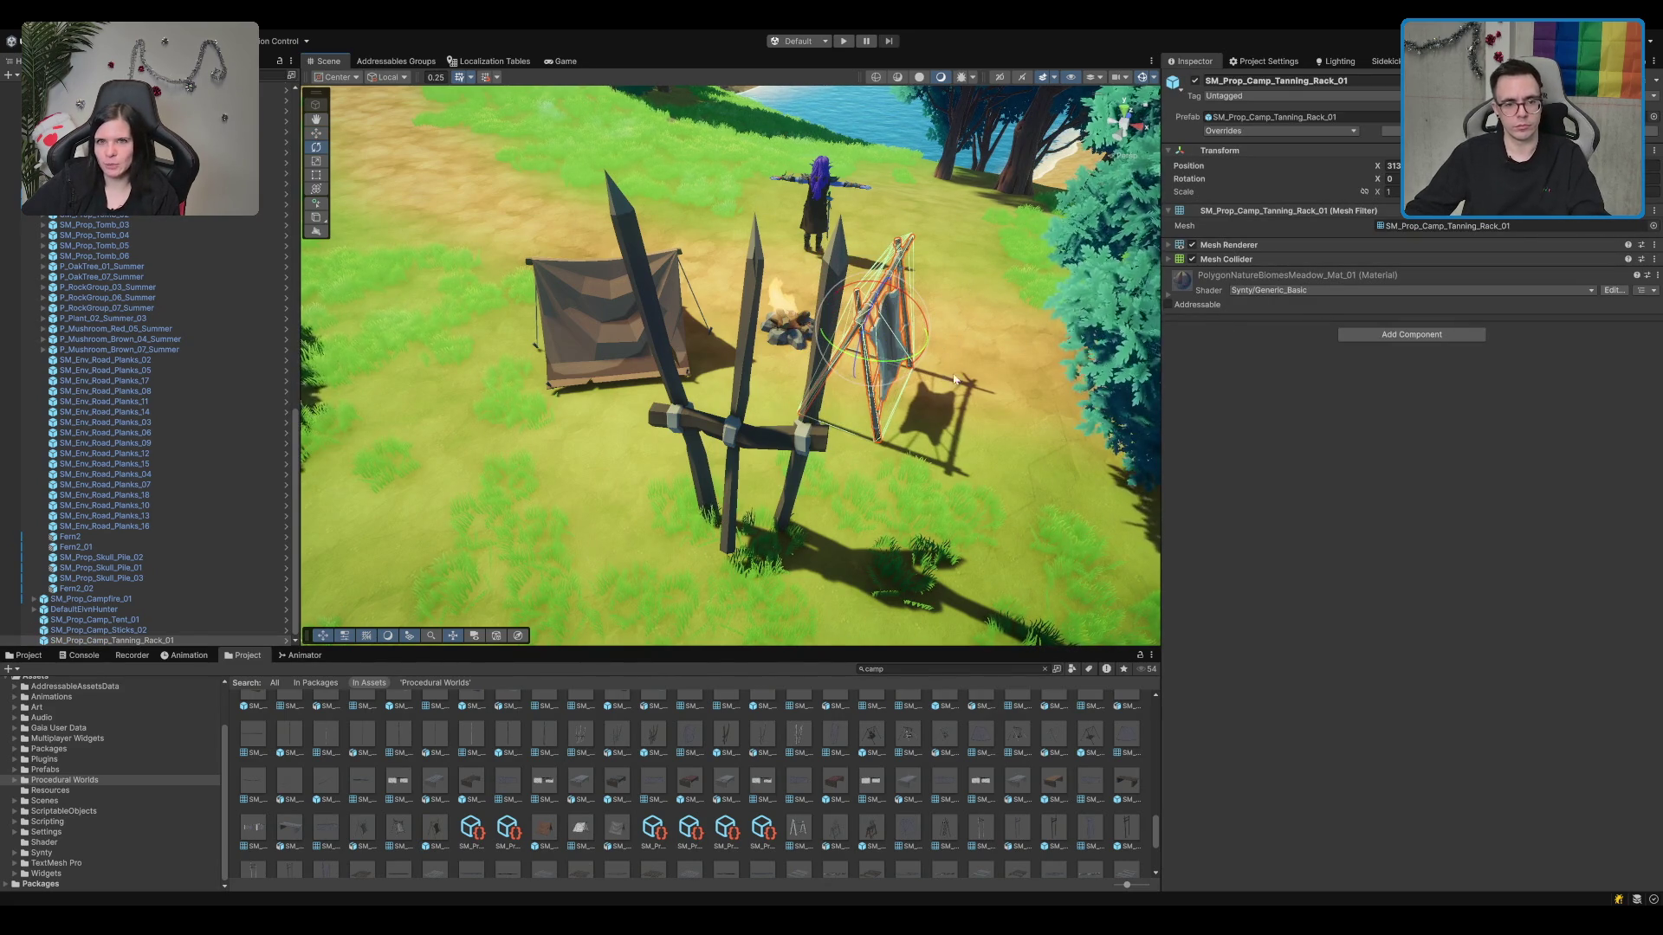
key(Delete)
click(708, 384)
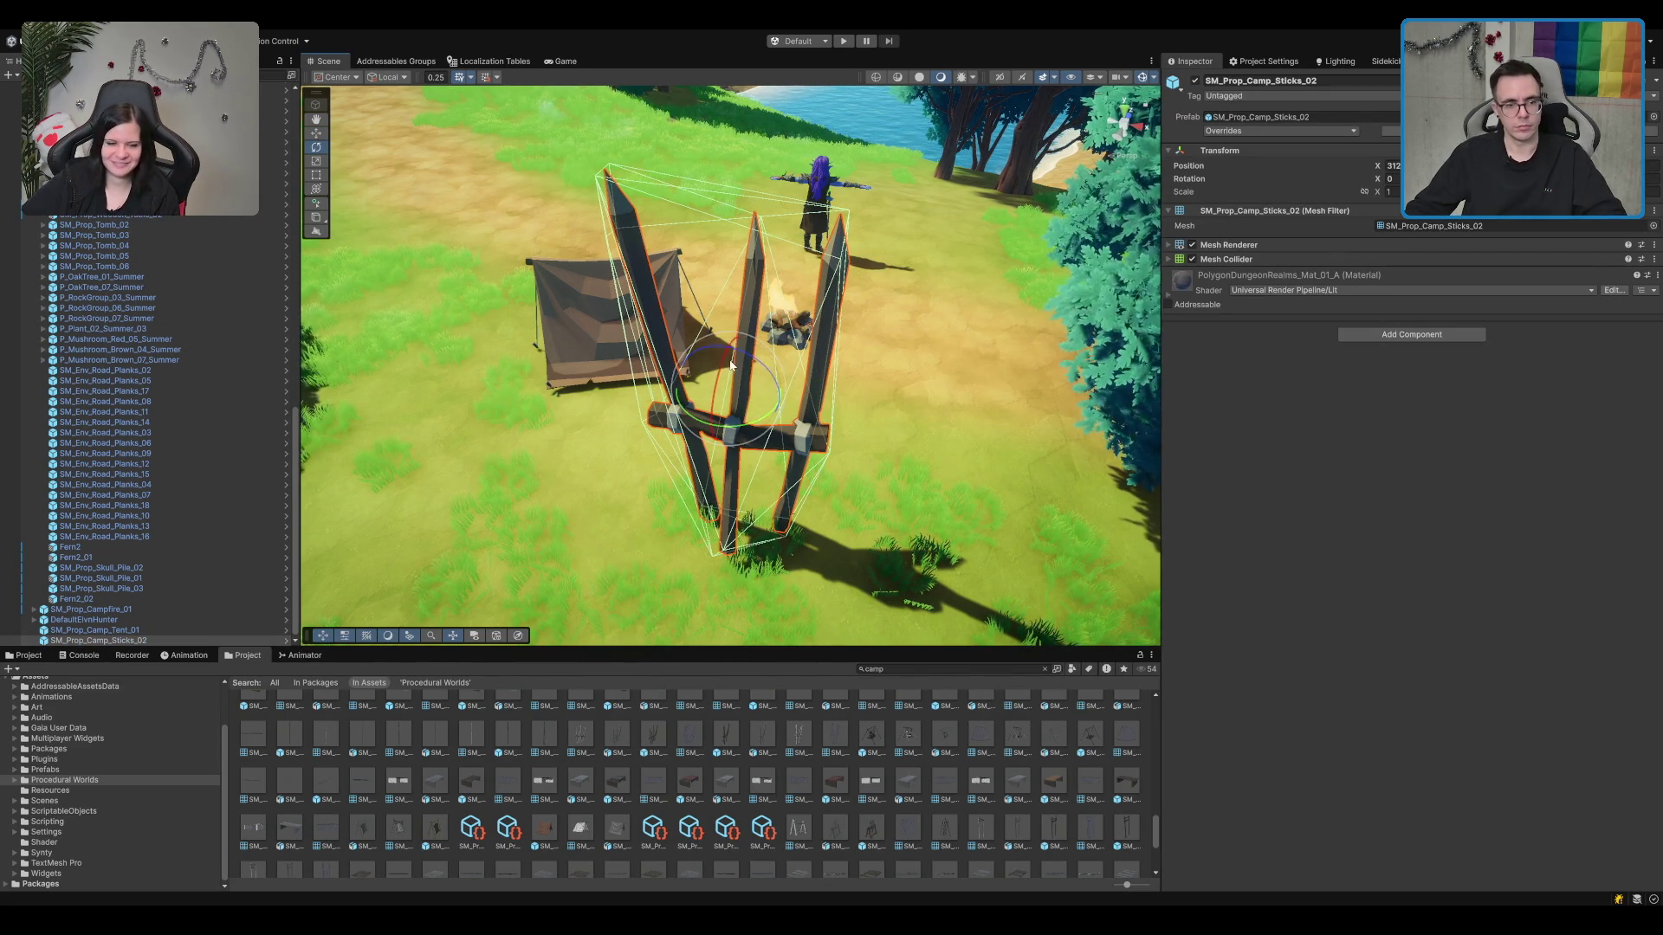
mouse_move(708, 384)
mouse_down()
mouse_move(735, 409)
mouse_move(736, 457)
mouse_move(530, 425)
mouse_move(524, 396)
mouse_move(550, 400)
mouse_up()
key(w)
key(e)
key(Delete)
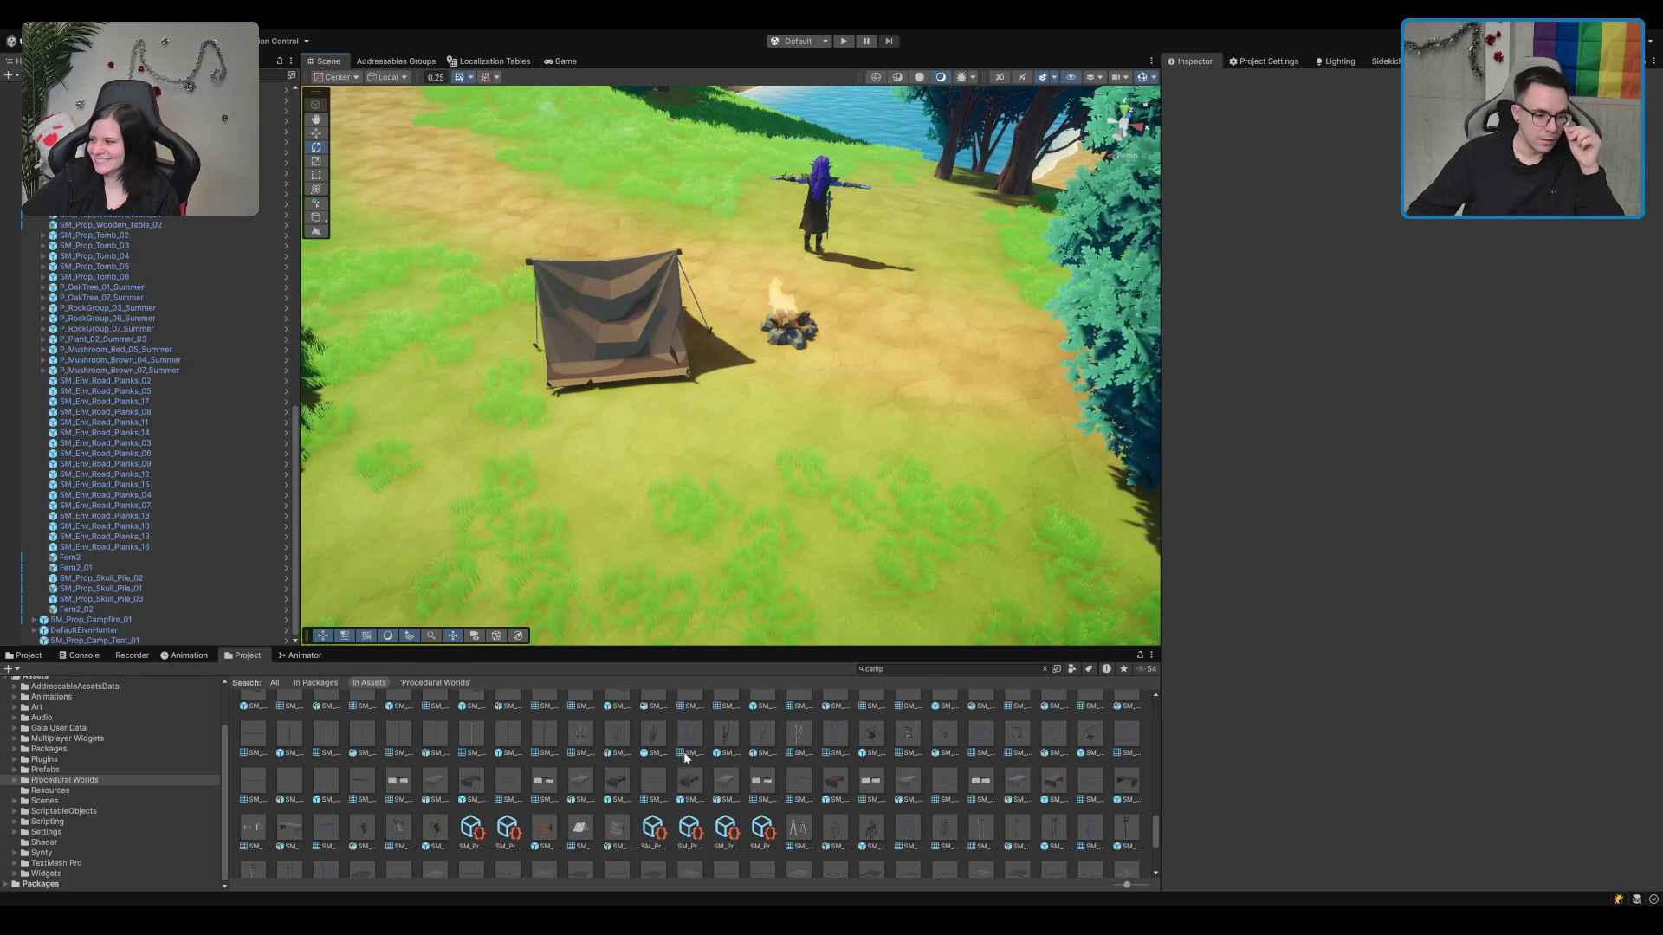
click(653, 736)
drag(653, 736, 735, 519)
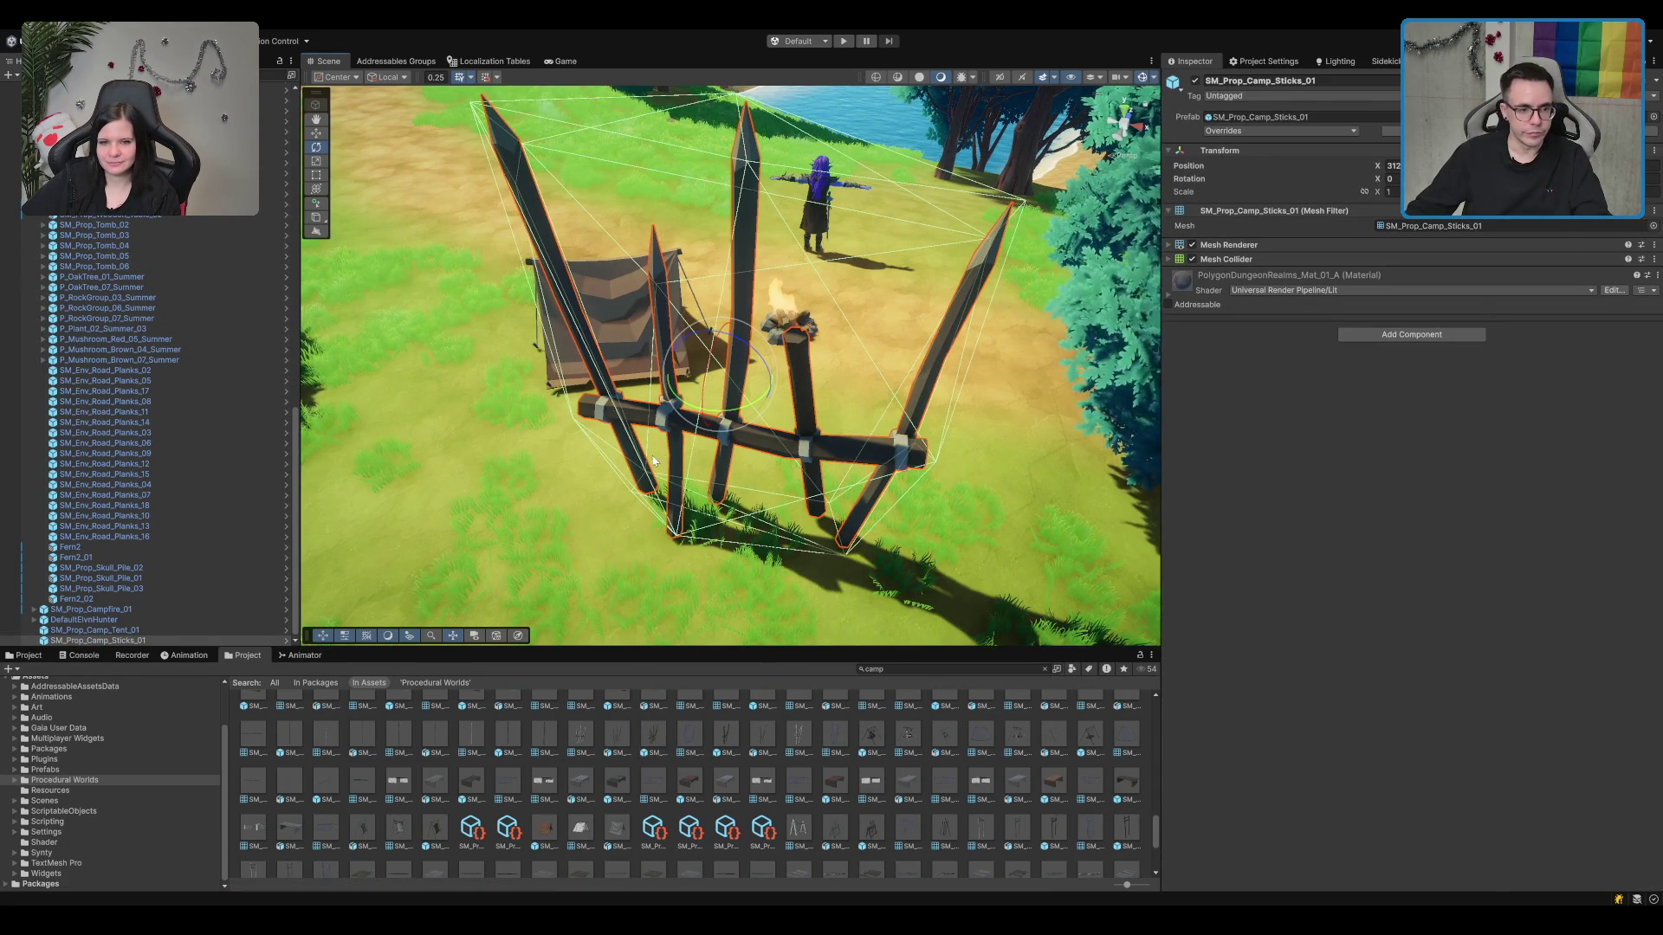
key(Delete)
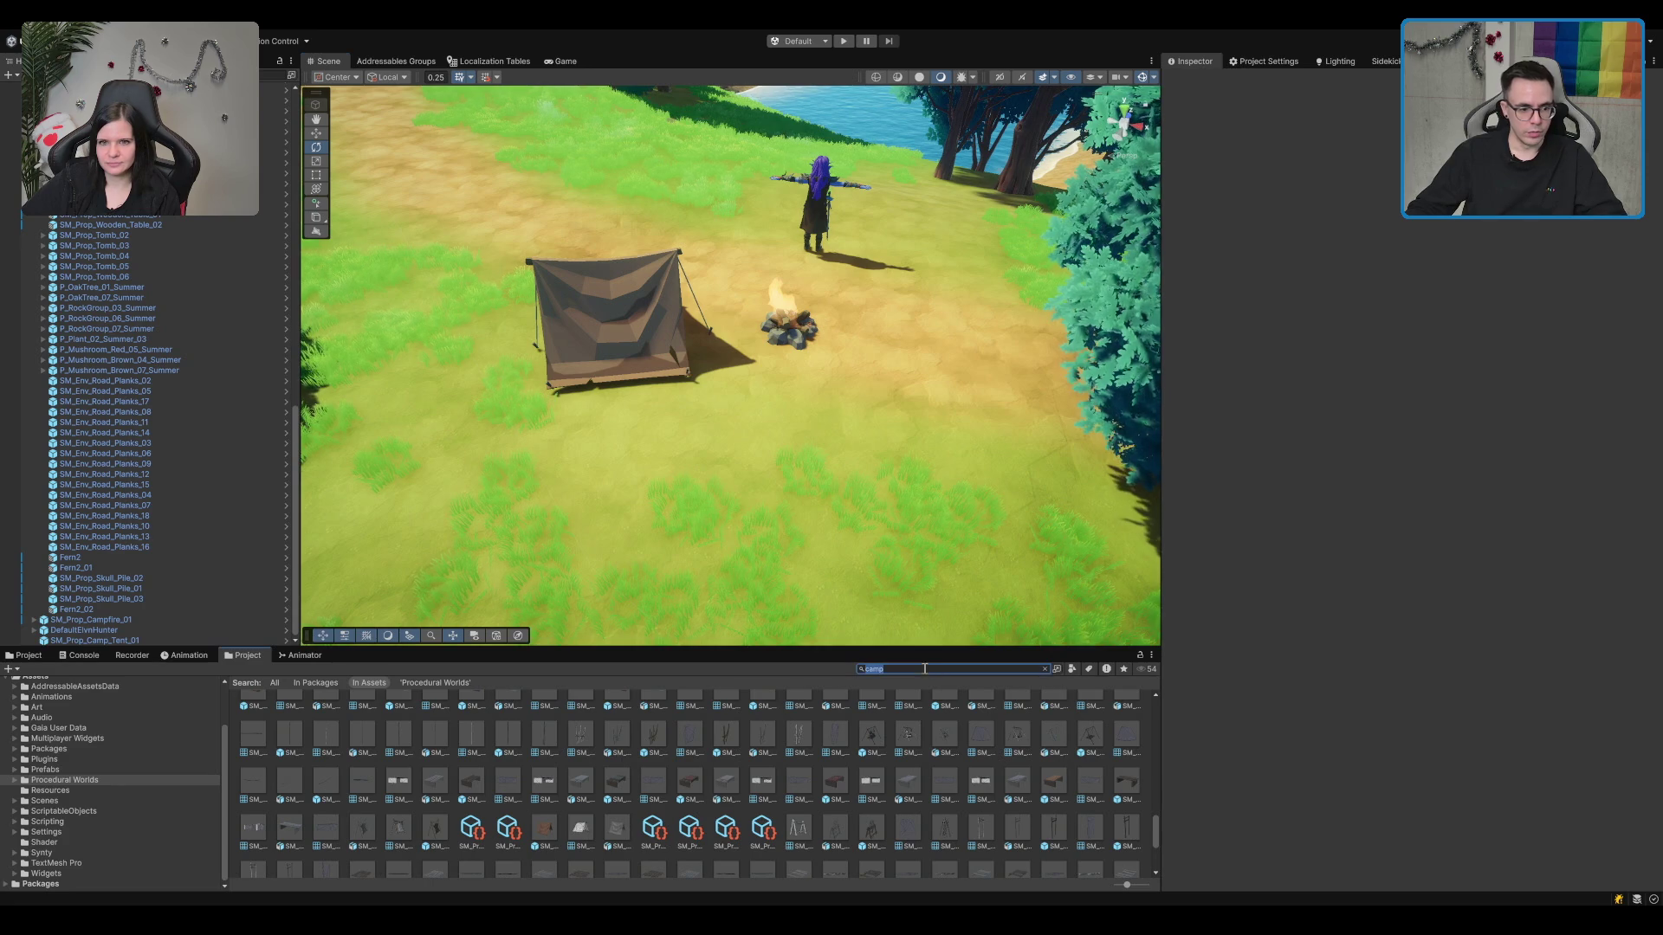
scroll(680, 833, down, 3)
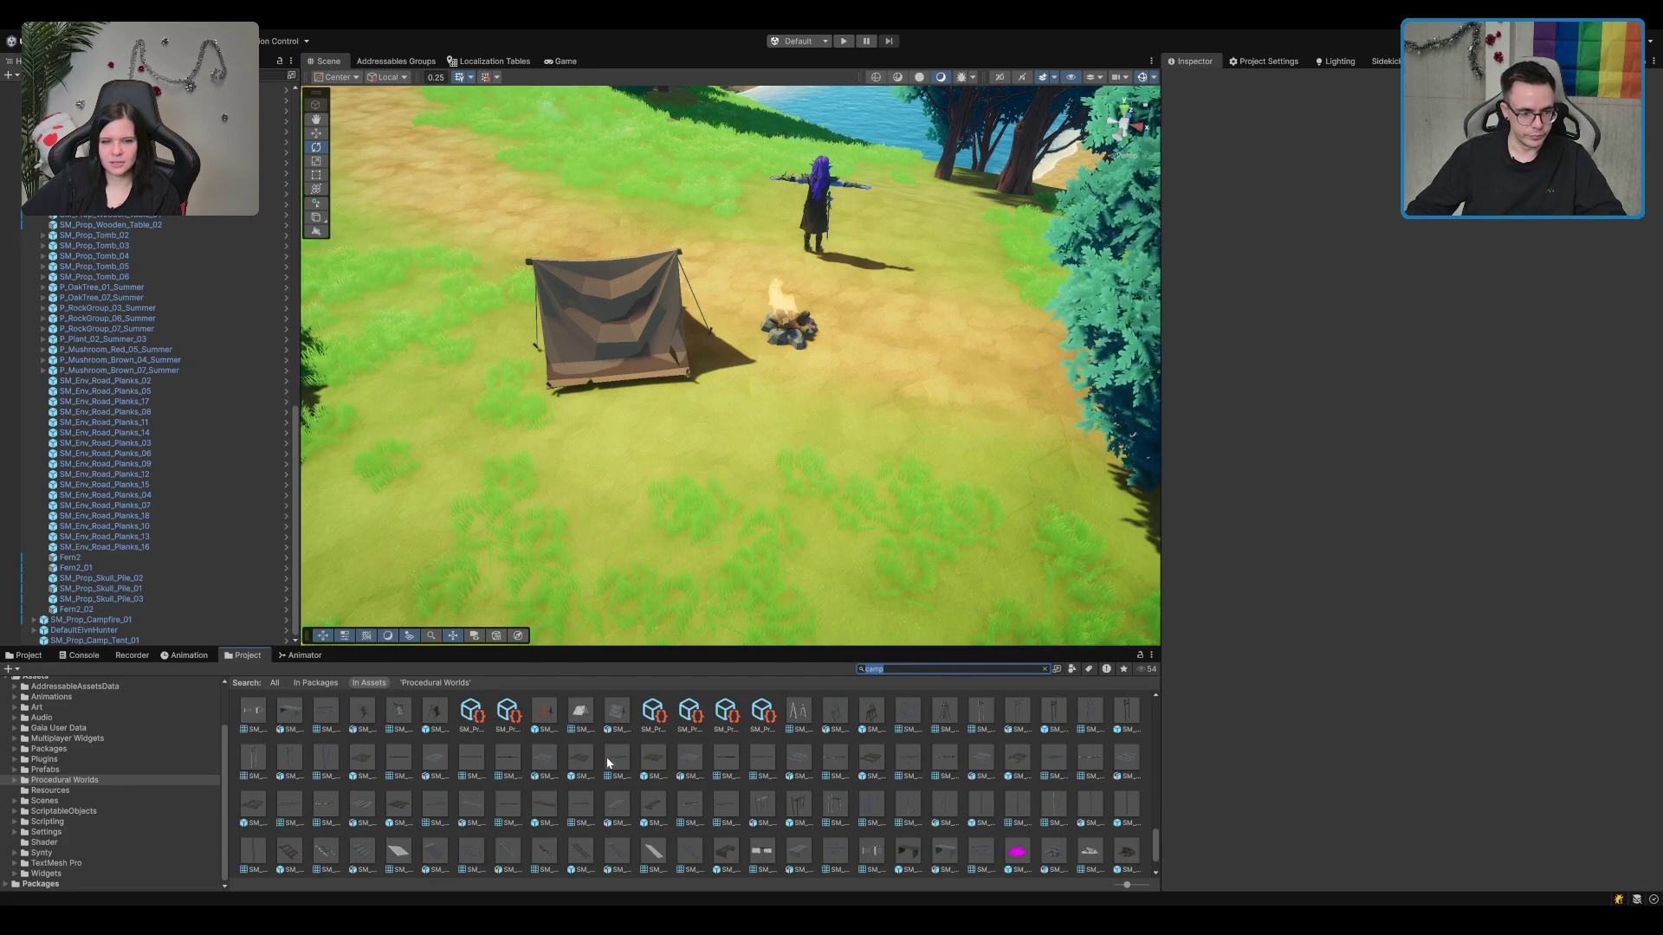
scroll(685, 820, down, 1)
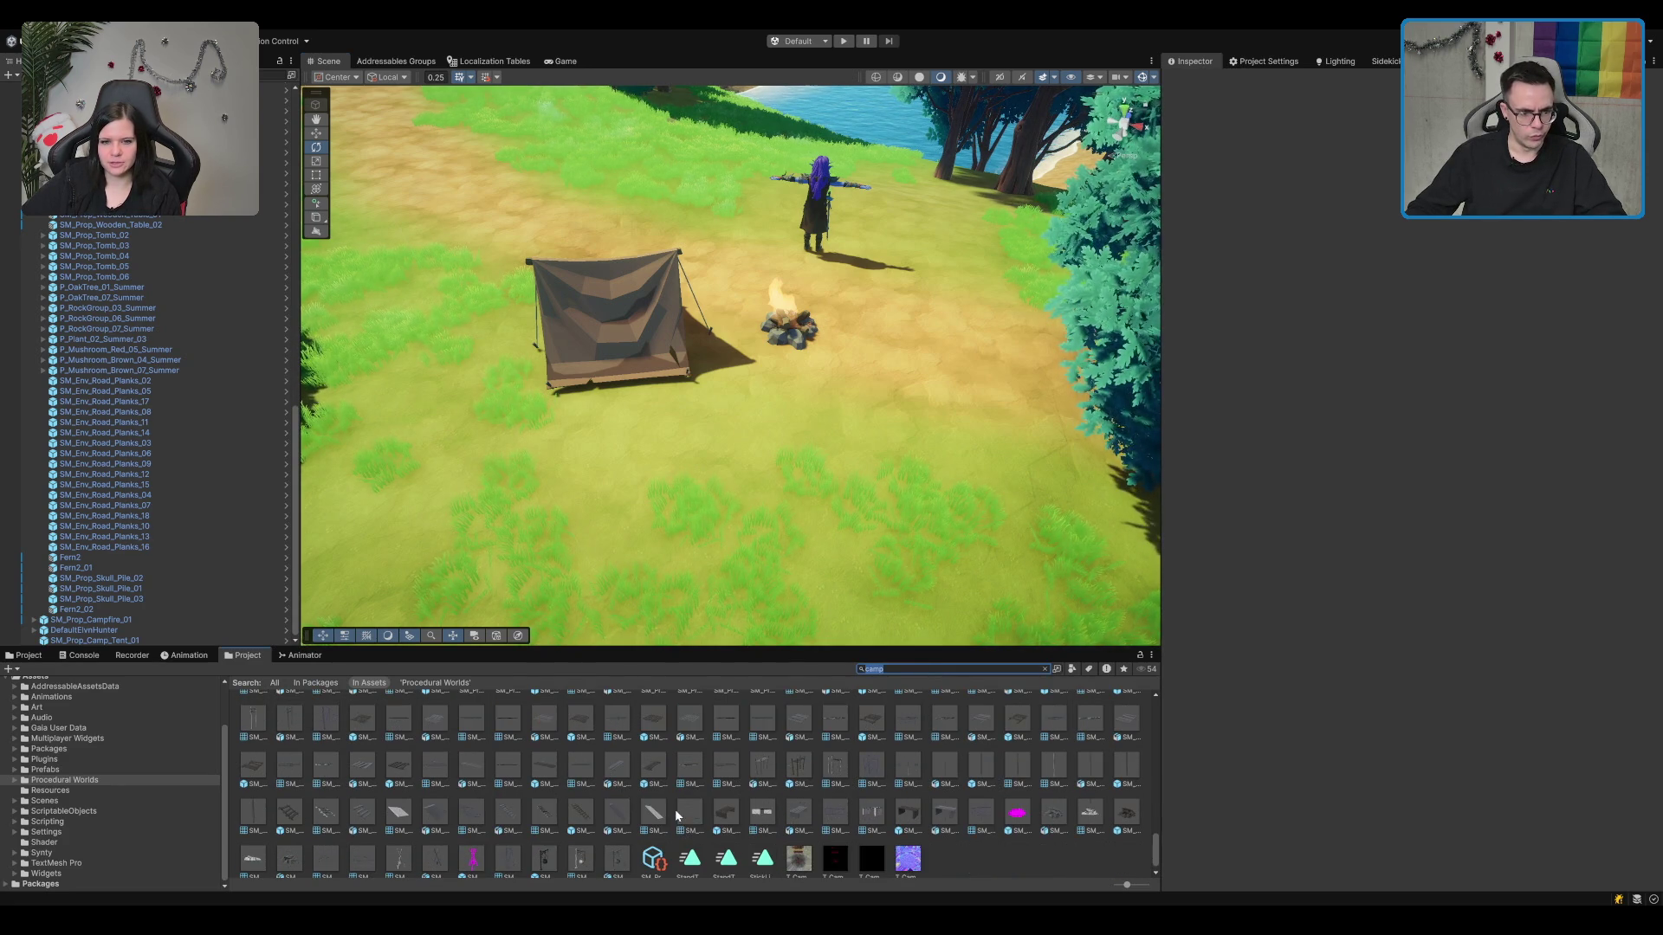
click(726, 815)
mouse_move(732, 783)
mouse_down()
mouse_move(833, 381)
mouse_move(830, 299)
mouse_move(967, 328)
mouse_up()
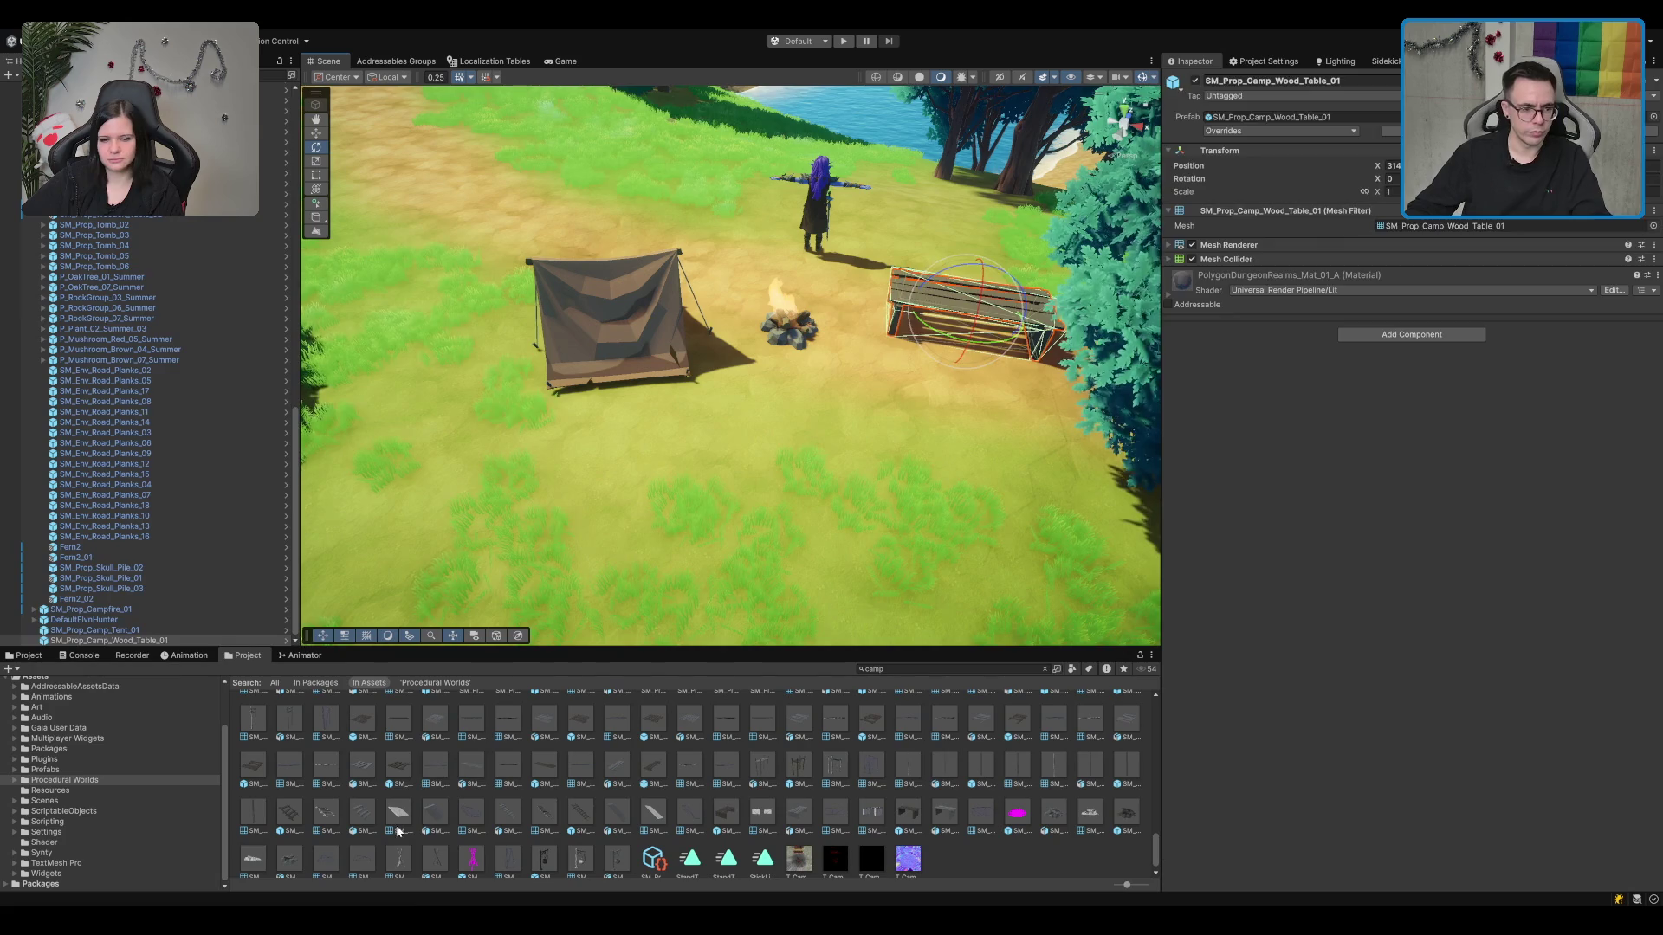
key(ctrl+z)
click(398, 775)
mouse_move(398, 775)
mouse_down()
mouse_move(778, 464)
mouse_move(896, 780)
mouse_move(847, 455)
mouse_move(849, 470)
mouse_up()
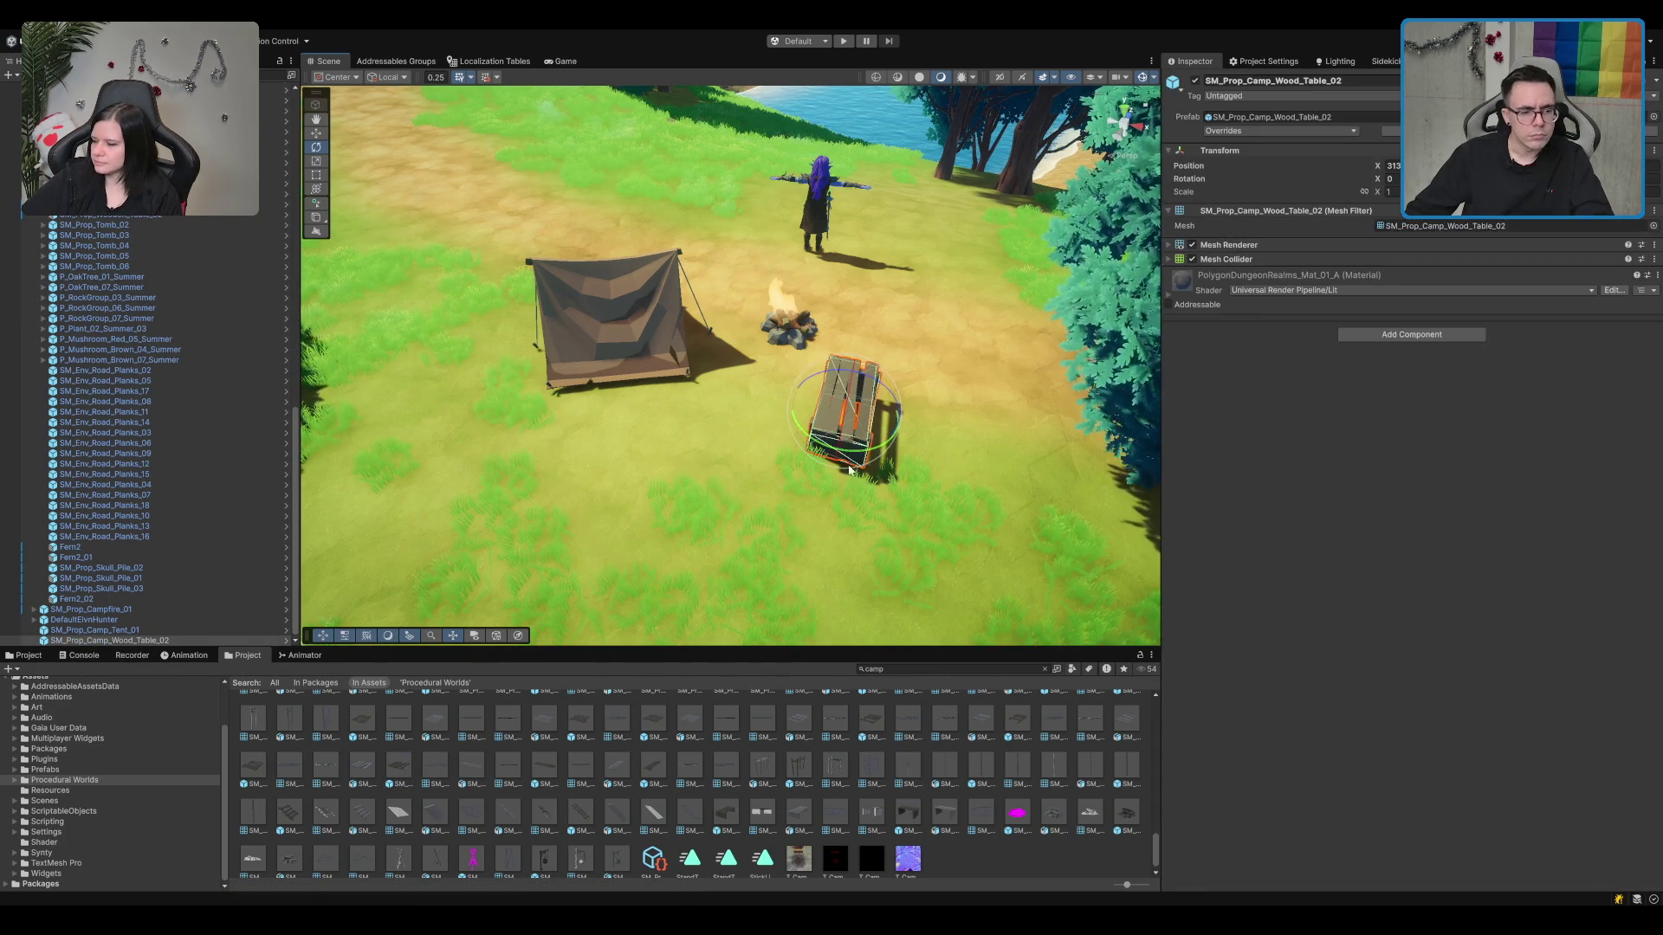
key(ctrl+z)
scroll(601, 833, down, 1)
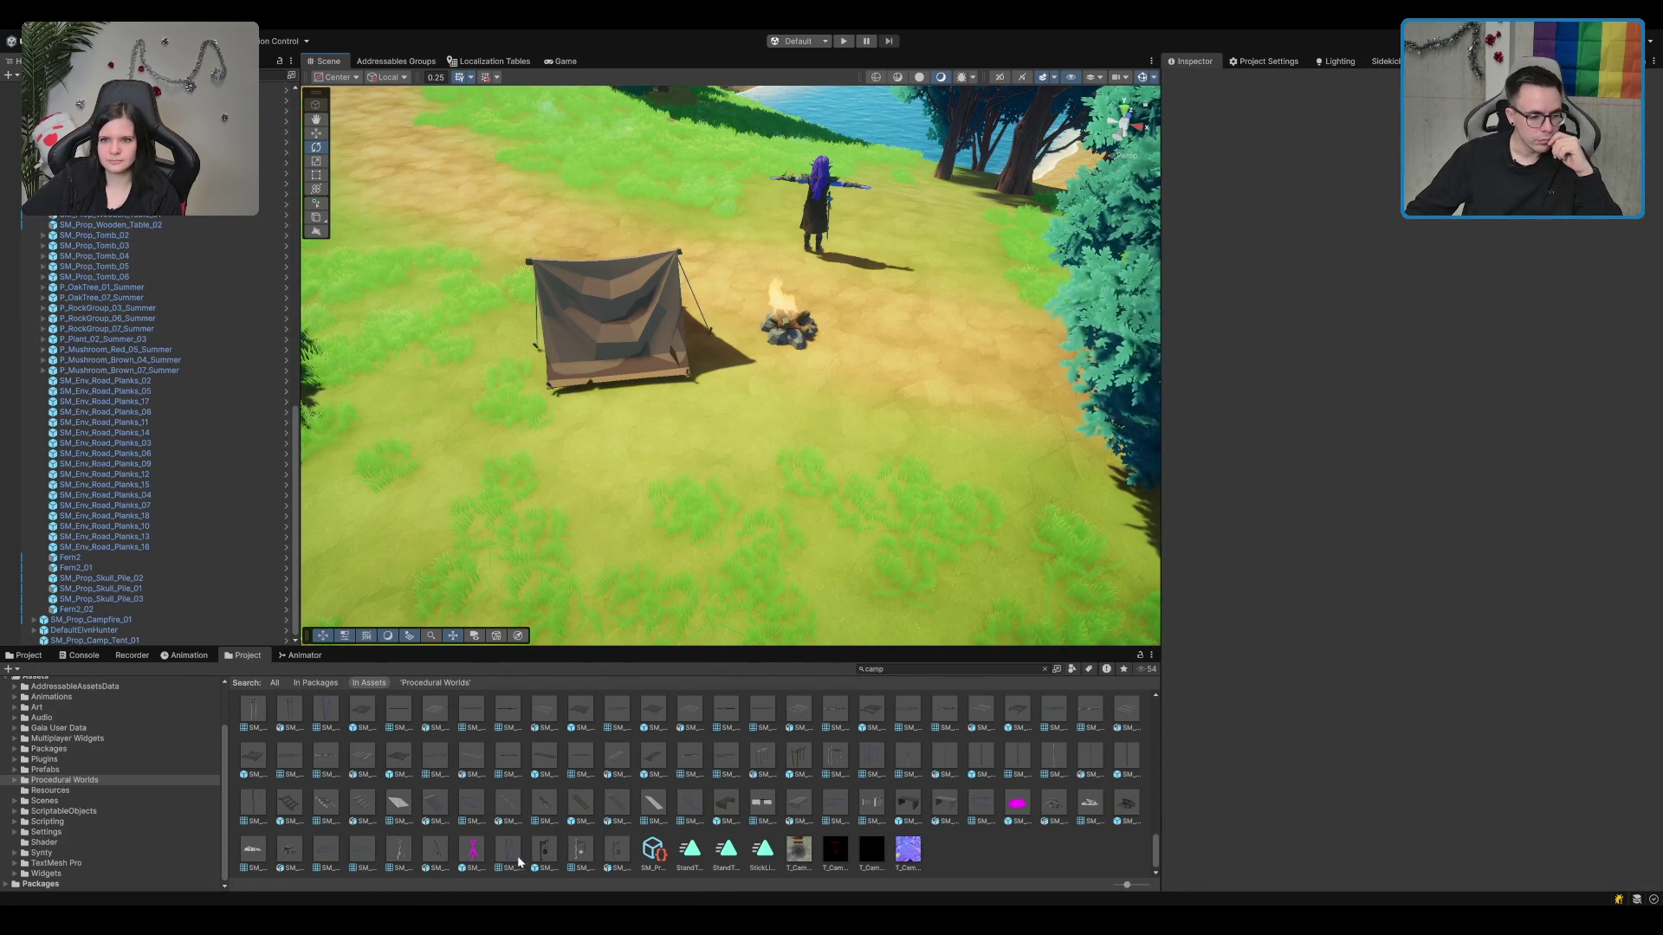
click(291, 796)
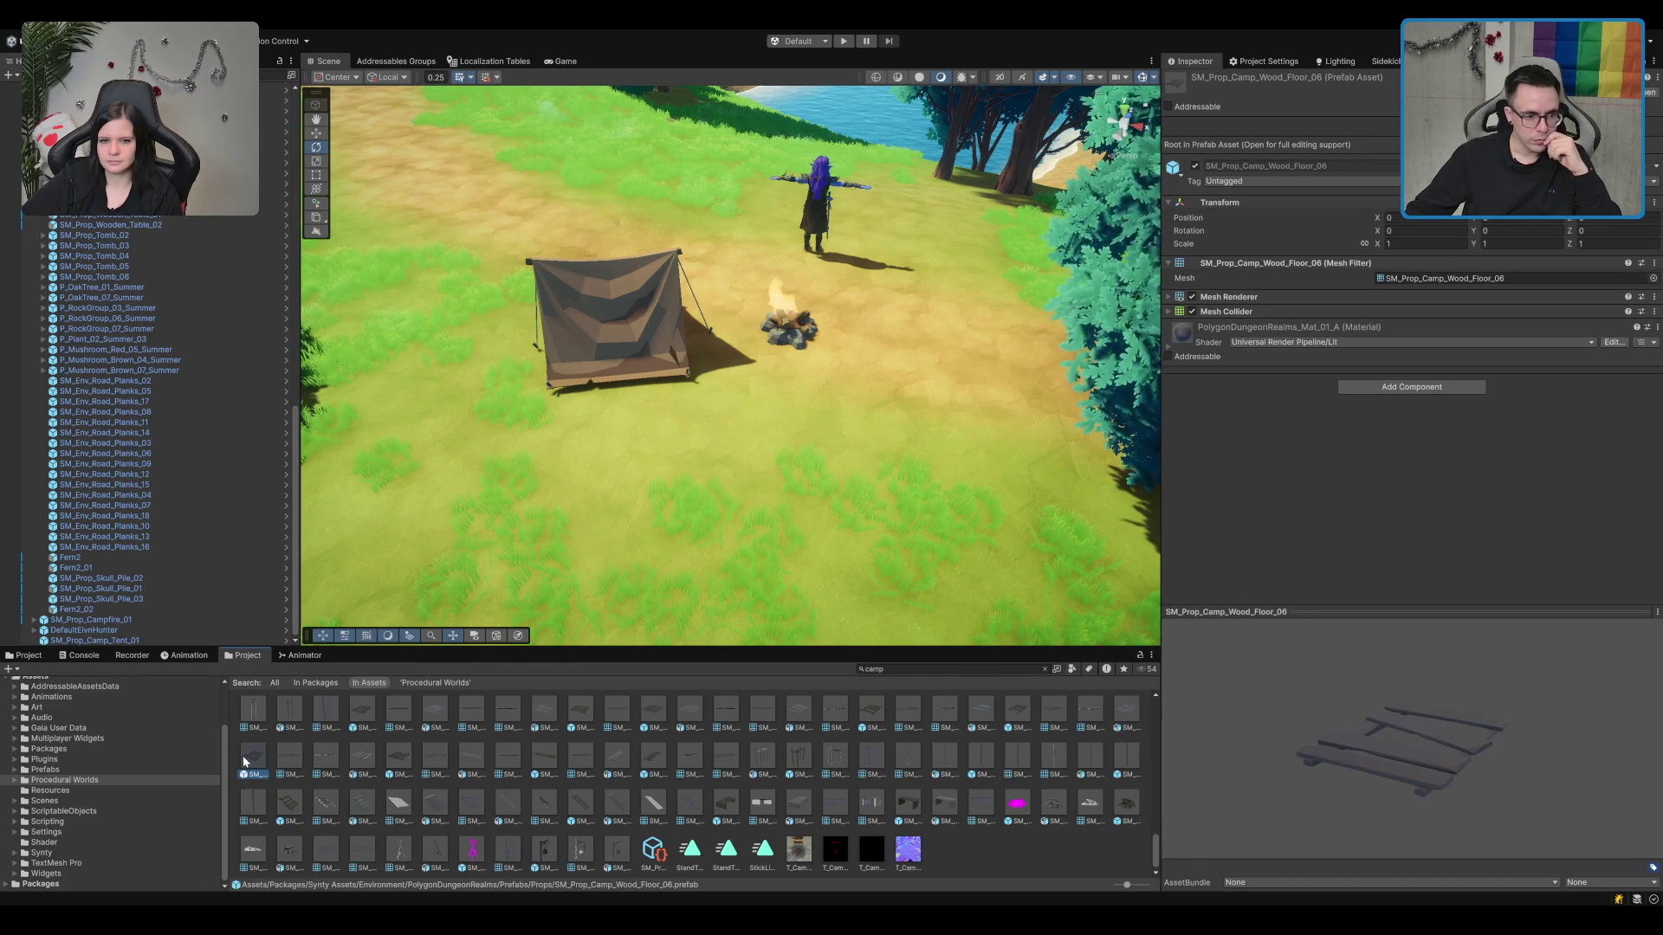
scroll(247, 755, up, 2)
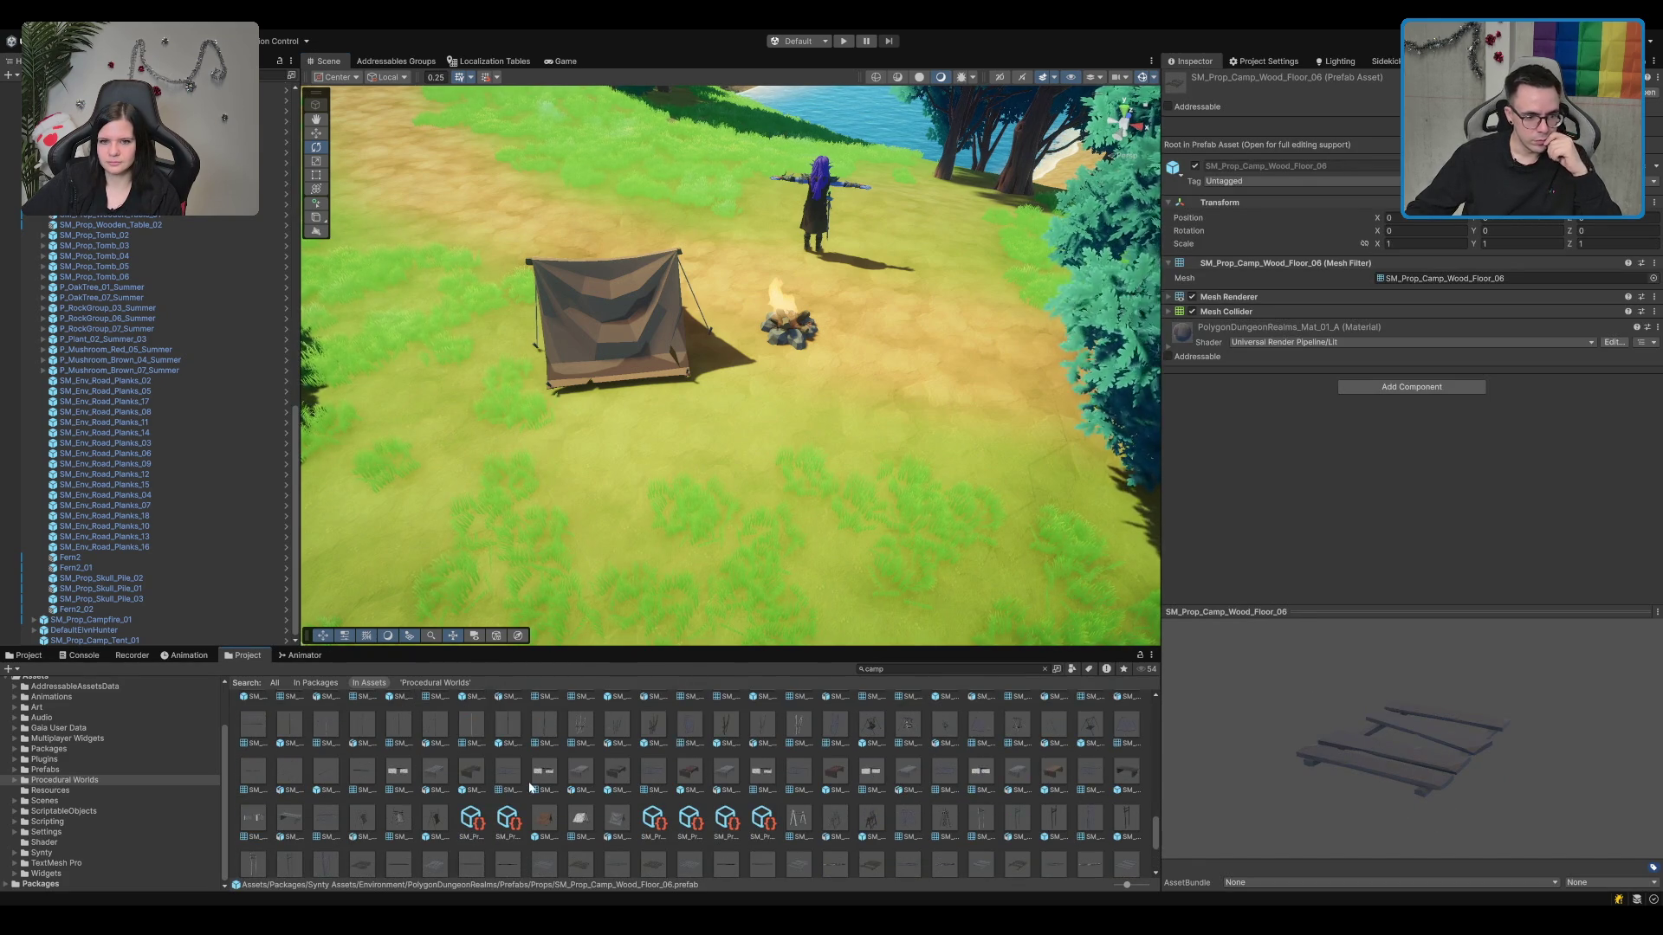
scroll(530, 787, up, 2)
click(932, 759)
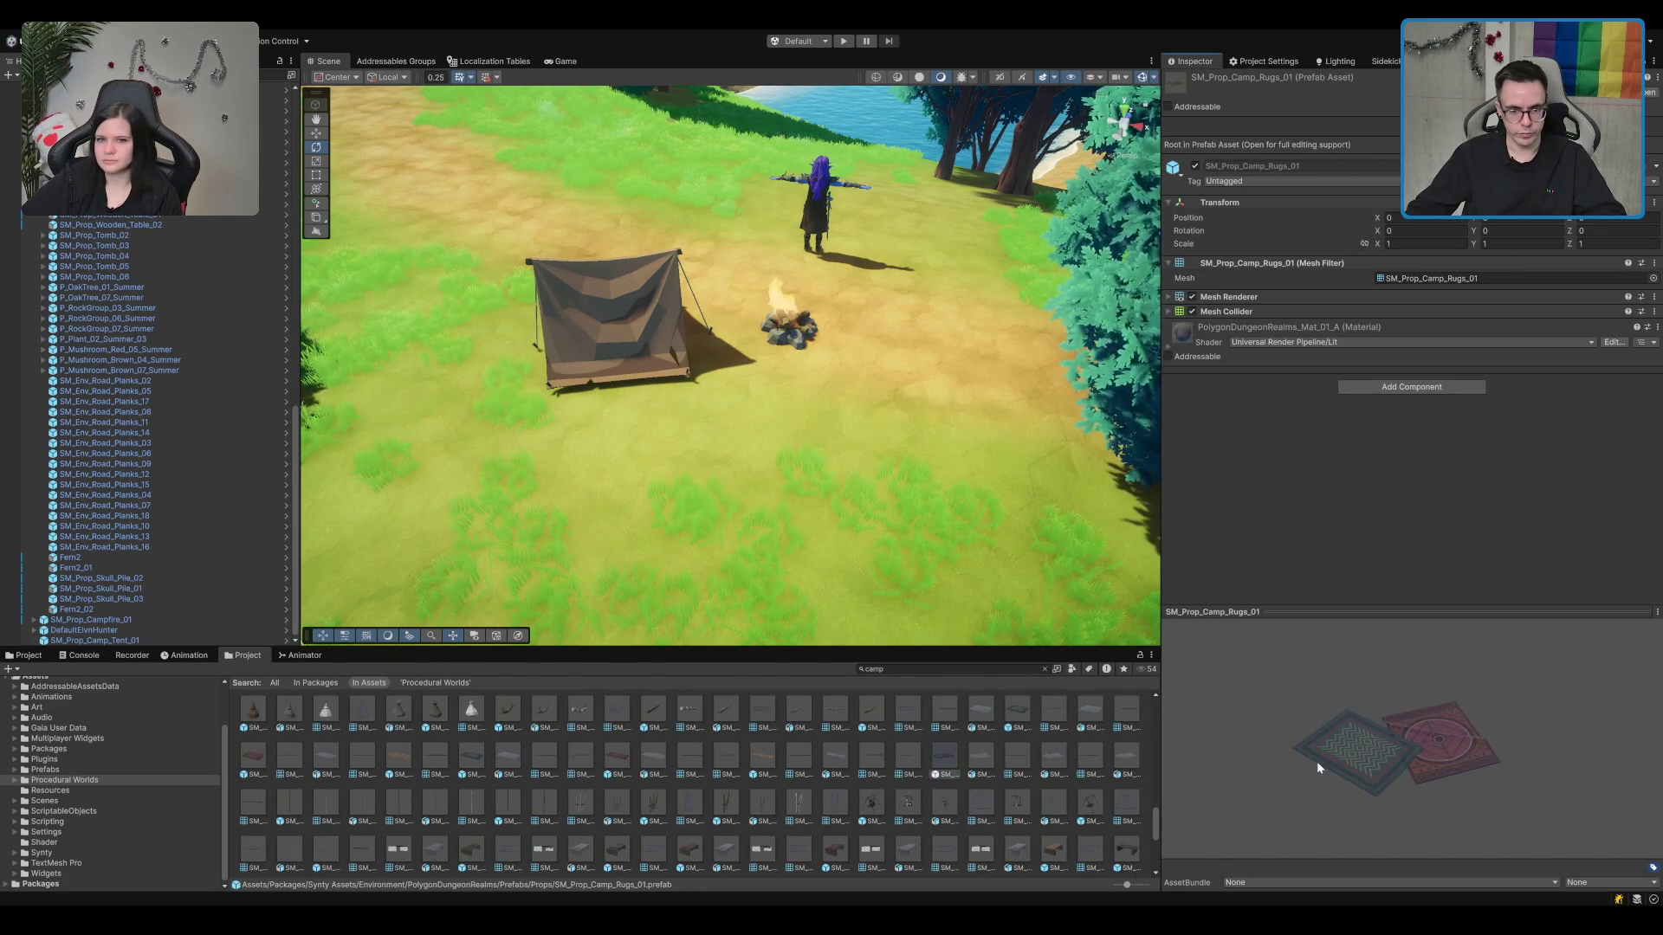
mouse_move(948, 755)
mouse_down()
mouse_move(881, 422)
mouse_move(754, 287)
mouse_move(846, 300)
mouse_up()
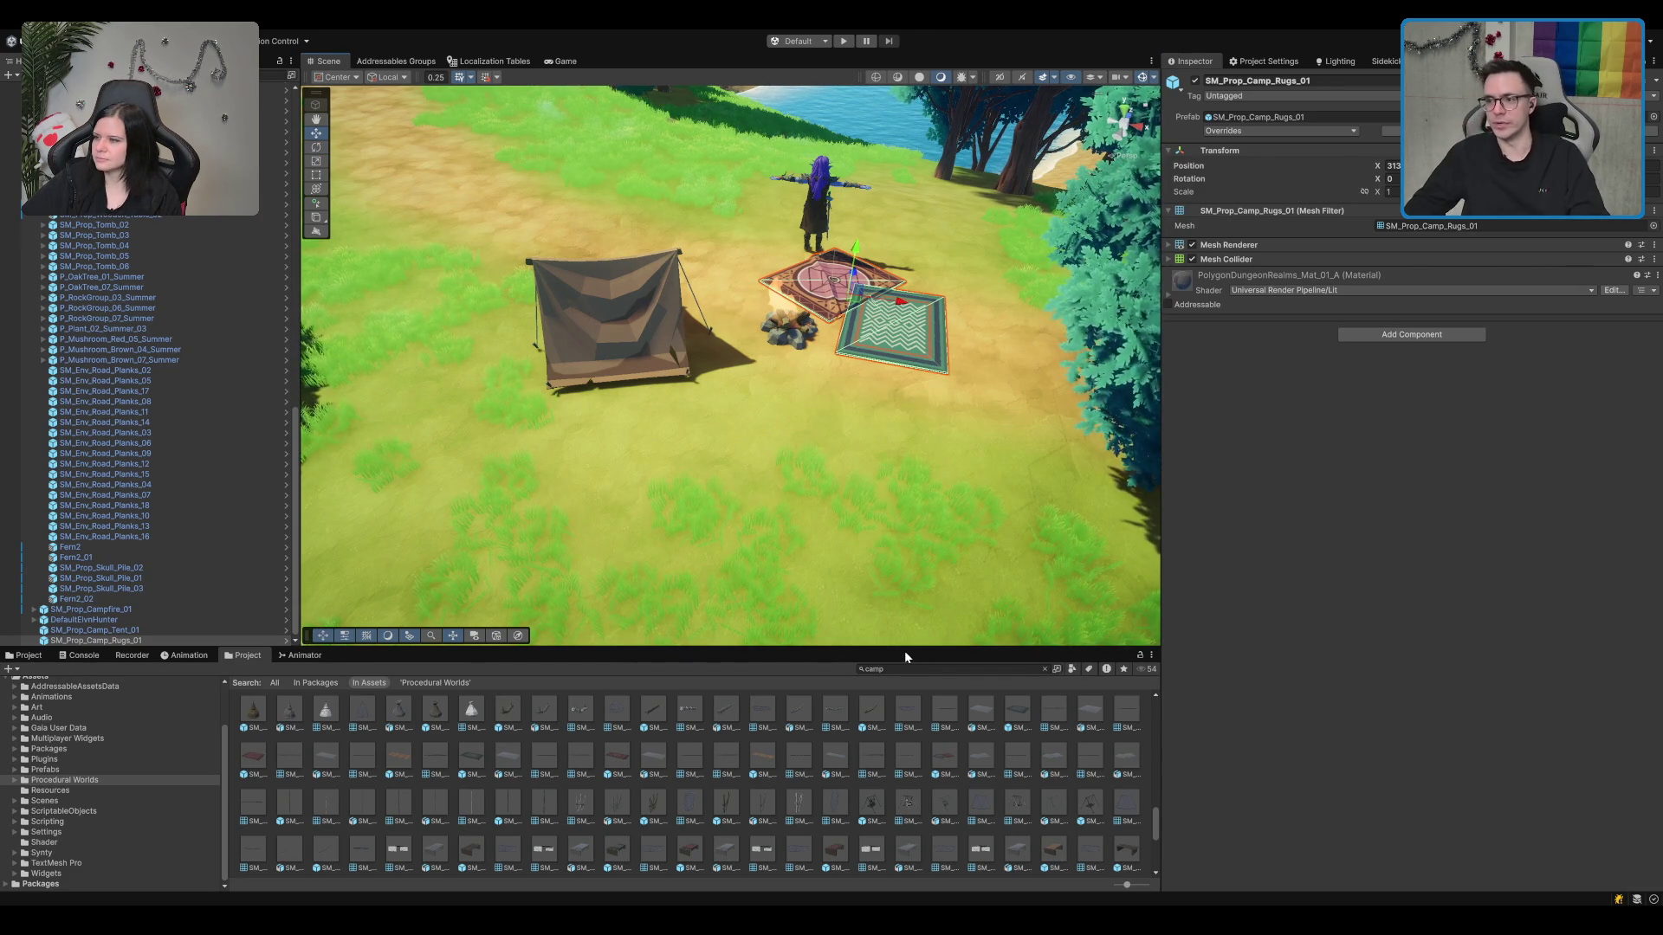
scroll(905, 309, up, 1)
scroll(905, 309, up, 3)
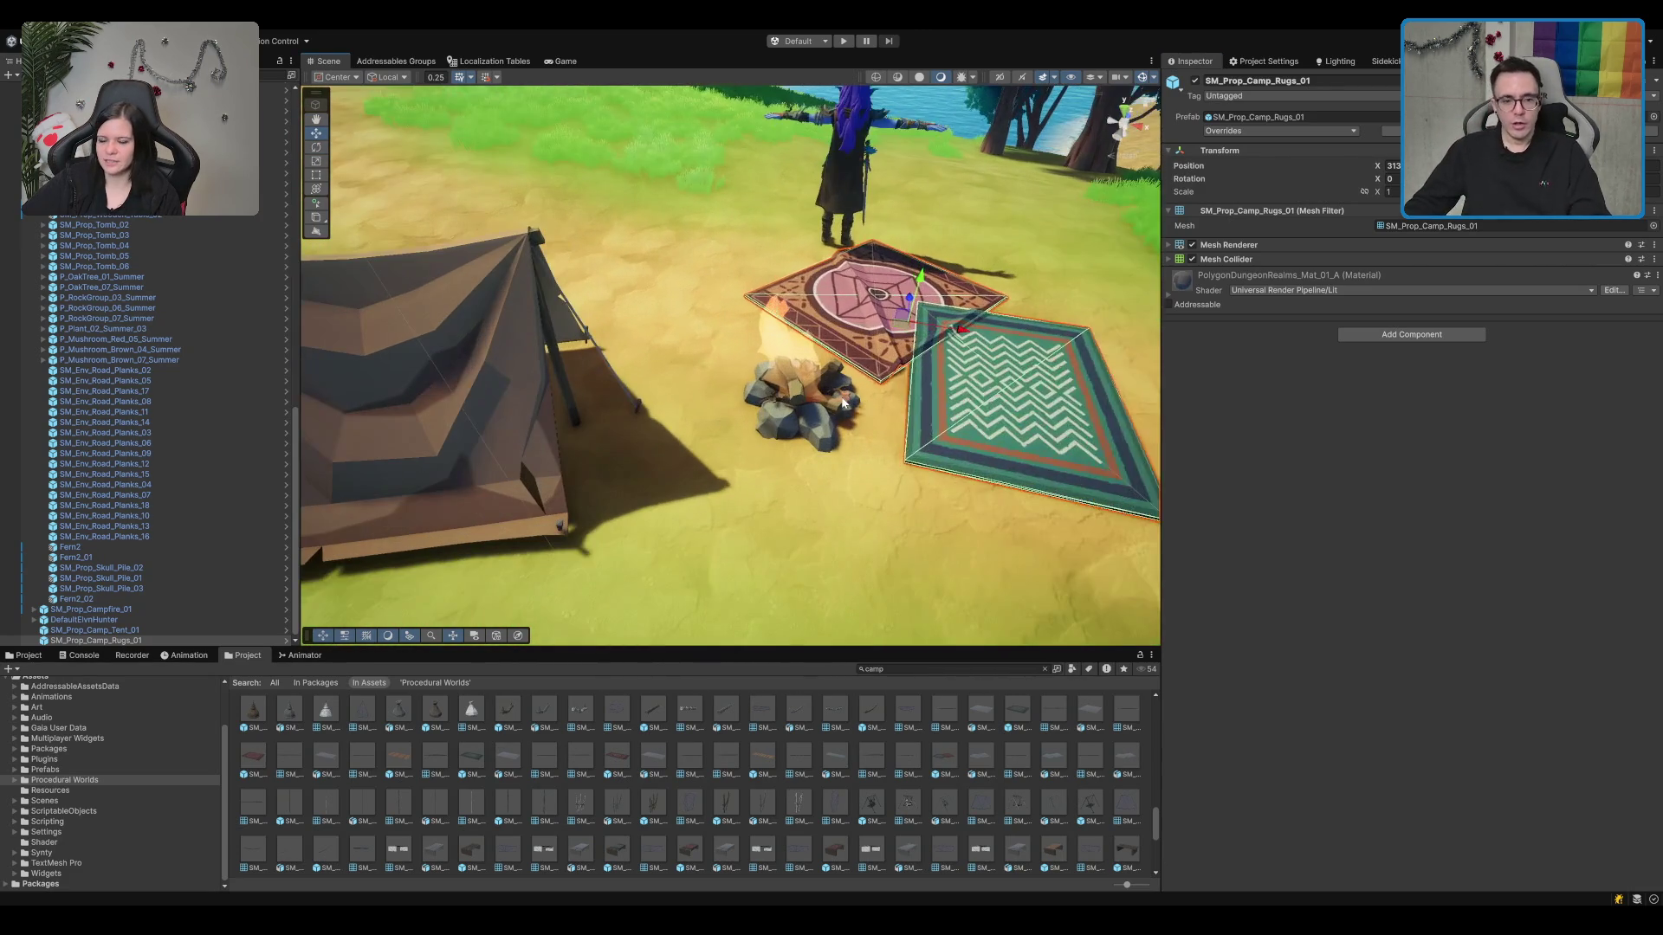
key(Delete)
click(848, 802)
click(870, 802)
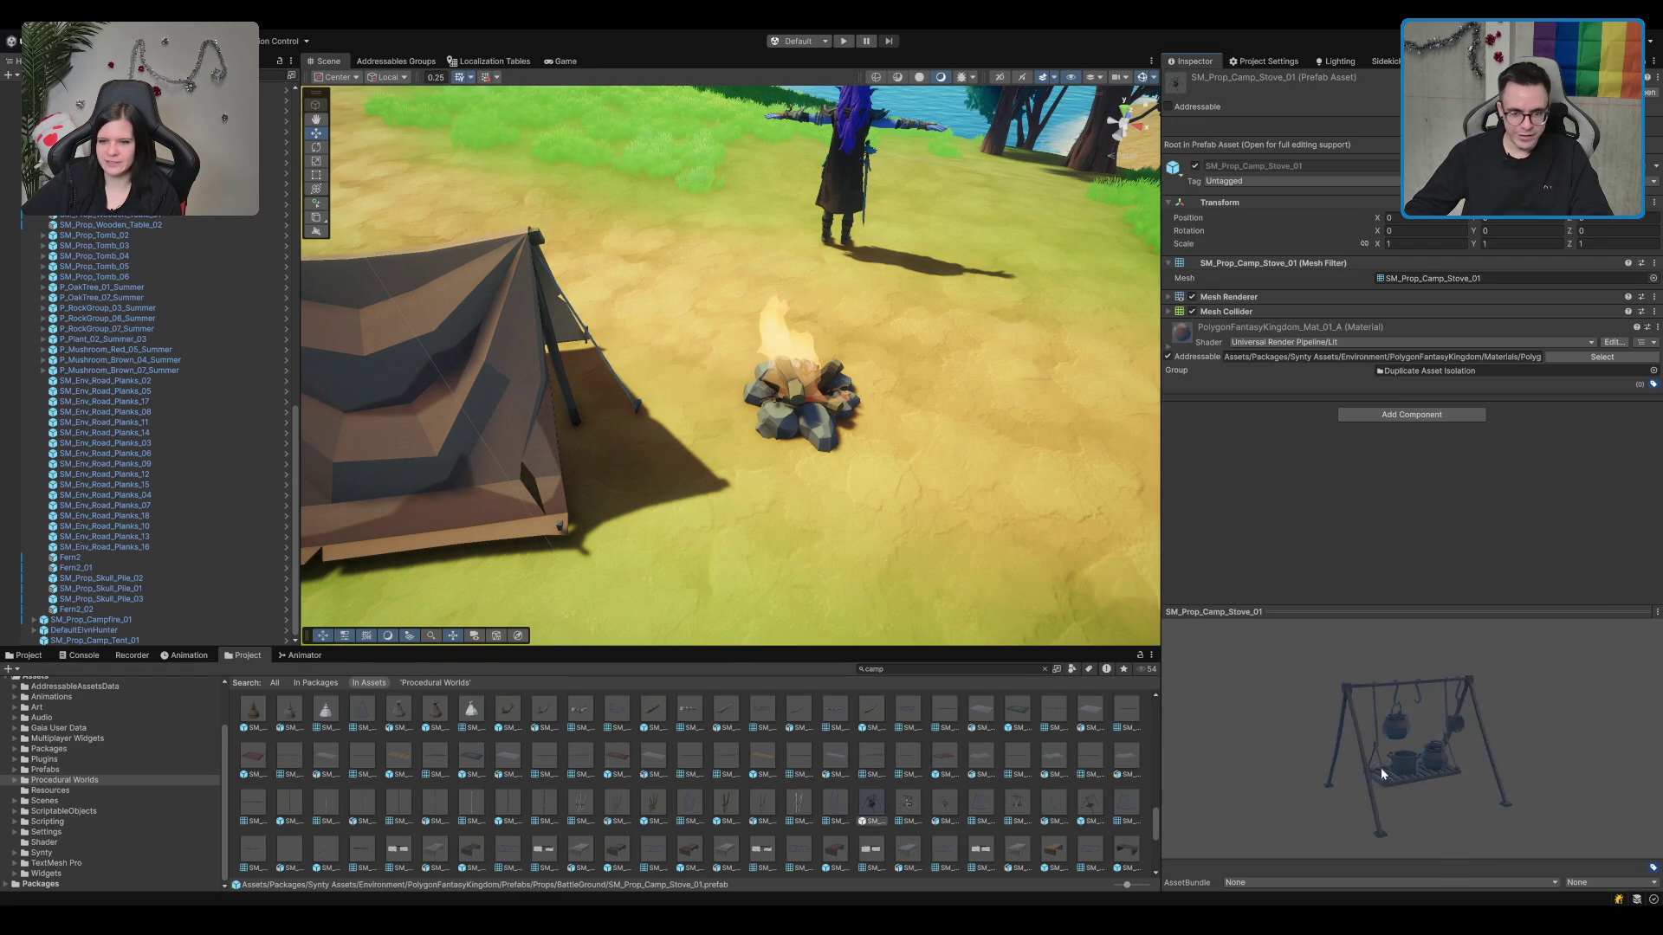
mouse_move(848, 802)
mouse_down()
mouse_move(766, 413)
mouse_move(866, 399)
mouse_move(1030, 303)
mouse_move(870, 422)
mouse_up()
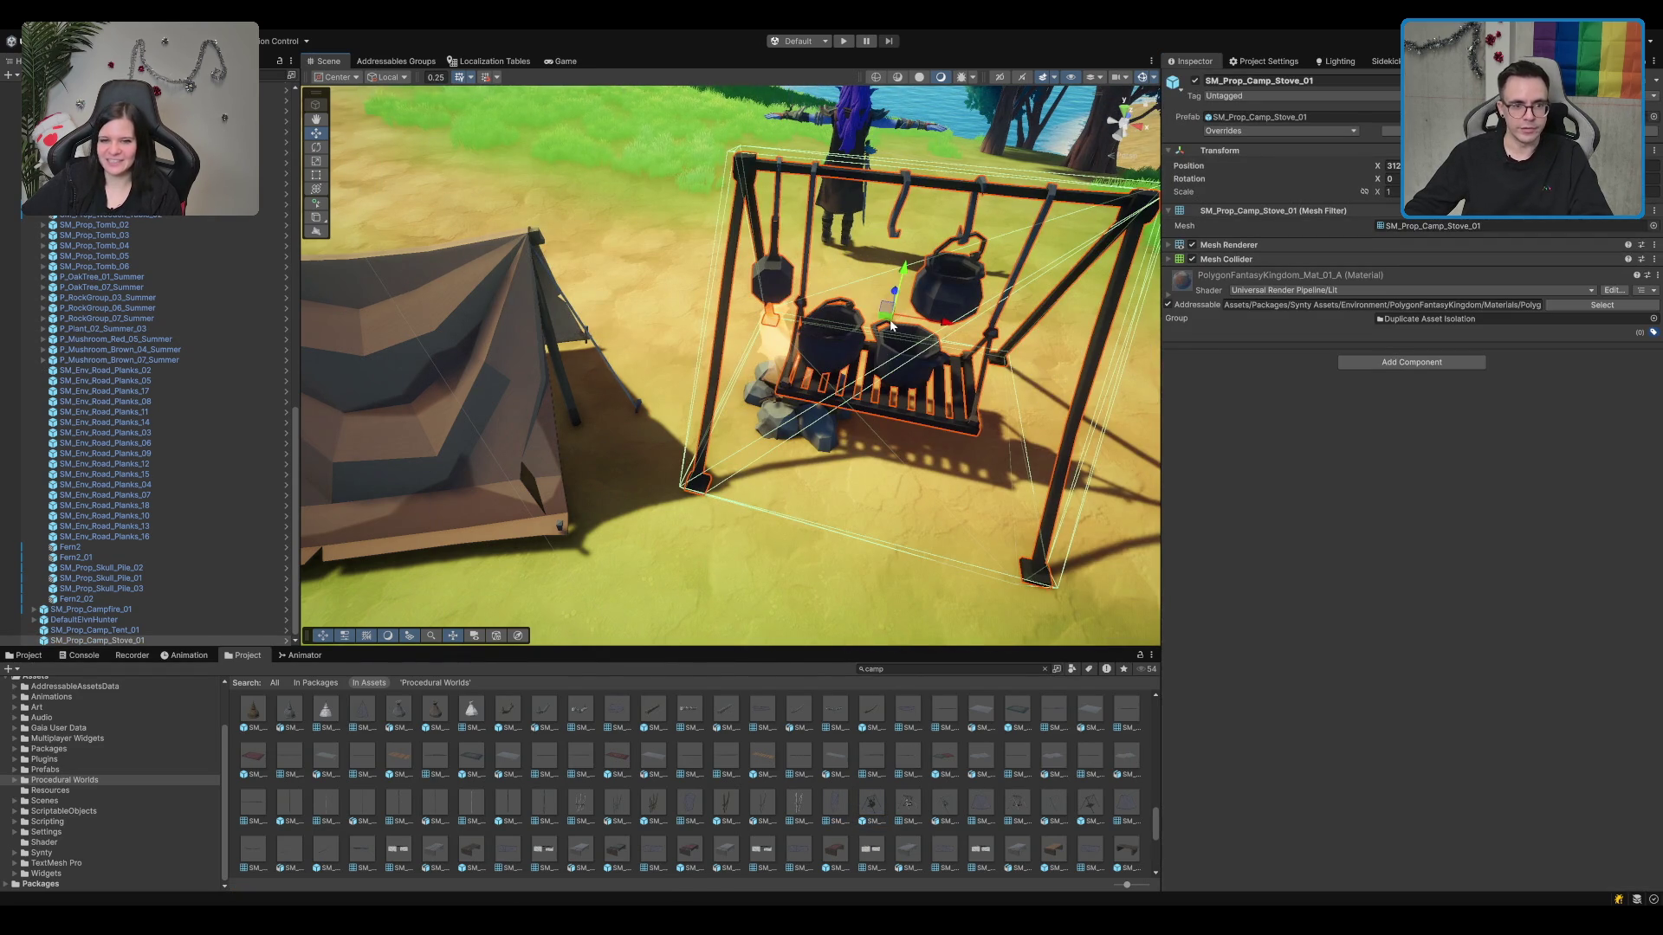
mouse_move(890, 325)
mouse_down()
mouse_move(862, 346)
mouse_move(890, 369)
mouse_up()
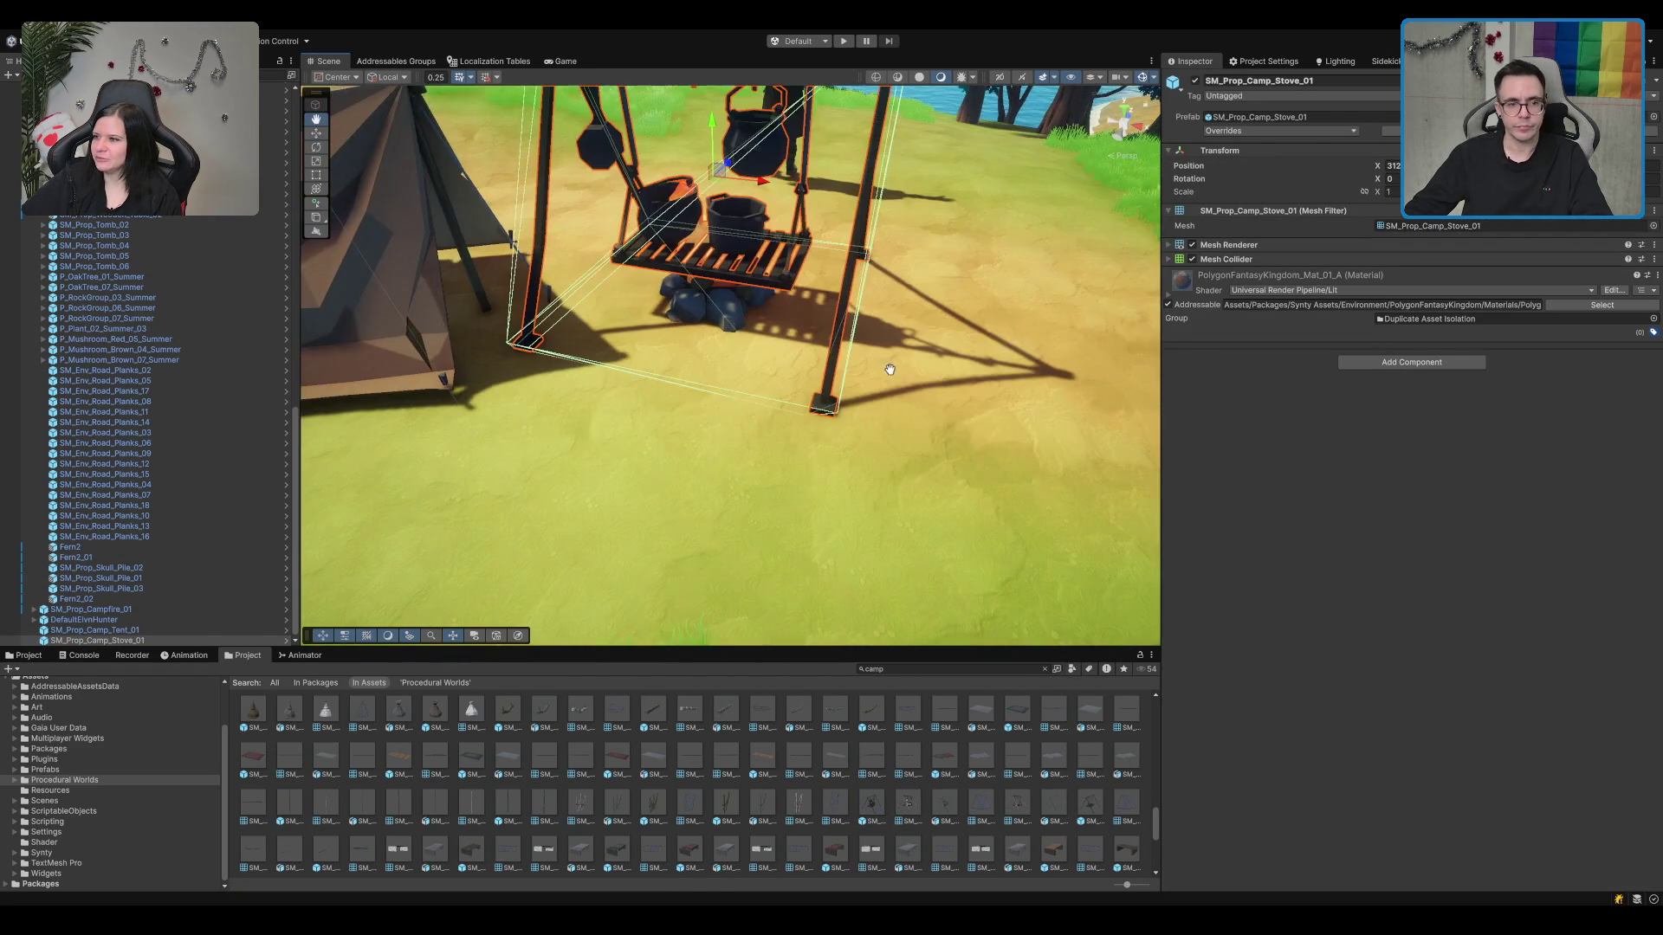
key(ctrl+z)
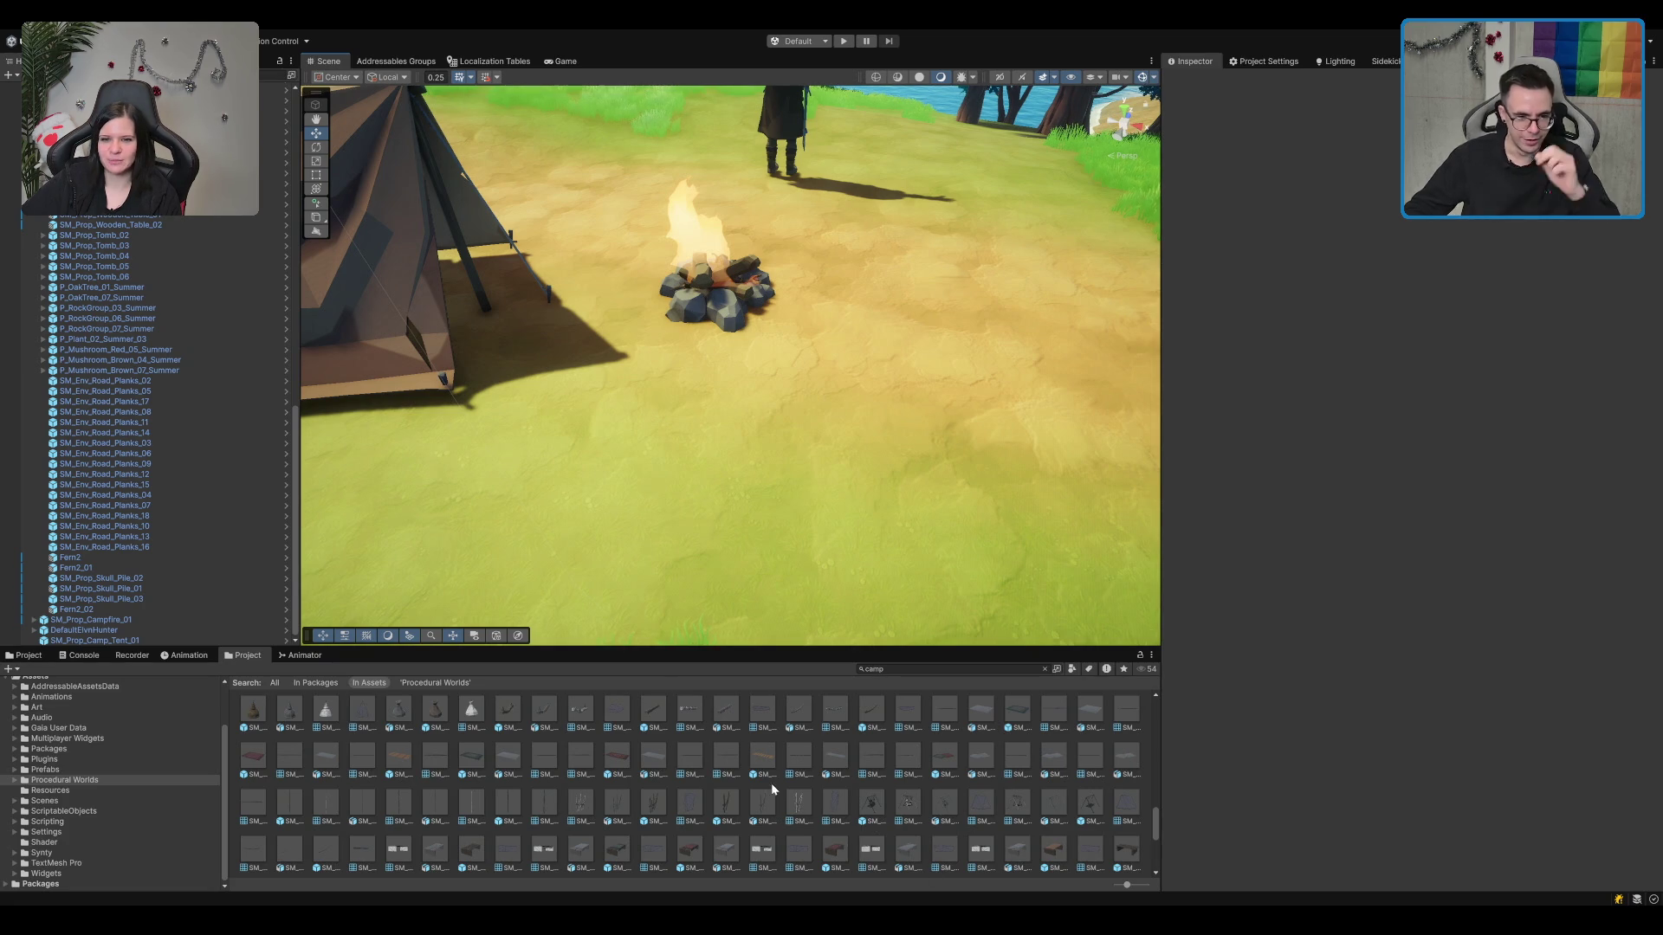
click(477, 762)
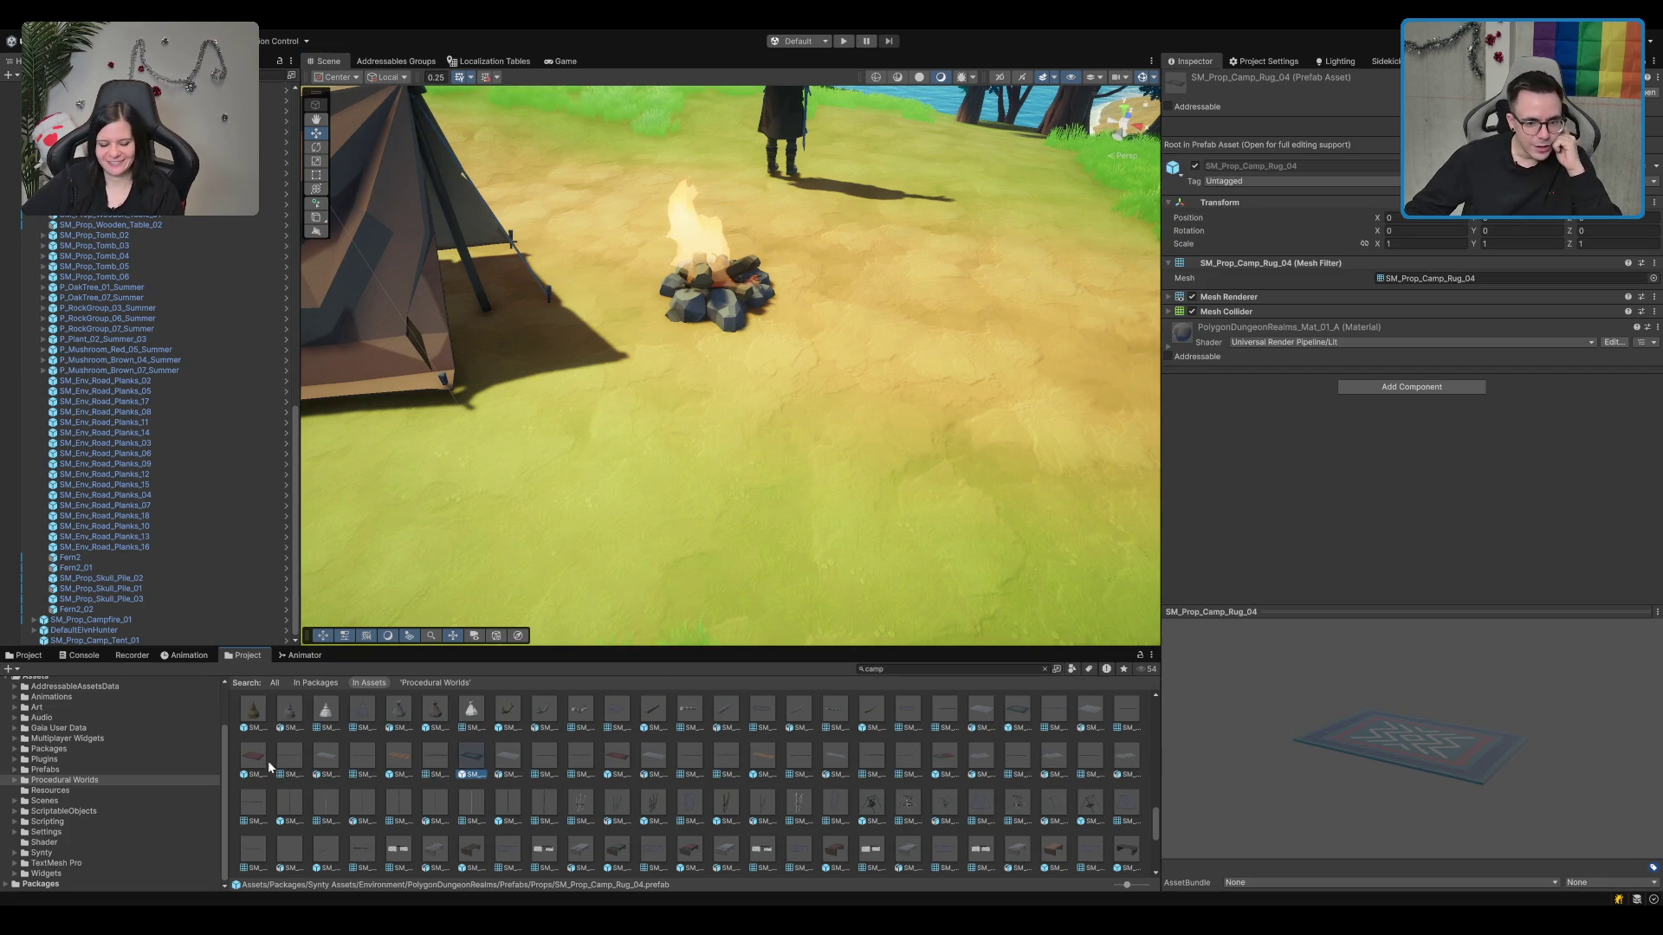
scroll(275, 771, up, 2)
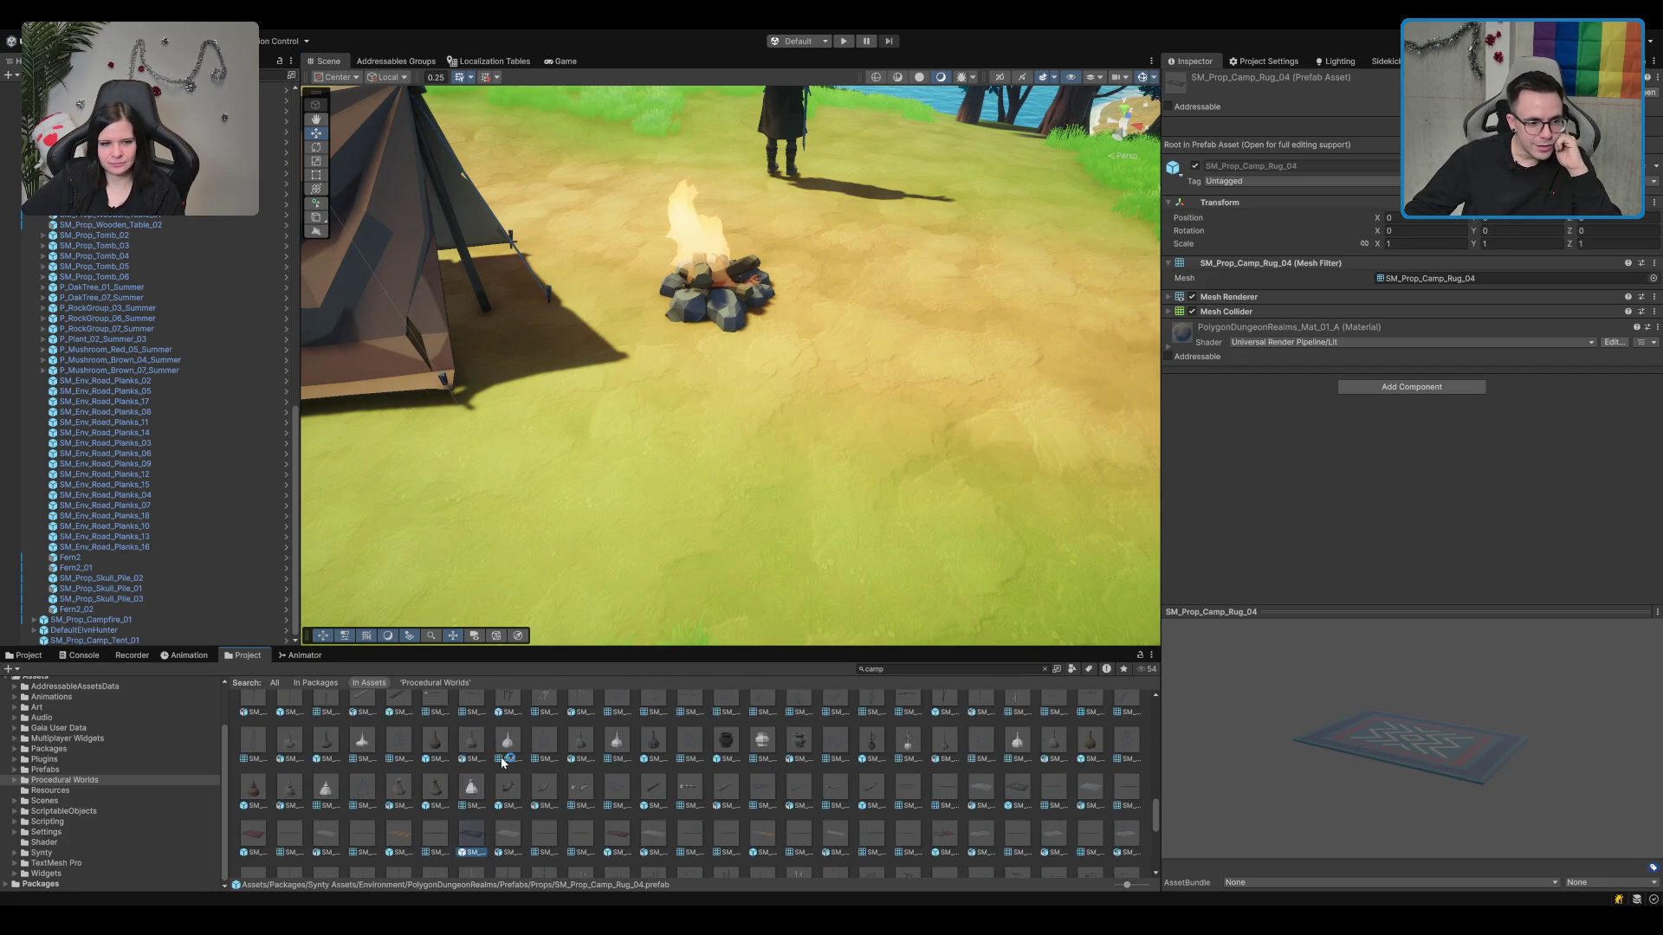
click(737, 745)
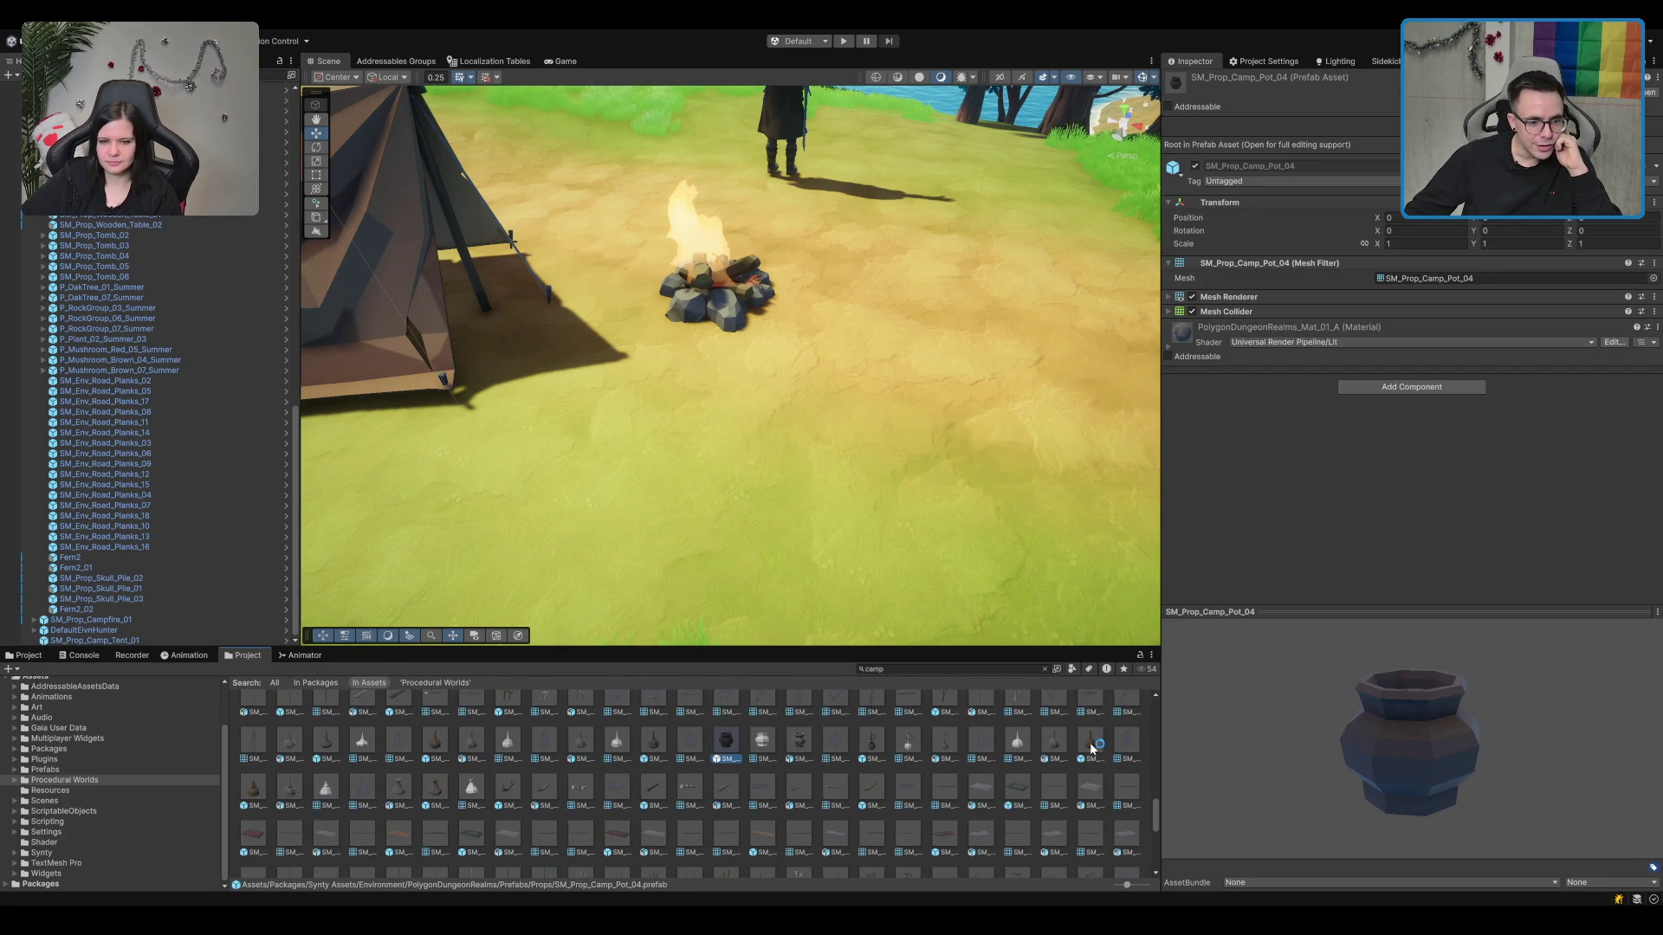
scroll(944, 745, up, 2)
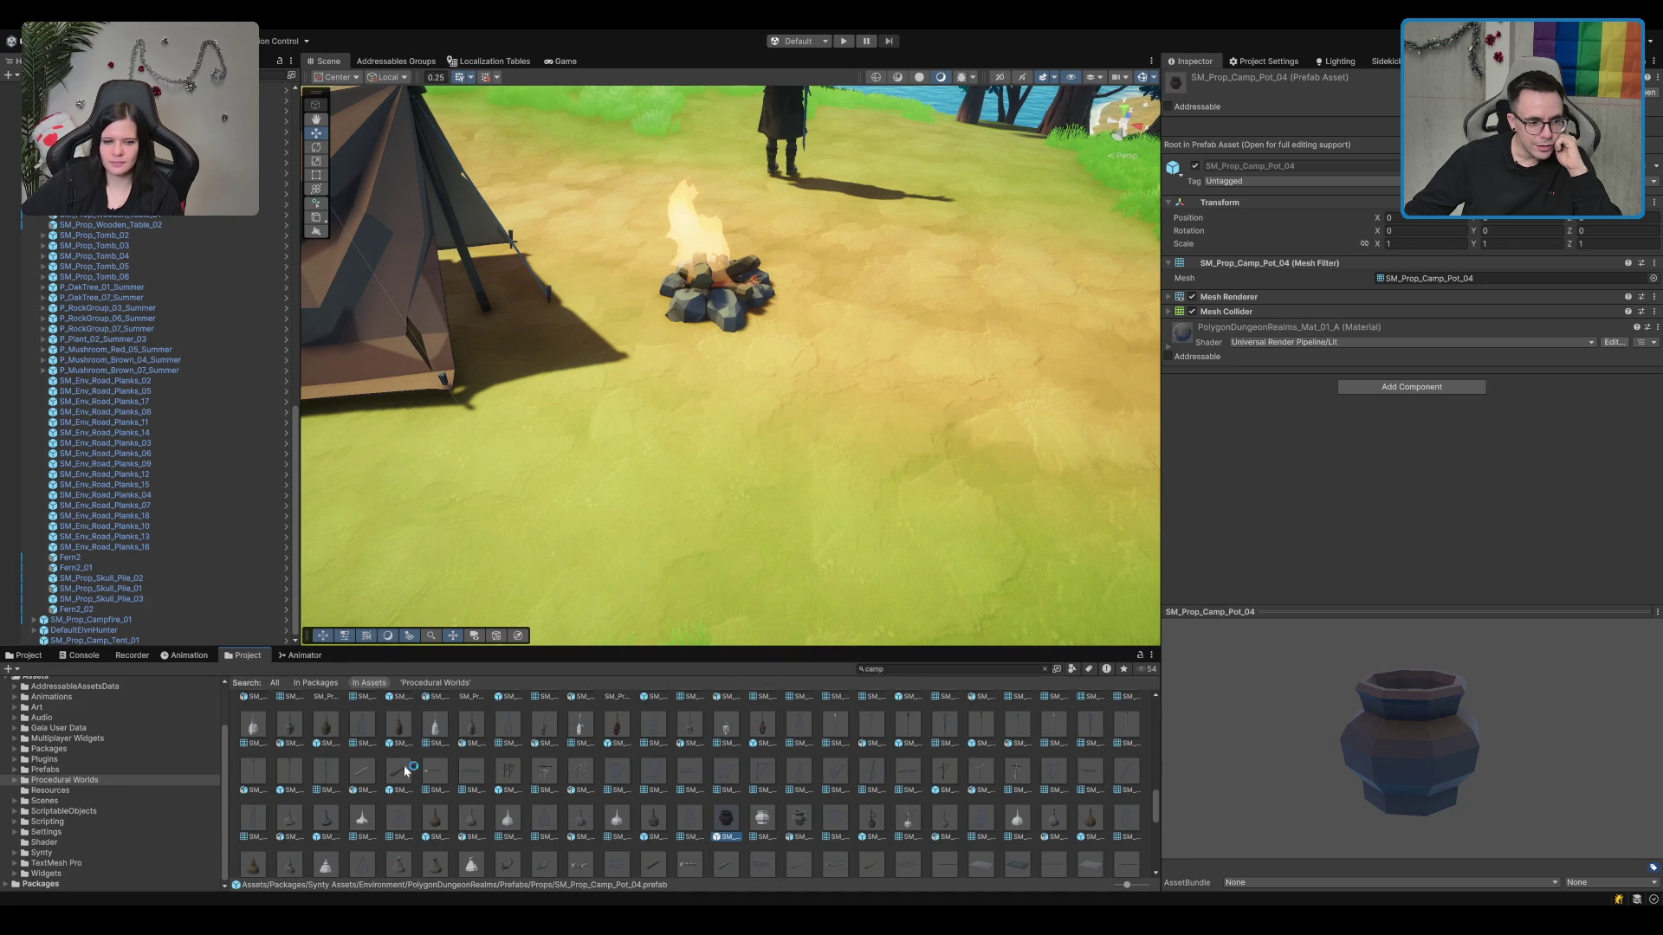
click(394, 728)
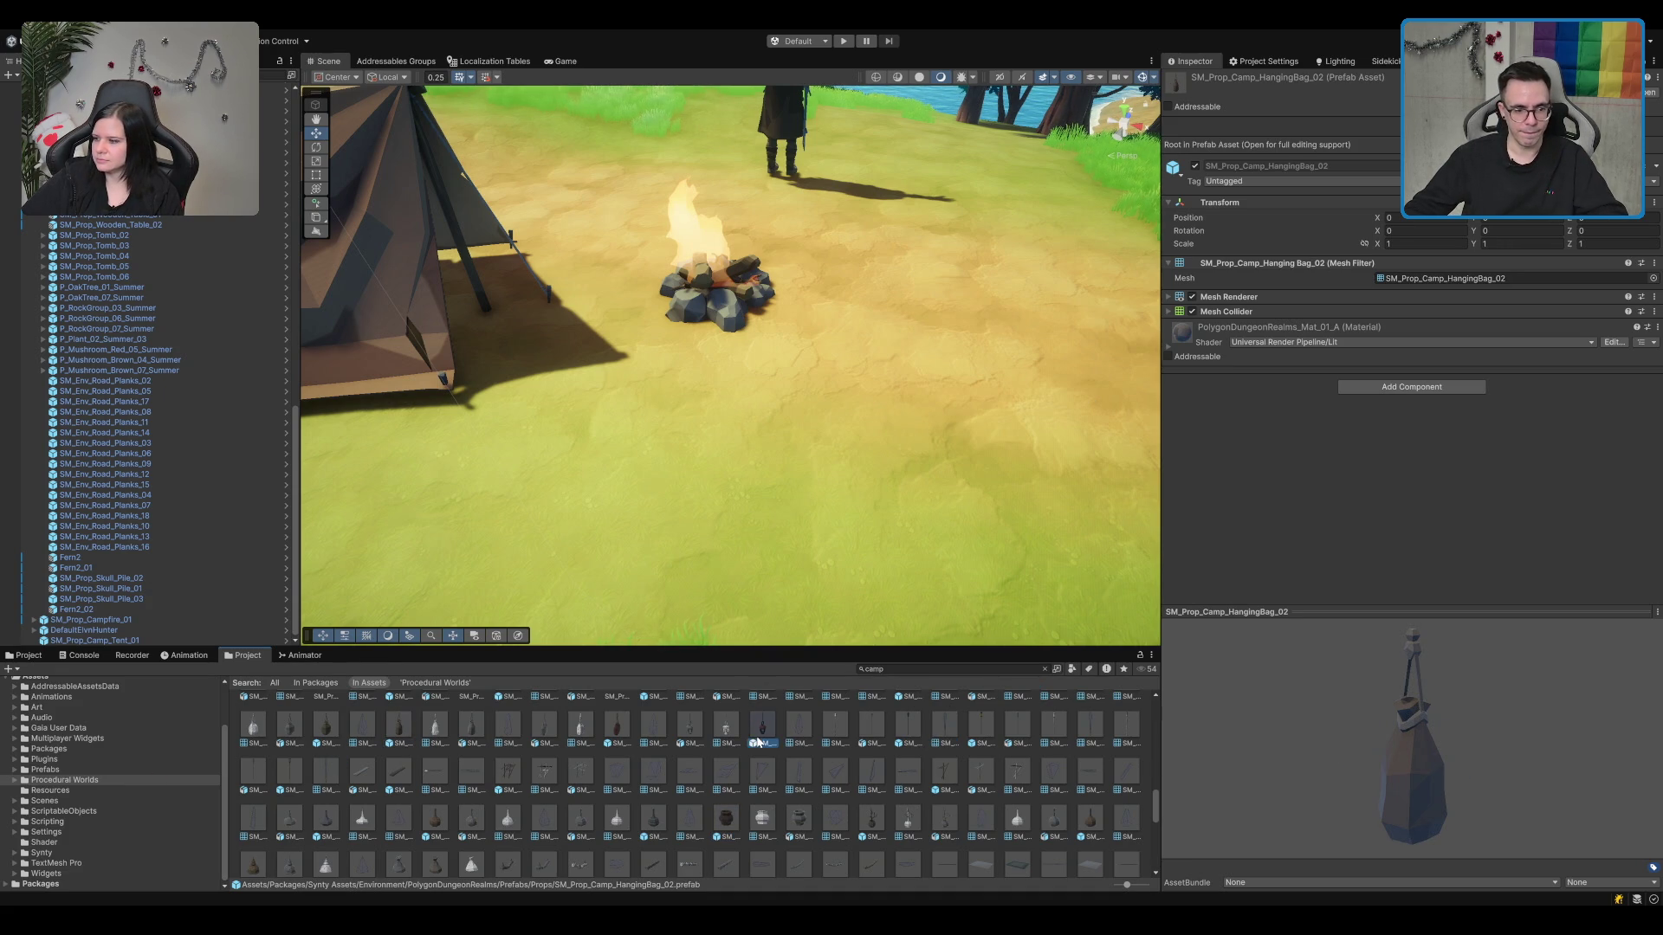
scroll(809, 755, up, 1)
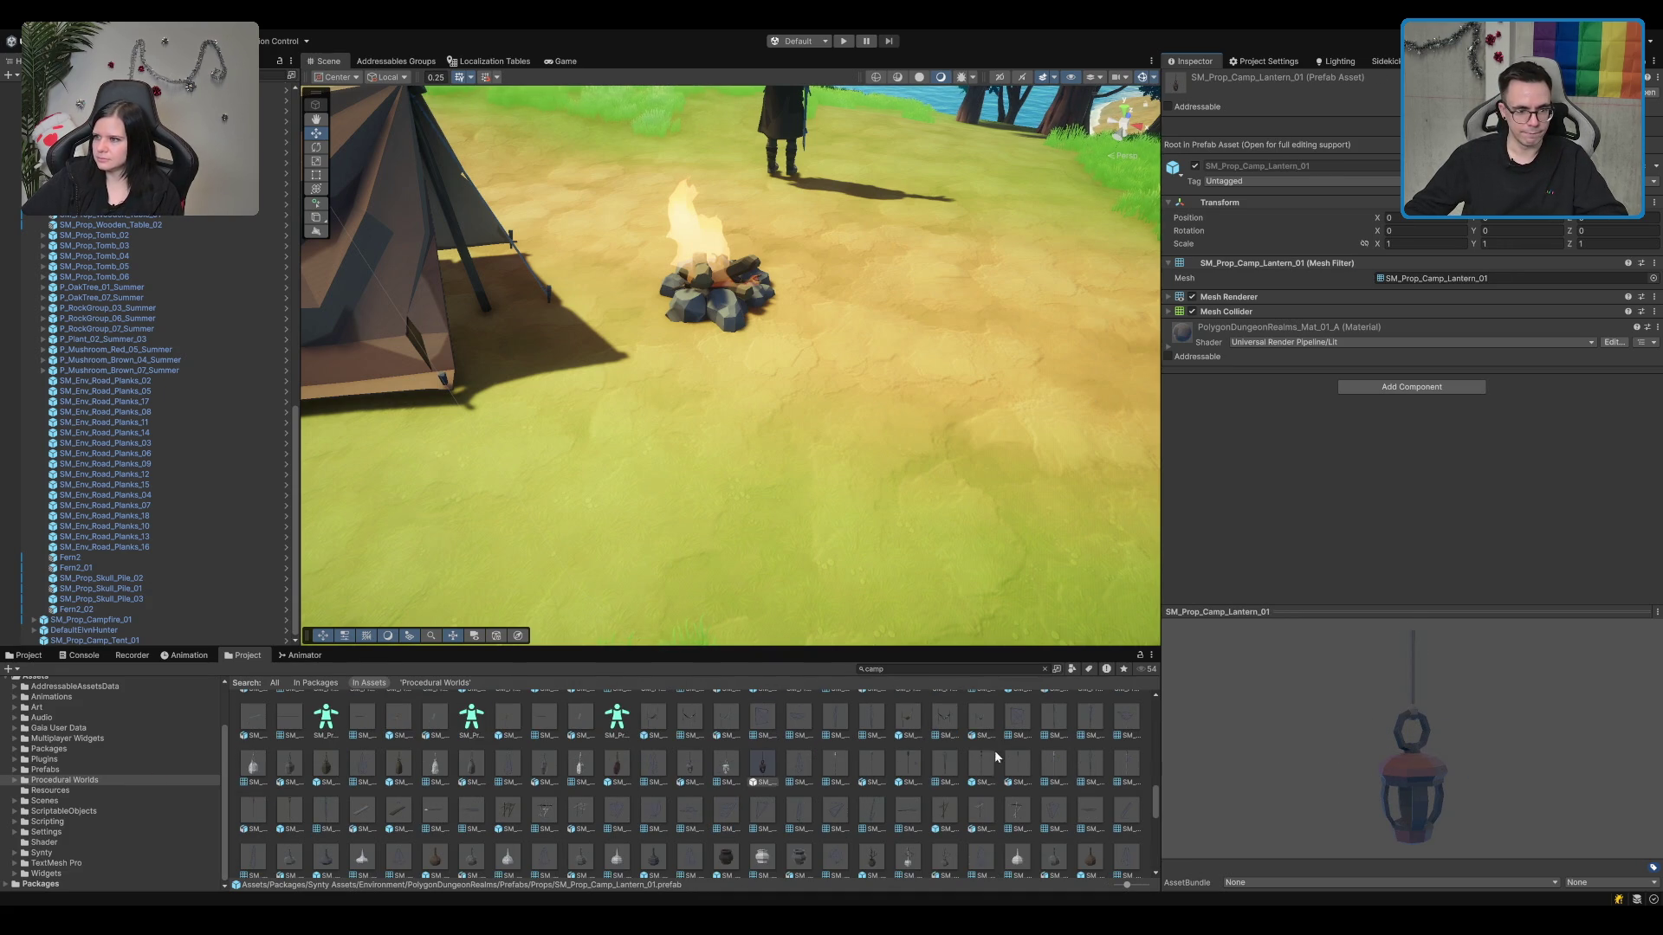
click(853, 779)
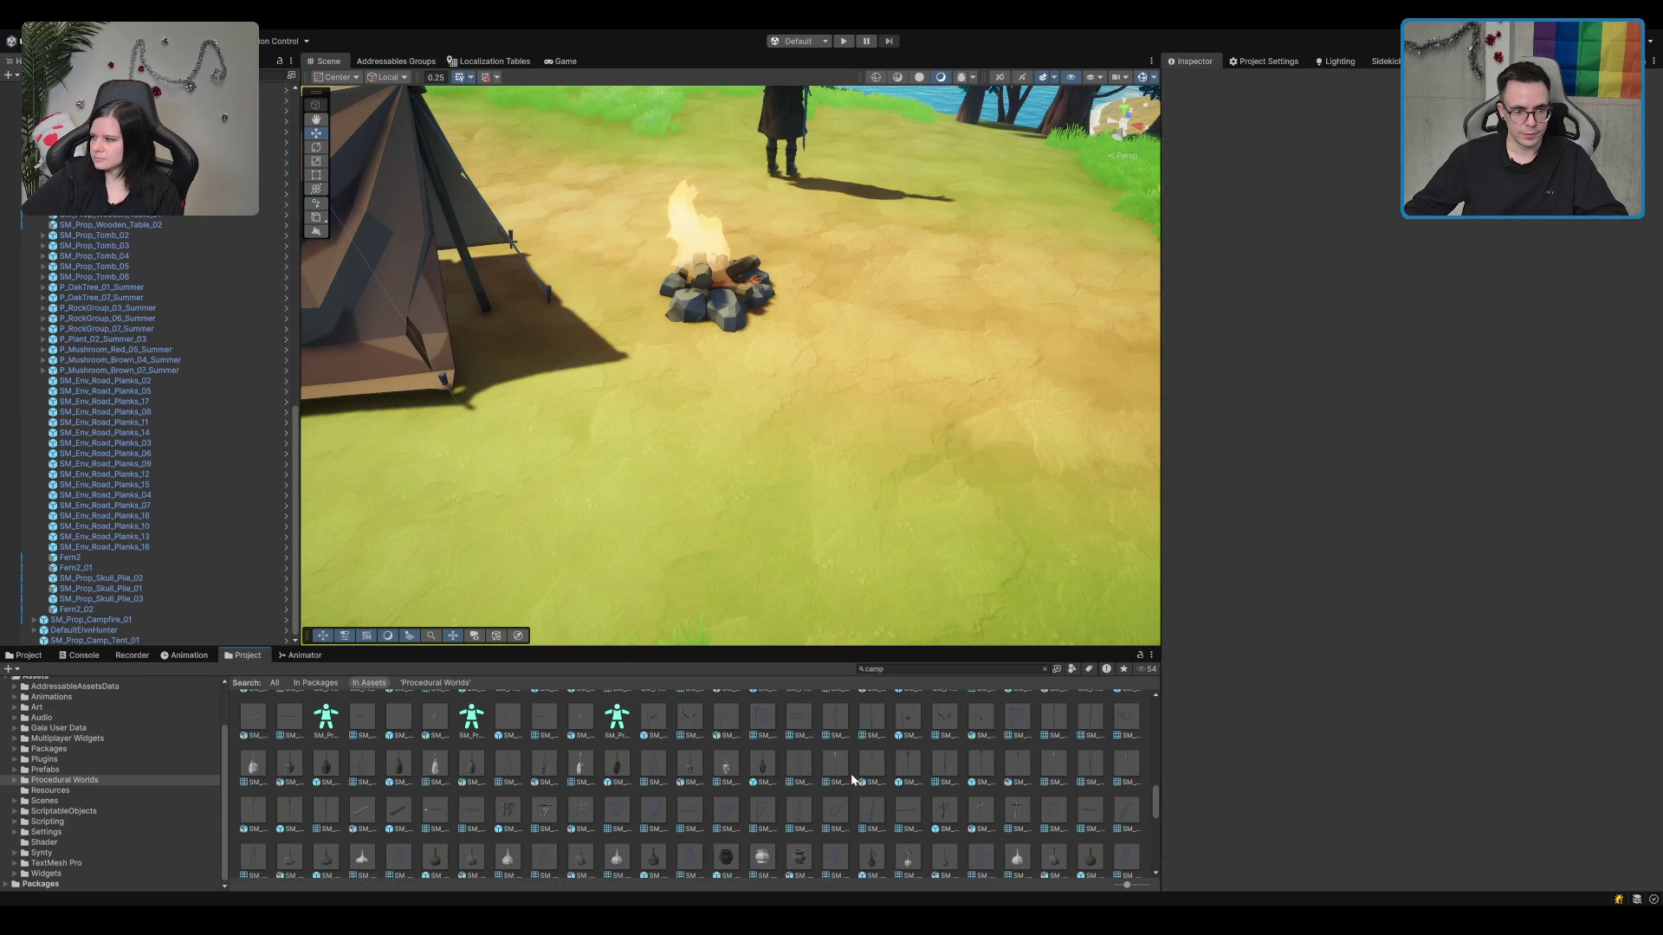
scroll(959, 724, up, 1)
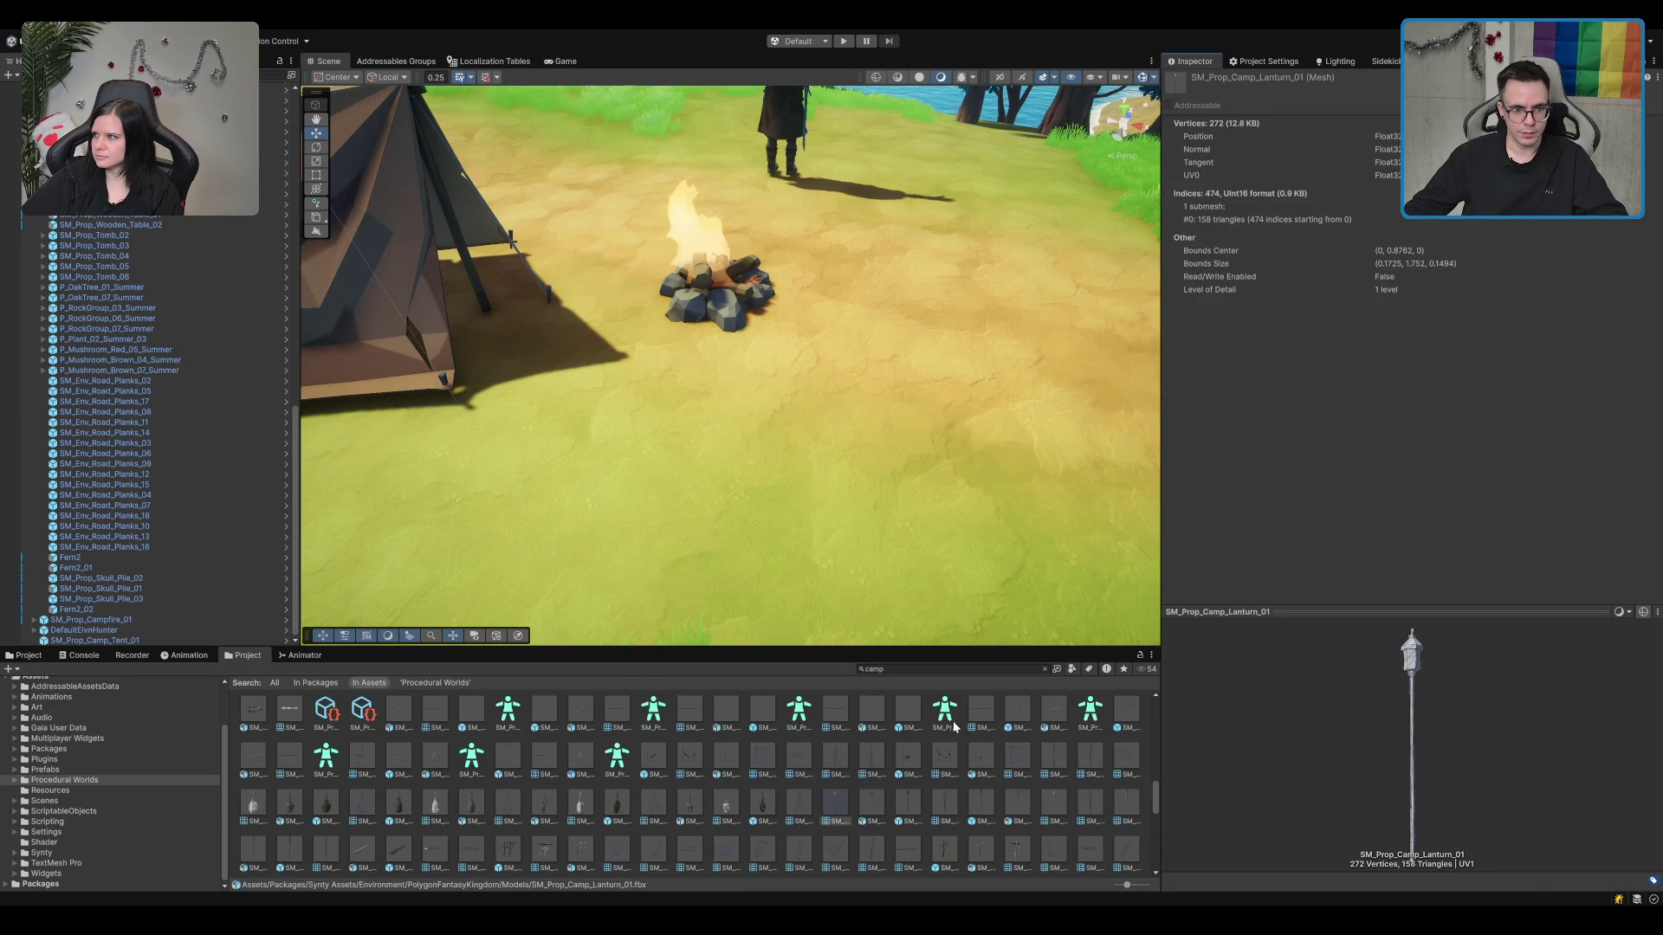
click(944, 761)
drag(1283, 801, 1277, 735)
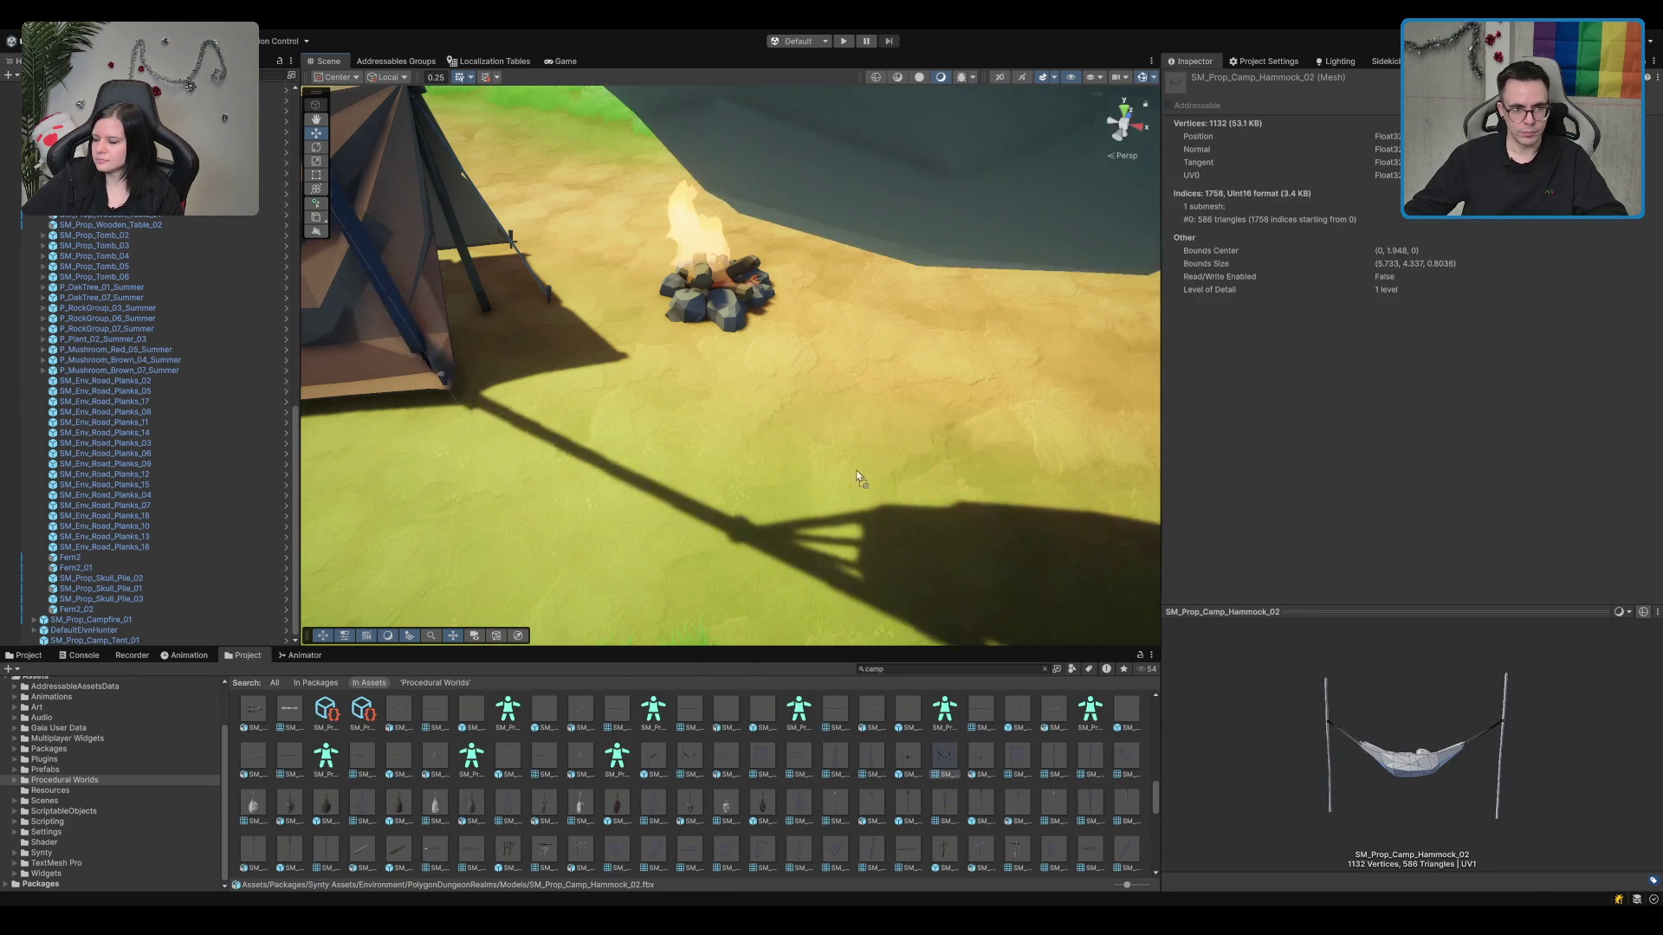
mouse_move(918, 756)
mouse_down()
mouse_move(851, 234)
mouse_move(835, 348)
mouse_move(856, 373)
mouse_up()
key(Delete)
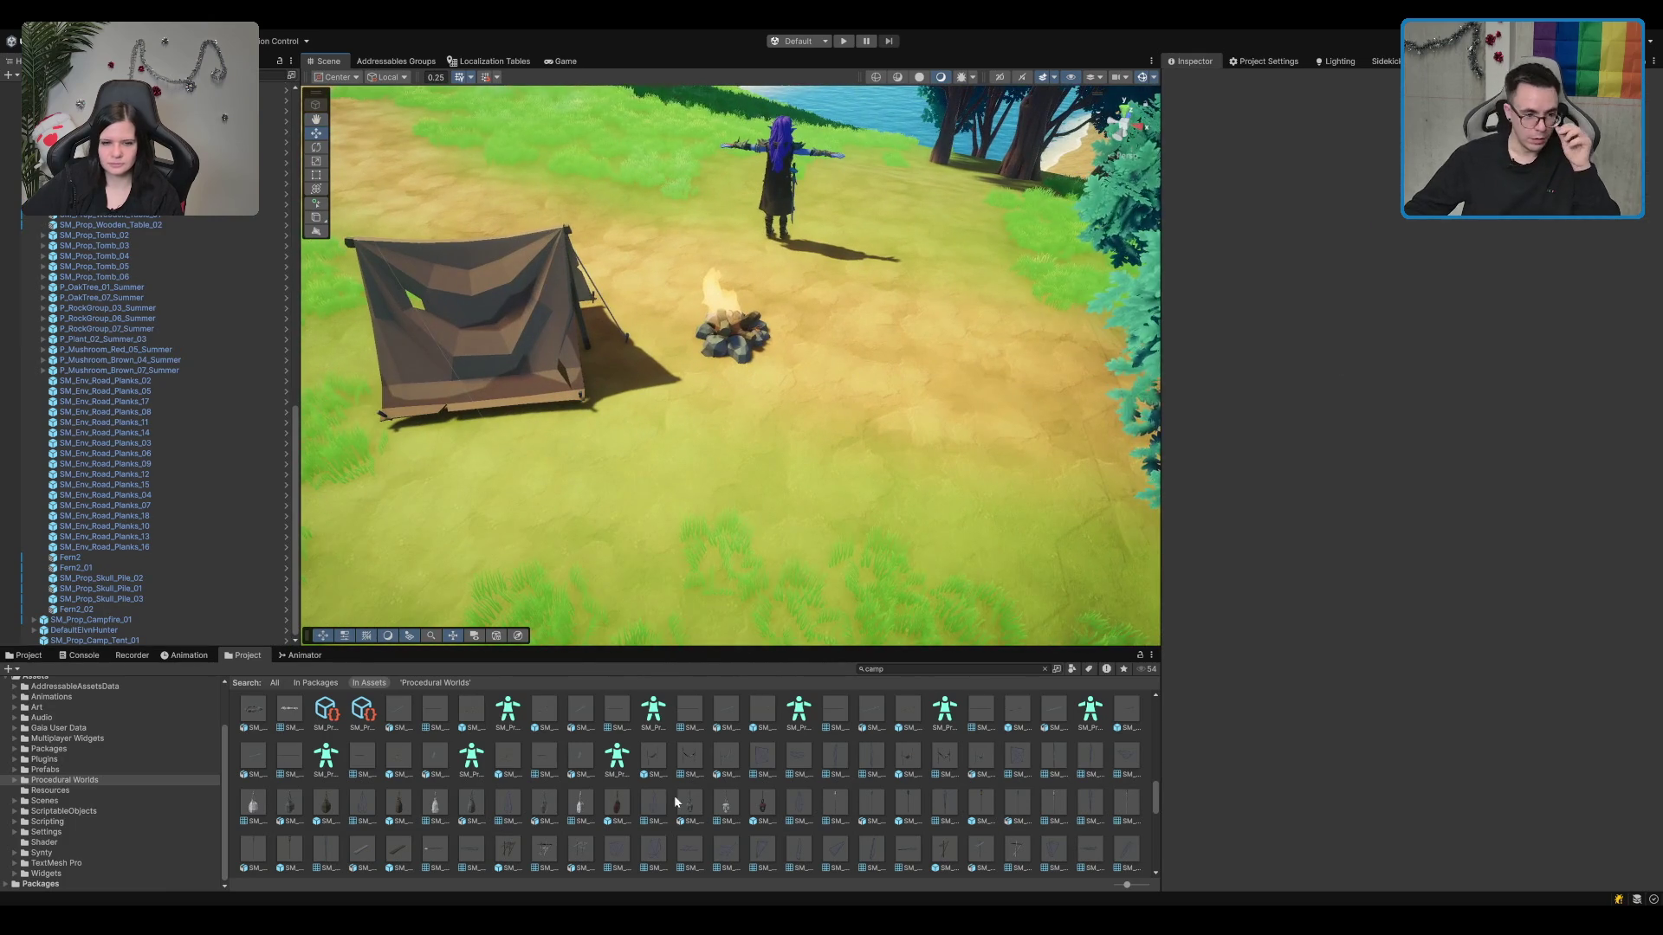
scroll(259, 760, up, 1)
Step: Place SM_Prop_Camp_Fireplace_Stones_01 with a log fireplace beside the campfire, deleting Fireplace_02
click(253, 750)
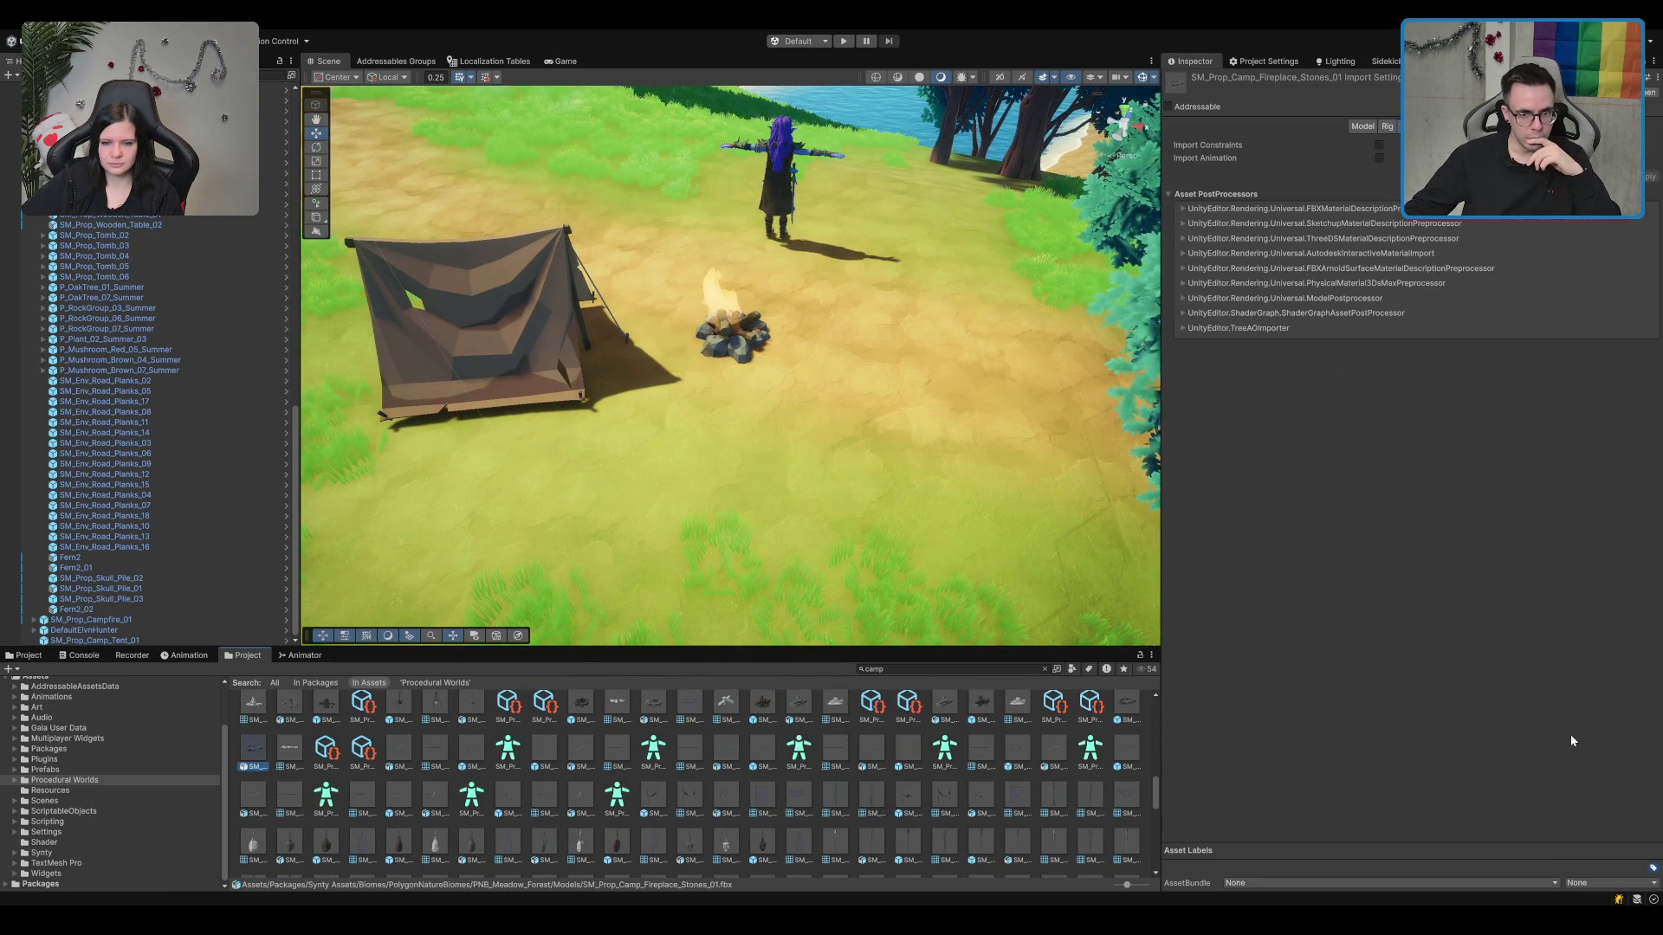
scroll(1058, 830, up, 1)
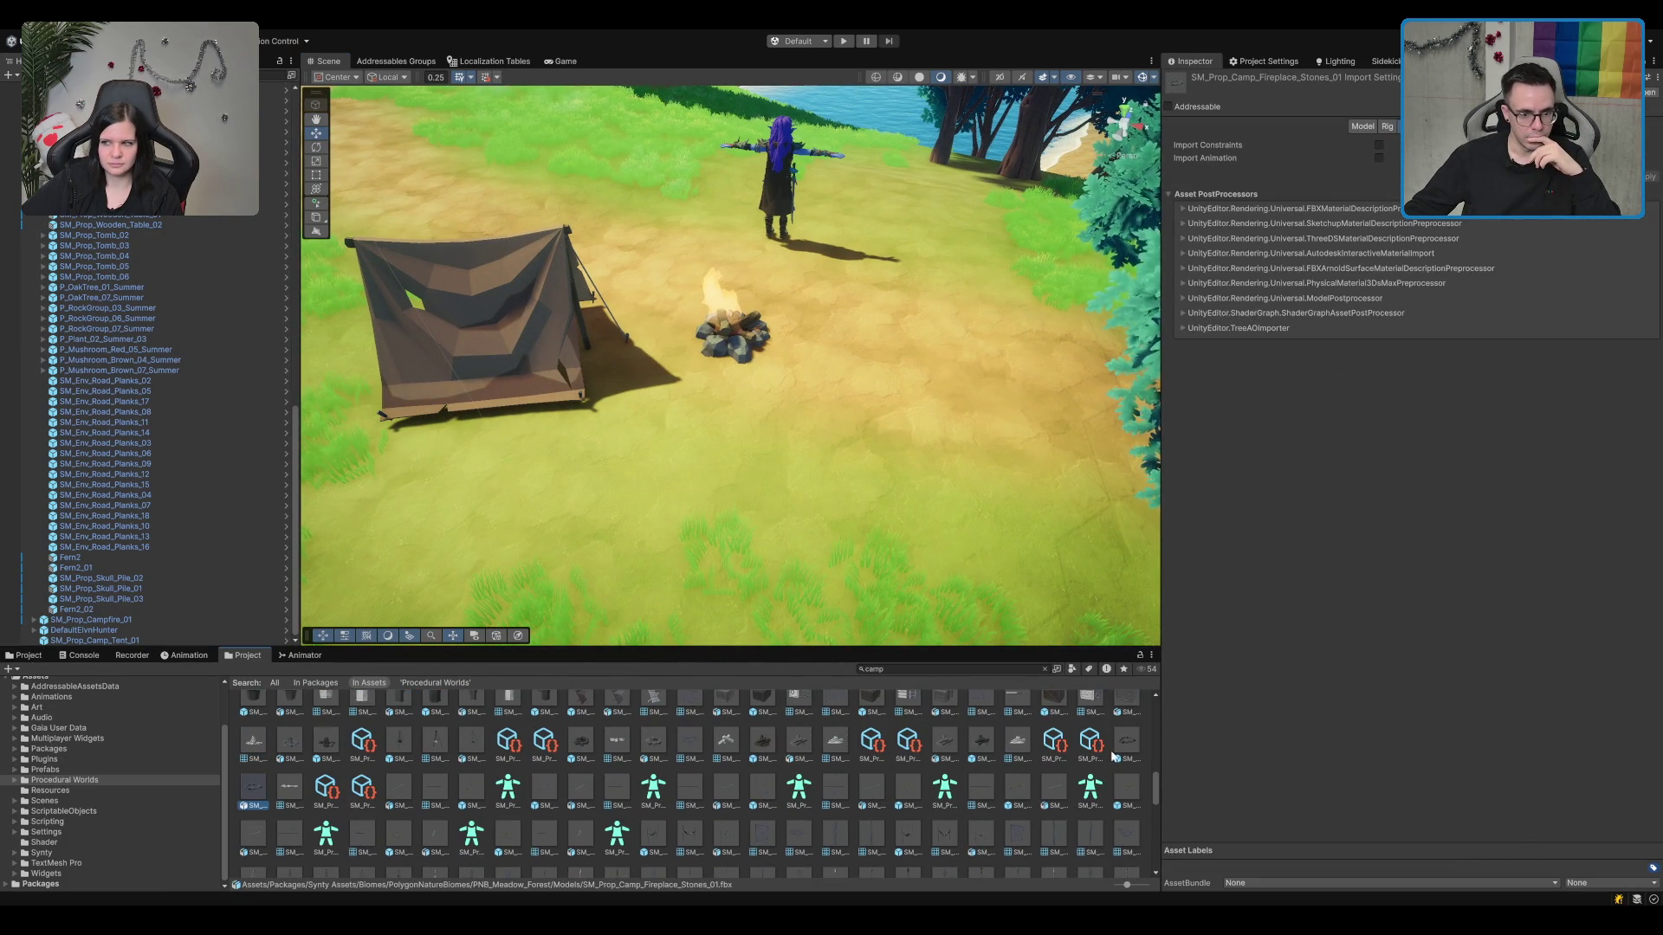
mouse_move(1113, 756)
mouse_down()
mouse_move(866, 534)
mouse_move(814, 357)
mouse_move(797, 350)
mouse_move(900, 376)
mouse_move(898, 360)
mouse_move(816, 448)
mouse_up()
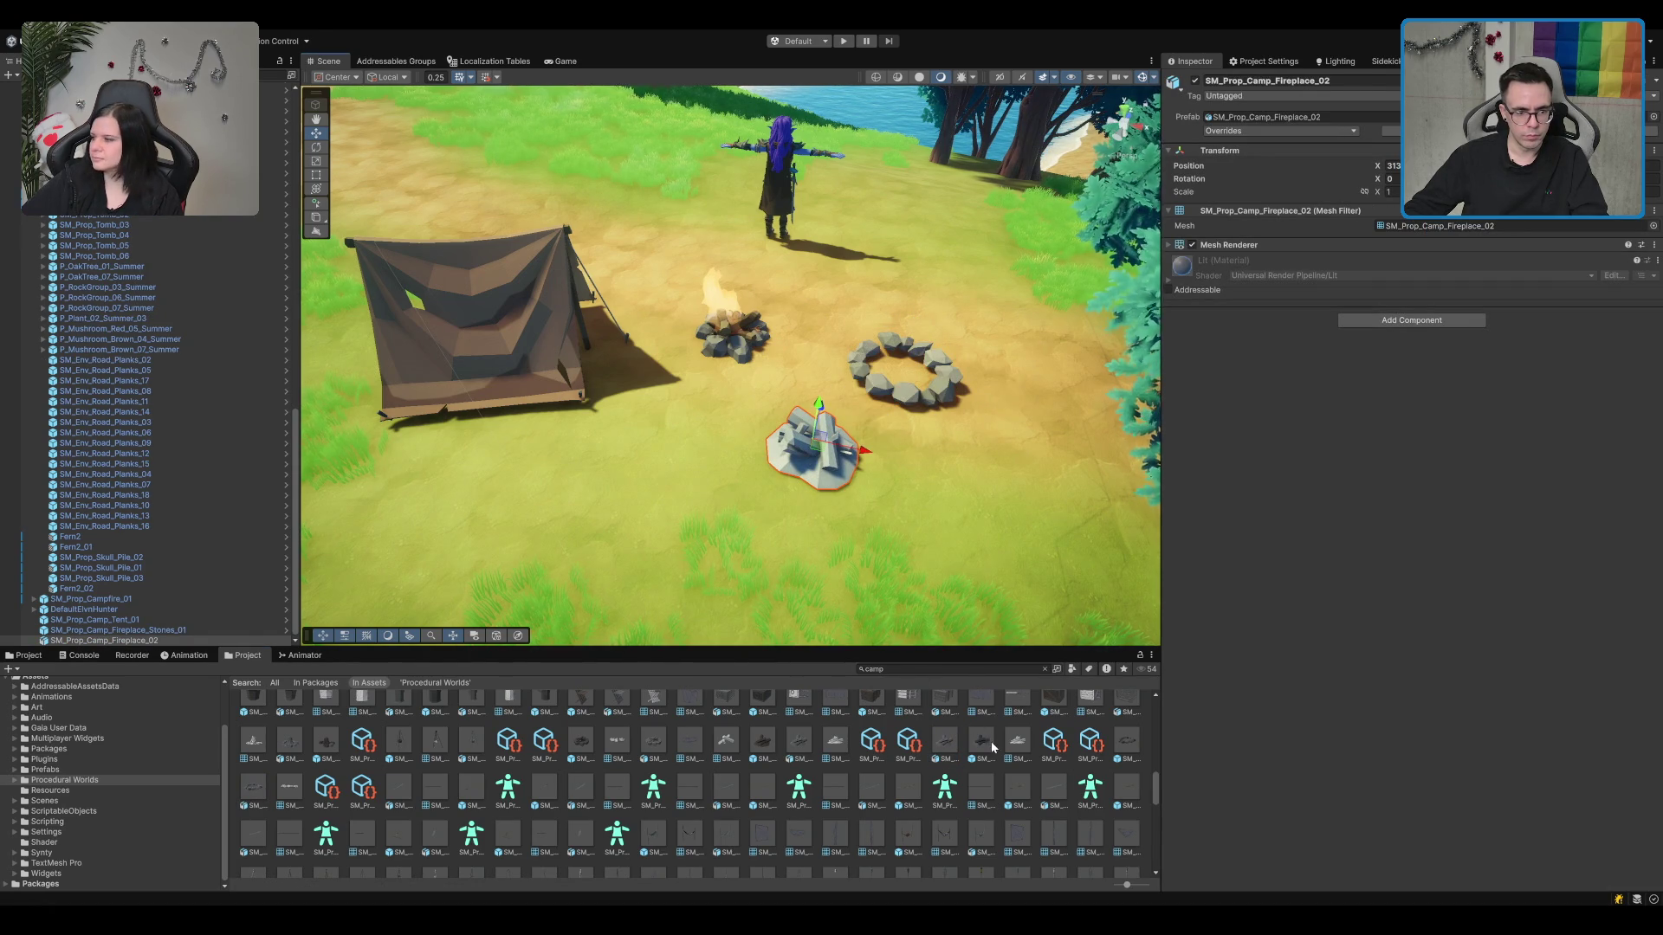
drag(762, 743, 902, 368)
key(Delete)
Step: Select the stone ring and its logs together and move them up-right, away from the campfire
click(949, 402)
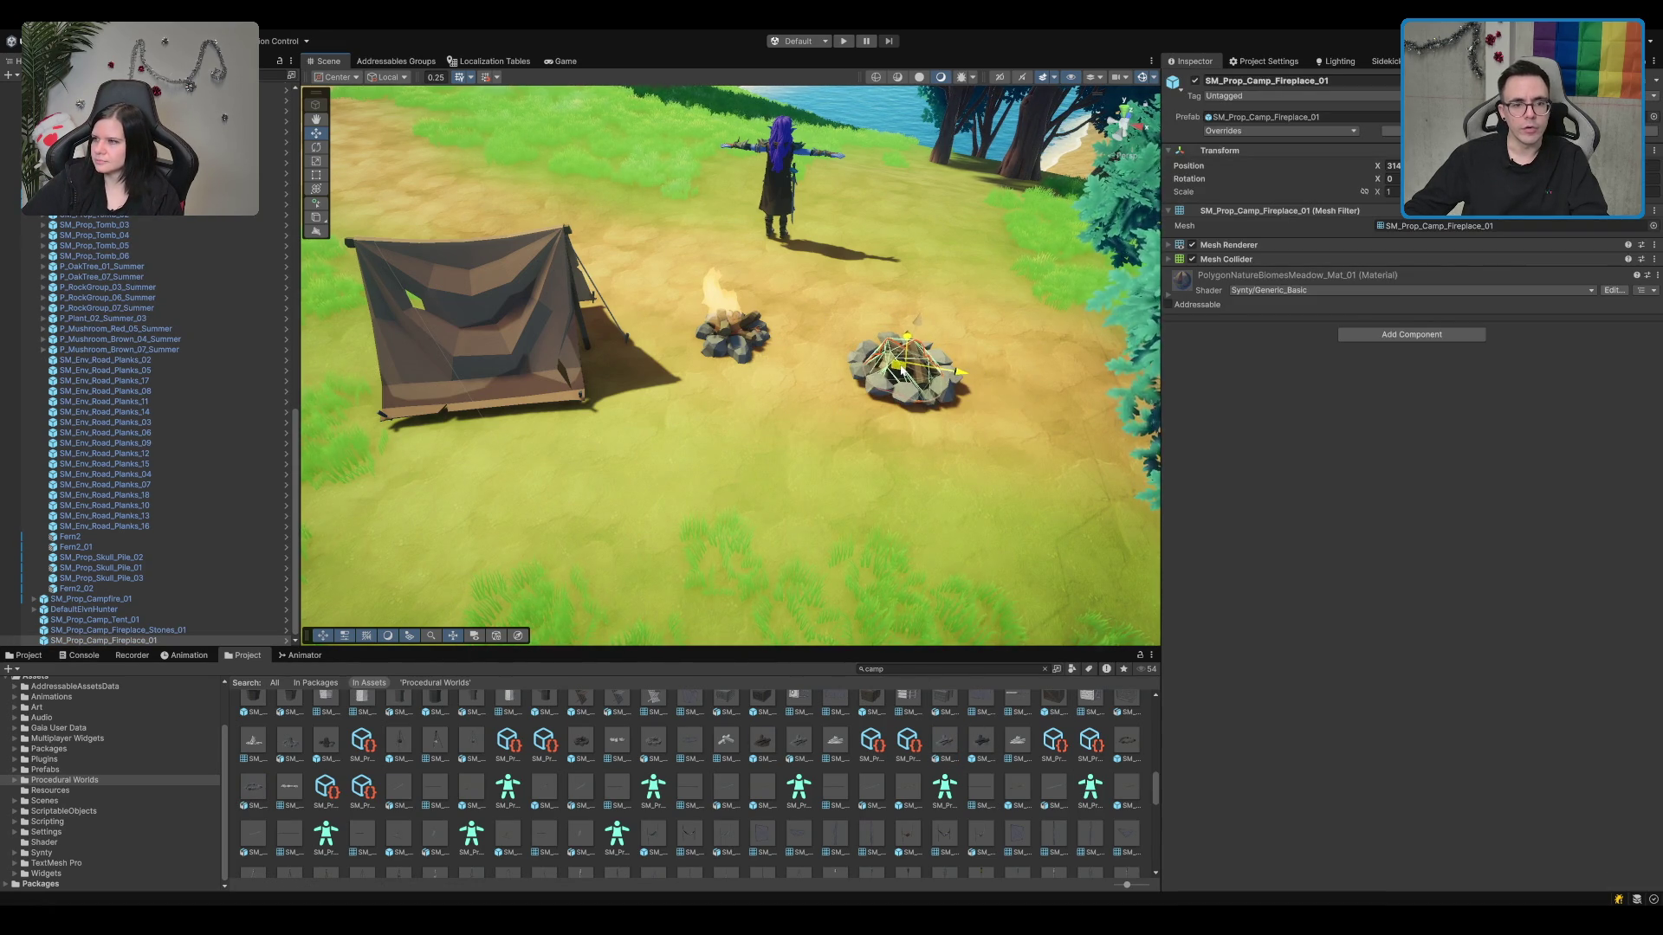
click(928, 452)
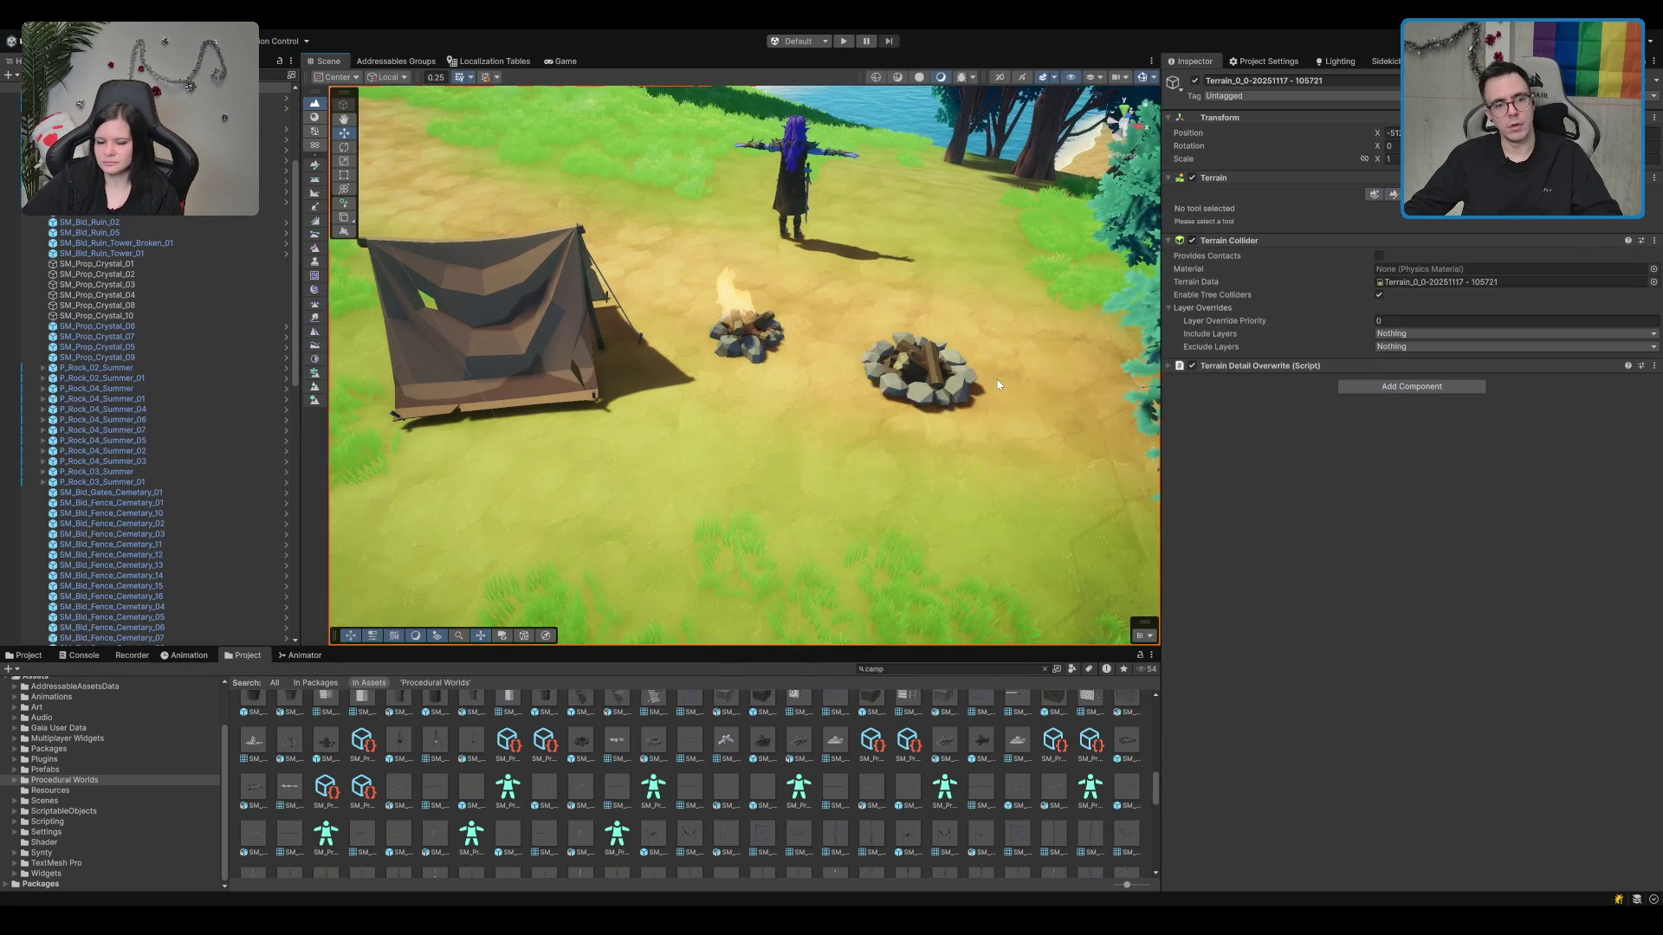
click(923, 400)
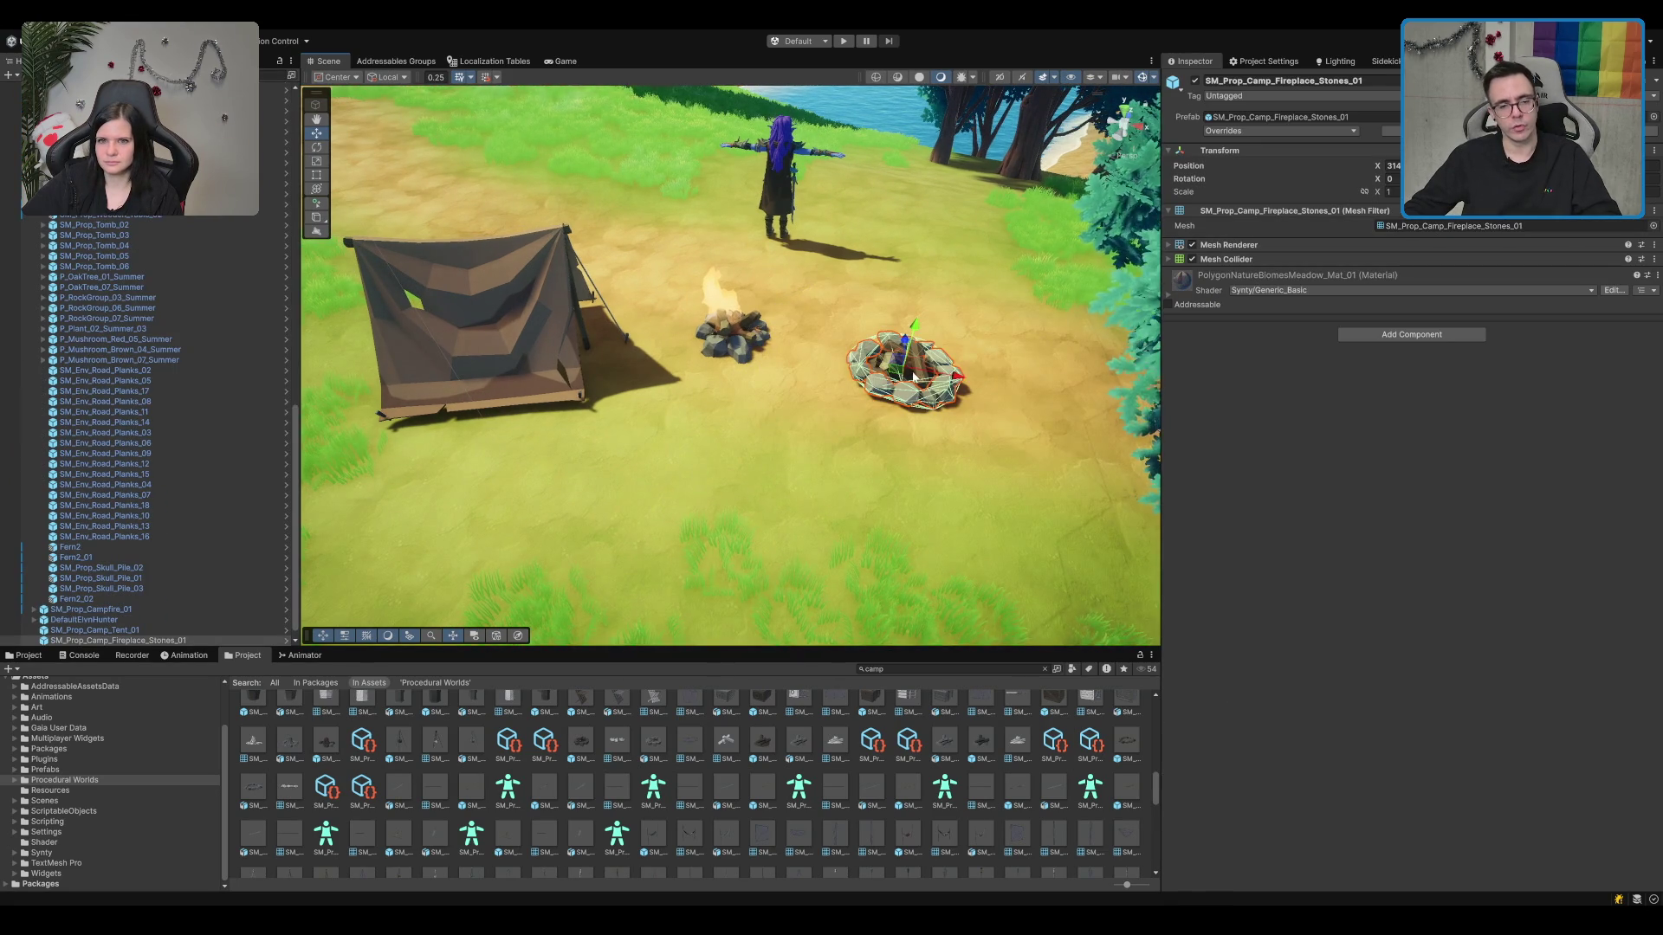
key(f)
scroll(766, 360, down, 1)
shift+click(765, 359)
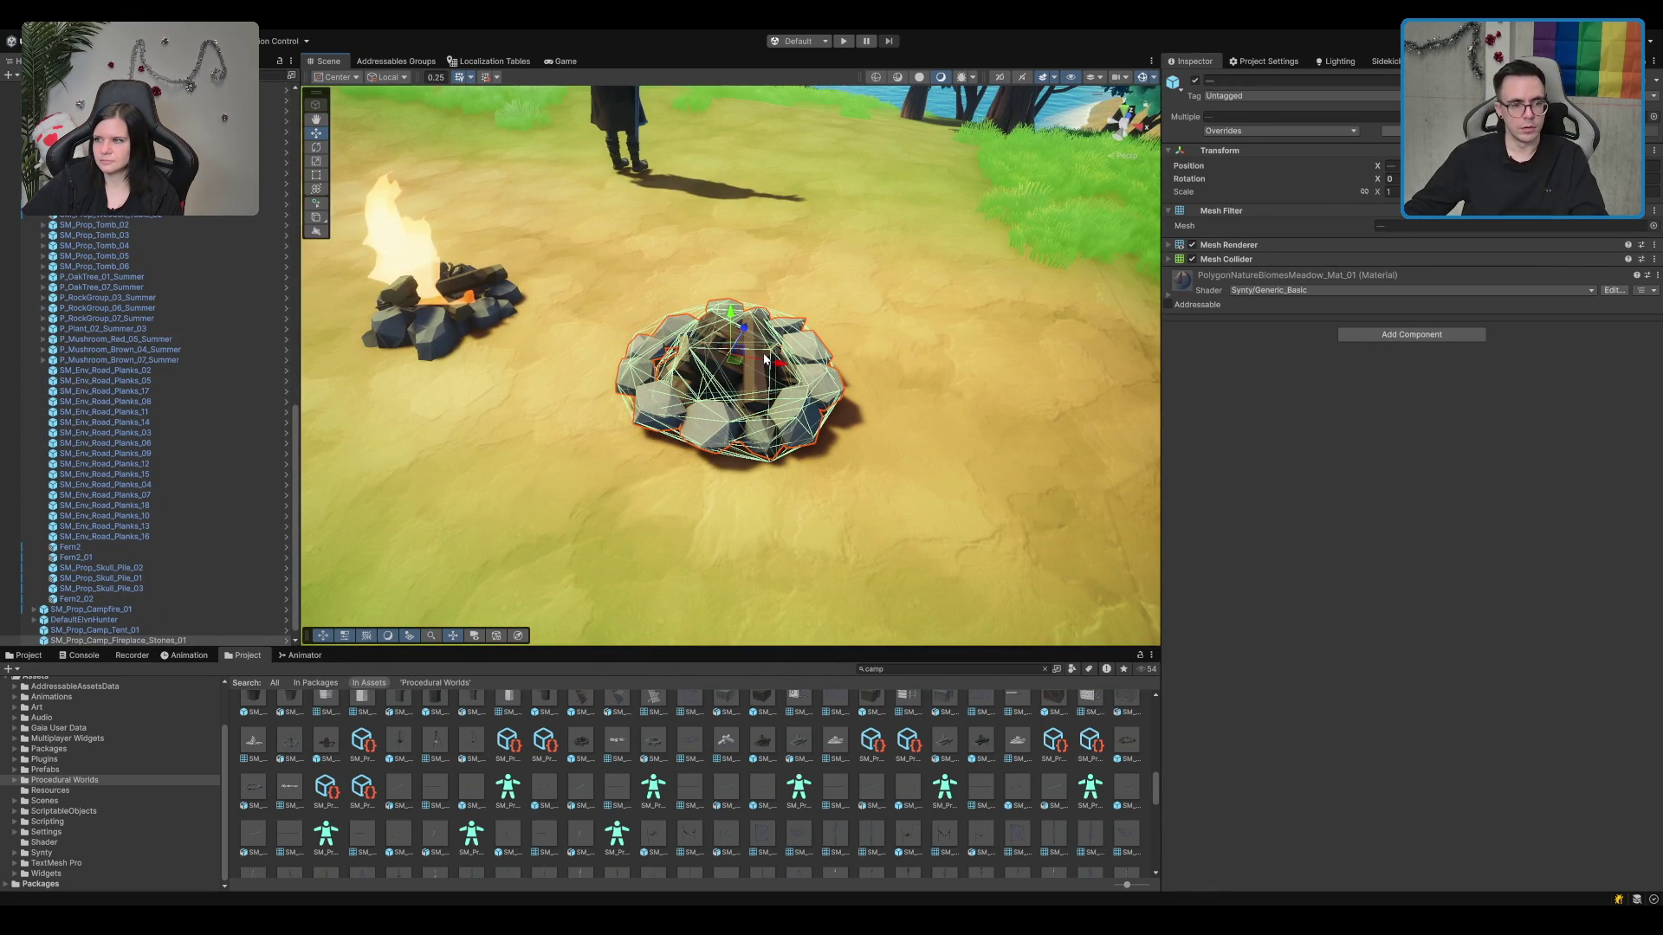
drag(737, 368, 892, 173)
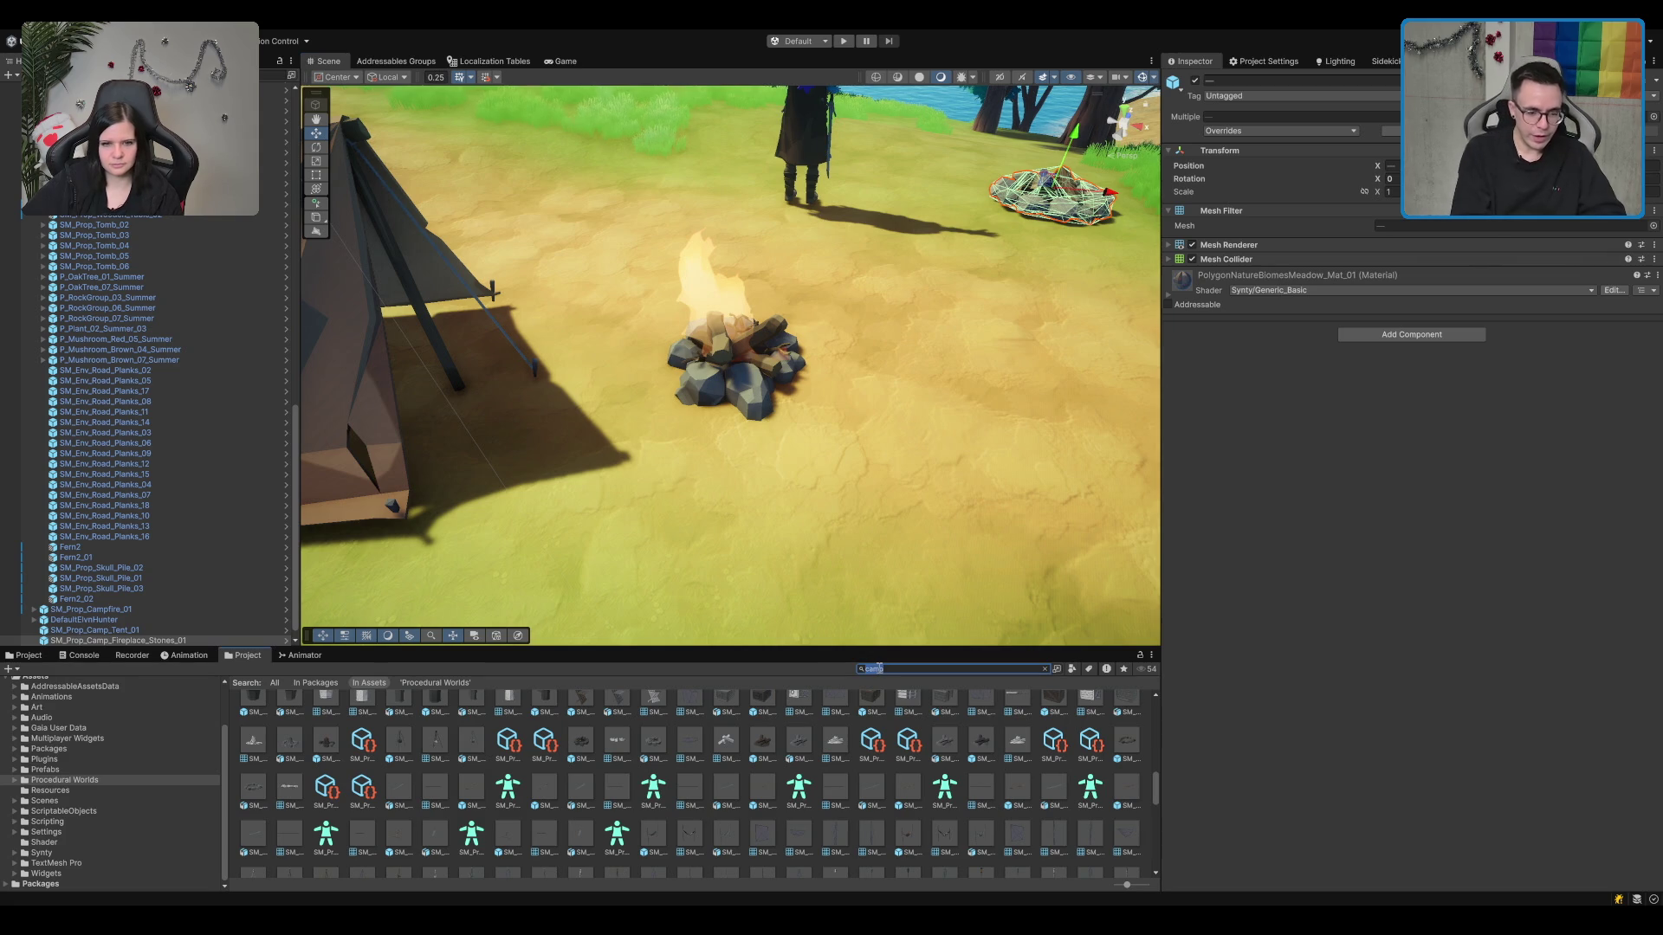
Step: Clear the camp search, then place a trial log wall in the scene and delete it
key(BackSpace)
text(log)
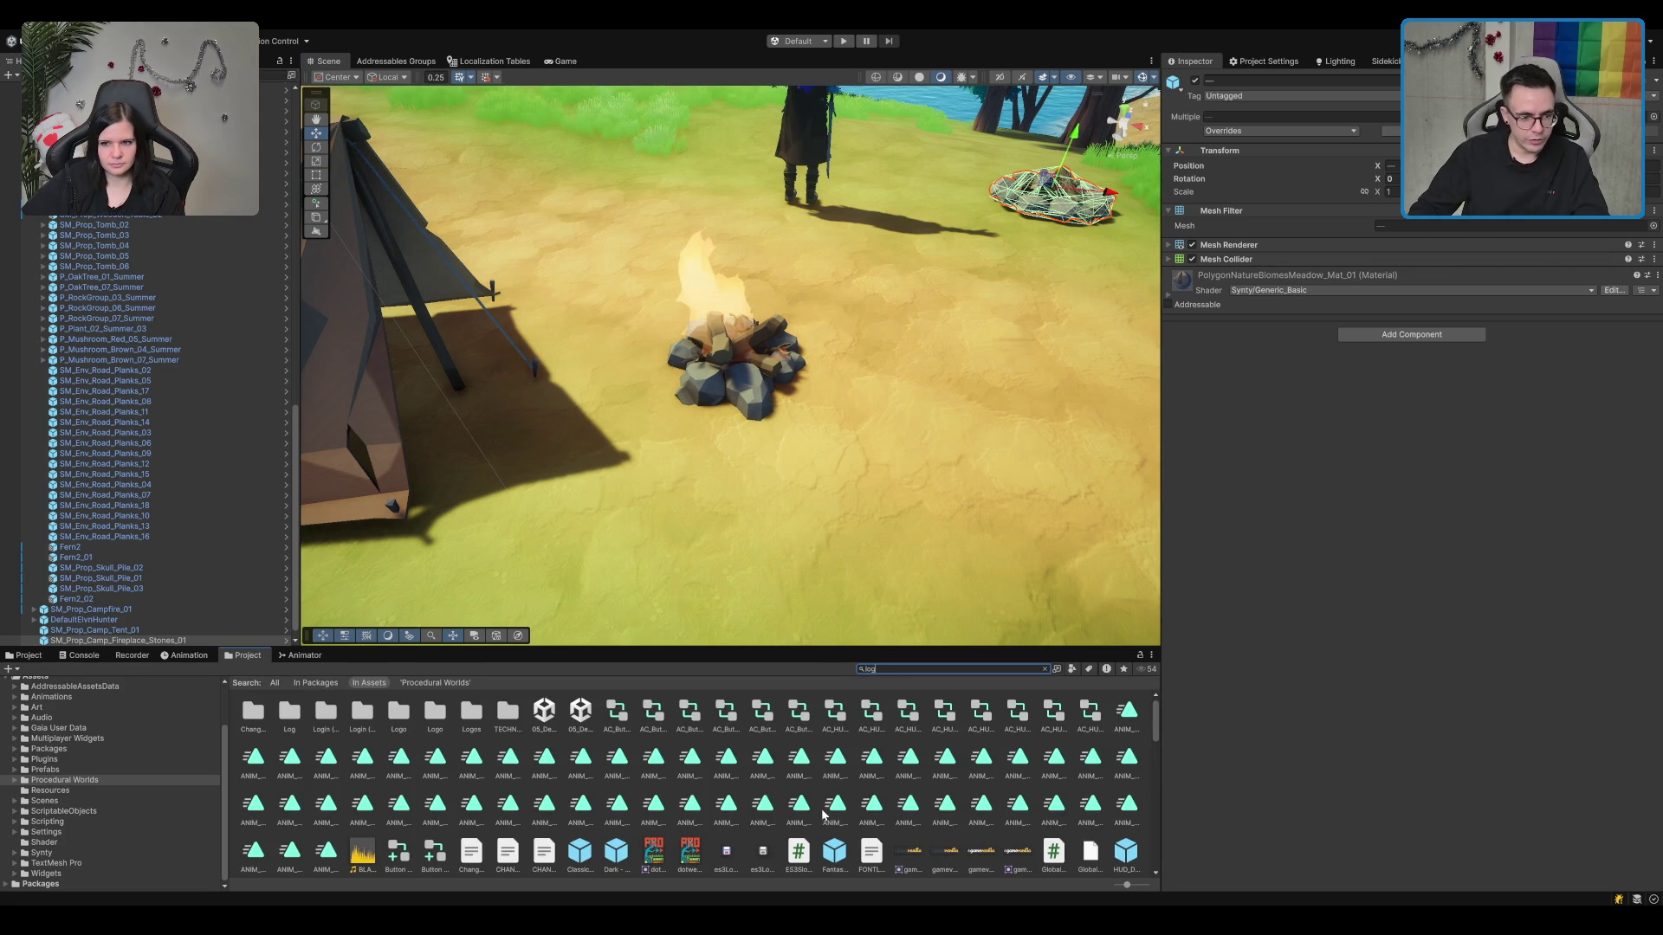
scroll(821, 812, down, 5)
click(732, 793)
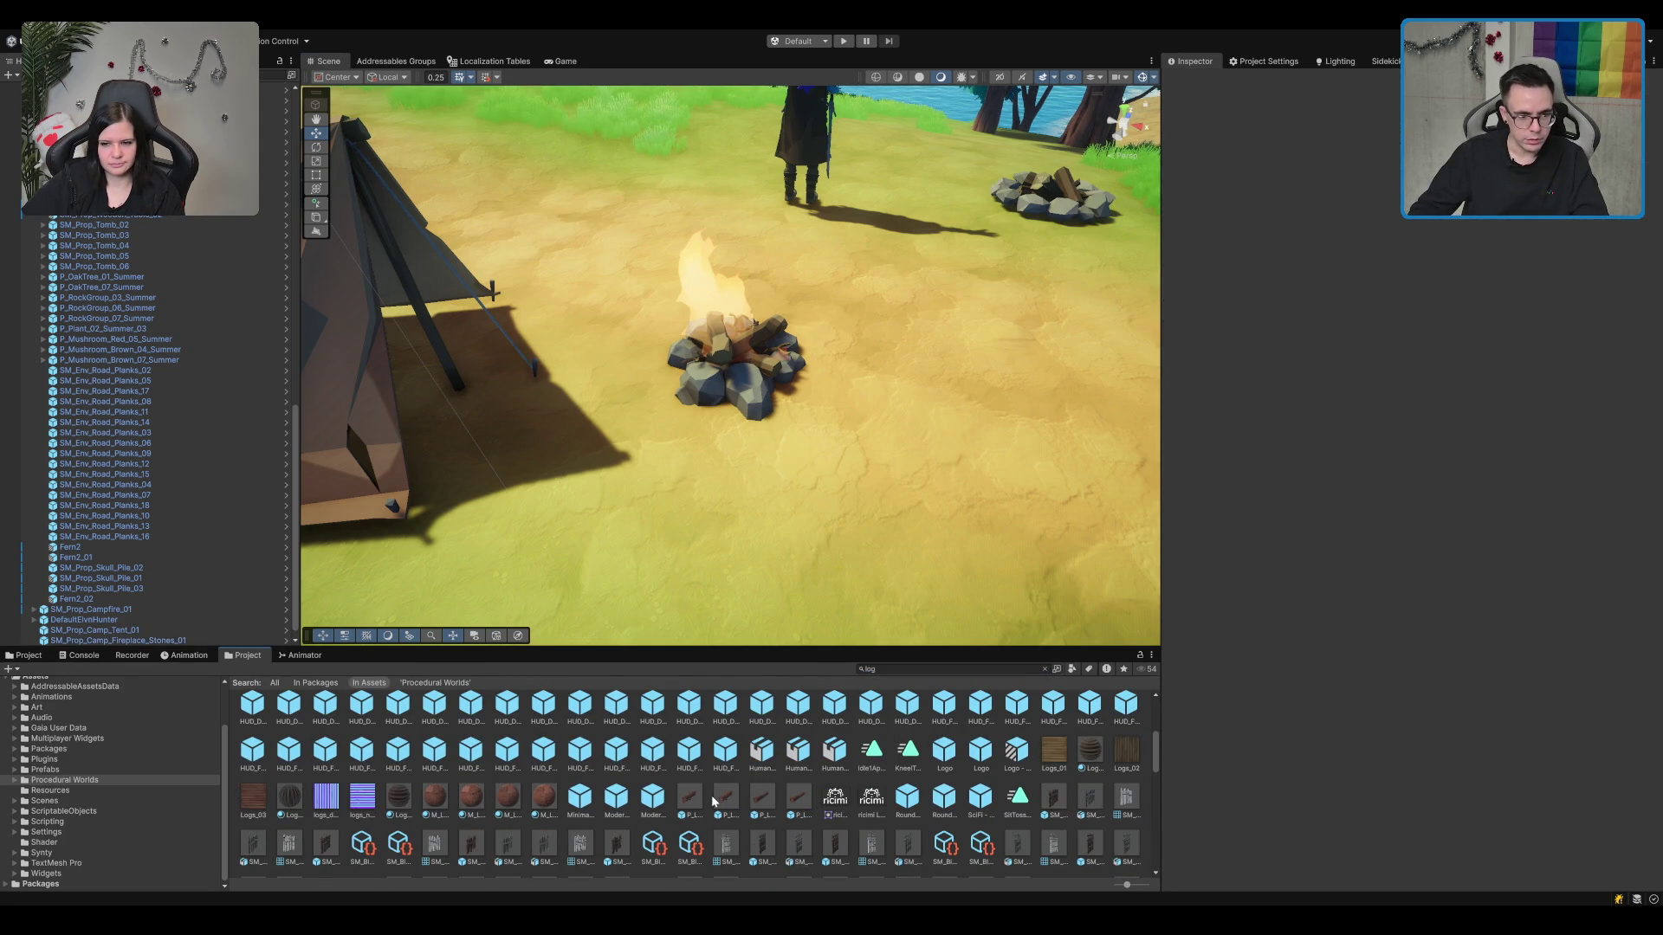
scroll(712, 801, up, 5)
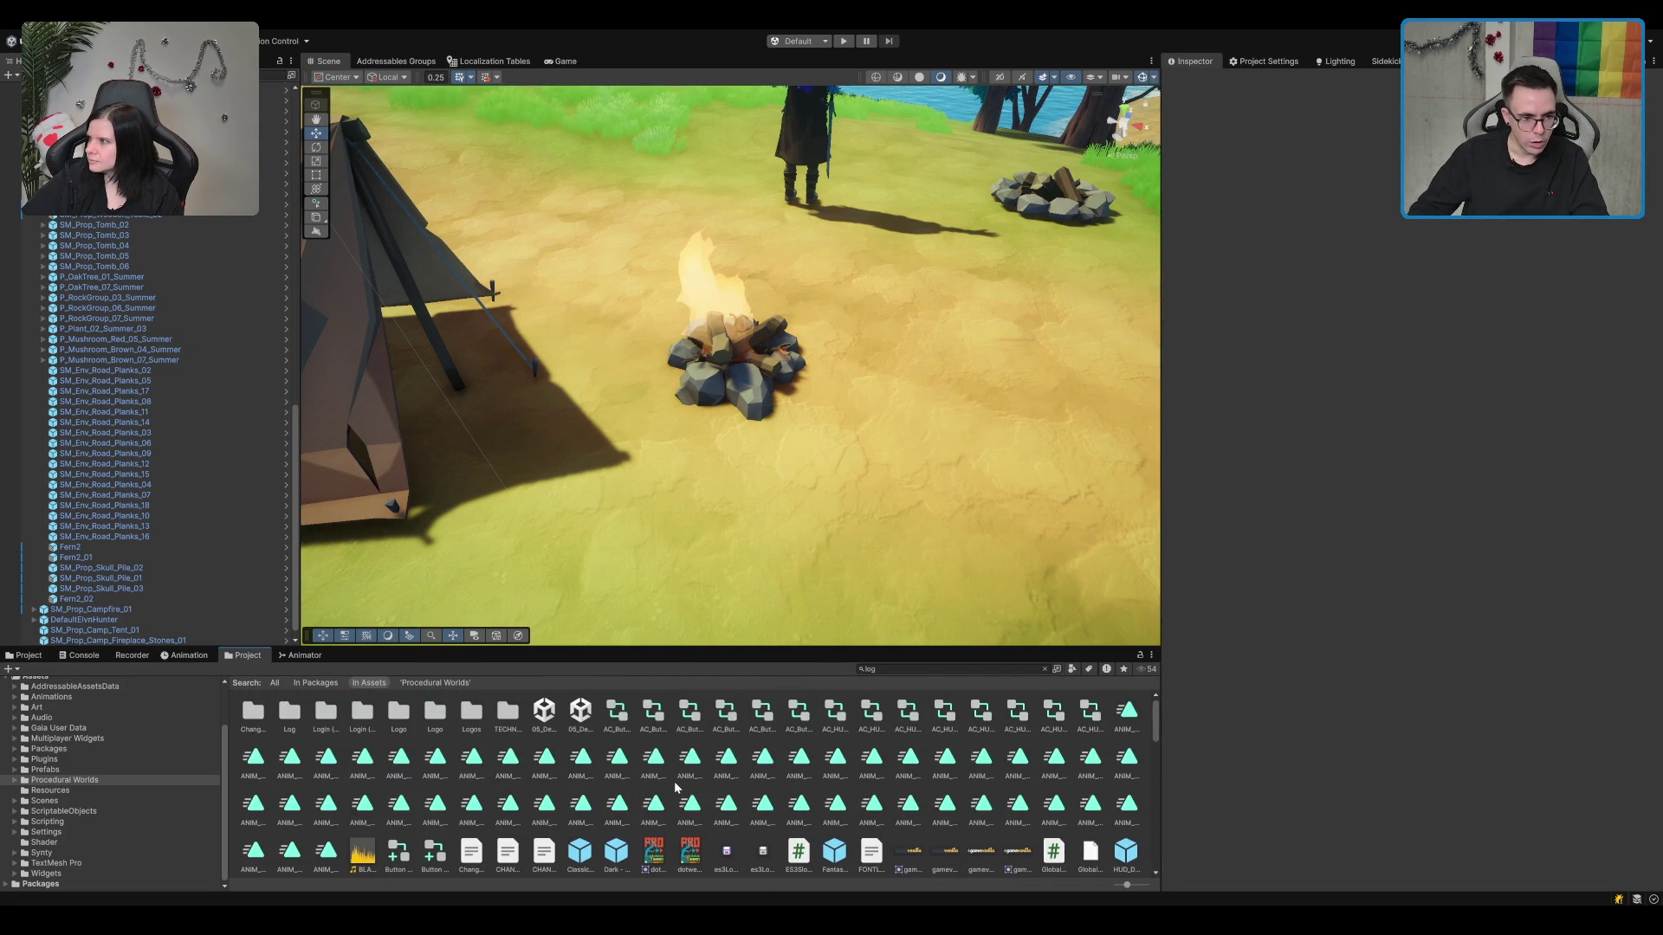
scroll(677, 788, down, 5)
drag(620, 836, 695, 523)
scroll(694, 523, down, 5)
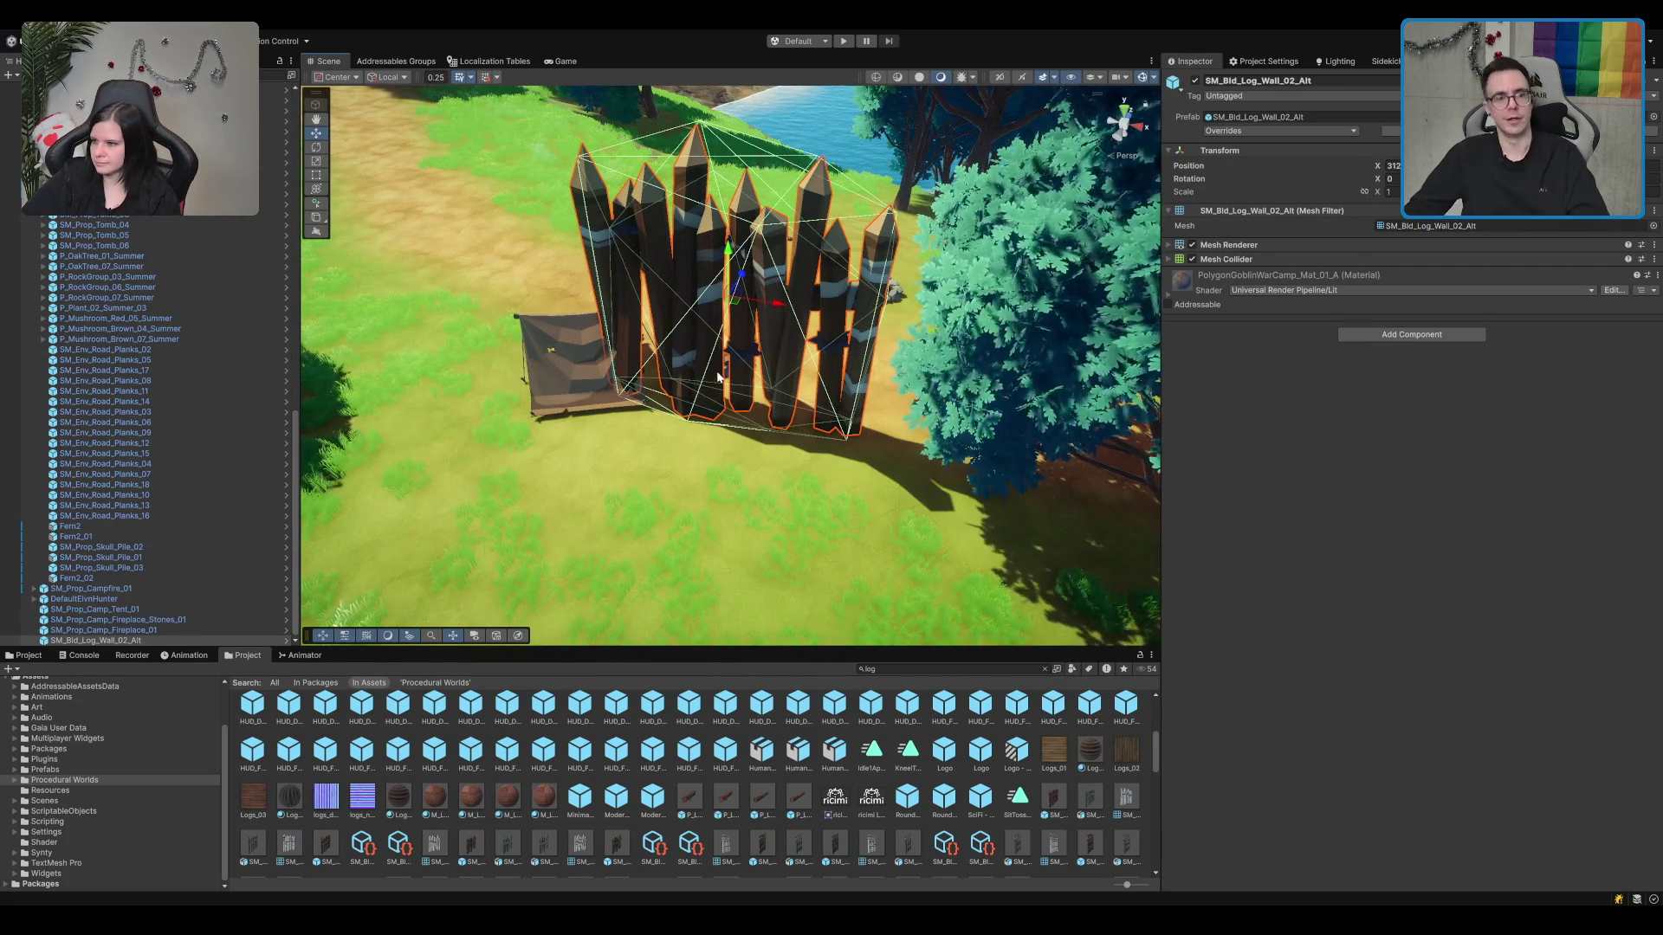
key(Delete)
Step: Inspect the SM_Bld_Log_Wall_03 and SM_Bld_Log_Wall_06 previews and try Wall_06 in the scene
scroll(779, 806, down, 2)
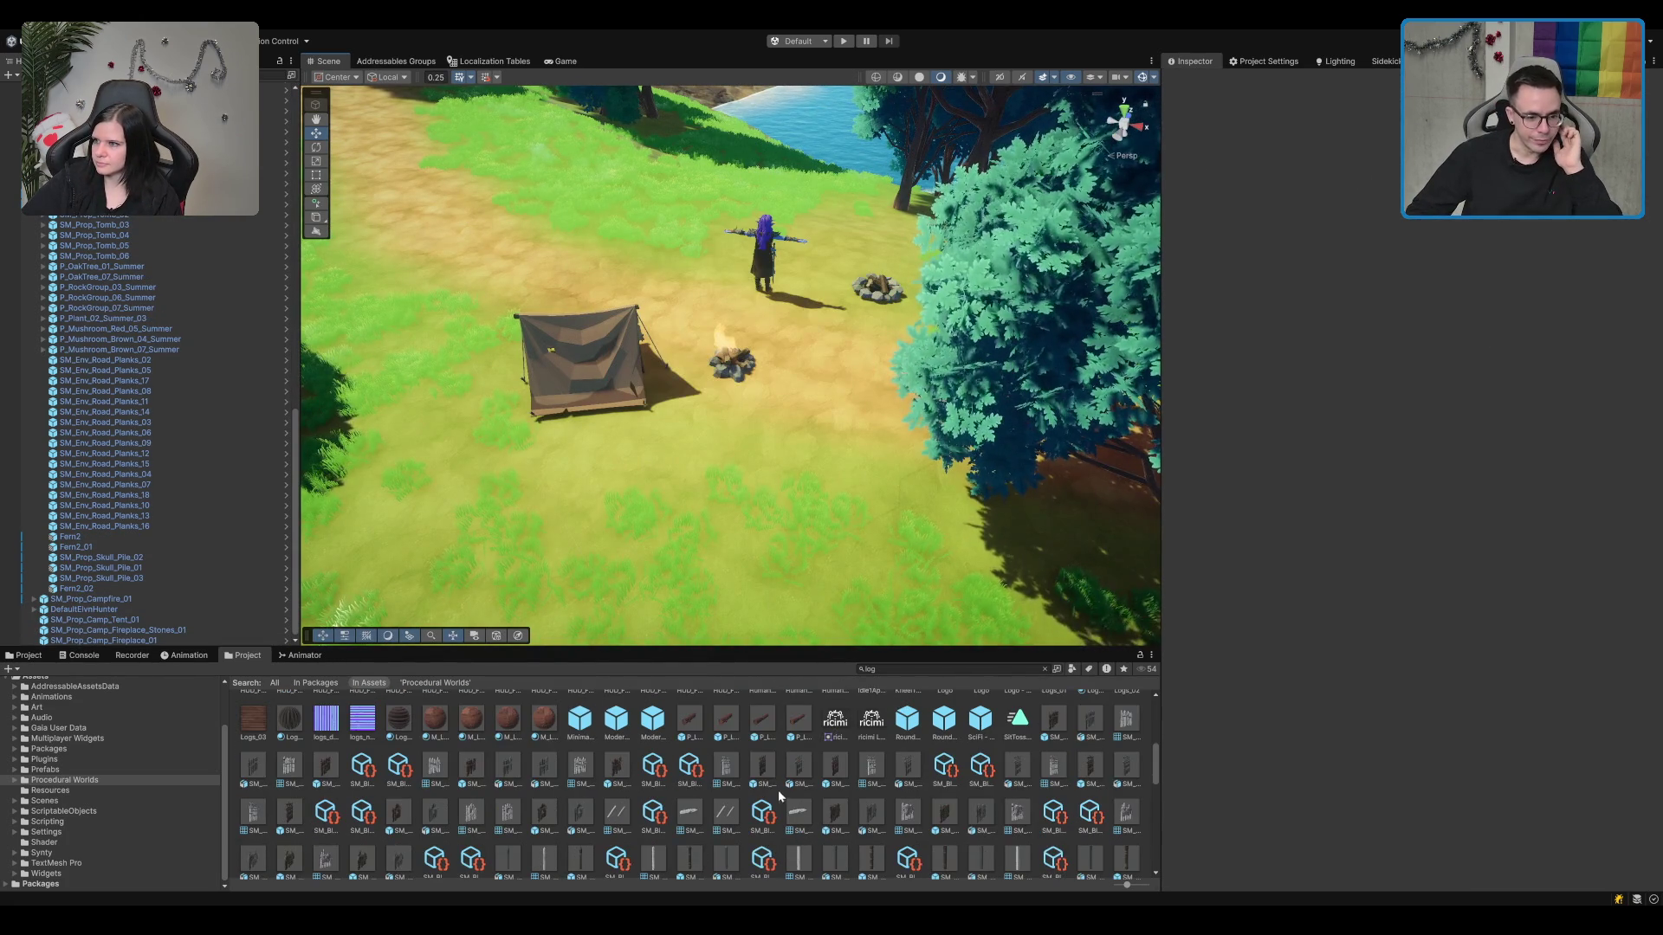
click(762, 769)
click(833, 818)
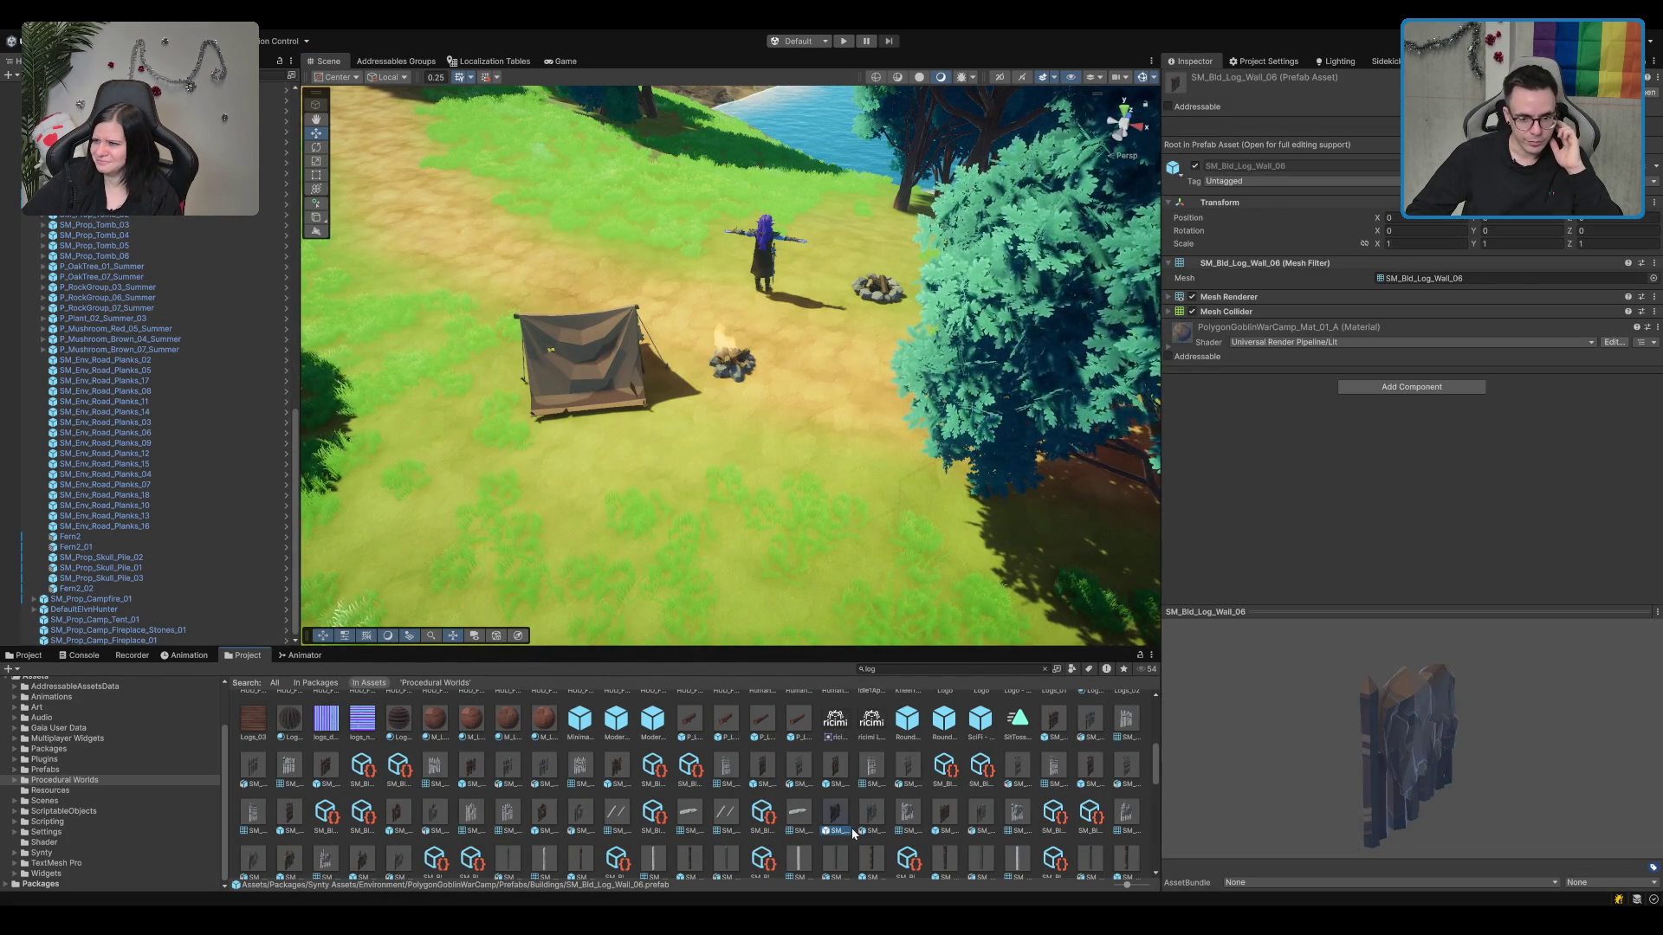
drag(1338, 719, 1383, 717)
drag(1574, 721, 1395, 736)
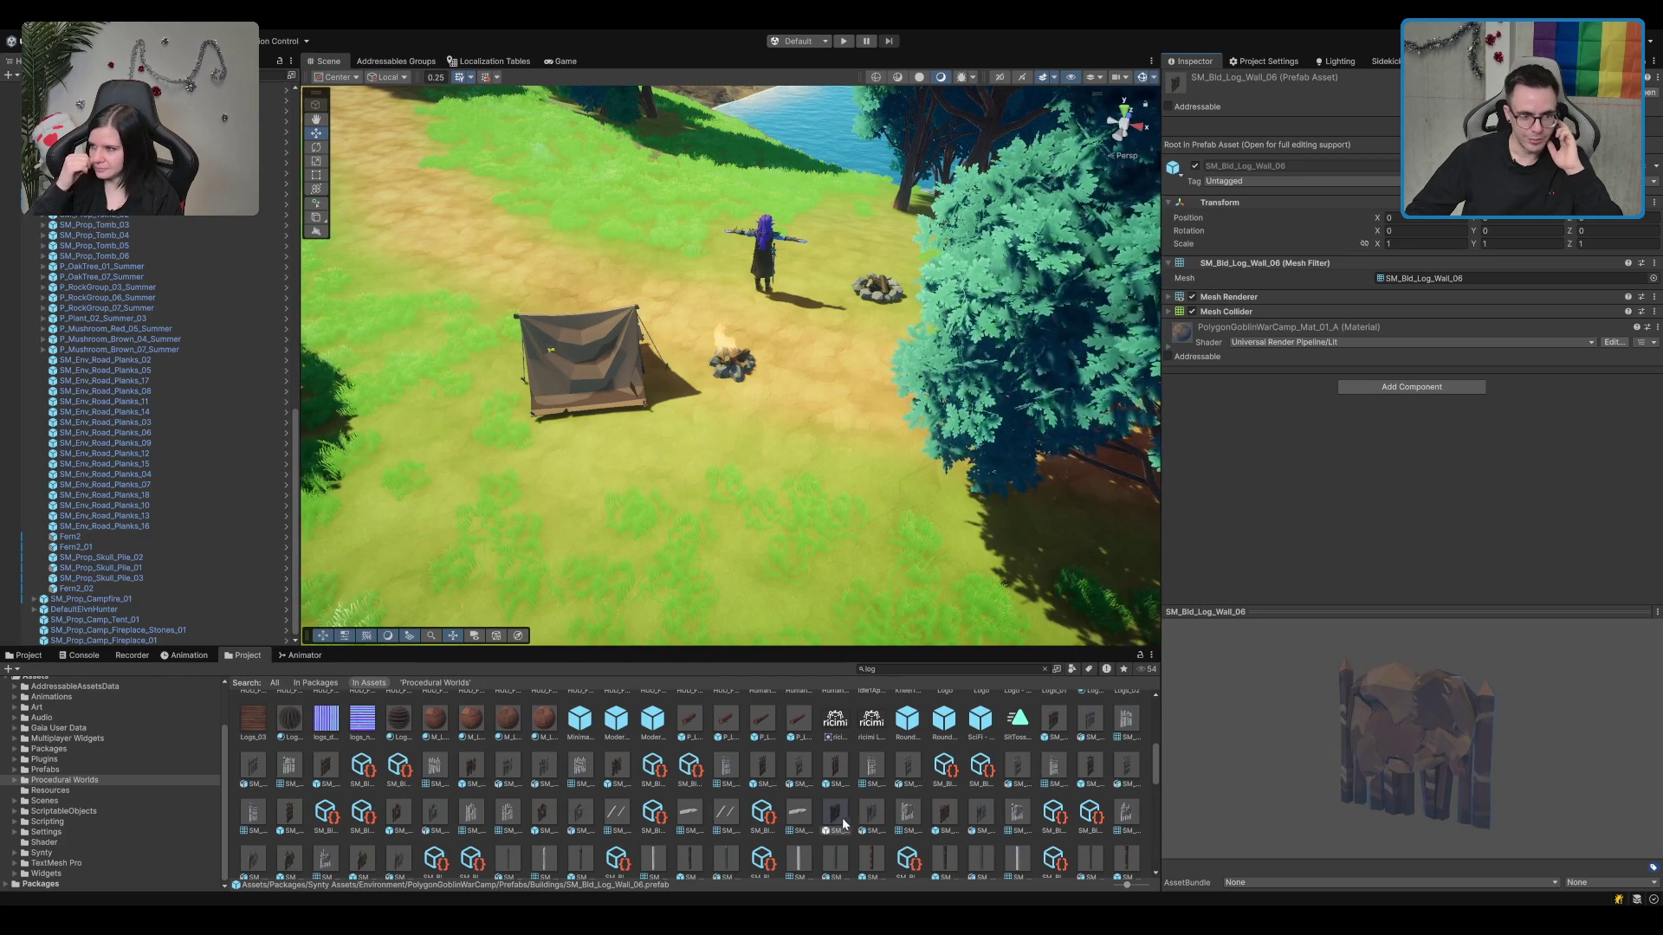
mouse_move(842, 823)
mouse_down()
mouse_move(705, 437)
mouse_move(976, 808)
mouse_up()
Step: Browse more log assets, then place SM_Prop_Log_03 on the ground beside the campfire
click(953, 816)
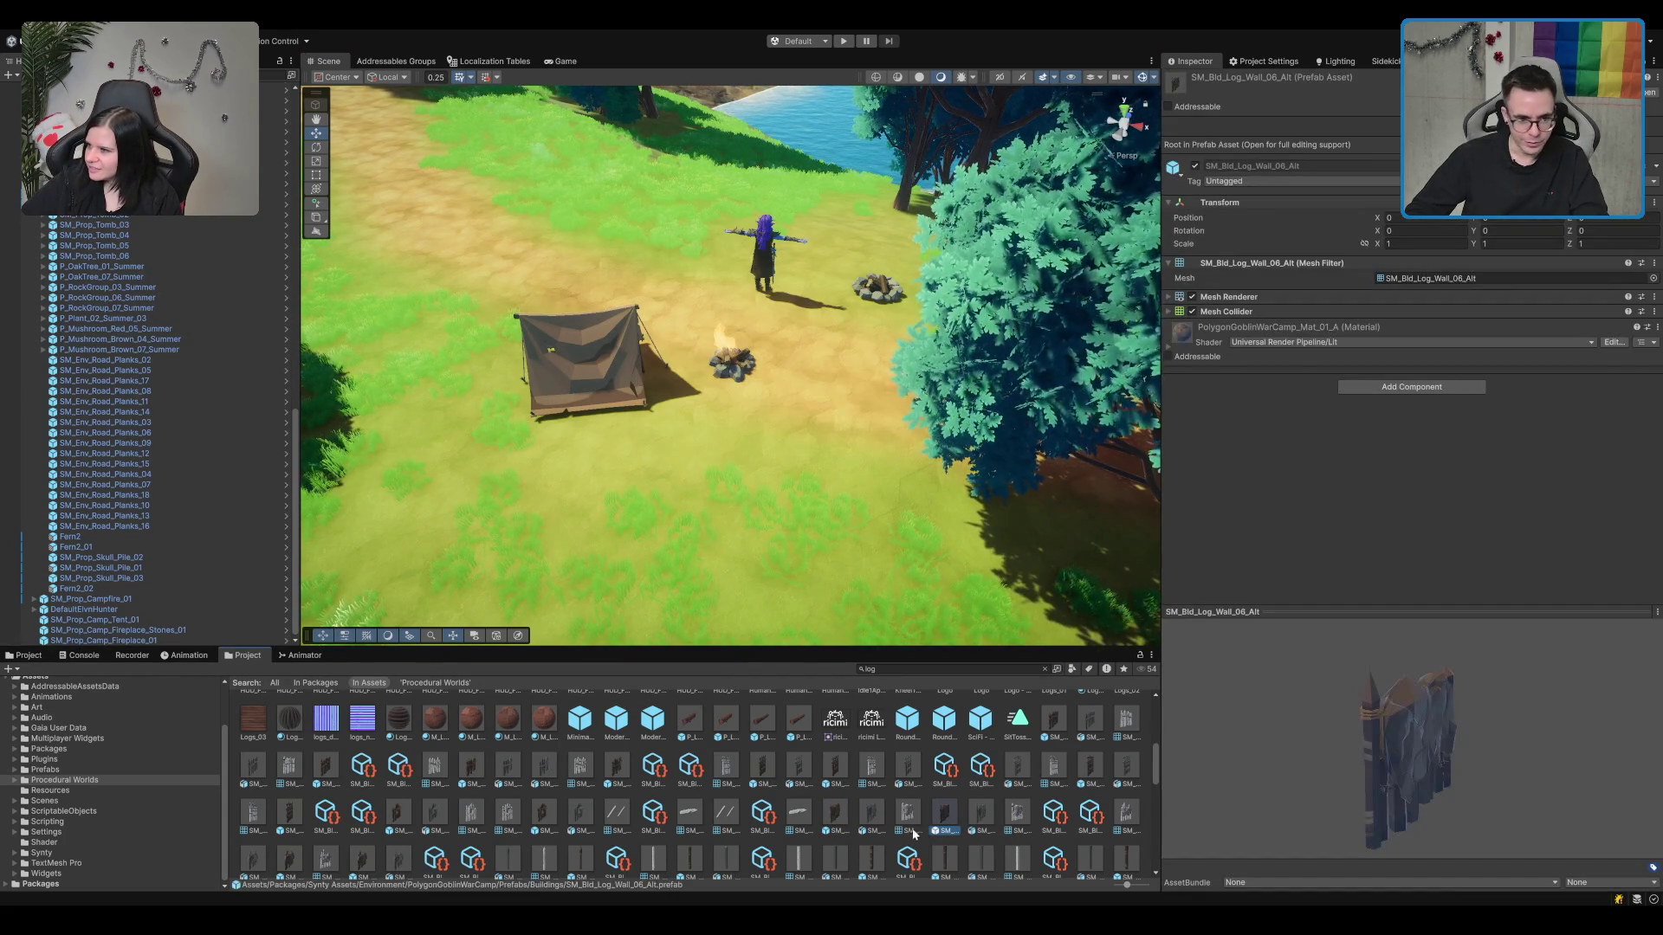
scroll(819, 838, down, 1)
click(690, 827)
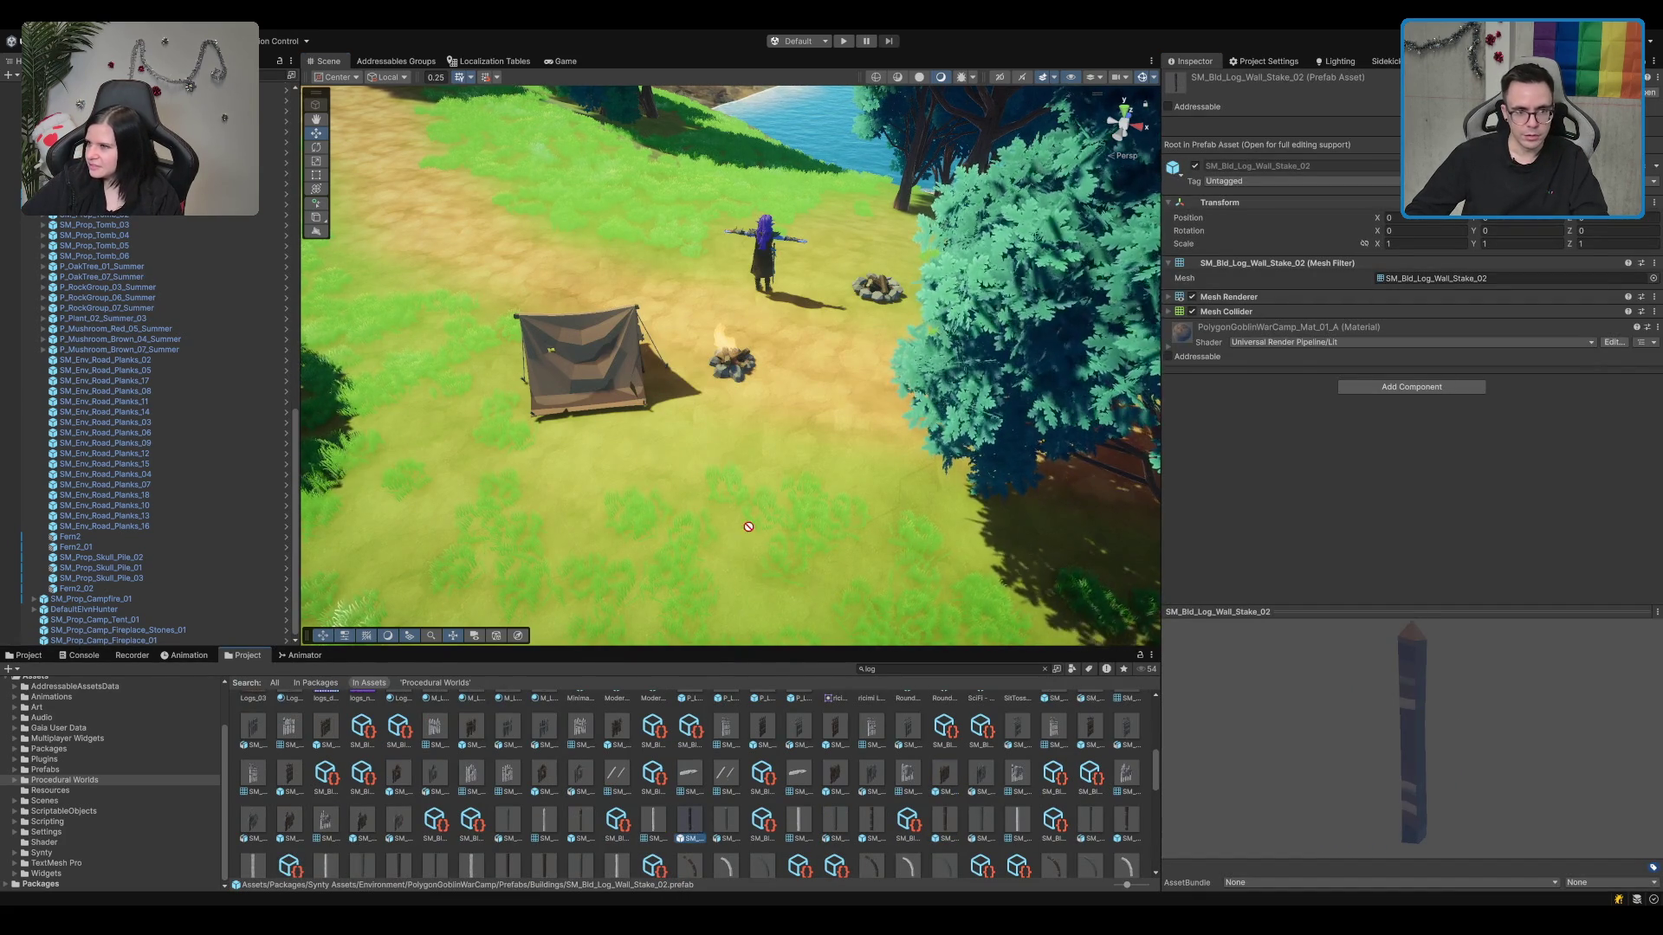
mouse_move(748, 527)
mouse_down()
mouse_move(762, 502)
mouse_move(668, 799)
mouse_up()
scroll(641, 804, down, 3)
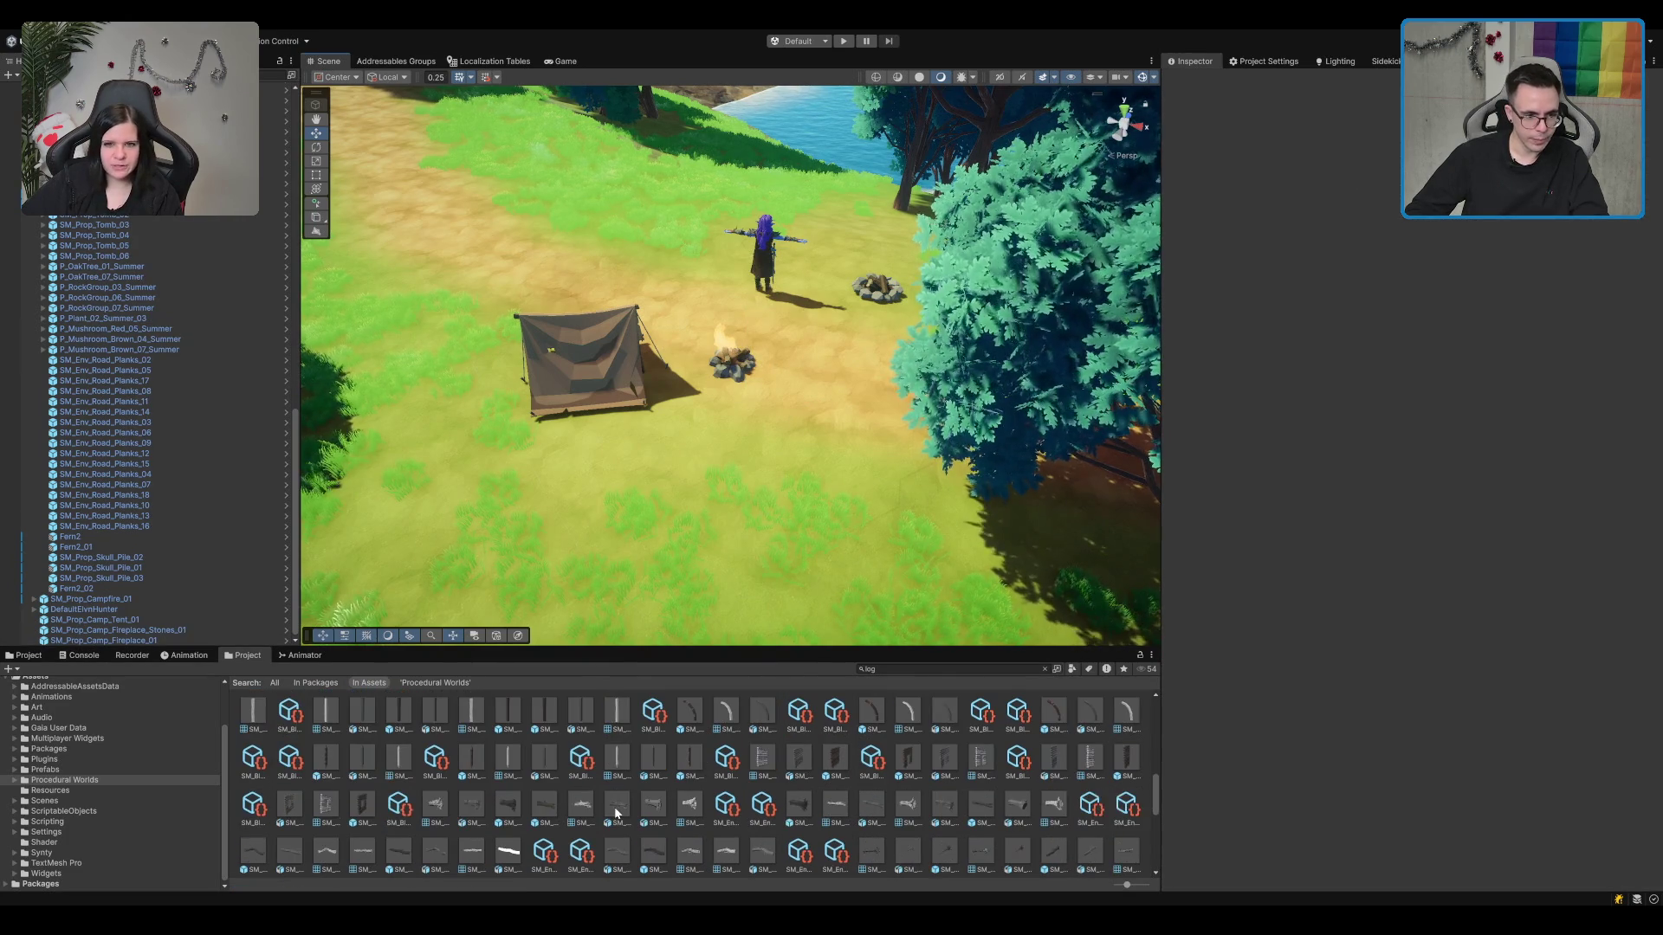
mouse_move(506, 809)
mouse_down()
mouse_move(737, 520)
mouse_move(520, 260)
mouse_move(564, 298)
mouse_move(637, 833)
mouse_move(753, 519)
mouse_move(687, 327)
mouse_move(589, 286)
mouse_move(398, 251)
mouse_move(869, 839)
mouse_up()
scroll(637, 833, down, 1)
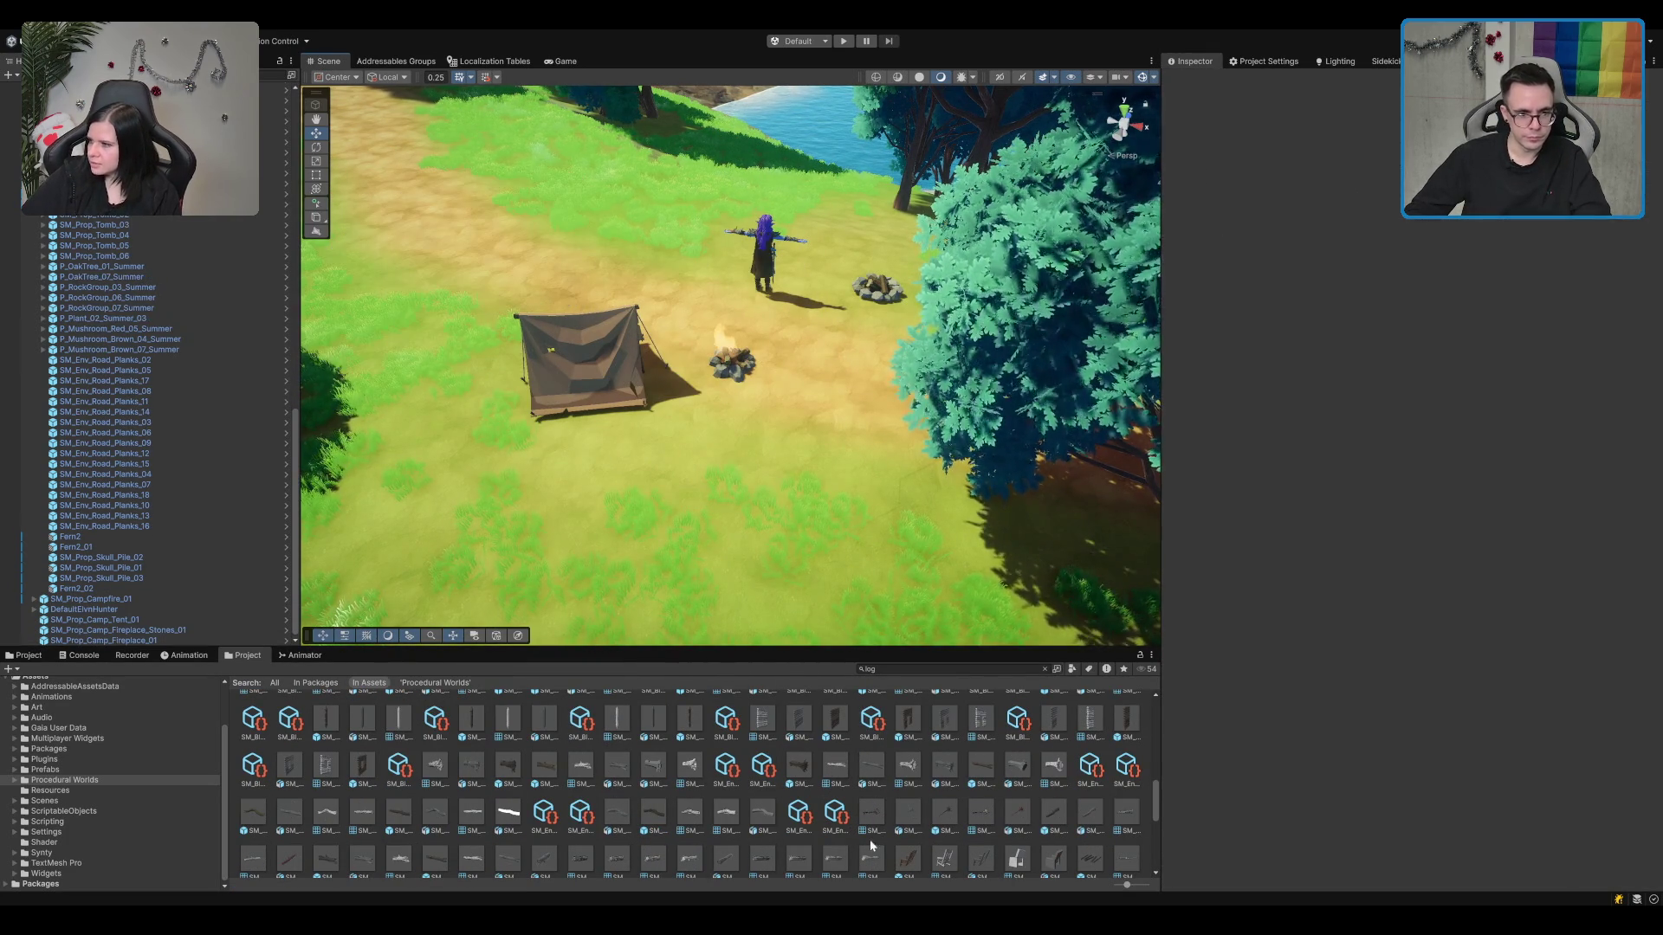
click(946, 831)
drag(1292, 846, 1380, 765)
scroll(987, 782, down, 2)
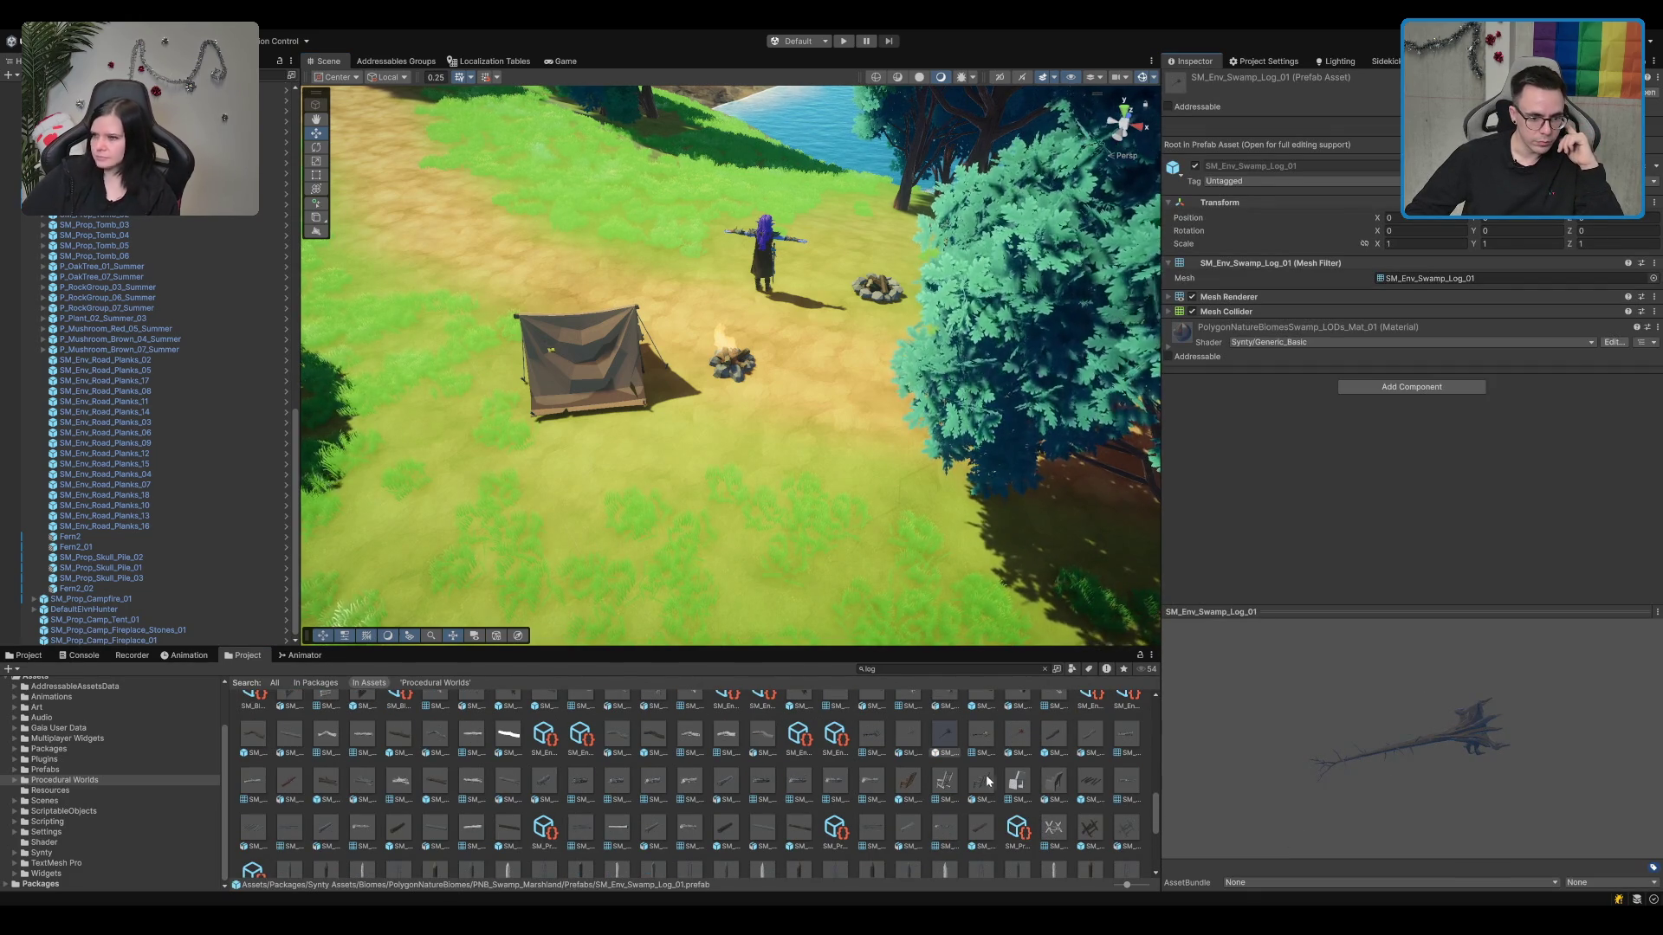
mouse_move(981, 827)
mouse_down()
mouse_move(970, 658)
mouse_move(840, 459)
mouse_move(771, 312)
mouse_move(736, 367)
mouse_move(778, 346)
mouse_up()
Step: Try tilting the SM_Prop_Log_03 log, set its Scale X to 0.5, then delete it
key(f)
key(e)
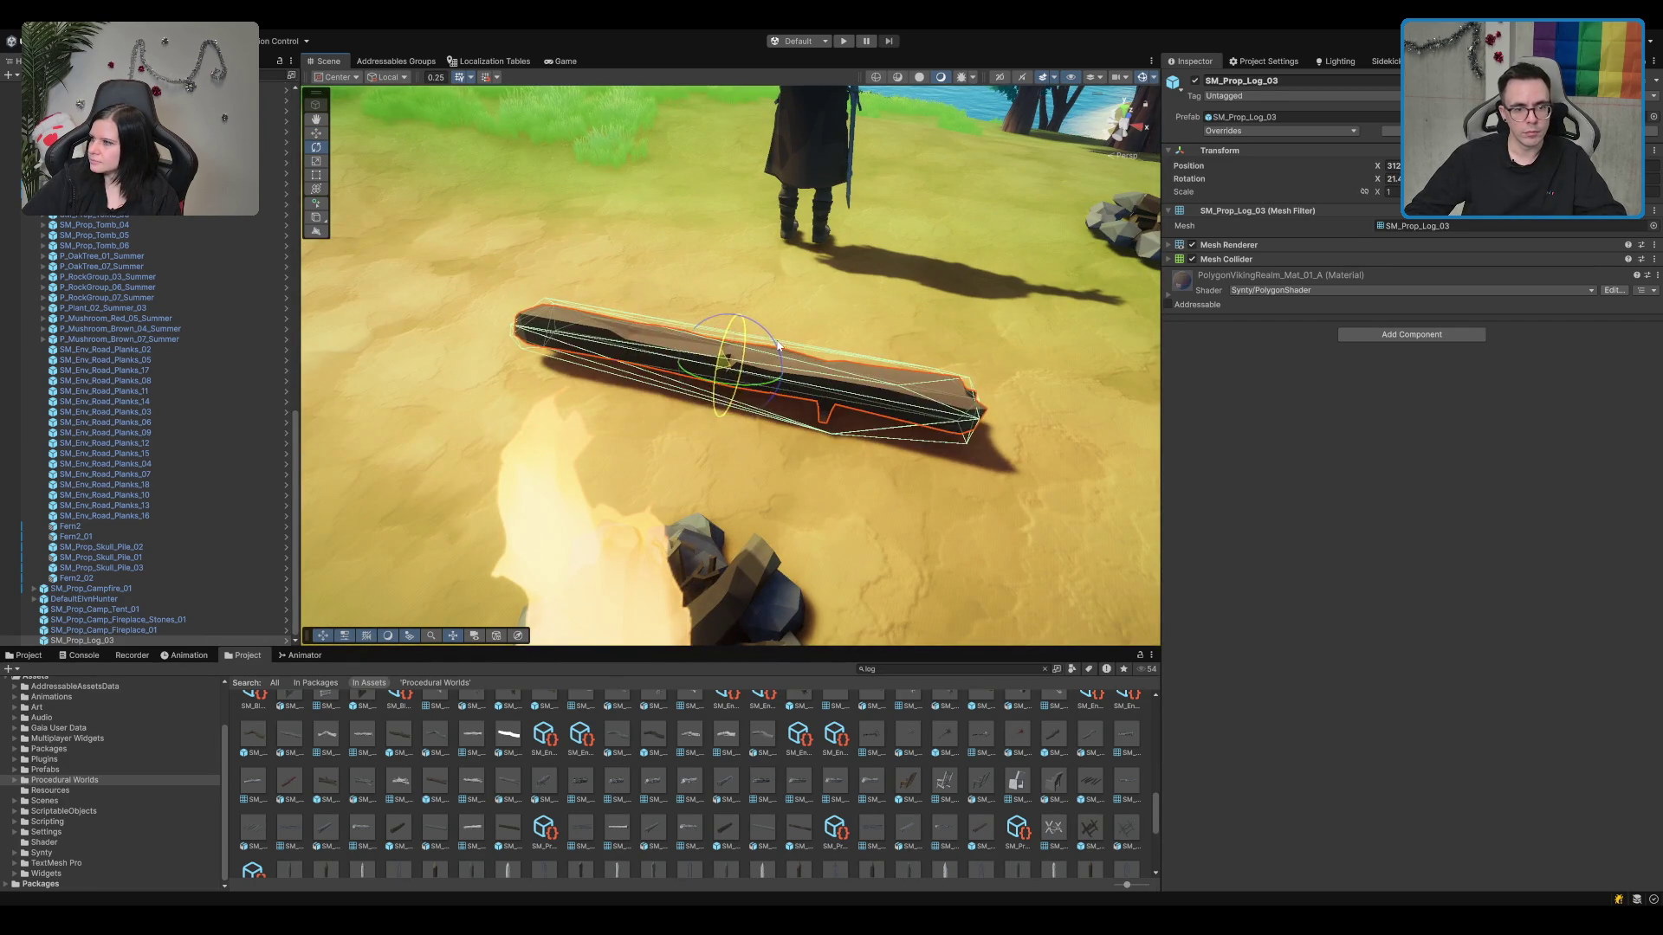
key(ctrl+z)
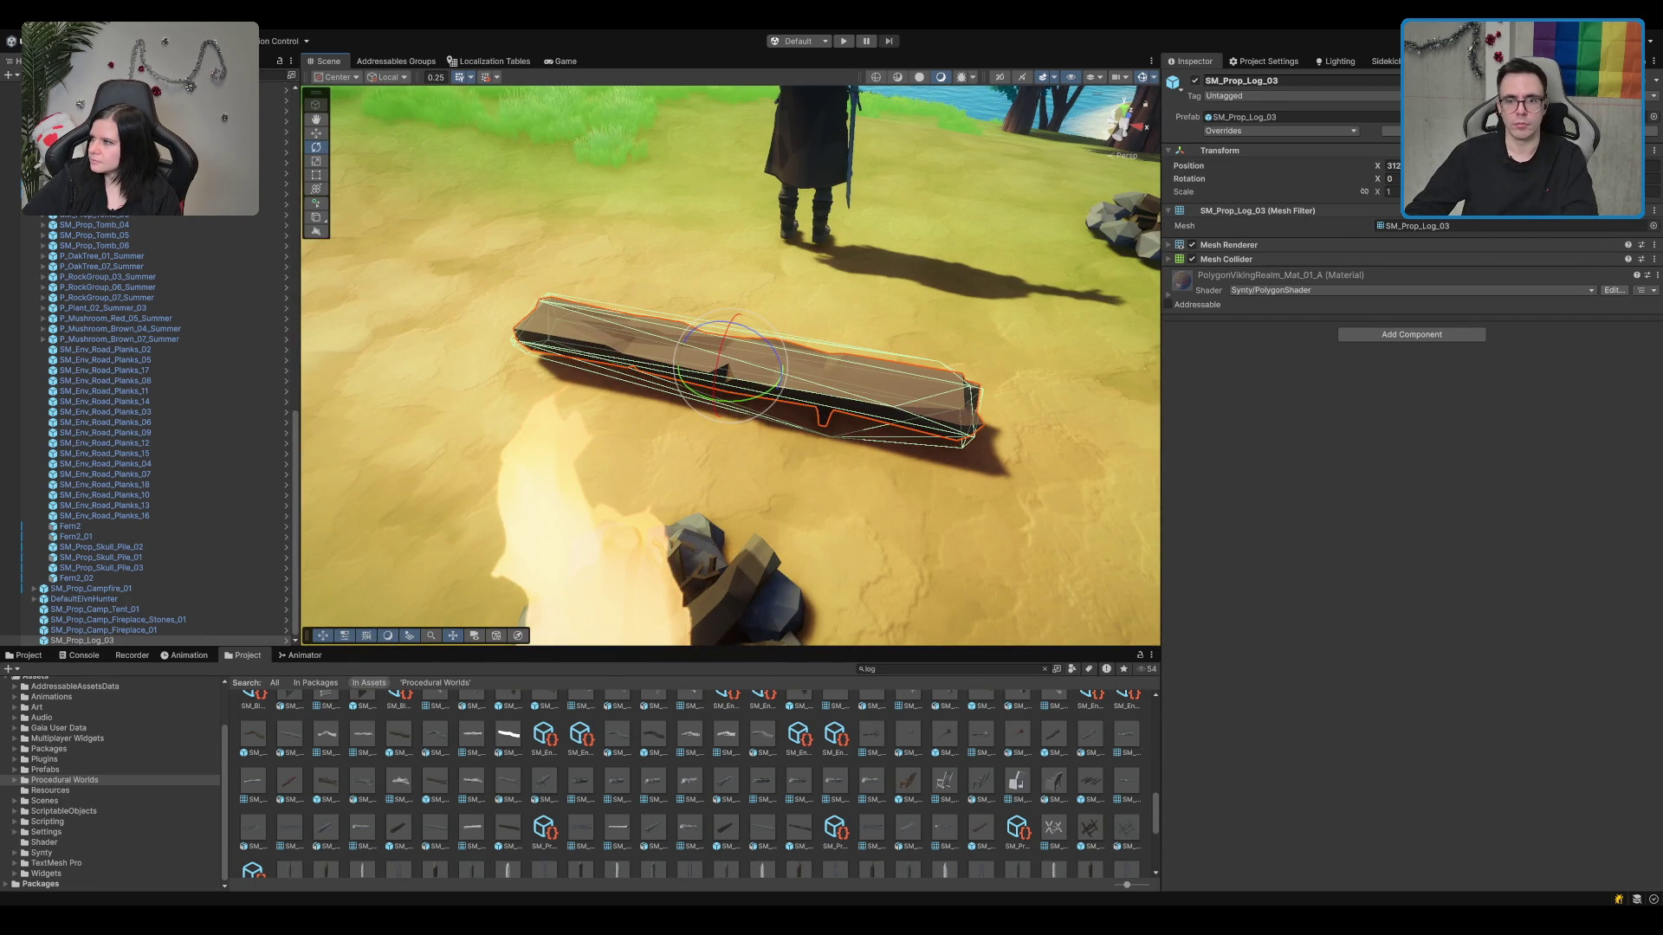
click(1391, 192)
text(.5)
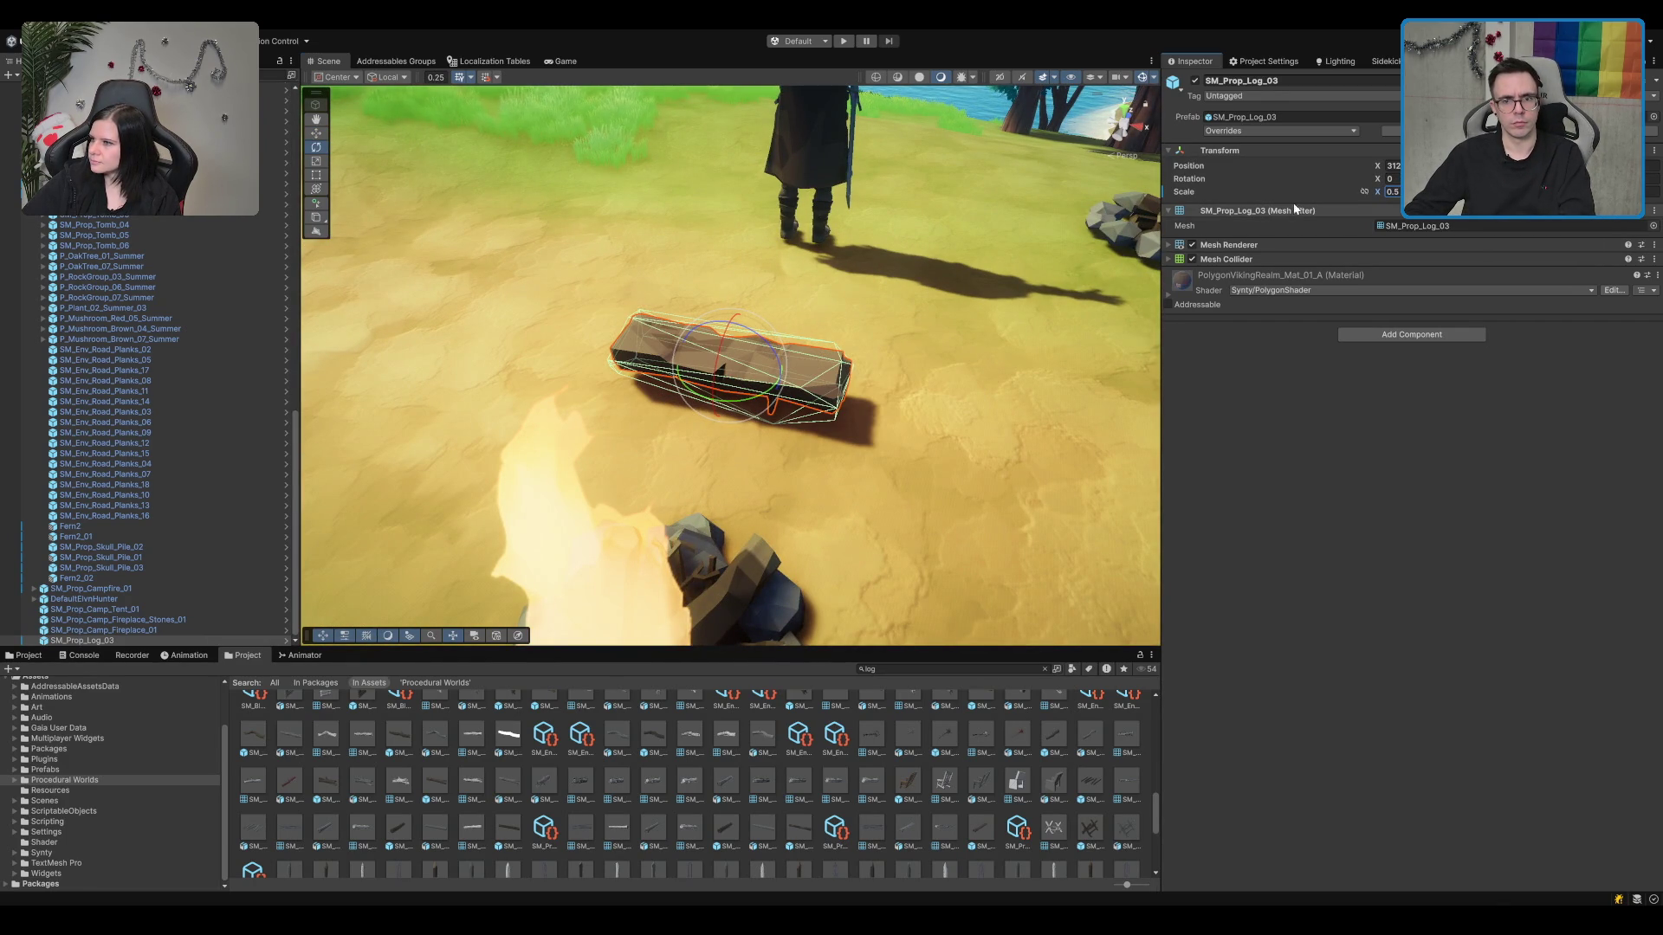
key(Return)
key(w)
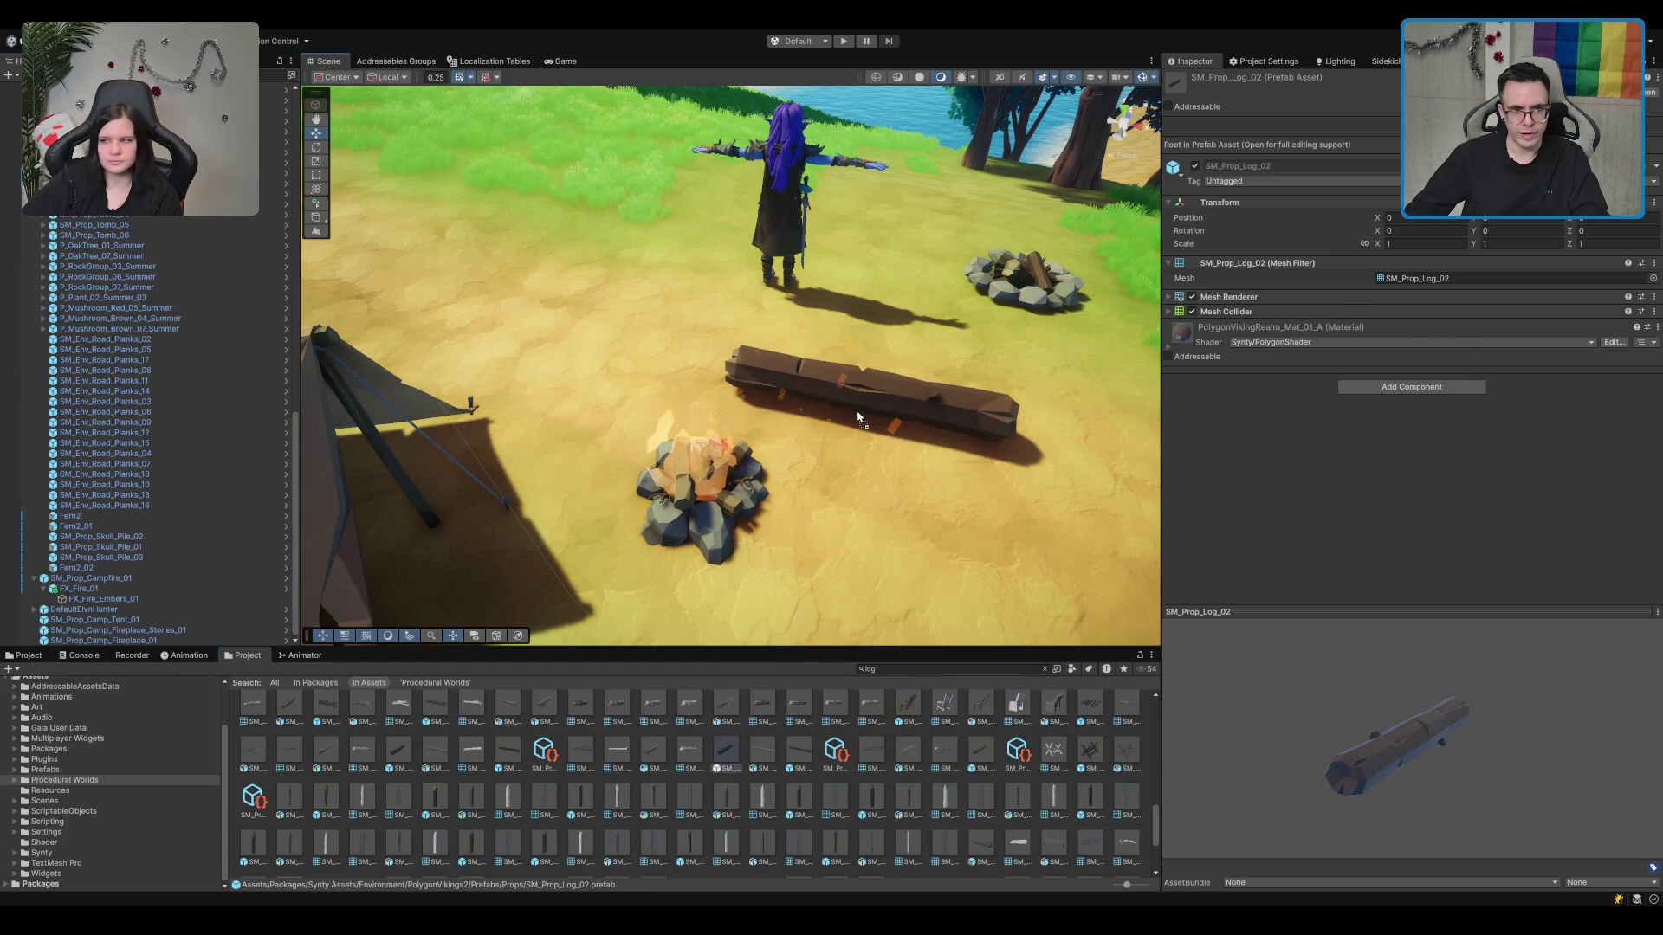
key(Delete)
Step: Browse other log prefabs like SM_Prop_Log_Spike_Large_01 and SM_Prop_Training_Log_01 without placing any
scroll(788, 773, down, 2)
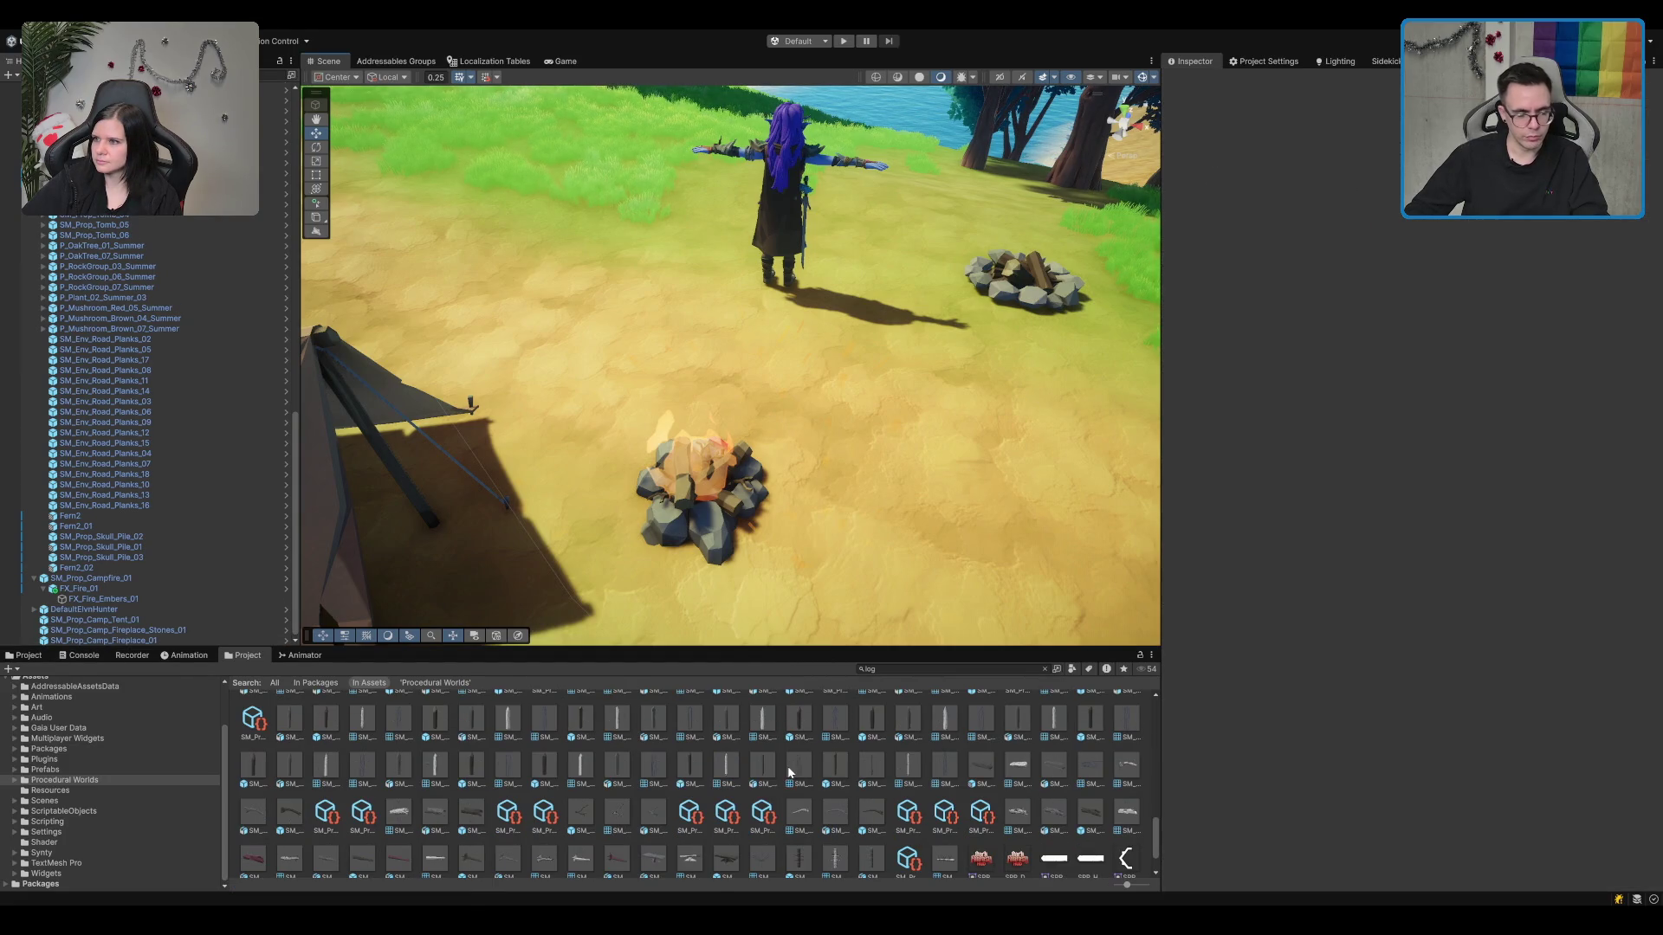
click(692, 770)
scroll(687, 779, down, 2)
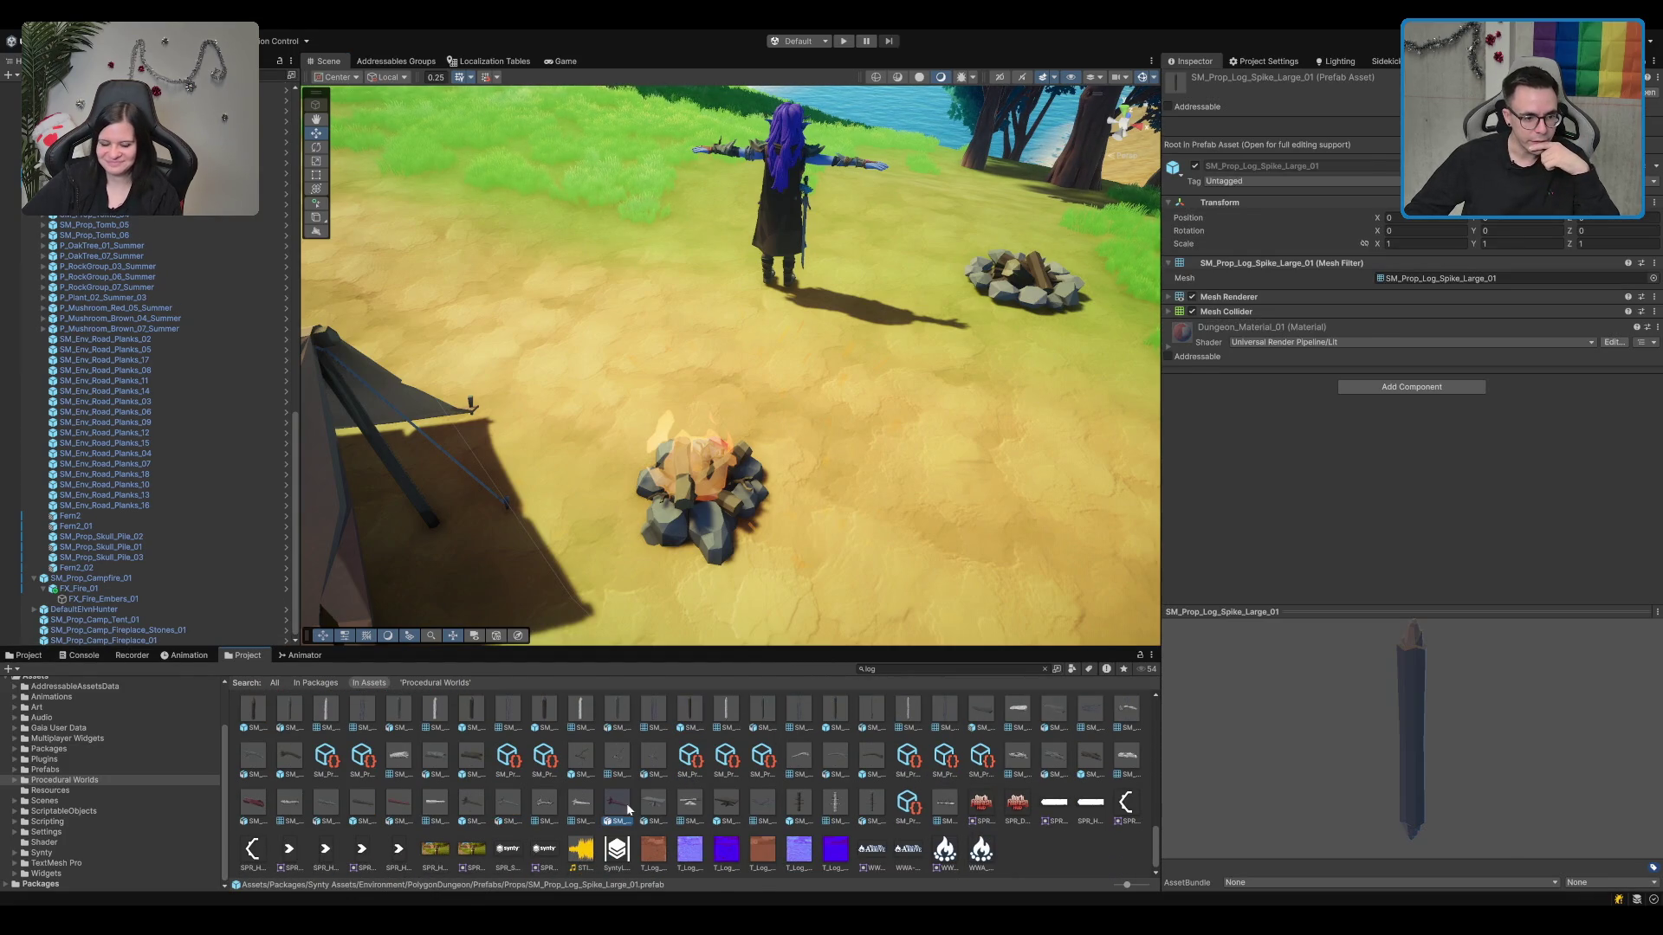
click(603, 759)
drag(523, 771, 793, 429)
drag(745, 504, 485, 777)
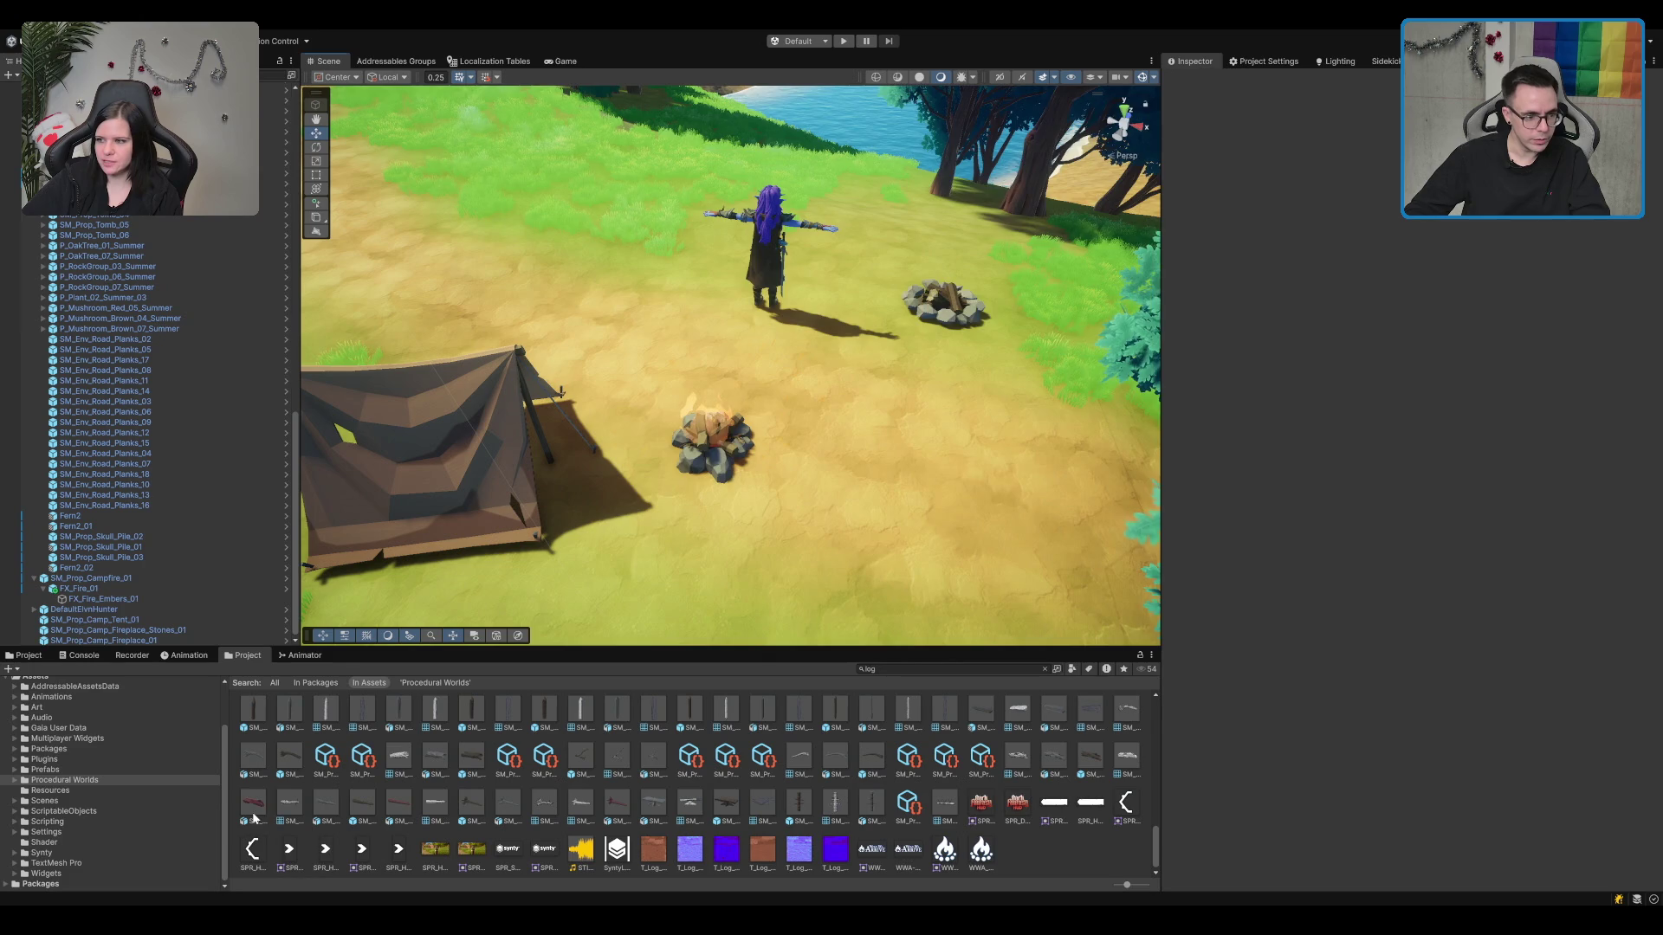
mouse_move(254, 817)
mouse_down()
mouse_move(902, 538)
mouse_move(761, 222)
mouse_move(823, 447)
mouse_up()
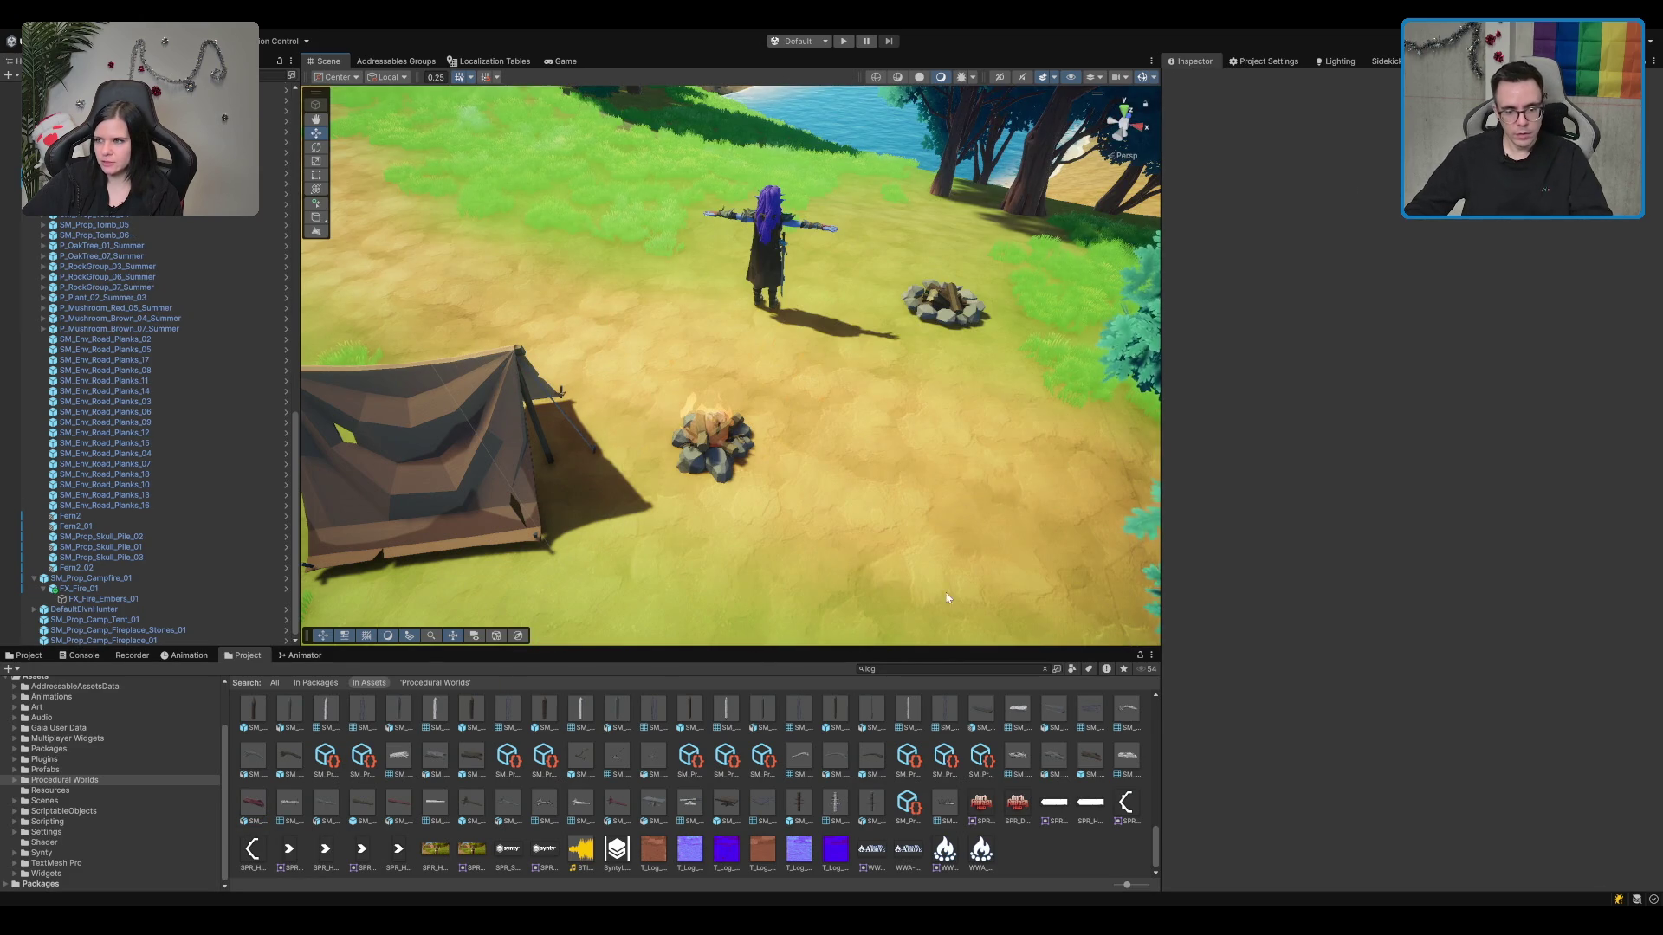
click(798, 828)
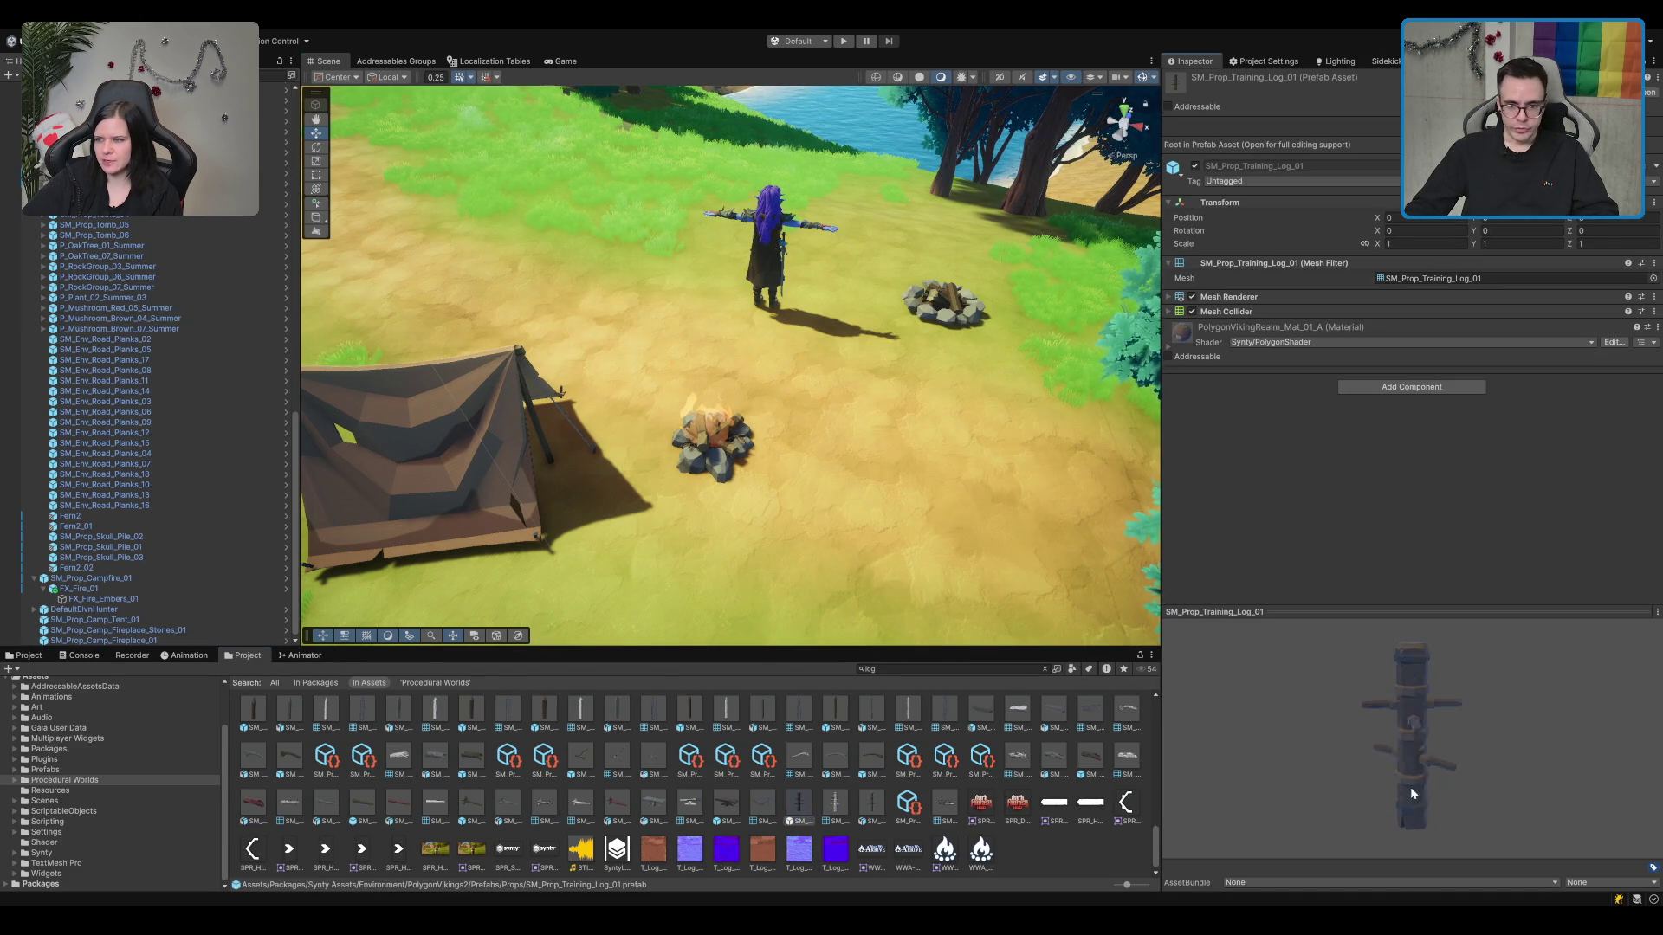
drag(918, 489, 959, 407)
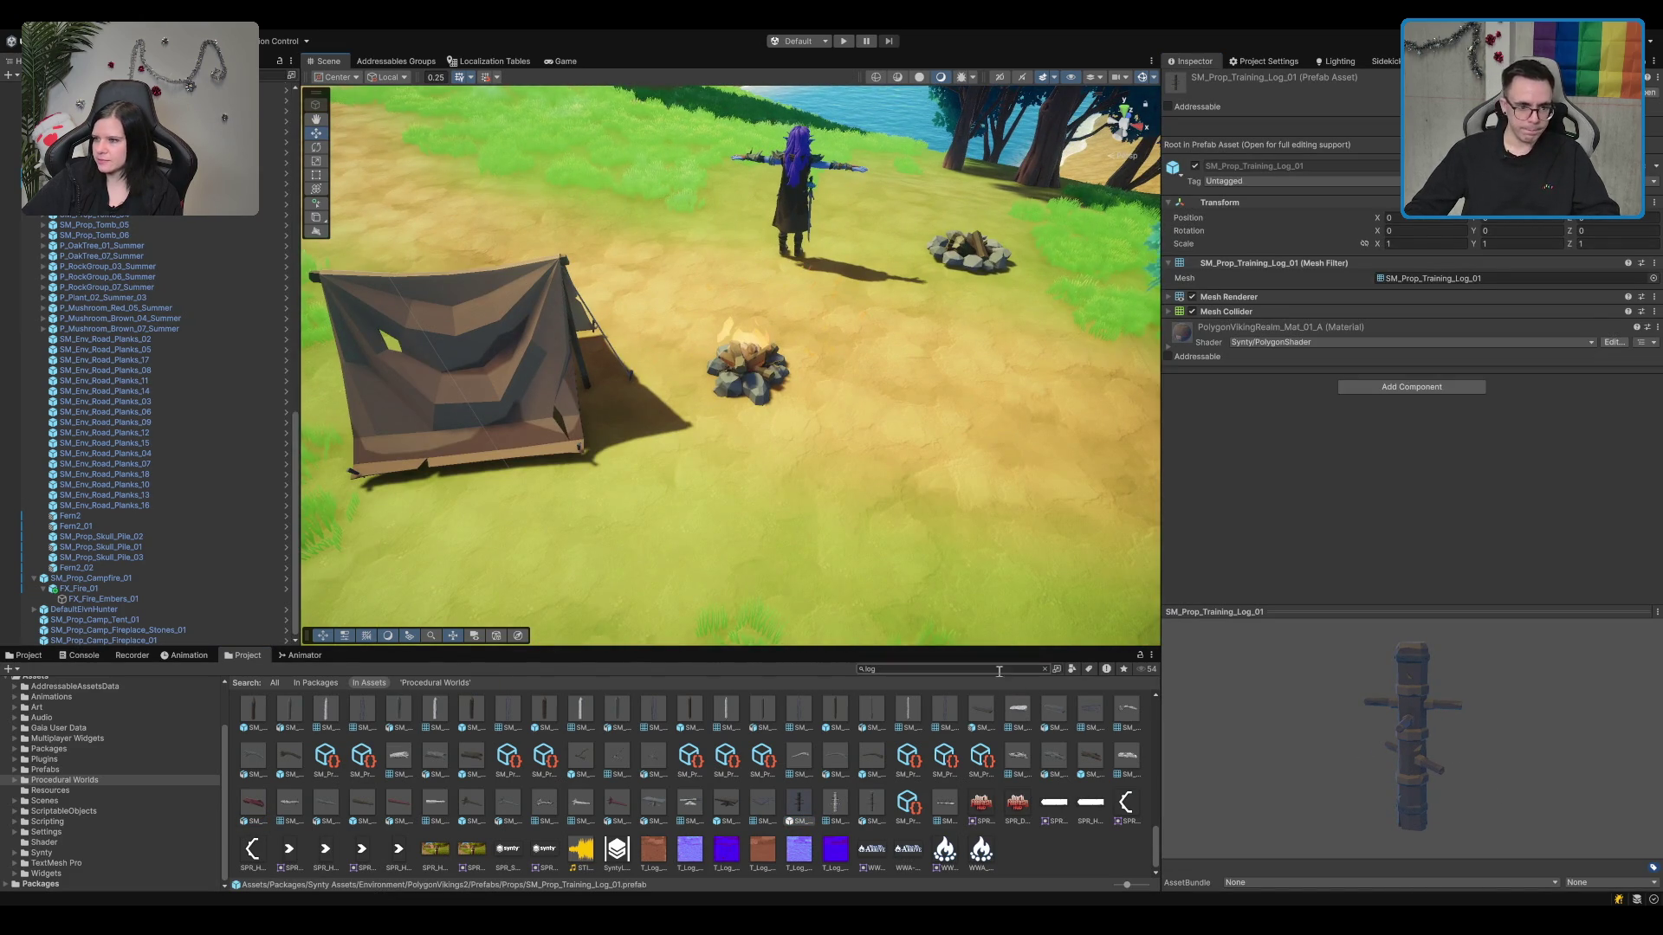
click(998, 671)
text(Crate)
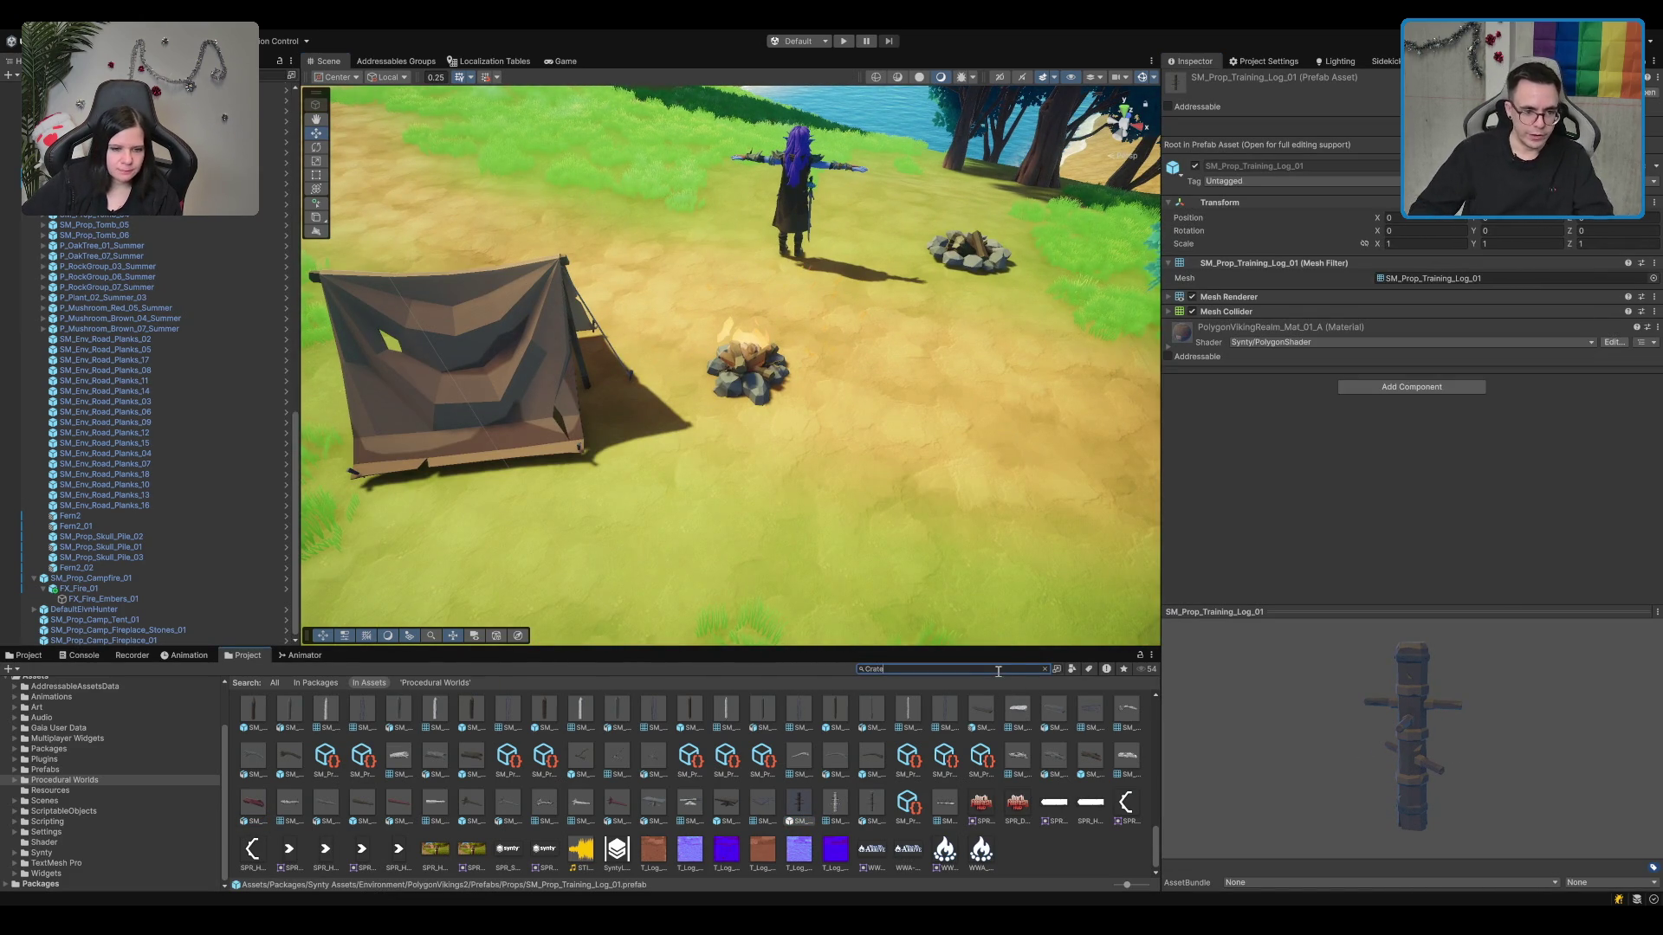
Step: Drop SM_Prop_Crate_Wood_01 into the scene, retrying until it sits on the grass by the campfire
click(582, 712)
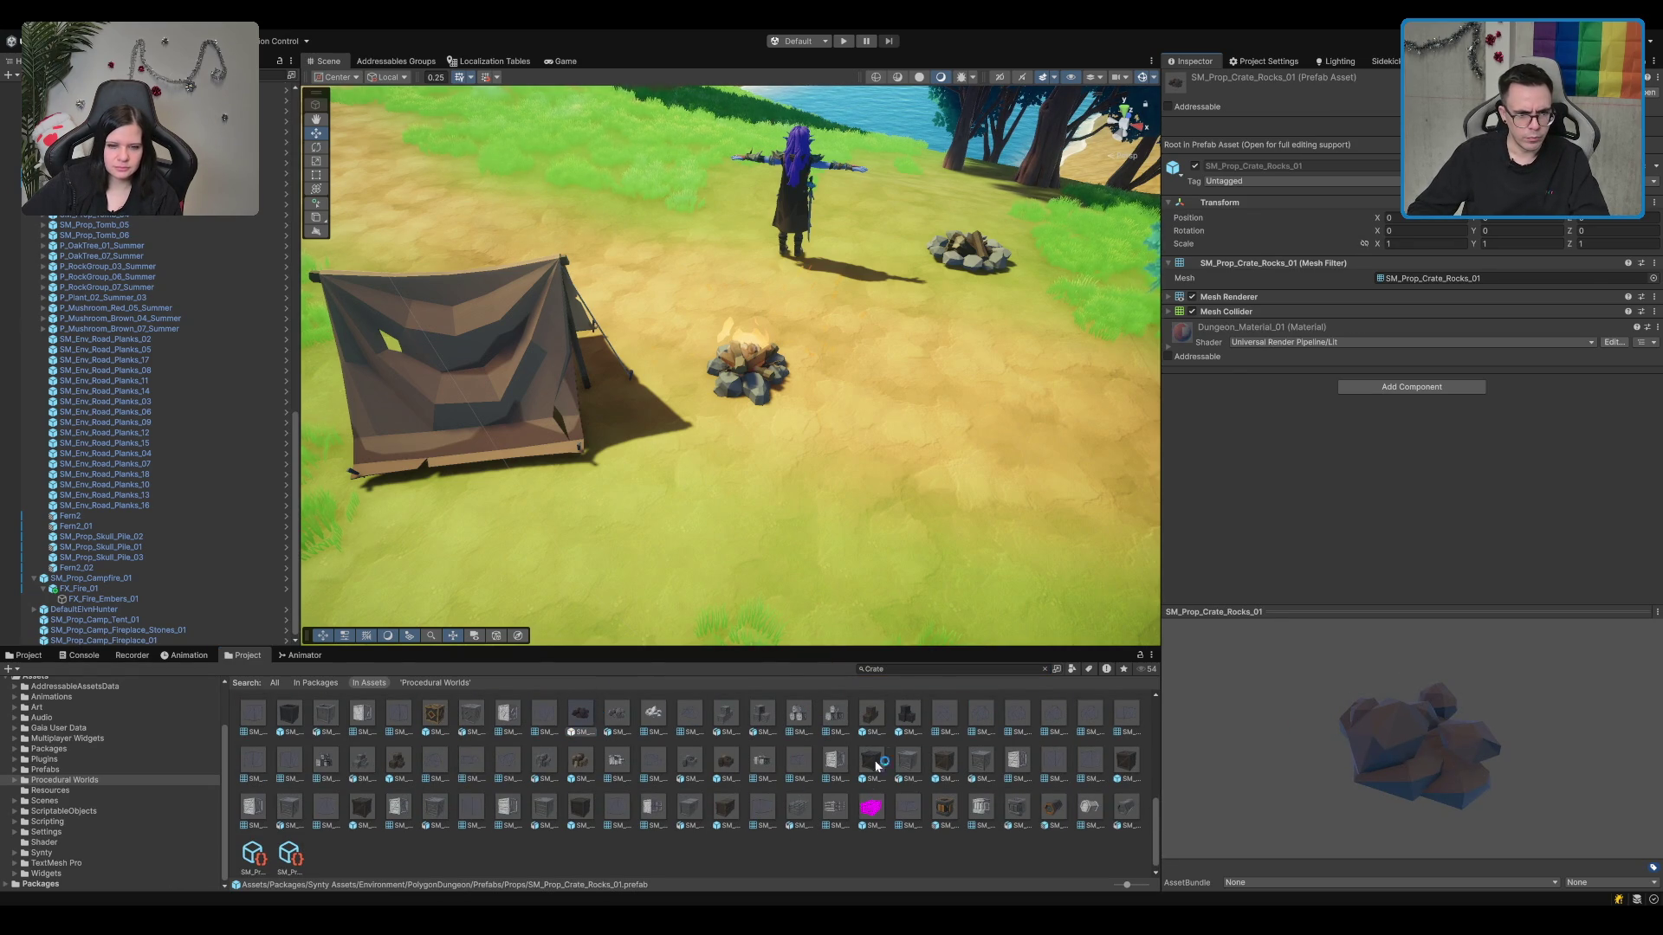
drag(878, 766, 918, 390)
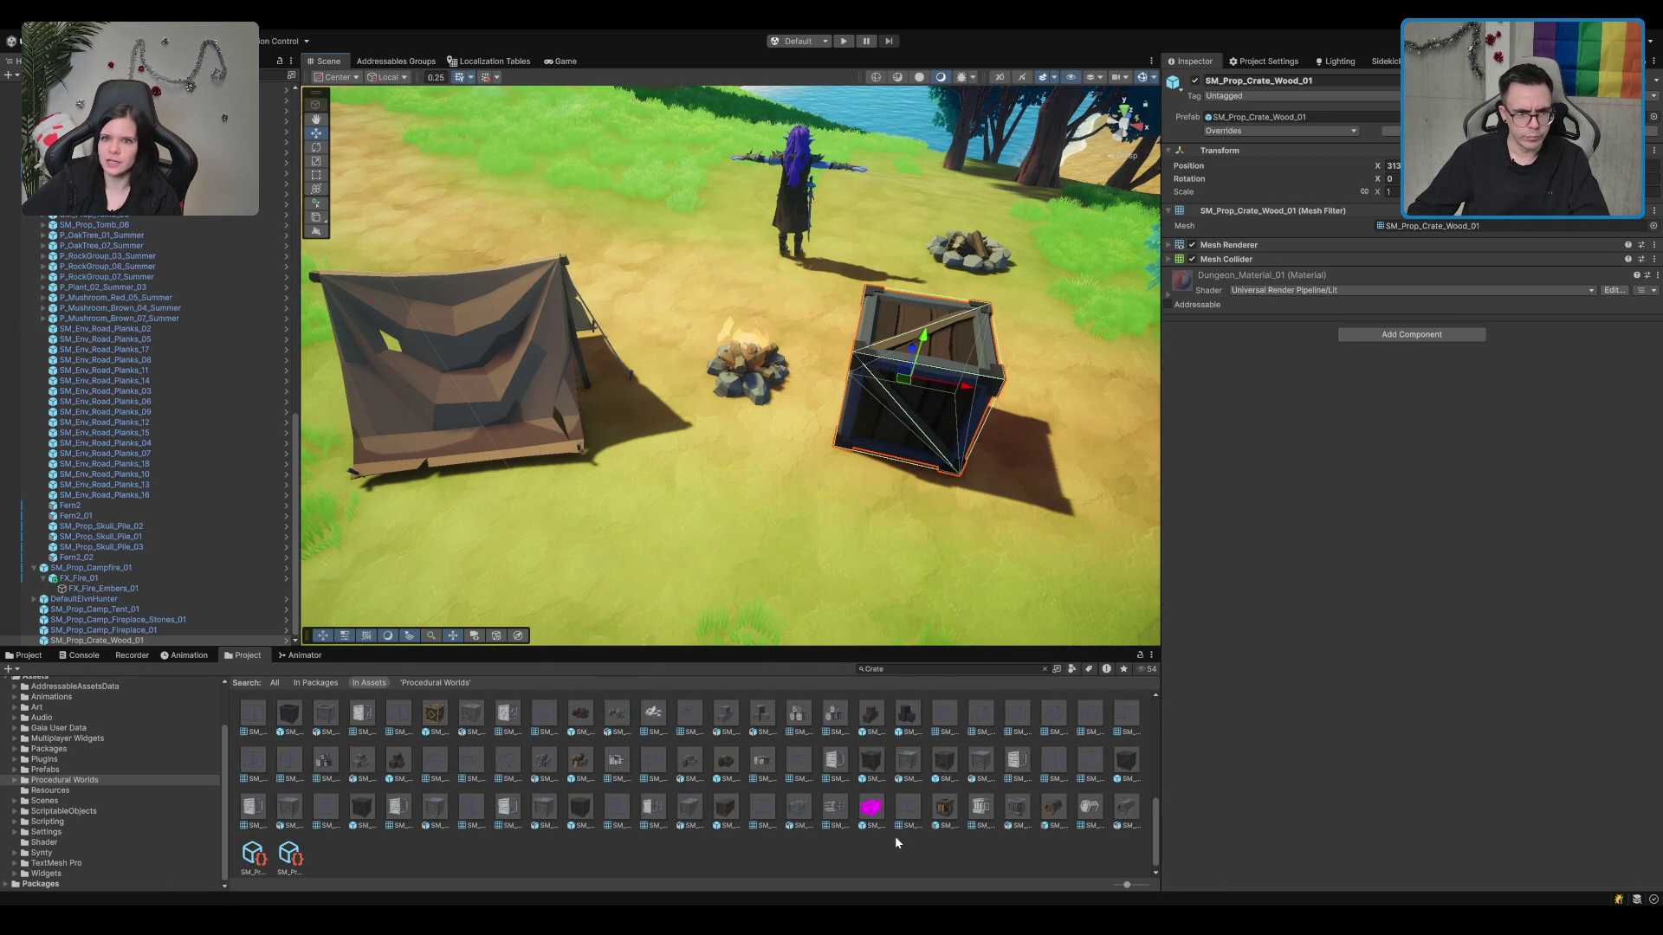
key(ctrl+z)
drag(977, 765, 927, 390)
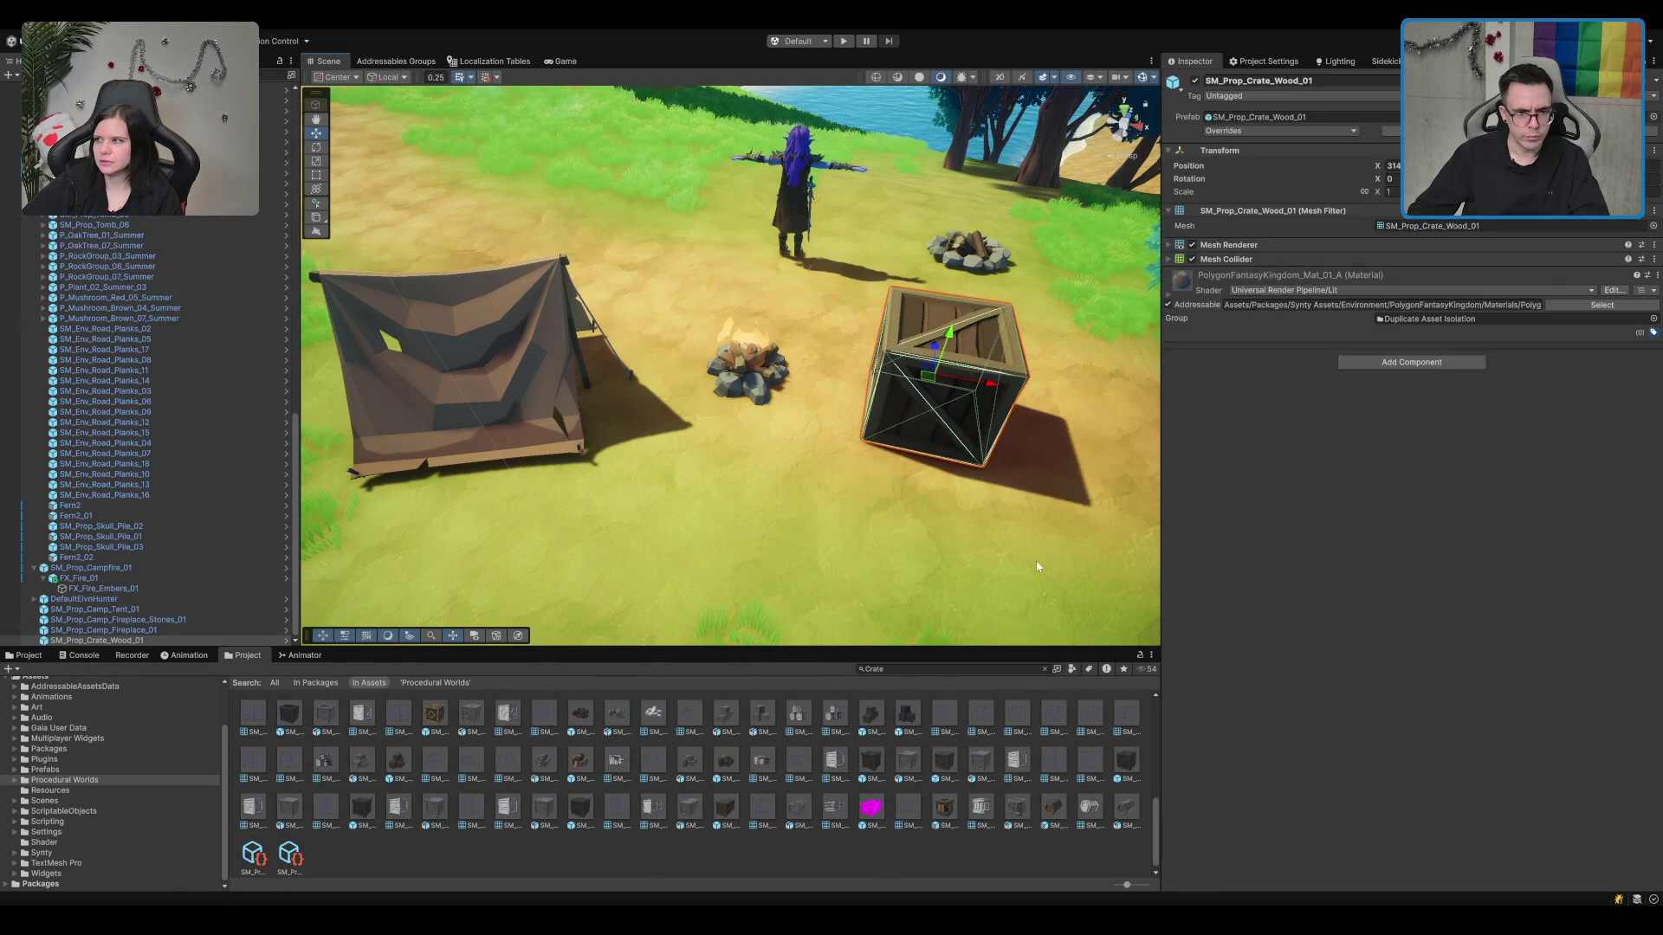
key(ctrl+z)
drag(976, 765, 882, 414)
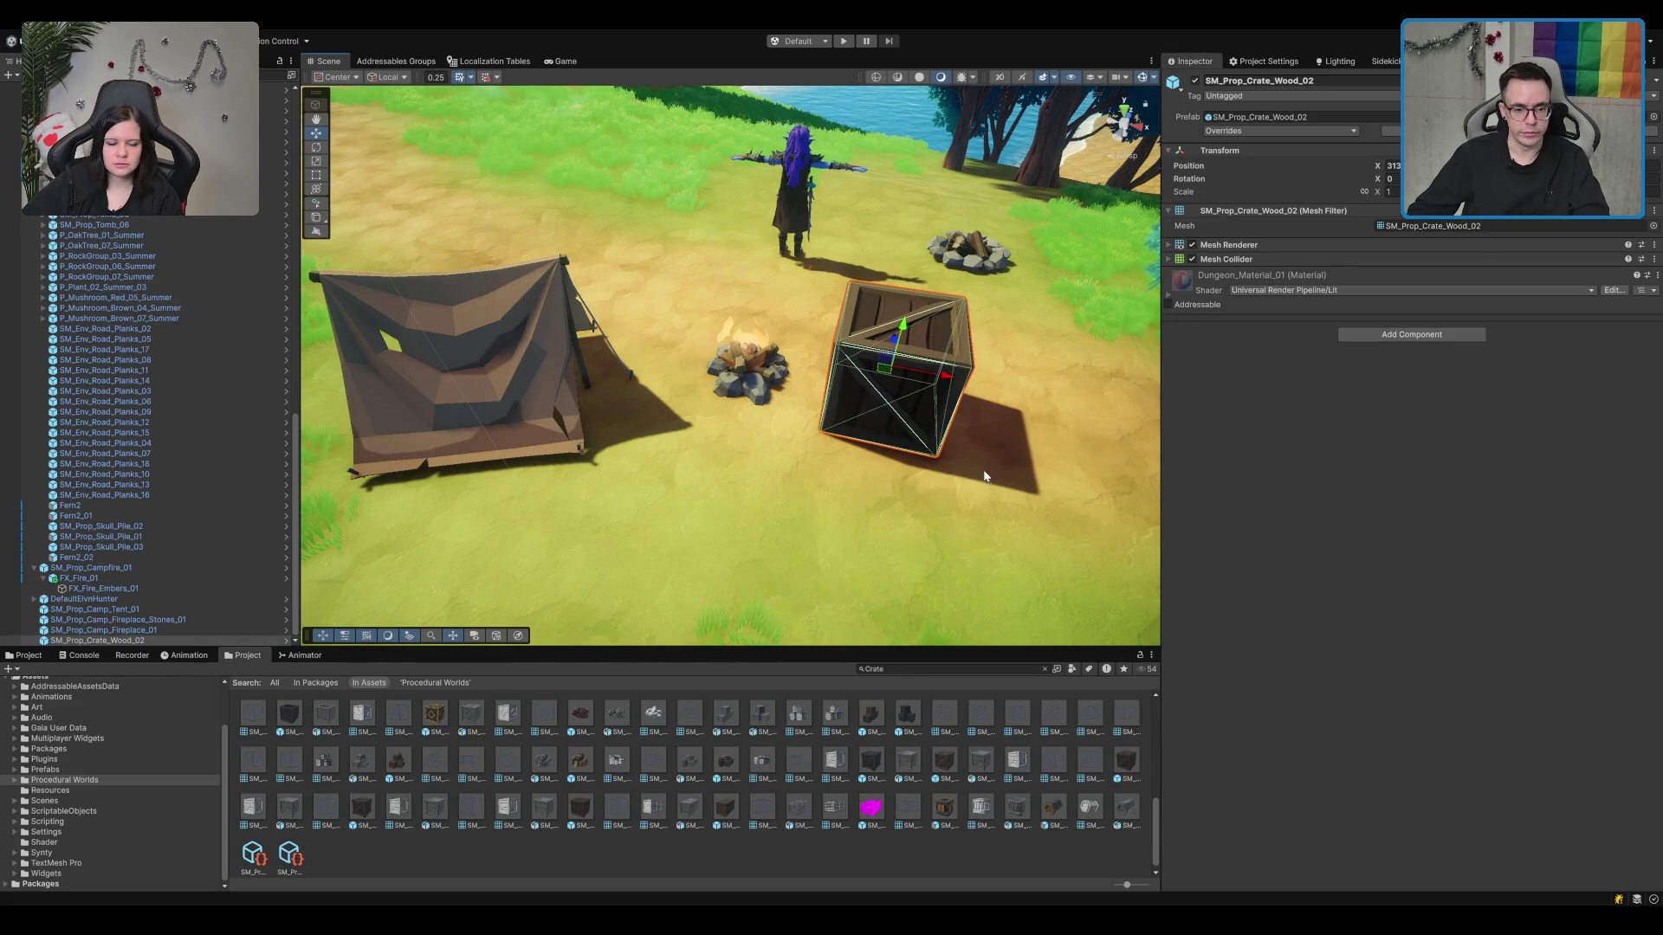
key(ctrl+z)
mouse_move(863, 781)
mouse_down()
mouse_move(814, 252)
mouse_move(450, 528)
mouse_move(506, 519)
mouse_move(667, 291)
mouse_move(992, 333)
mouse_move(783, 561)
mouse_move(1026, 567)
mouse_up()
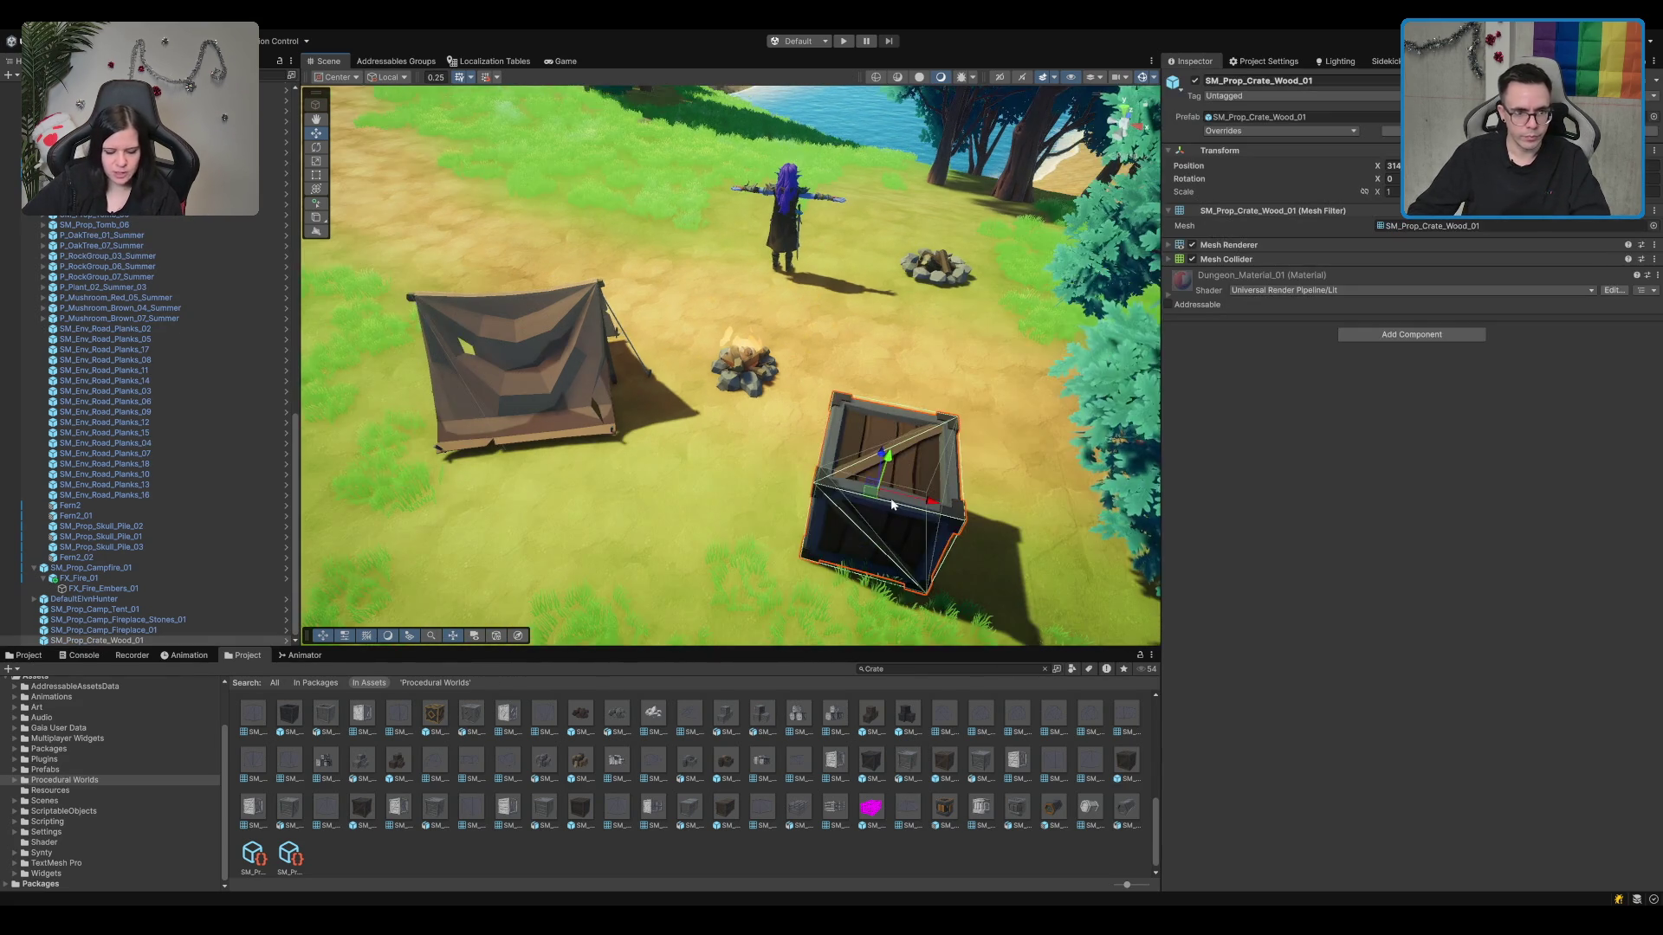
Step: Try adding a second crate and the SM_Prop_Crate_Stack_02 asset, cancelling those extra placements
mouse_move(871, 762)
mouse_down()
mouse_move(779, 649)
mouse_move(710, 407)
mouse_move(716, 422)
mouse_up()
mouse_move(715, 422)
mouse_down()
mouse_move(676, 485)
mouse_move(349, 712)
mouse_up()
click(399, 781)
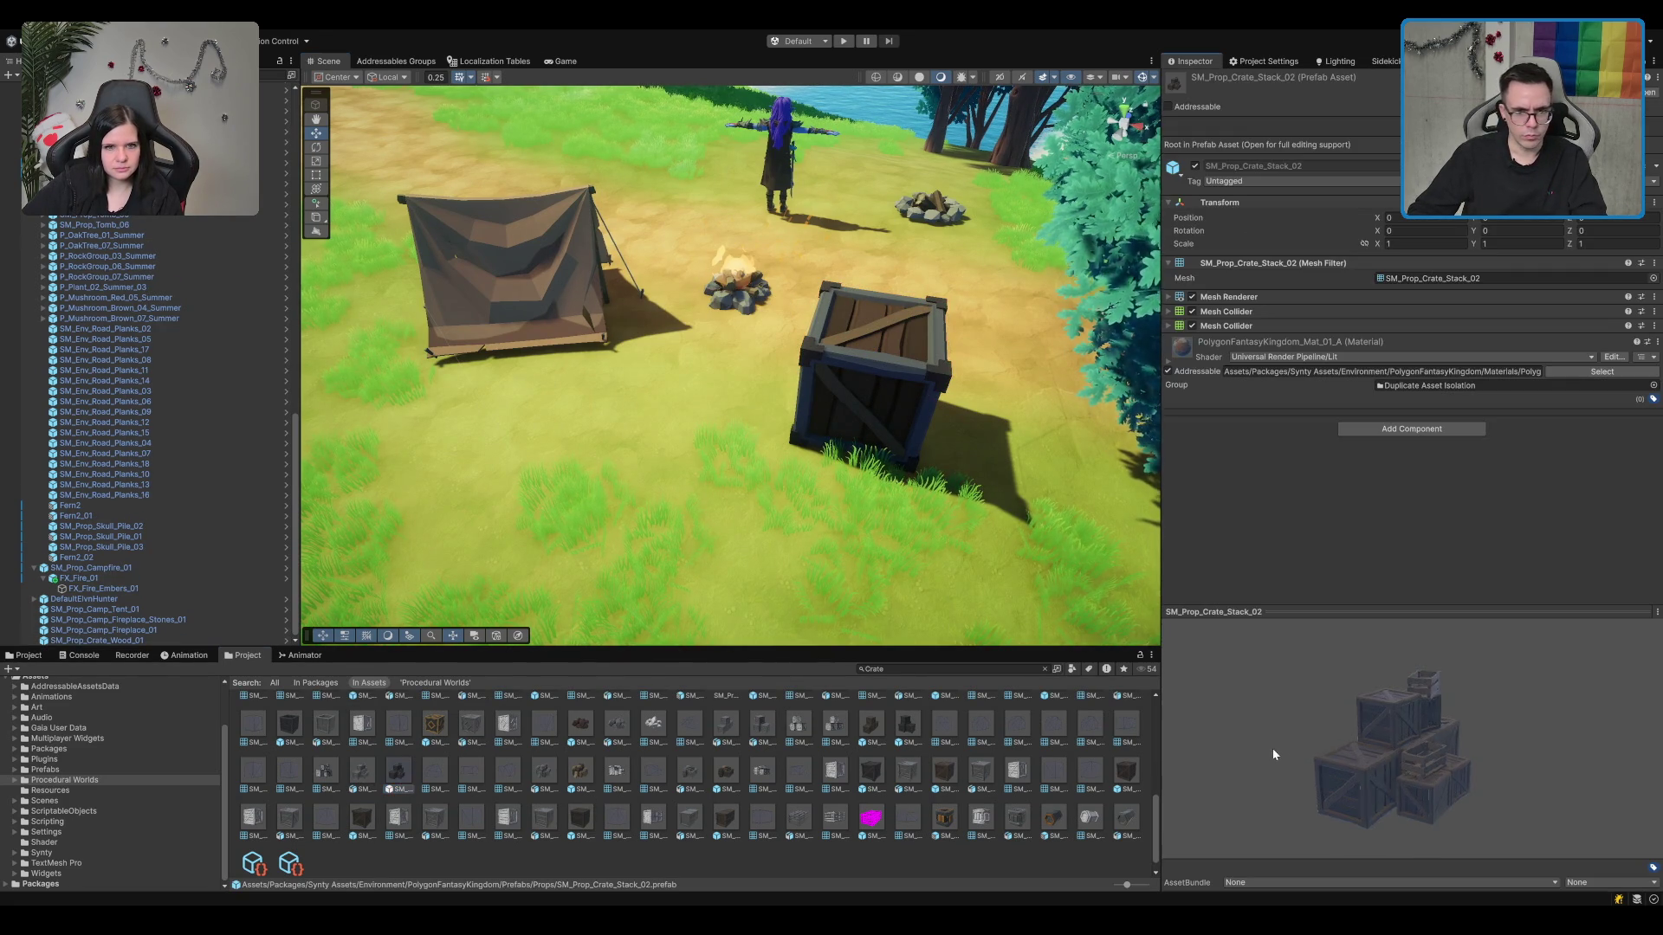
mouse_move(400, 773)
mouse_down()
mouse_move(701, 416)
mouse_move(706, 208)
mouse_move(620, 211)
mouse_move(595, 506)
mouse_move(619, 597)
mouse_move(403, 760)
mouse_up()
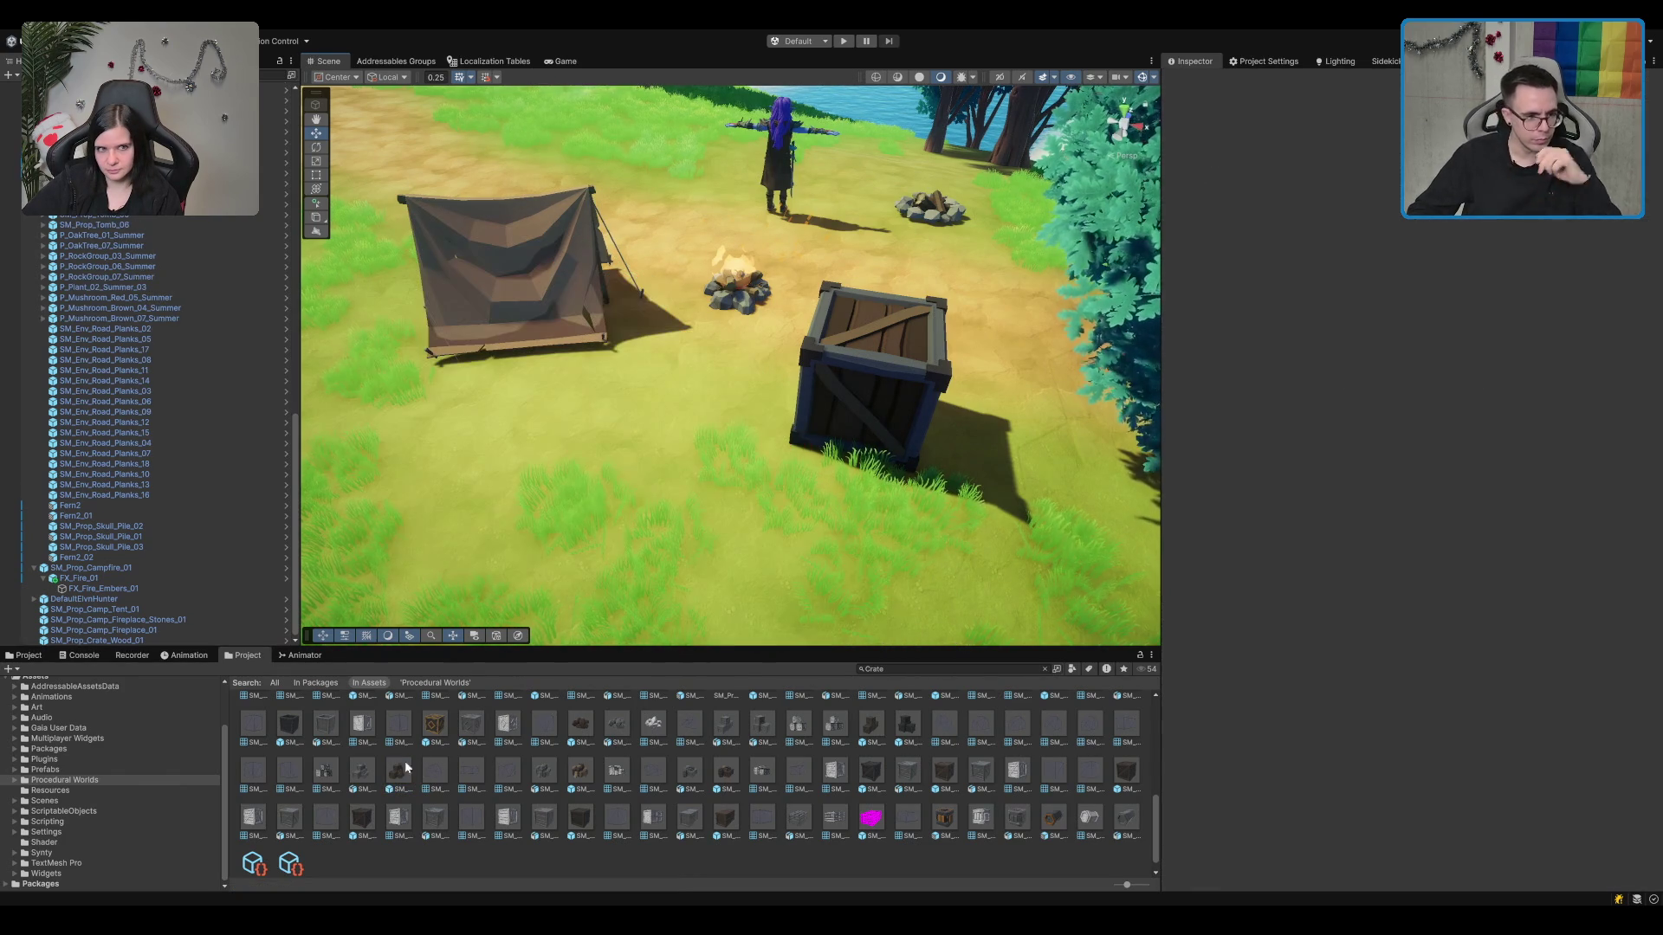
mouse_move(313, 735)
mouse_down()
mouse_move(559, 433)
mouse_move(332, 810)
mouse_up()
Step: Set the placed crate upright at 0.8 scale and move it left toward the tent
scroll(392, 793, up, 3)
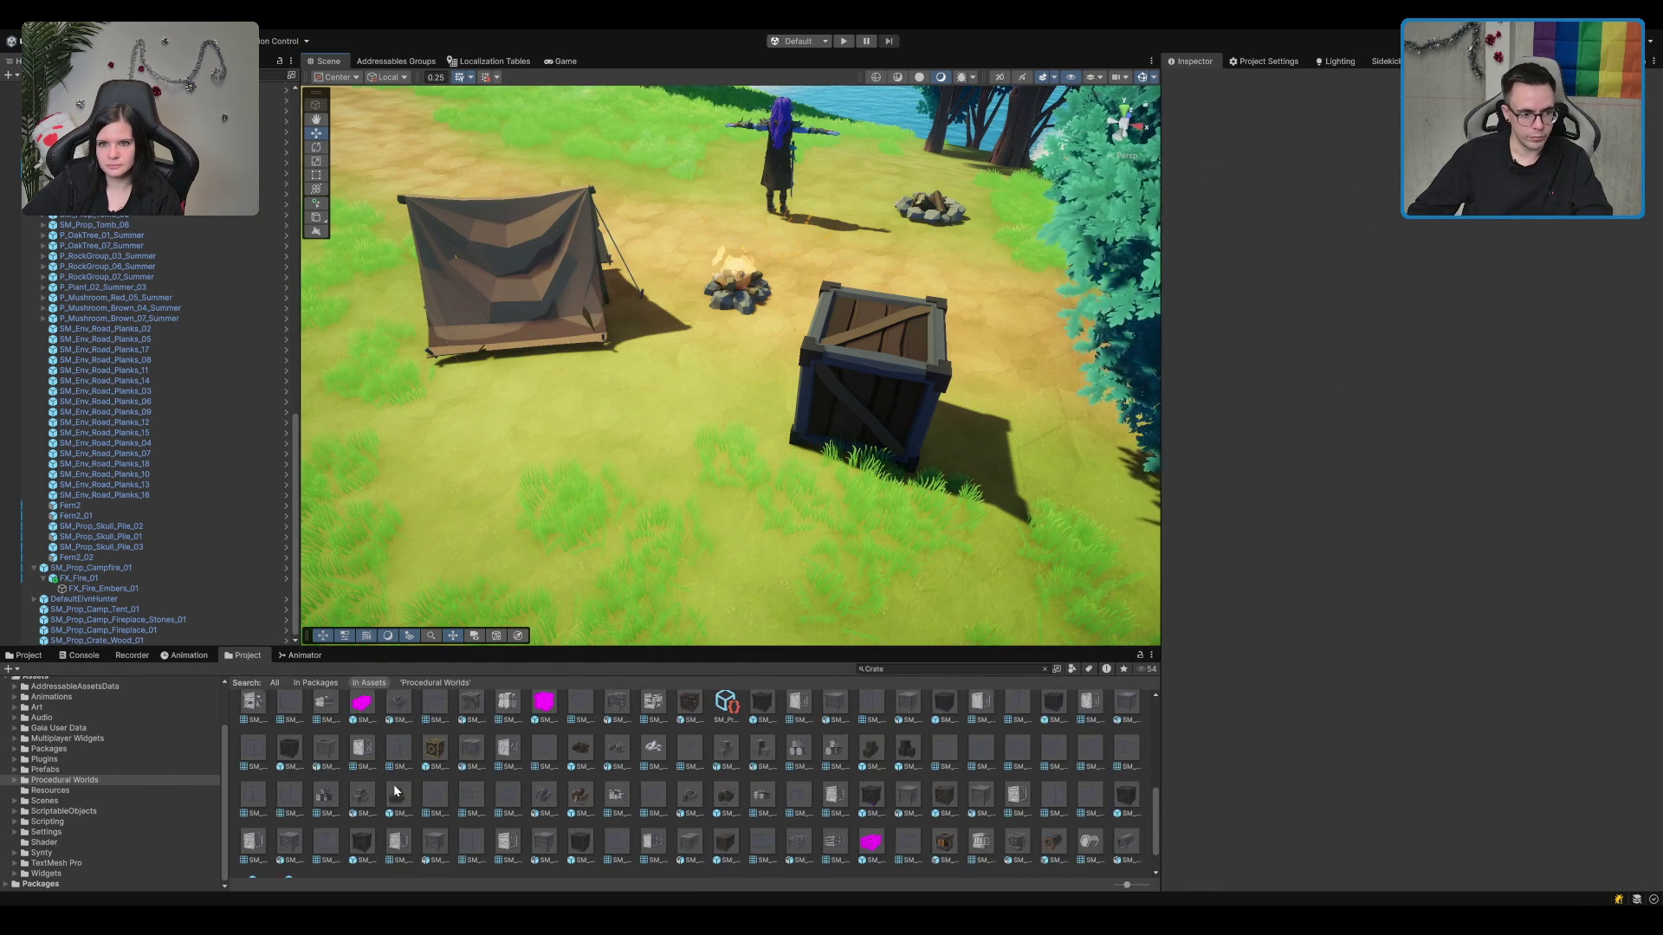
click(819, 413)
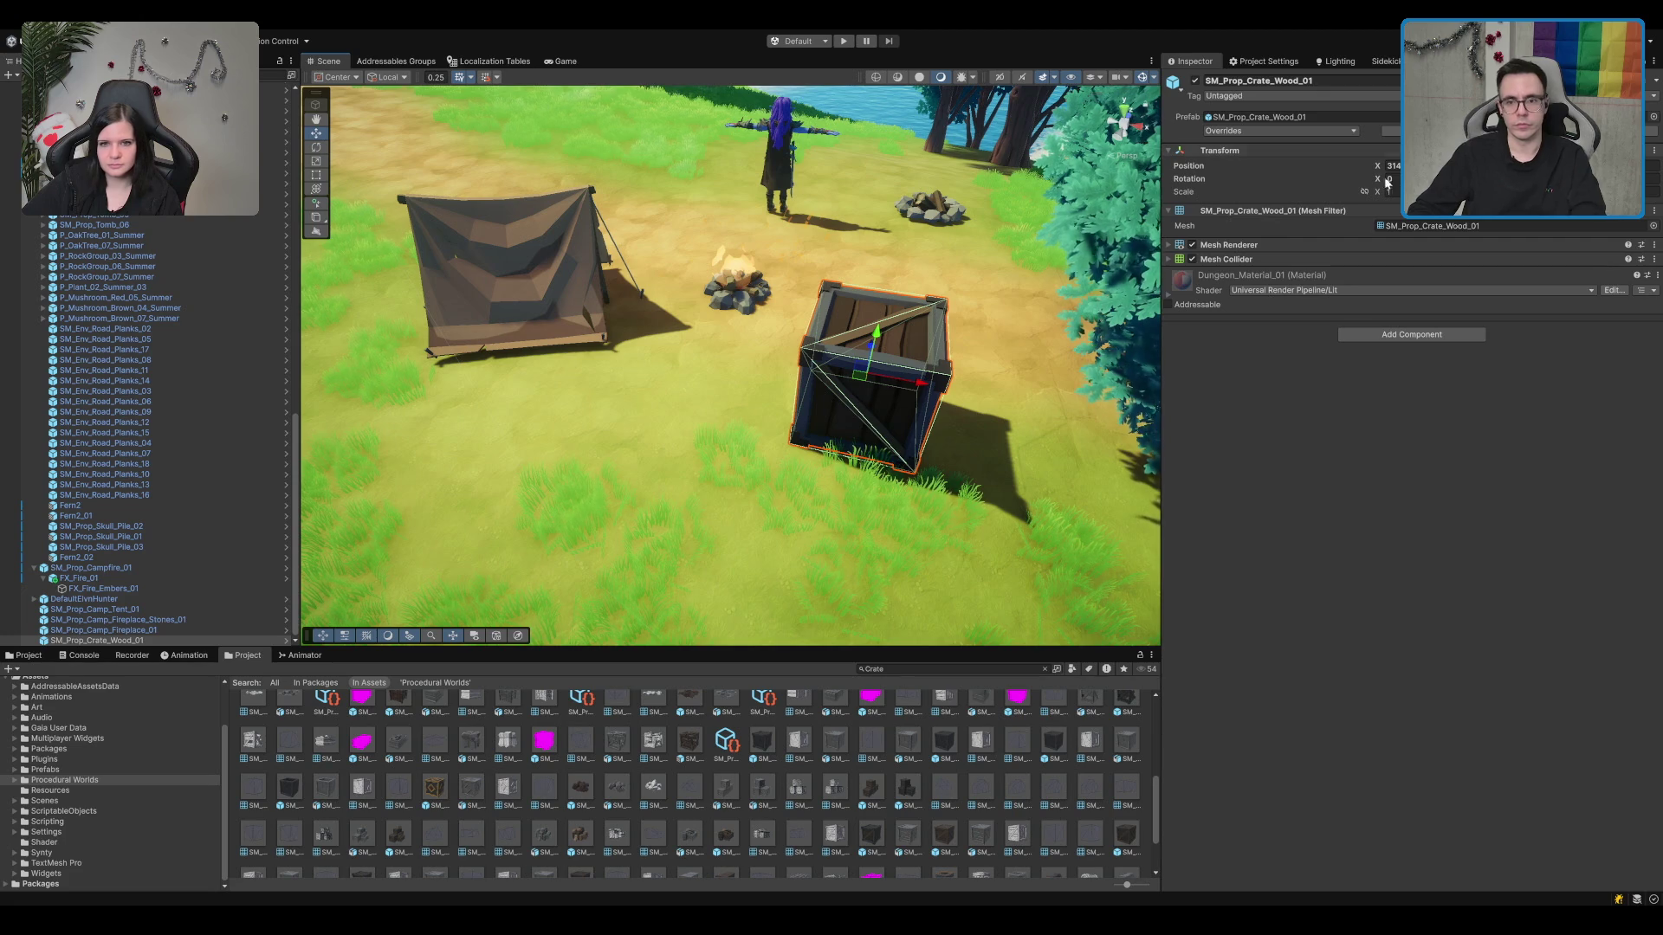
key(ctrl+z)
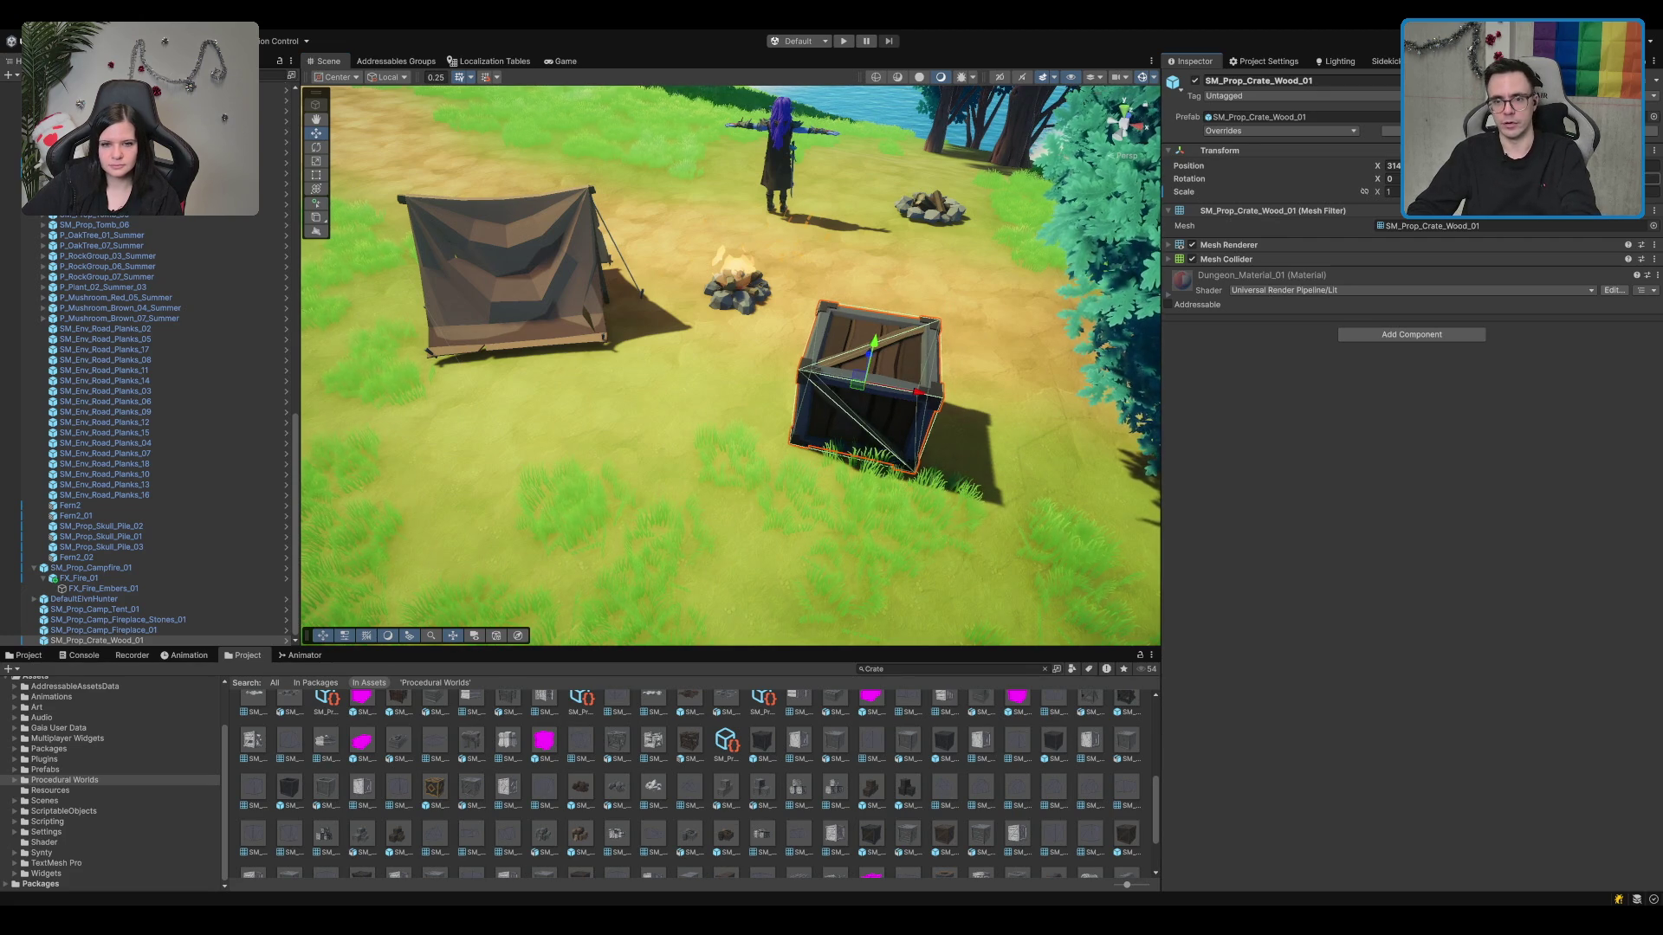
text(0.8)
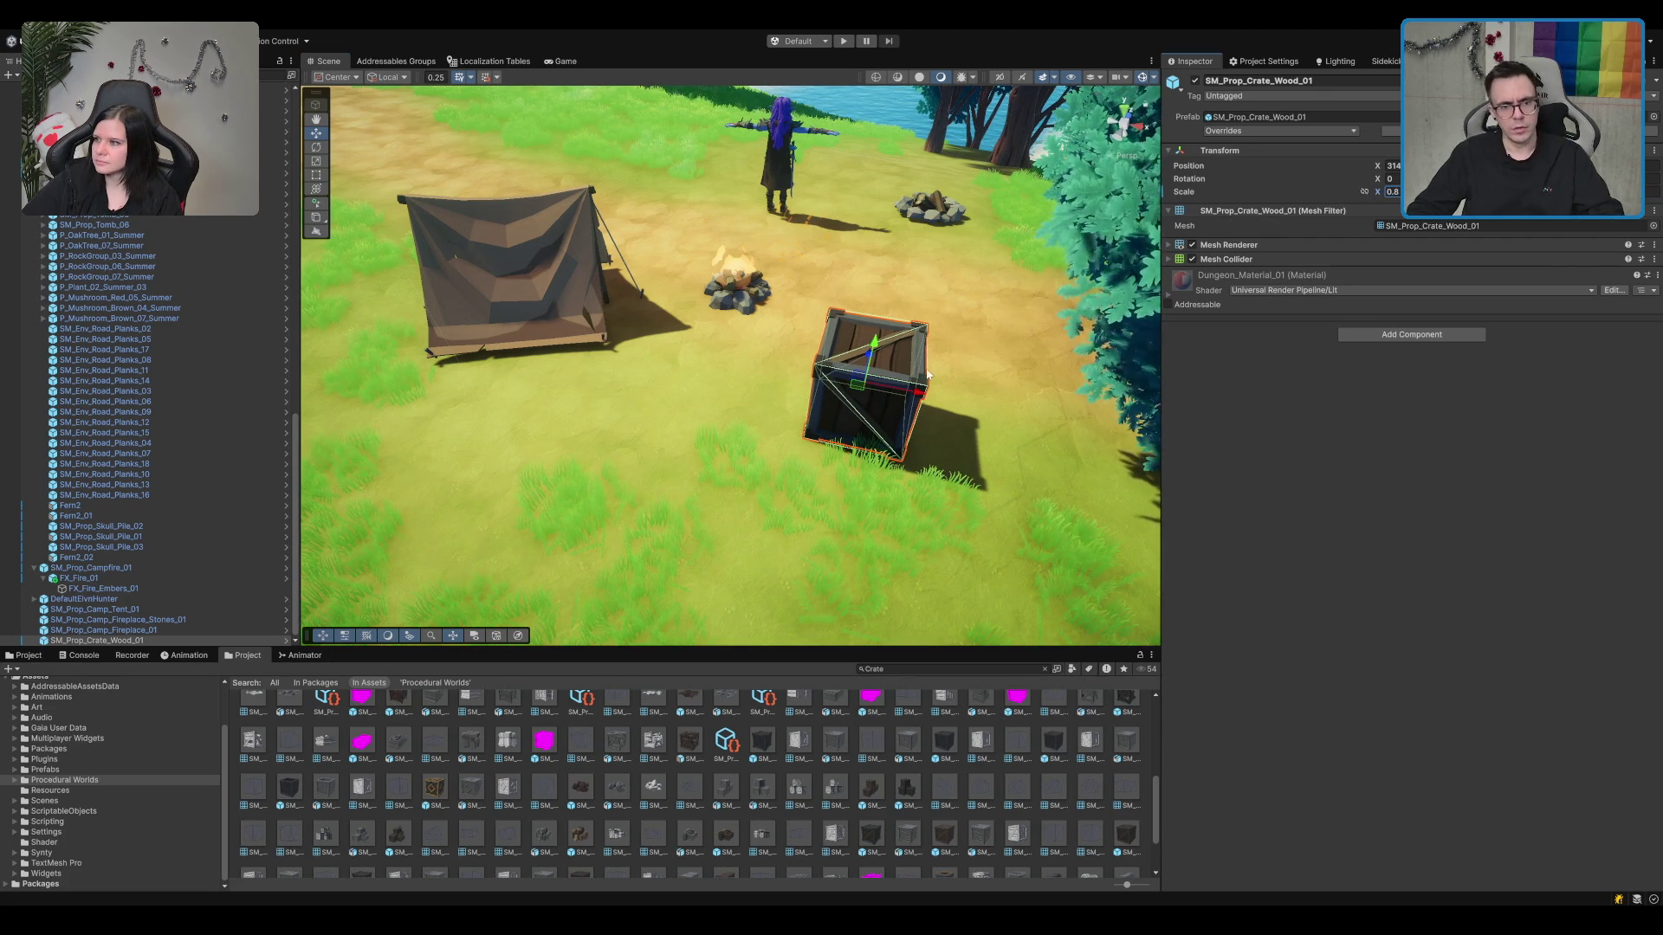
drag(860, 392, 658, 390)
Step: Duplicate the crate twice, set the copies beside and on top of it, and select all three
key(ctrl+d)
key(e)
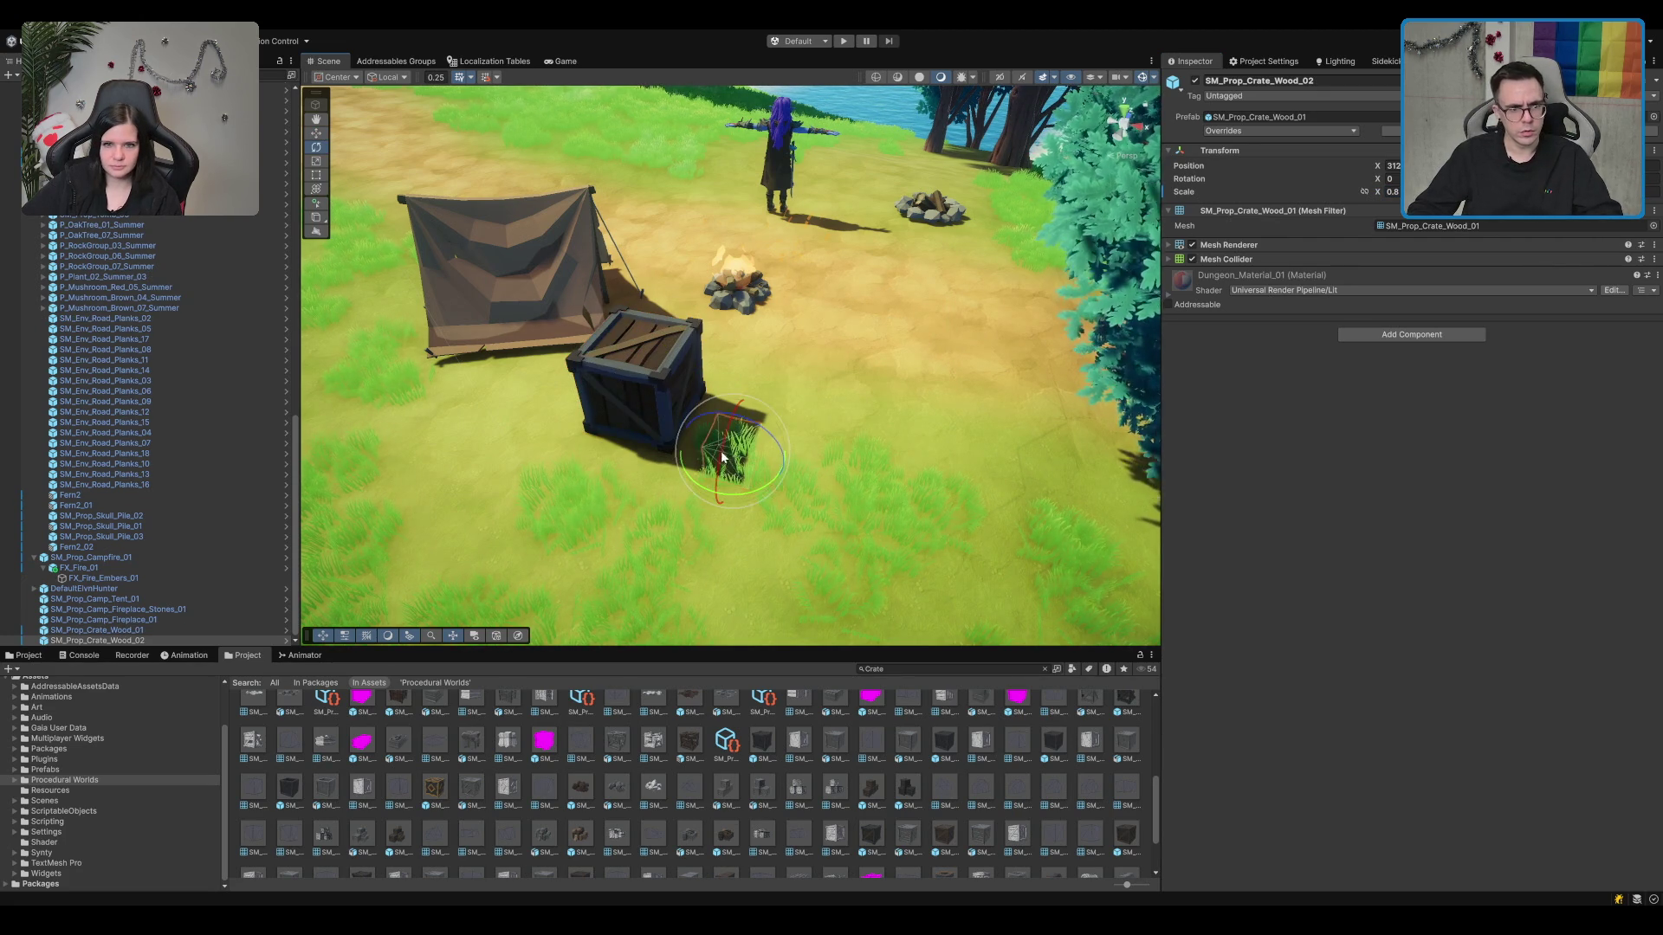
key(w)
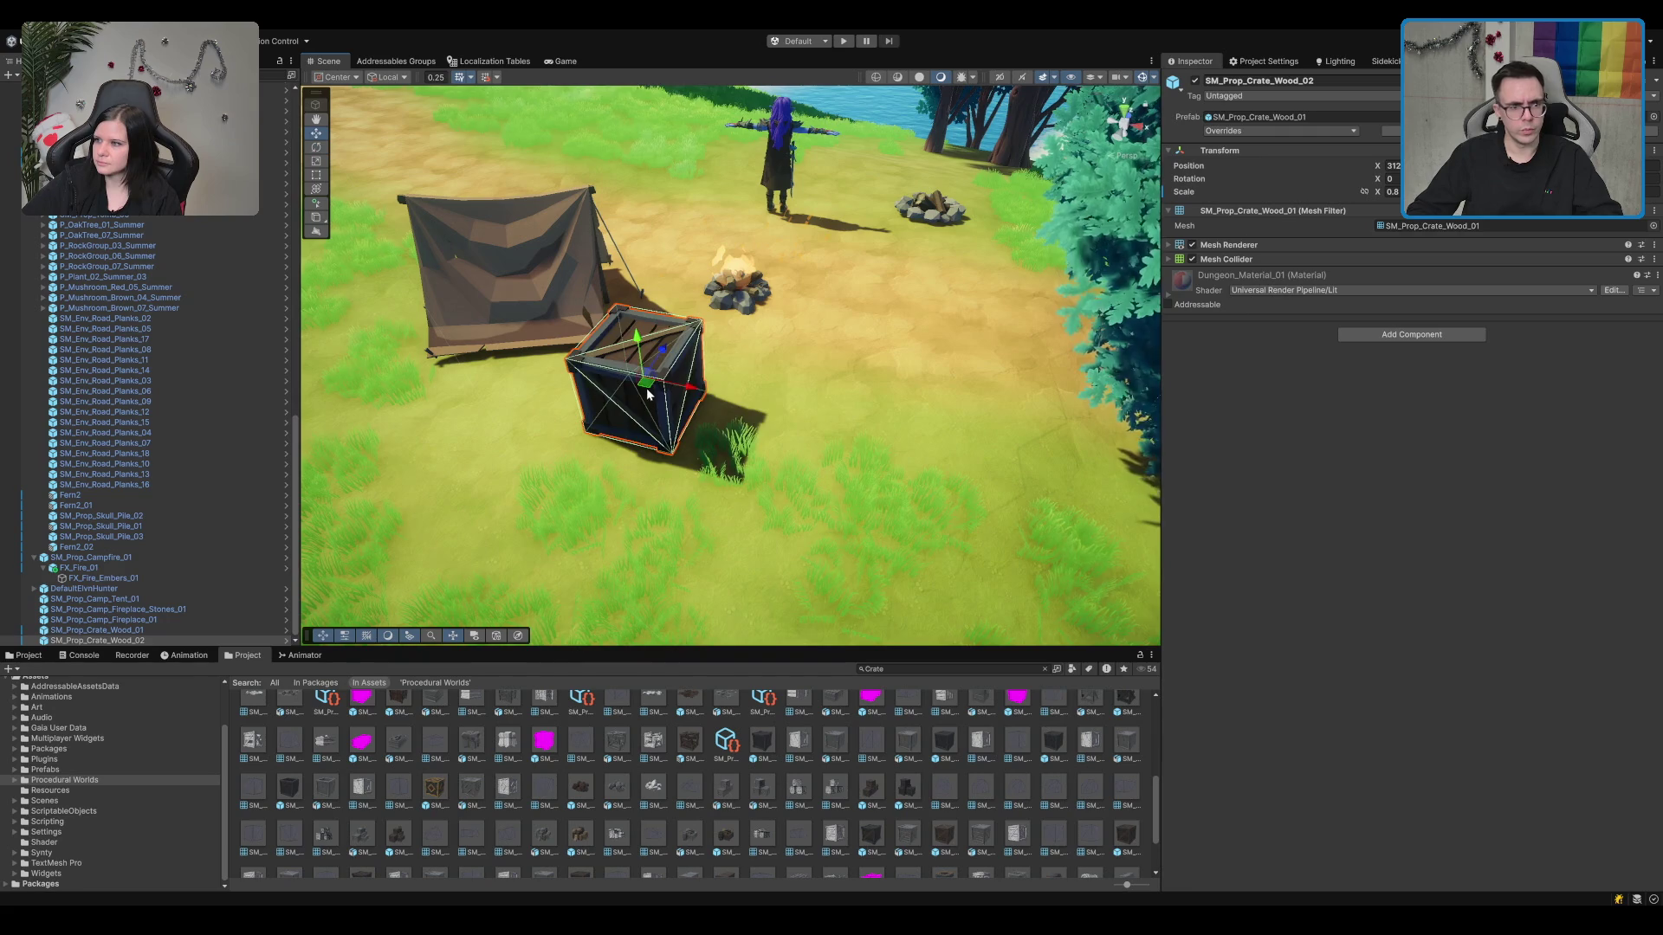
mouse_move(694, 405)
mouse_down()
mouse_move(777, 434)
mouse_move(730, 437)
mouse_move(735, 411)
mouse_up()
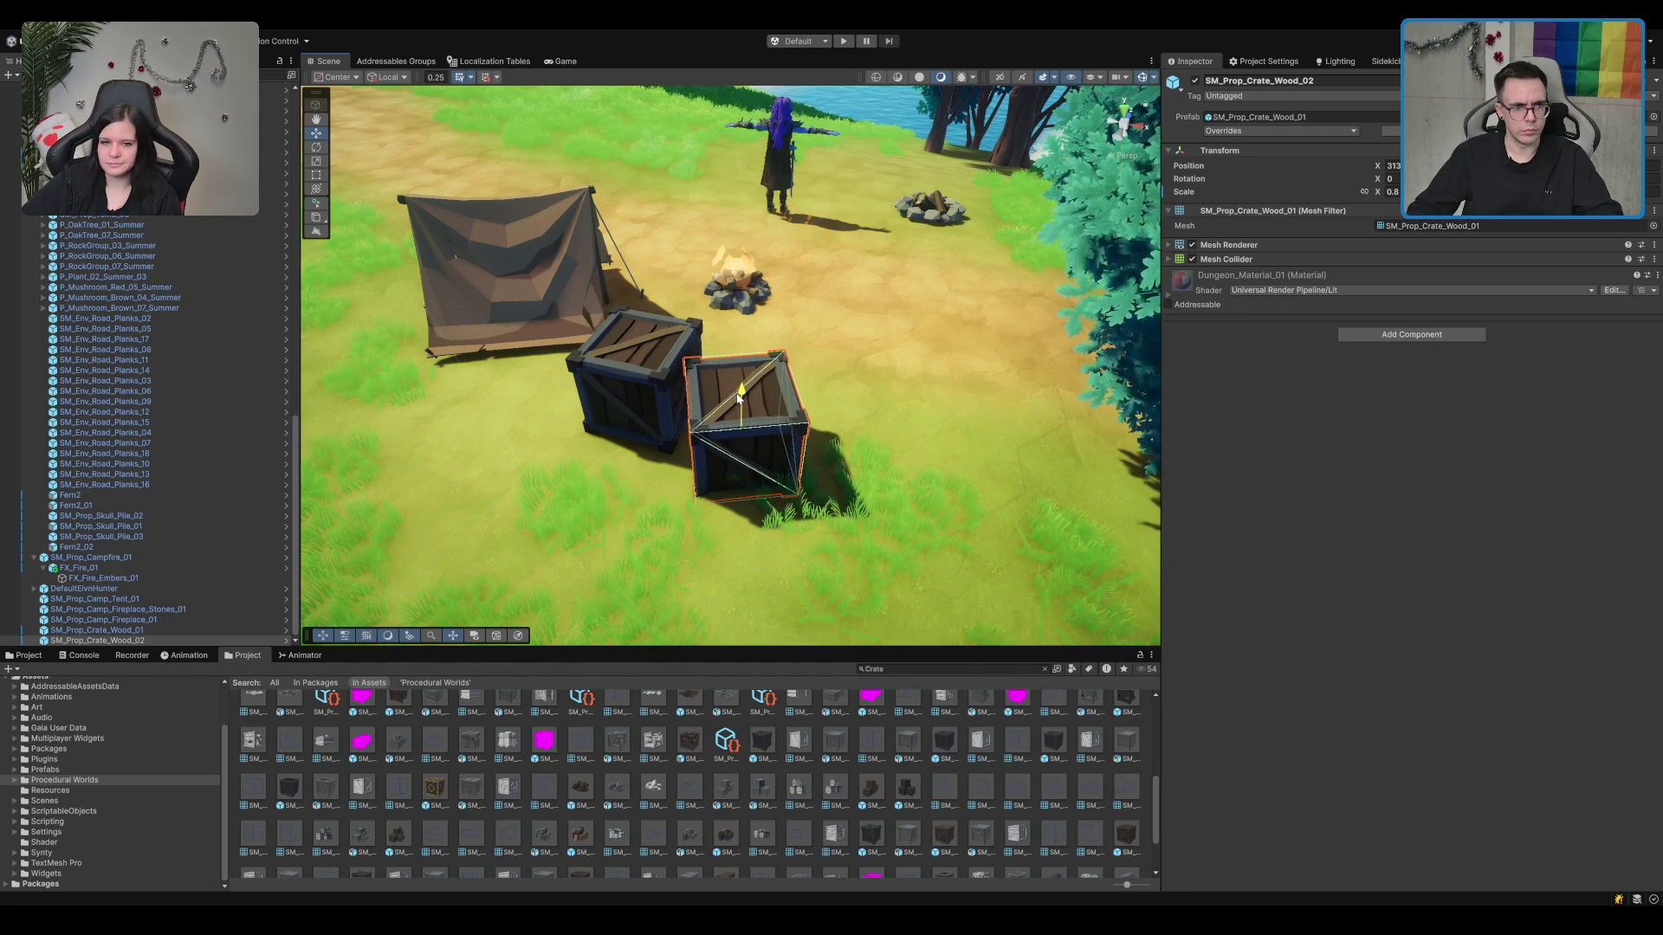
key(ctrl+d)
mouse_move(740, 422)
mouse_down()
mouse_move(692, 403)
mouse_move(655, 348)
mouse_move(697, 335)
mouse_move(745, 408)
mouse_up()
shift+click(755, 433)
shift+click(601, 372)
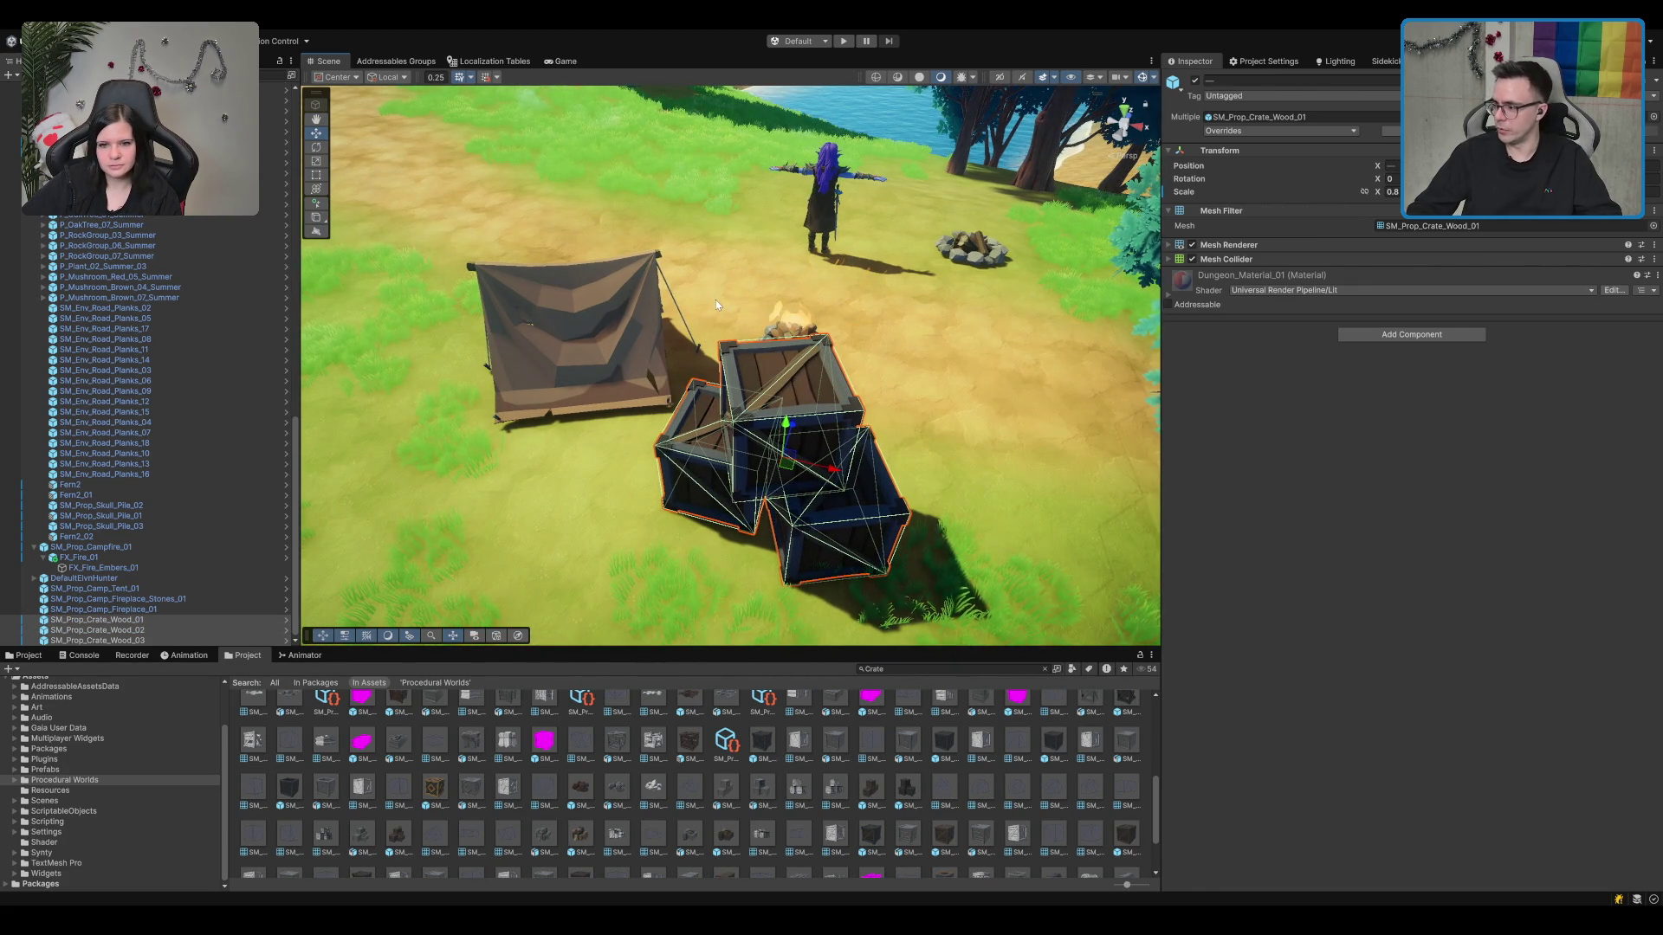
Step: Rotate the three selected crates into a stack and move them behind the tent
scroll(782, 497, down, 1)
key(e)
drag(782, 497, 690, 496)
key(w)
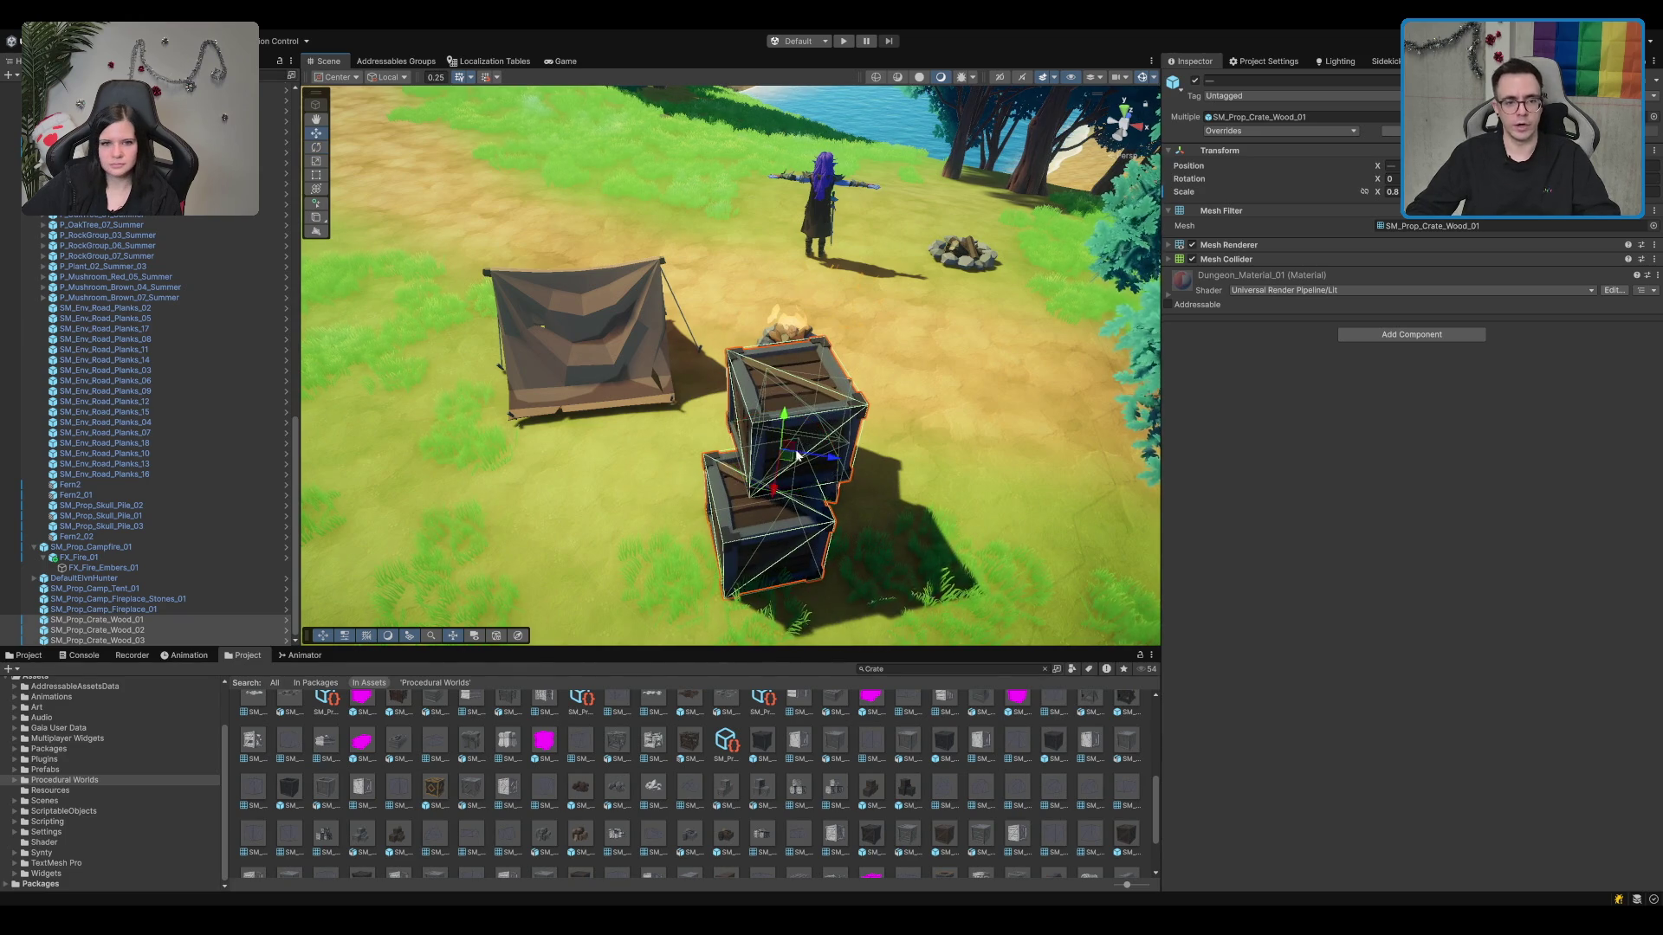
drag(790, 459, 511, 239)
key(f)
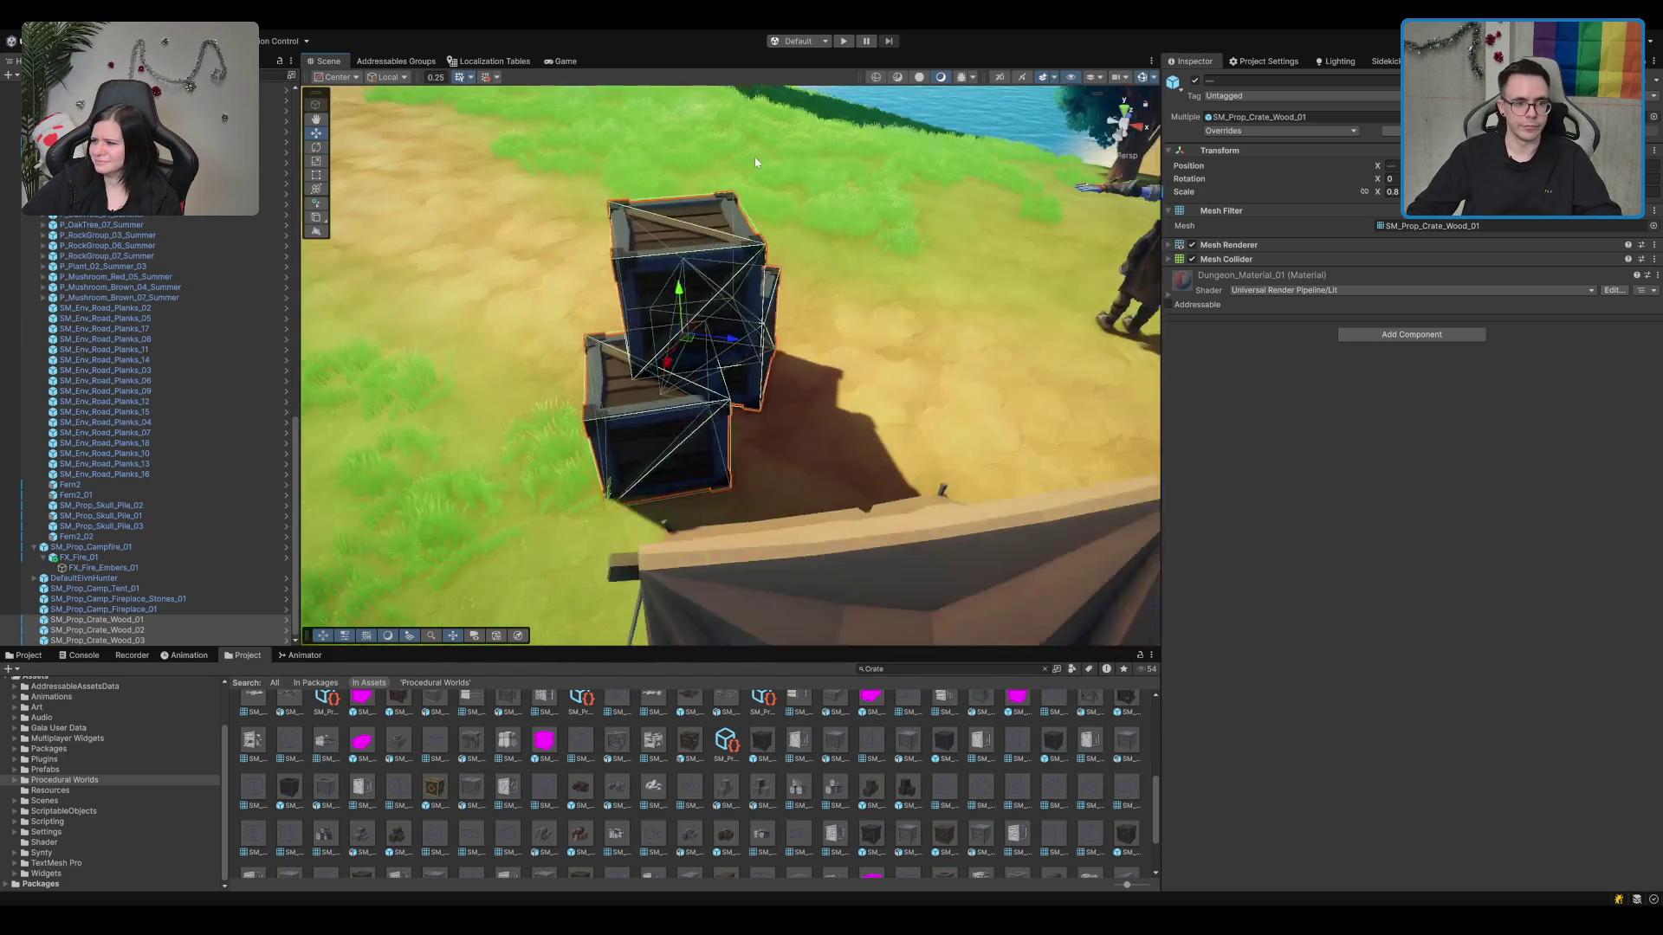
key(e)
mouse_move(454, 416)
mouse_down()
mouse_move(428, 434)
mouse_move(480, 452)
mouse_up()
key(w)
key(ctrl+z)
key(f)
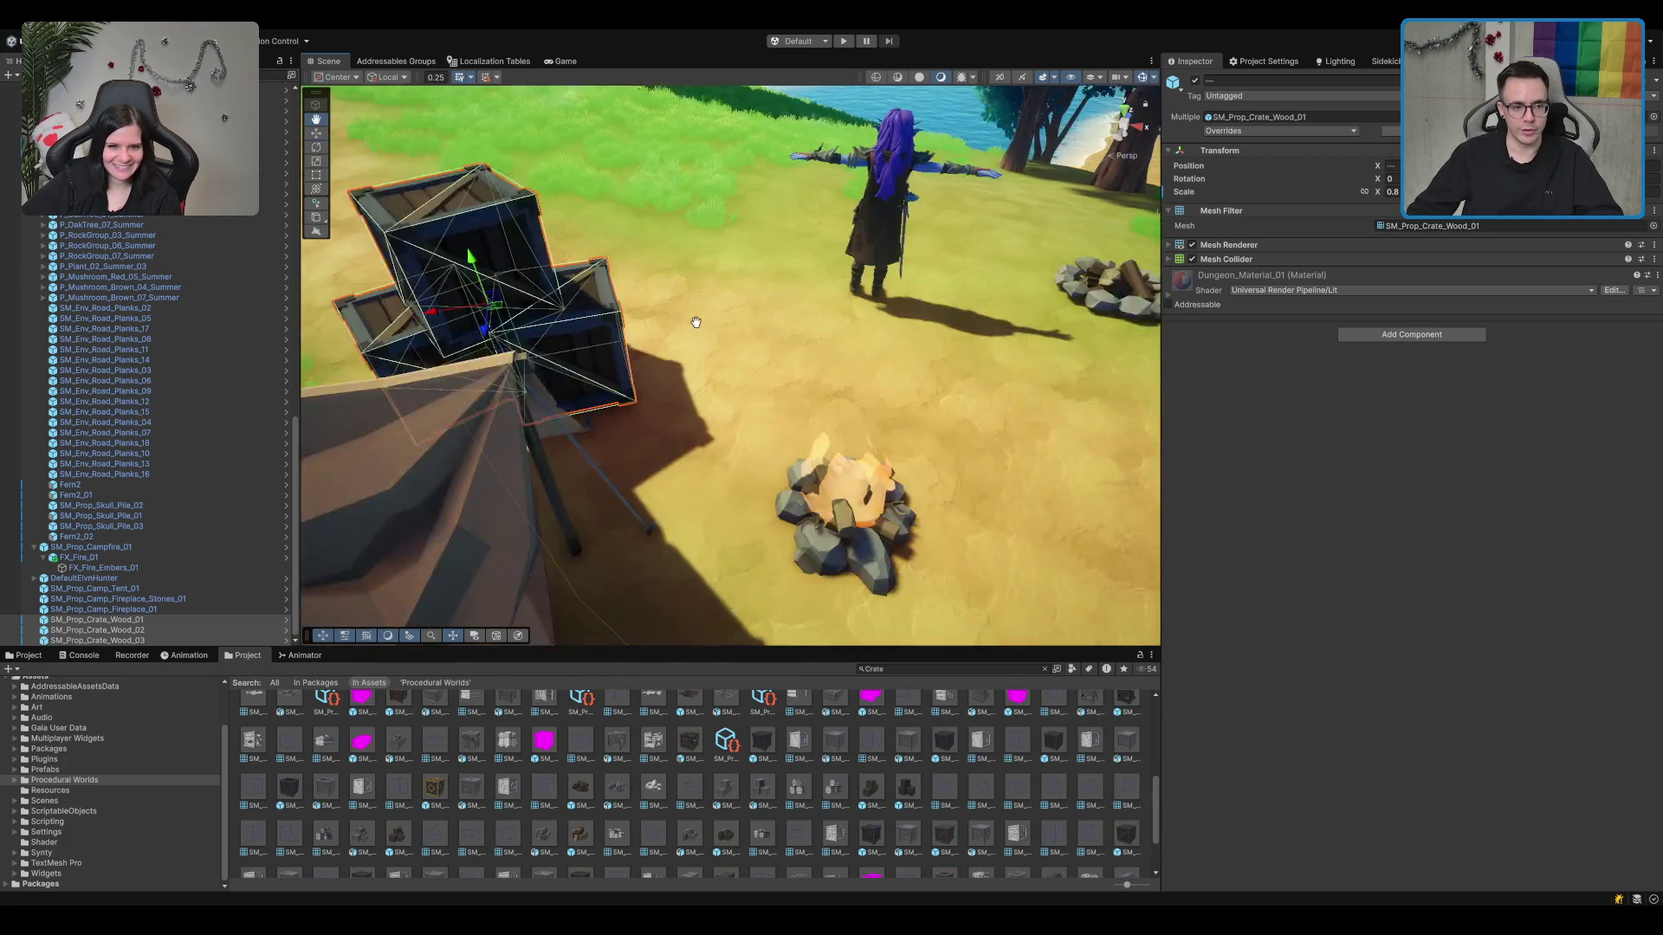
scroll(736, 389, down, 3)
scroll(760, 300, up, 3)
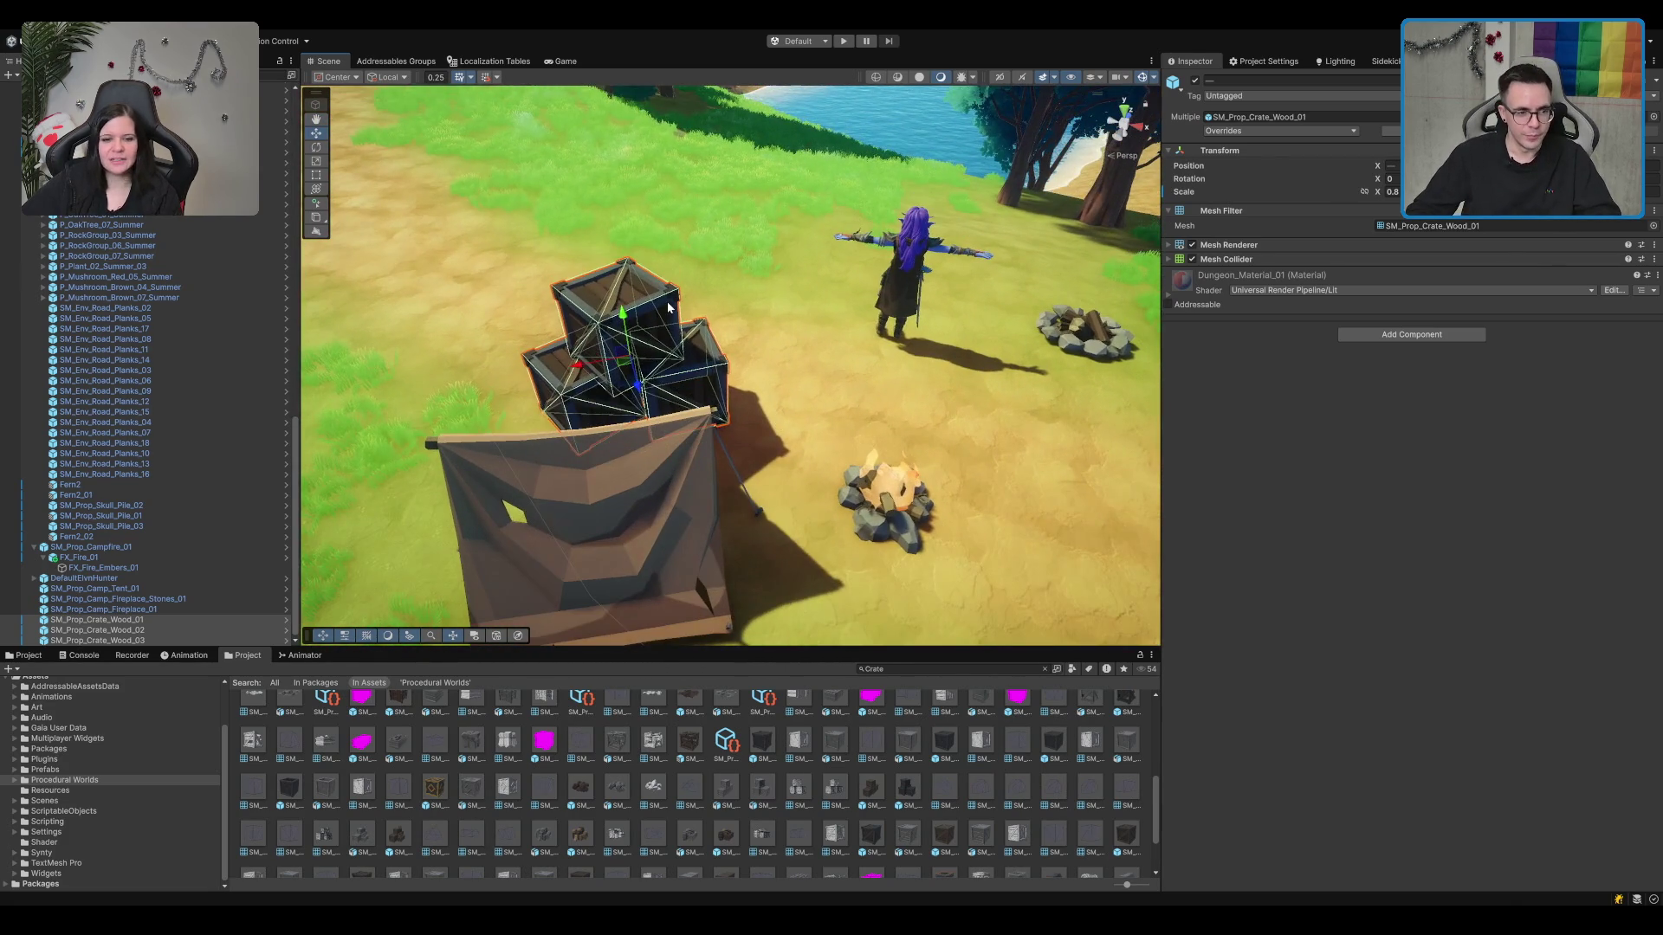
Step: Rotate the top crate into place on the pile, then view the campsite from around it
click(667, 301)
key(f)
key(e)
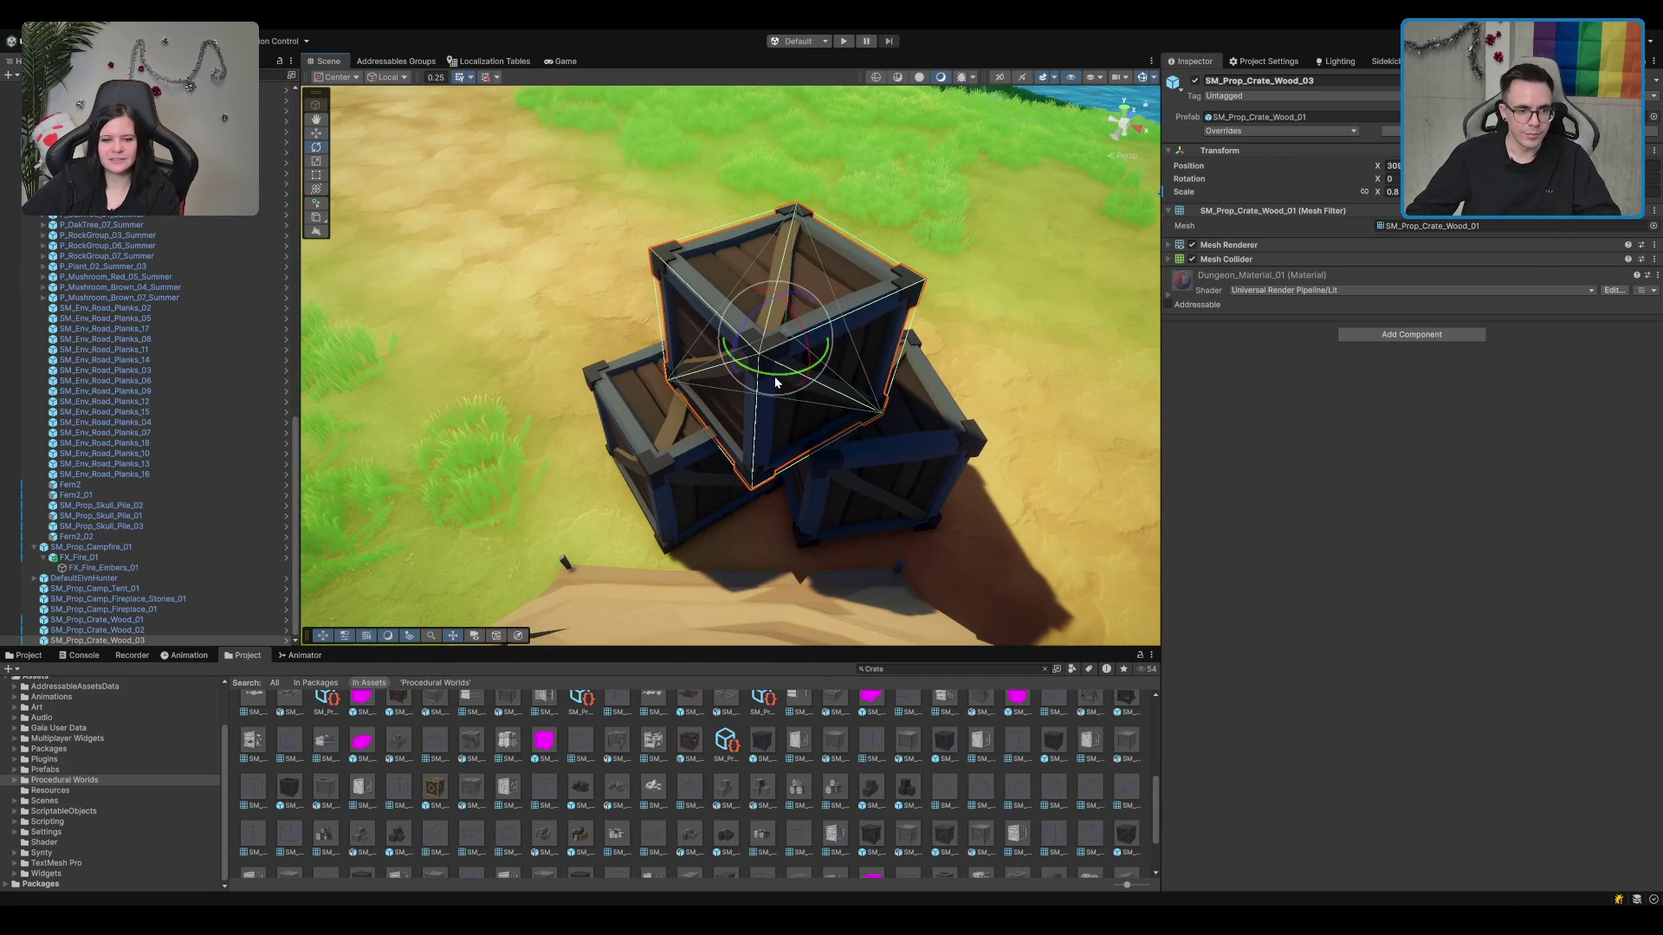
drag(750, 382, 775, 338)
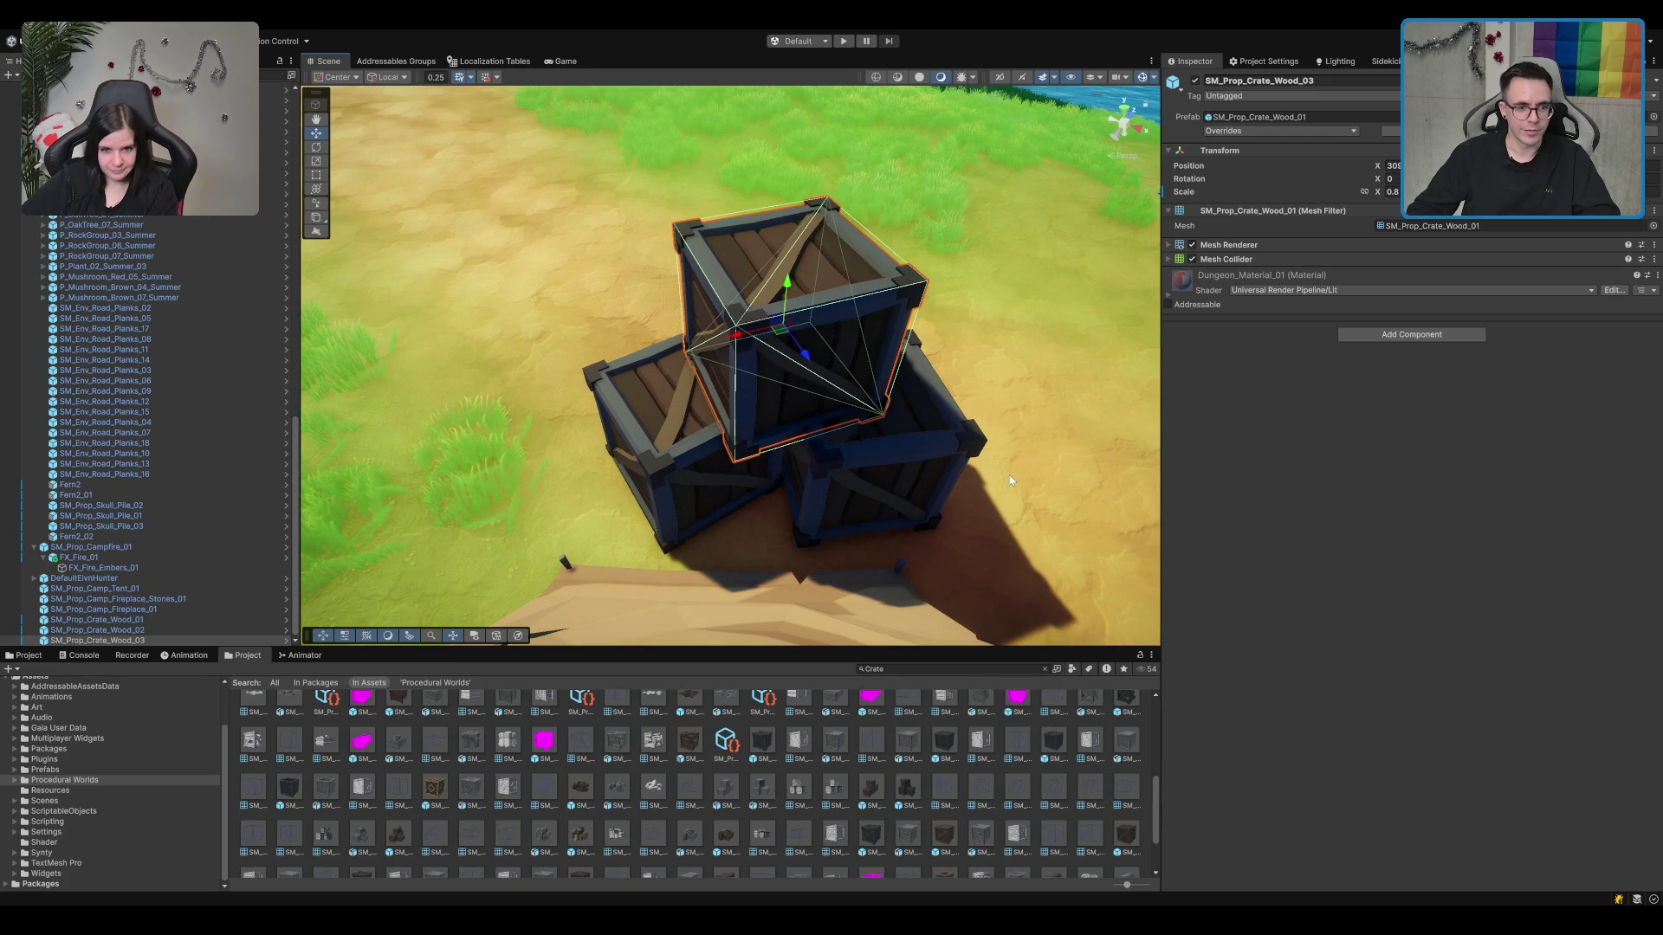
key(w)
click(873, 337)
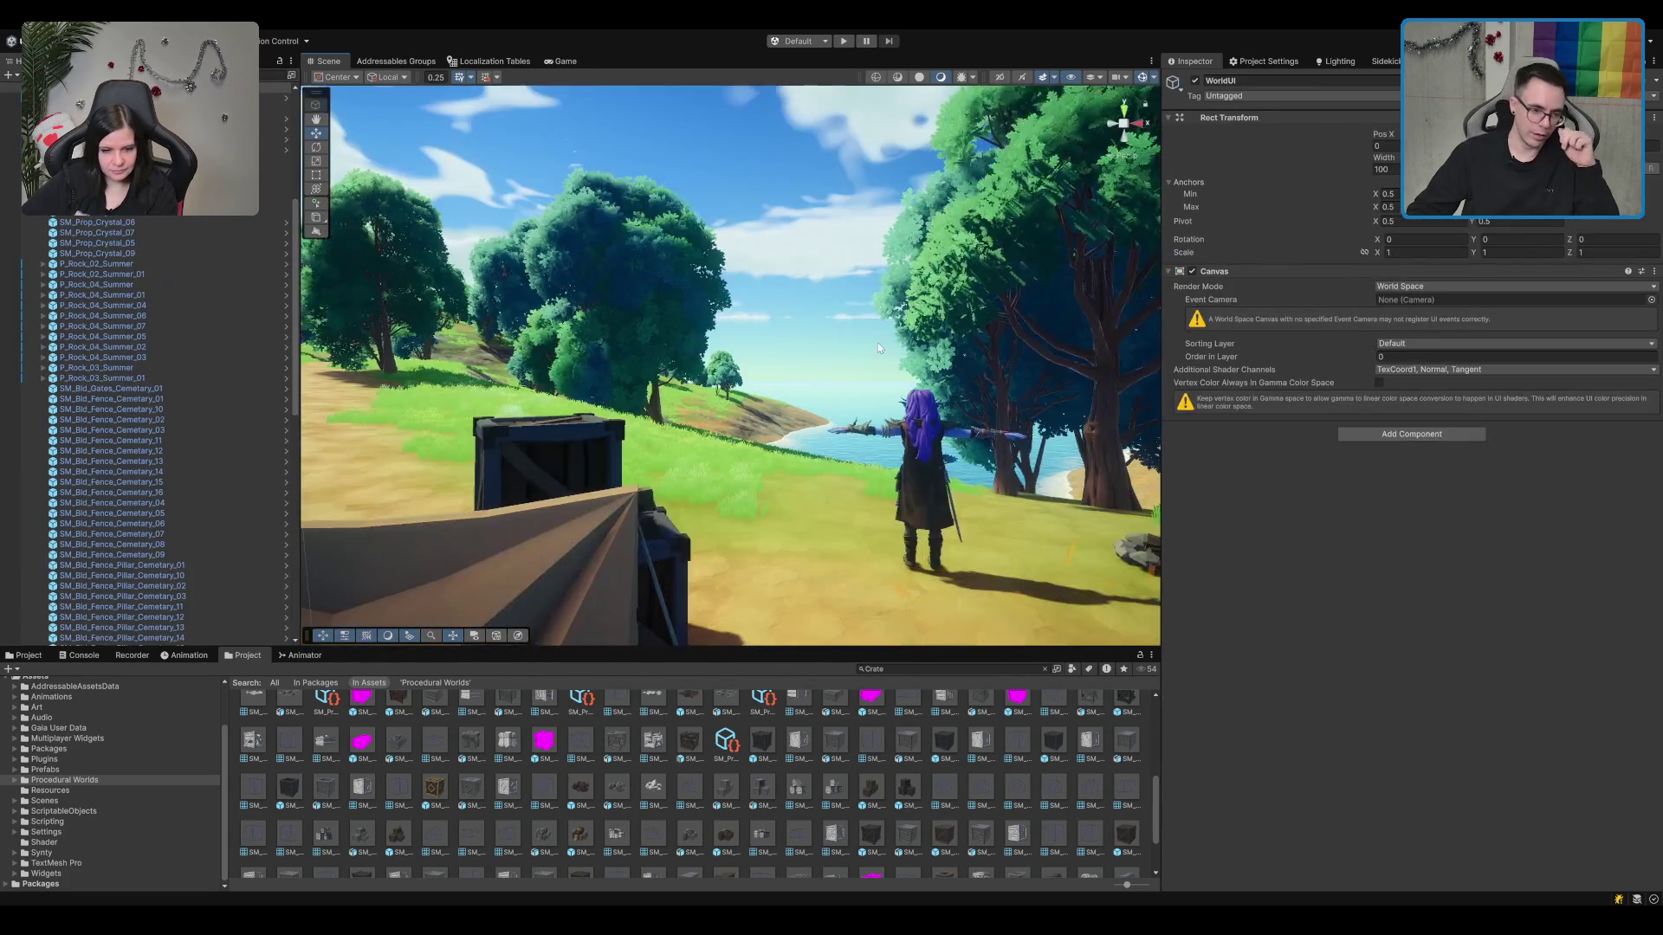
drag(850, 260, 802, 428)
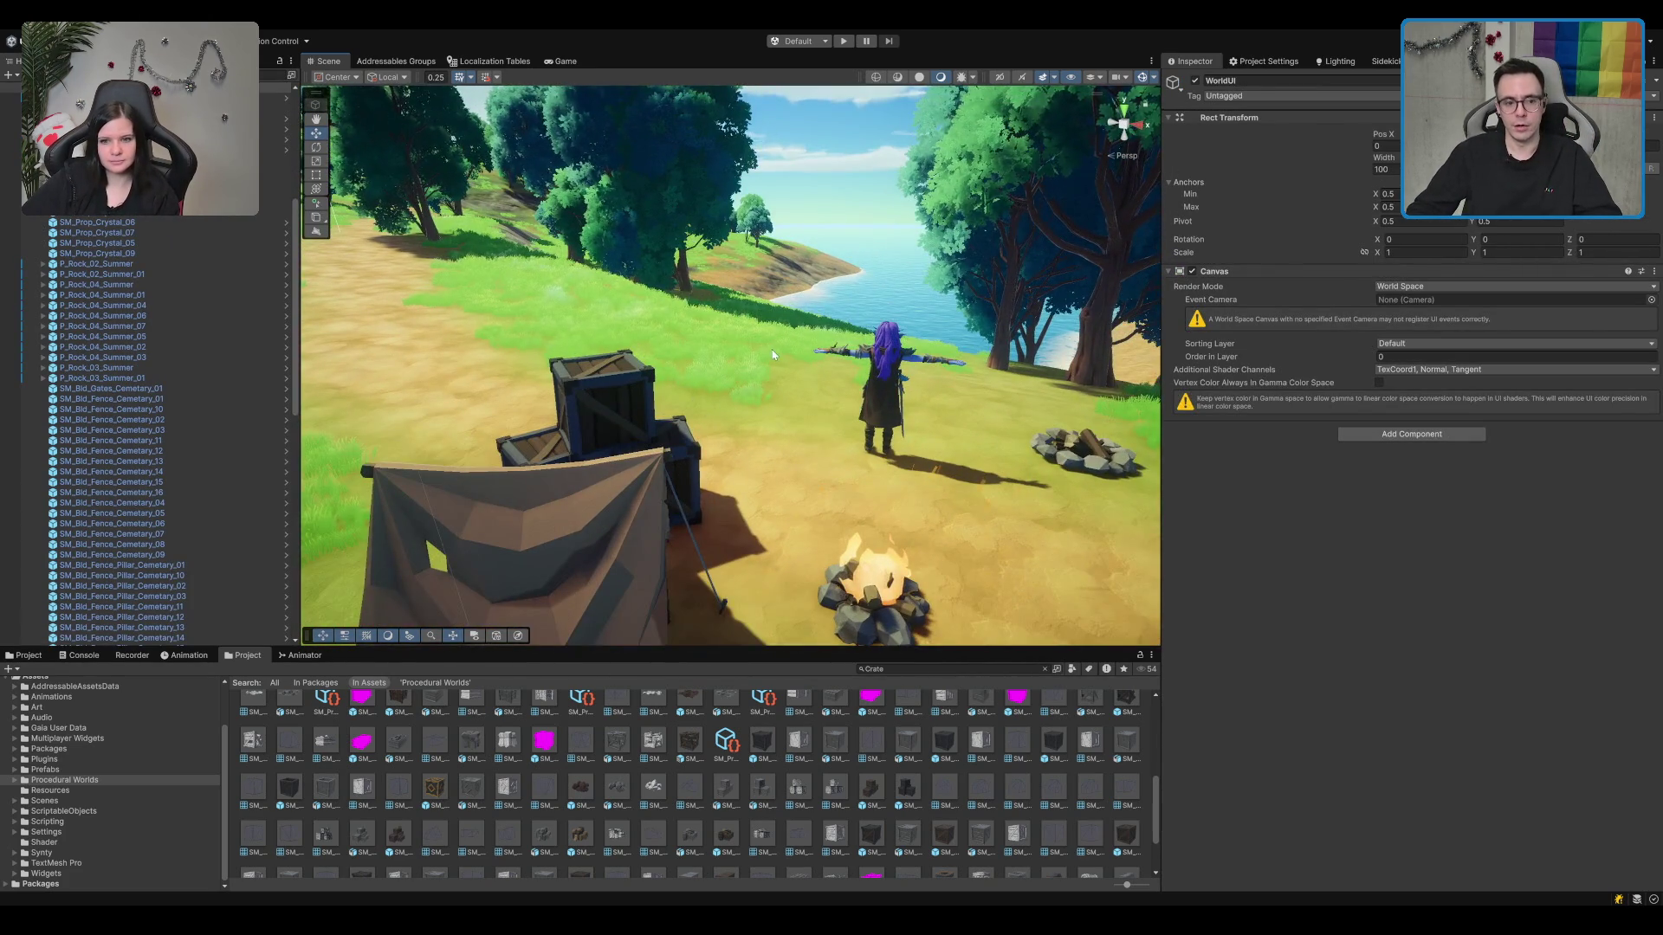
mouse_move(774, 356)
mouse_down()
mouse_move(759, 394)
mouse_move(632, 373)
mouse_move(533, 315)
mouse_move(620, 299)
mouse_up()
drag(927, 295, 778, 344)
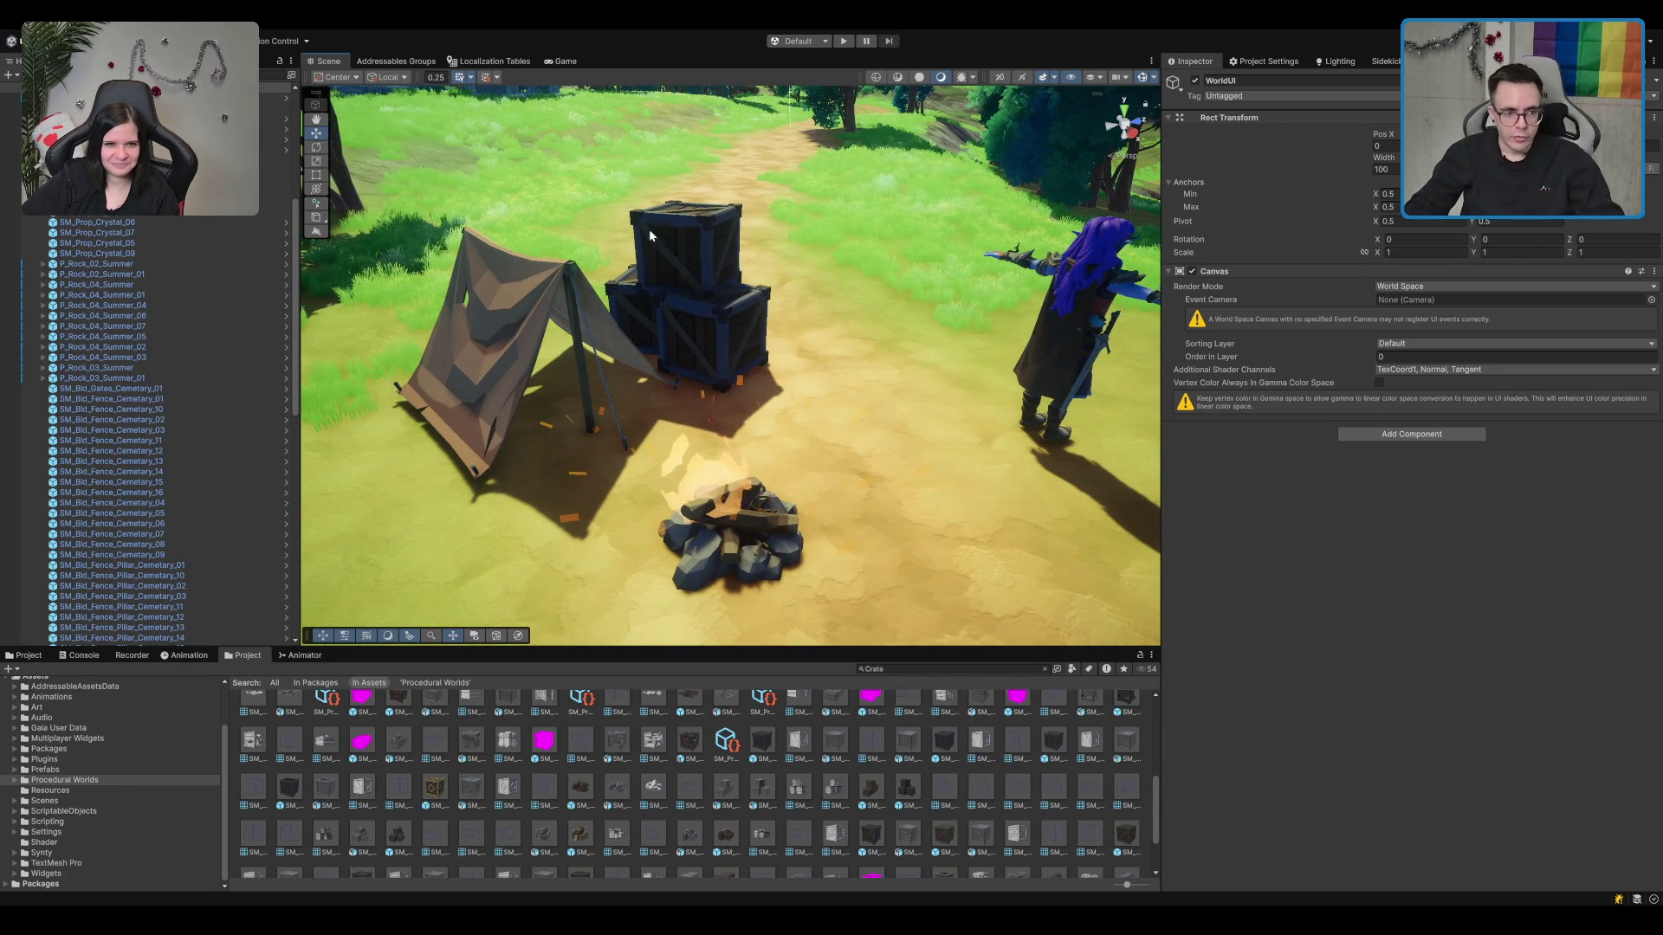
scroll(737, 286, down, 3)
Step: Nudge the top crate, SM_Prop_Crate_Wood_02, into position on the pile
click(684, 273)
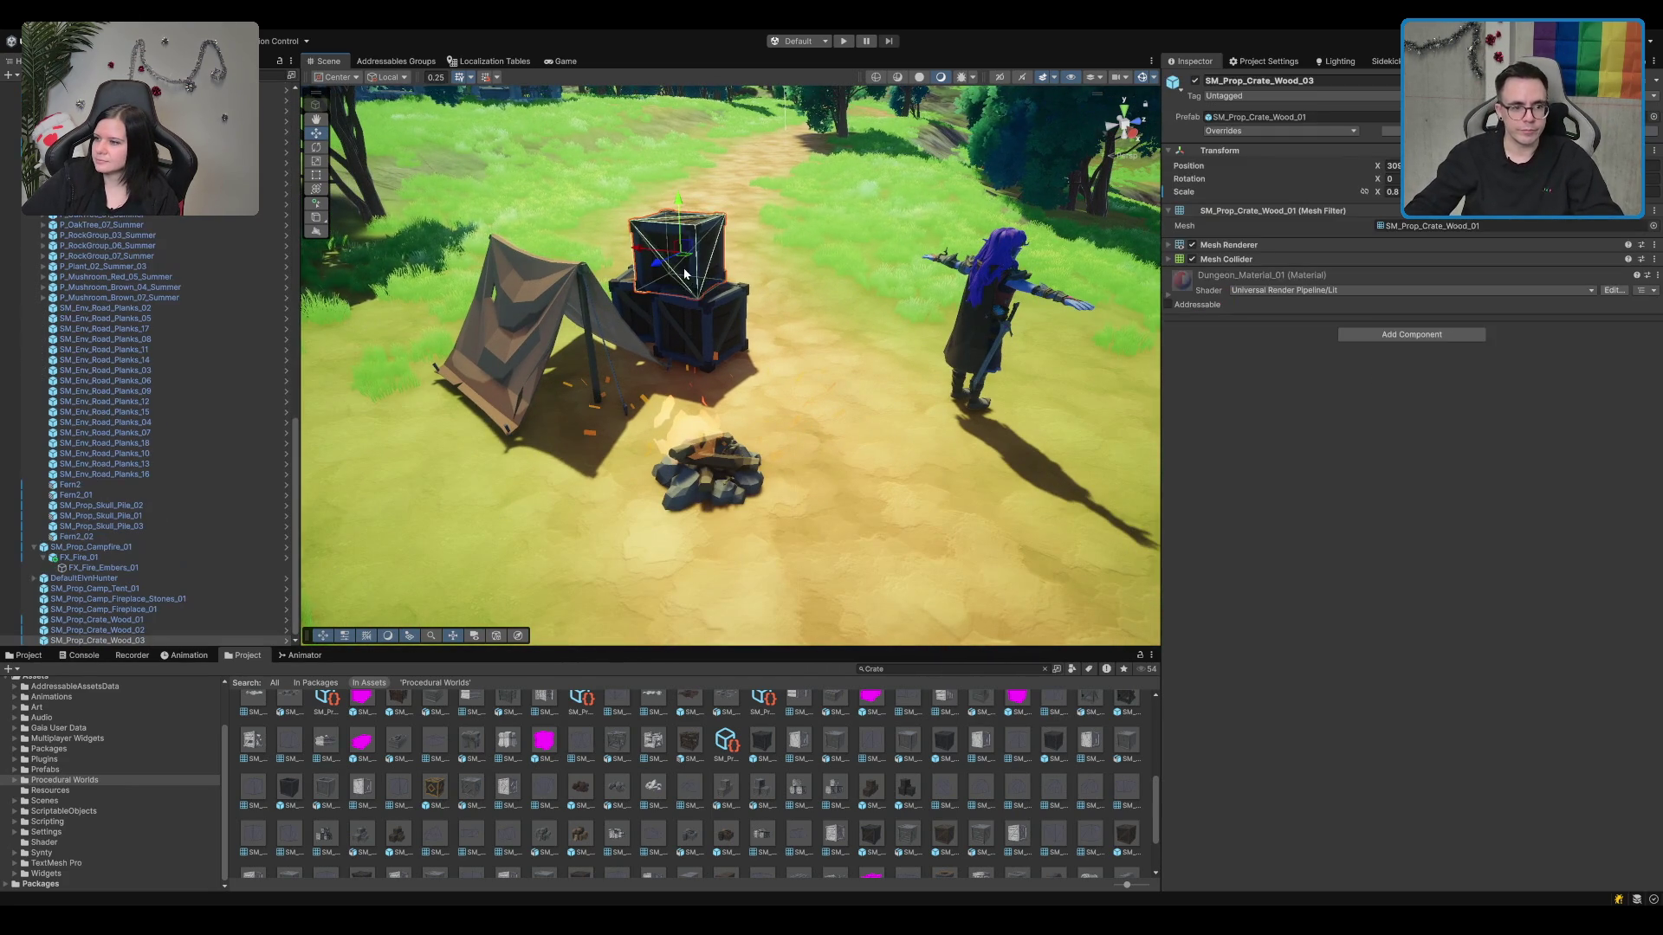
mouse_move(686, 270)
mouse_down()
mouse_move(658, 299)
mouse_move(638, 469)
mouse_move(641, 429)
mouse_up()
click(638, 470)
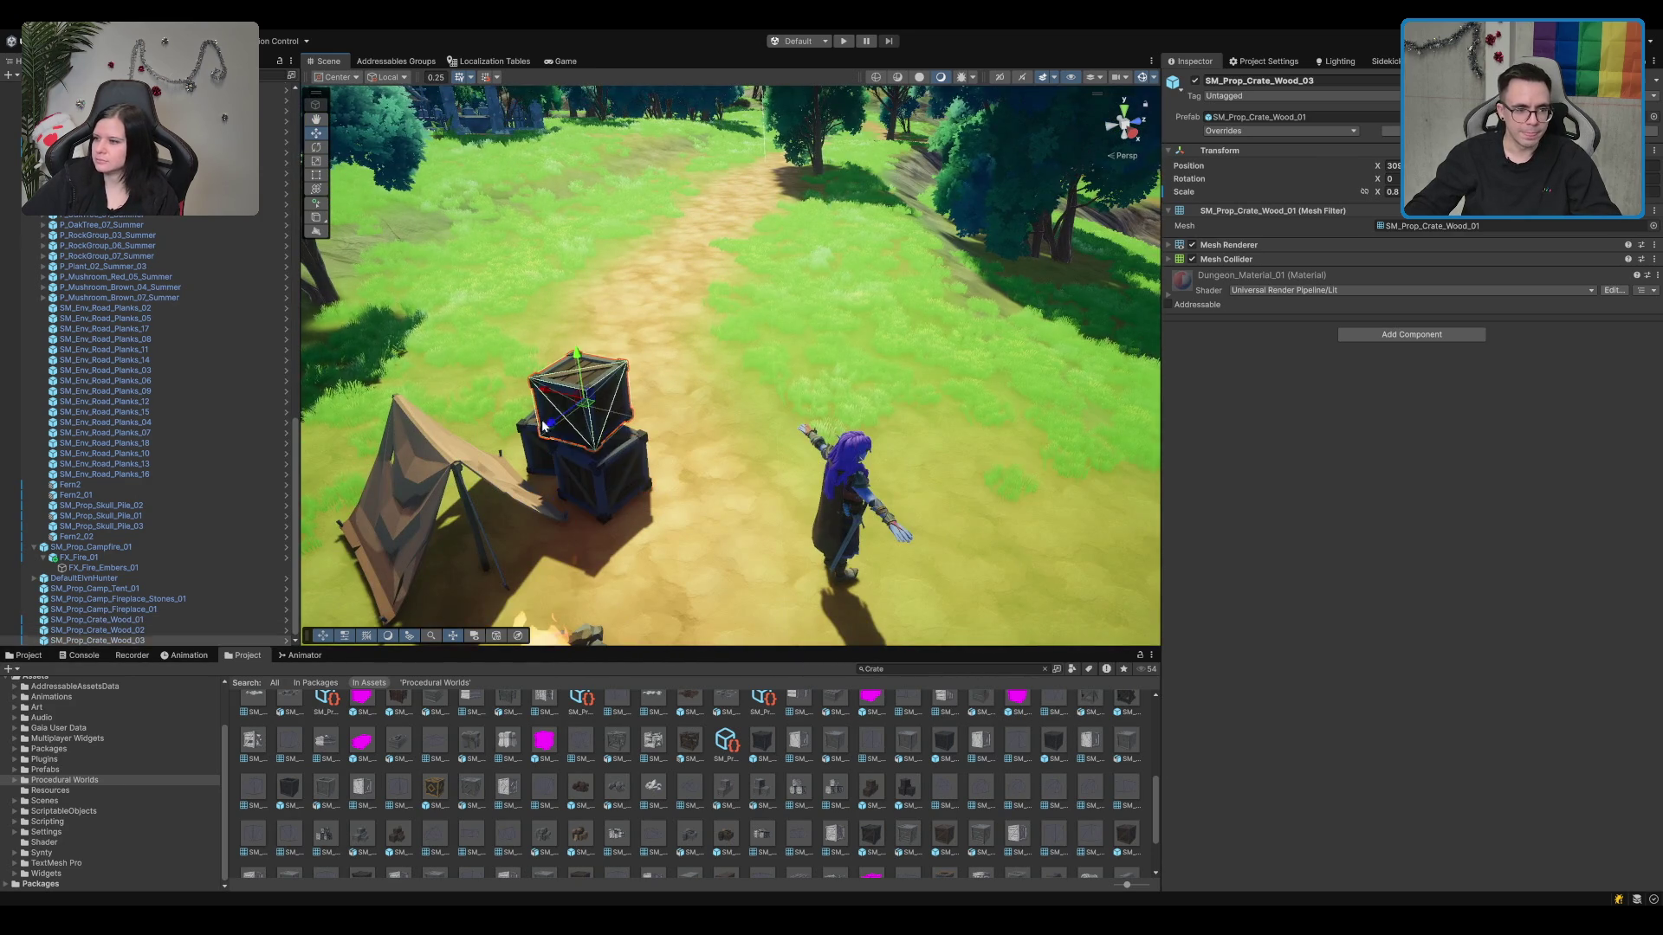
click(779, 389)
scroll(571, 474, up, 3)
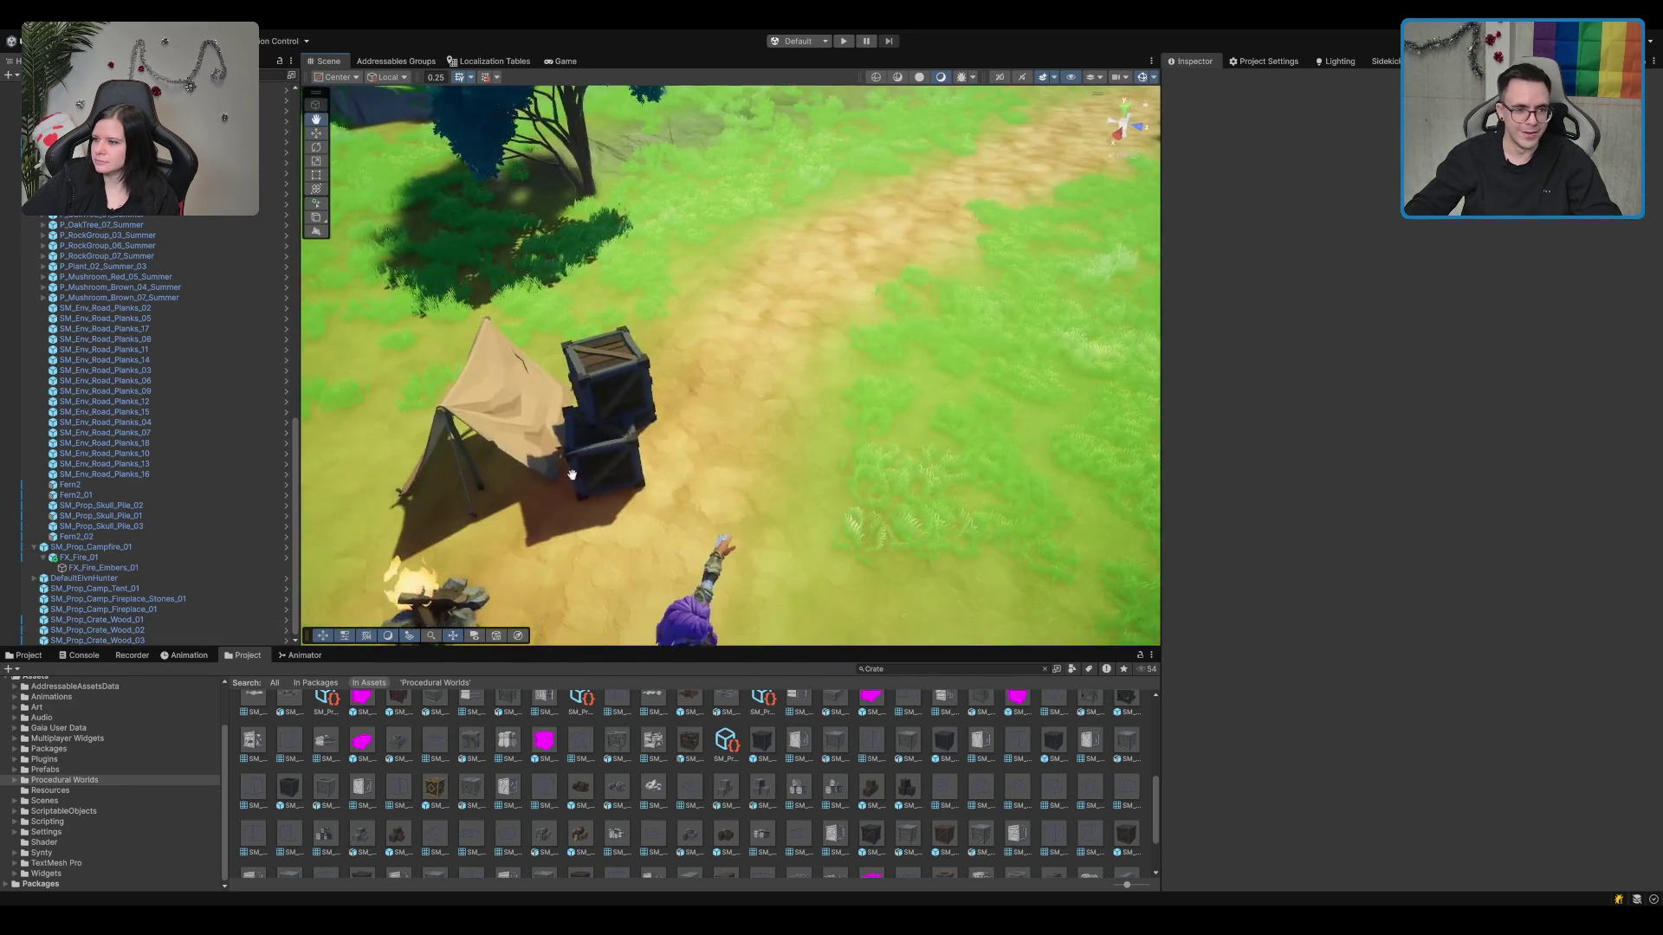
scroll(572, 475, down, 3)
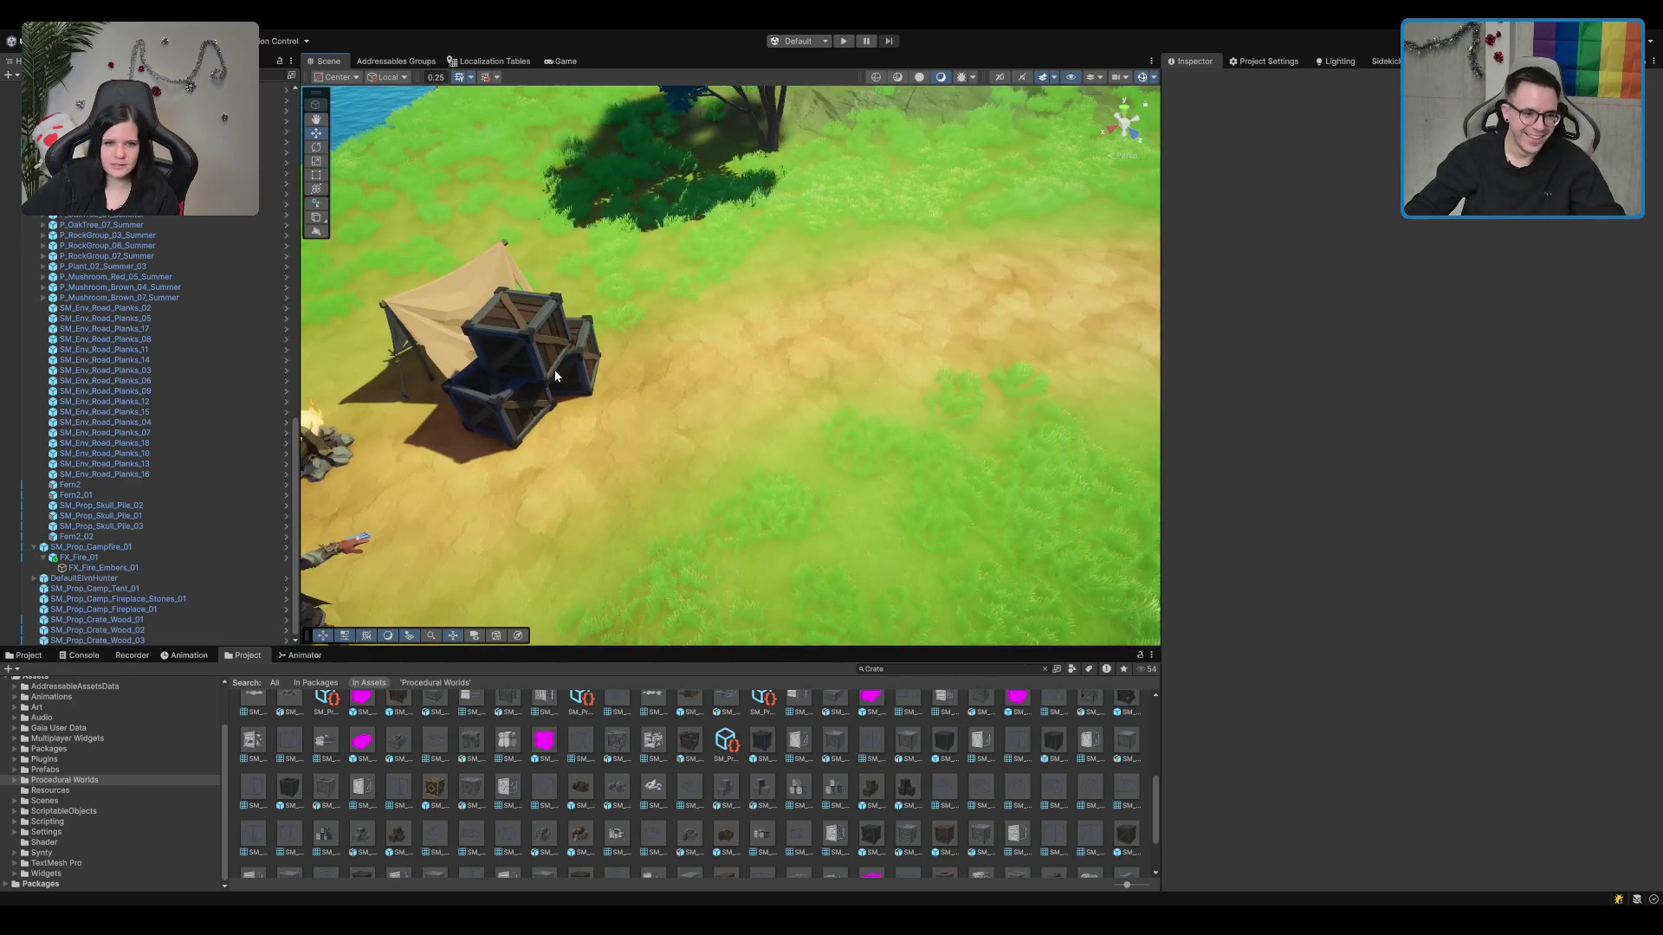
click(582, 364)
drag(582, 364, 577, 426)
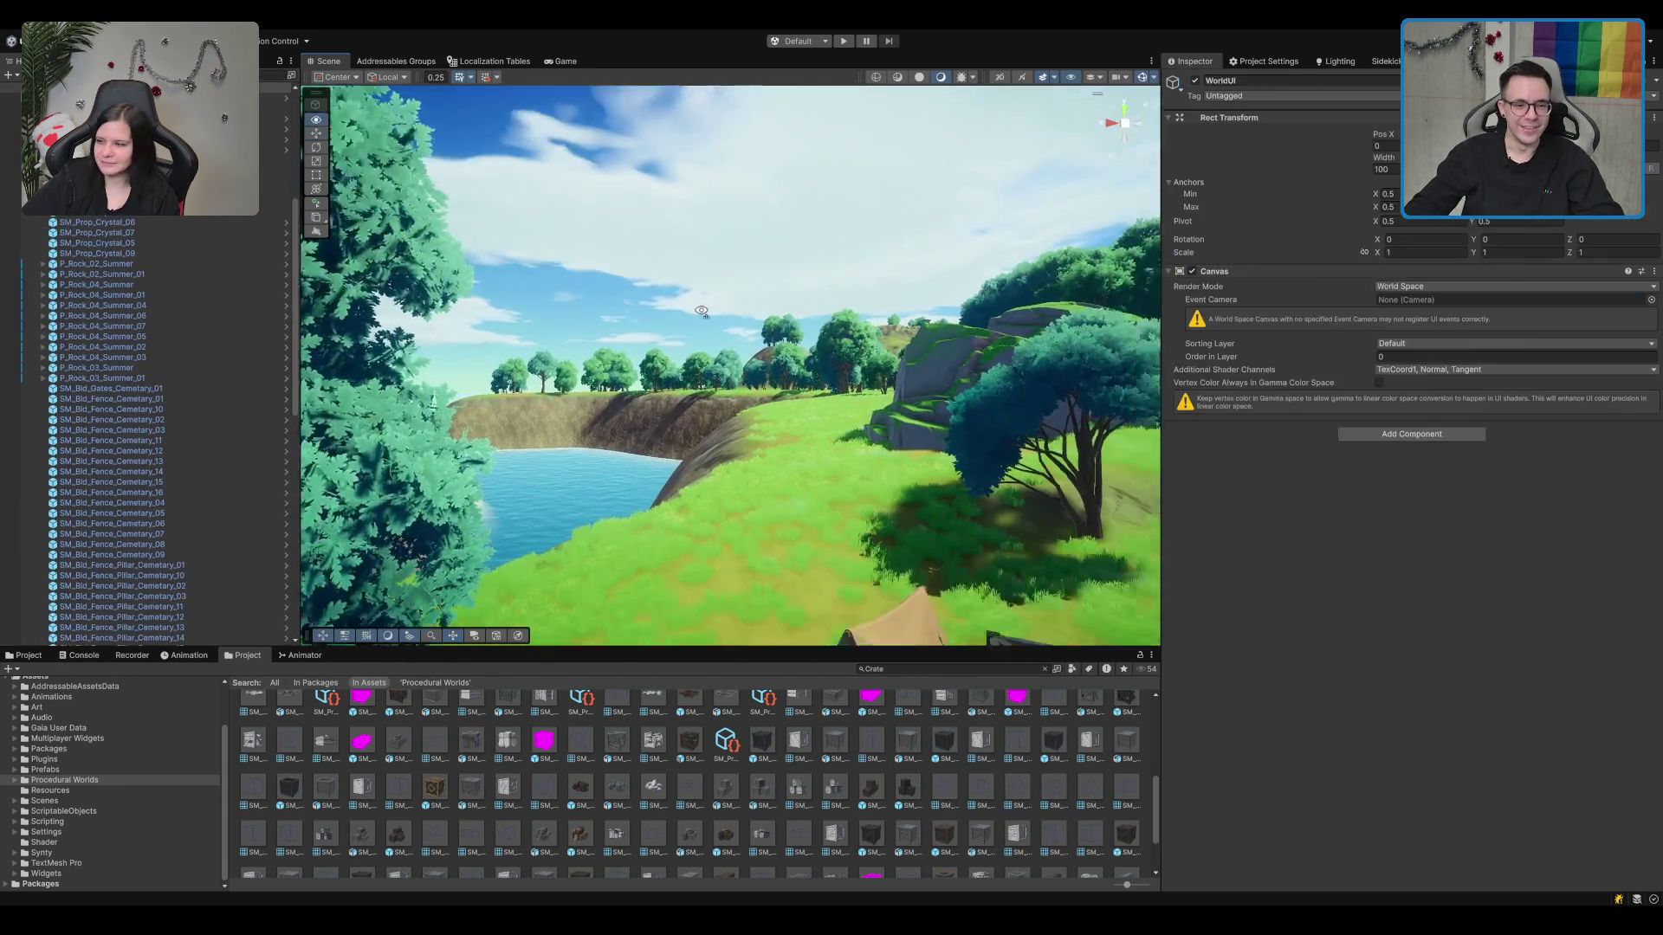
Step: Select the elf hunter character and begin moving it
click(543, 341)
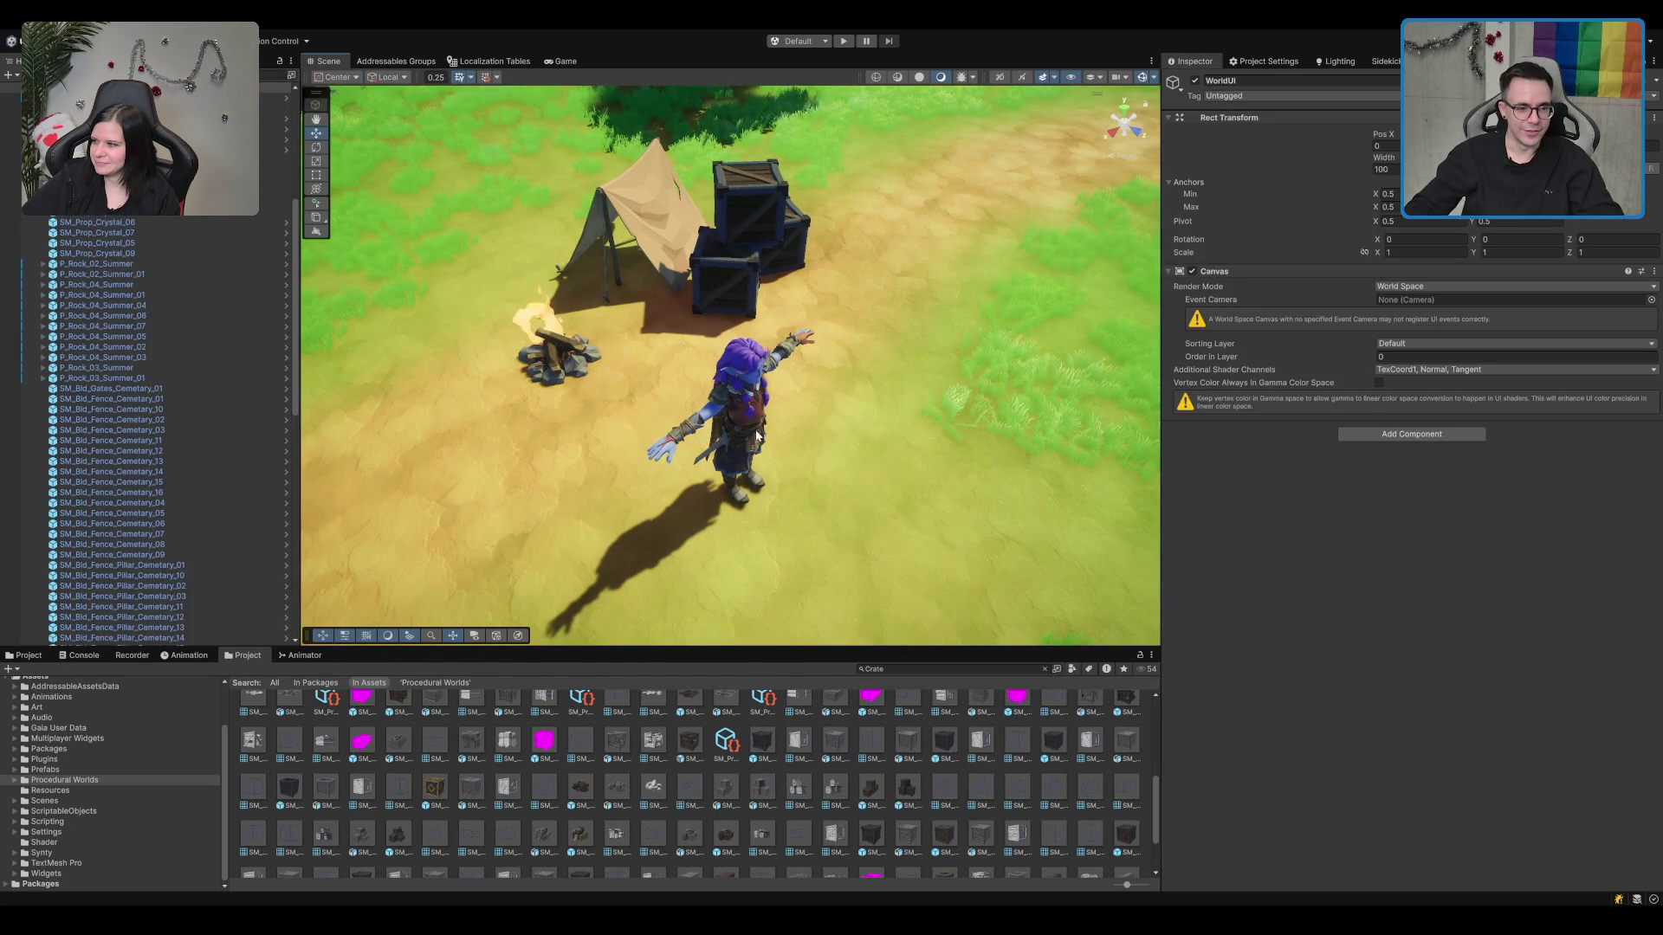
click(756, 437)
drag(737, 440, 615, 346)
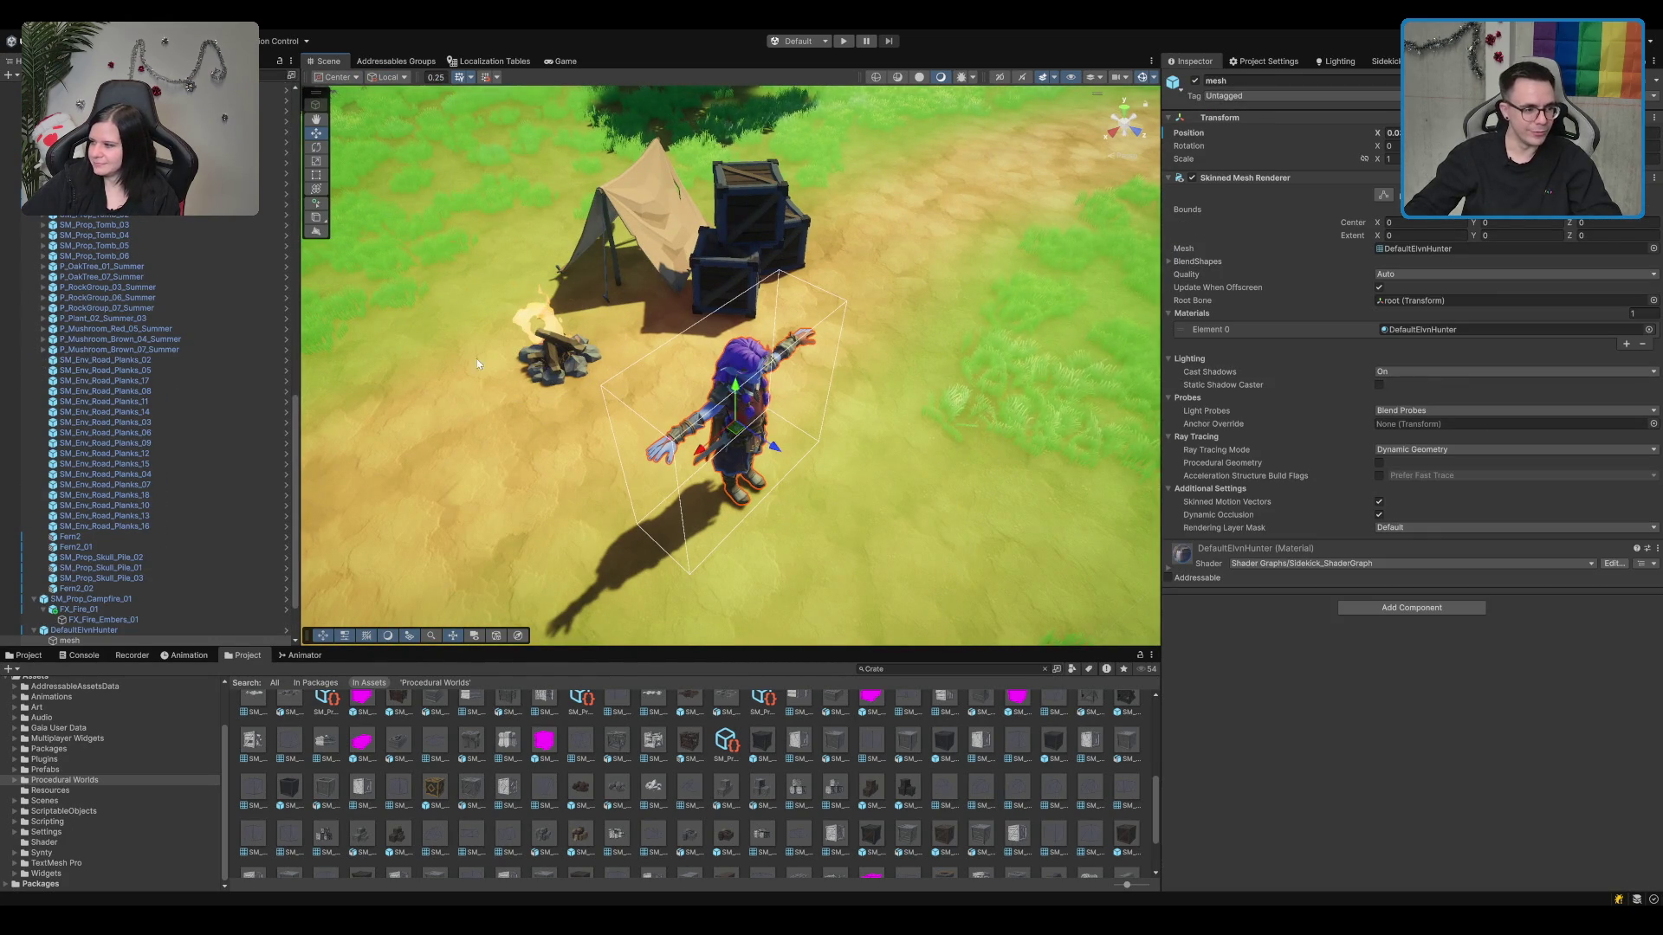
Step: Move the DefaultElvnHunter character toward the tent and frame it in view
scroll(154, 580, down, 3)
click(132, 557)
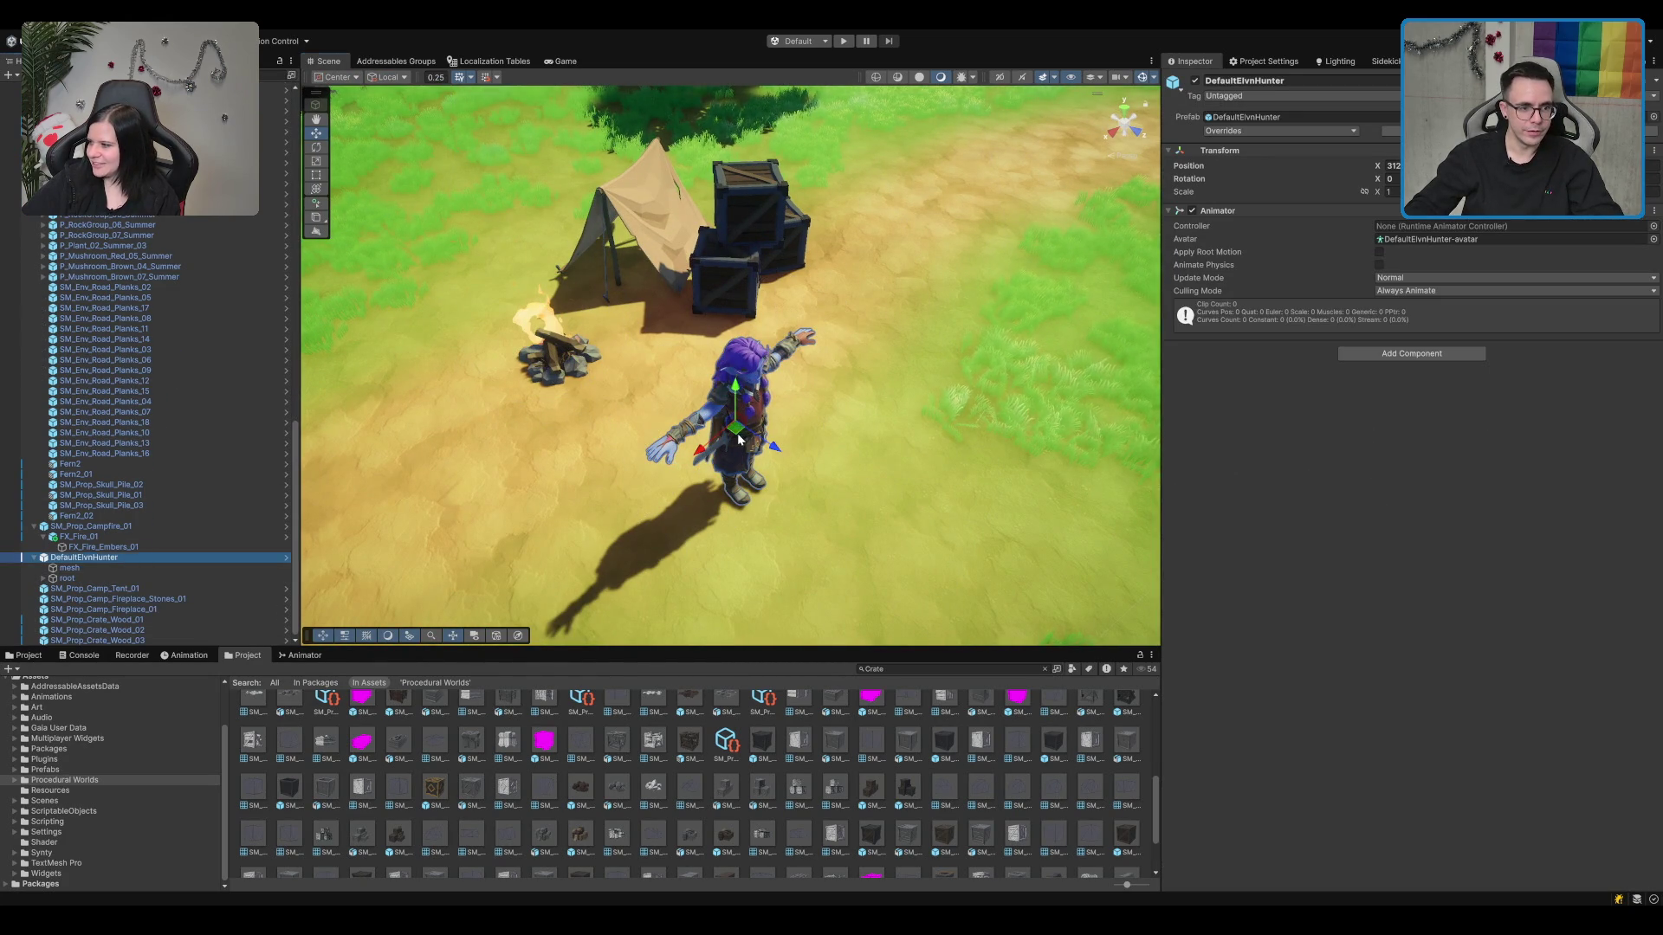
drag(739, 439, 565, 276)
key(f)
key(e)
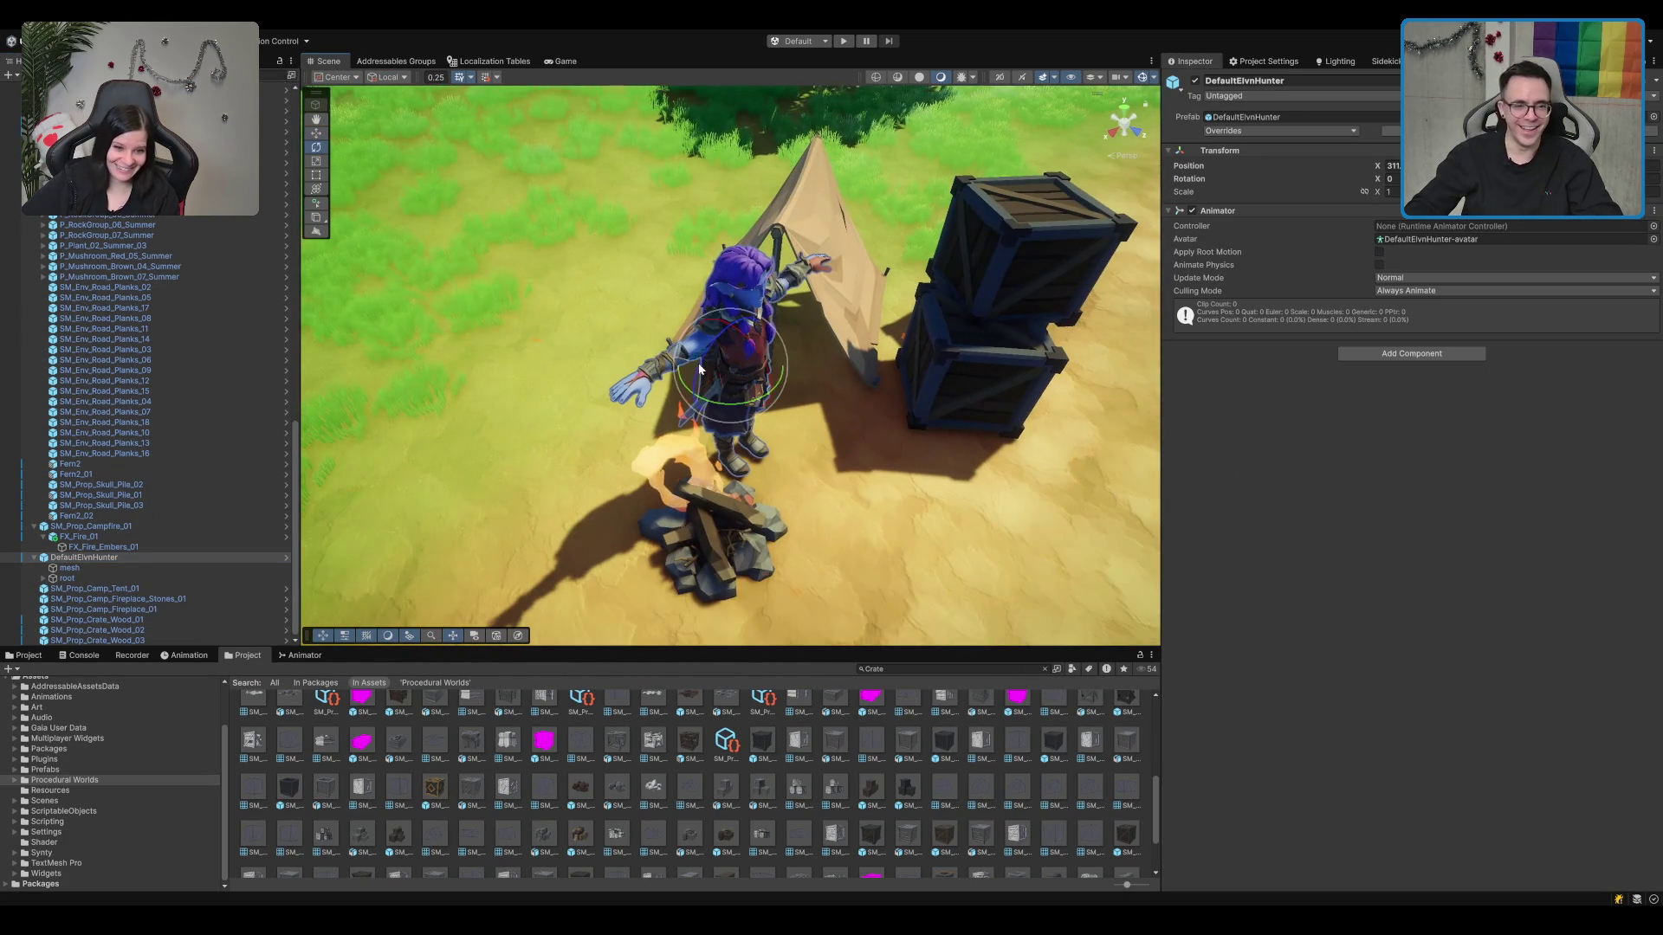
key(w)
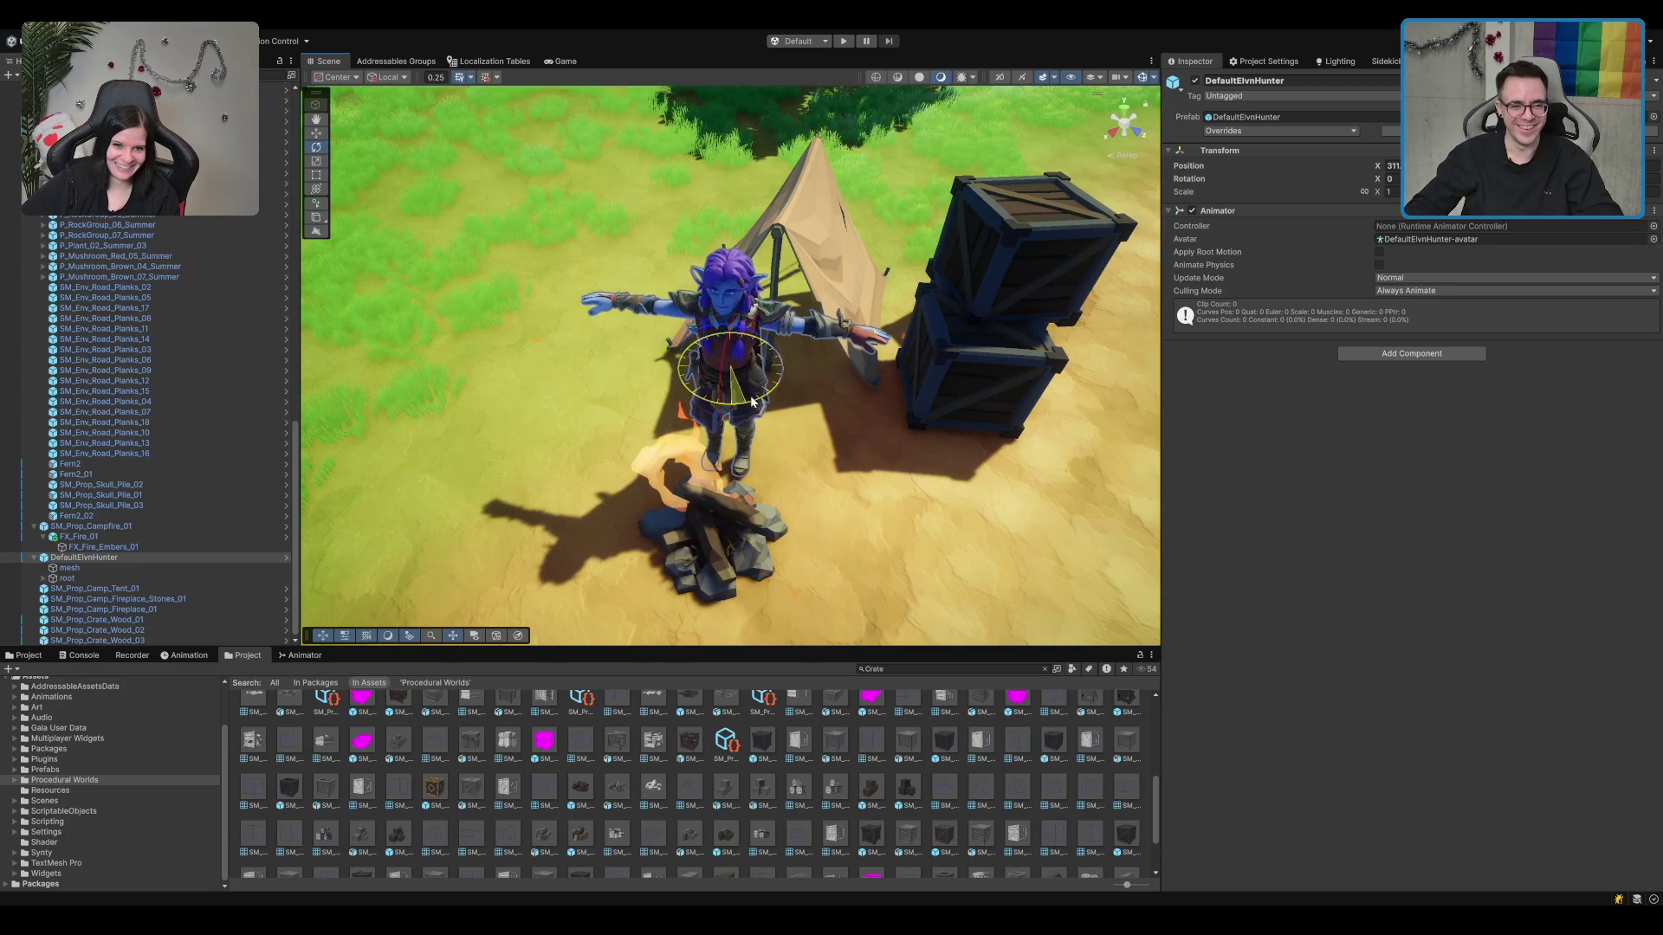
mouse_move(735, 374)
mouse_down()
mouse_move(732, 356)
mouse_move(881, 321)
mouse_up()
Step: Shift the campfire slightly down and to the right
scroll(881, 321, down, 5)
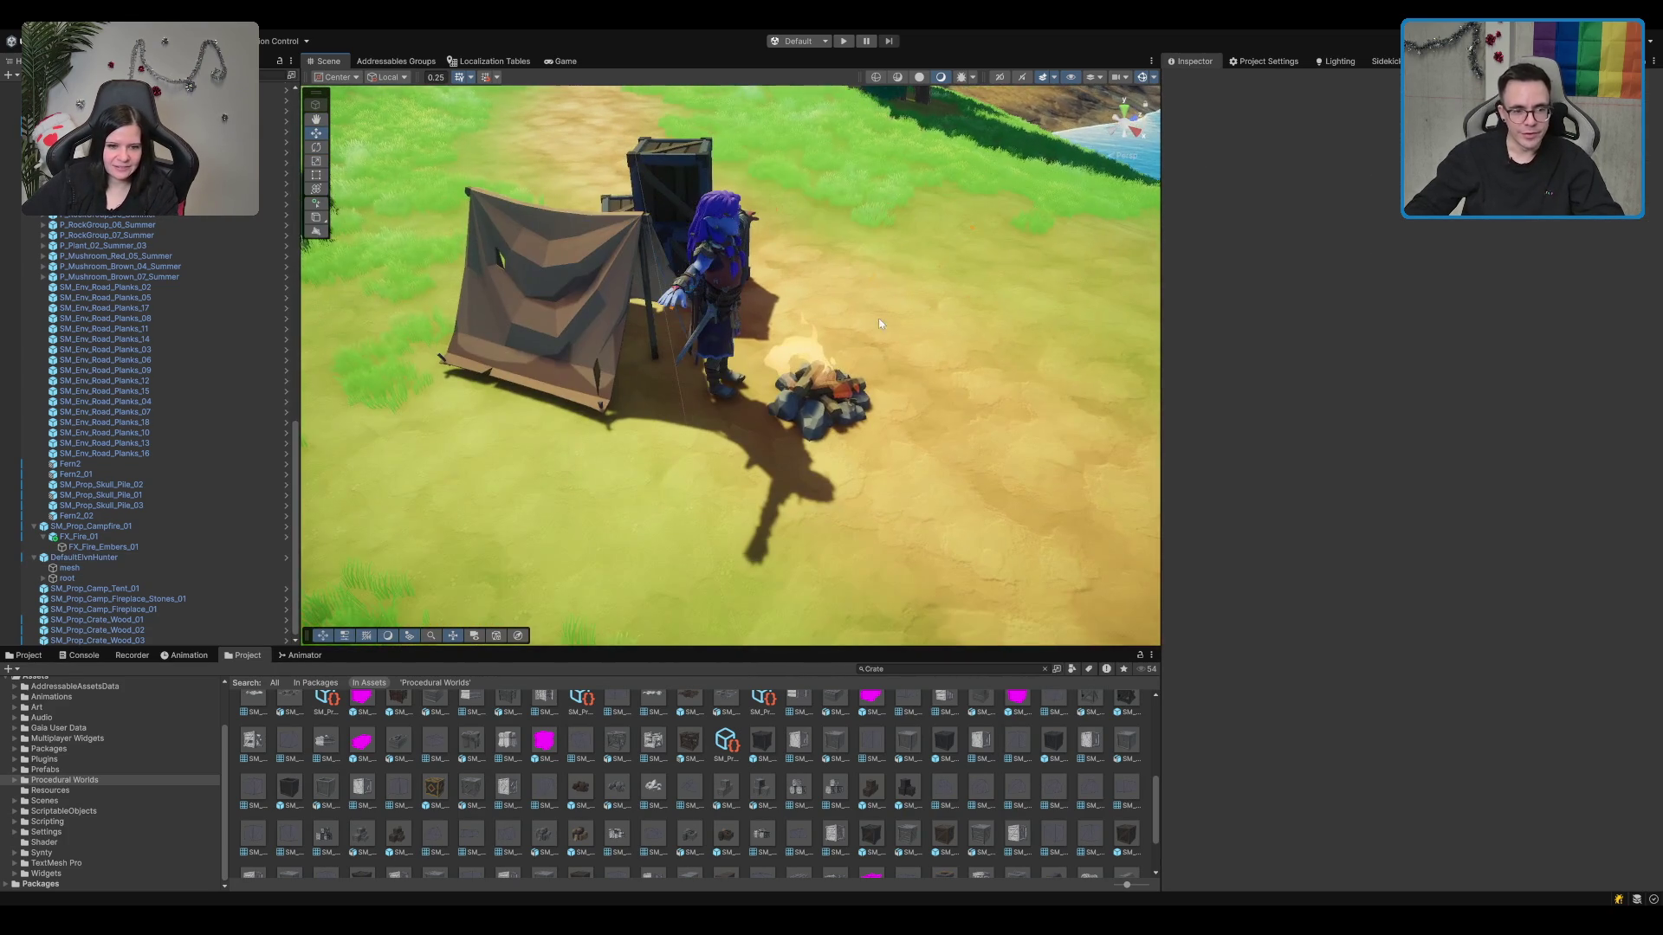
click(811, 435)
scroll(857, 407, up, 1)
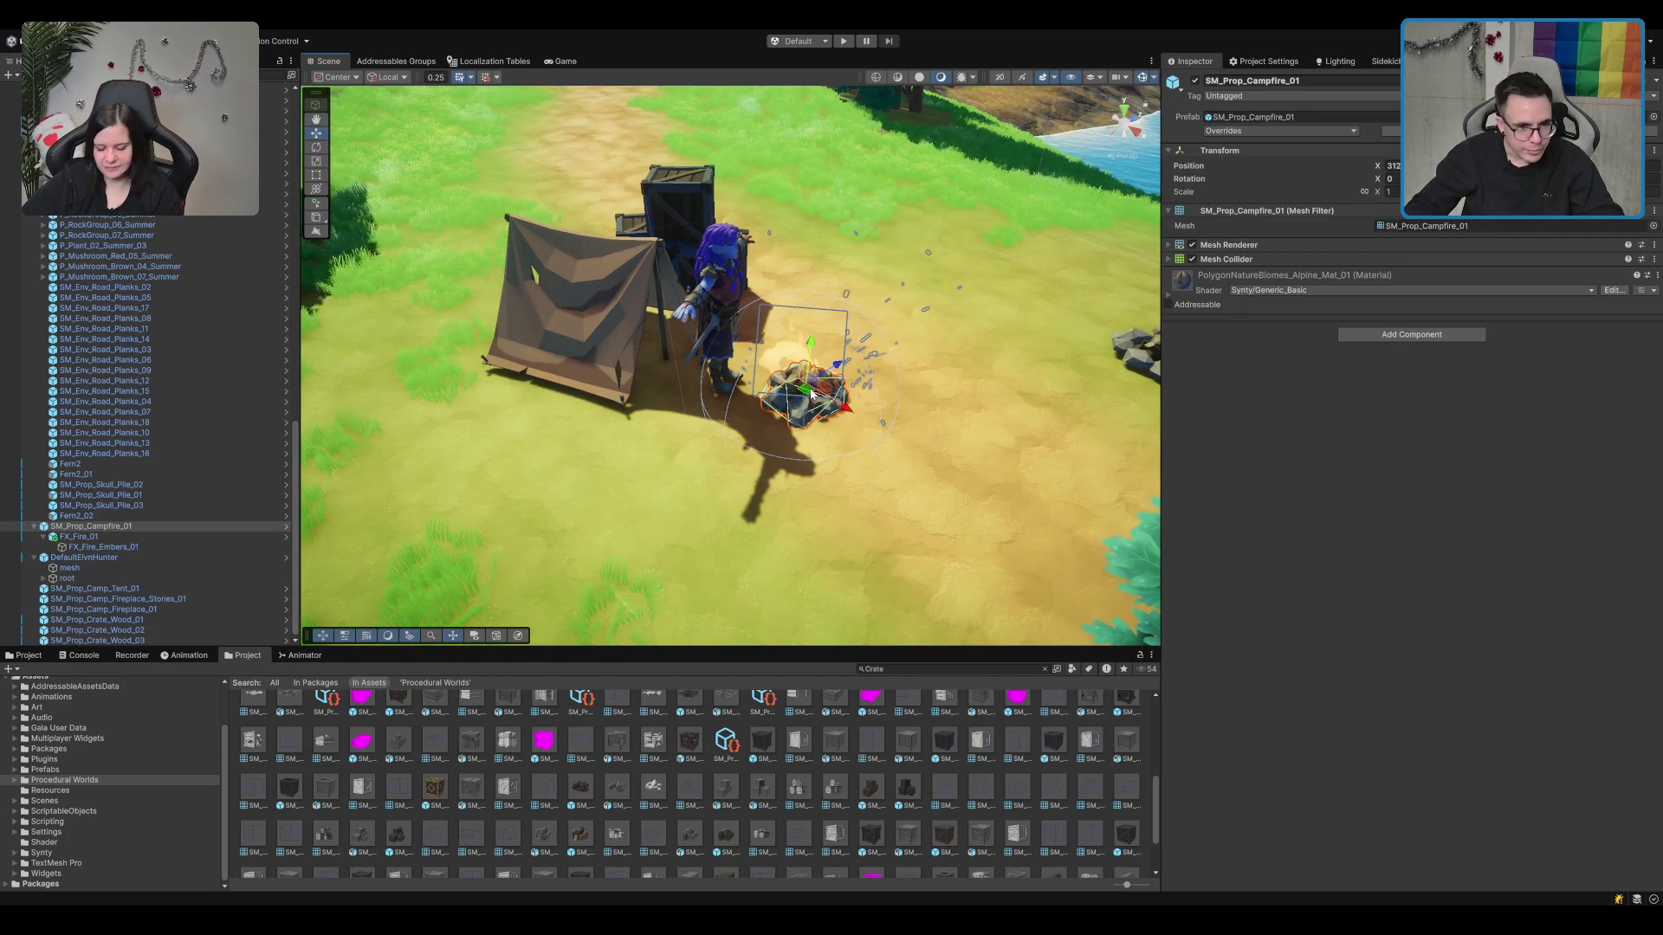
drag(862, 400, 886, 413)
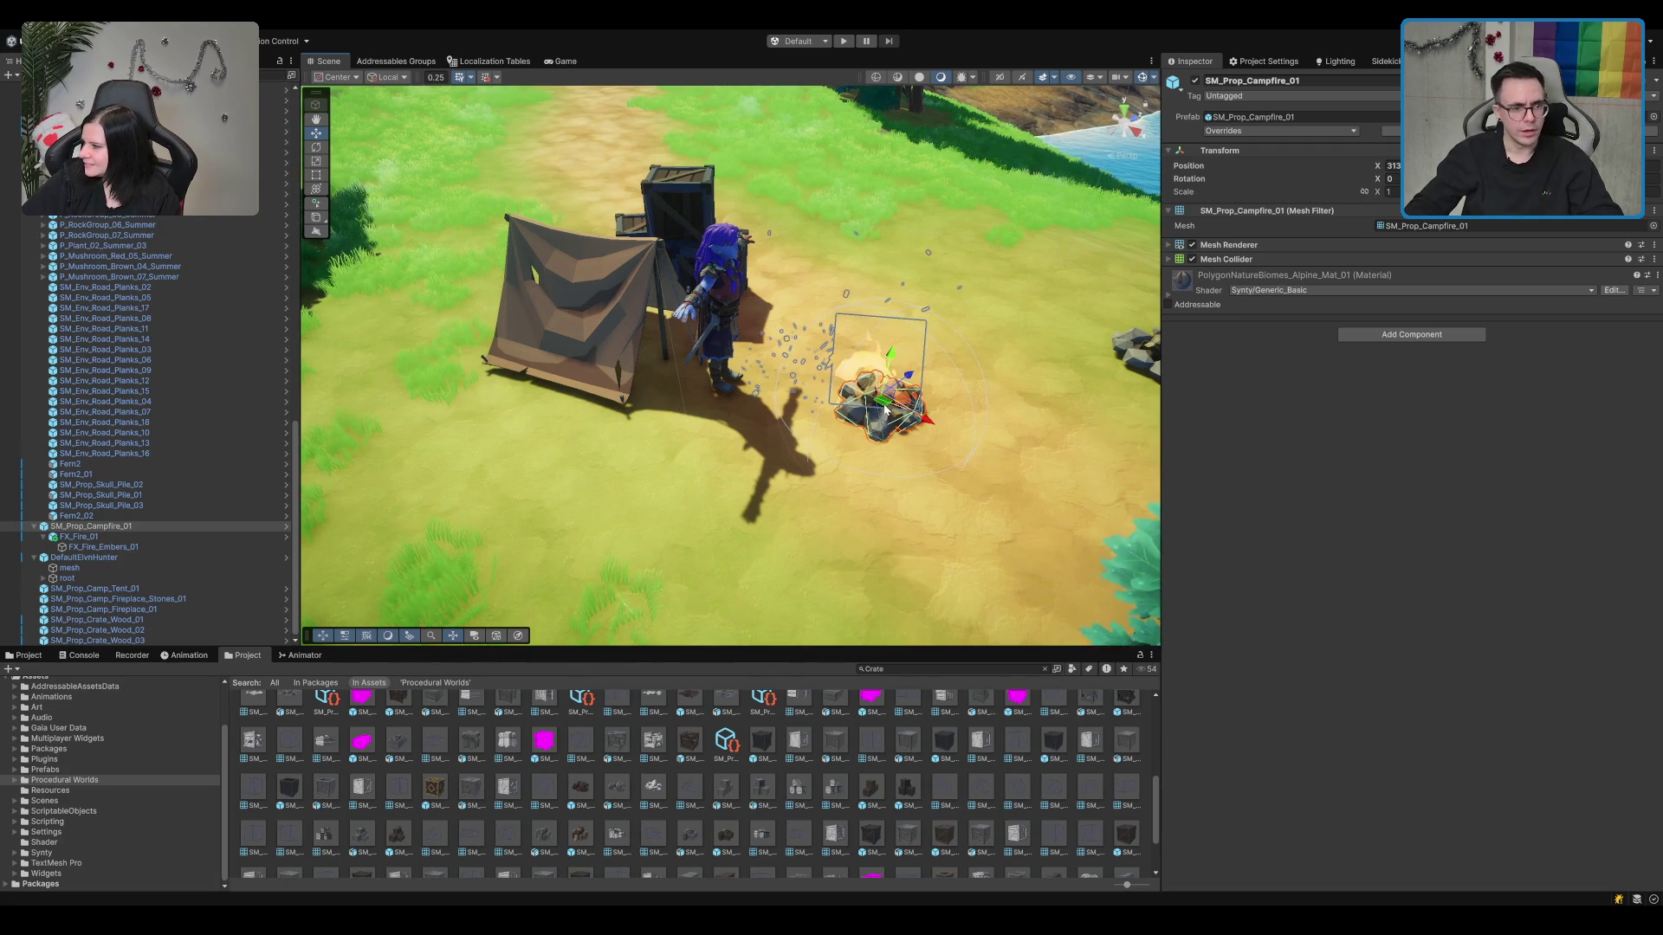
click(713, 330)
key(f)
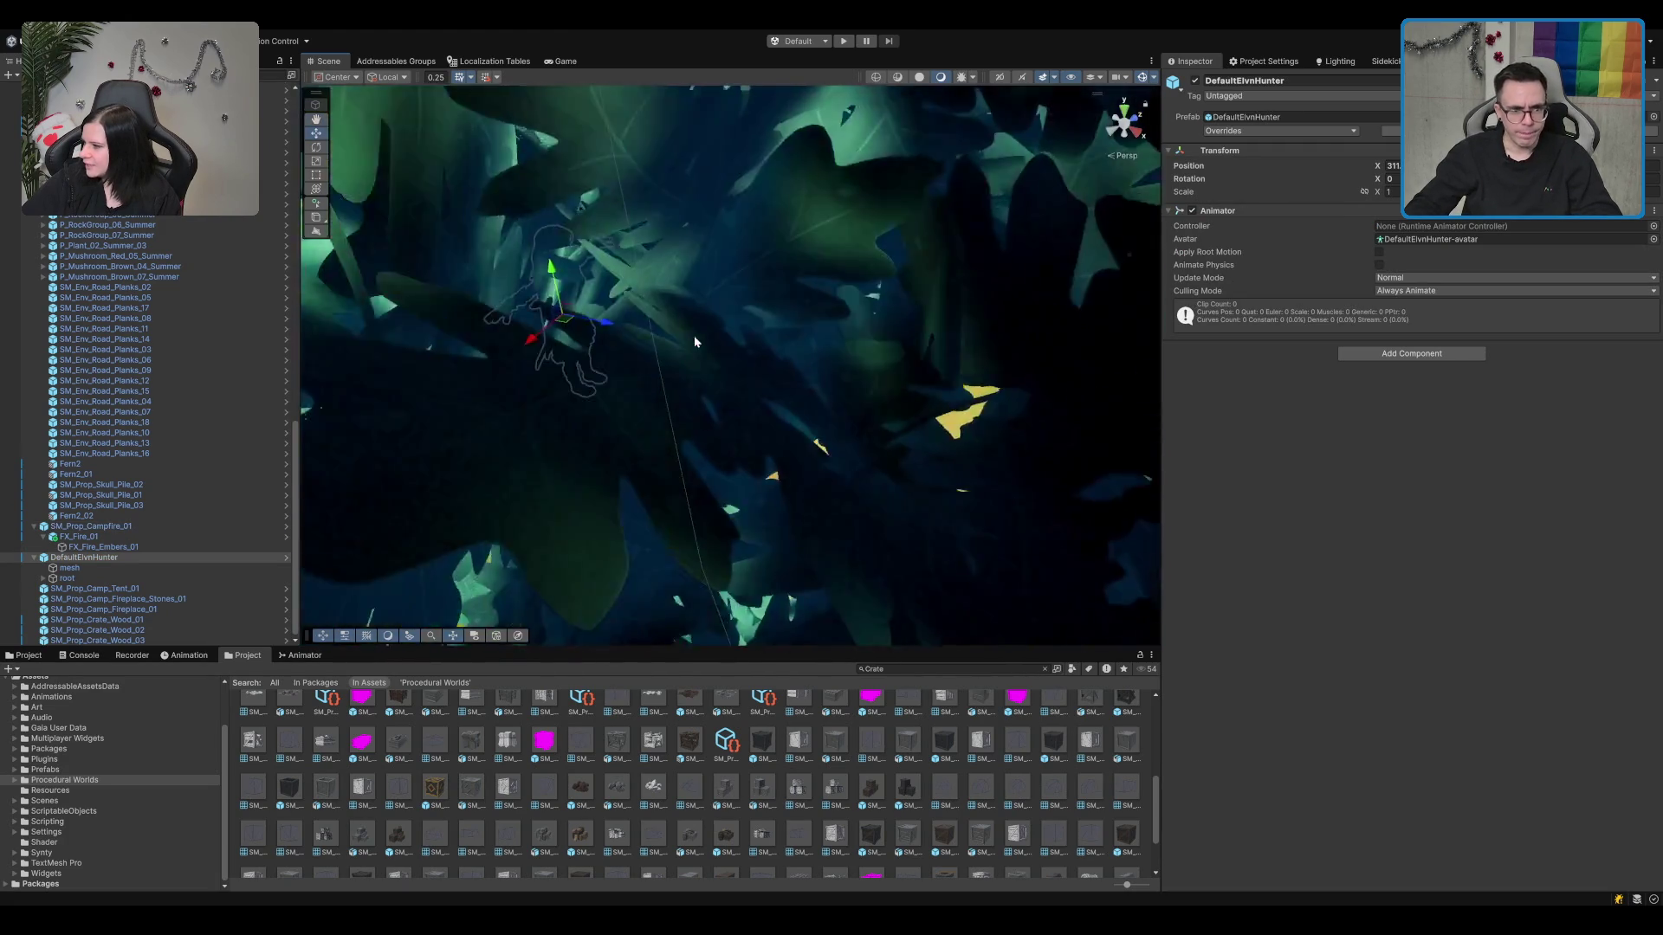
key(ctrl+z)
key(ctrl+z)
key(ctrl+z)
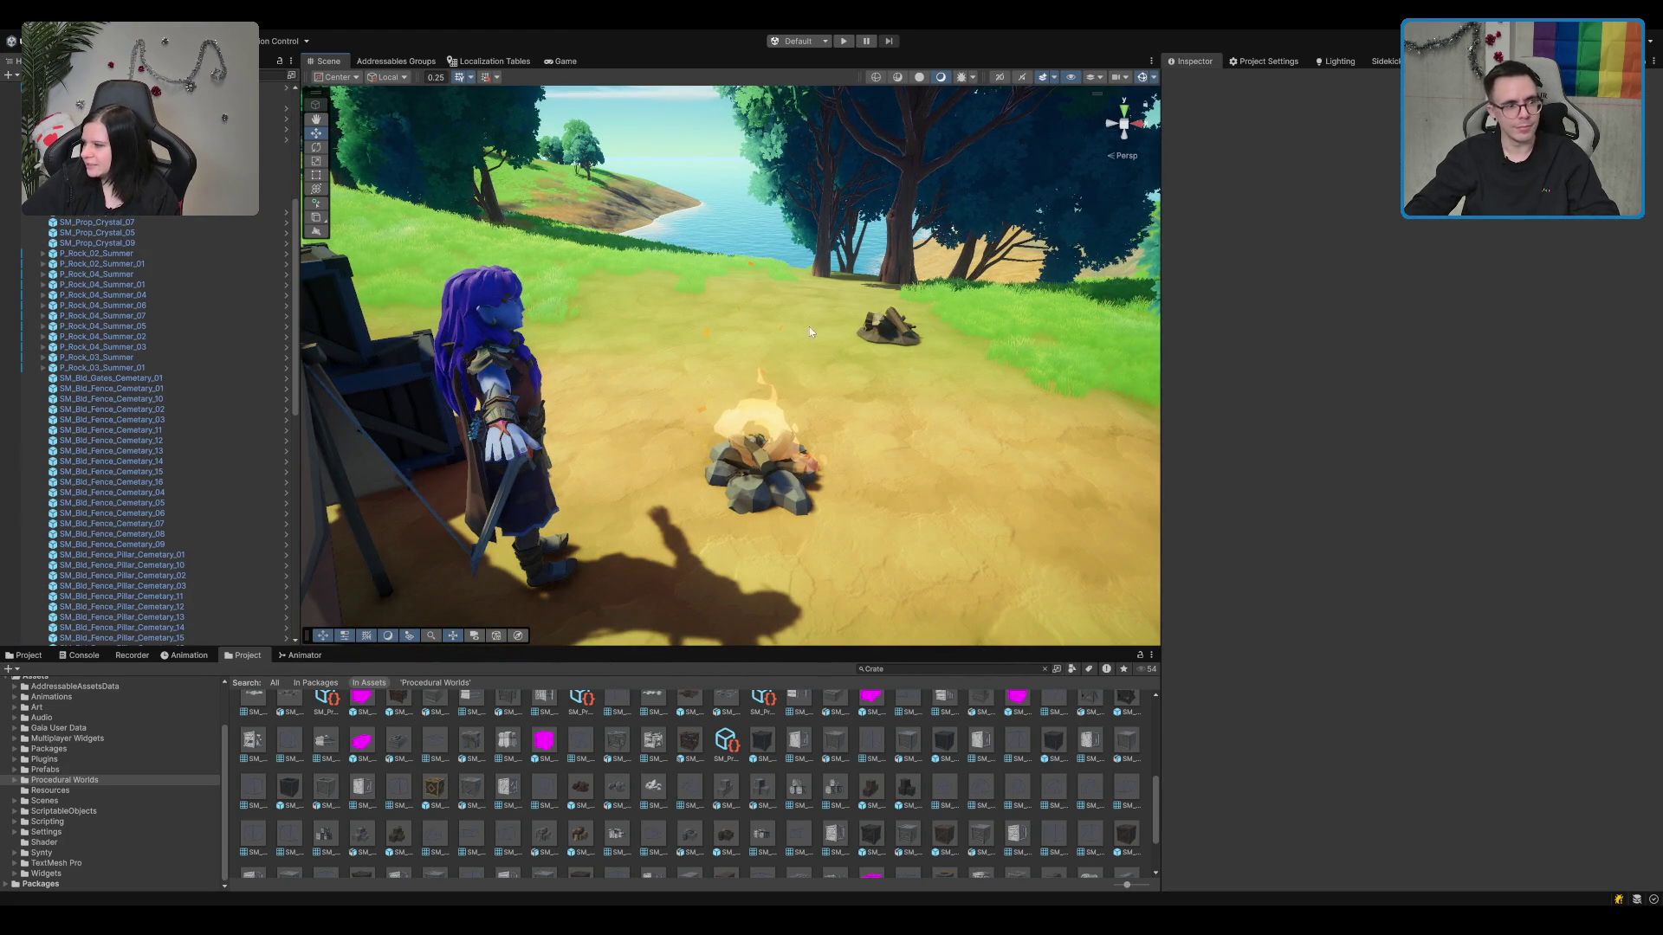
Step: Delete the spare SM_Prop_Camp_Fireplace_01 wood-pile prop
click(780, 329)
drag(779, 329, 414, 284)
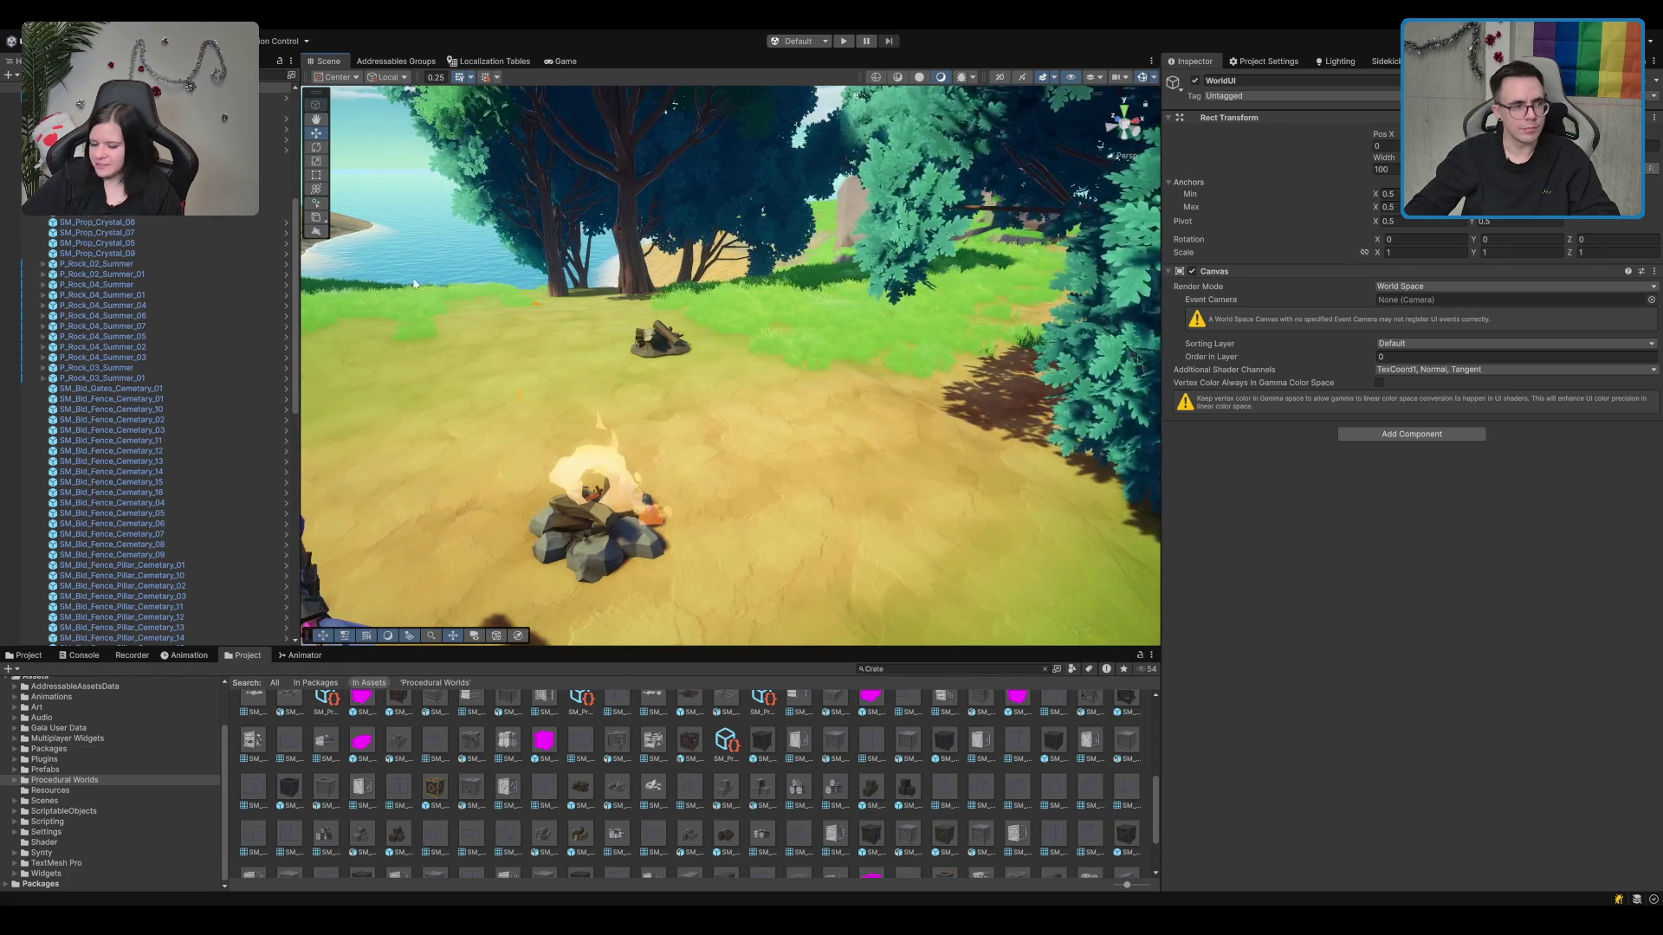
key(ctrl+z)
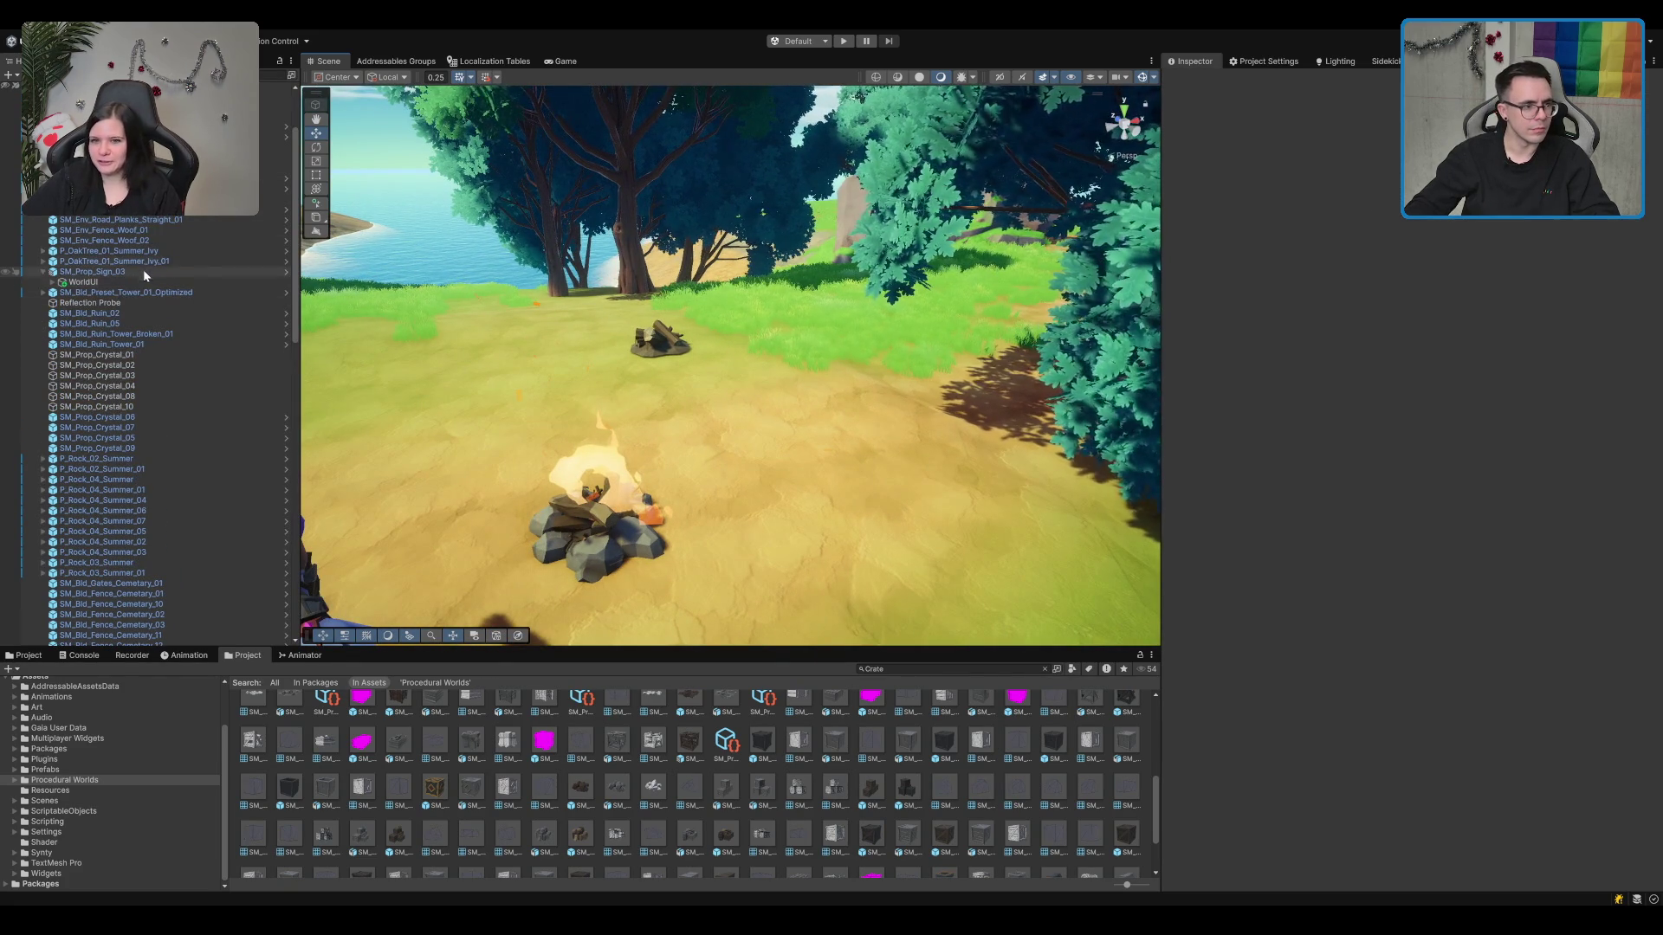
click(143, 271)
click(42, 271)
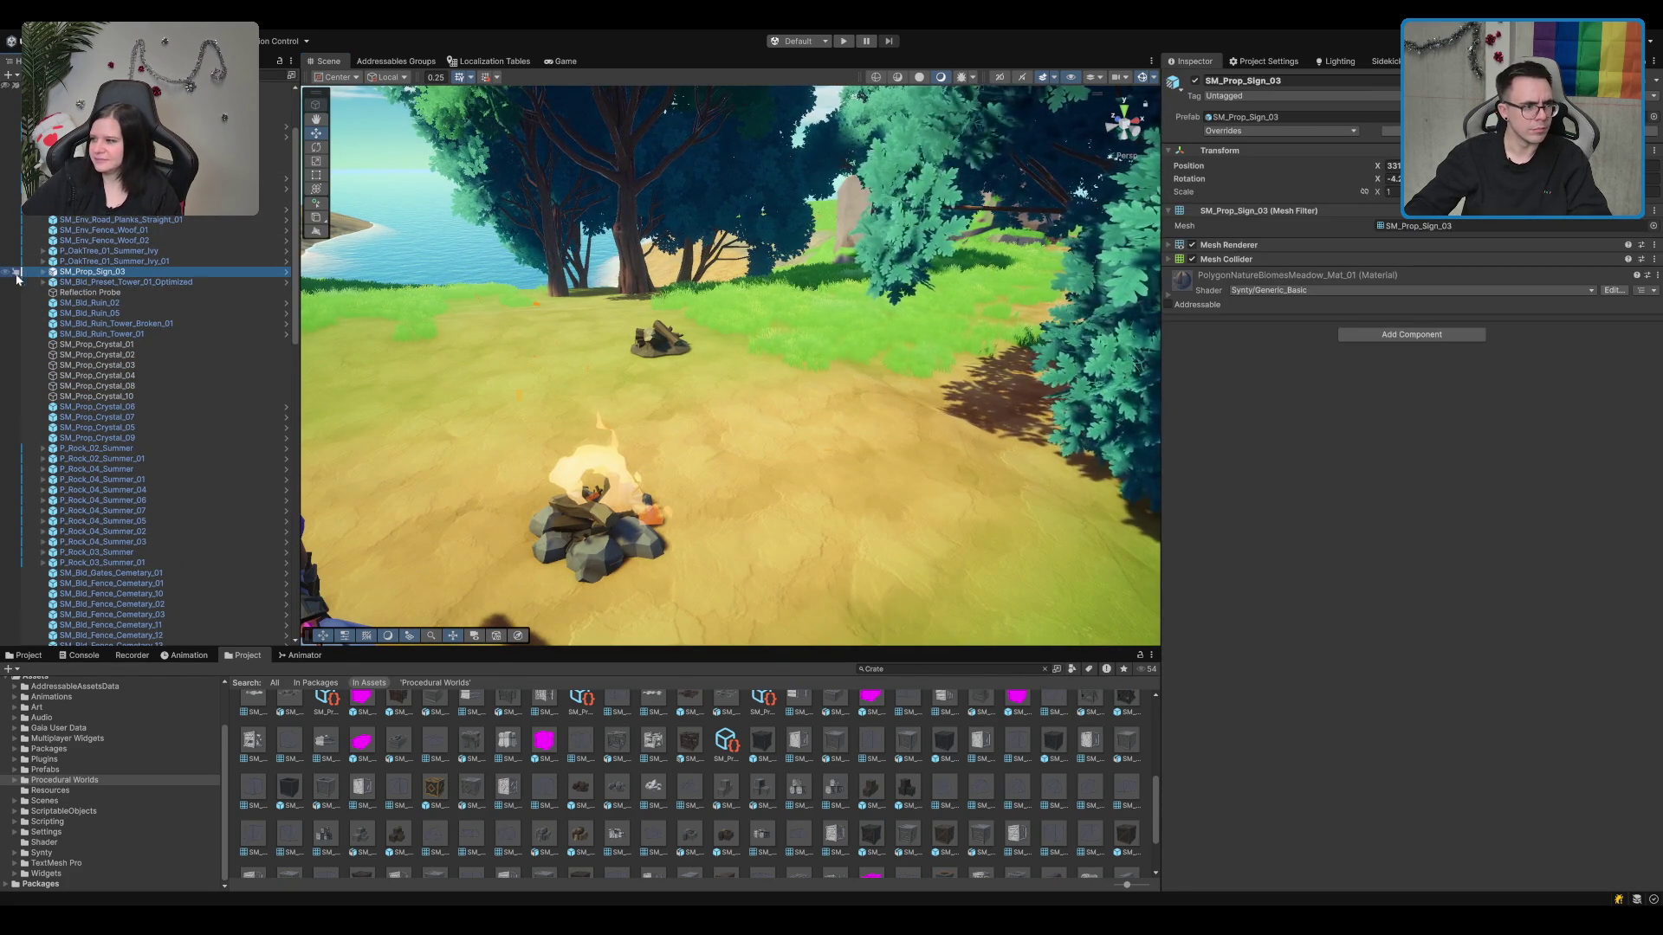
click(660, 339)
scroll(758, 344, down, 3)
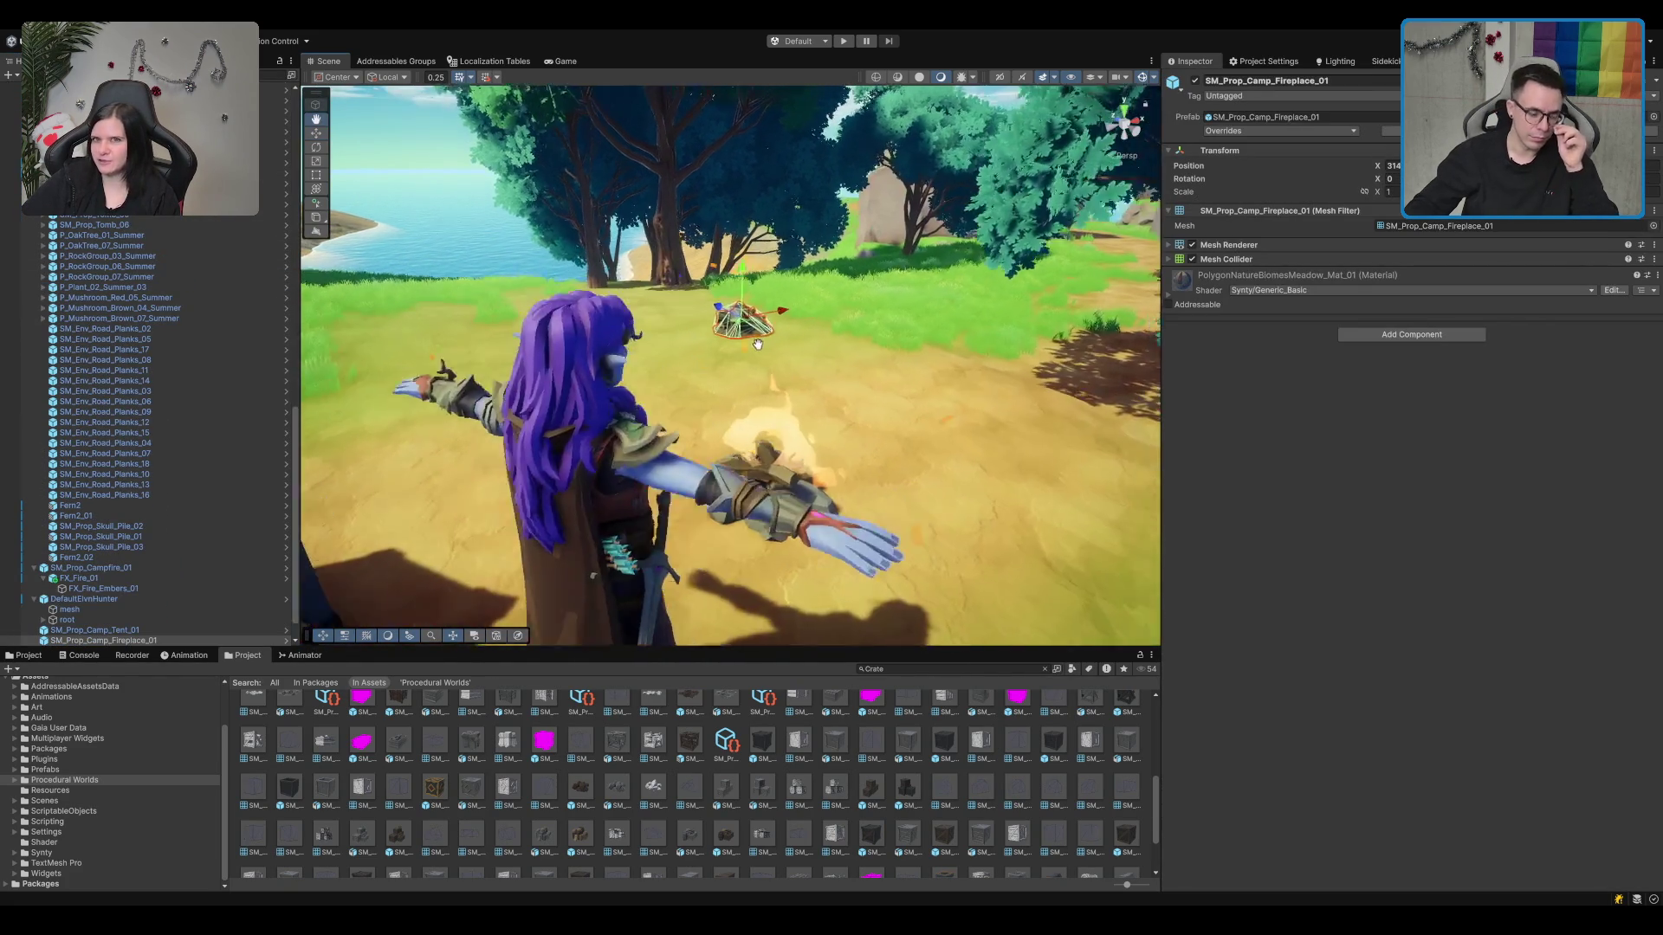
key(Delete)
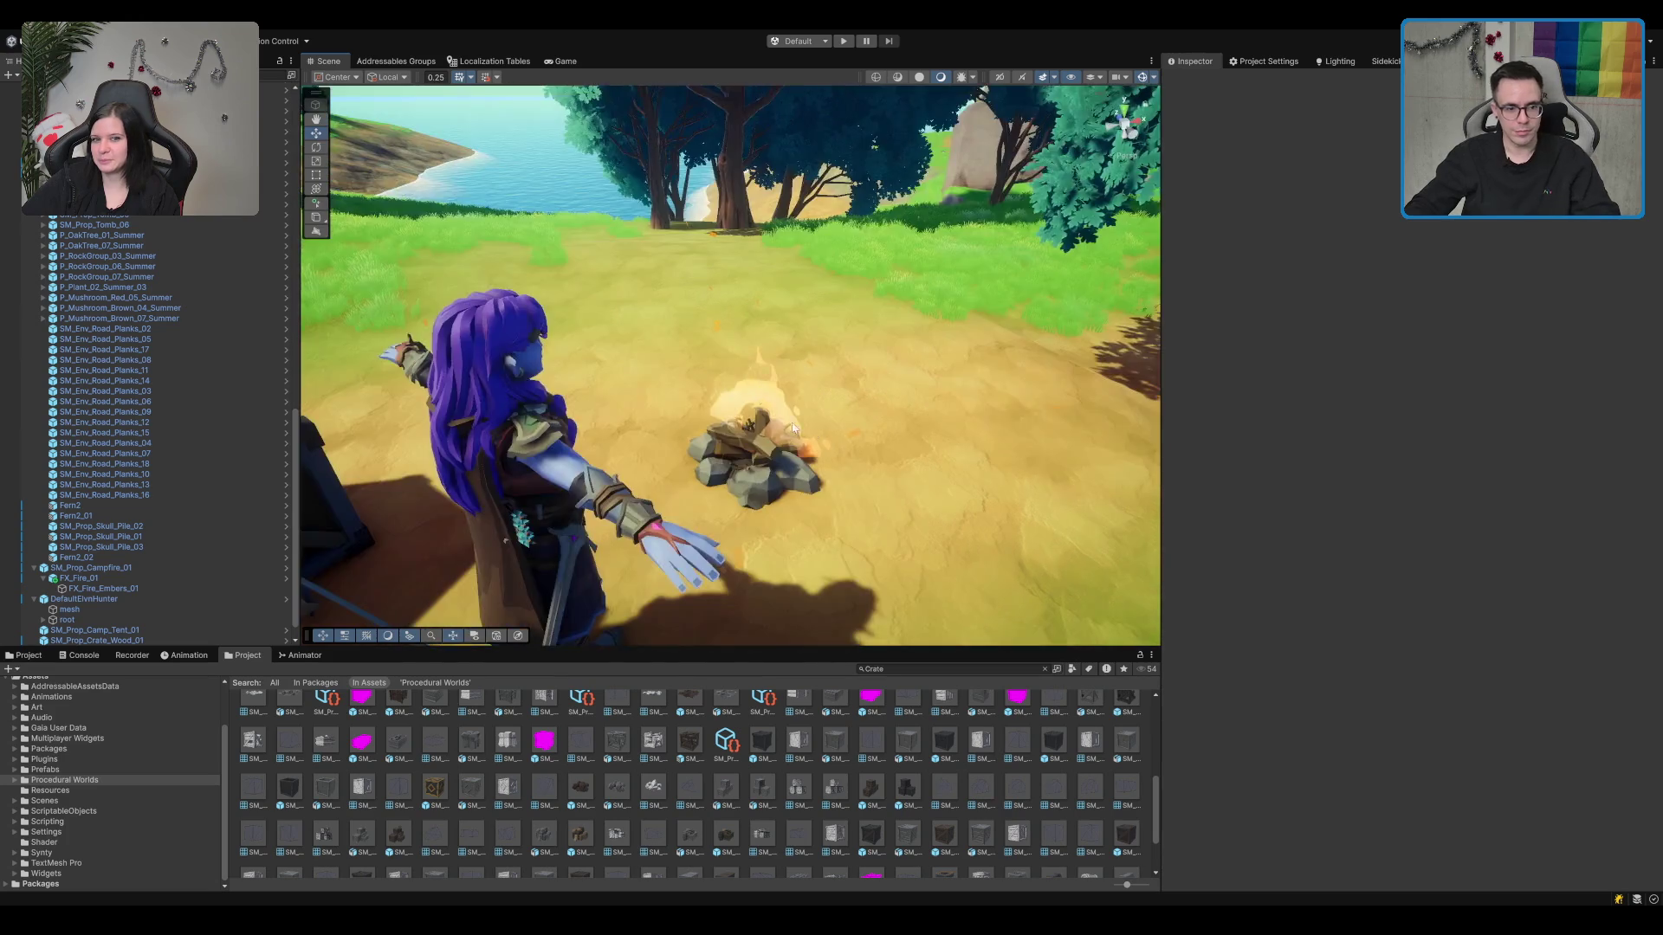
Step: Move the elf hunter next to the campfire, between it and the tent
drag(794, 429, 838, 362)
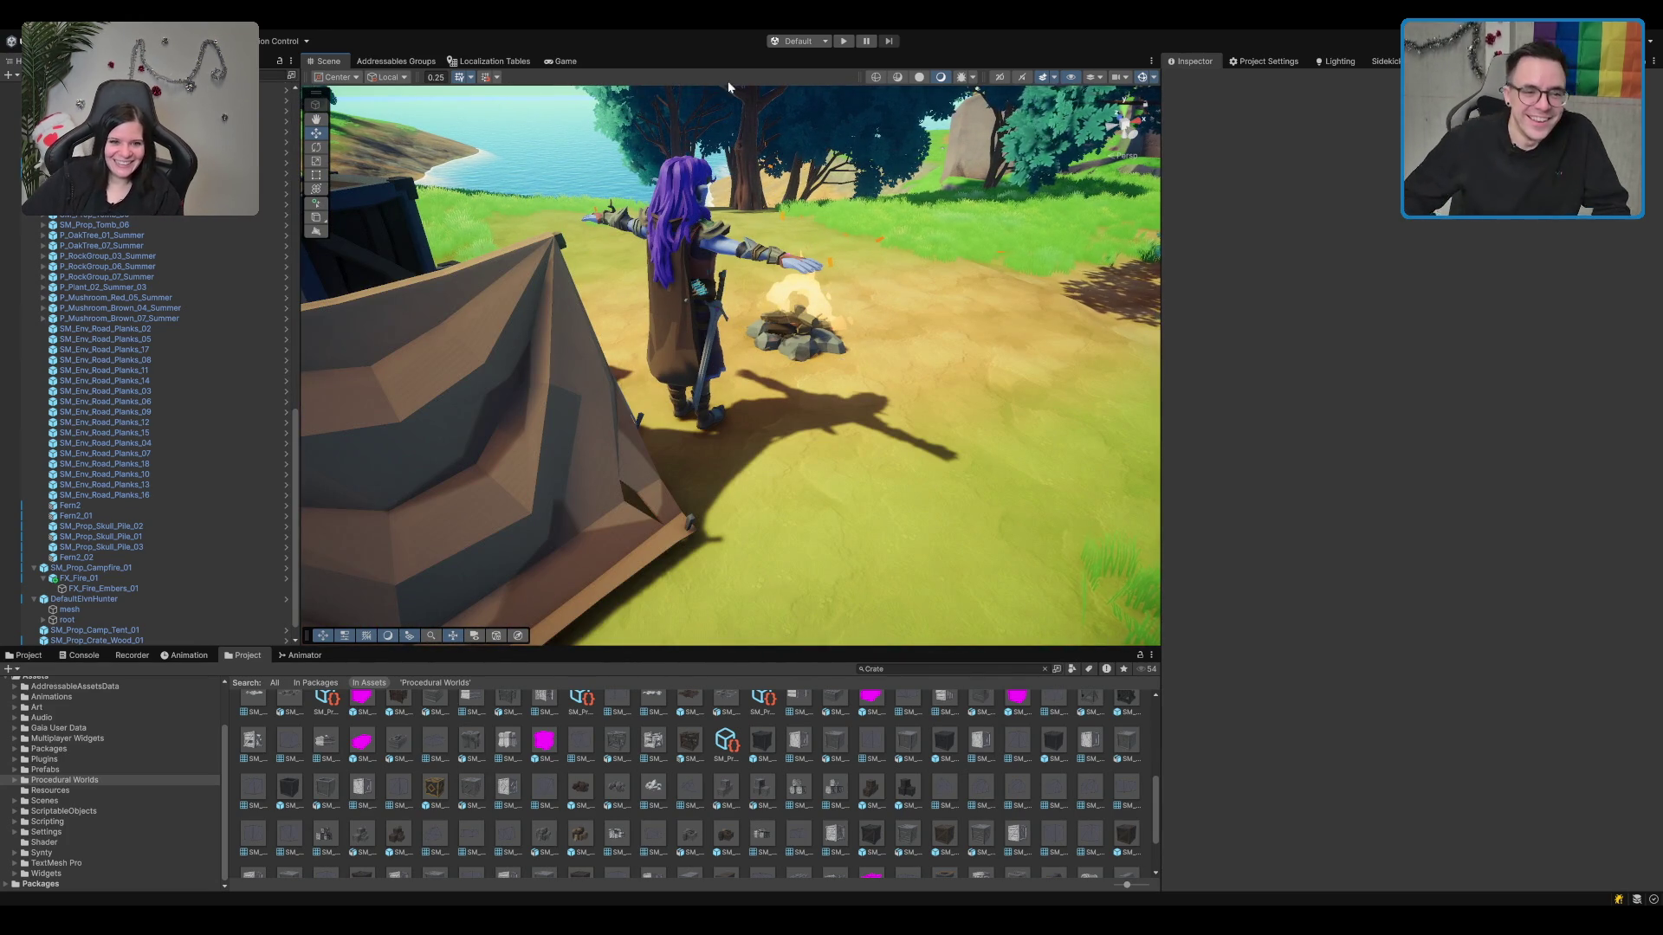
scroll(790, 334, up, 5)
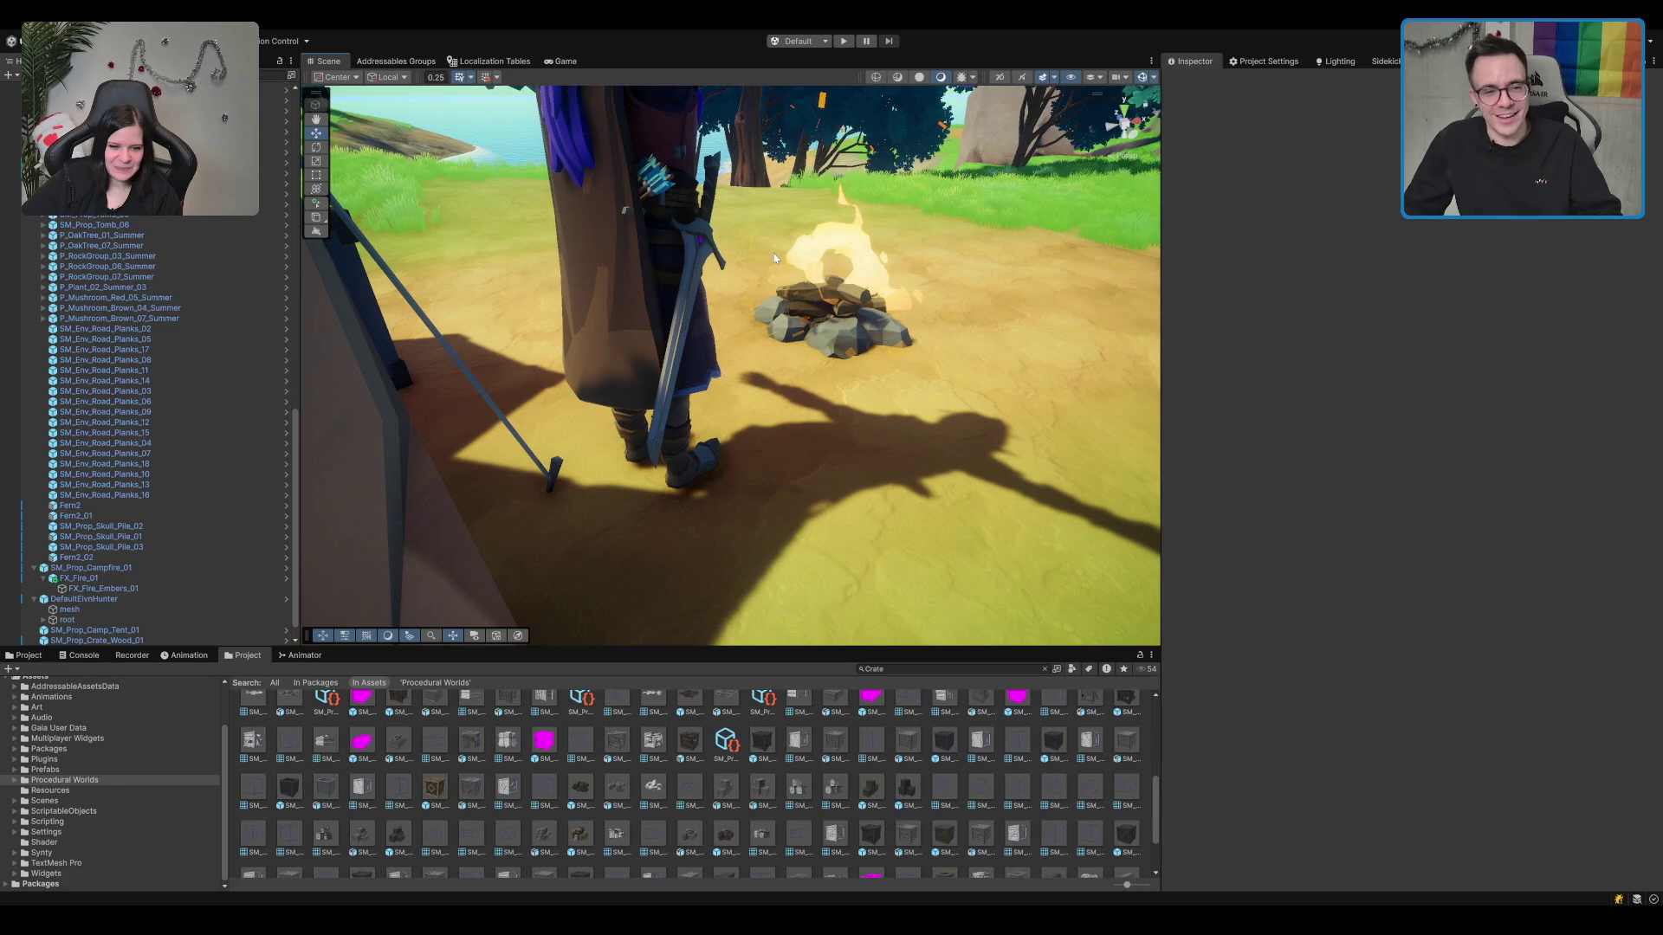
click(675, 247)
scroll(629, 428, down, 2)
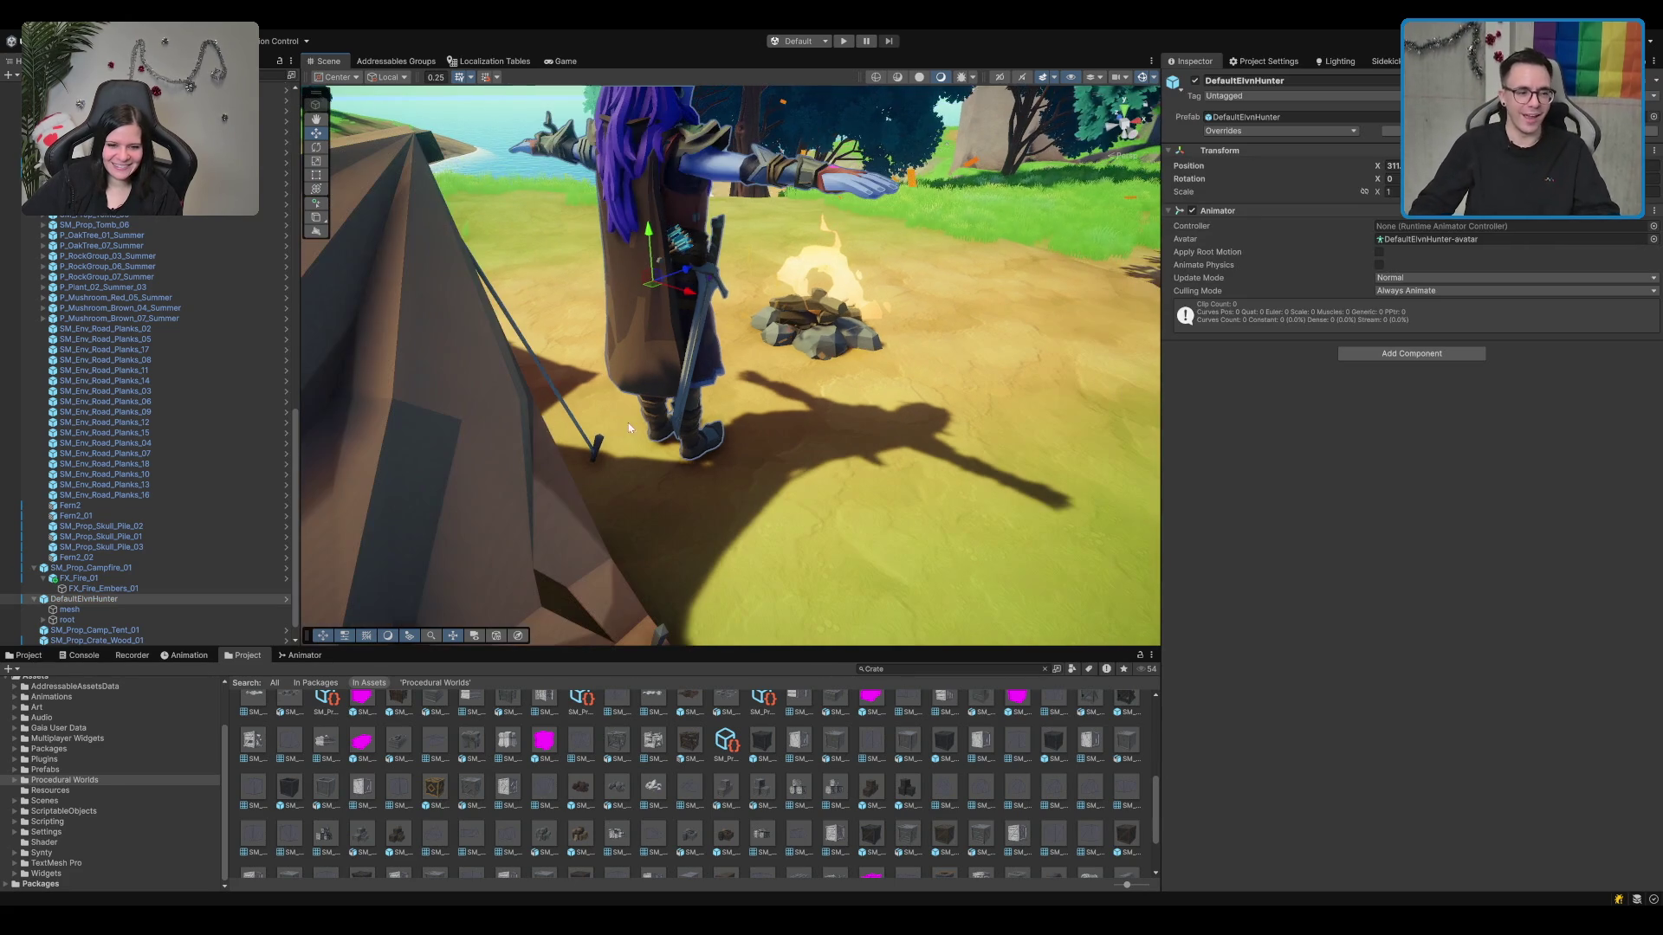
key(f)
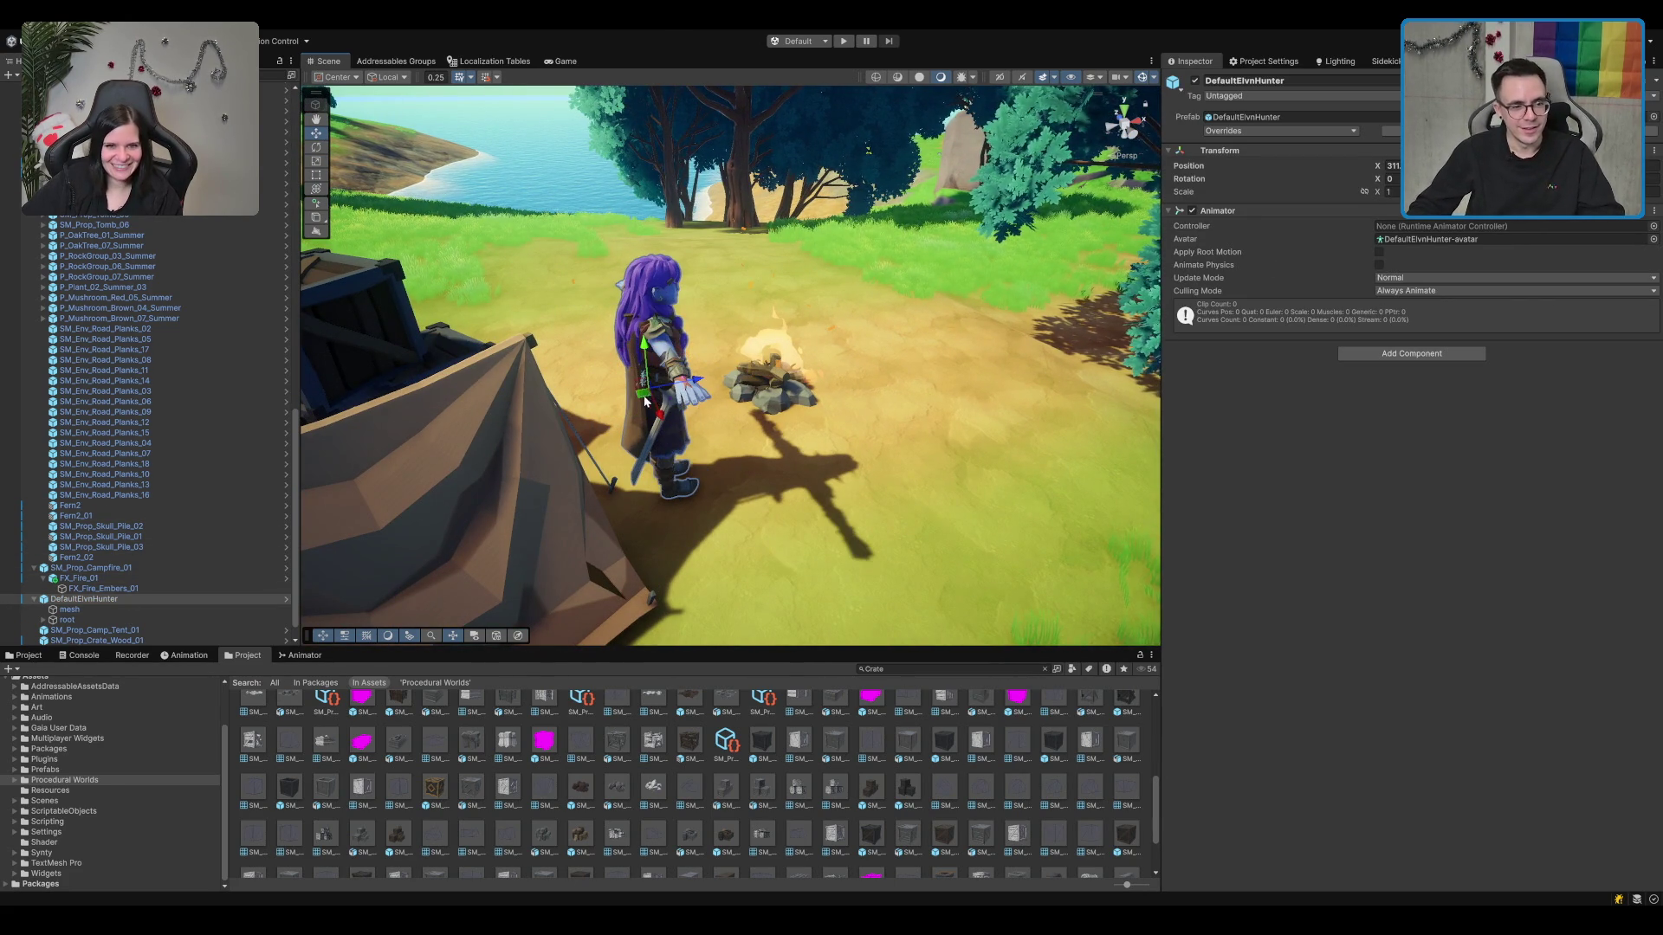
drag(645, 400, 603, 342)
key(e)
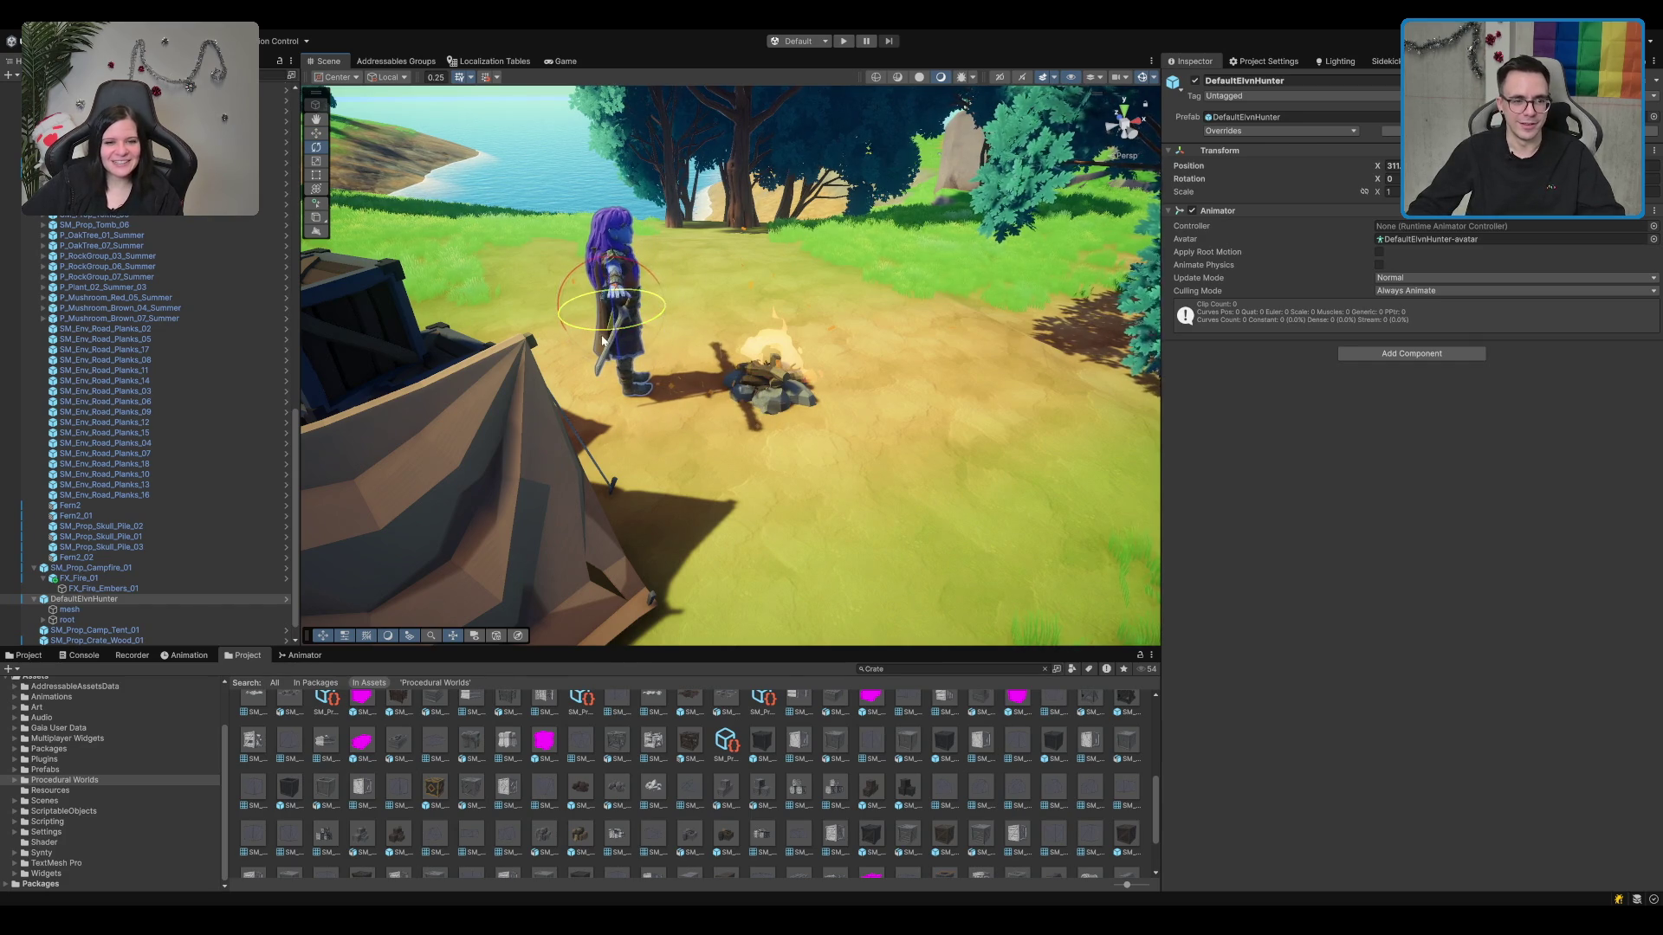
key(w)
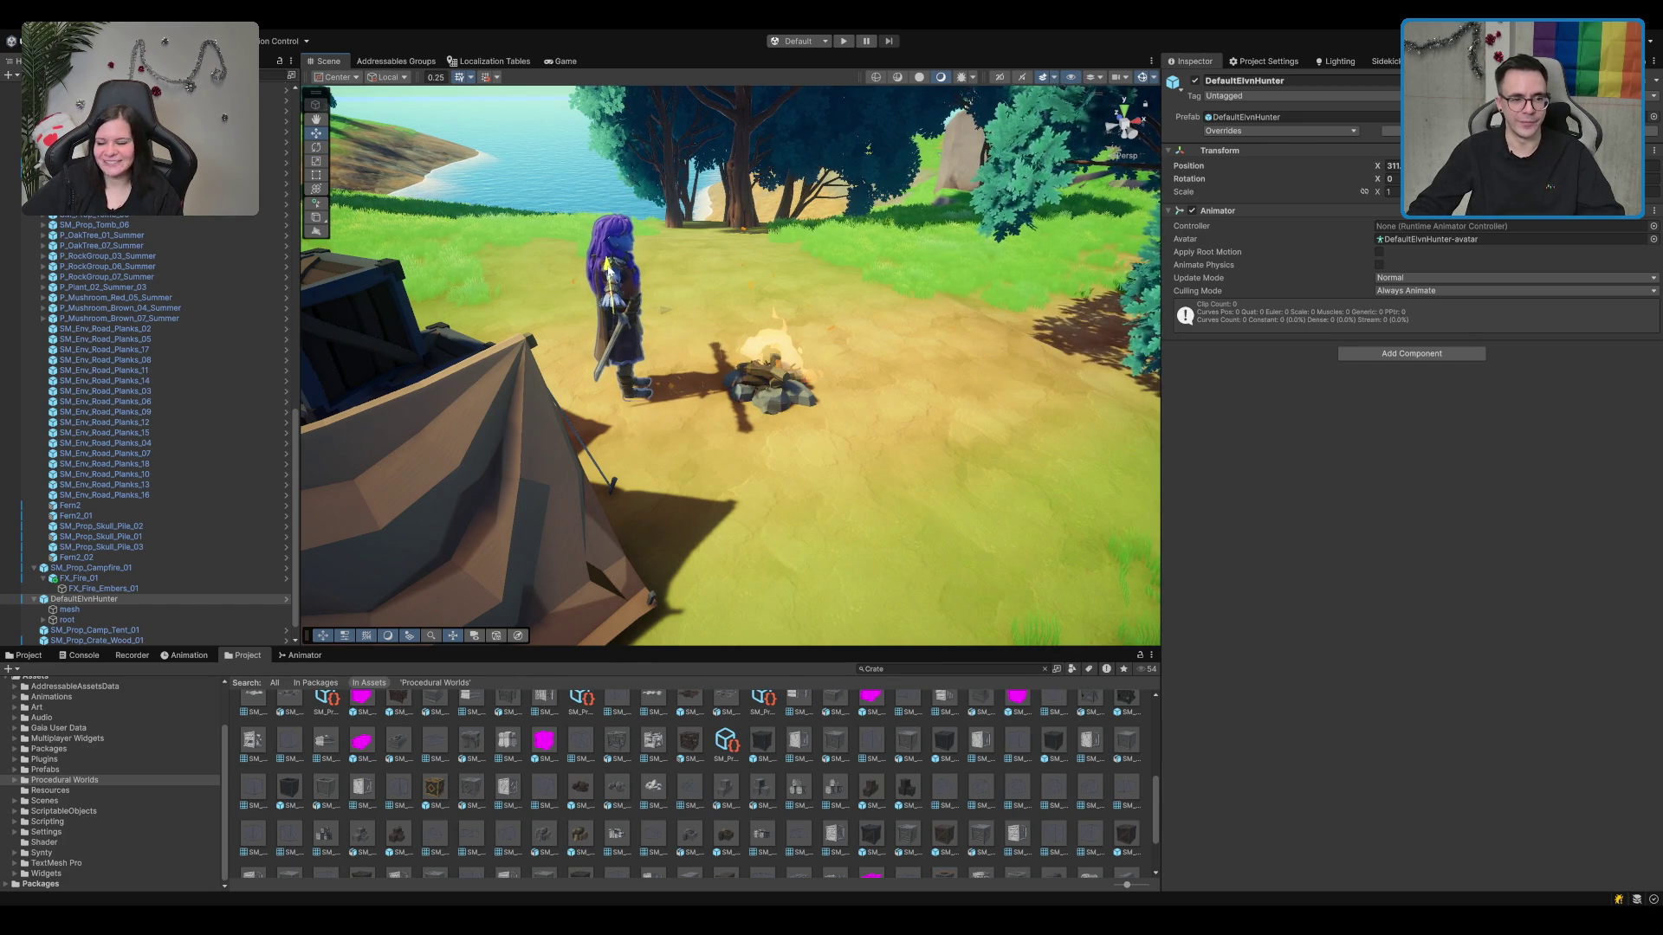
drag(743, 326, 850, 417)
scroll(831, 433, up, 5)
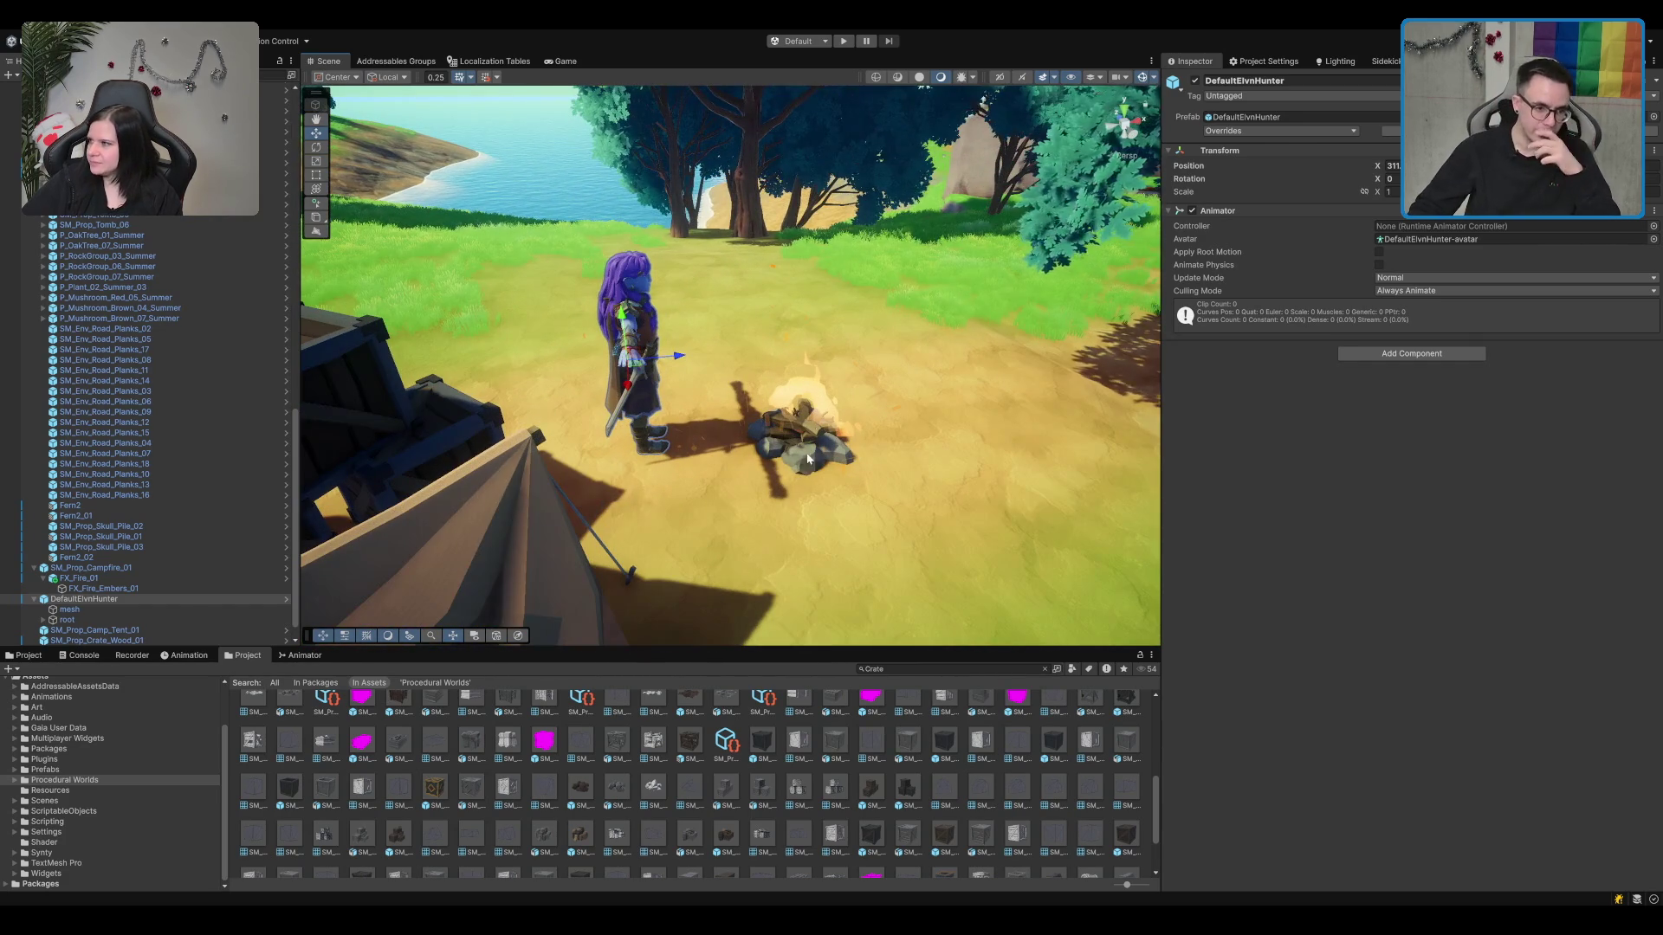
scroll(160, 390, down, 10)
Step: Create a new empty GameObject and position it at the campfire
click(164, 287)
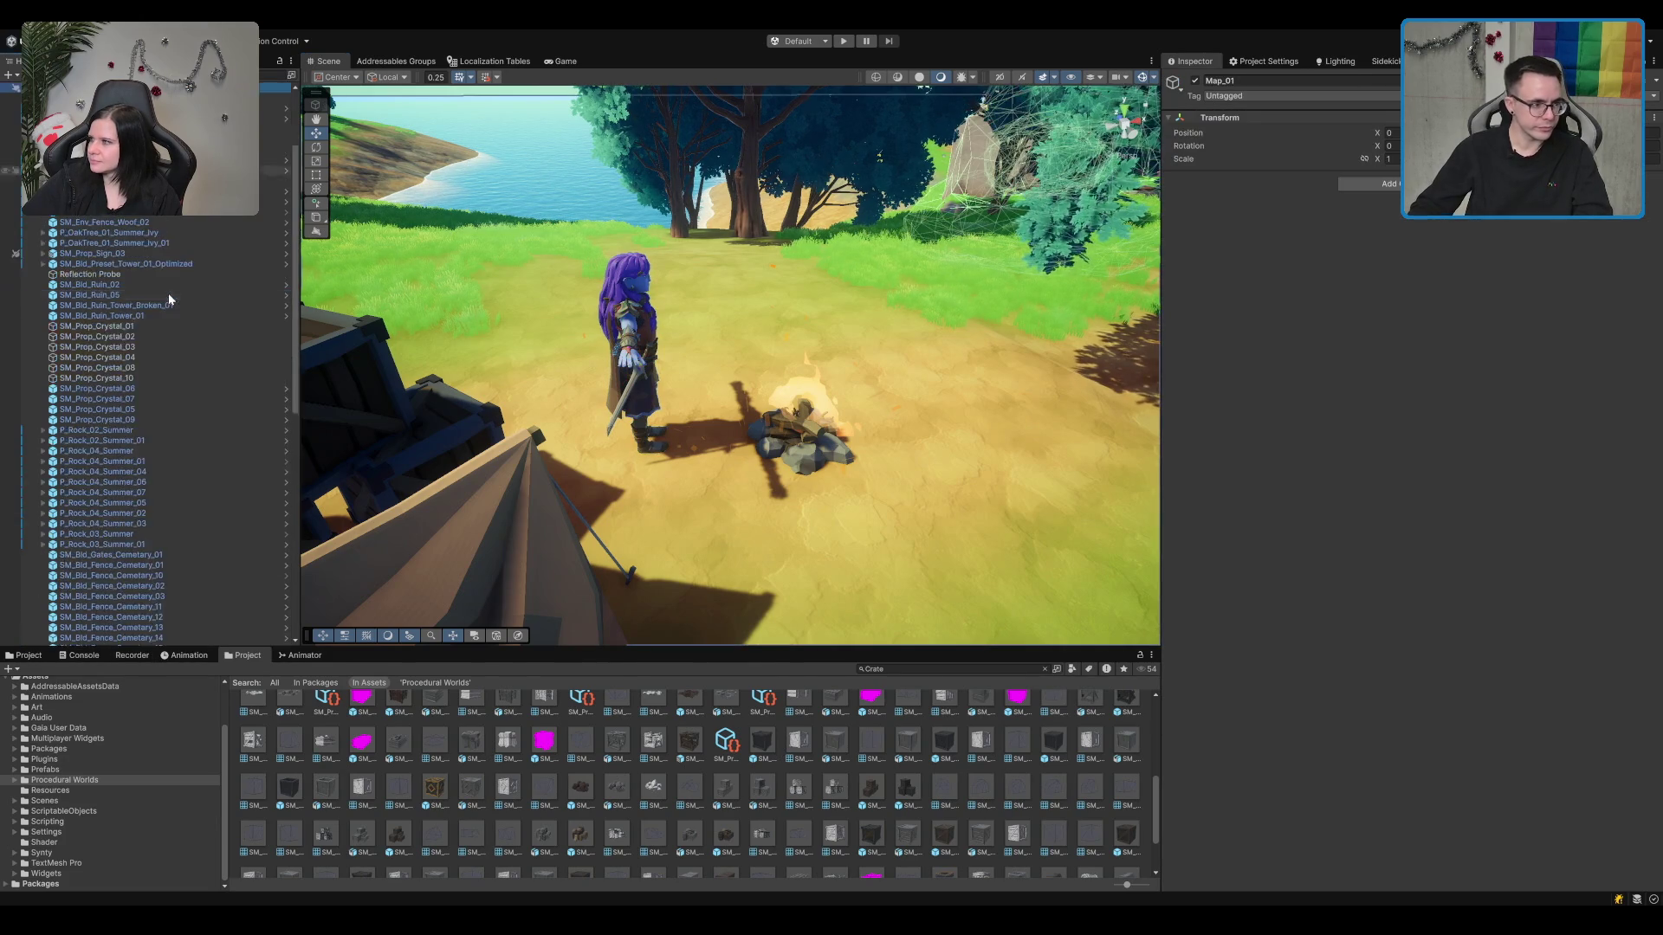
key(ctrl+shift+n)
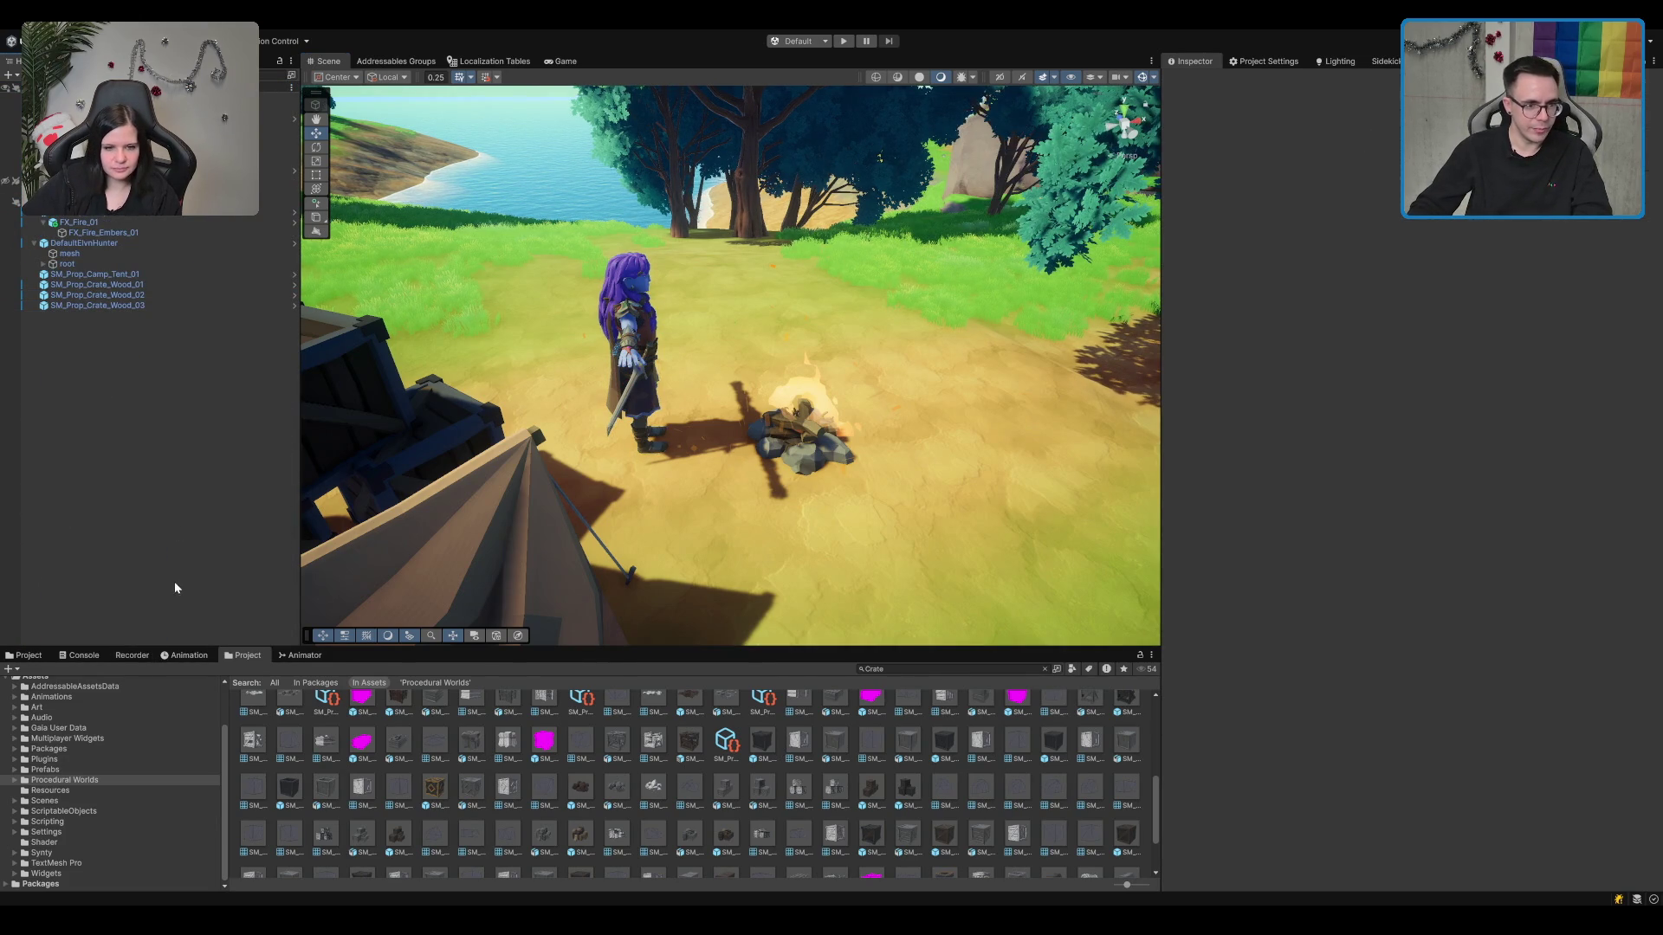
scroll(646, 293, down, 5)
mouse_move(725, 360)
mouse_down()
mouse_move(745, 439)
mouse_move(751, 330)
mouse_move(752, 381)
mouse_up()
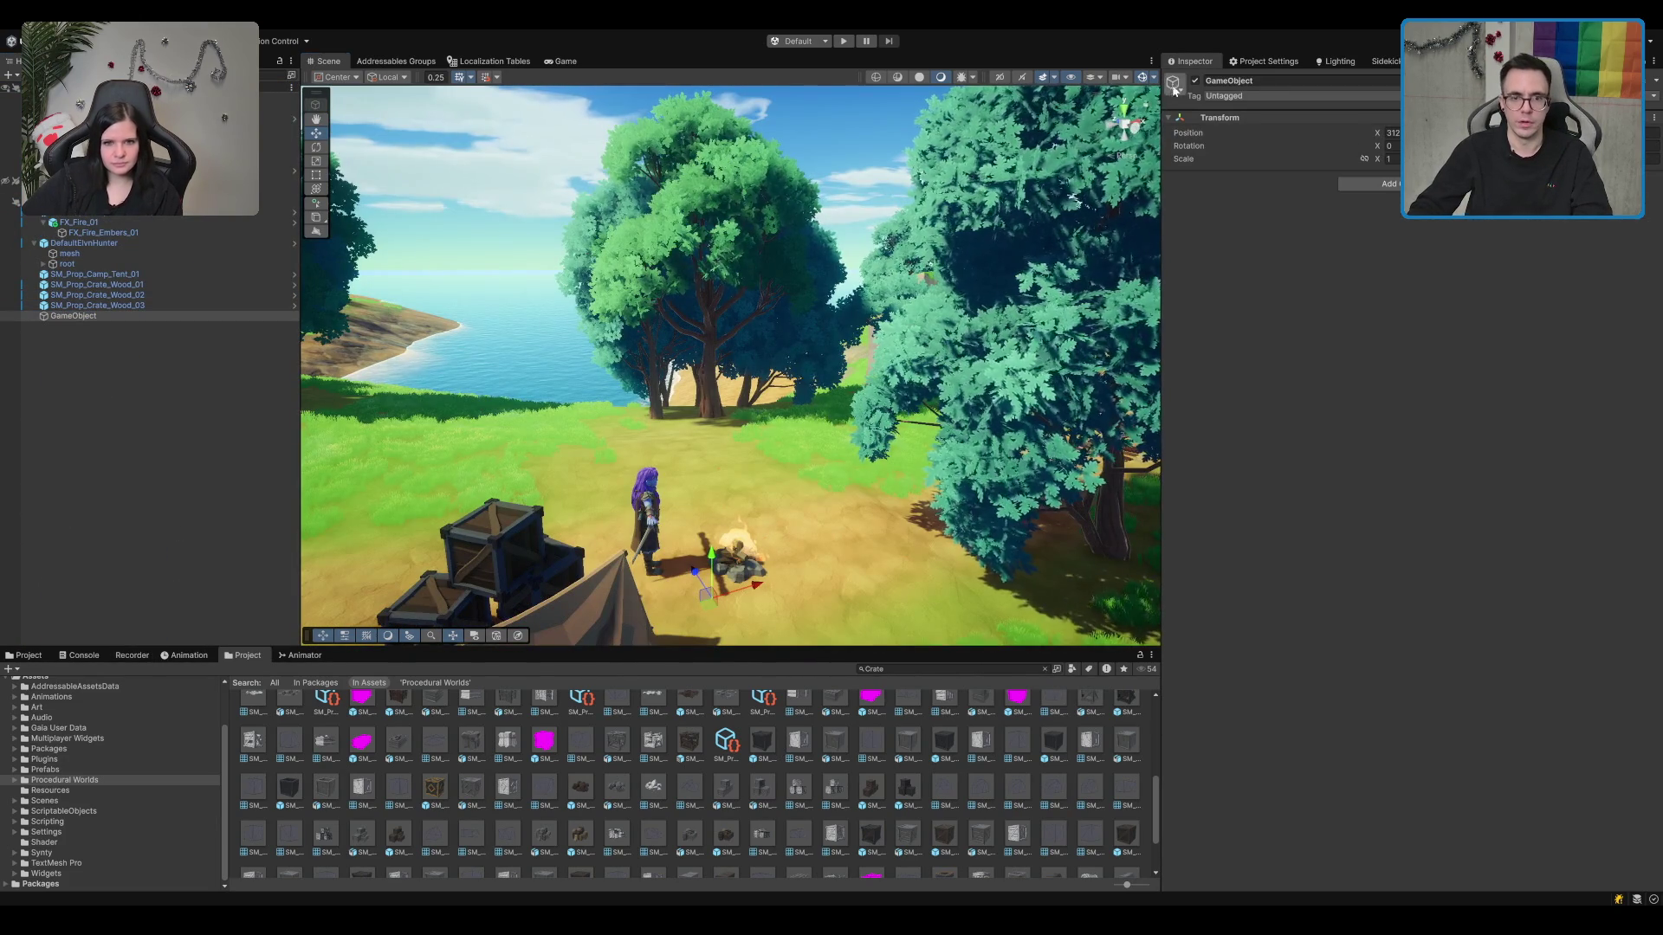
scroll(847, 421, up, 3)
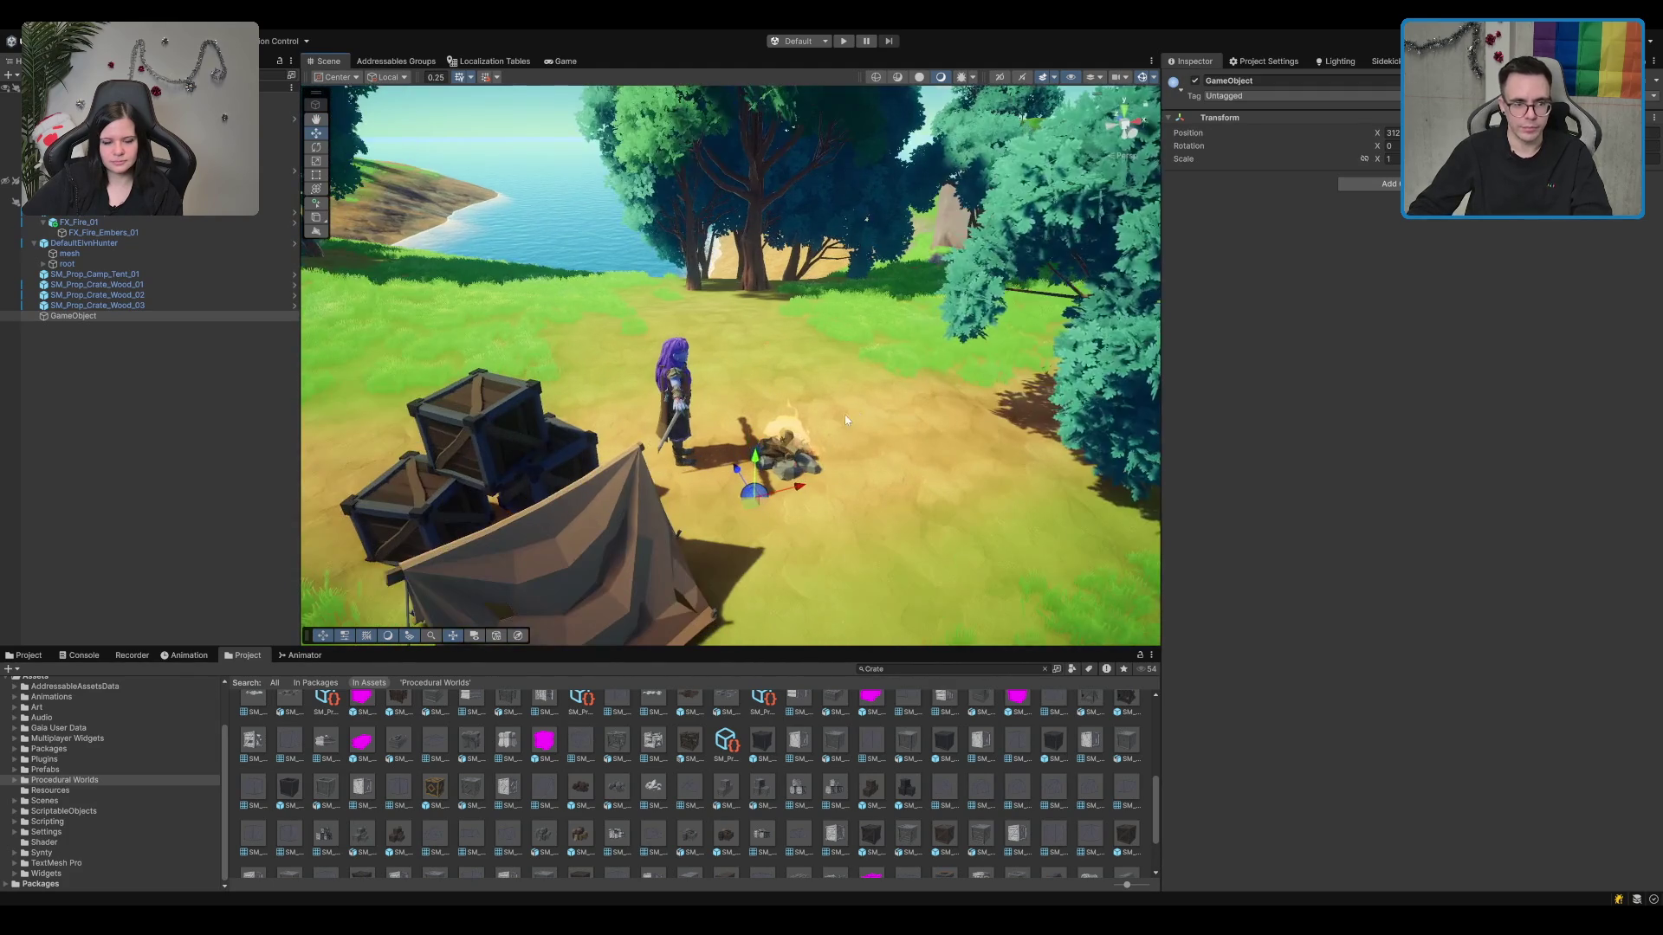
drag(752, 505, 748, 470)
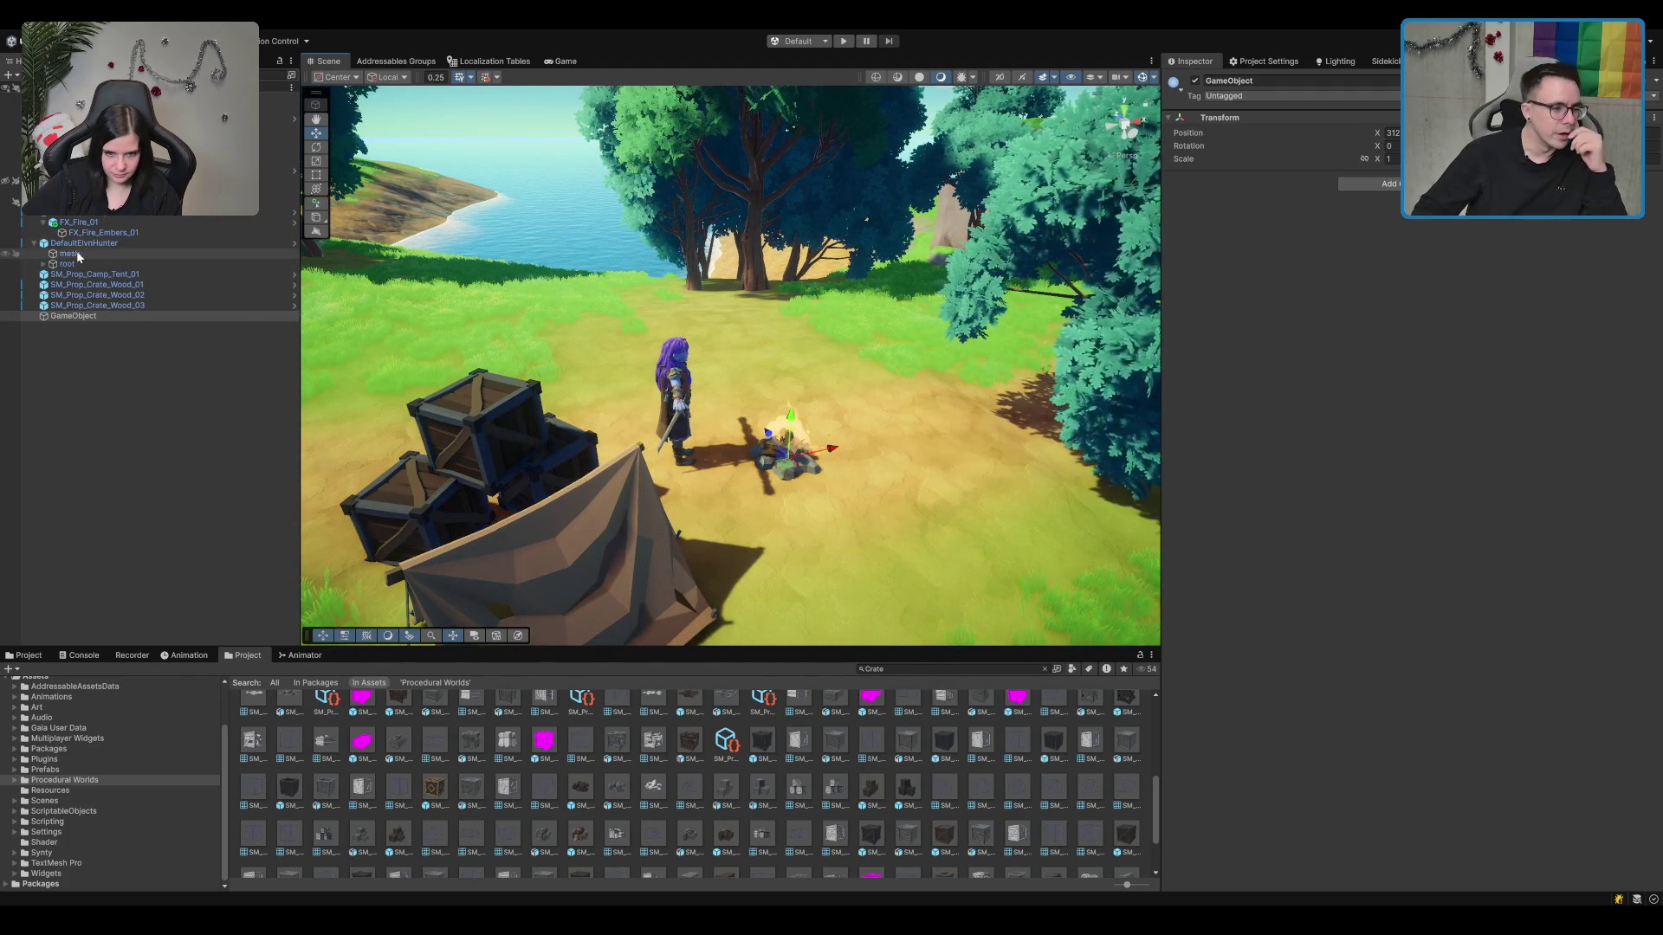
Step: Parent SM_Prop_Campfire_01 under the empty object and rename it Location_Restside
drag(87, 211, 80, 319)
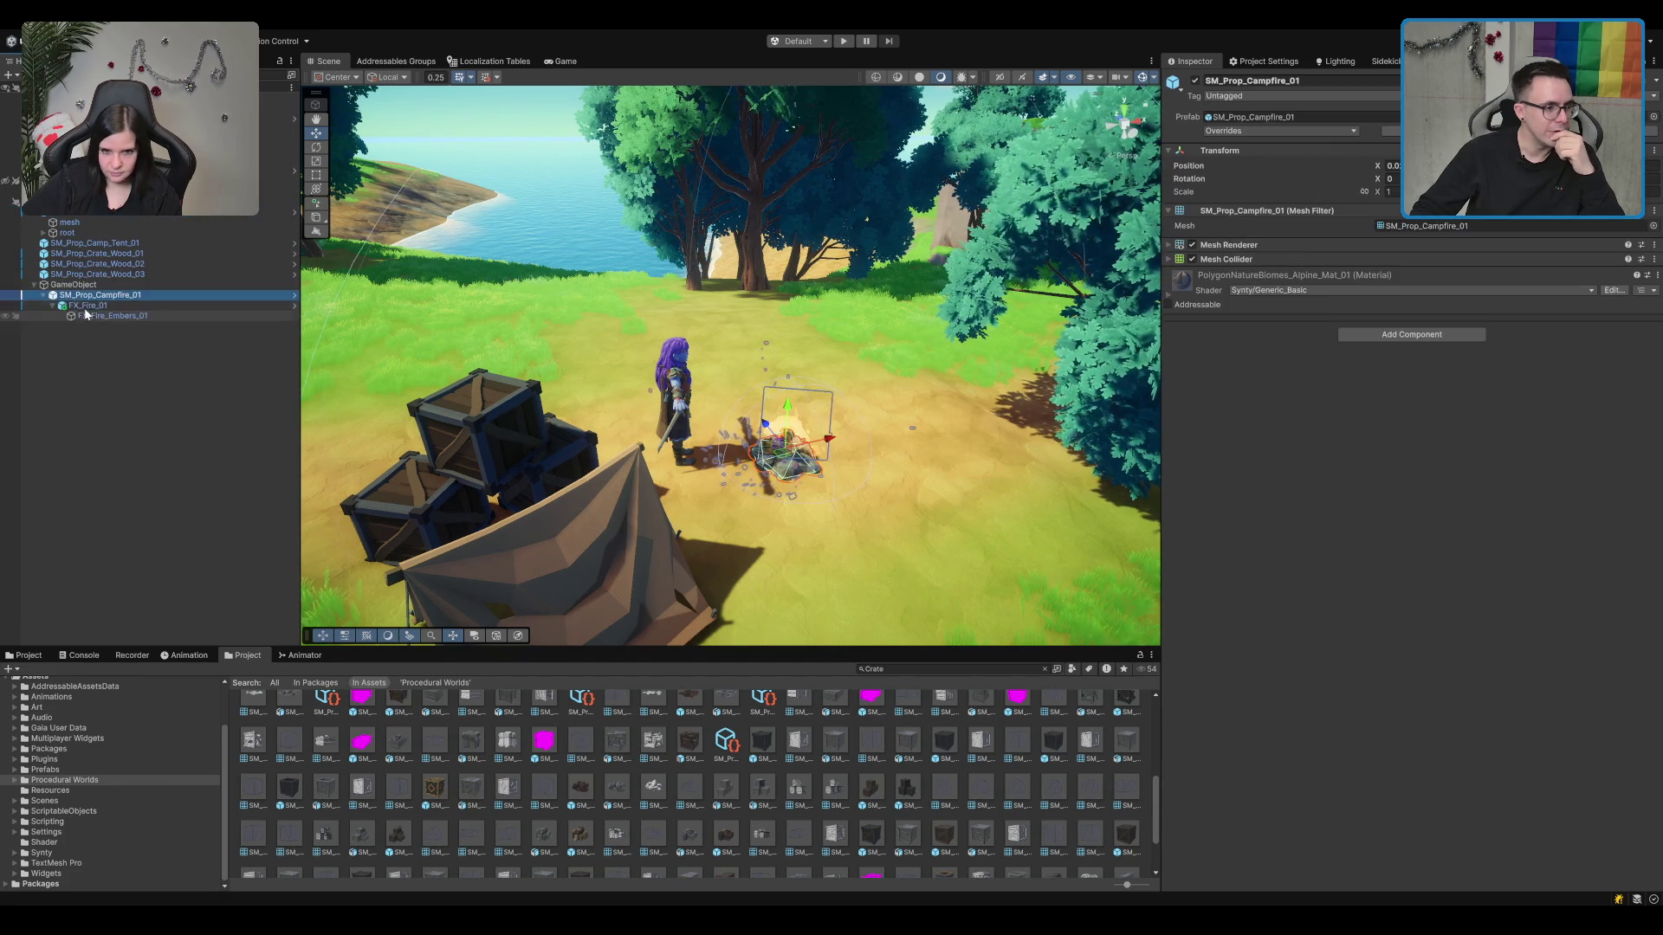
click(102, 281)
key(F2)
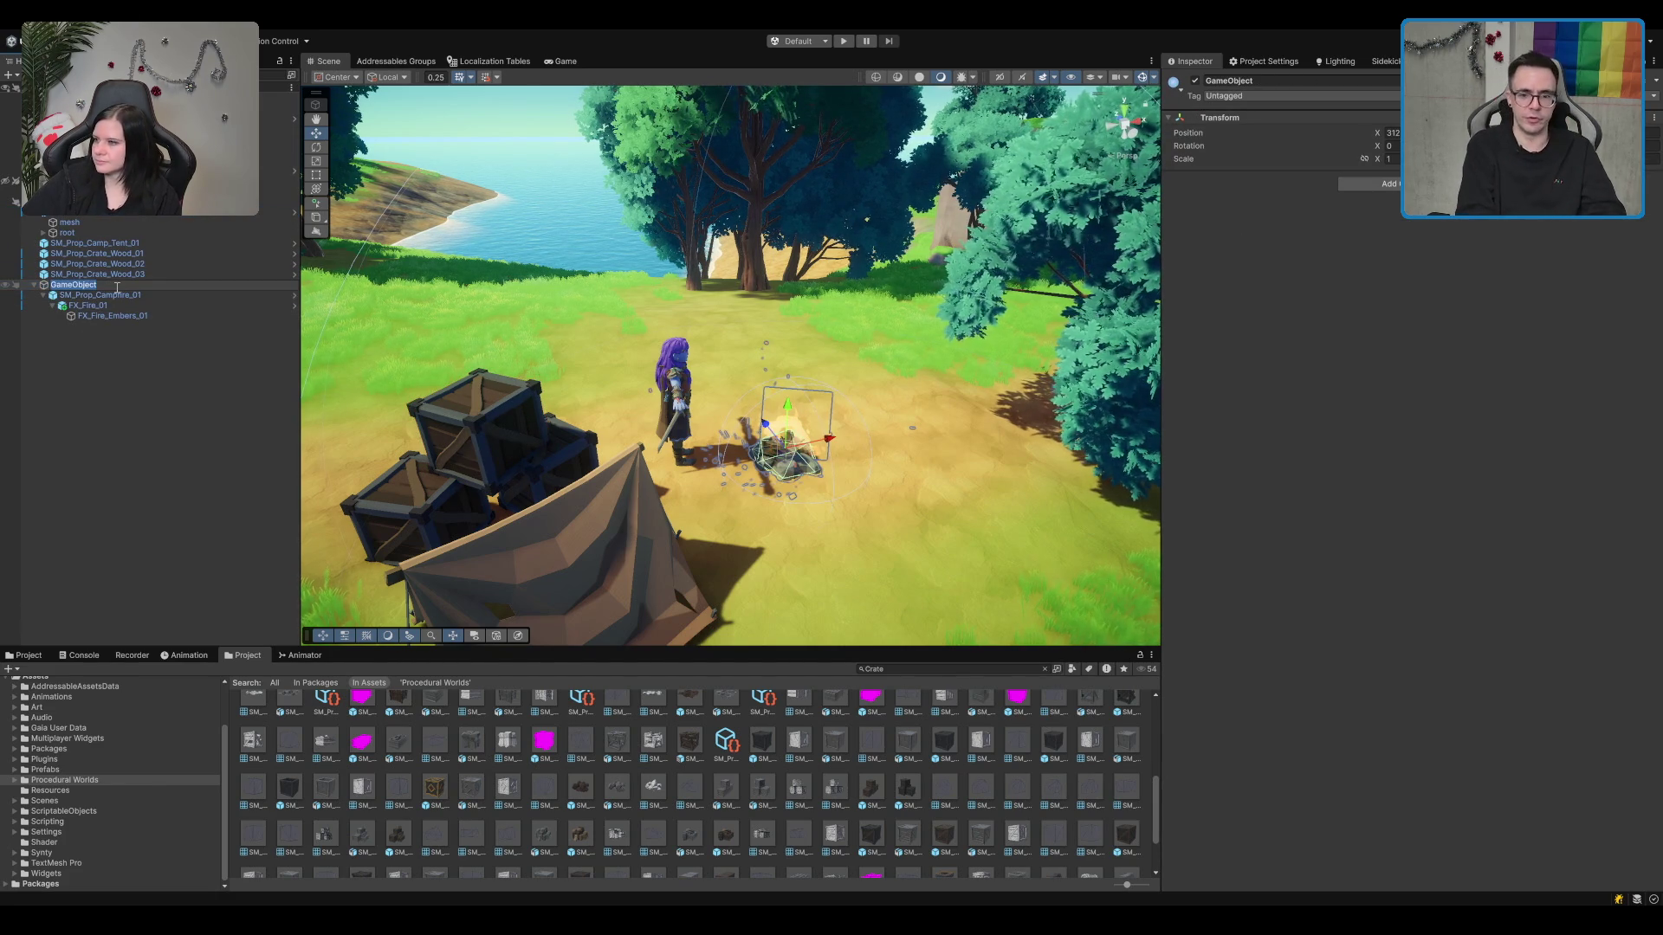
text(Location)
key(Return)
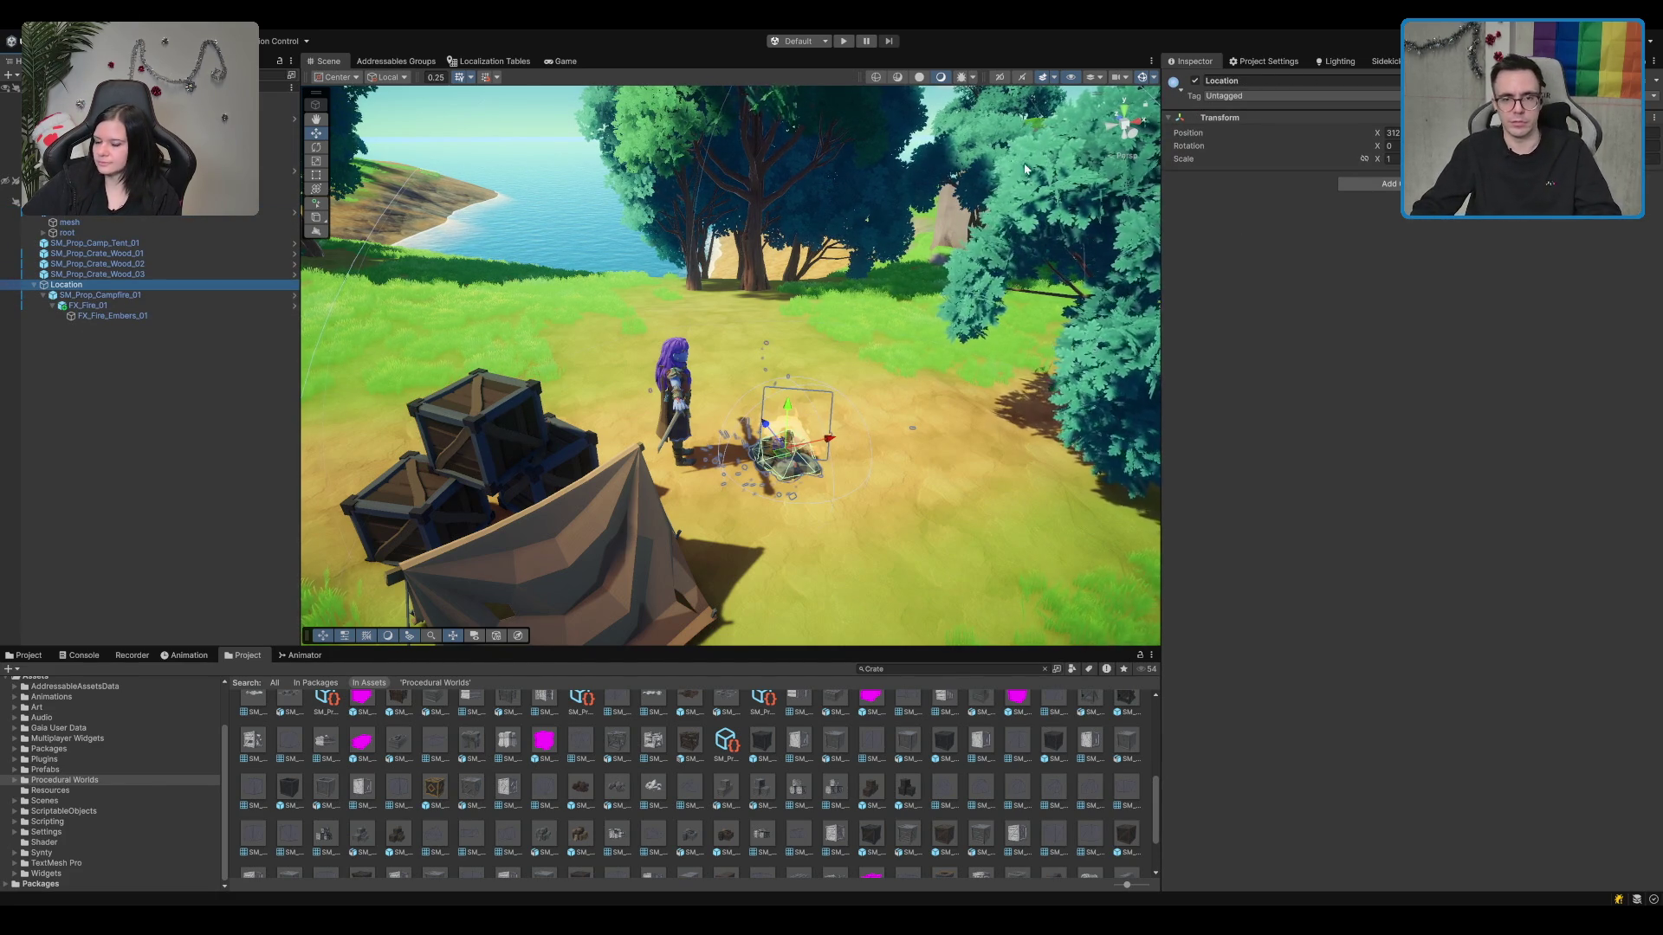
click(1288, 80)
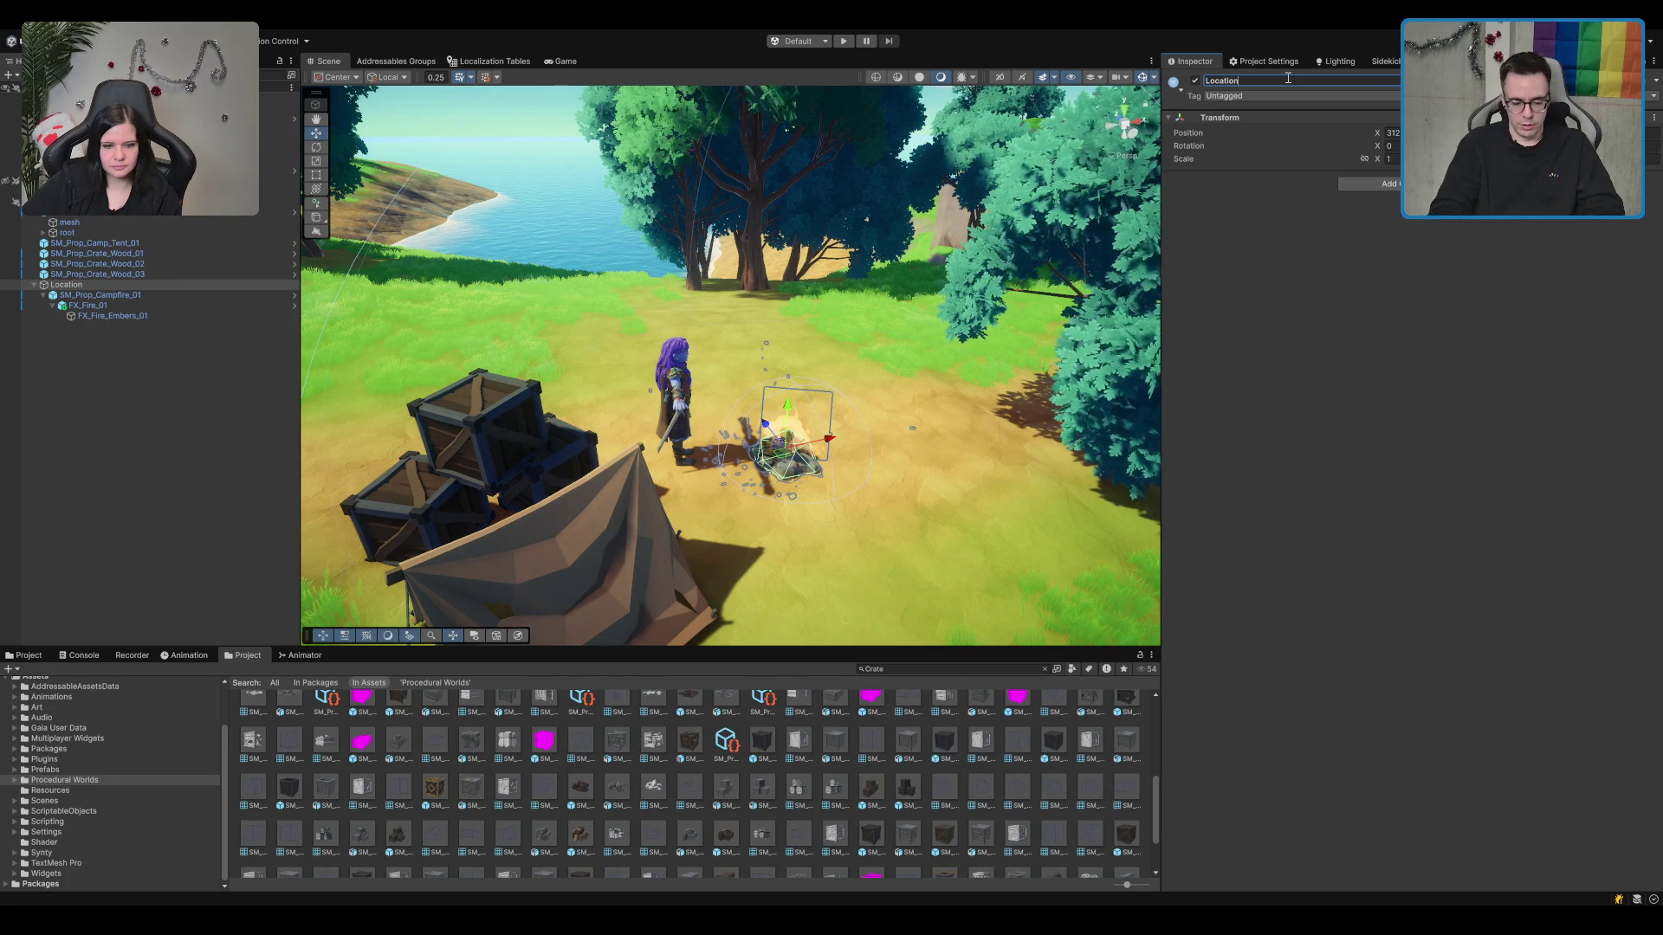
text(_Restside)
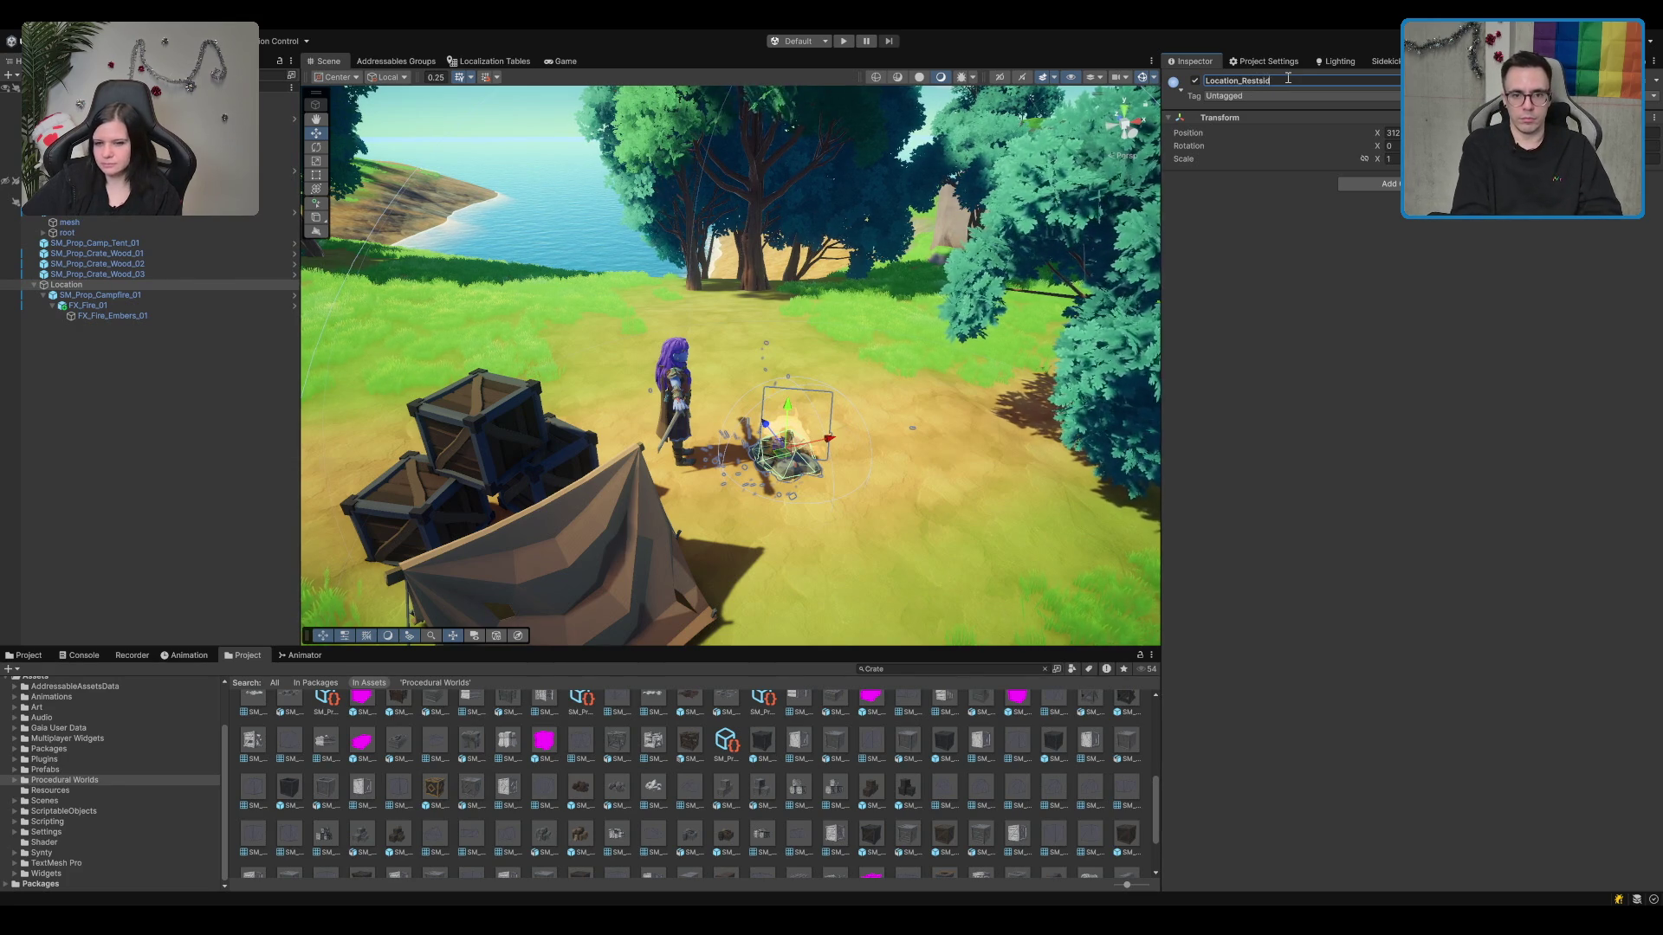
key(Return)
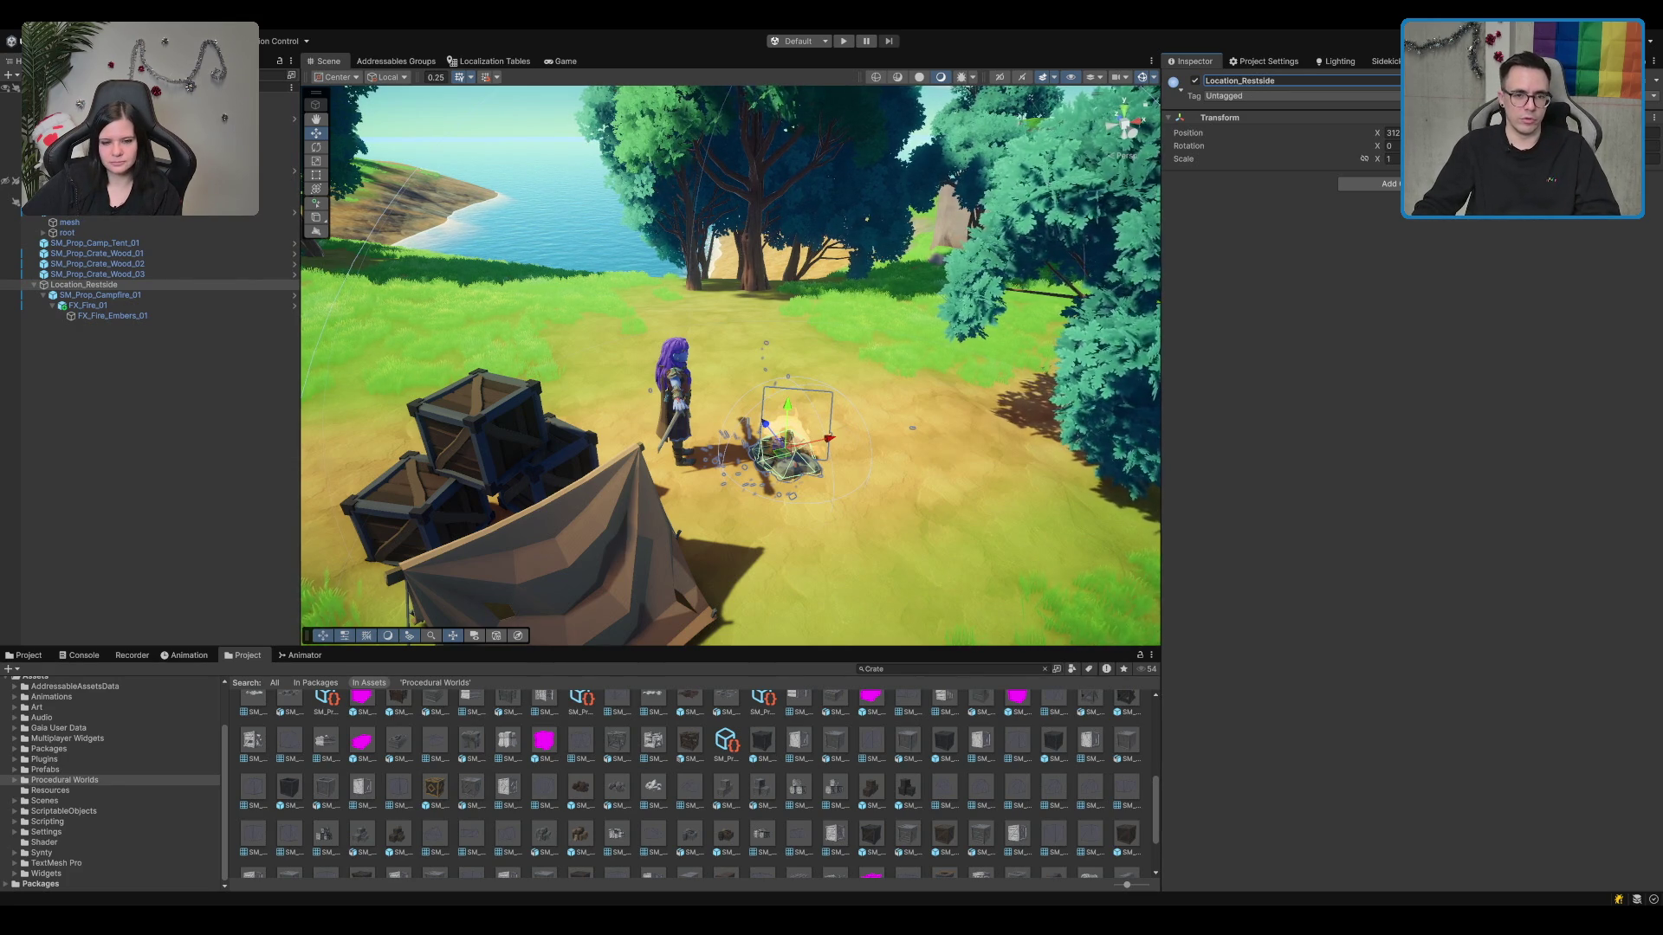
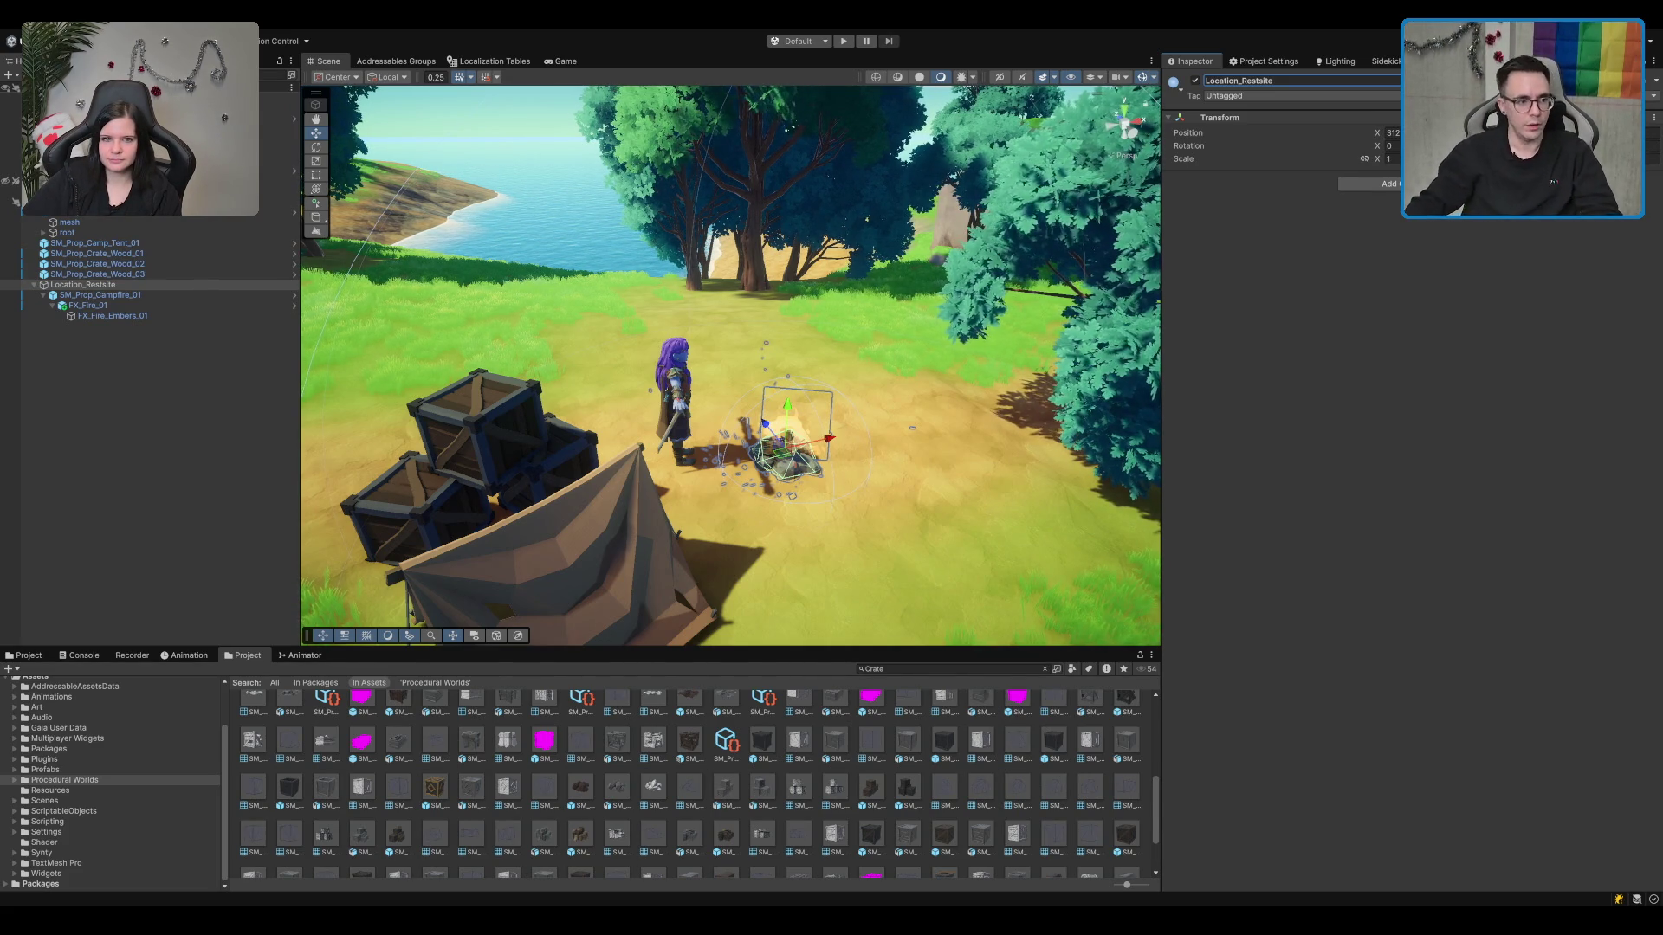
Step: Collapse SM_Prop_Campfire_01's child fire effects and reselect Location_Restsite in the Hierarchy
click(119, 295)
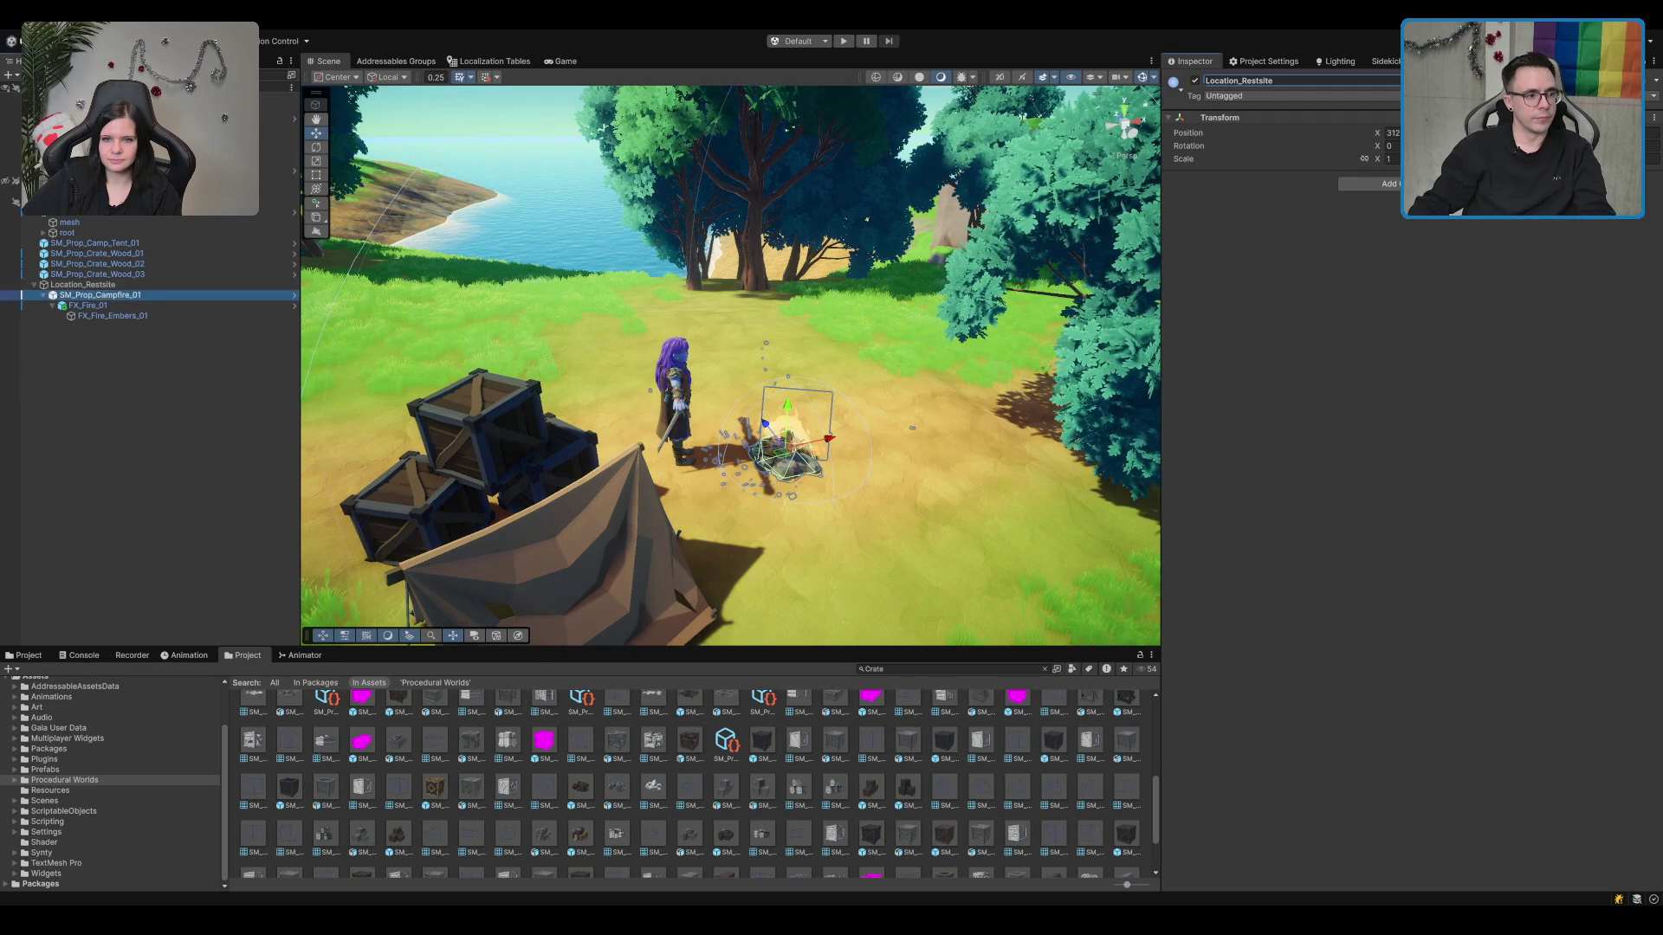
key(Left)
click(119, 286)
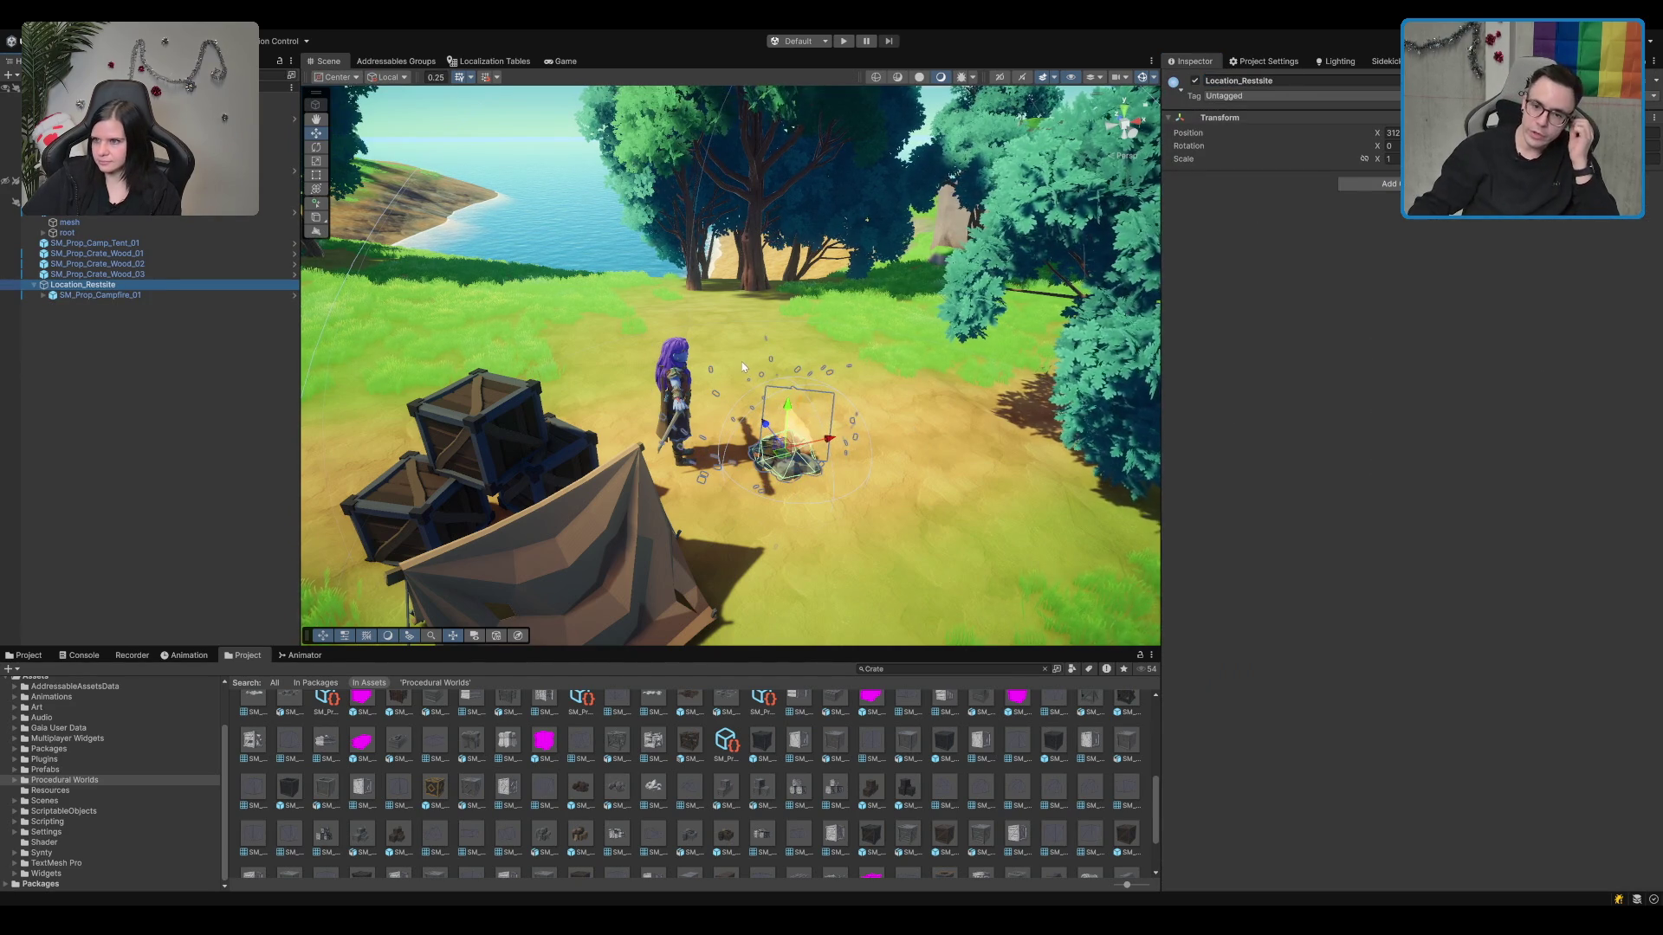
click(1377, 197)
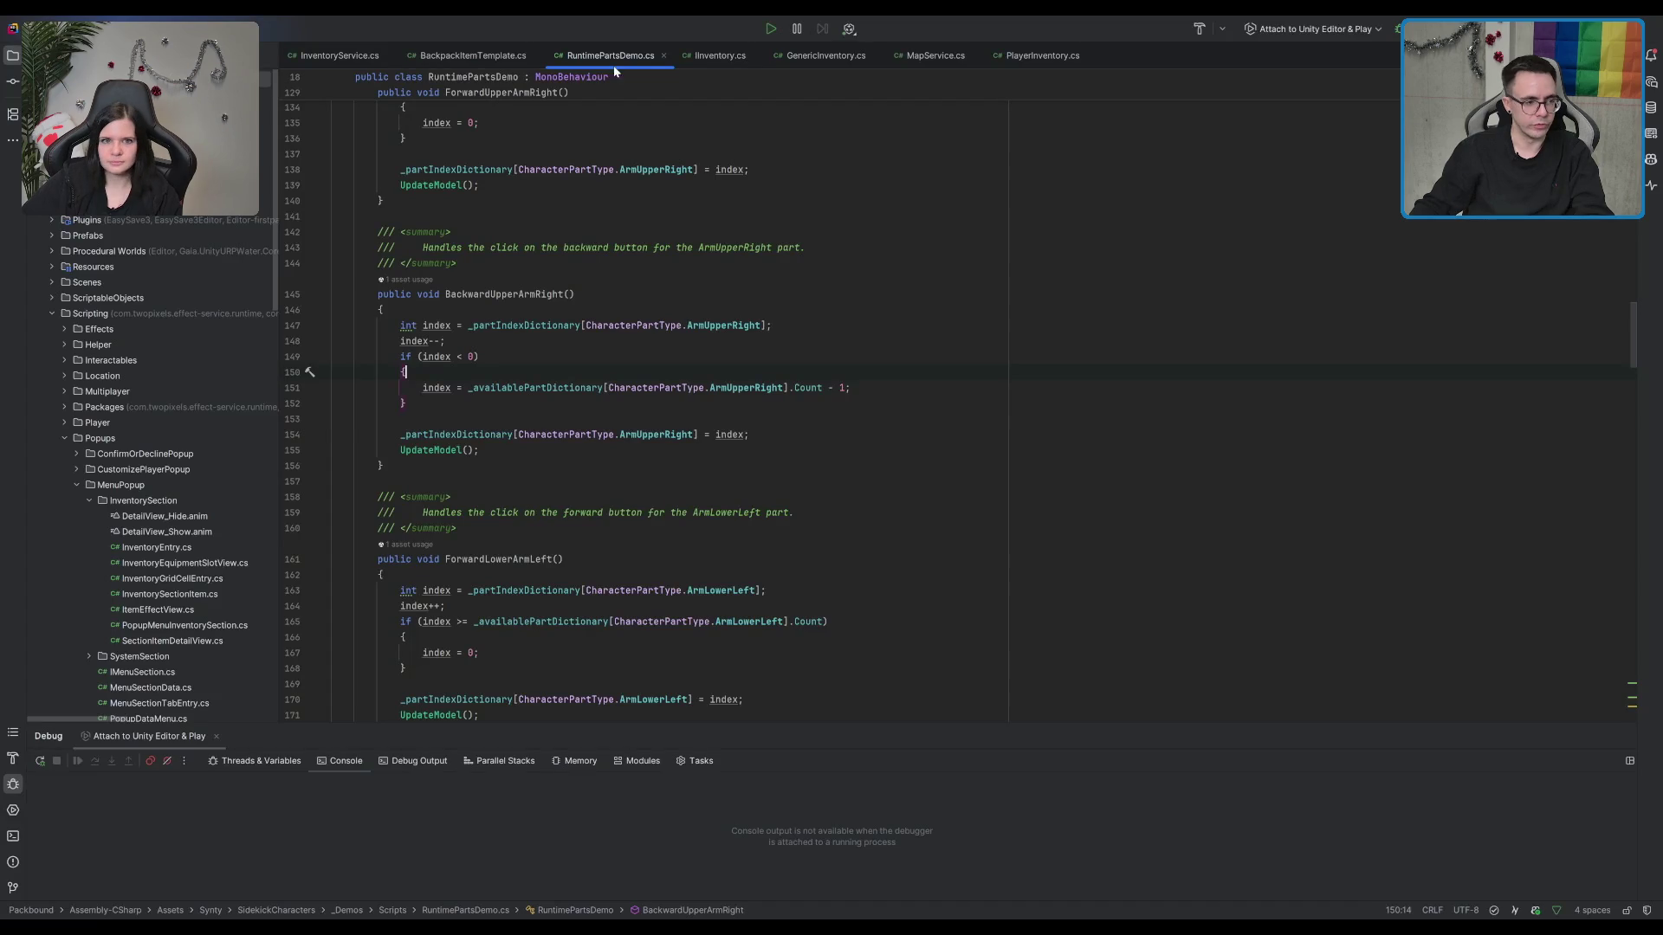
Step: Collapse the Popups and ItemService folders and expand Services > MapService in the project tree
double_click(165, 500)
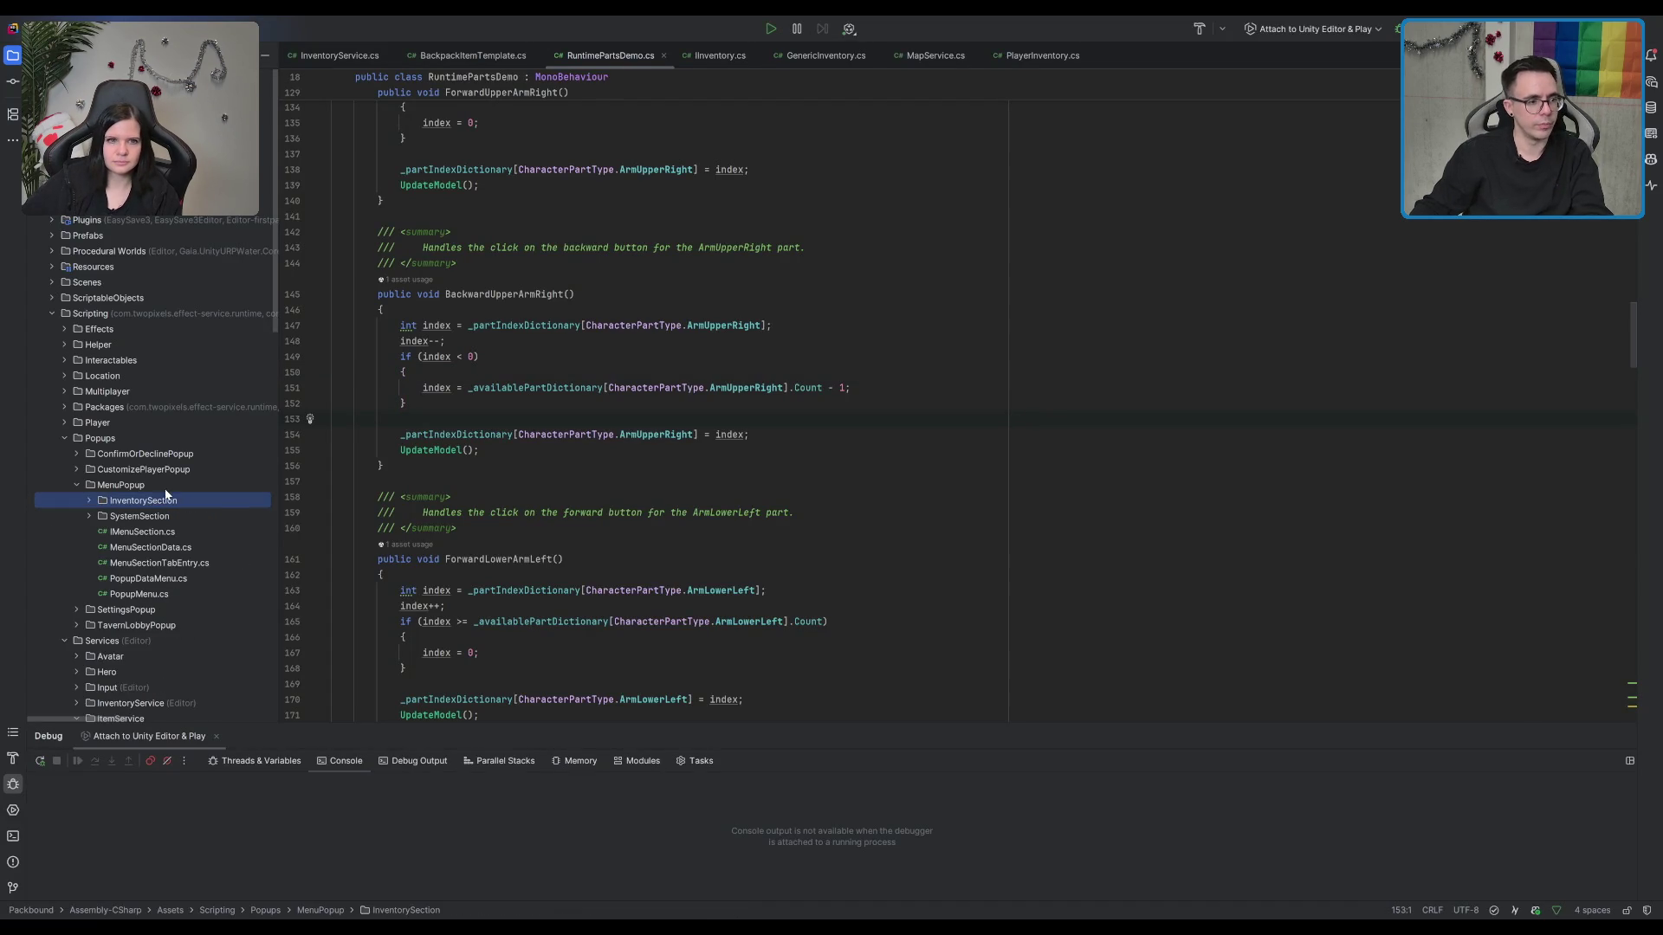
double_click(164, 487)
click(164, 441)
double_click(164, 439)
click(154, 455)
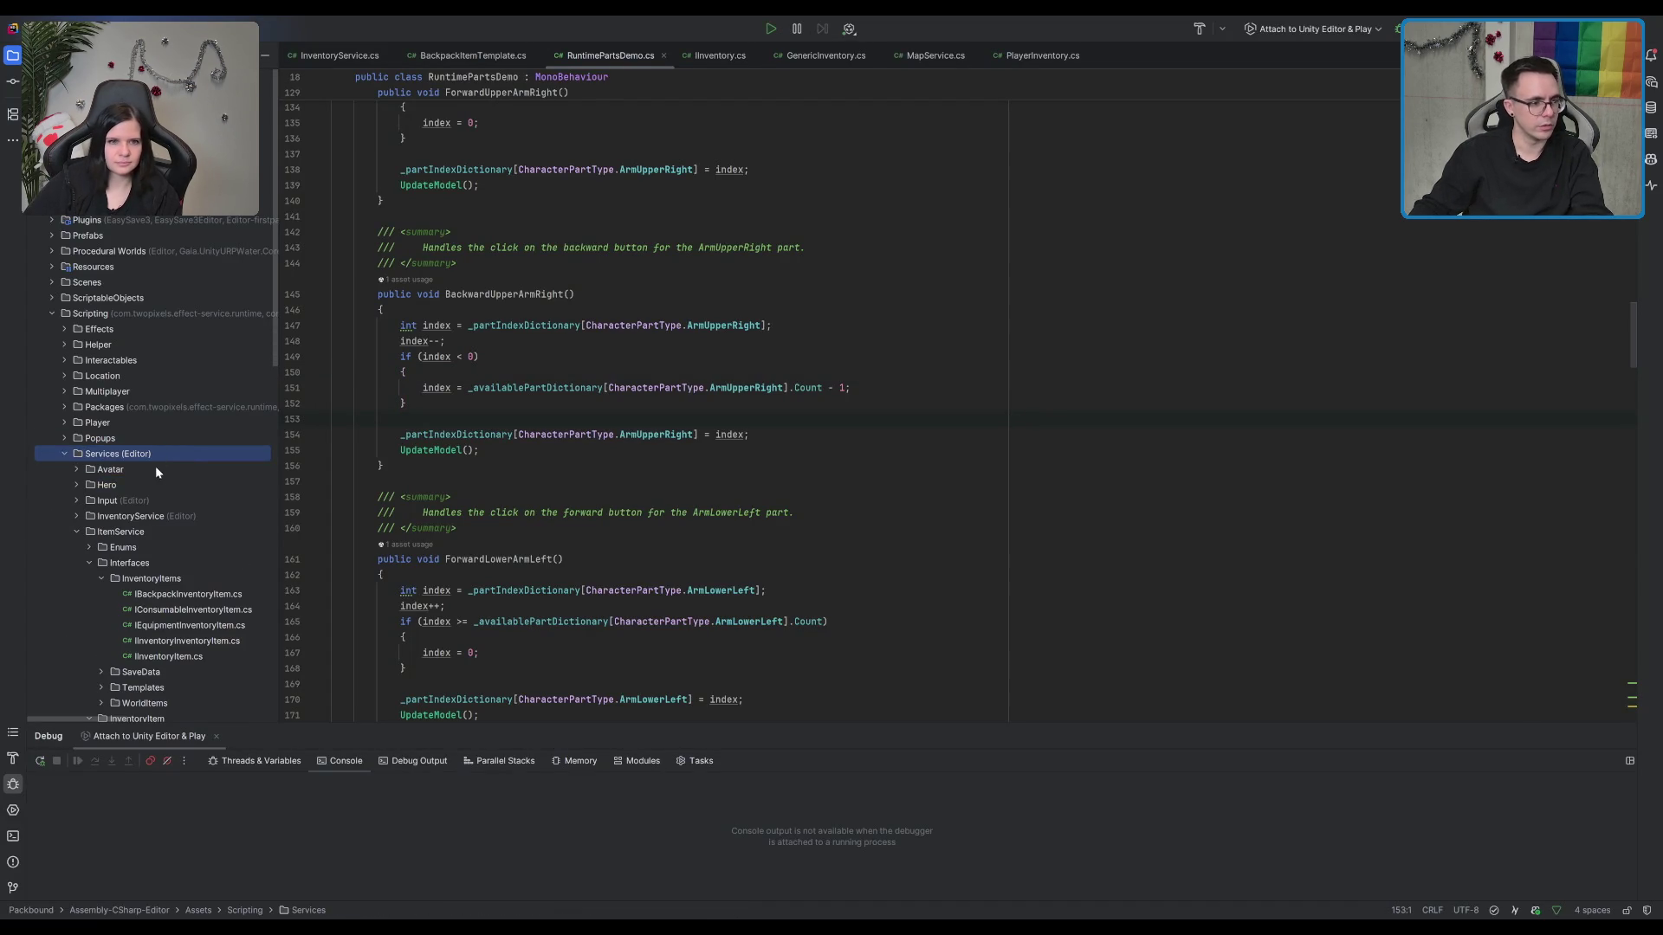
double_click(138, 532)
click(145, 547)
double_click(141, 563)
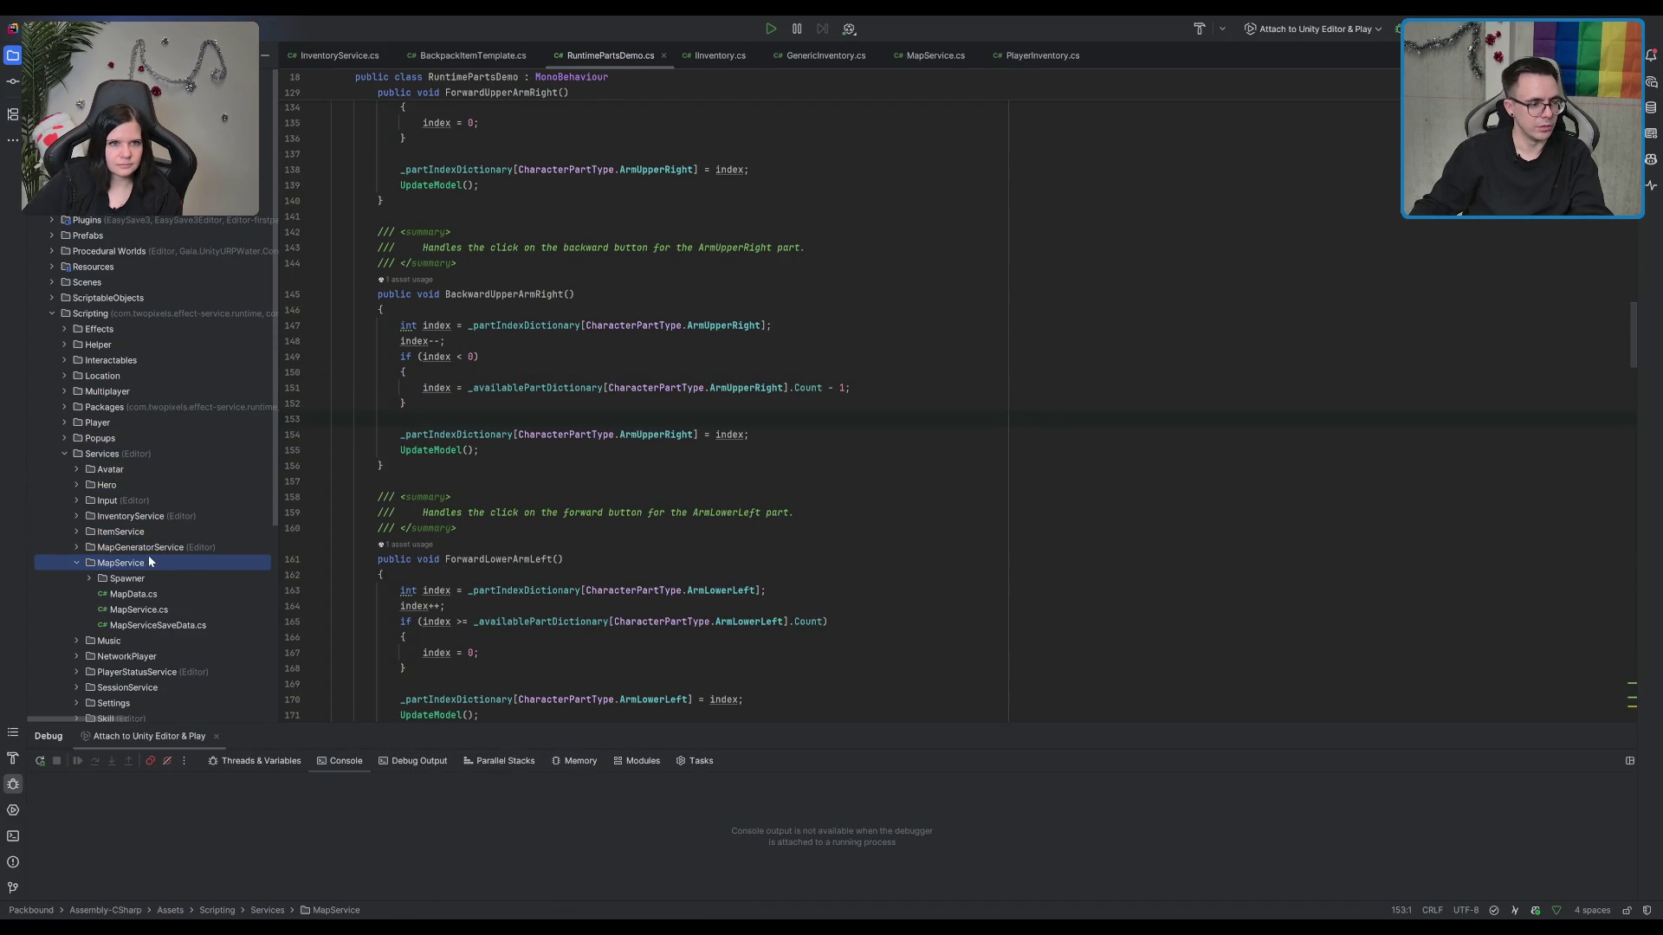
double_click(154, 547)
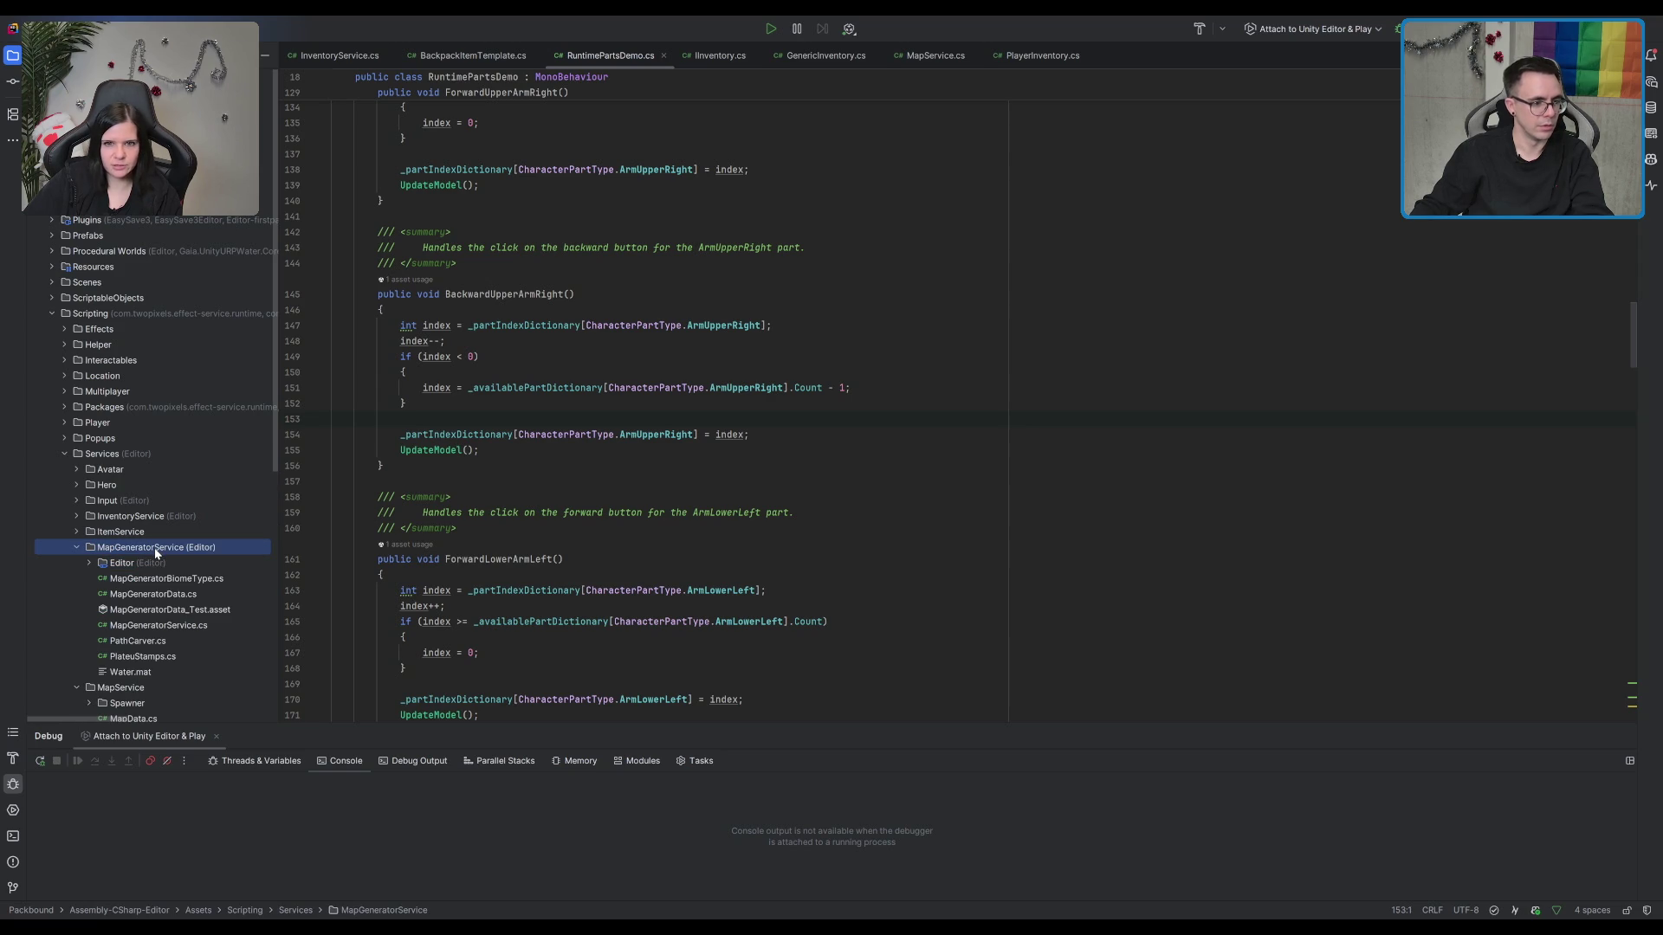
double_click(154, 548)
Step: Create a new directory named Locations inside the MapService folder
click(154, 560)
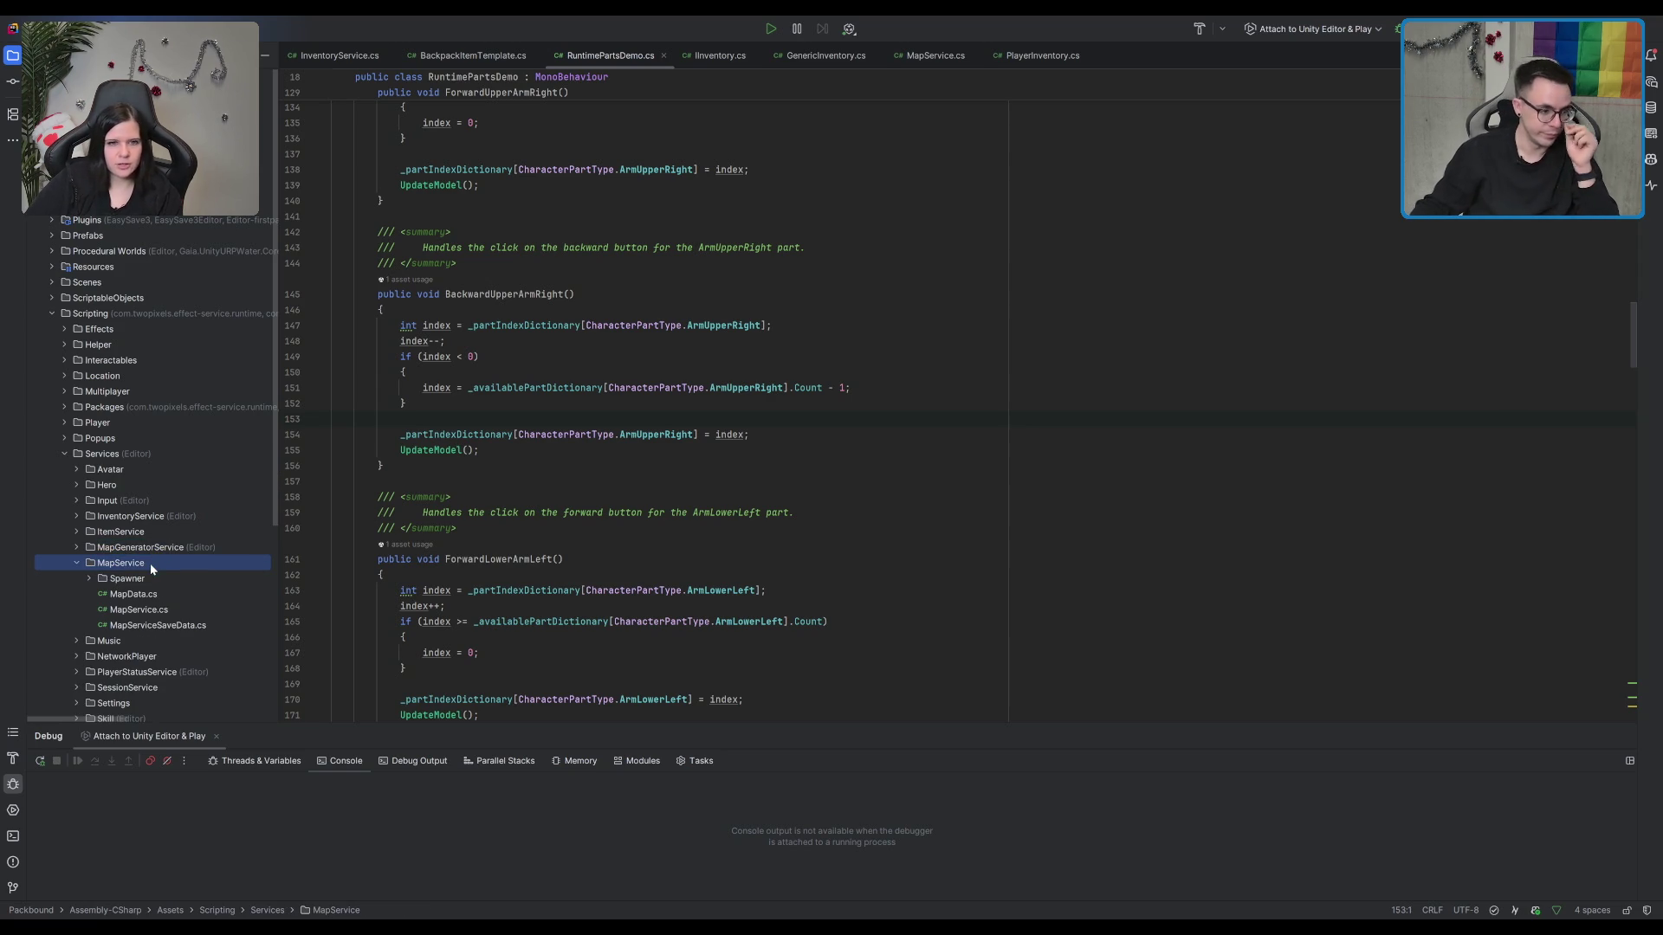
key(Escape)
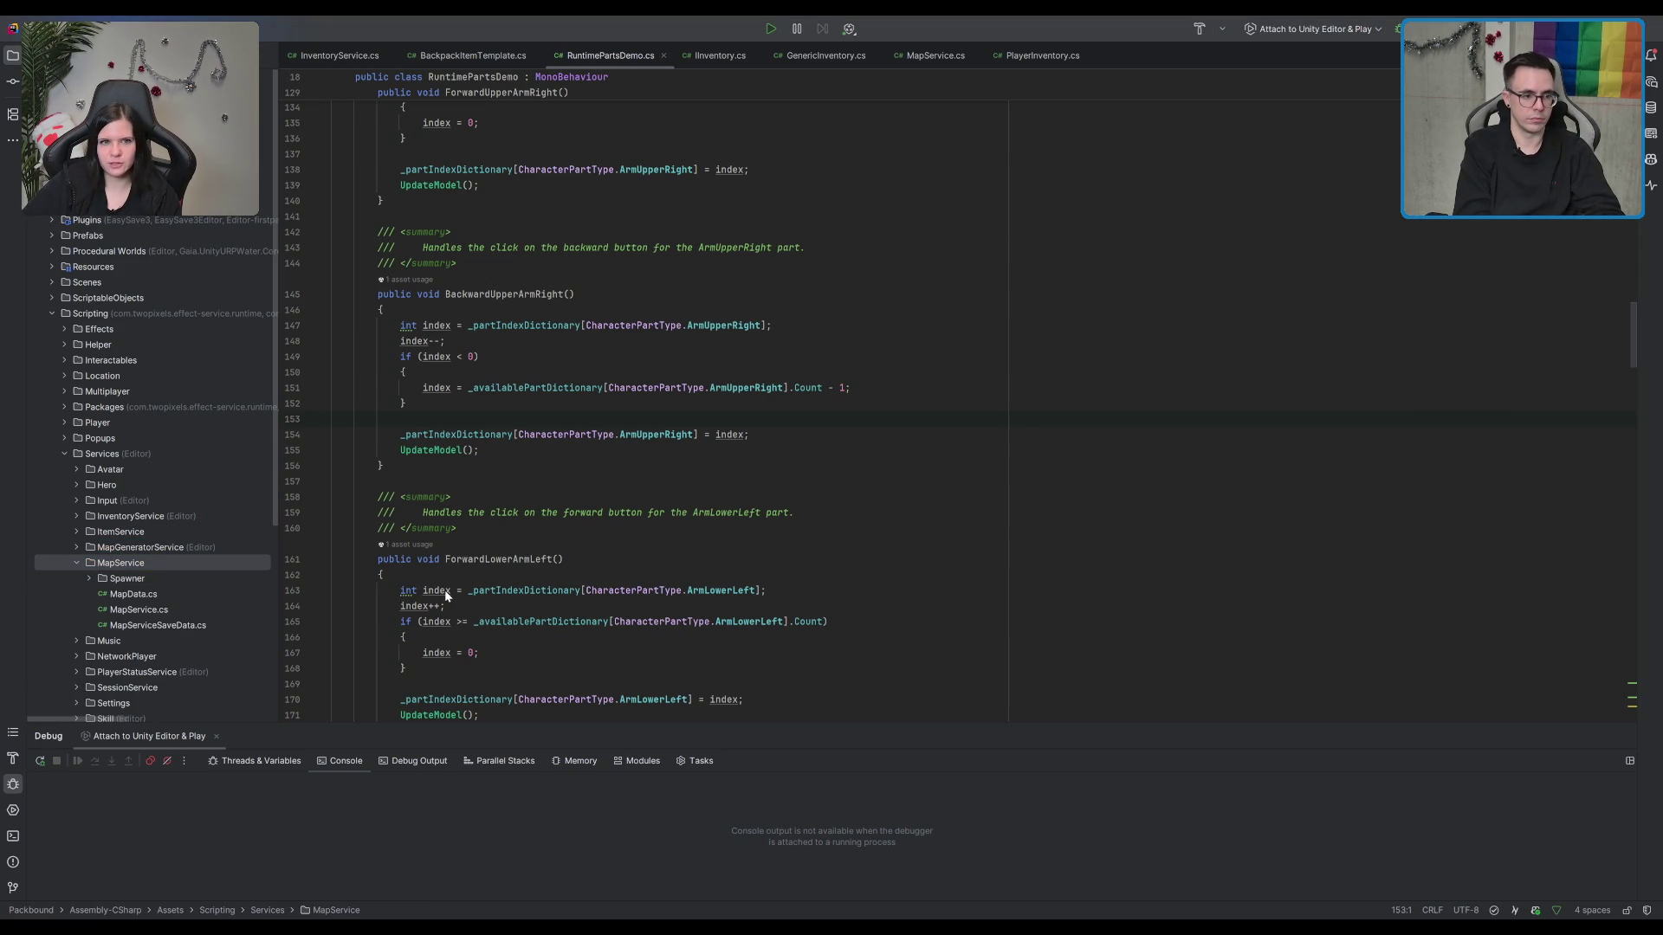
key(alt+Insert)
text(Locations)
key(Return)
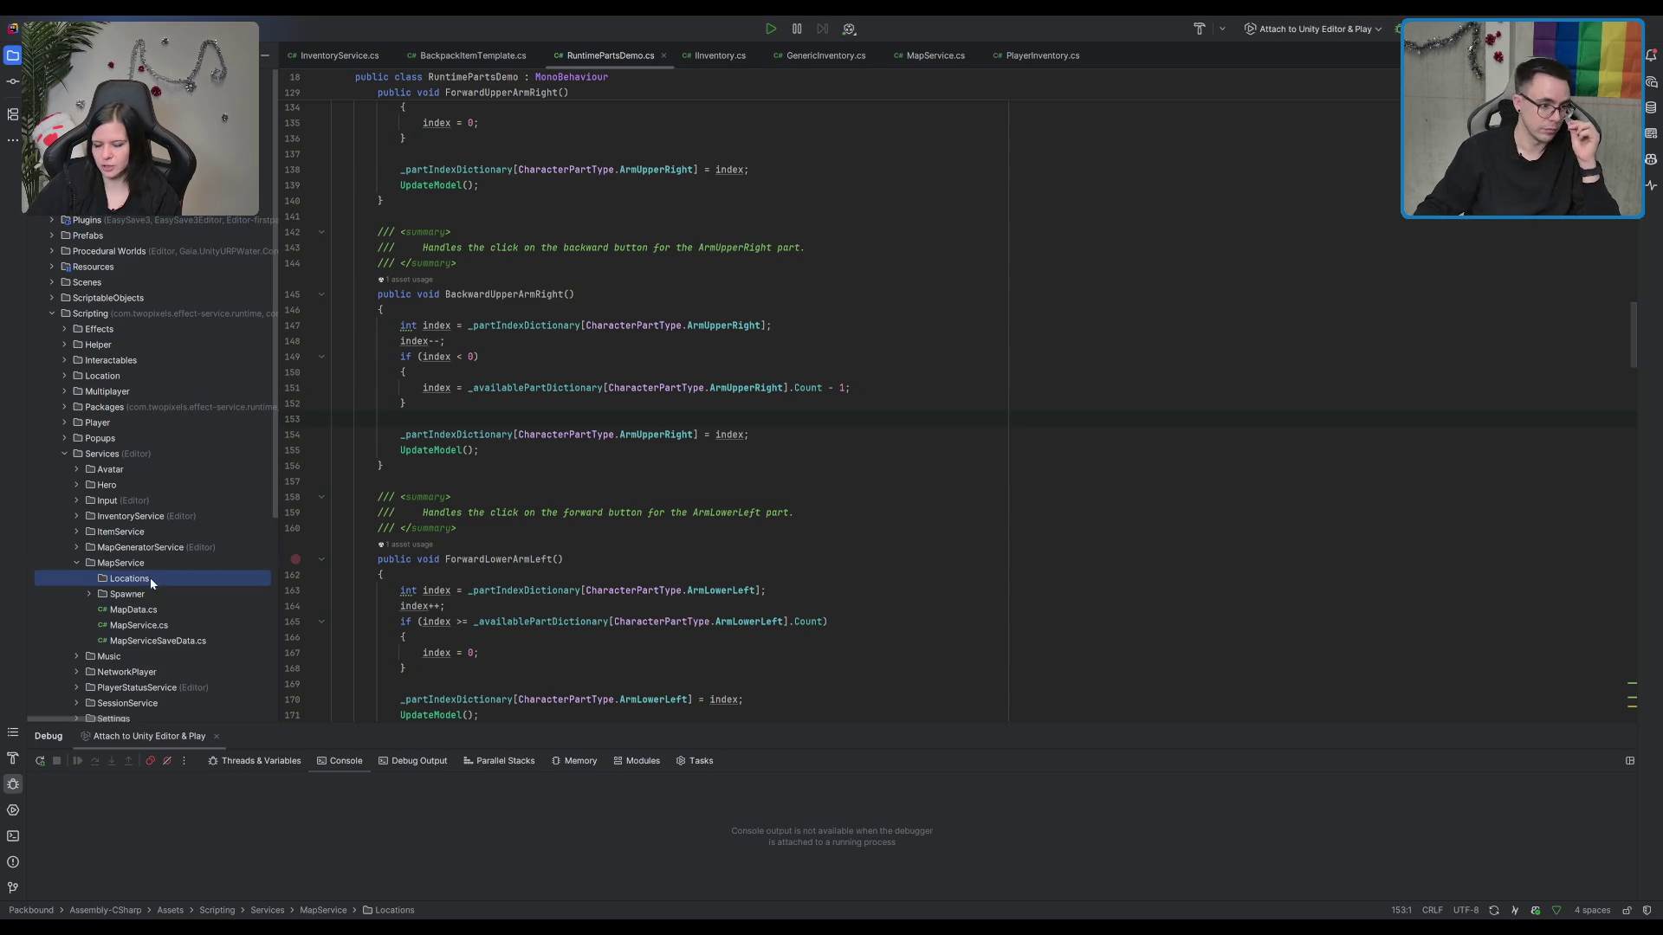
Step: Add IMapLocation.cs (interface) and RestsiteLocation.cs (class) to the Locations folder
key(Escape)
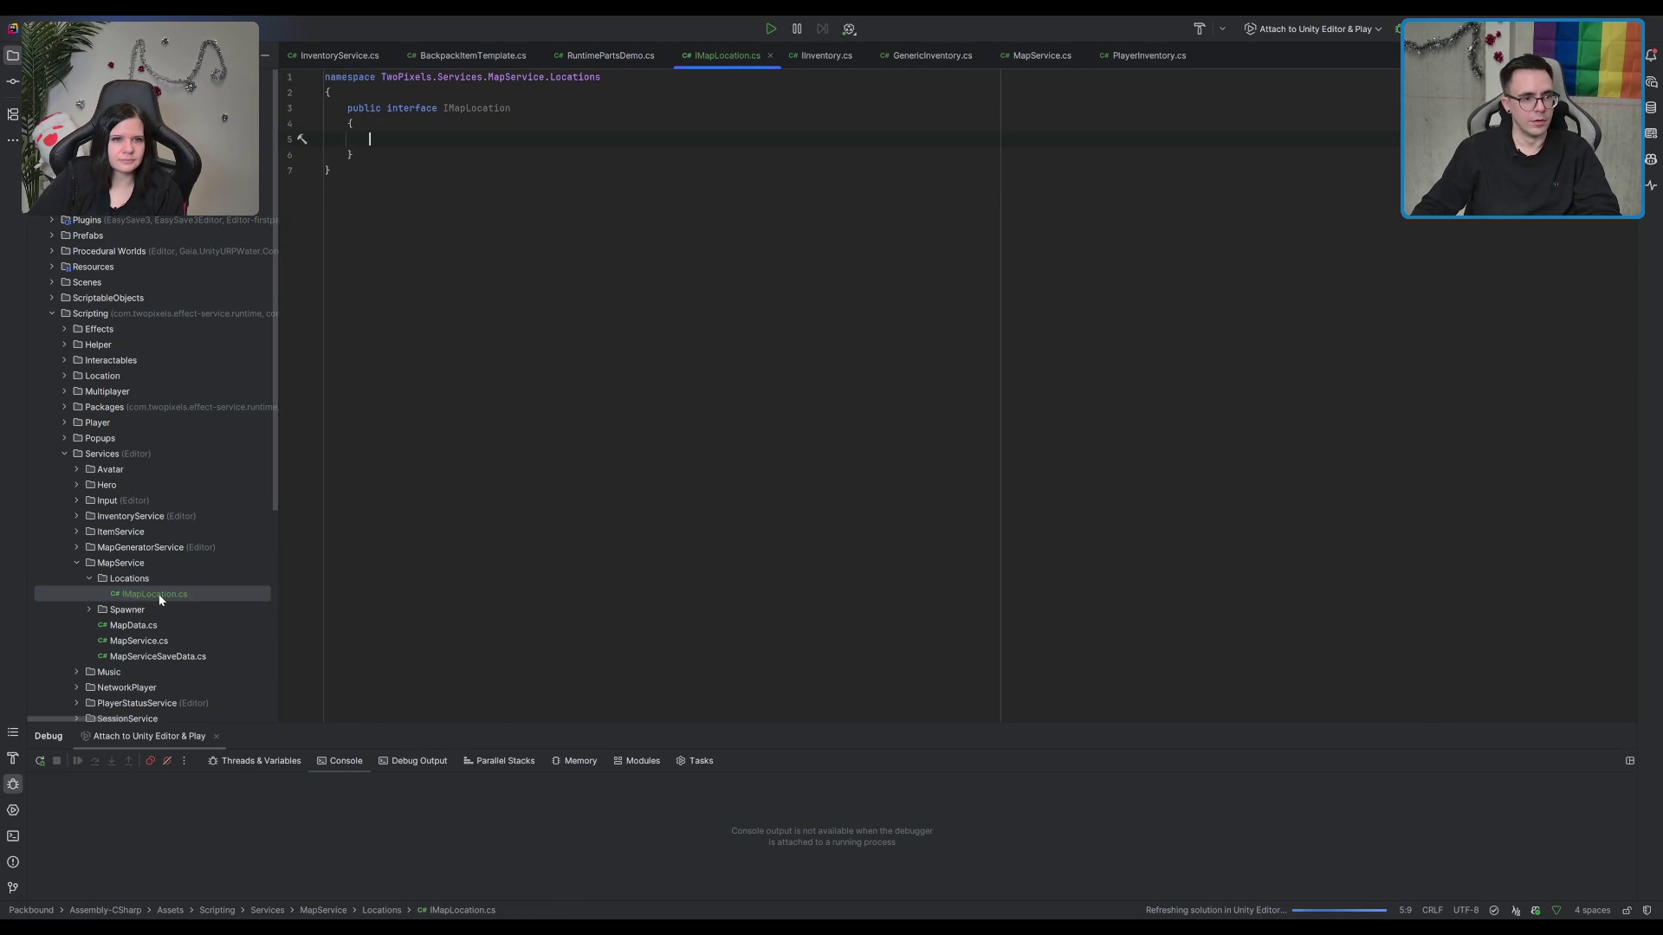
click(504, 125)
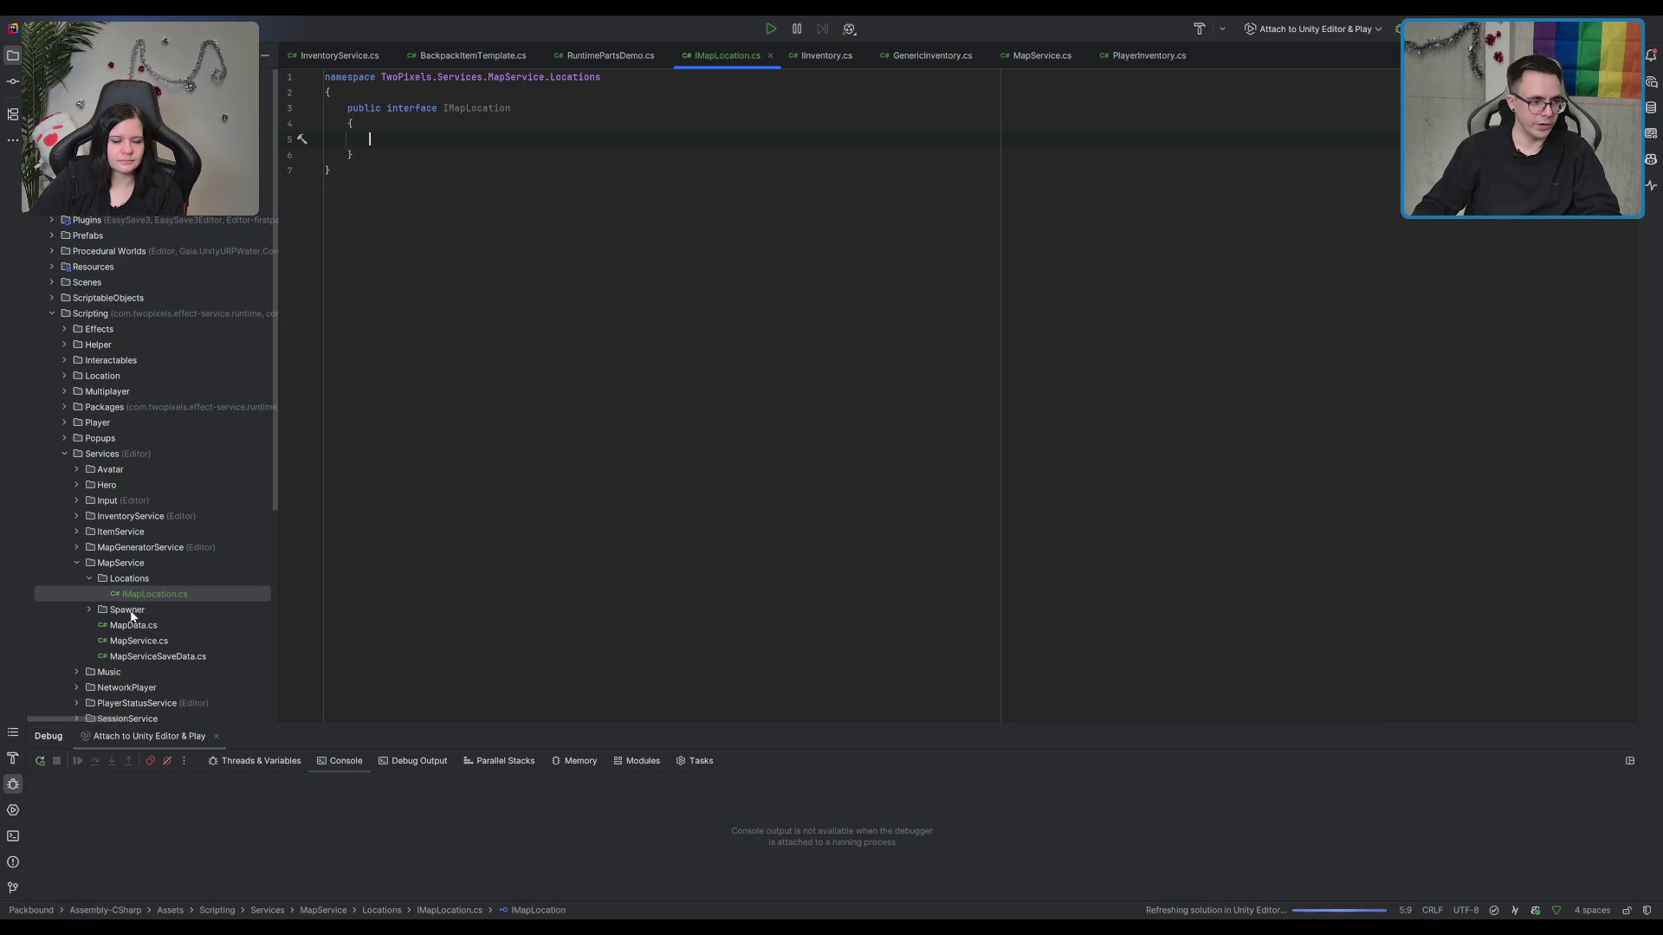
click(169, 579)
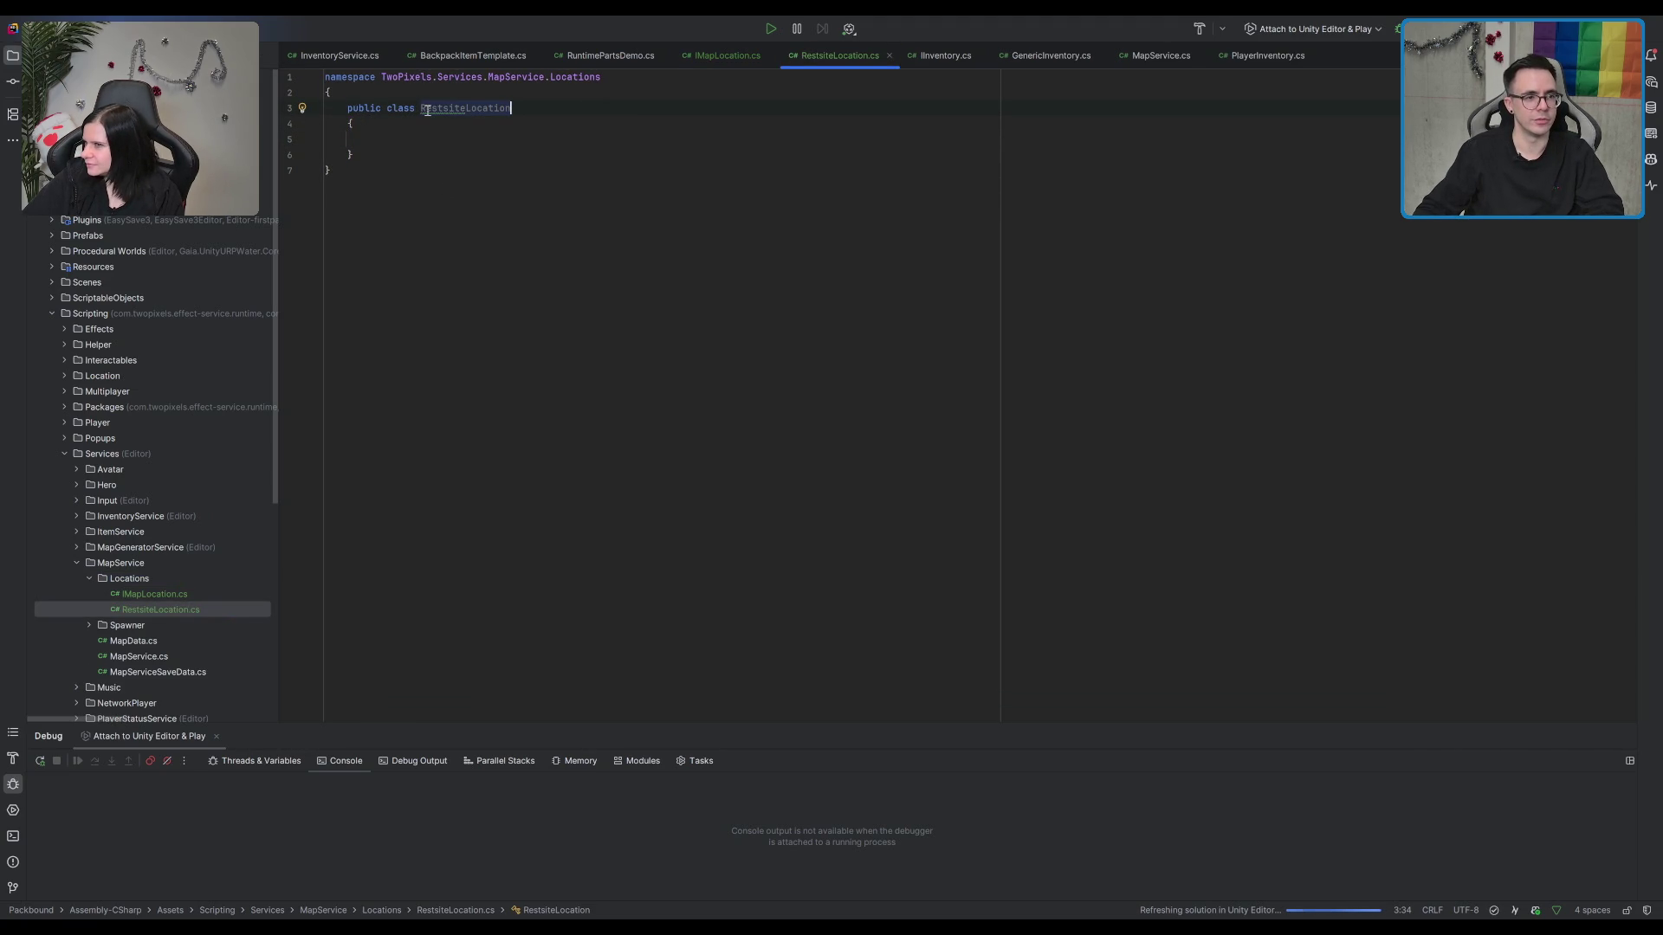
Step: Make the RestsiteLocation class implement IMapLocation, keeping its original class name
key(ctrl+End)
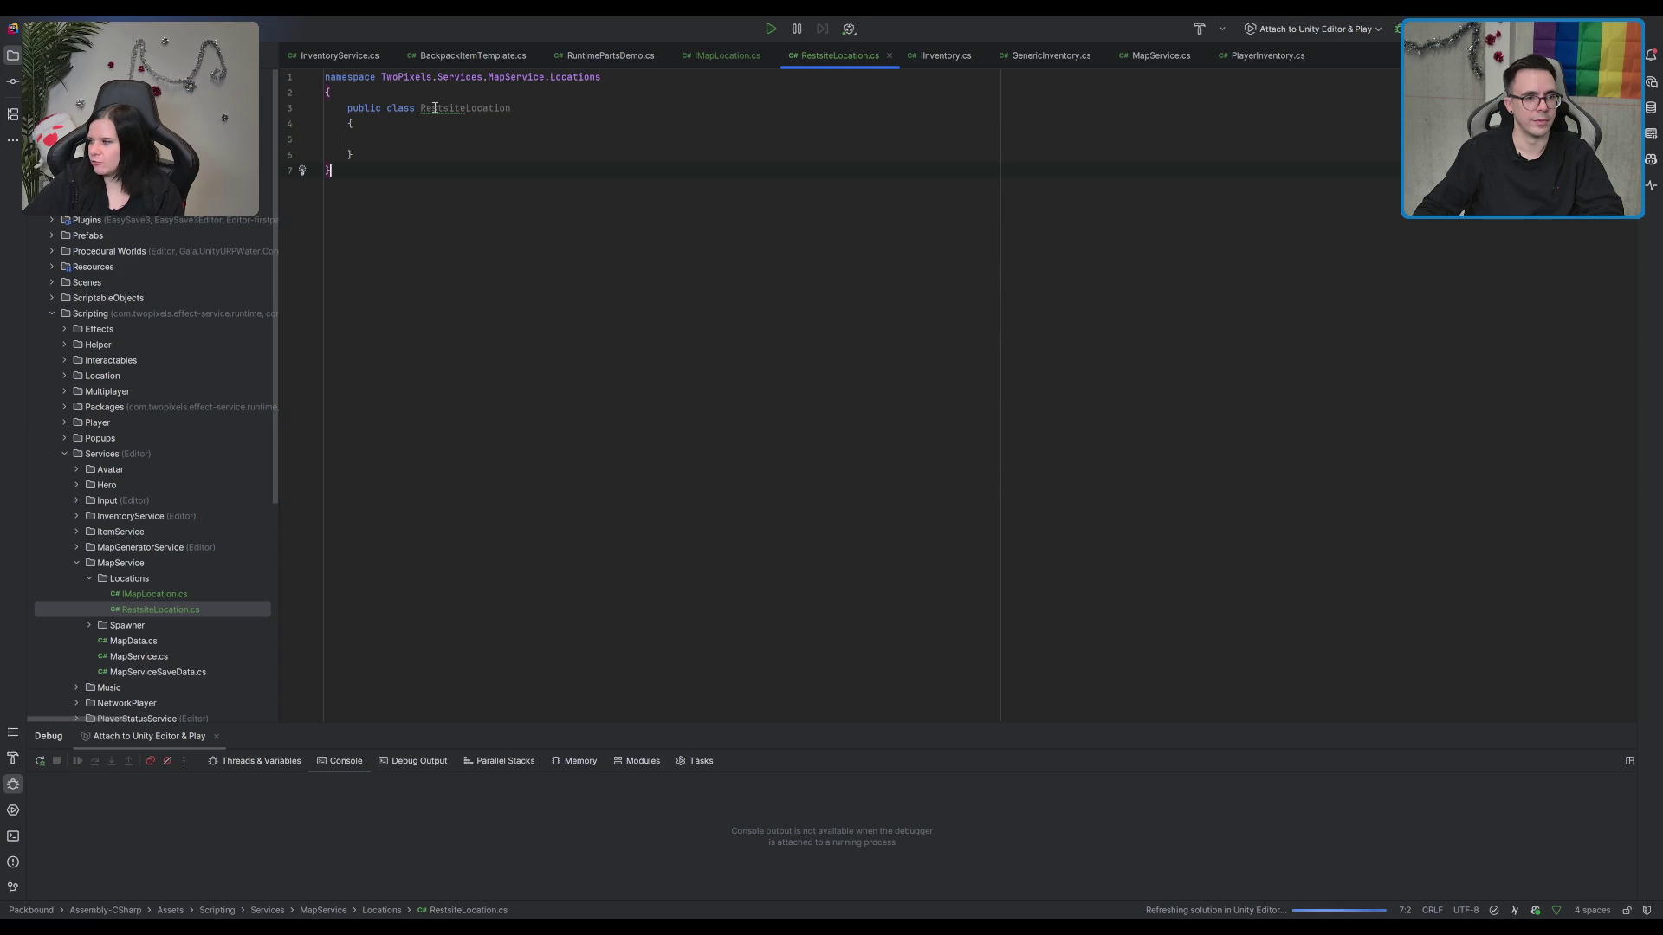
click(435, 109)
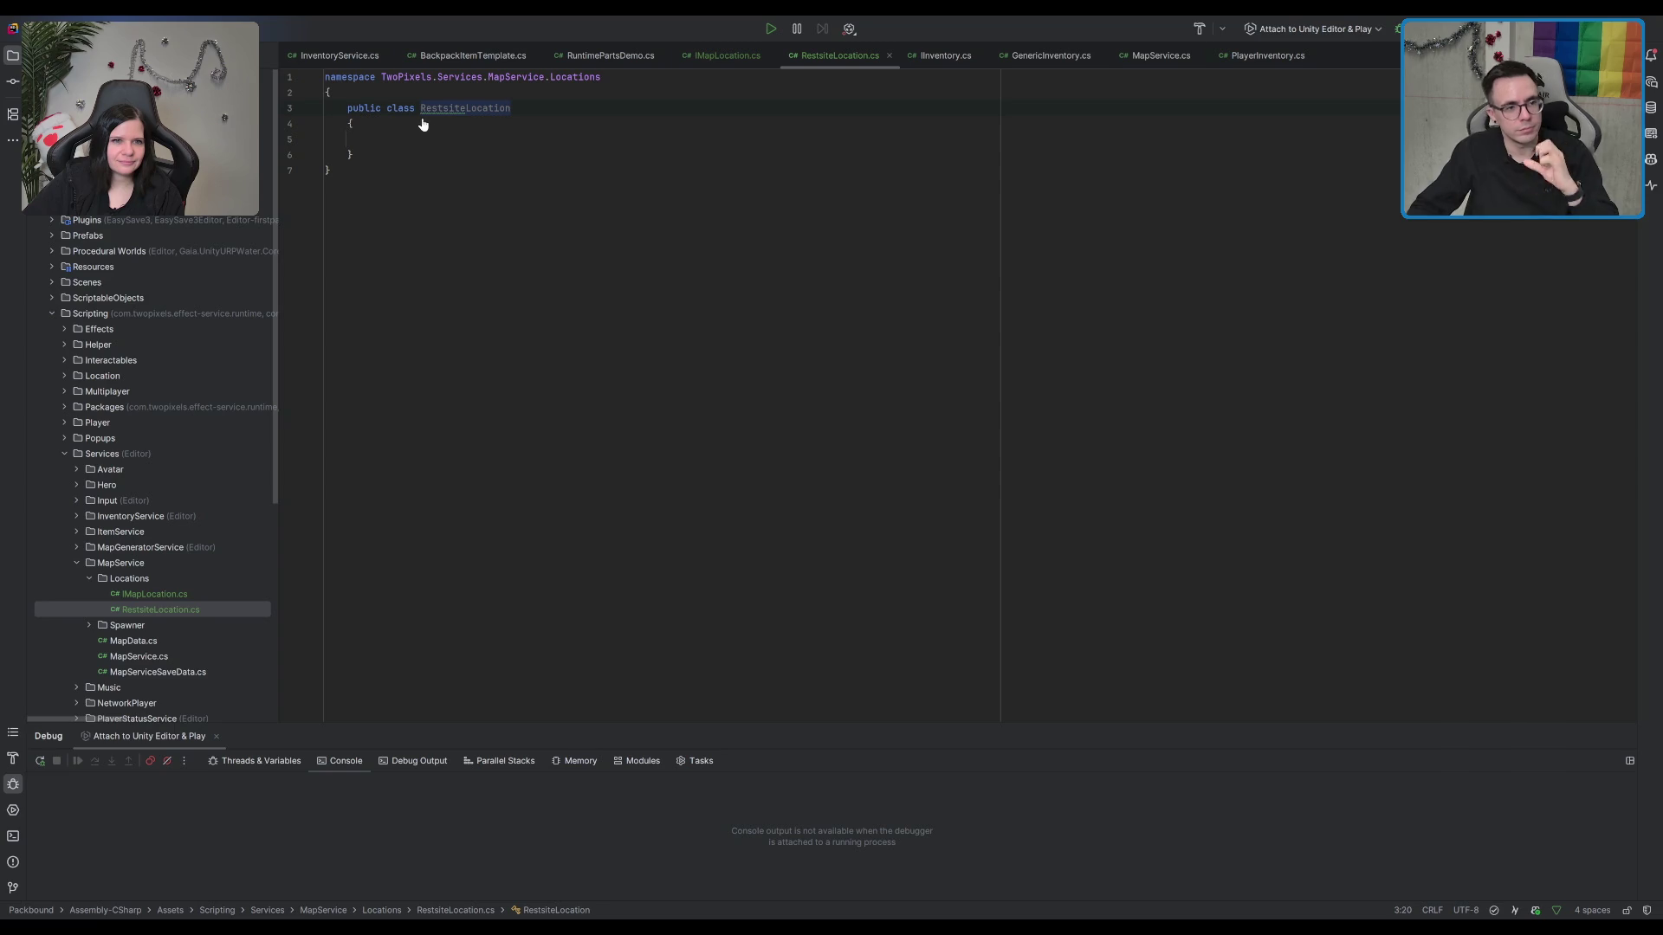
click(460, 107)
key(Delete)
text(d)
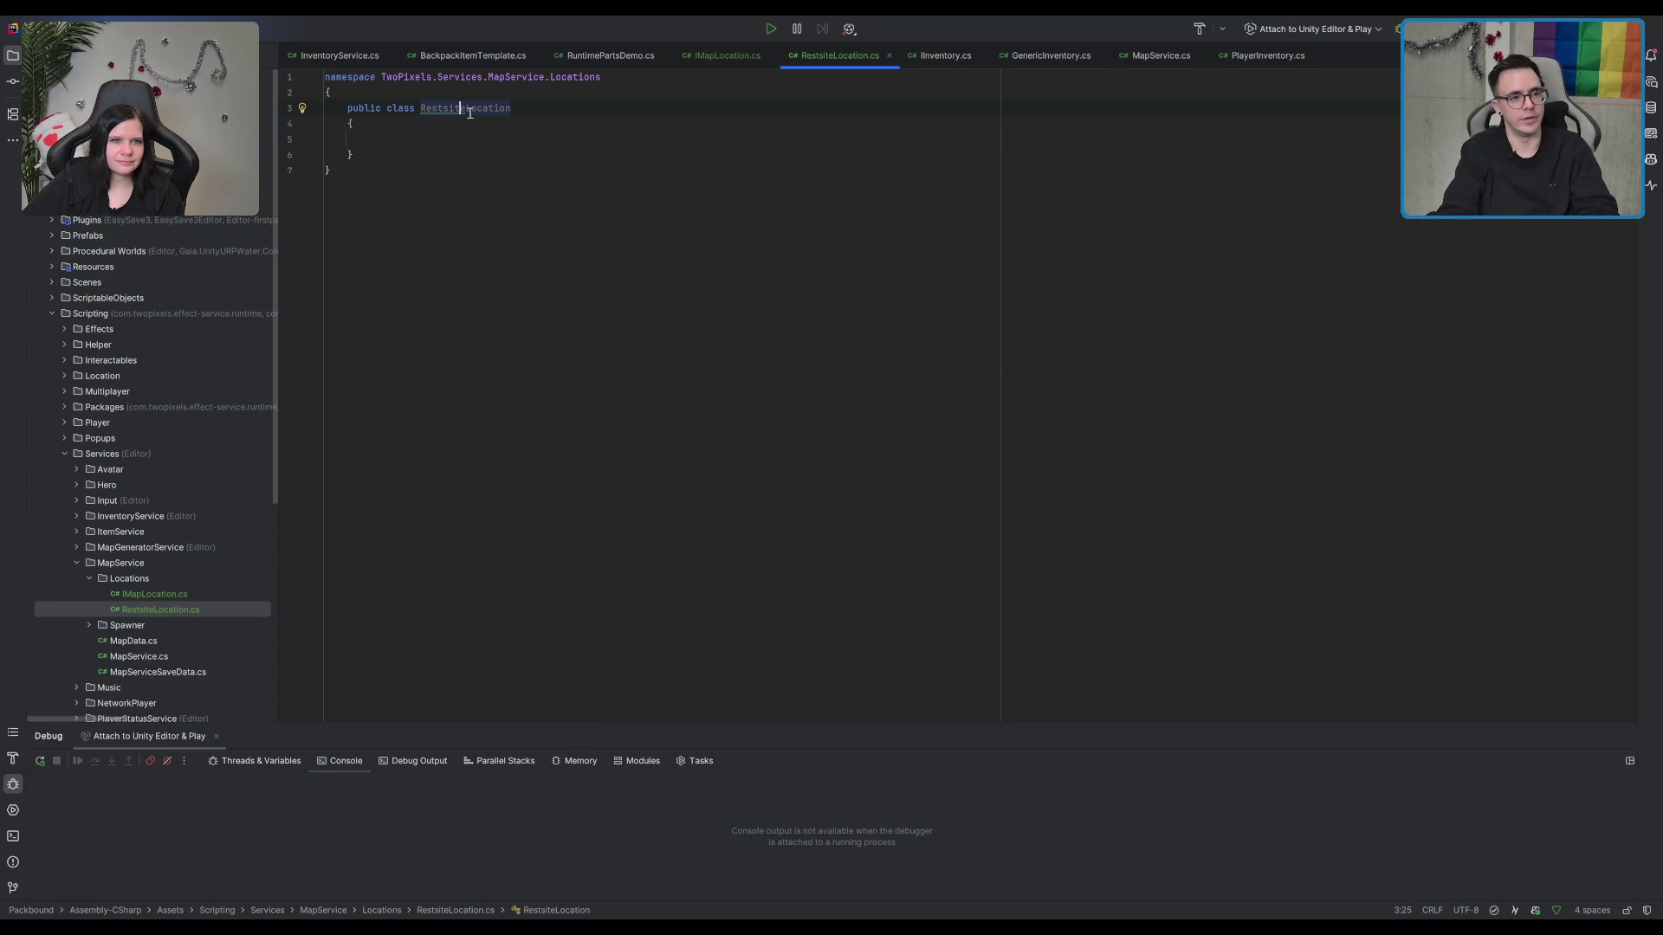
click(472, 183)
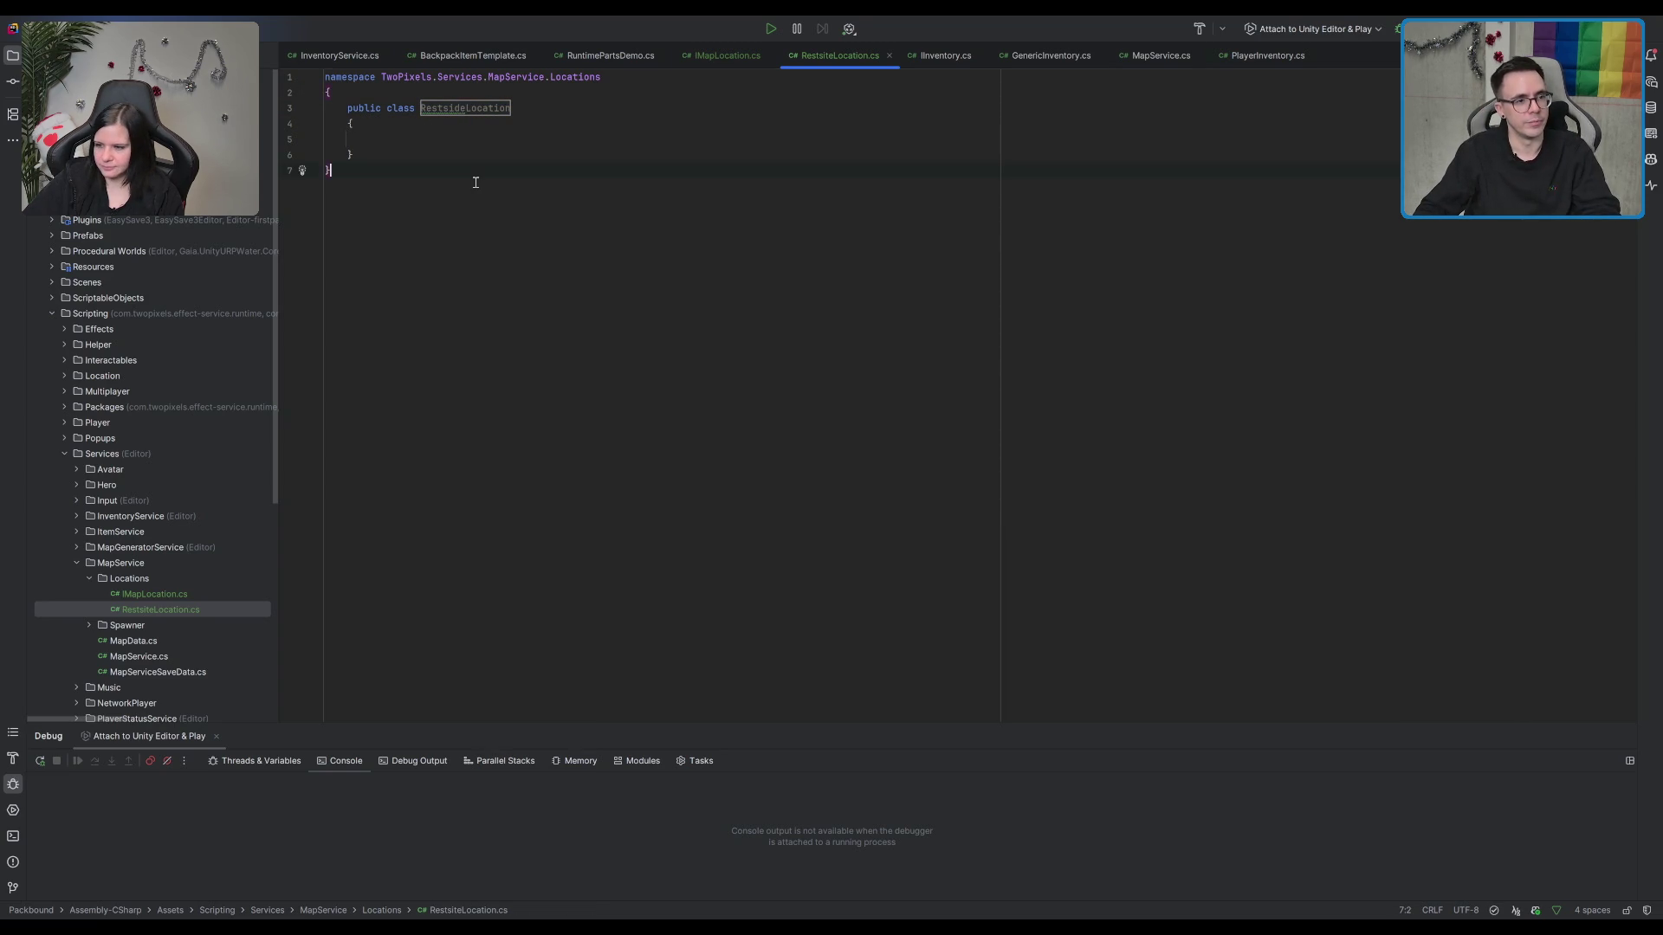
key(ctrl+z)
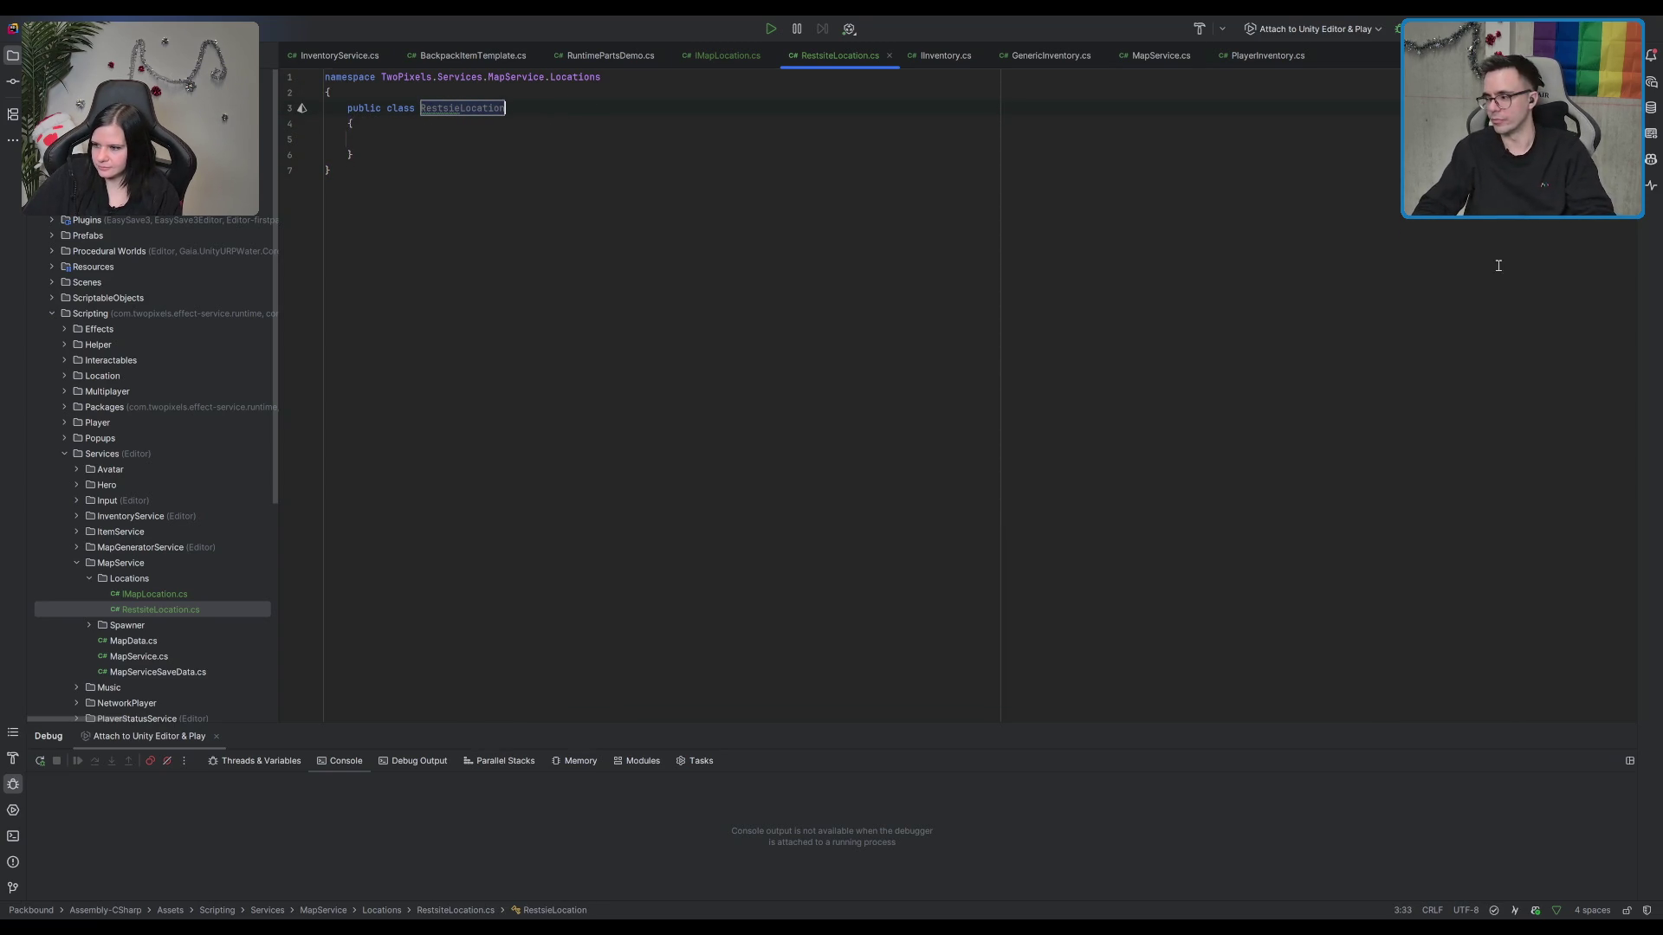
key(ctrl+z)
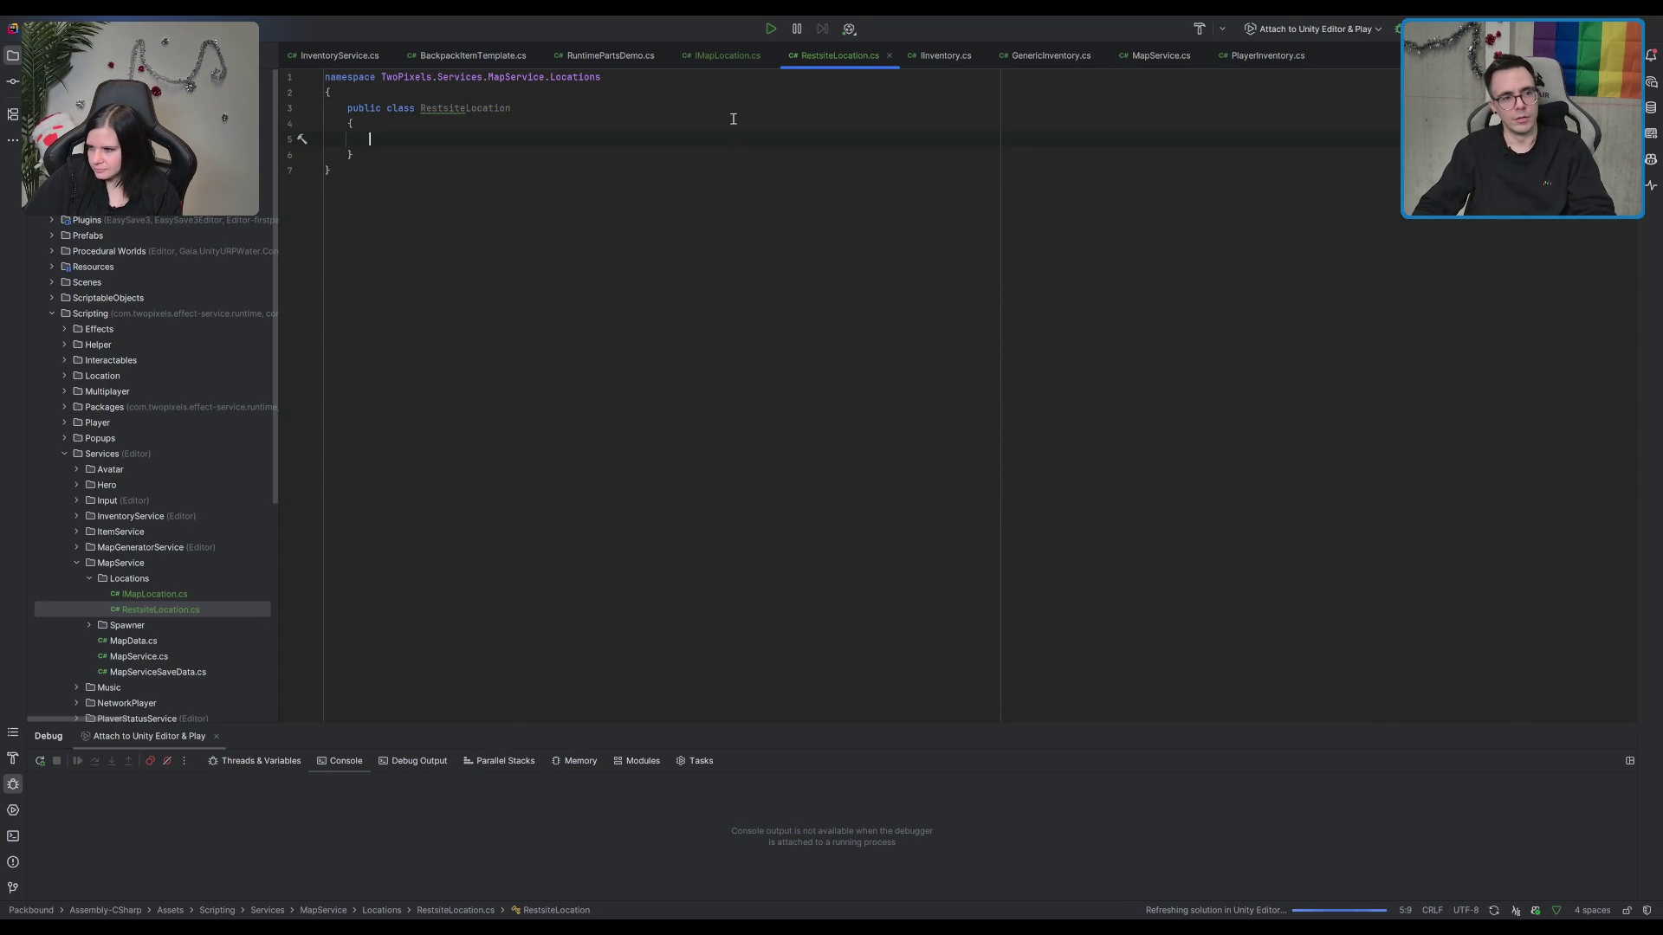
text(: ILocation)
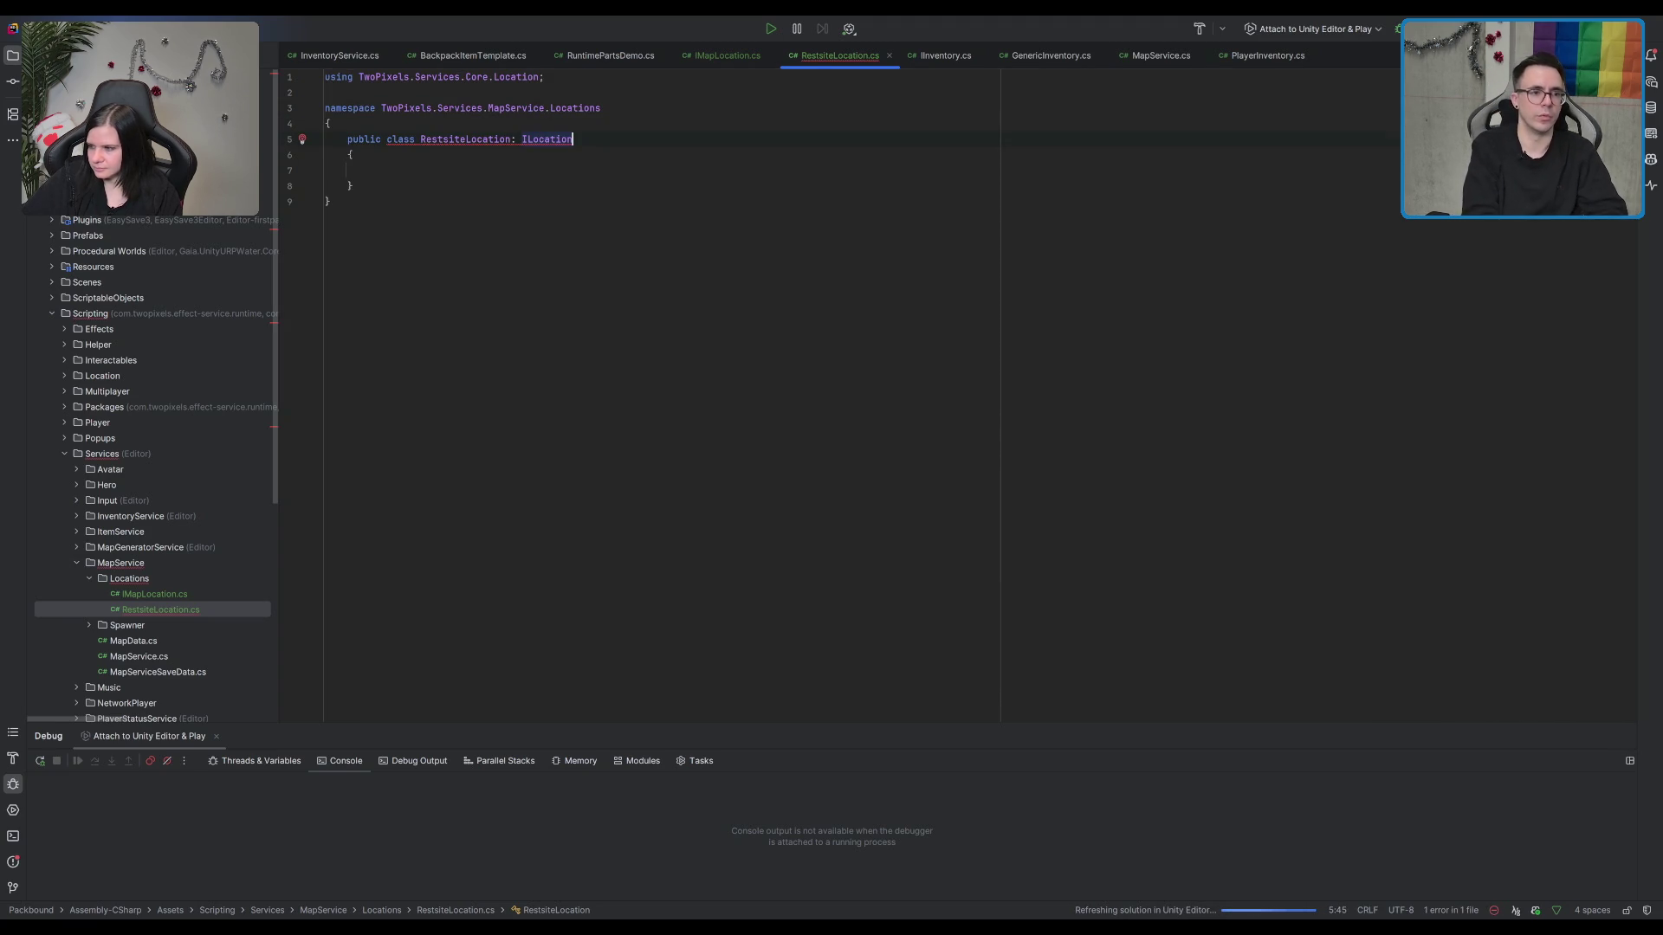
key(BackSpace)
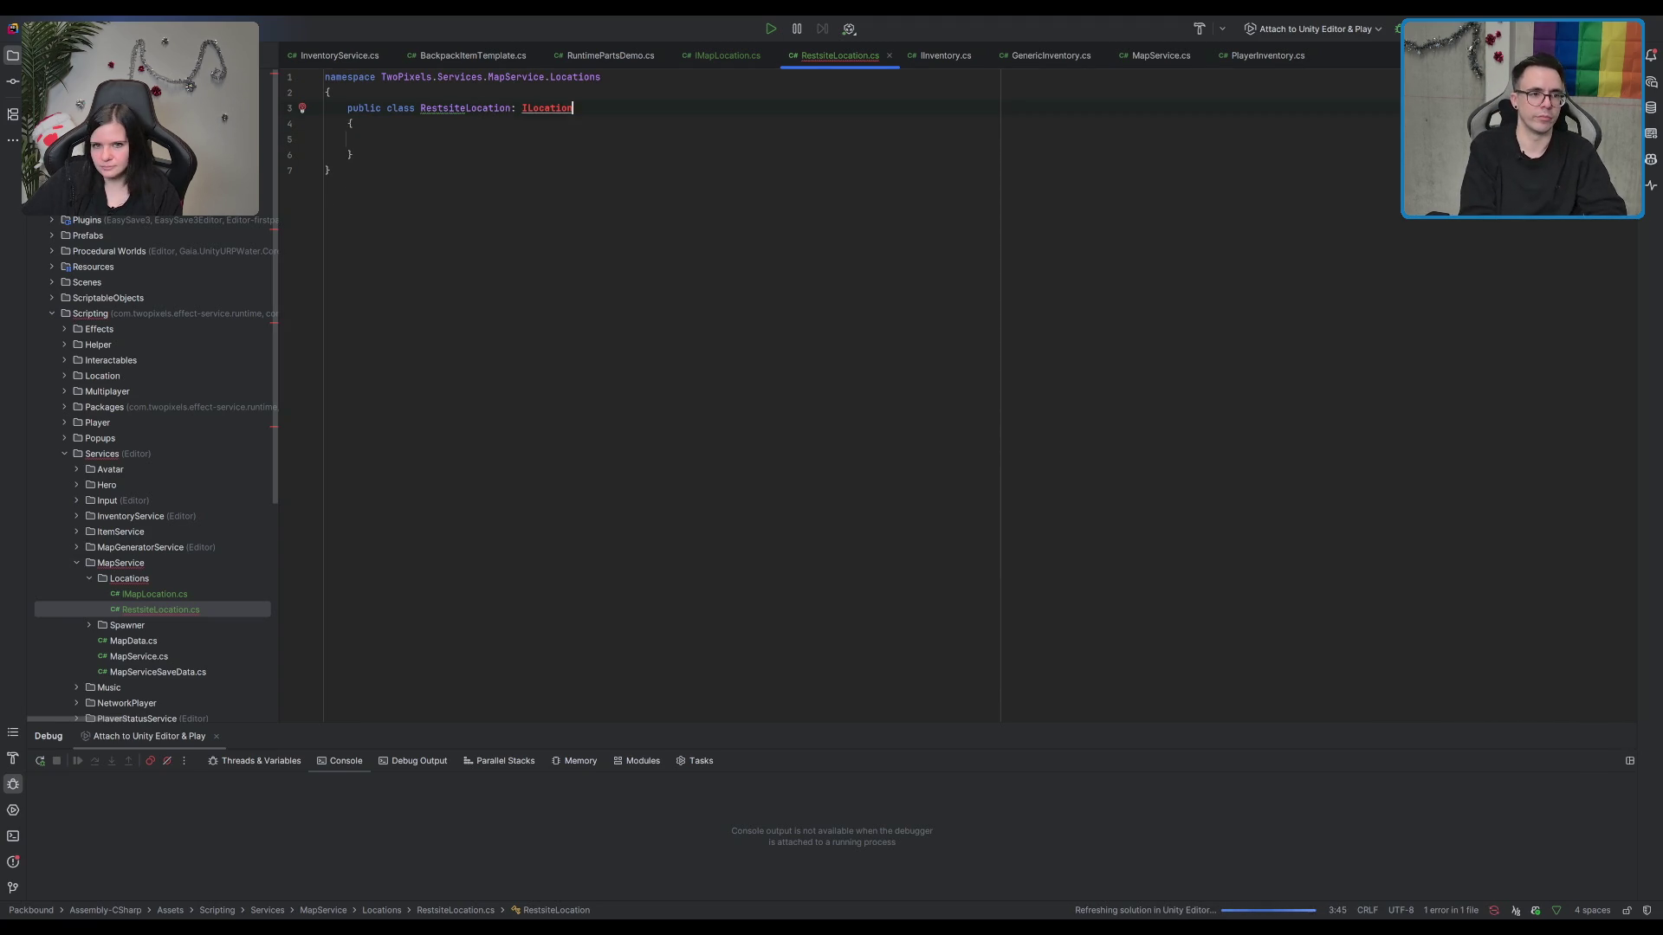
key(BackSpace)
key(BackSpace)
key(BackSpace)
text(Map)
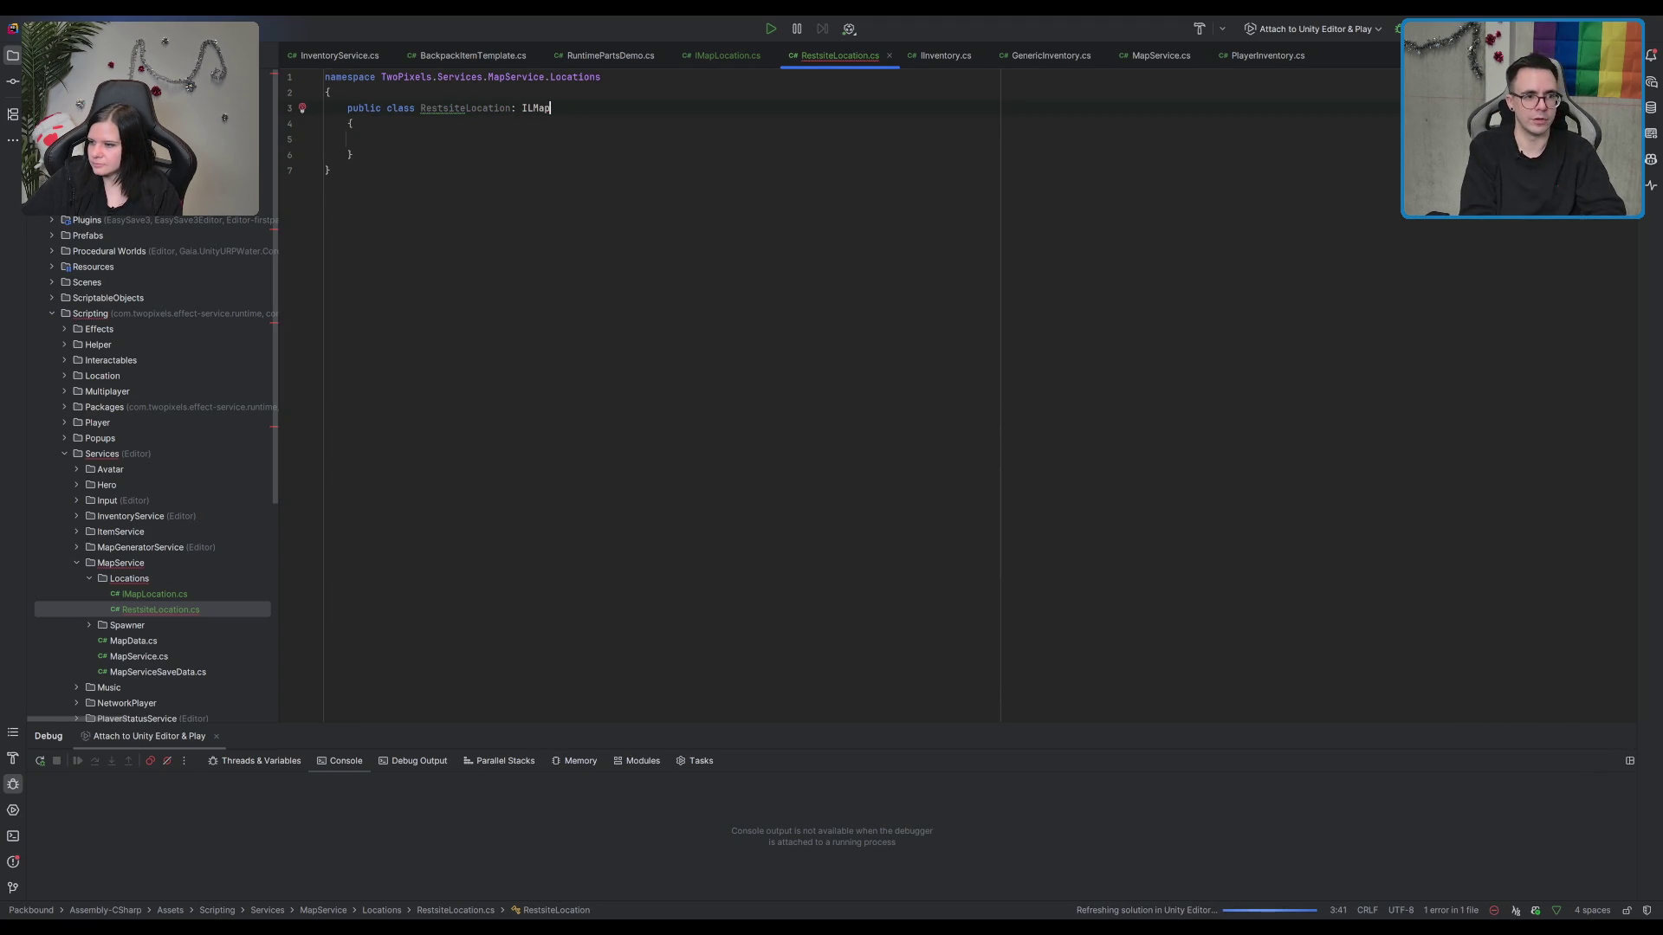
key(BackSpace)
key(BackSpace)
text(Ma)
key(Return)
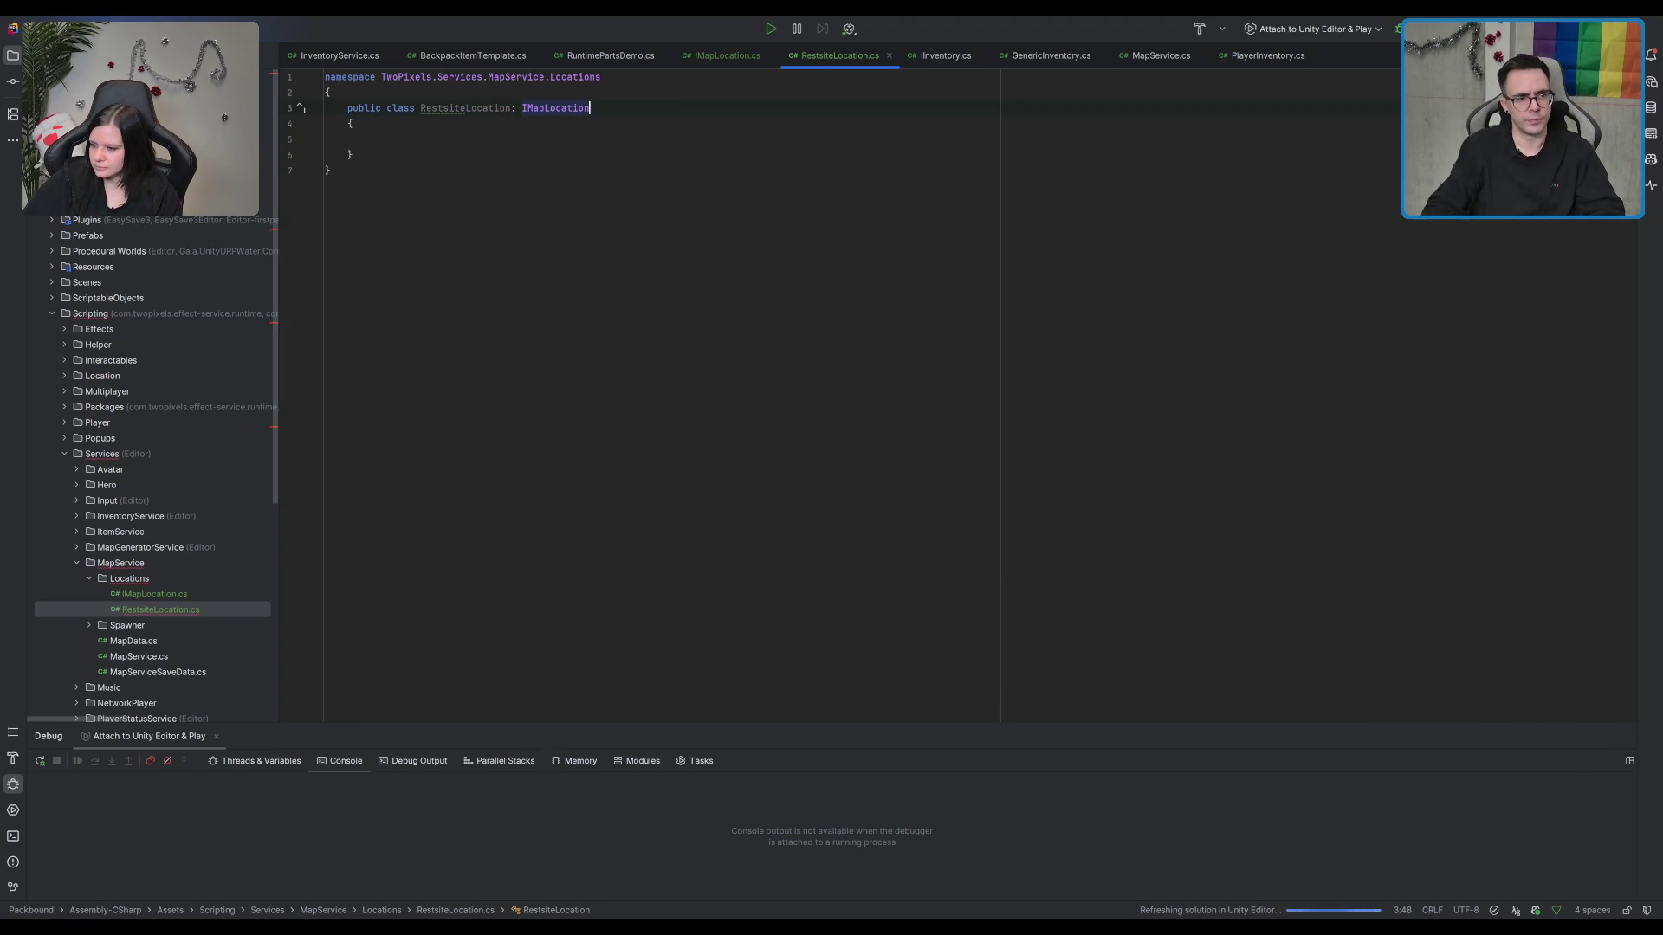
Step: Insert MonoBehaviour before IMapLocation as the base class and import UnityEngine via Alt+Enter
double_click(494, 108)
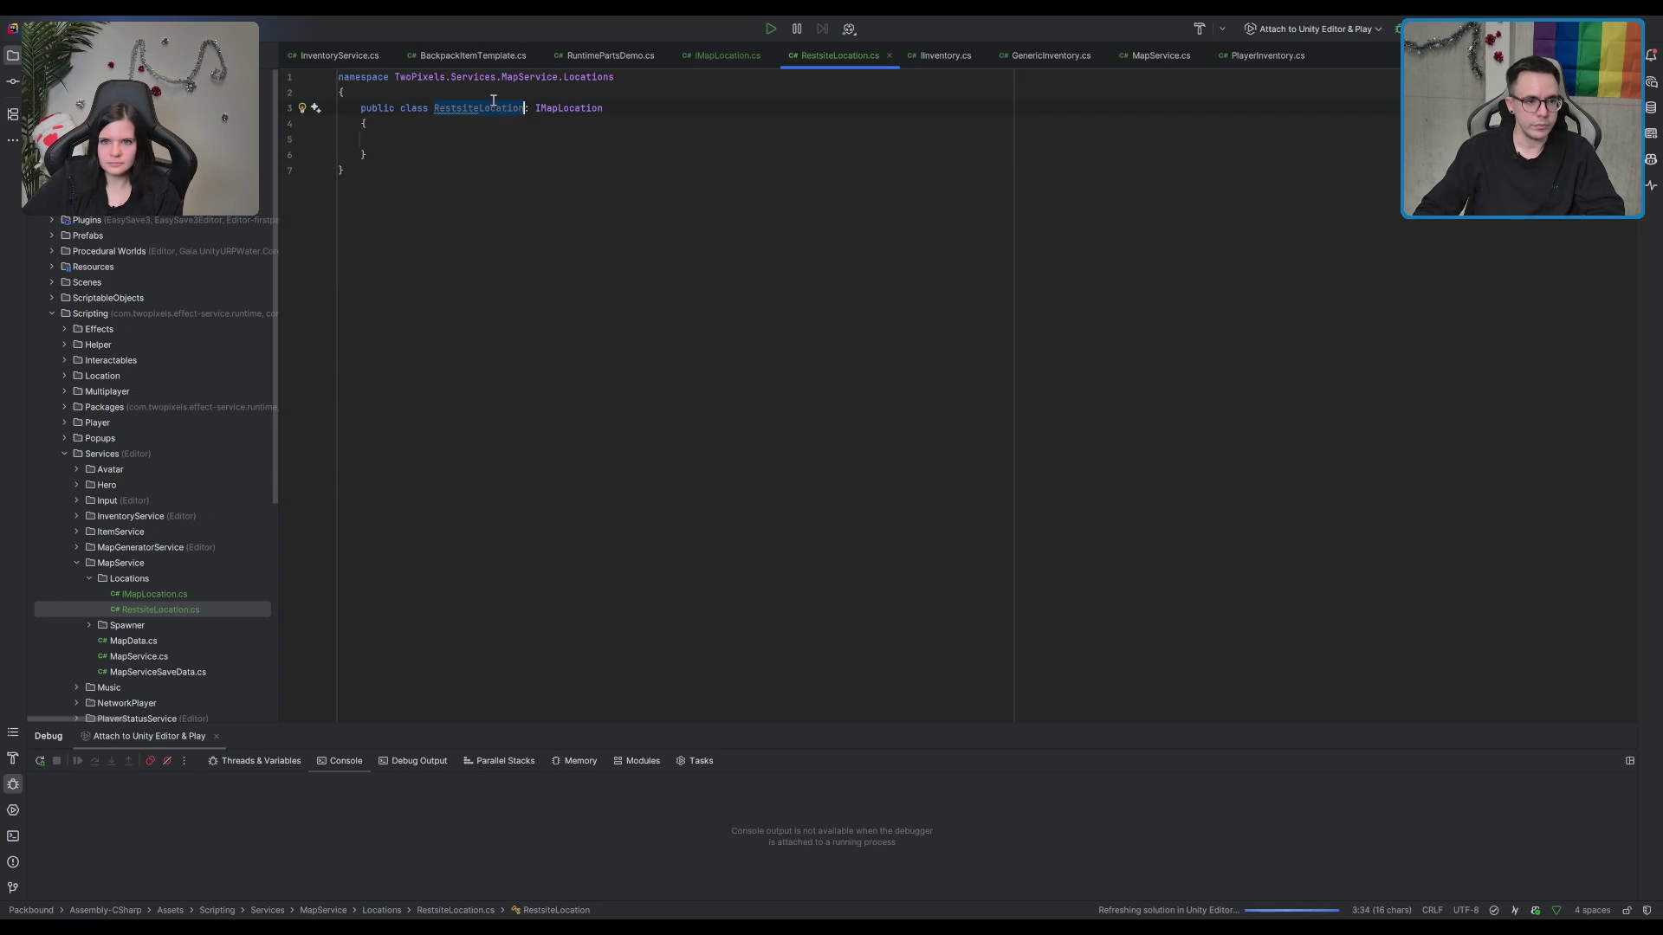
click(768, 148)
key(F2)
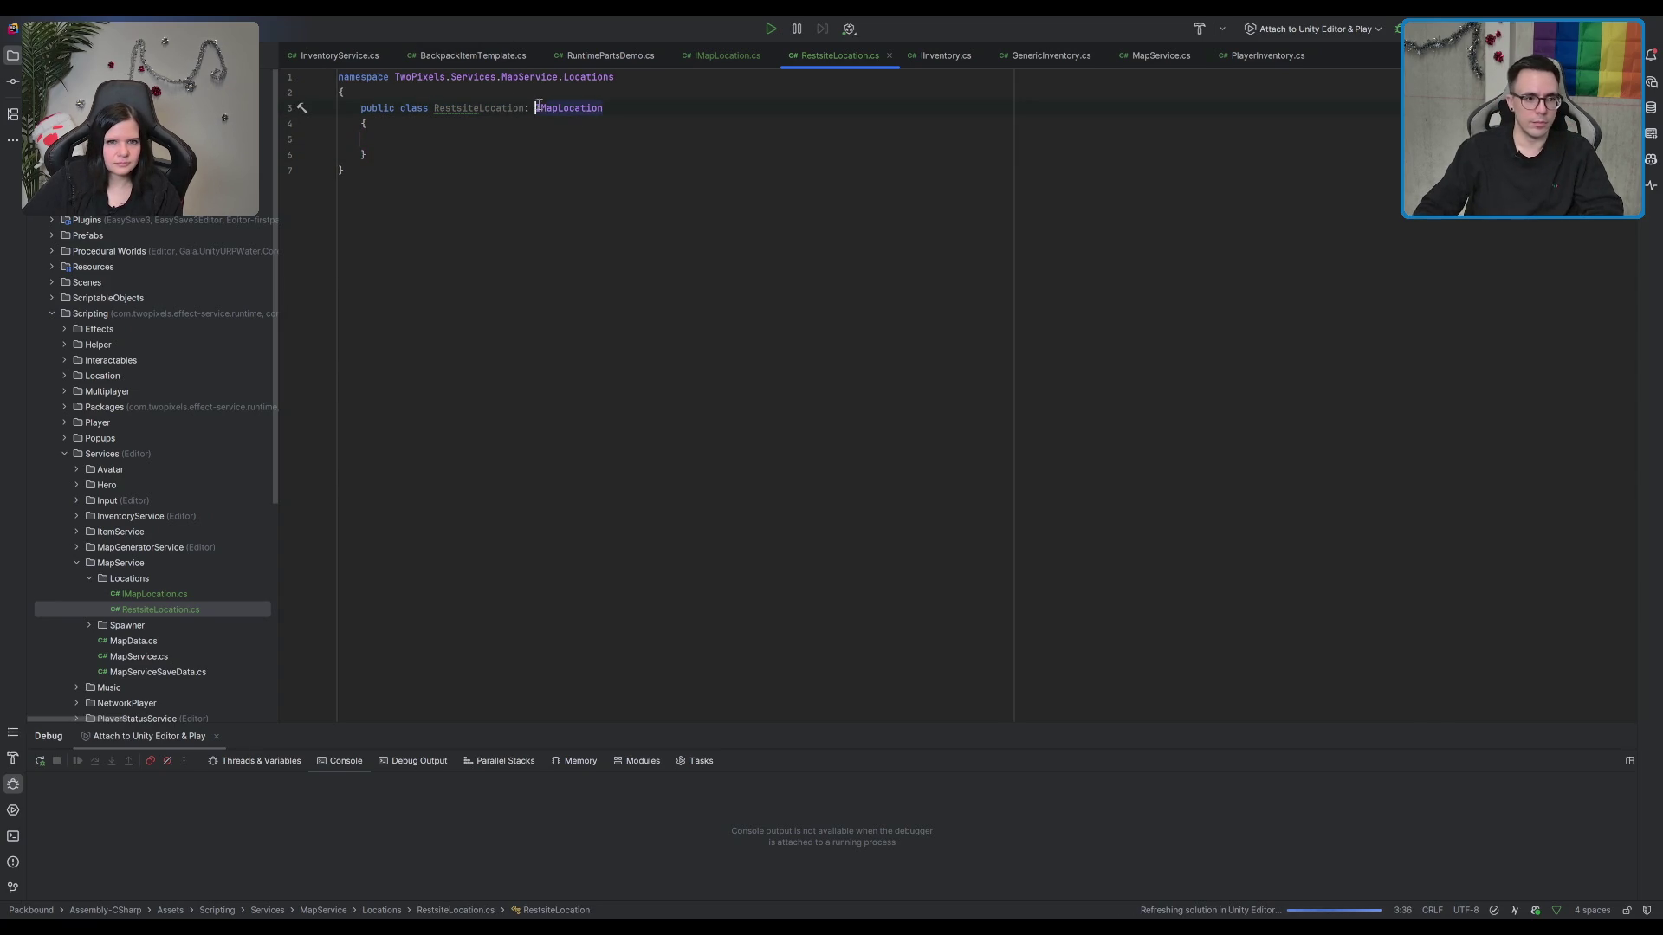
text(MonoBehaviour)
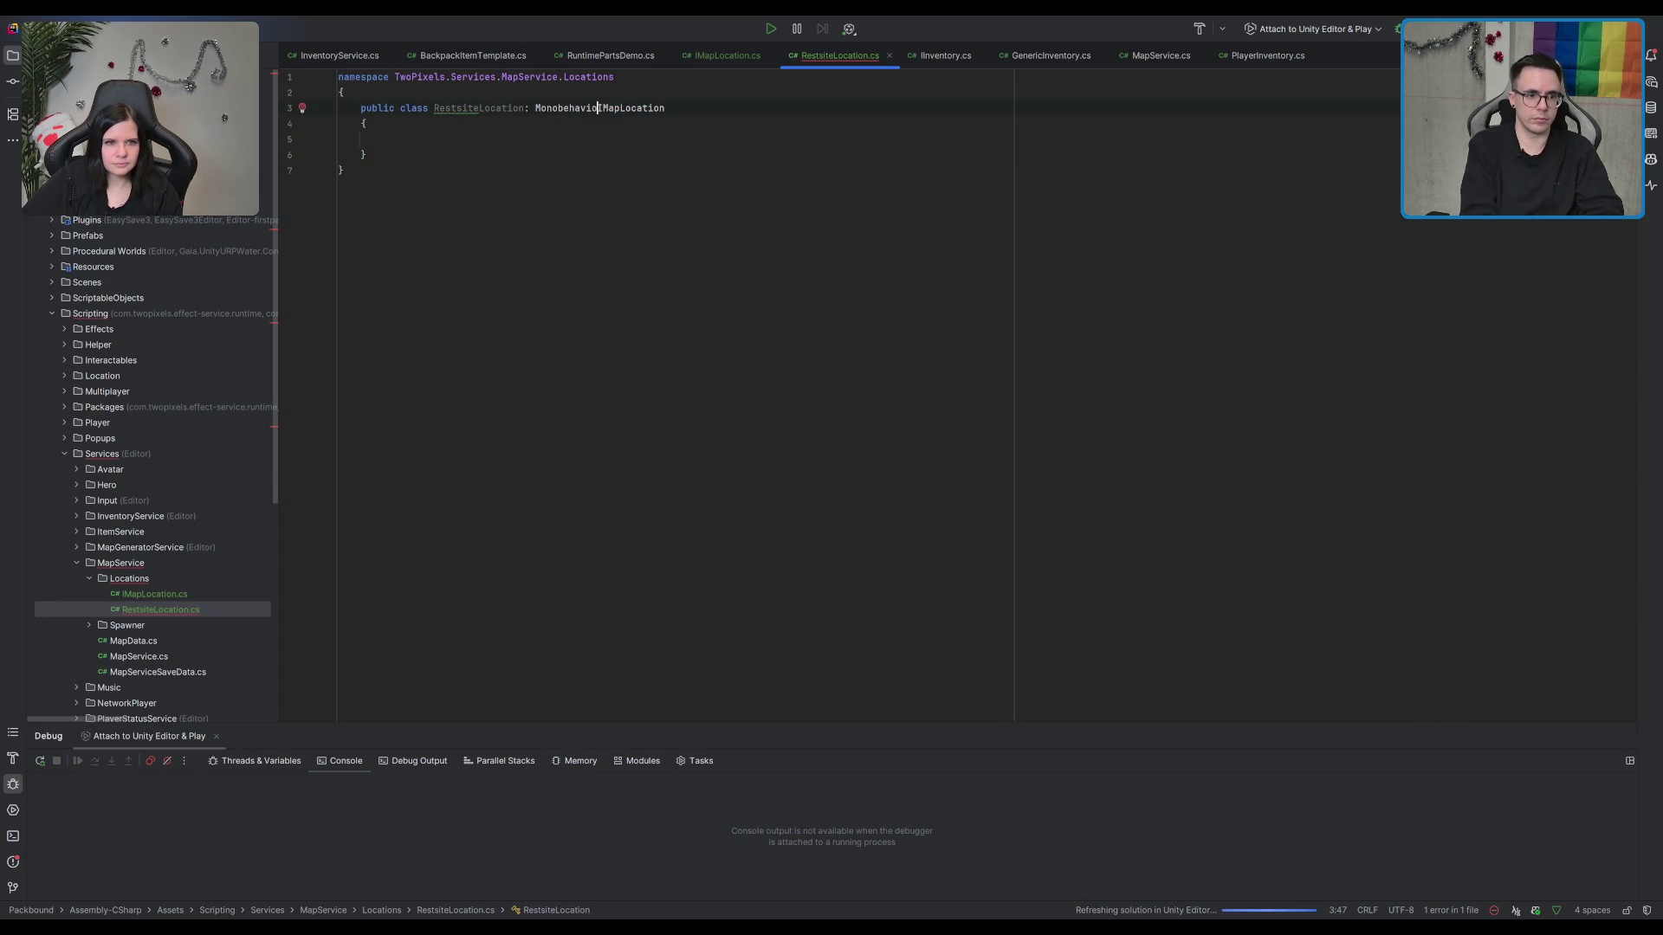
text(,)
click(921, 245)
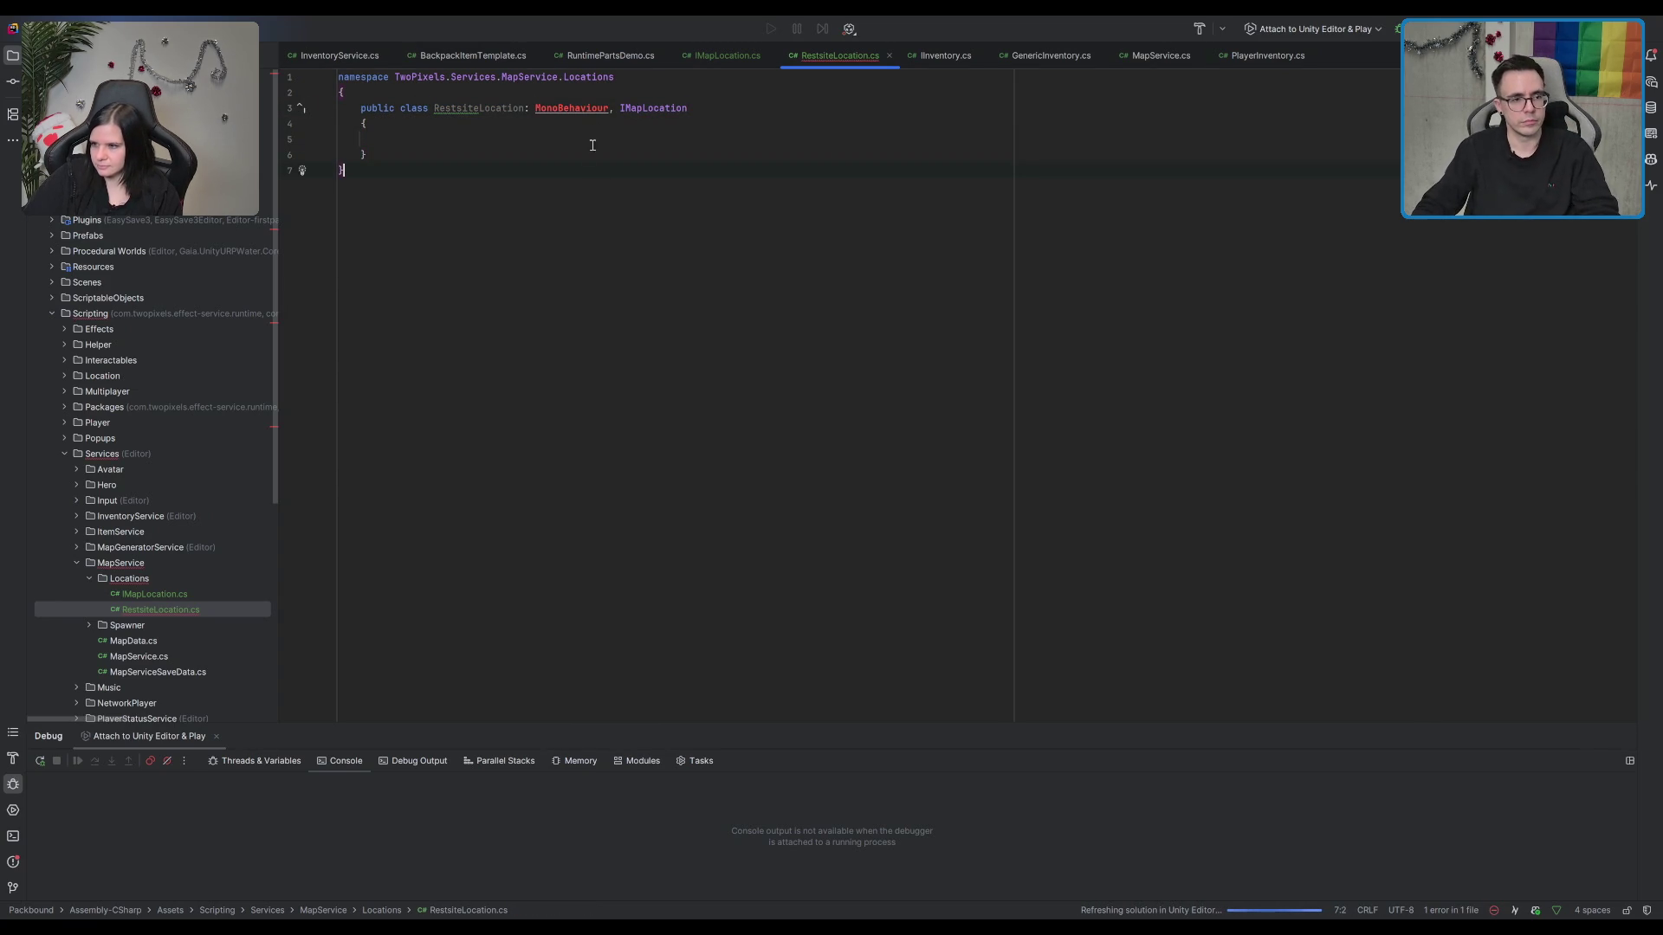
click(564, 108)
key(alt+Return)
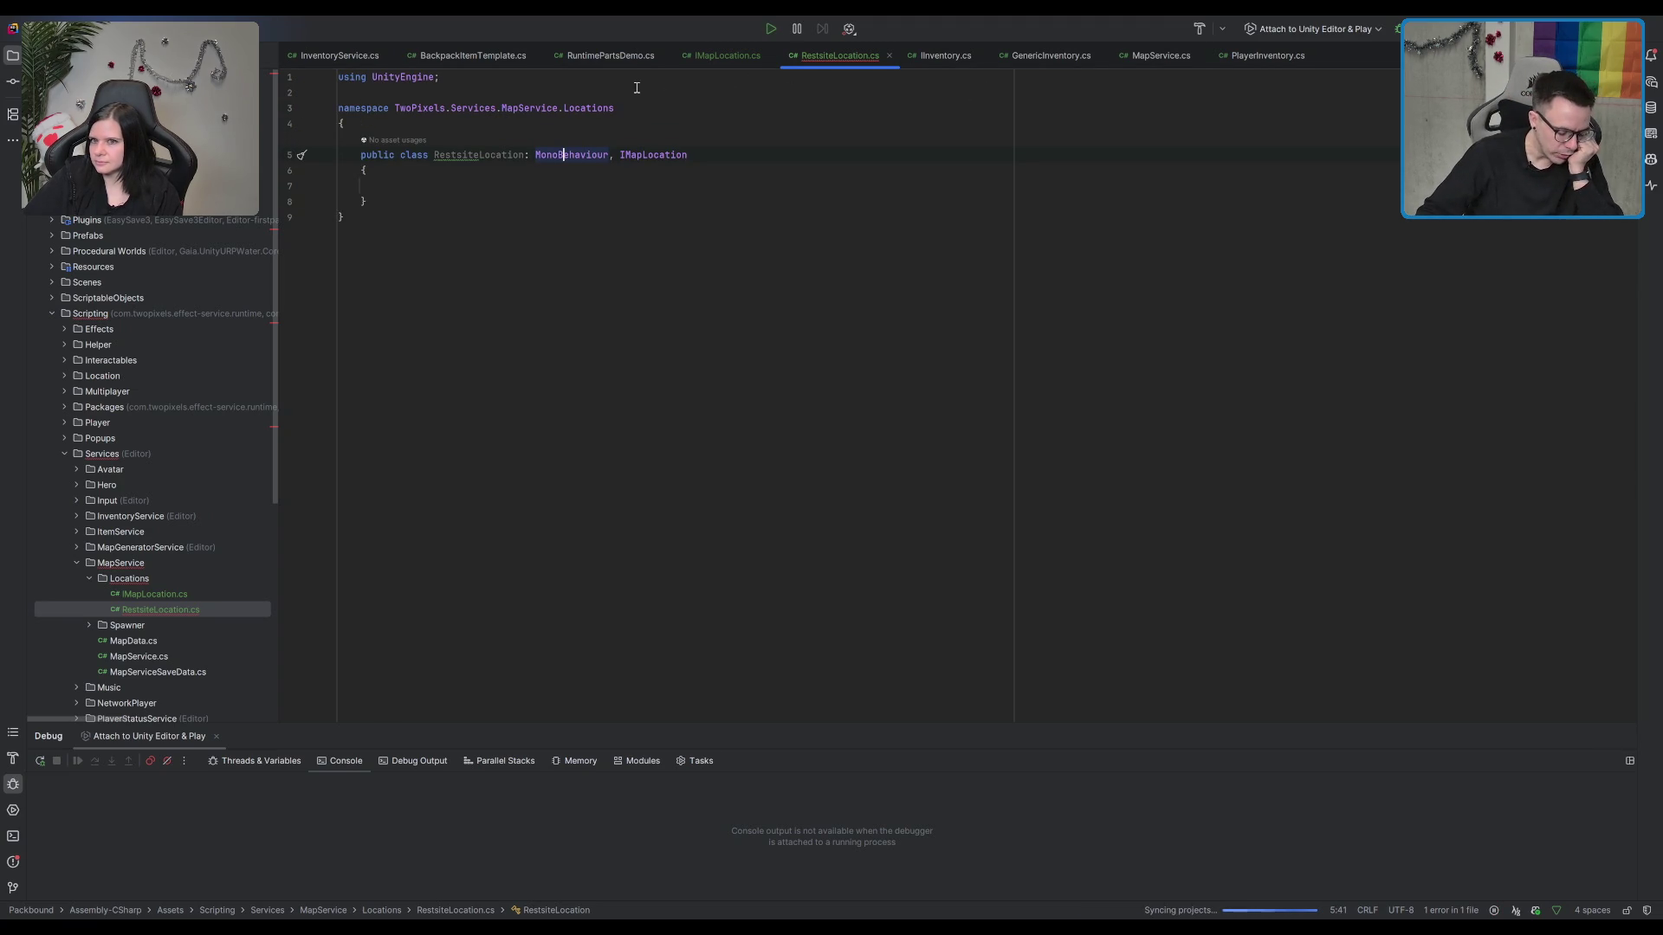
click(149, 579)
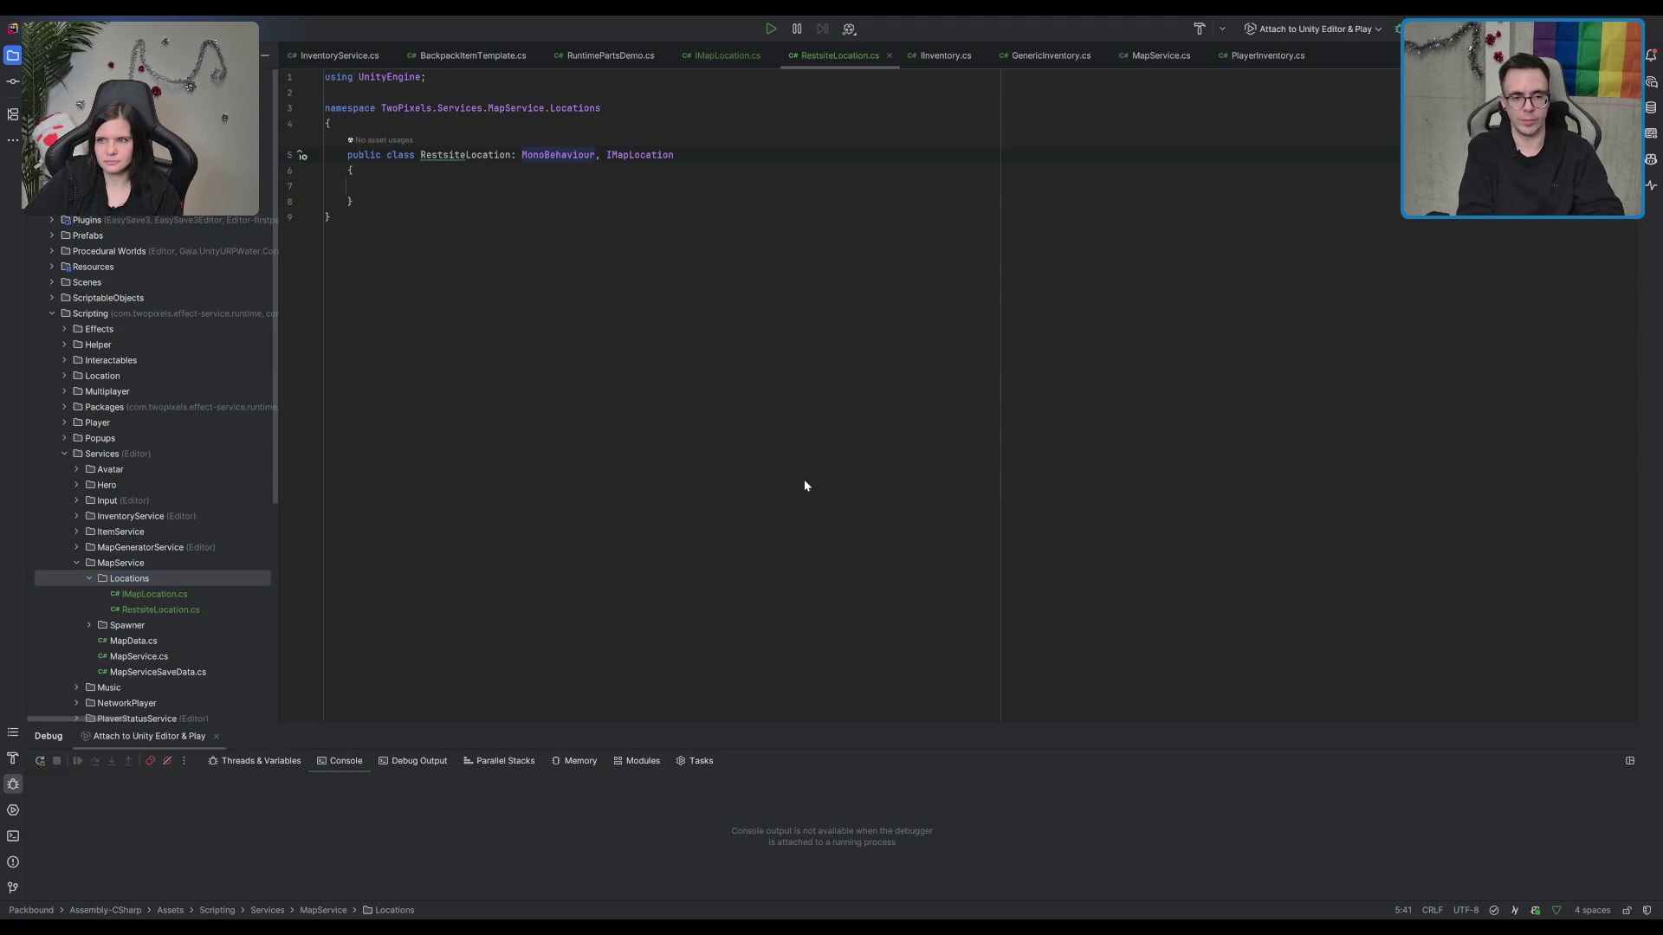
Step: Create the IMapLocationData interface with a public string LocationId property
key(Return)
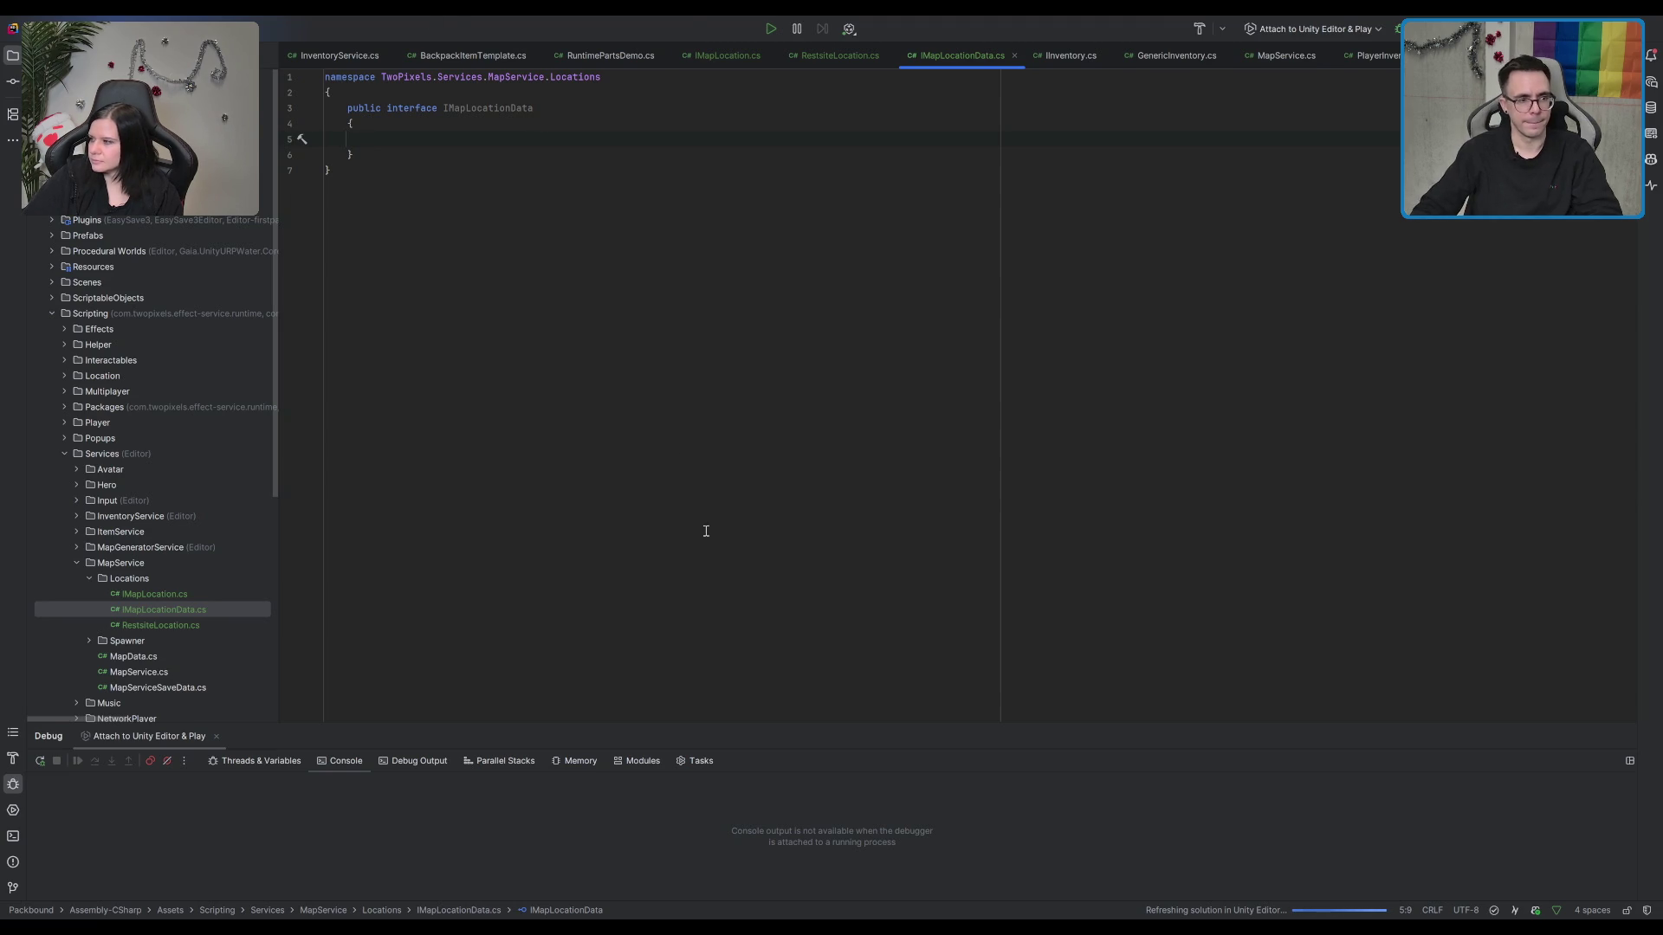
key(Up)
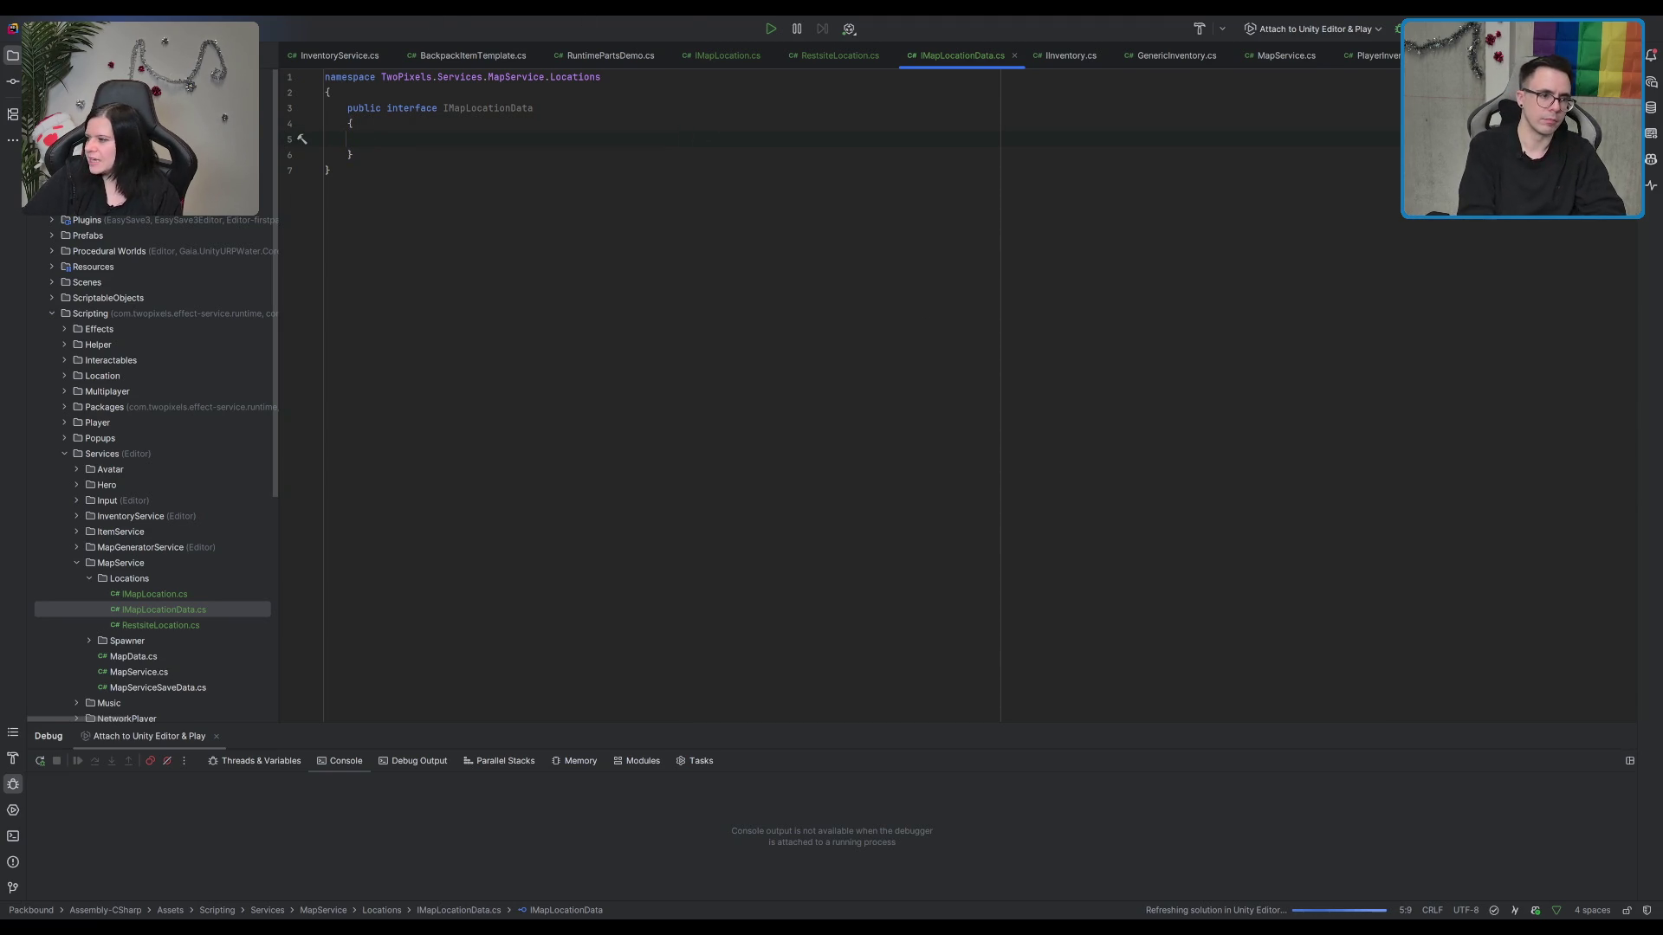
text(public)
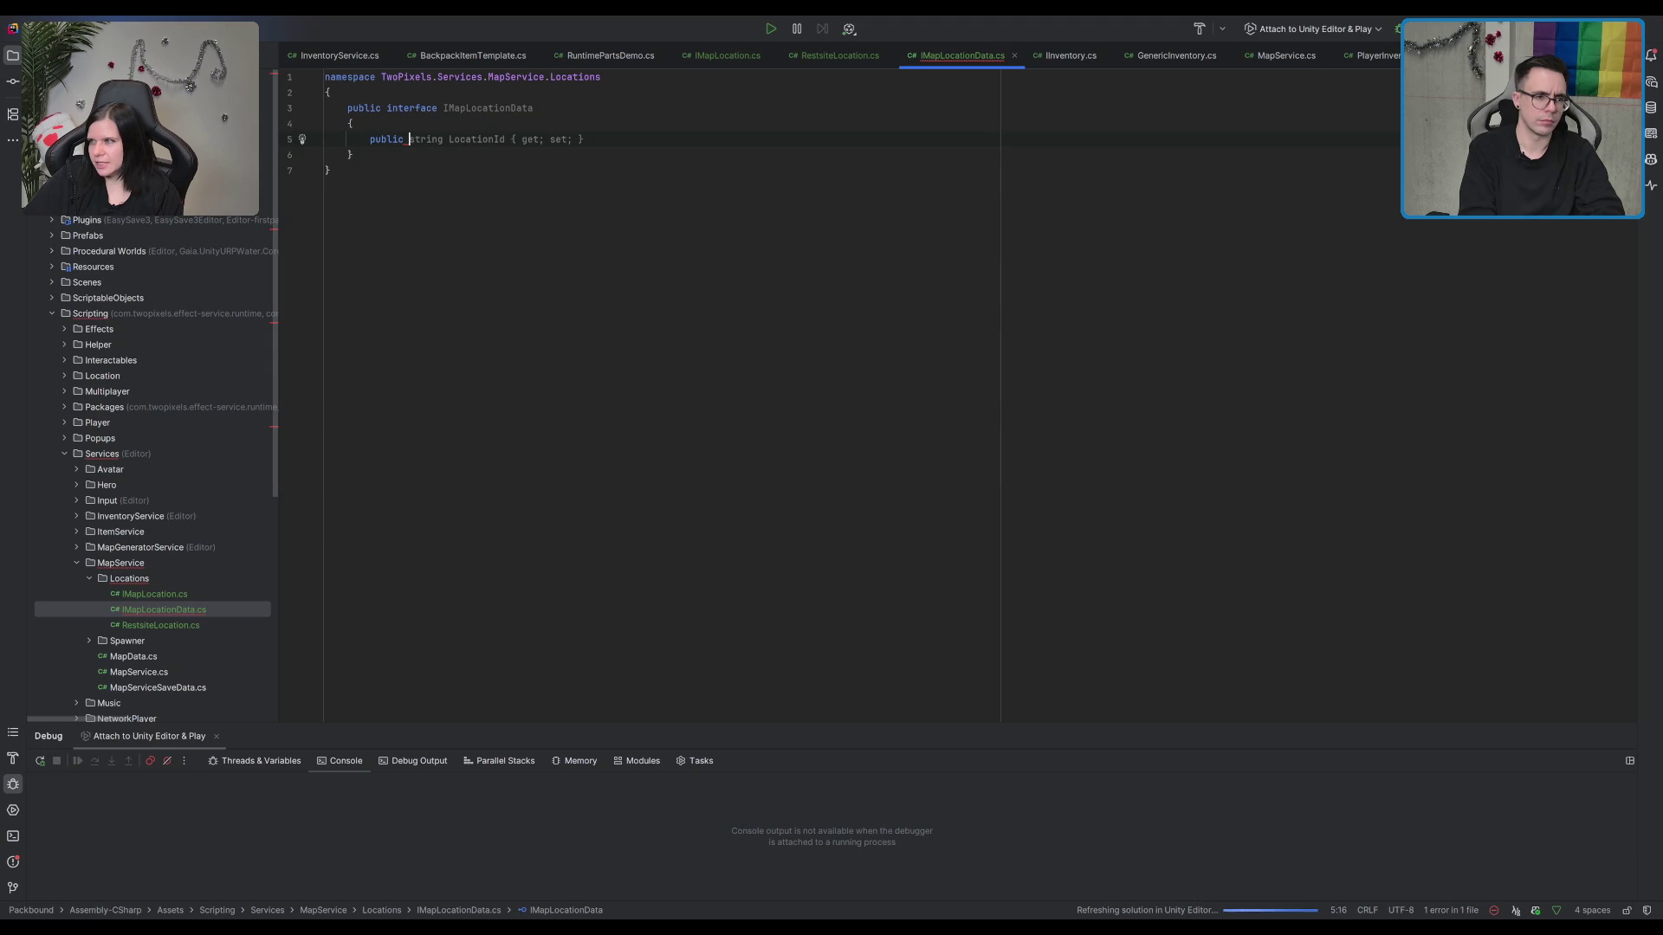
key(Tab)
key(Return)
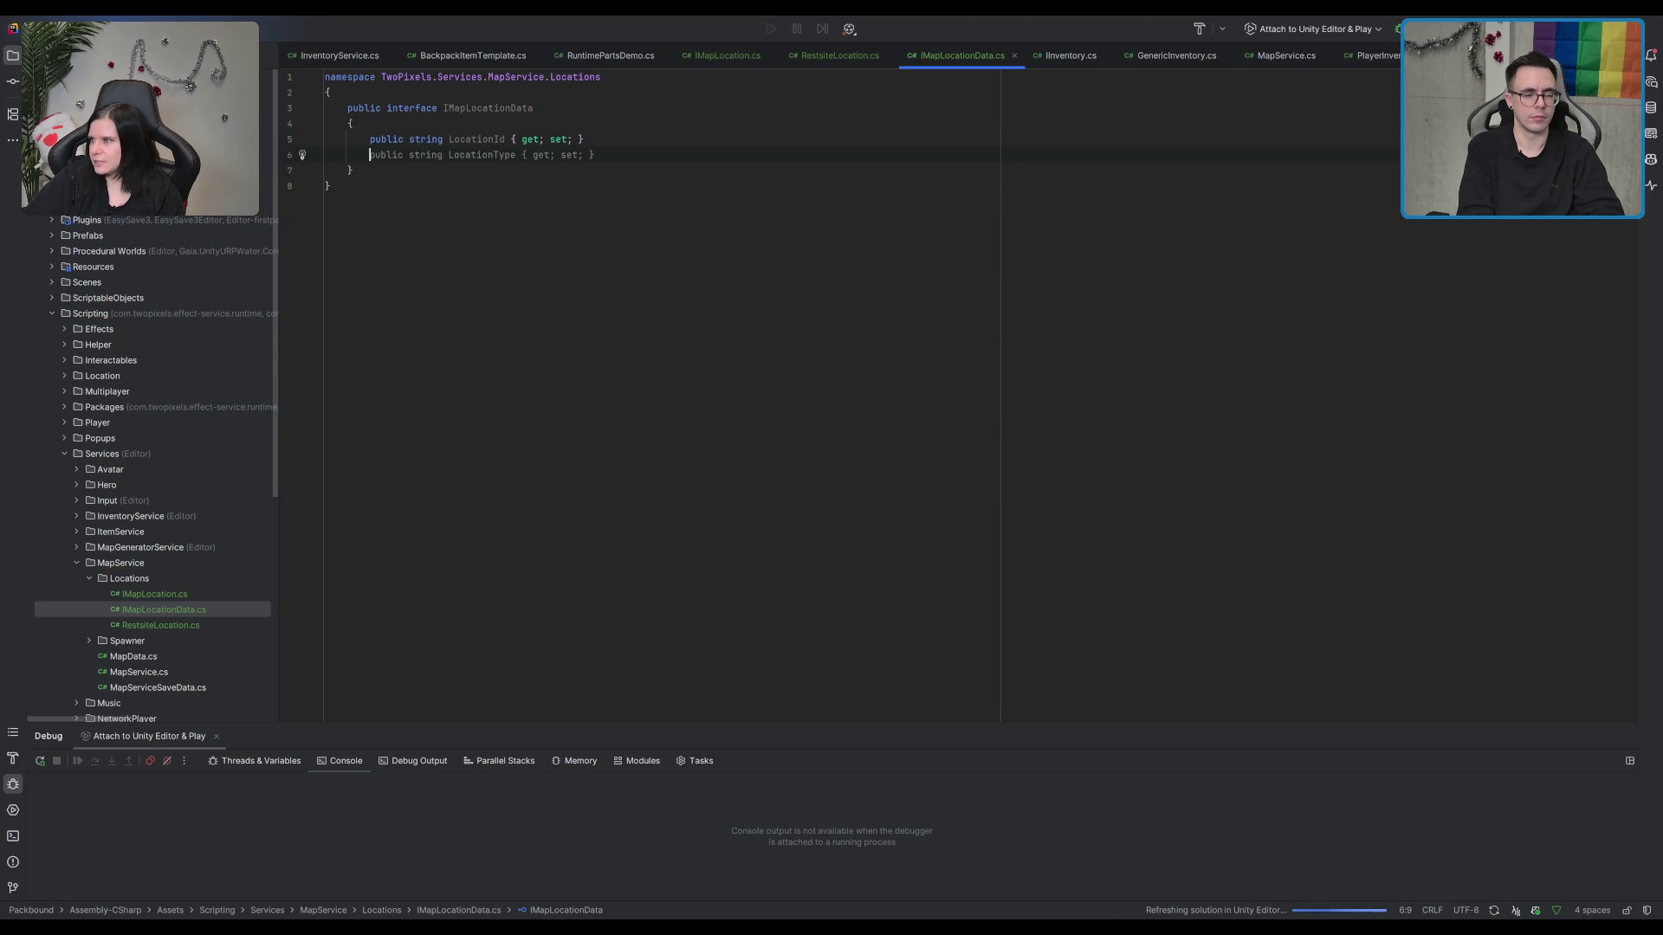
key(BackSpace)
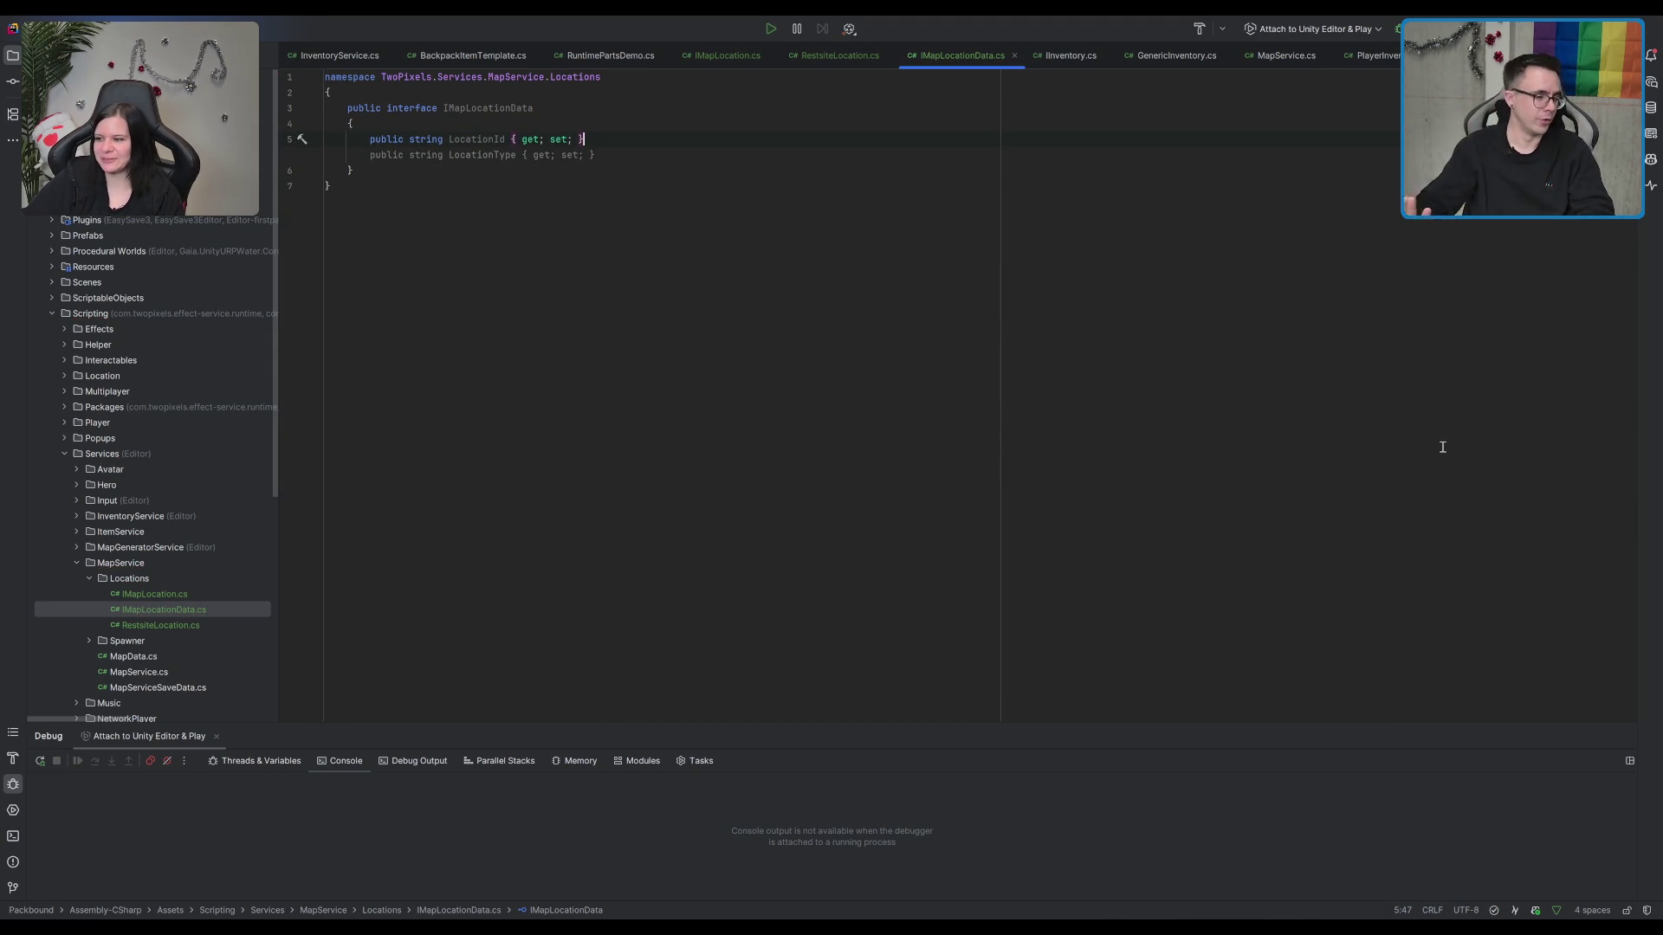
click(212, 577)
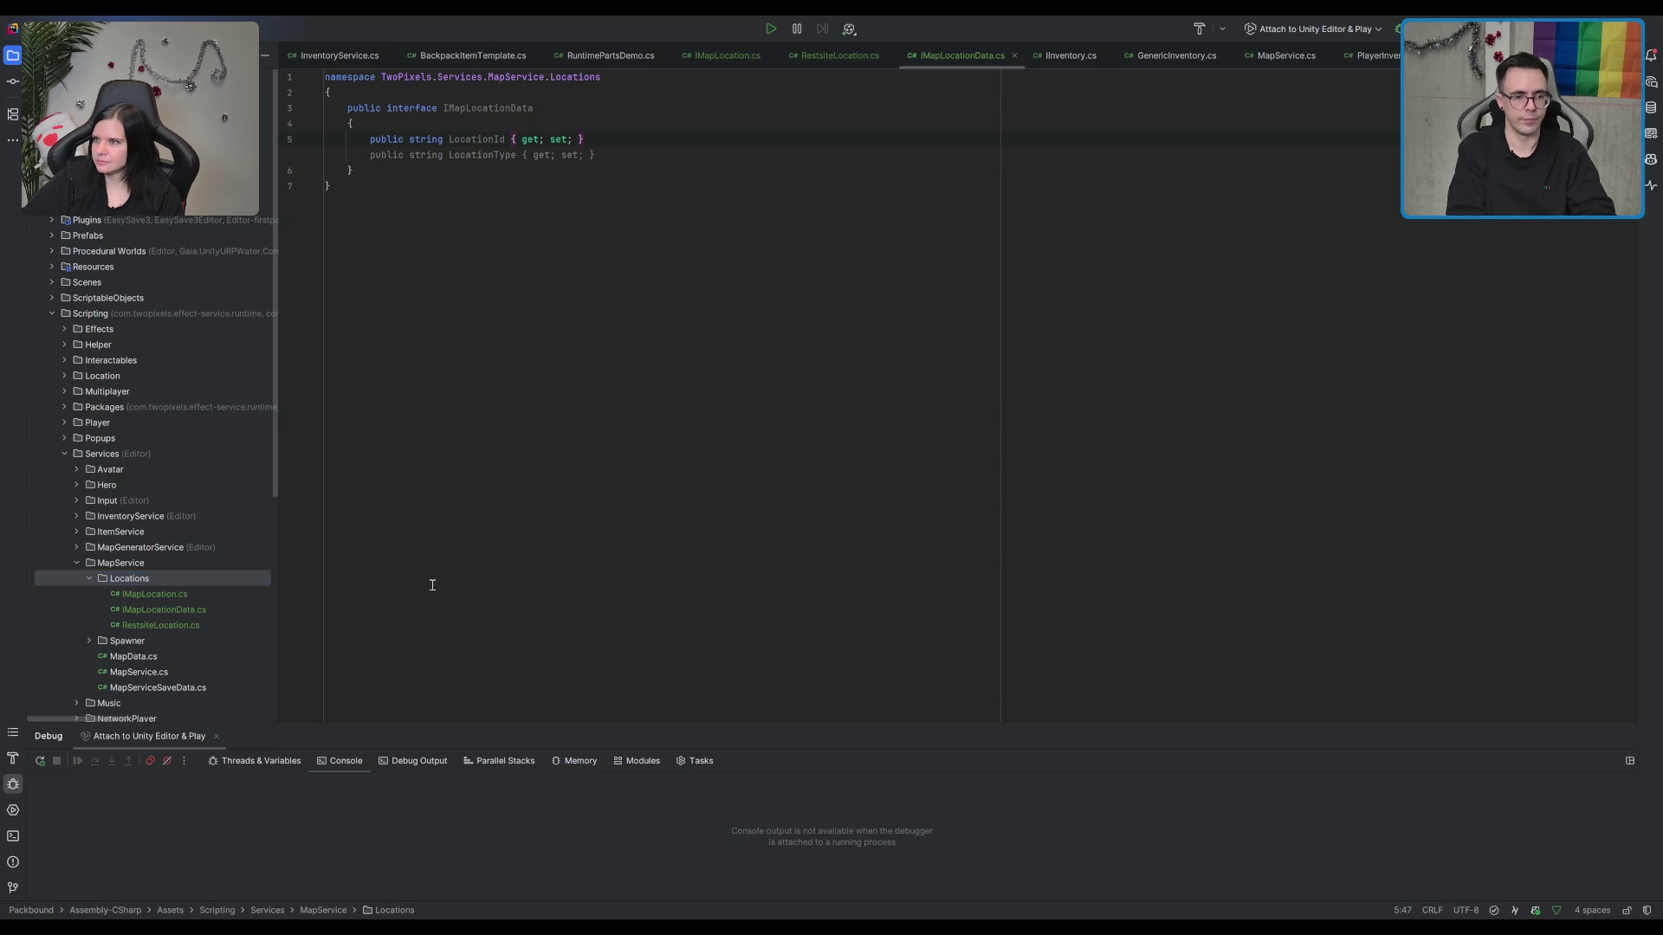
text(Ressti)
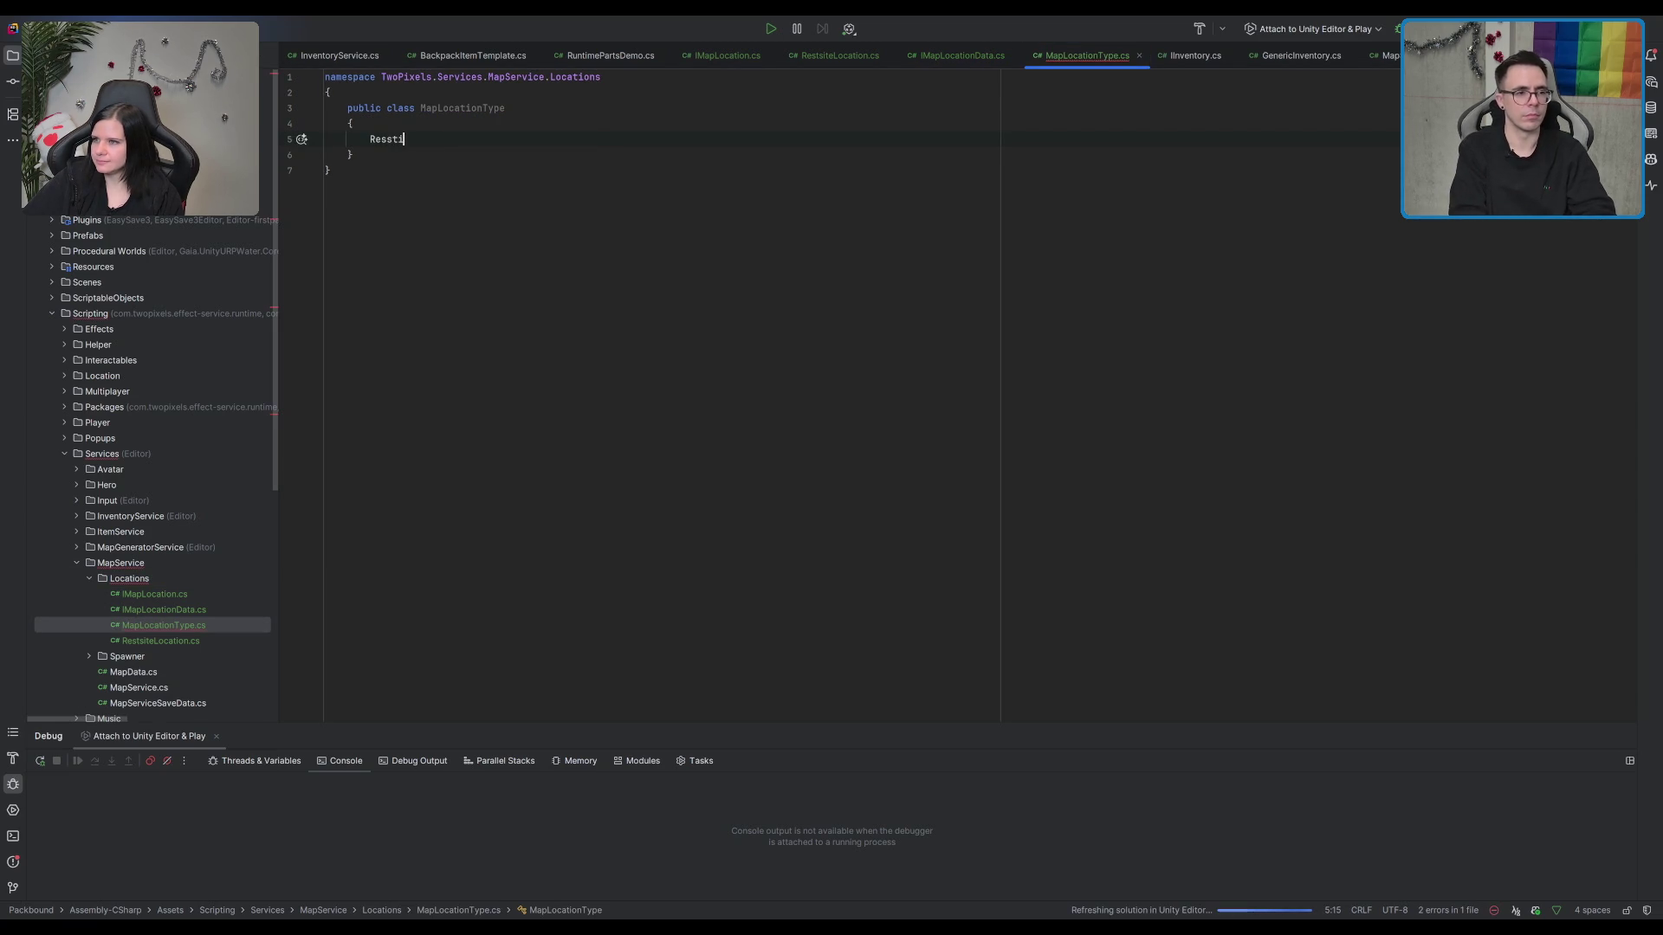
Step: Turn MapLocationType into an enum with Restsite, Merchant and Village, then reopen IMapLocationData
double_click(400, 107)
text(enum)
text(Merchan)
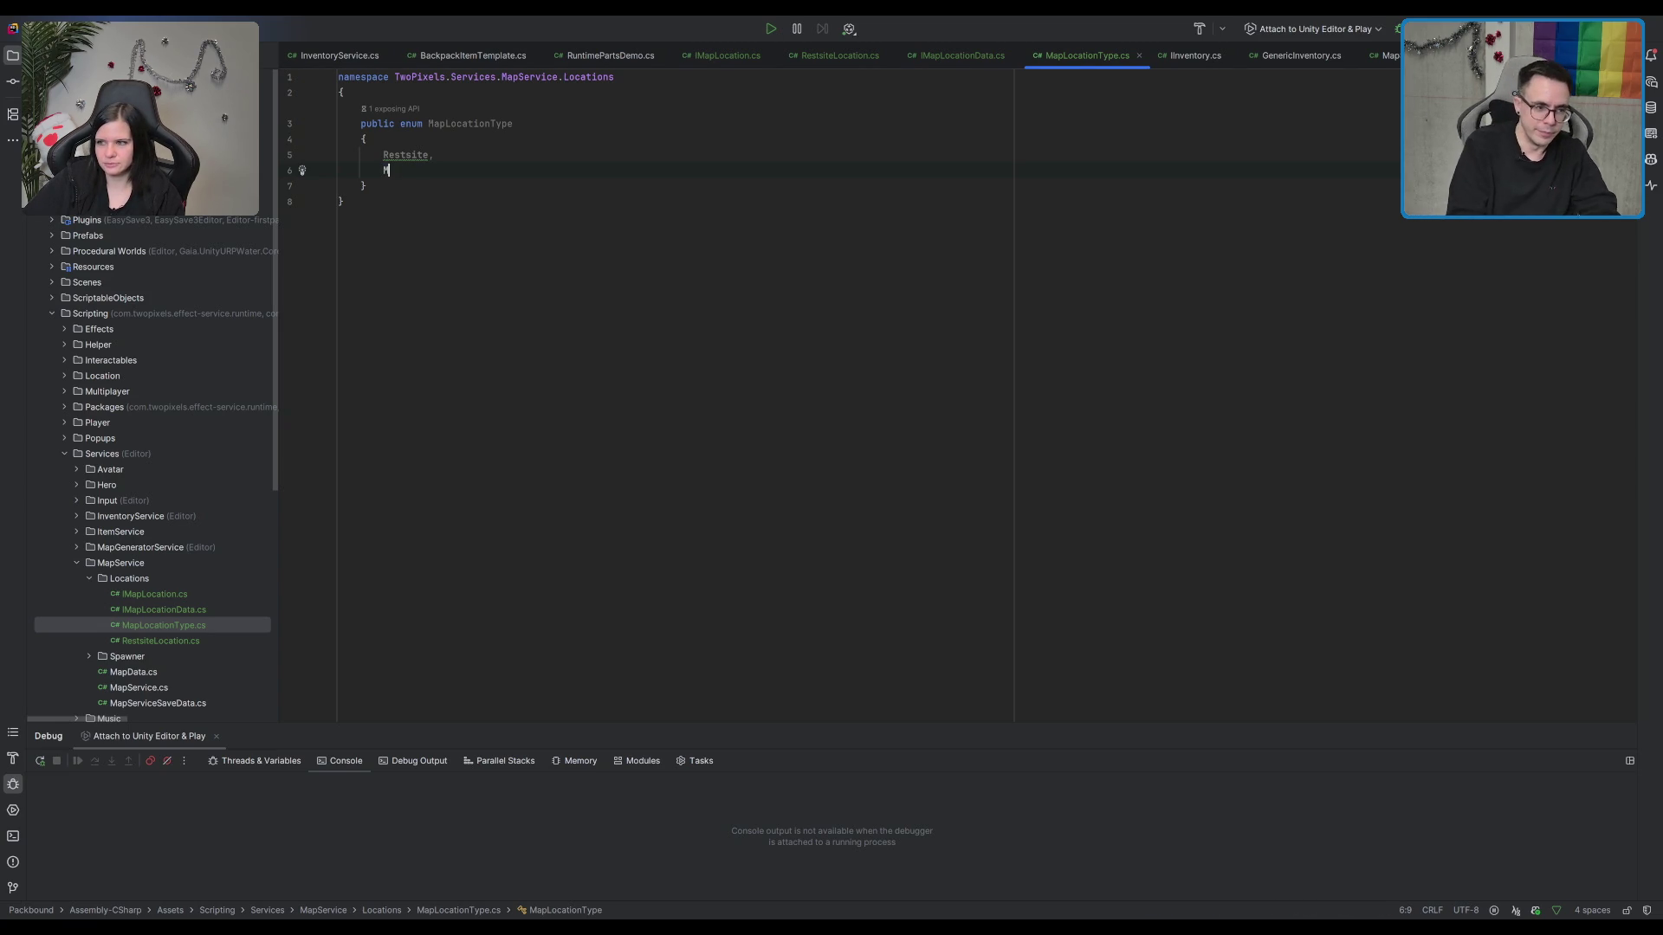
text(t,)
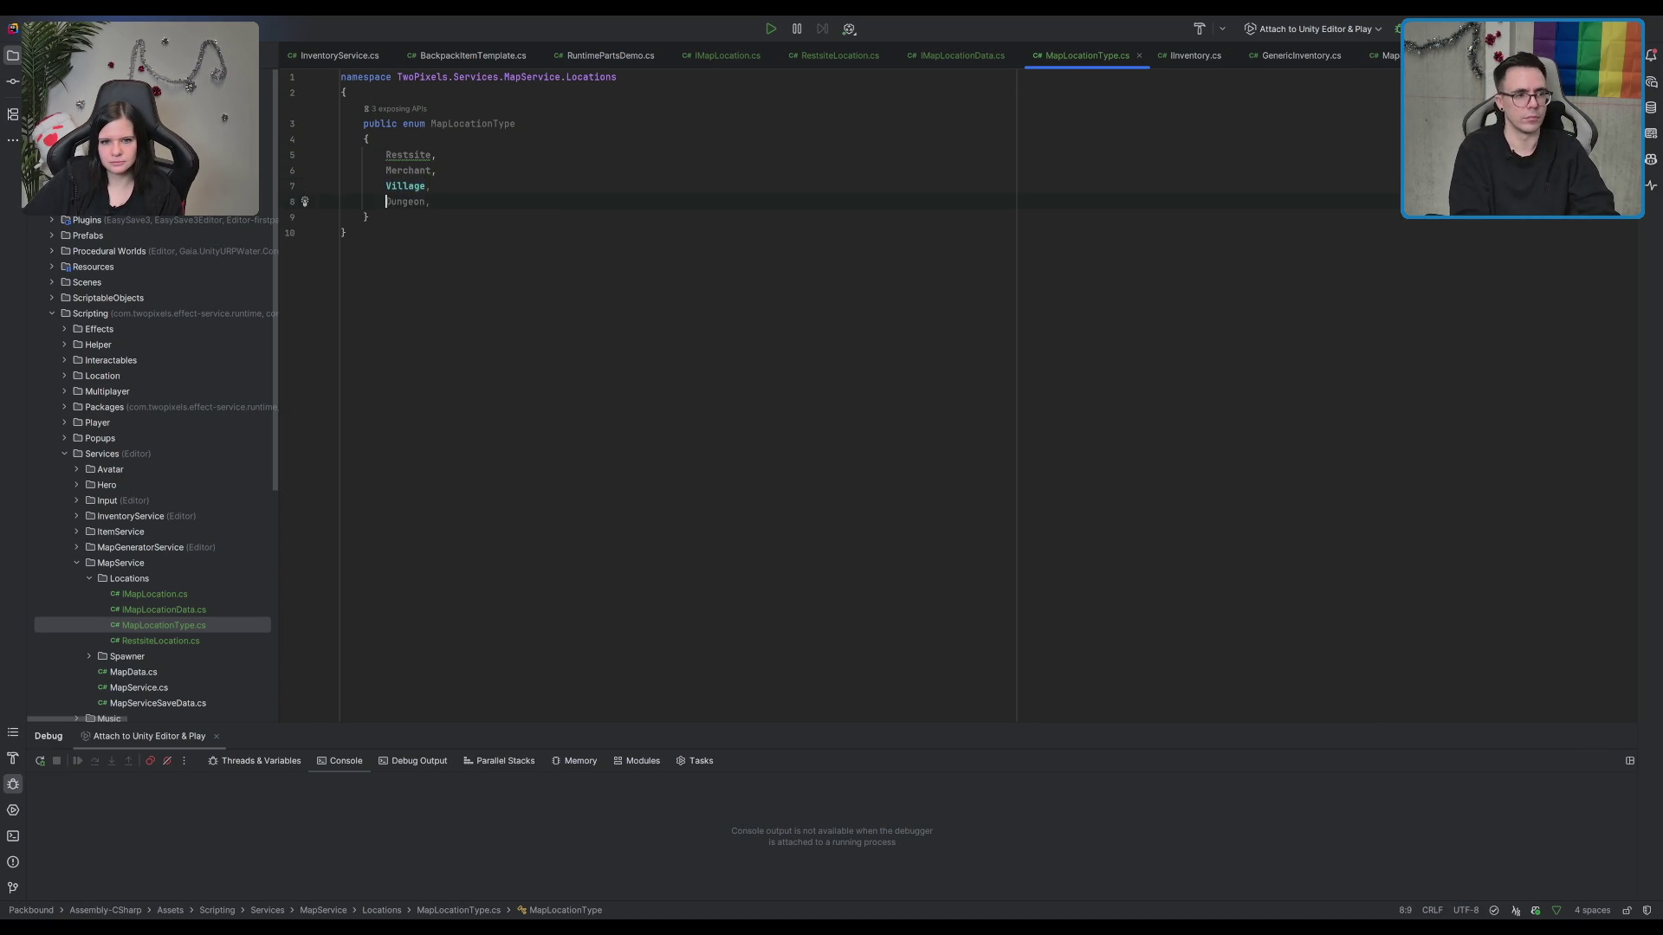
key(Delete)
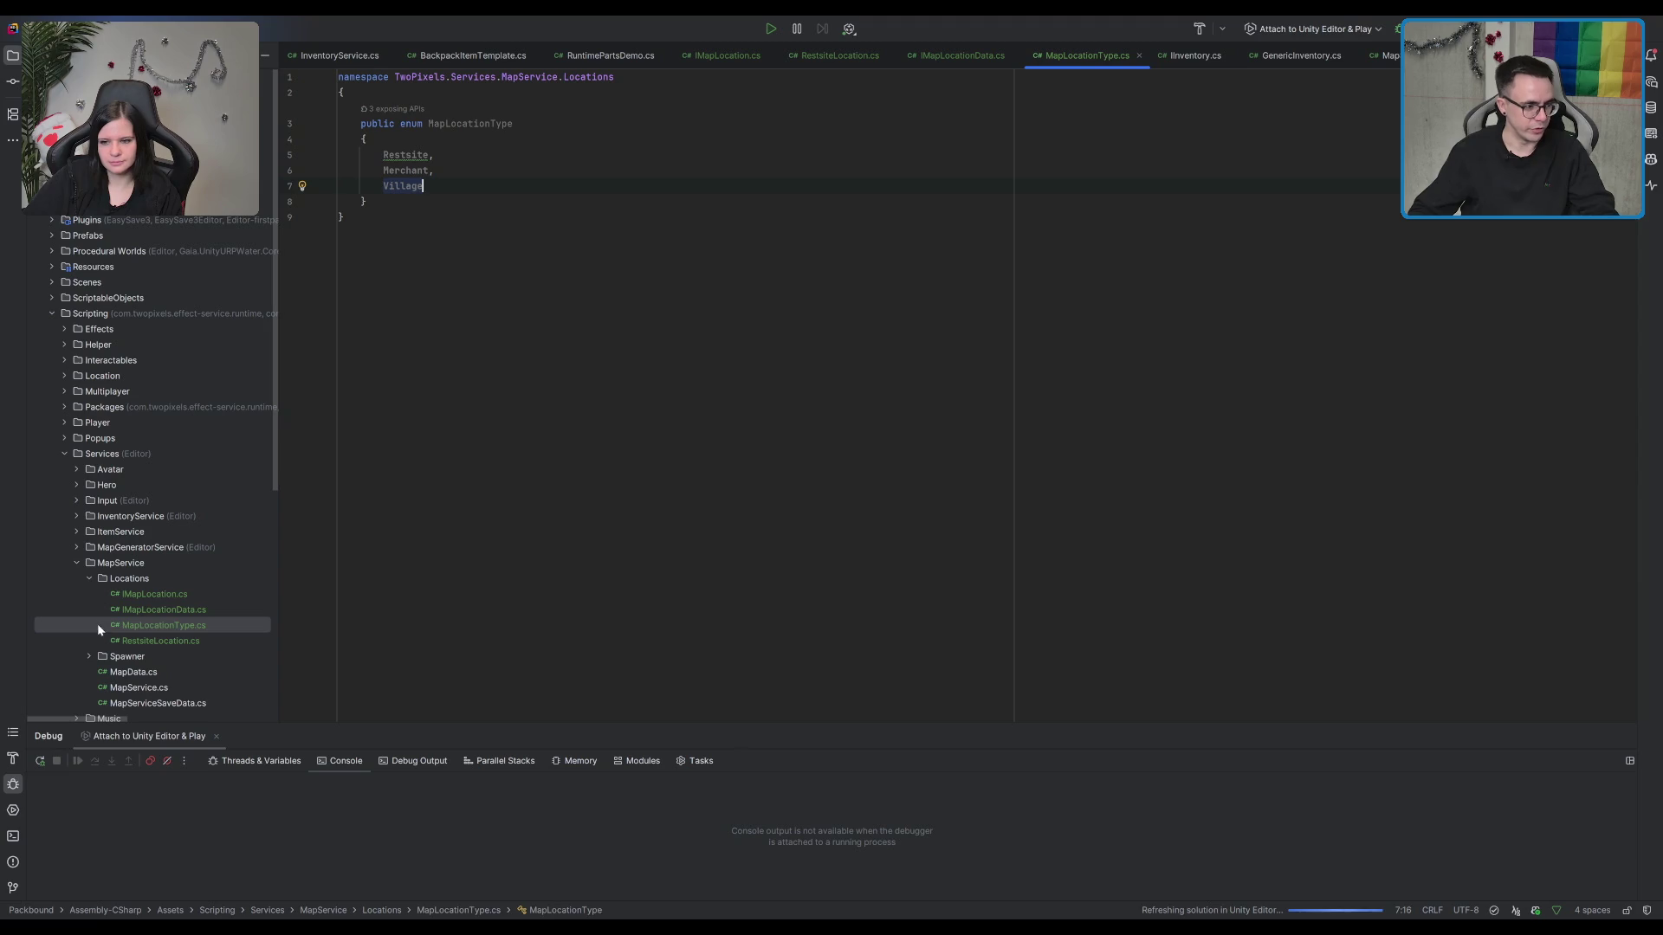
double_click(173, 610)
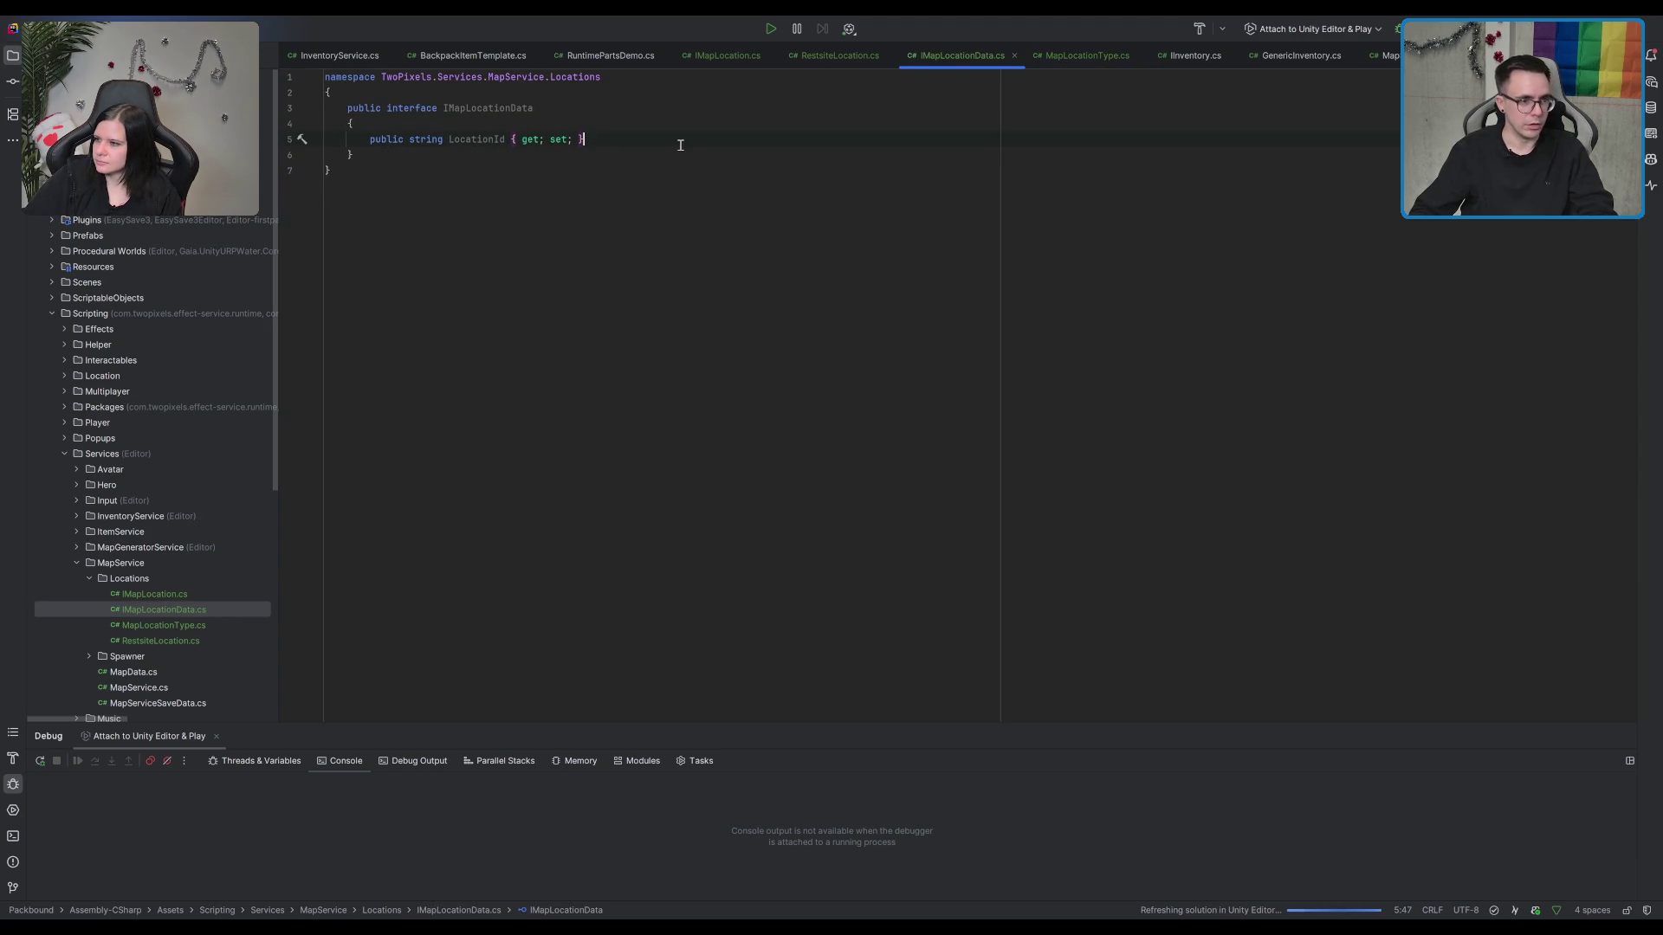
Step: Add a MapLocationType LocationType { get; set; } property below LocationId
key(Return)
key(Return)
key(BackSpace)
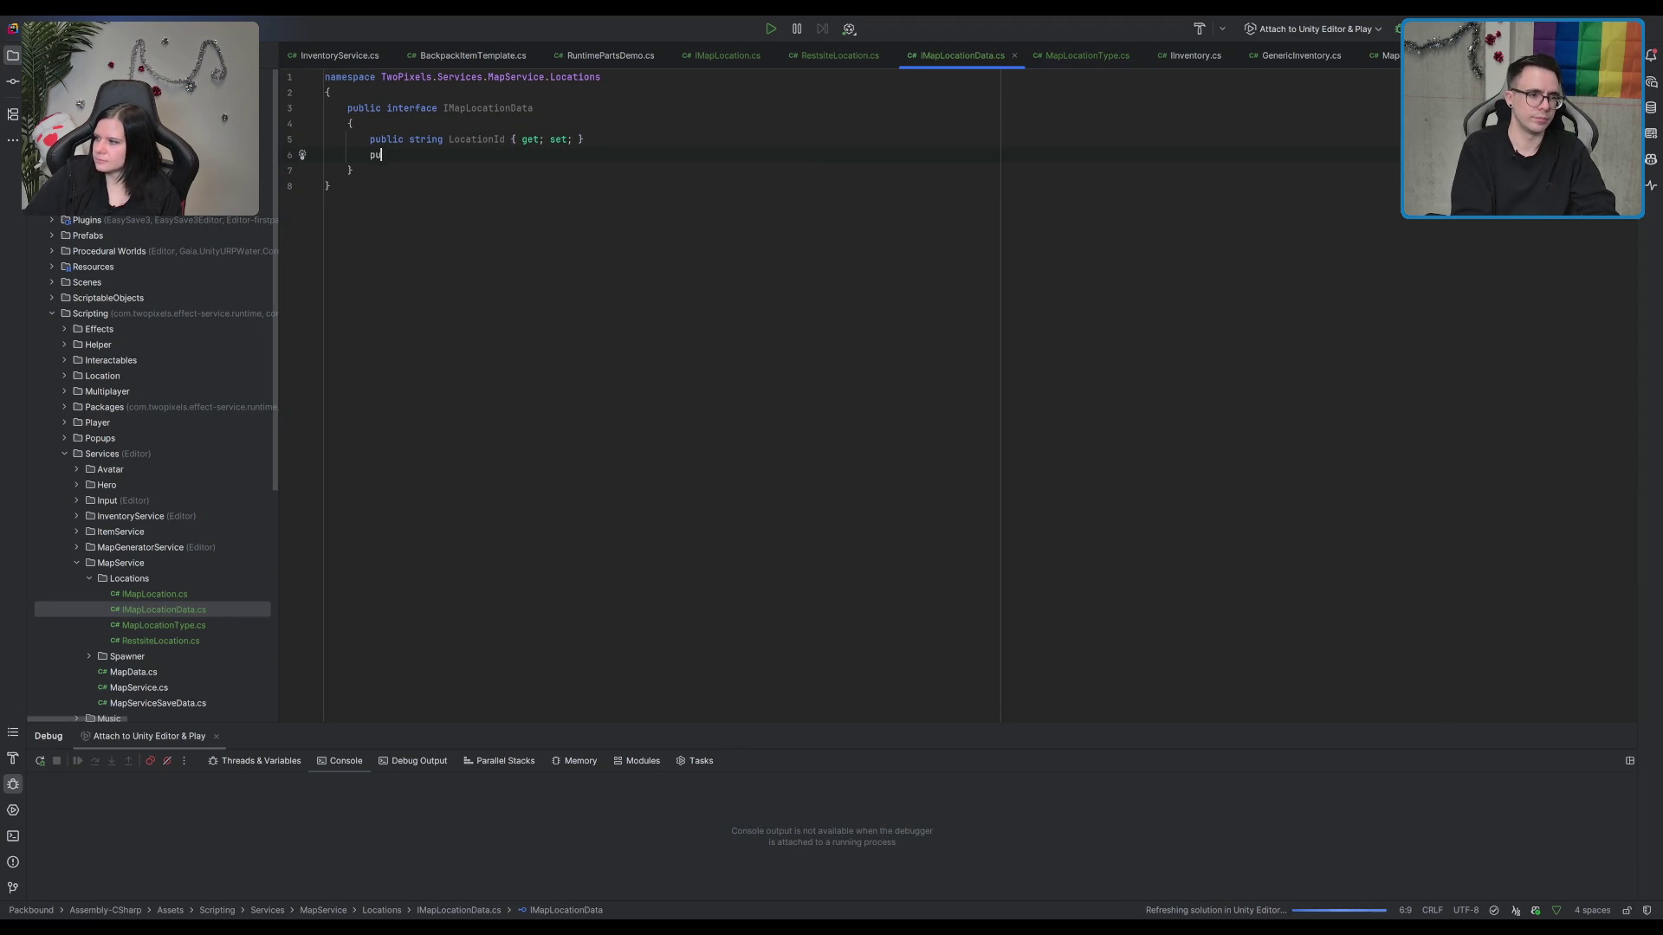
text(public M)
key(BackSpace)
text(L)
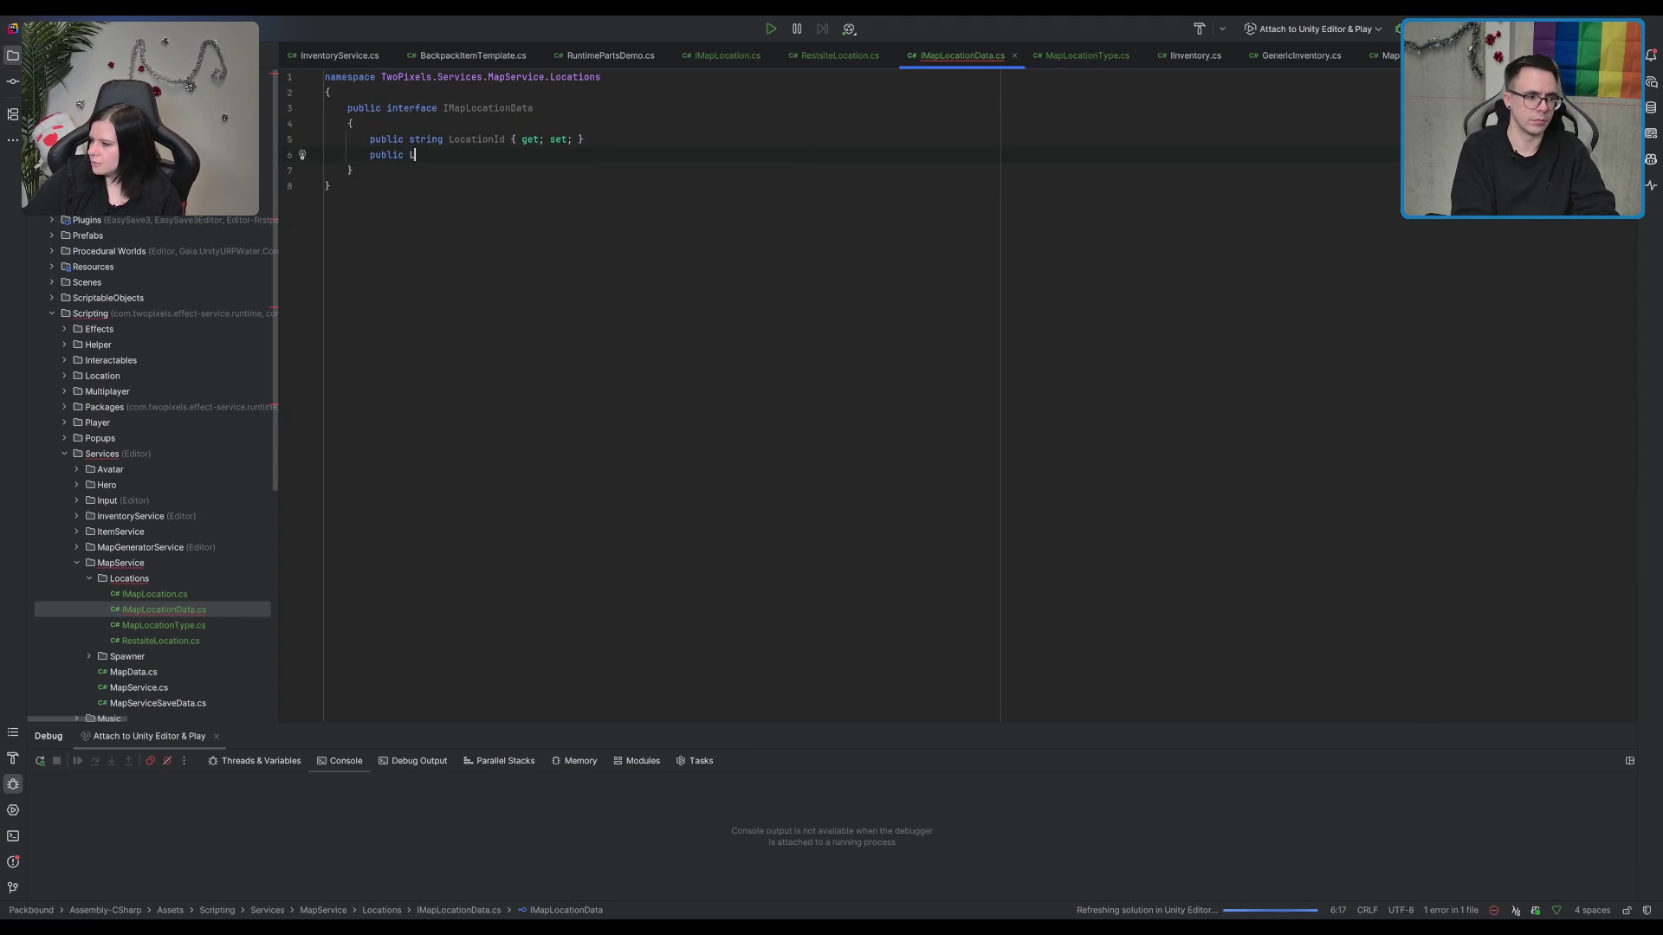
key(BackSpace)
text(MapLo)
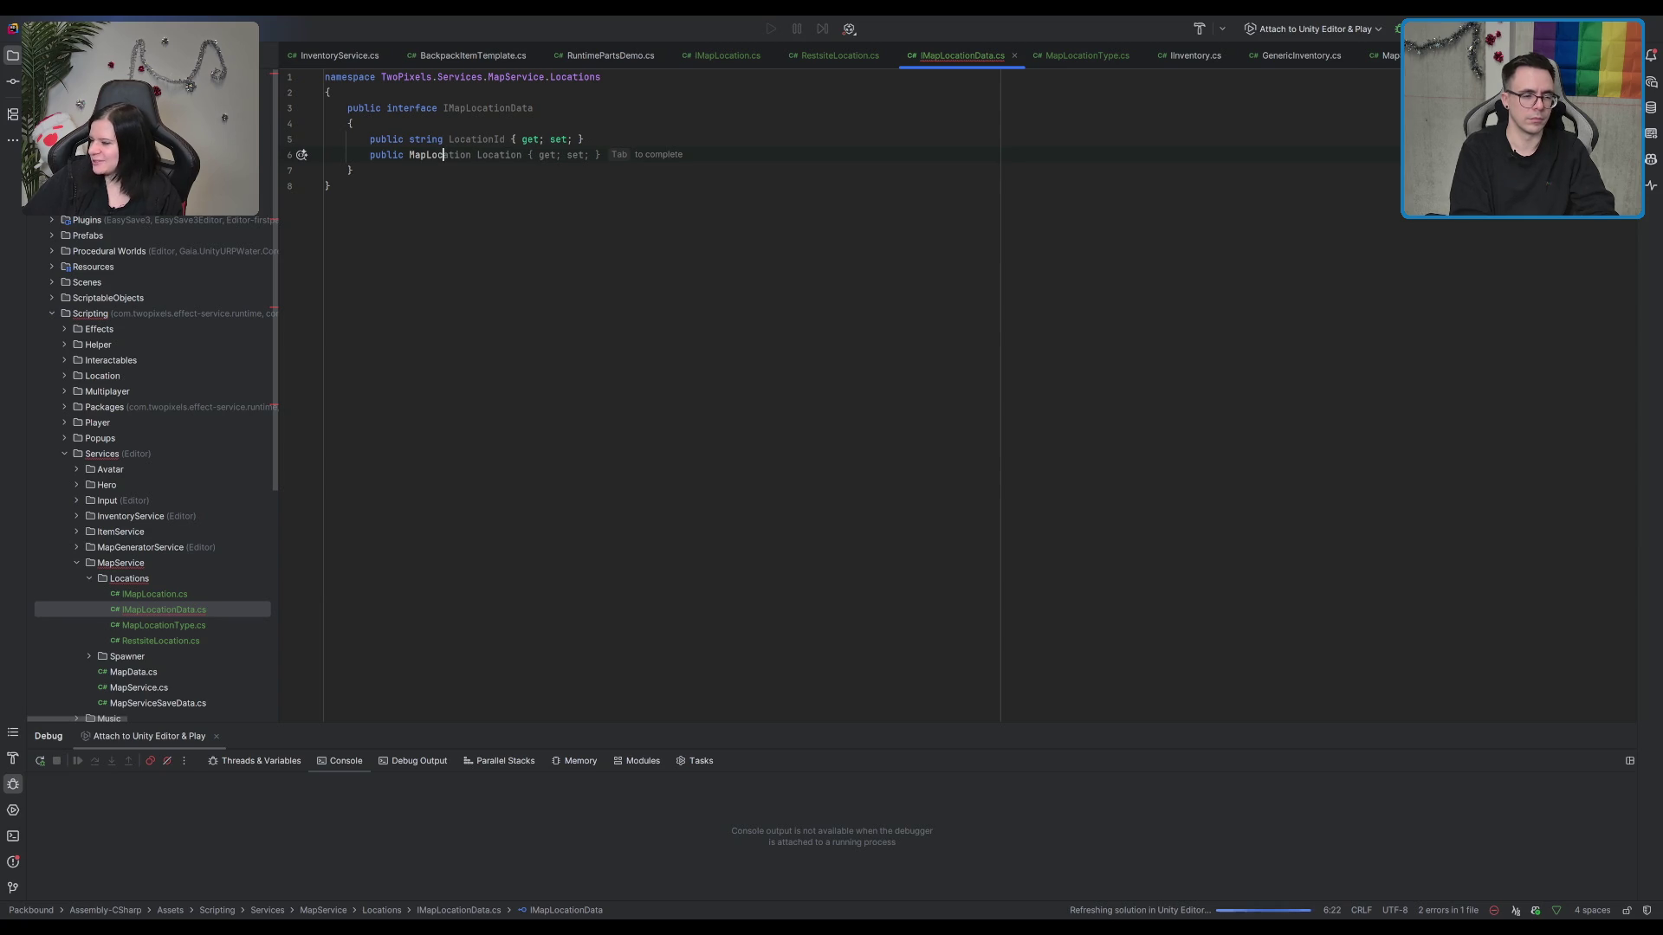
text(cationType)
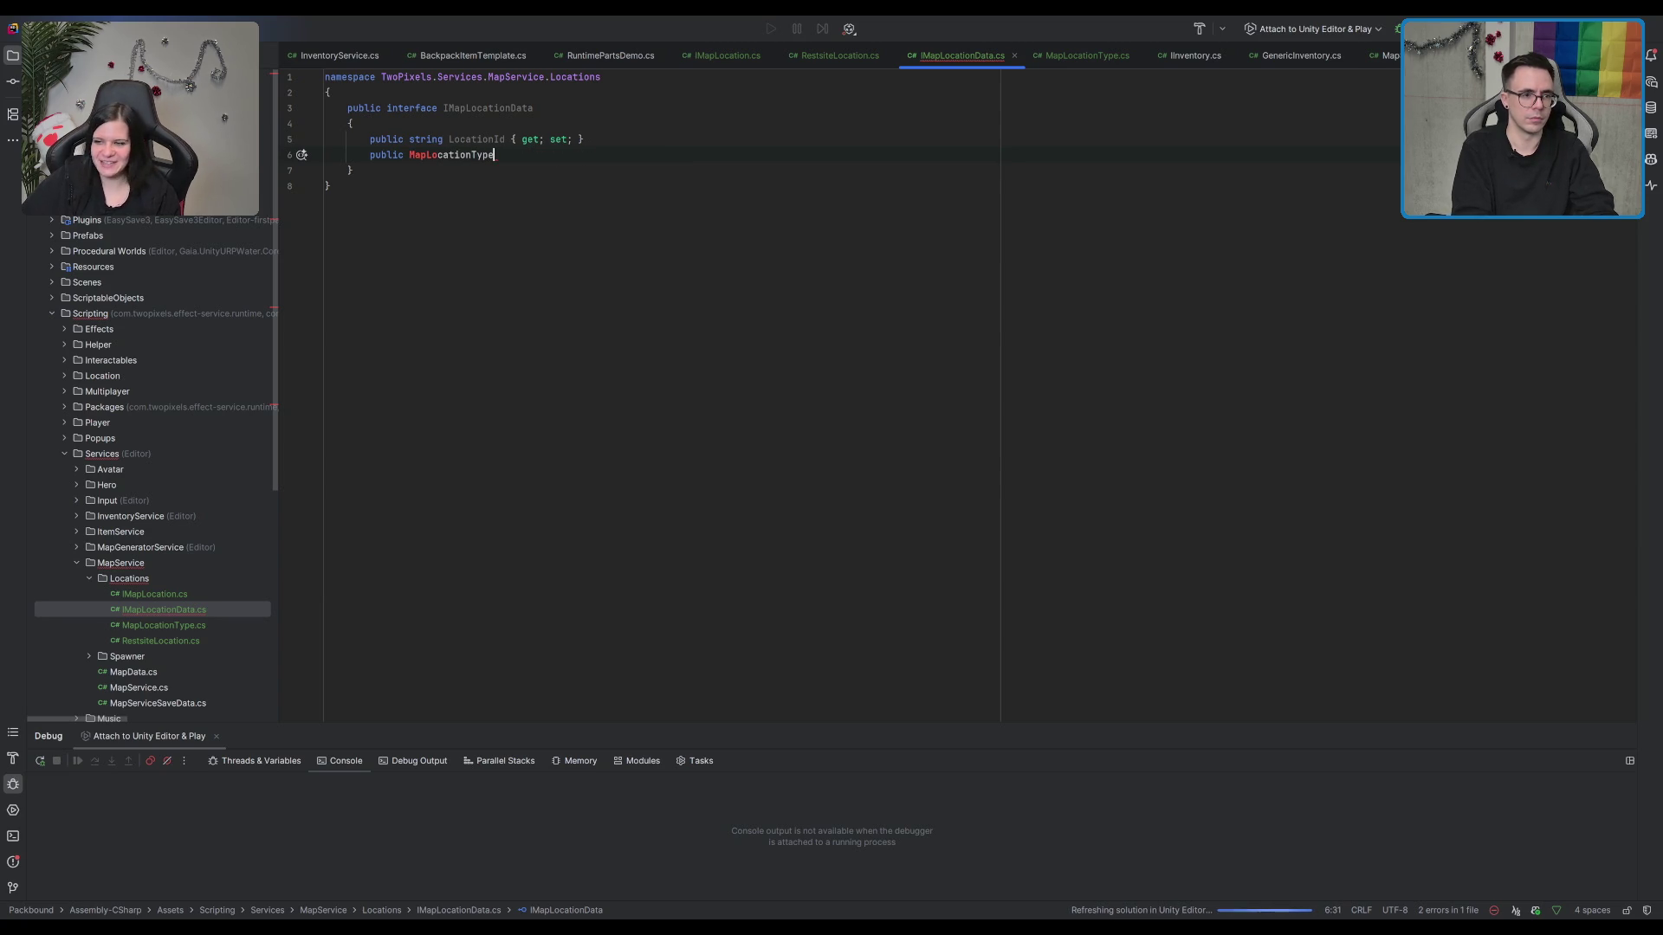
key(Tab)
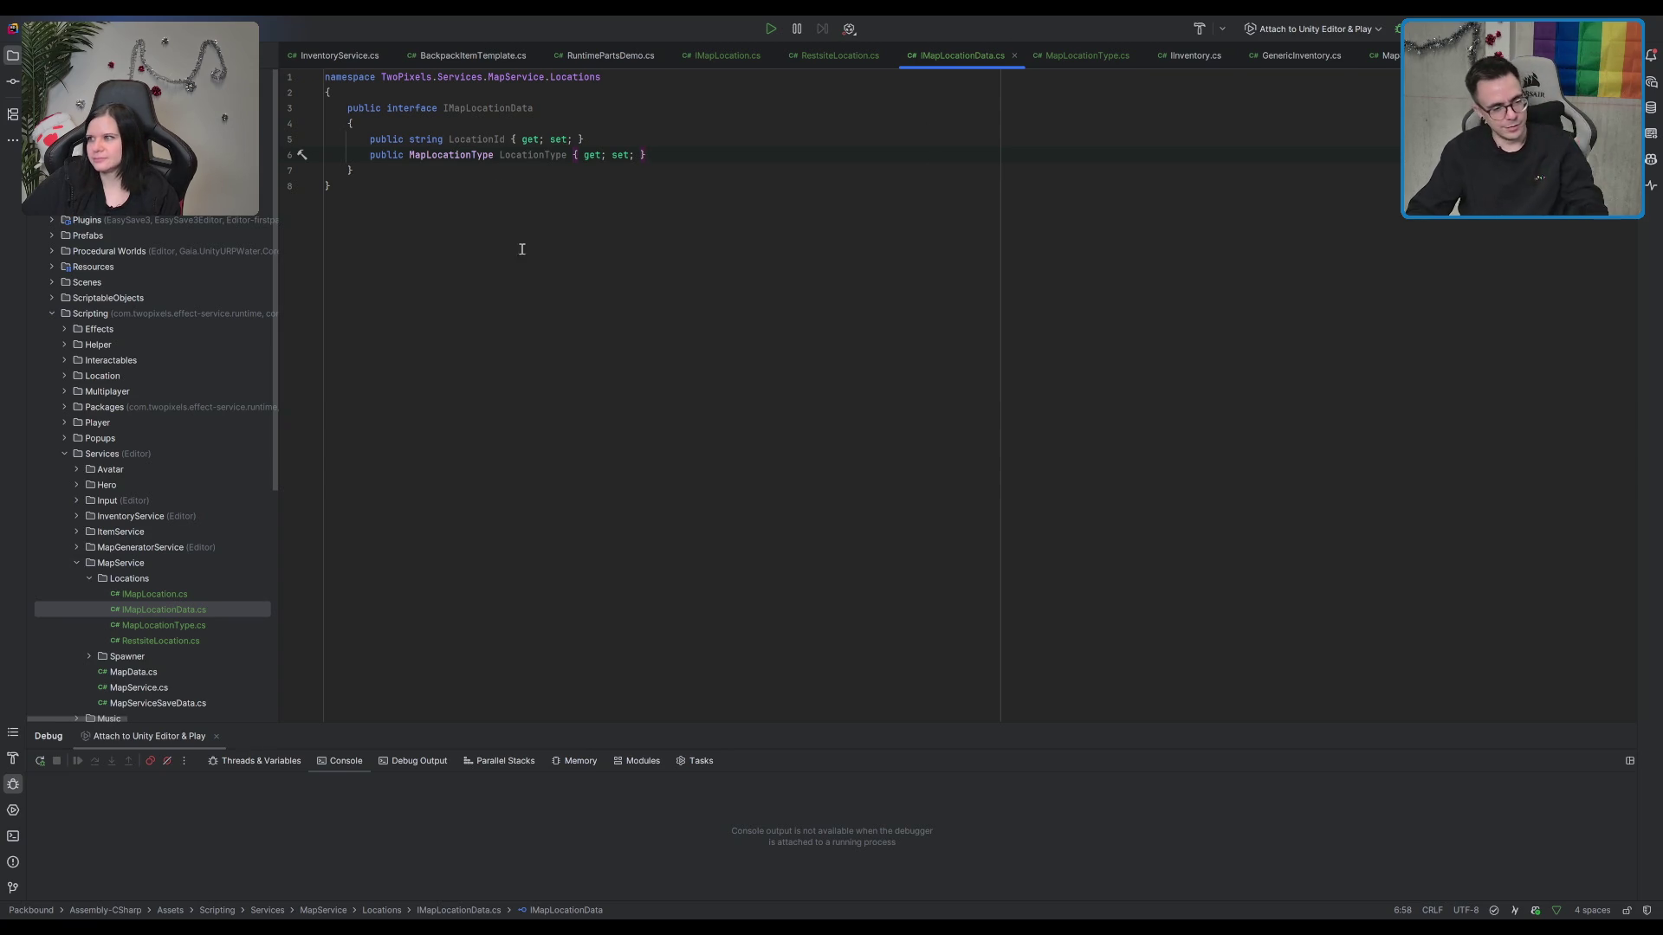
Step: Browse the ItemService Interfaces, Templates and SaveData folders, then collapse them again
click(602, 357)
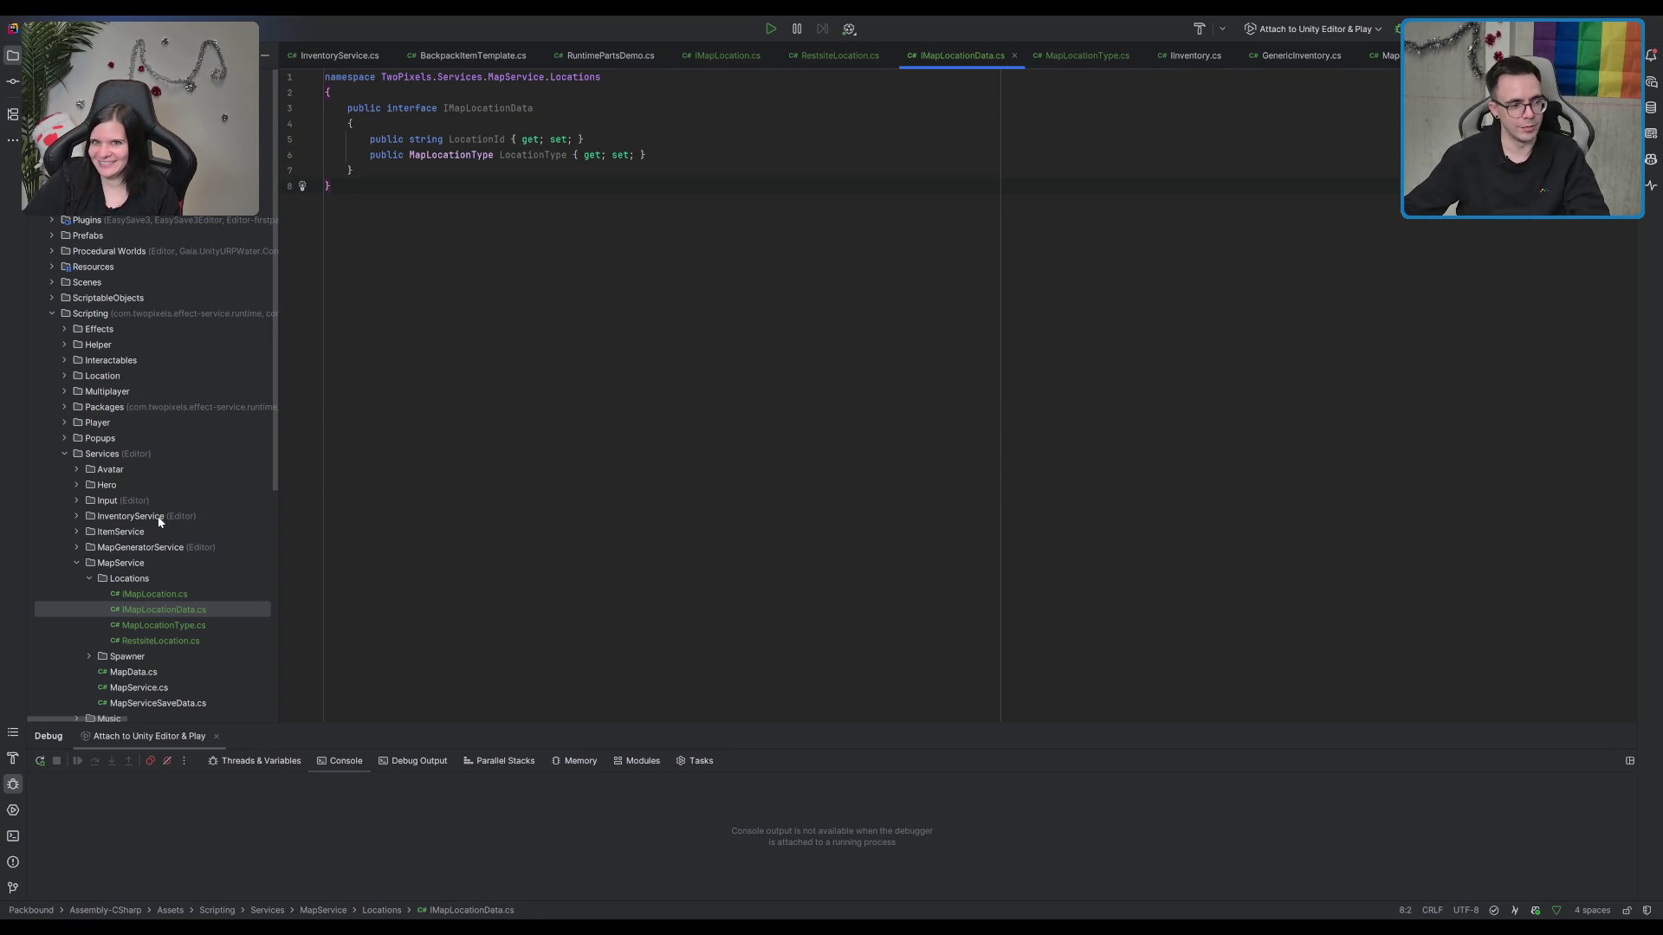
double_click(125, 532)
double_click(129, 563)
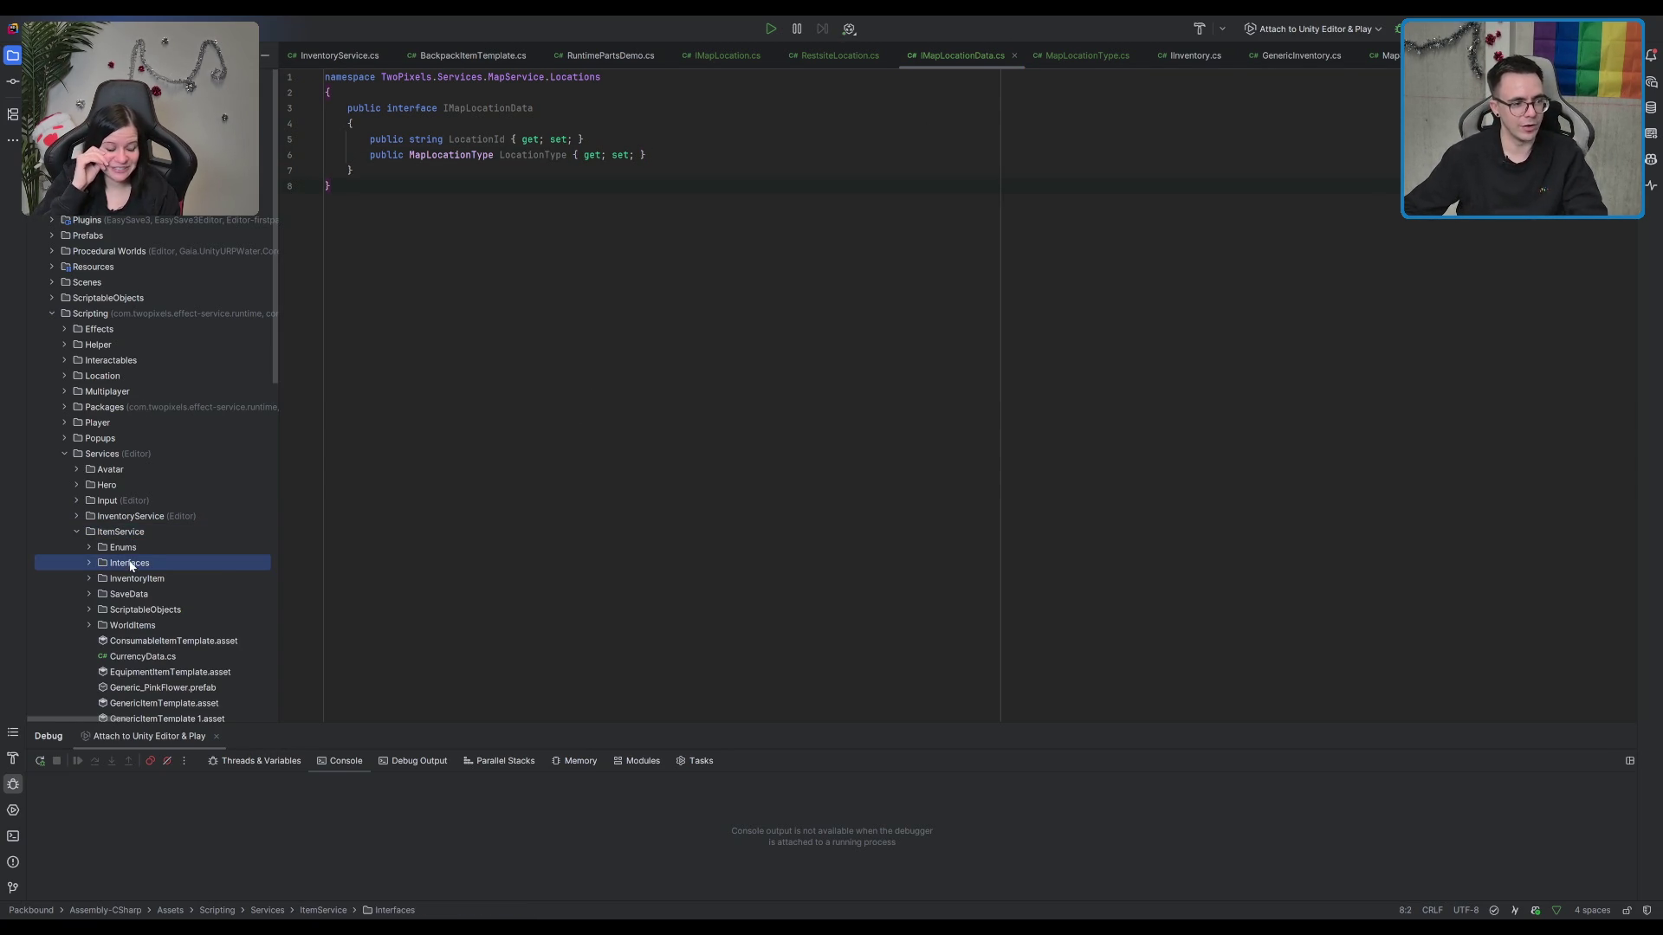
double_click(221, 576)
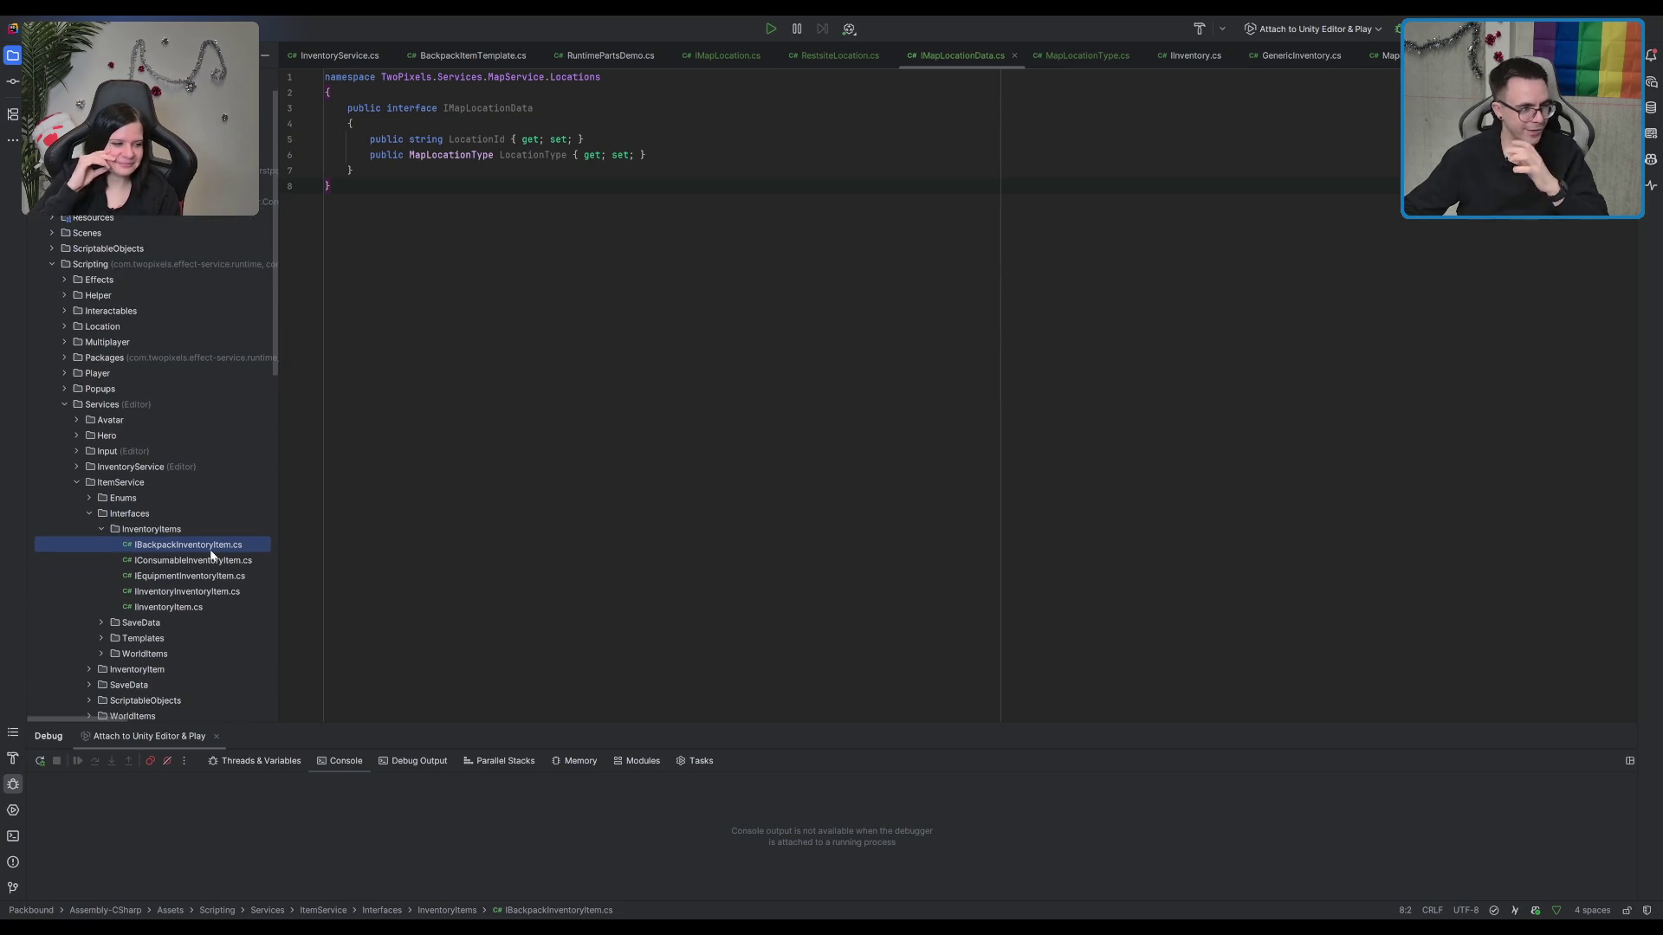
click(181, 638)
double_click(180, 637)
double_click(181, 622)
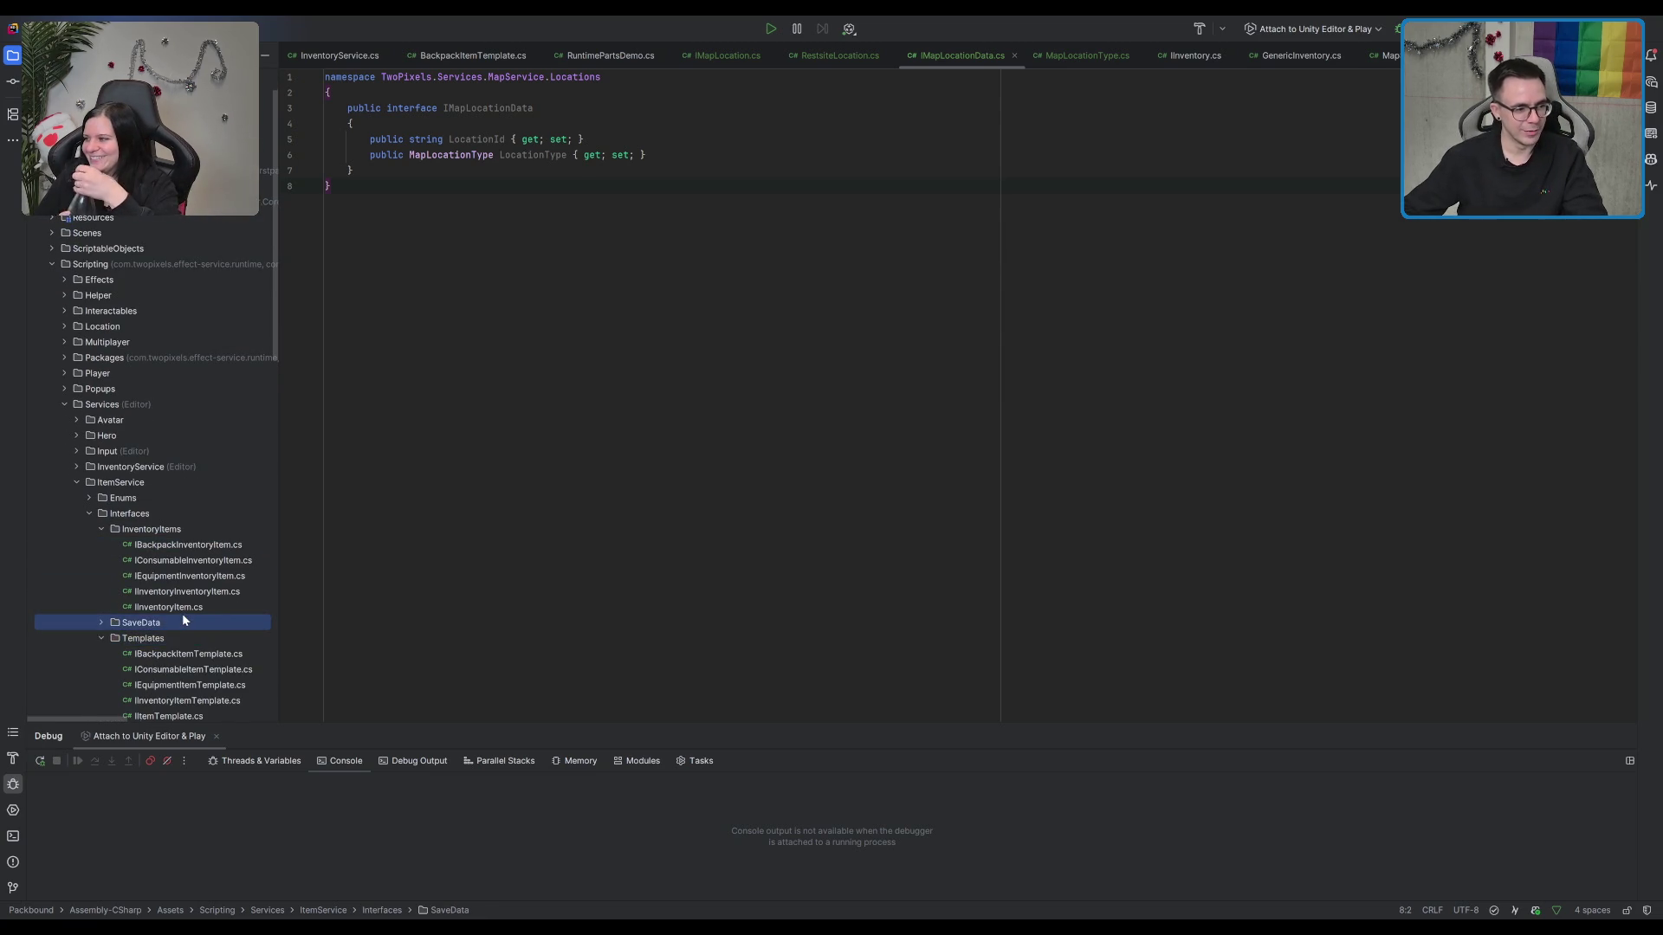
scroll(184, 609, down, 5)
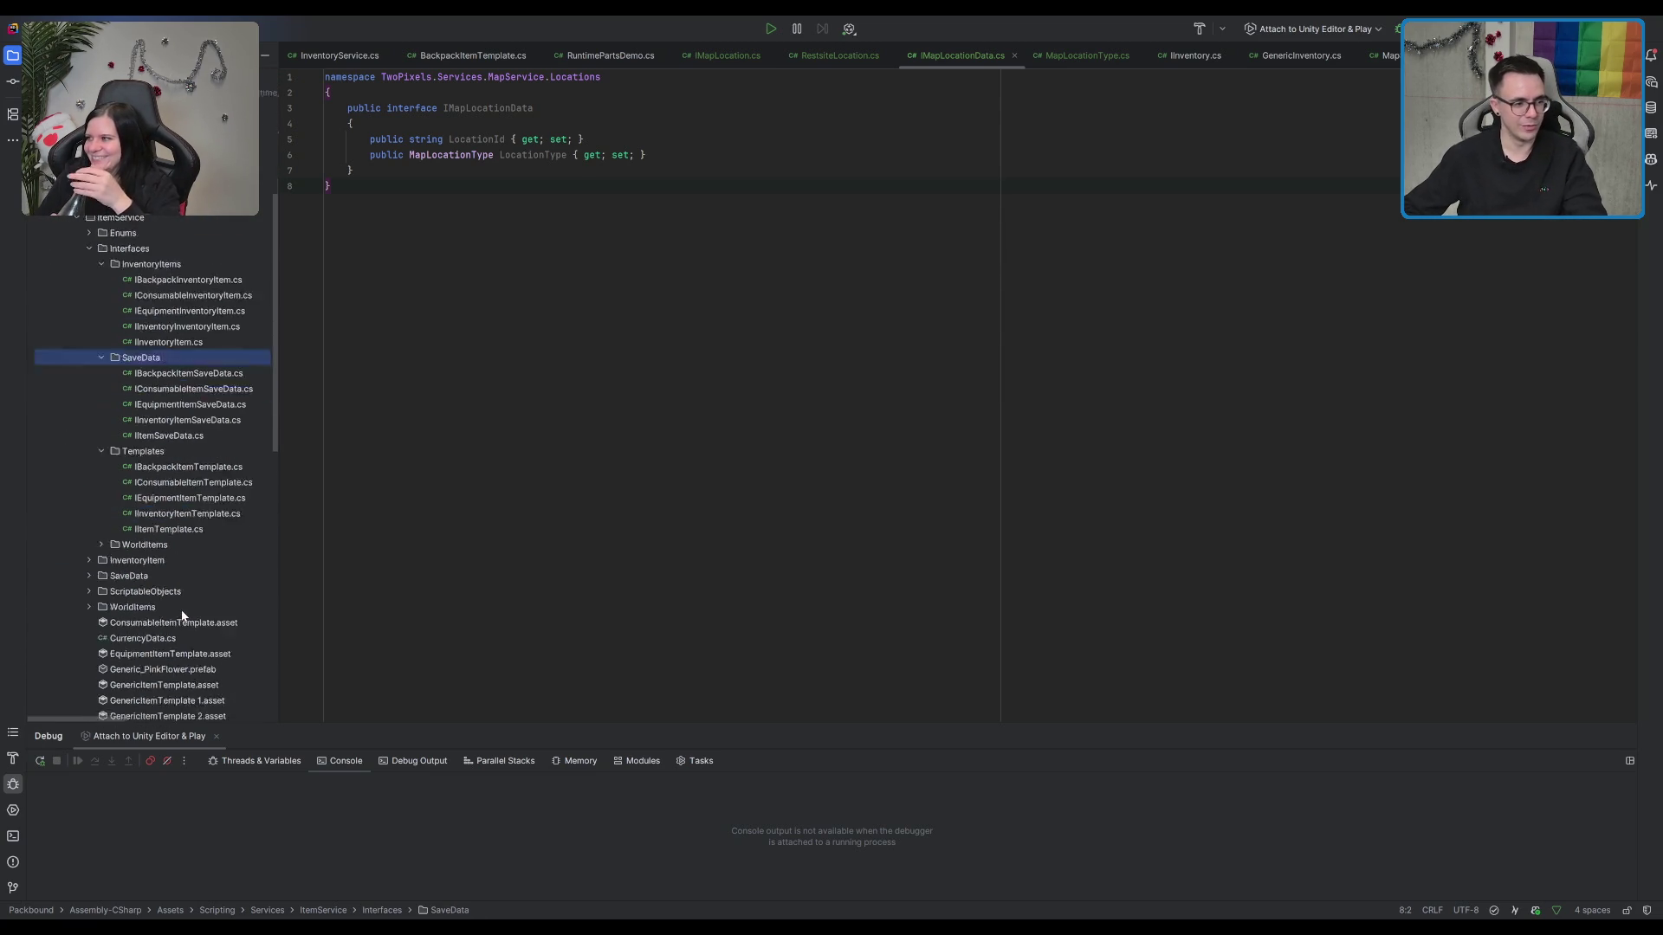
click(201, 482)
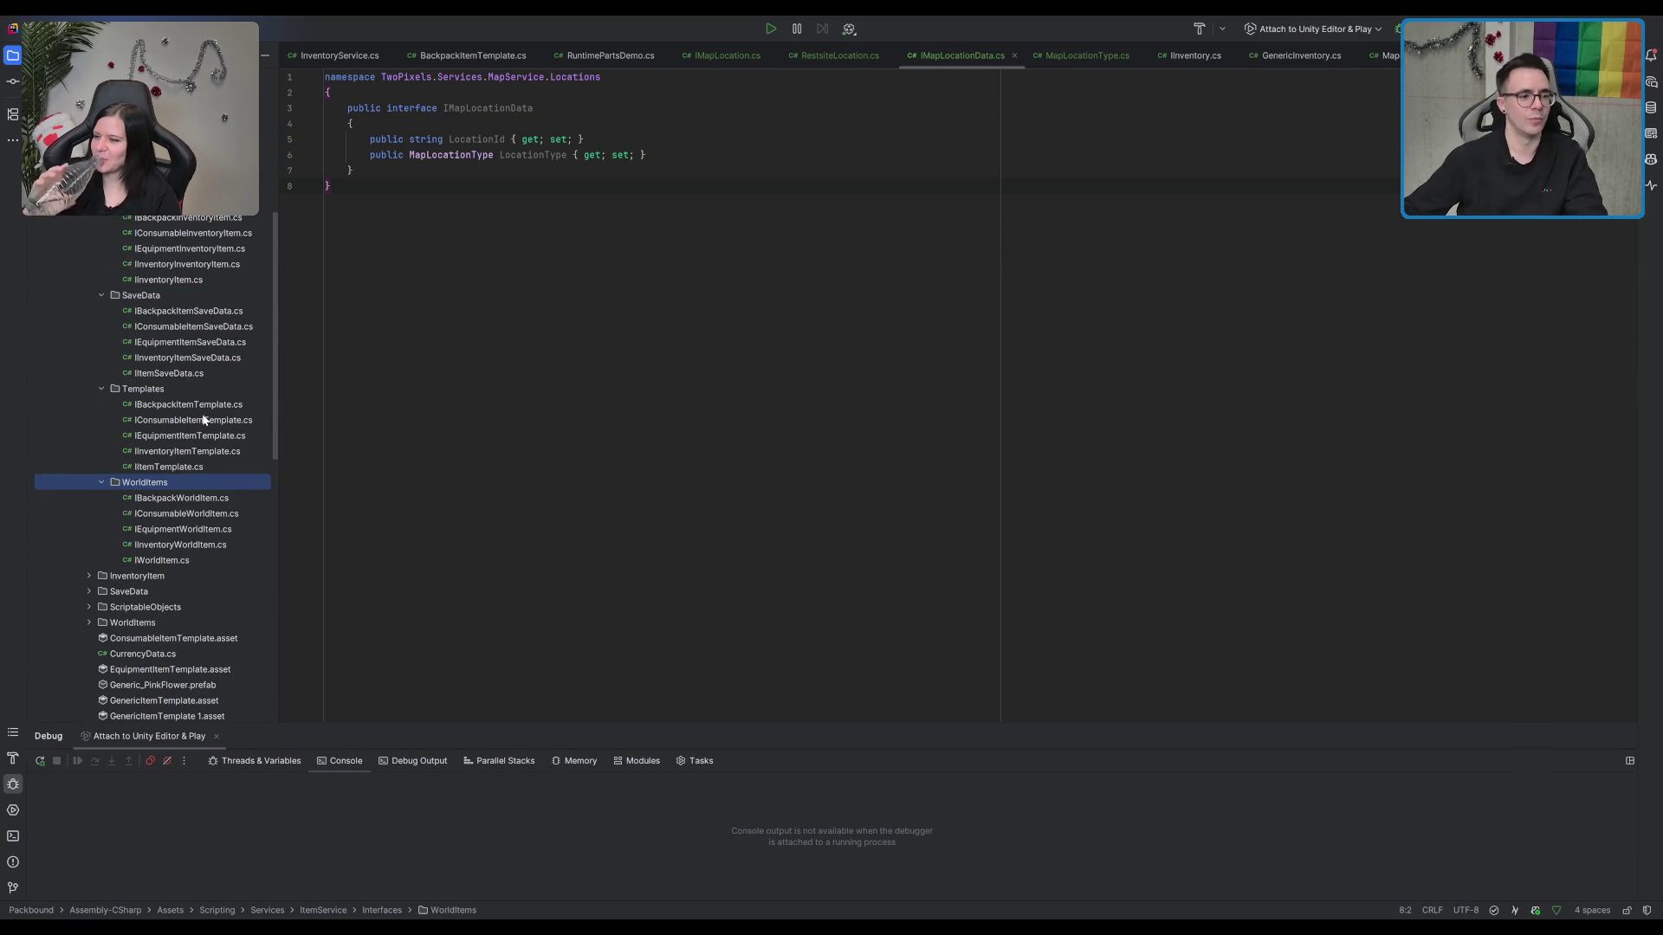
key(Left)
key(Left)
key(Left)
key(Left)
key(Down)
key(Down)
key(Down)
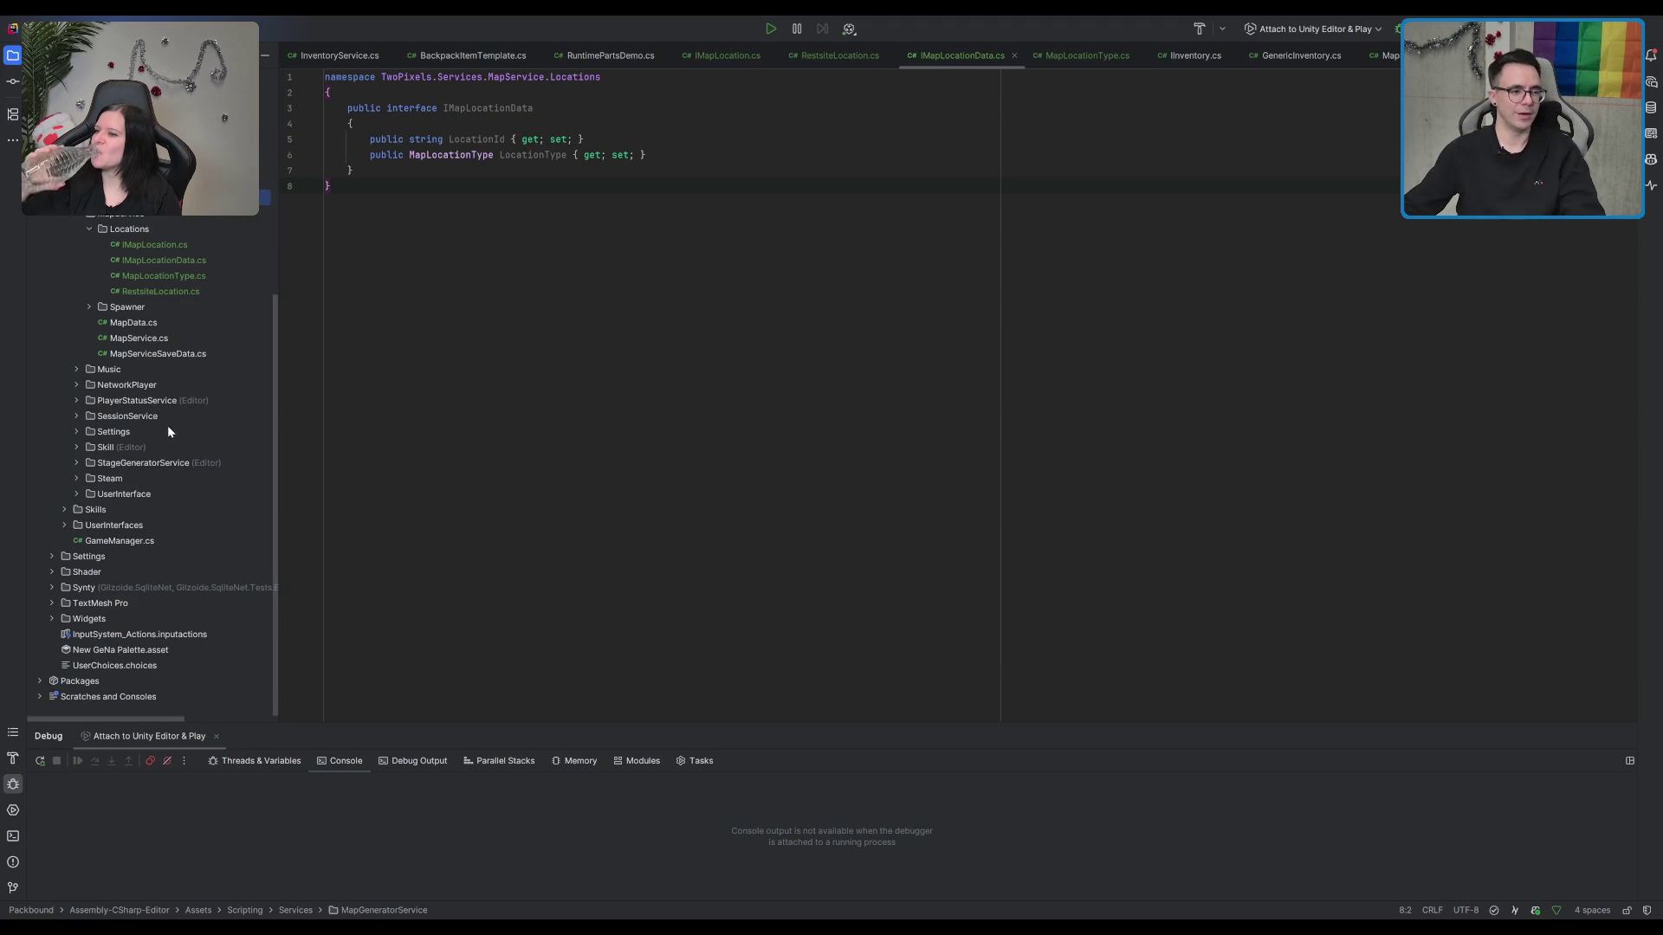
Step: Review the finished IMapLocationData file, then switch to the RestsiteLocation.cs tab
click(314, 372)
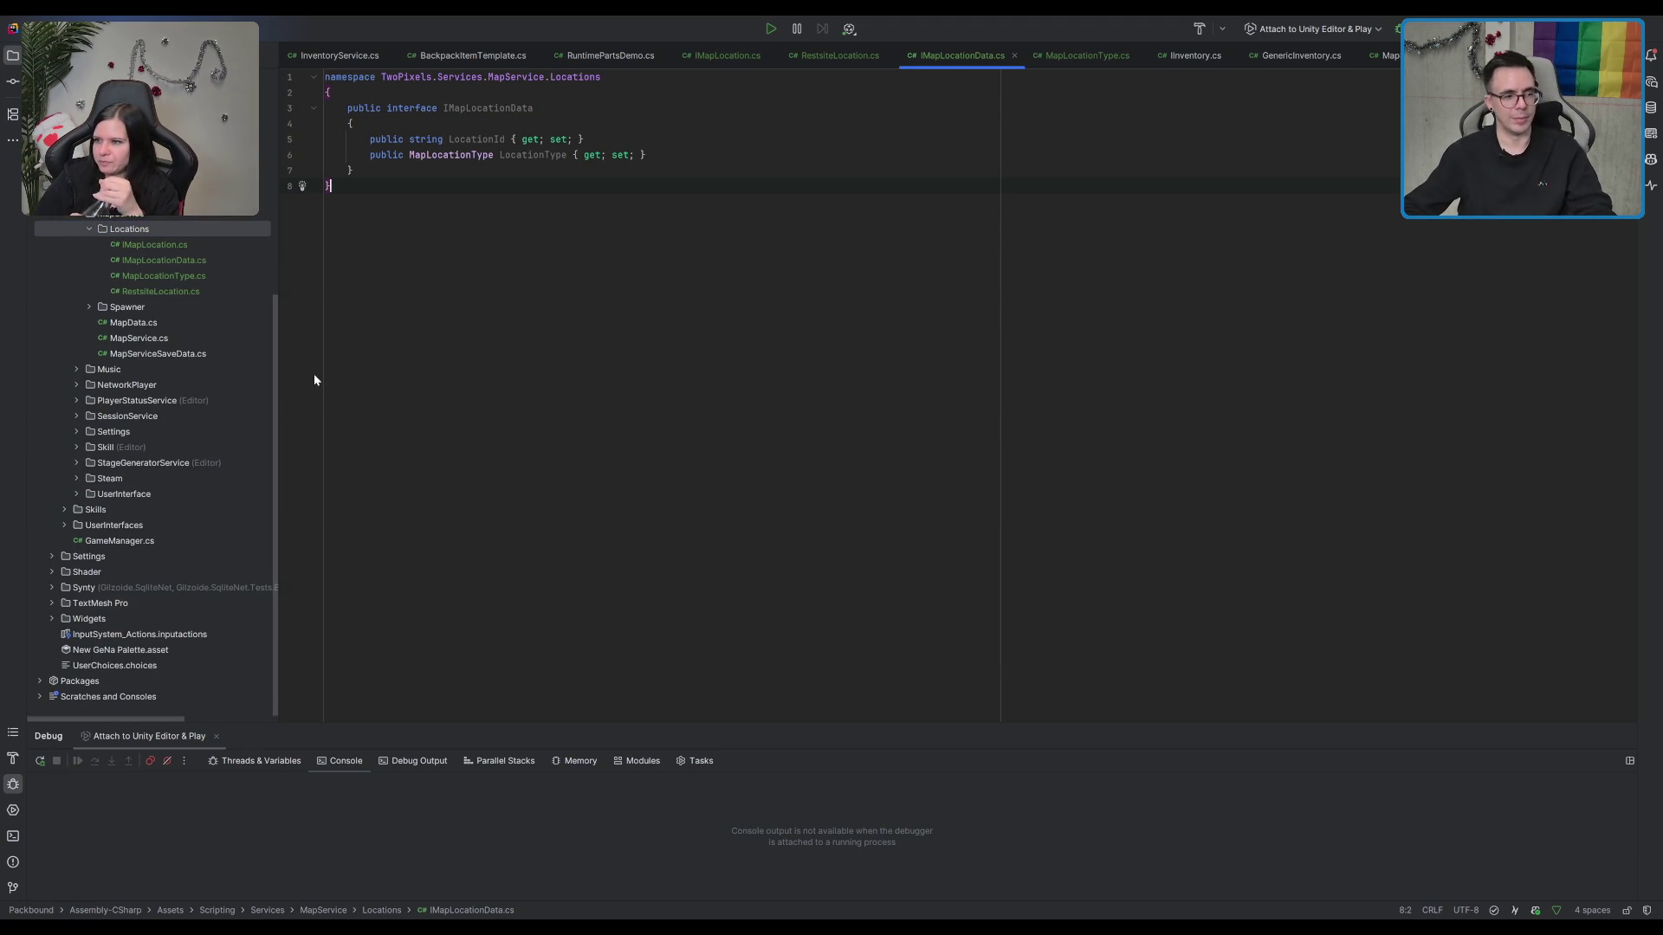
click(179, 256)
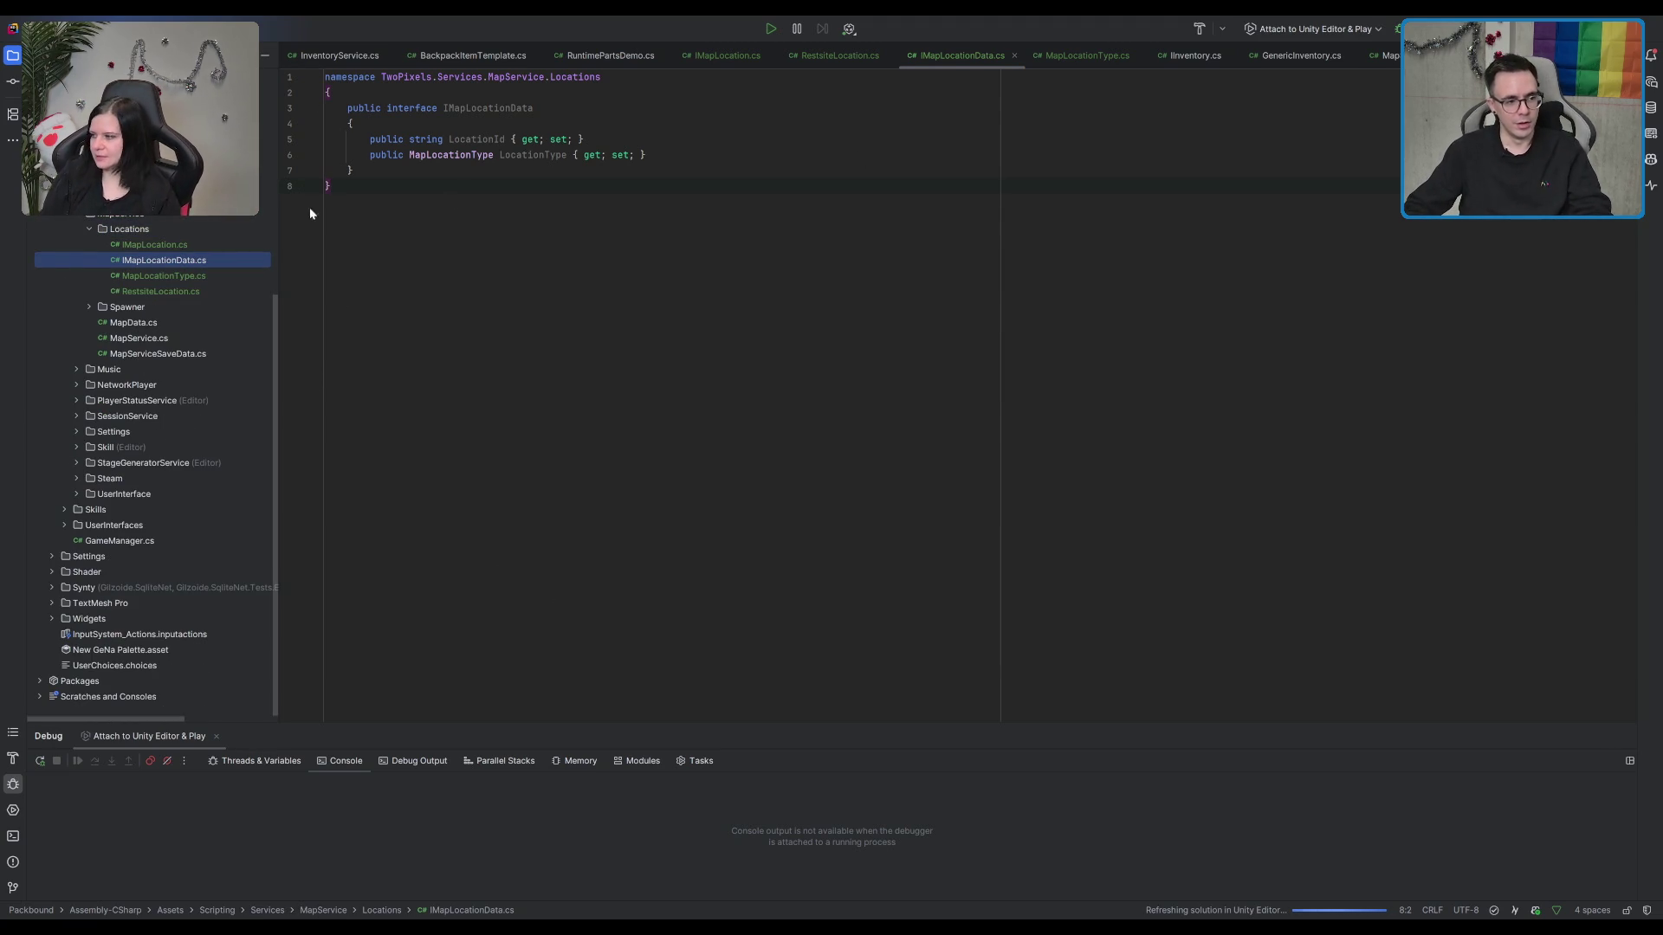
click(835, 208)
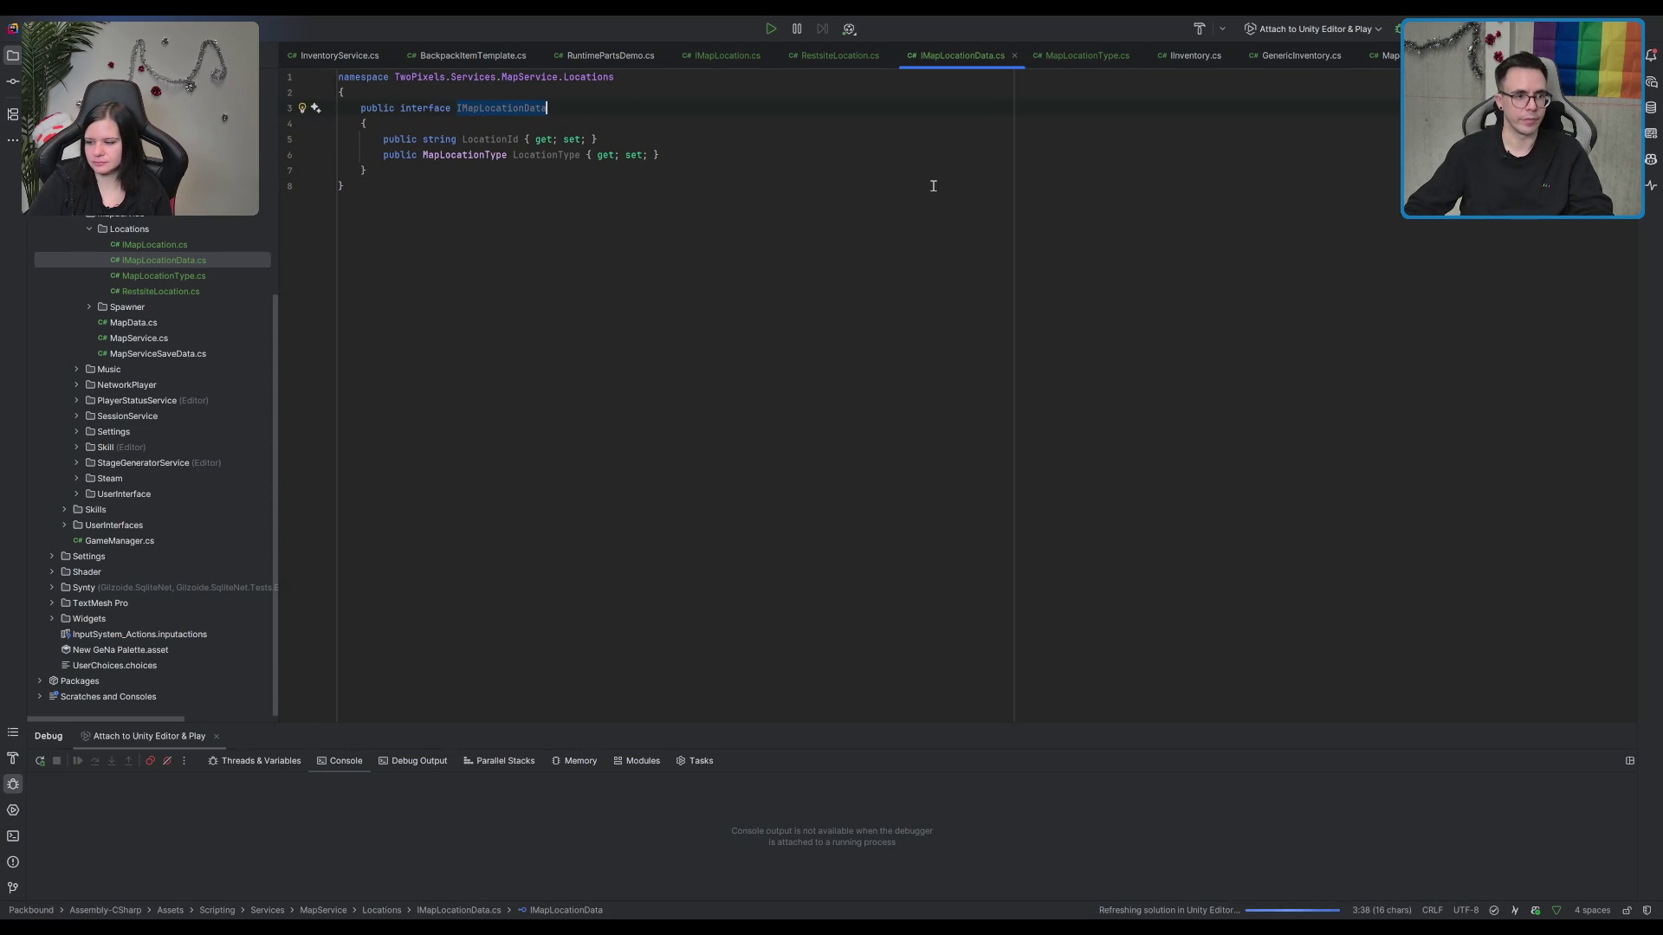
click(1083, 54)
Step: Add an empty #region Properties block to the RestsiteLocation class body
click(866, 54)
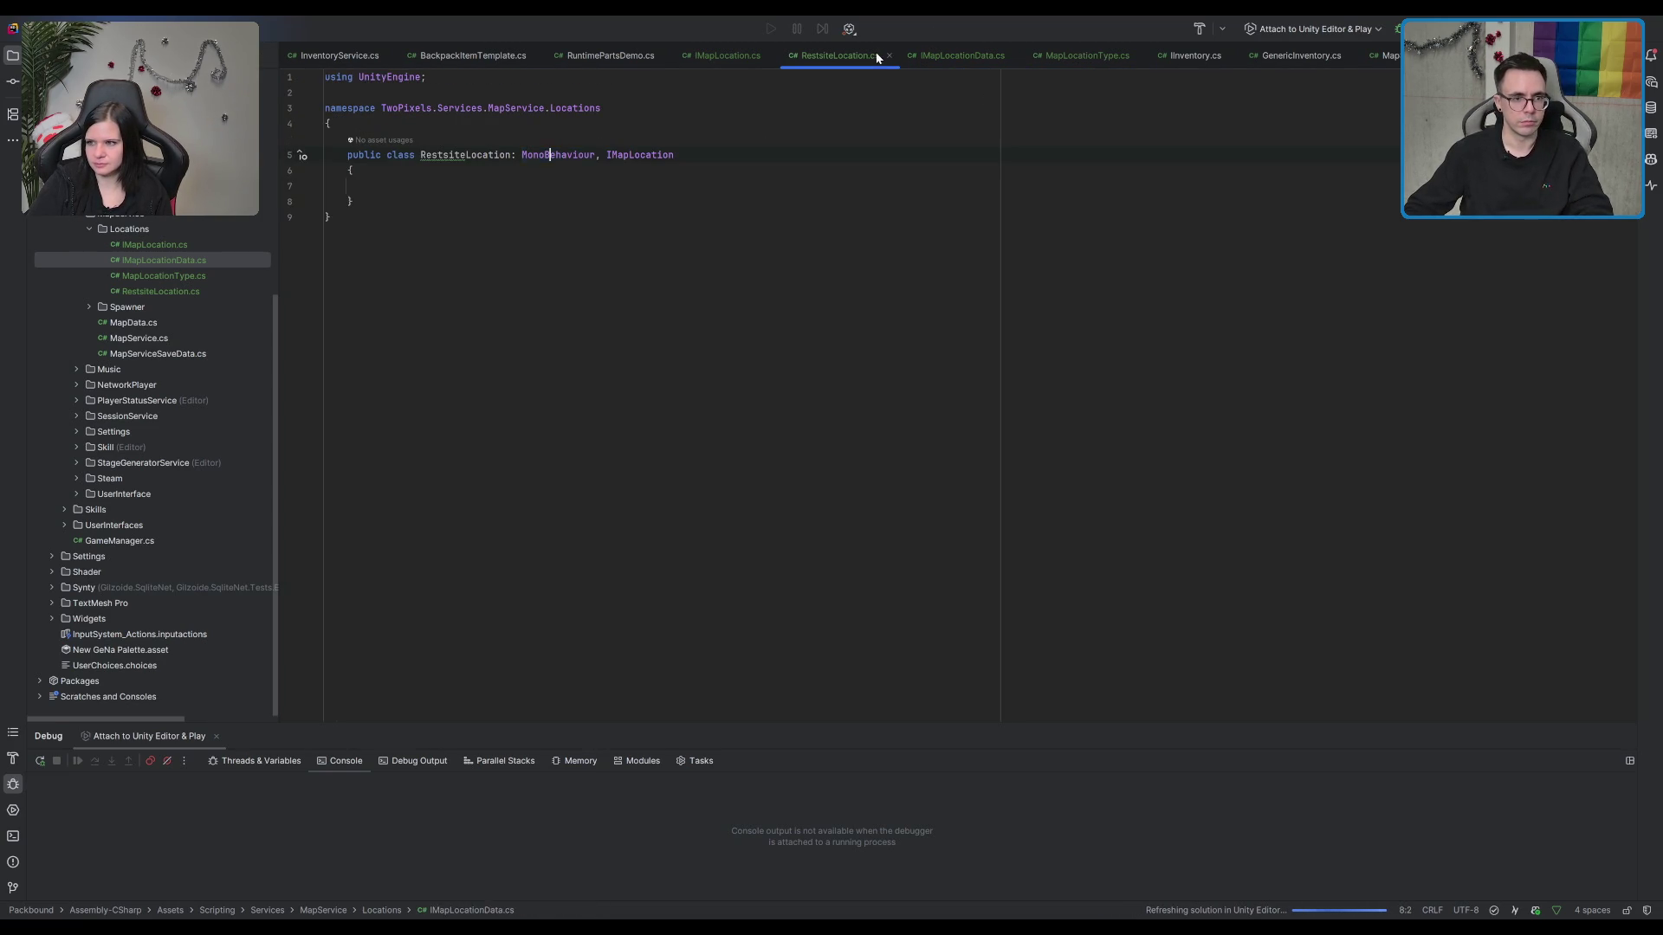
click(574, 188)
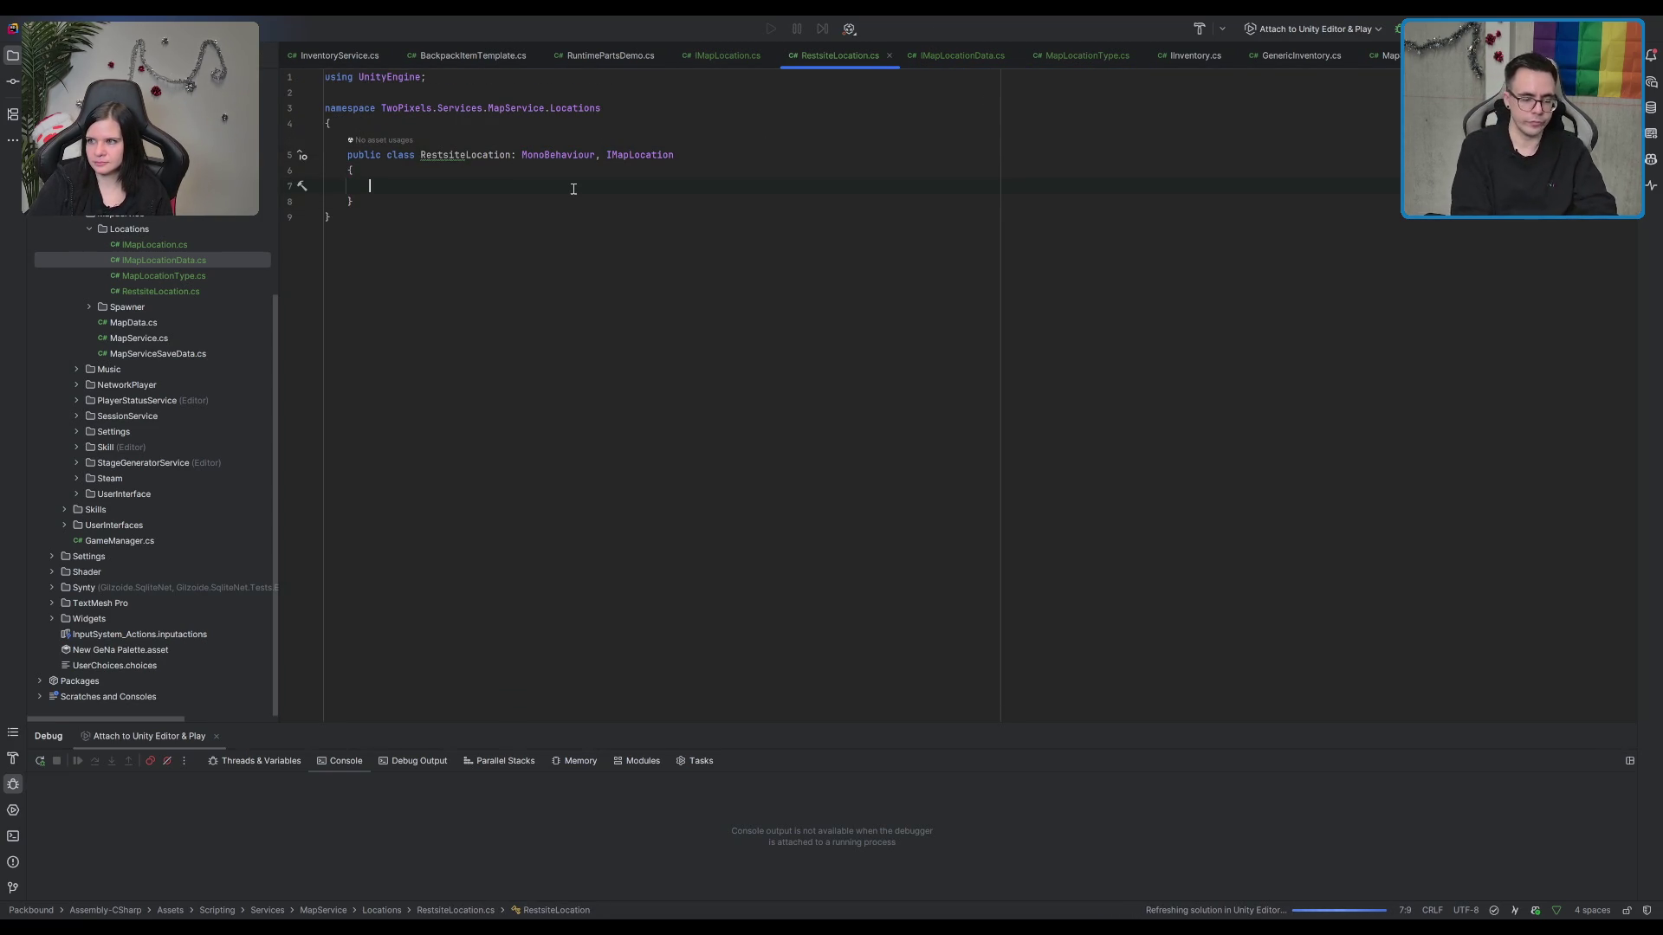
text(region )
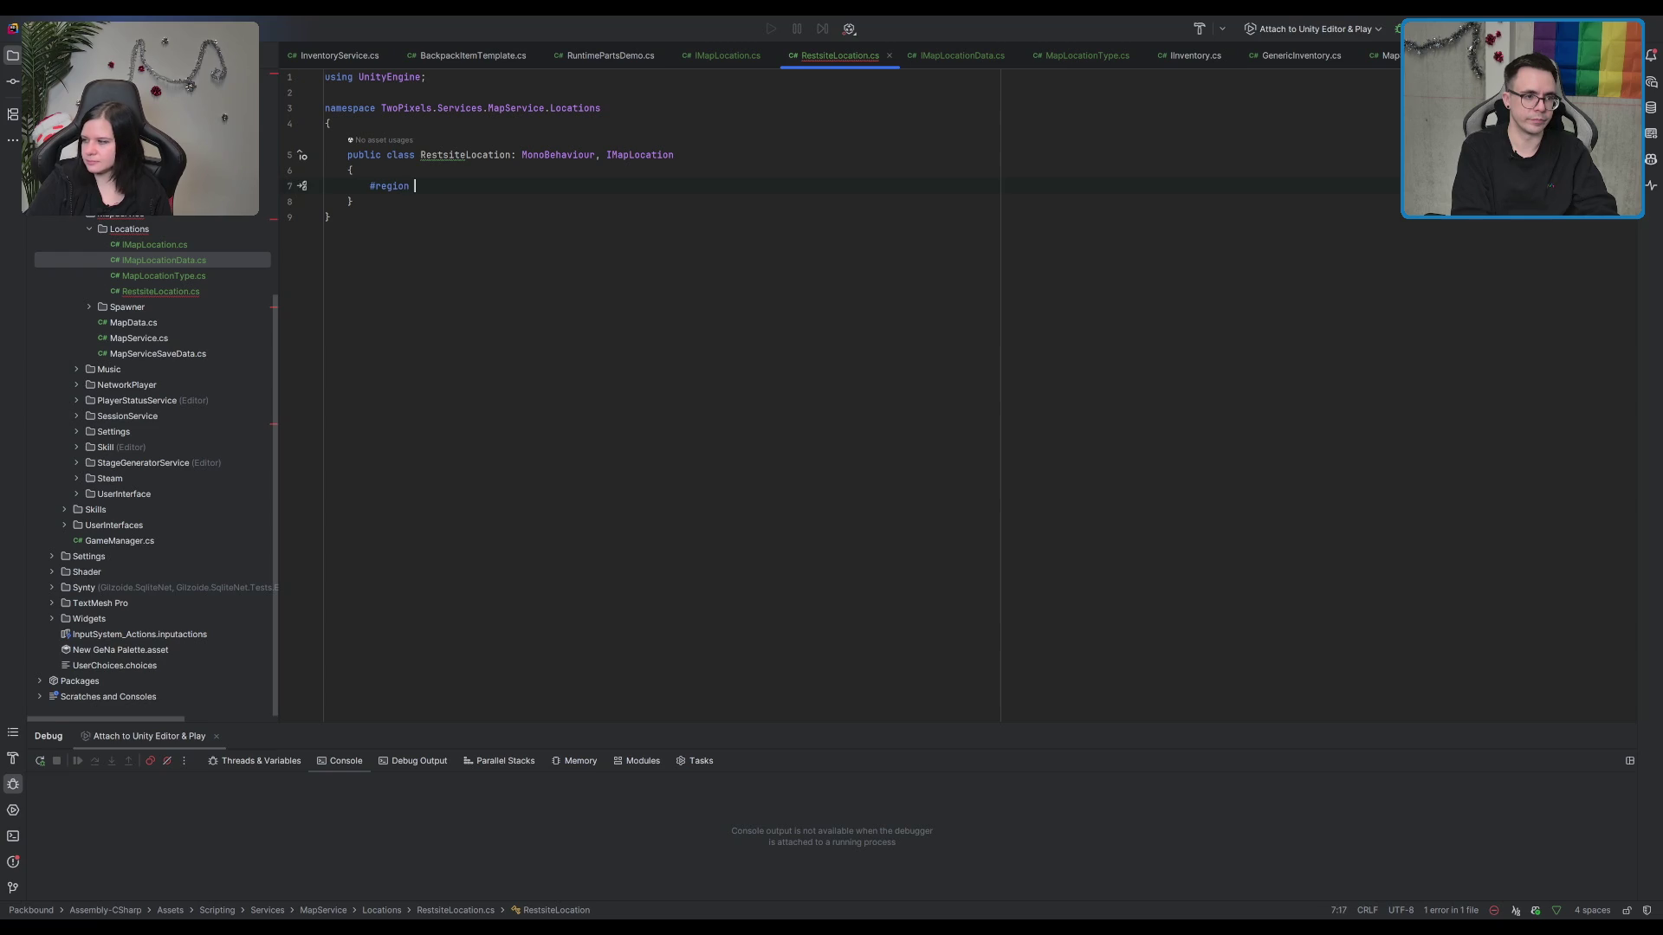
text(Properties)
key(Return)
text(#end)
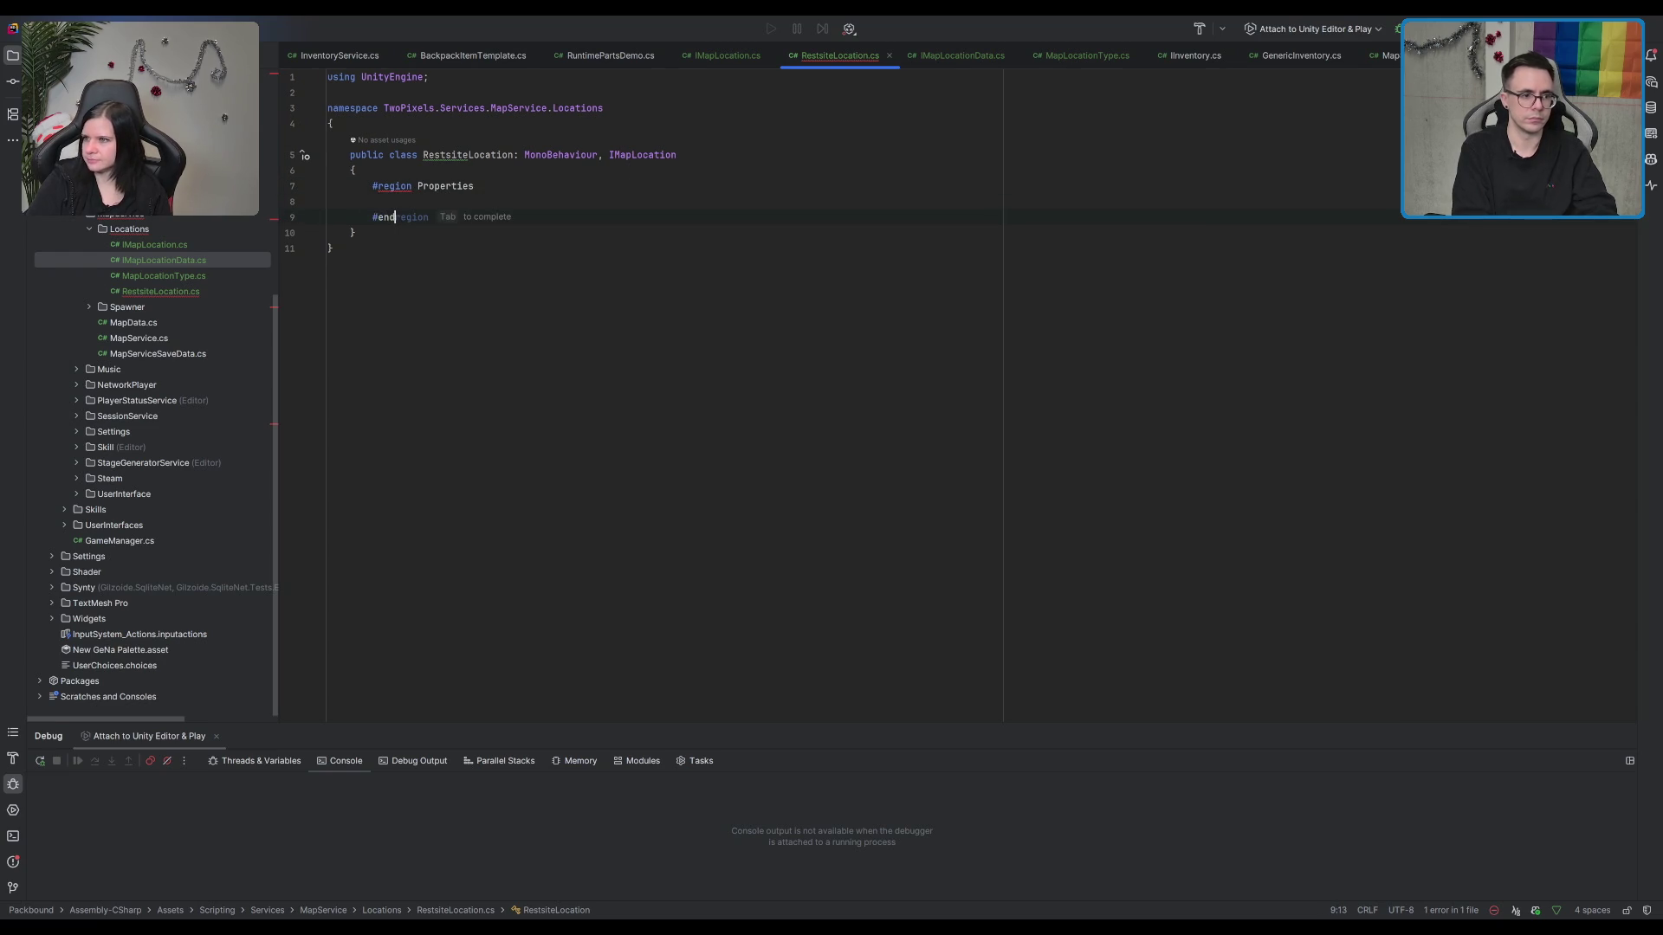
key(Down)
key(End)
key(Return)
key(Return)
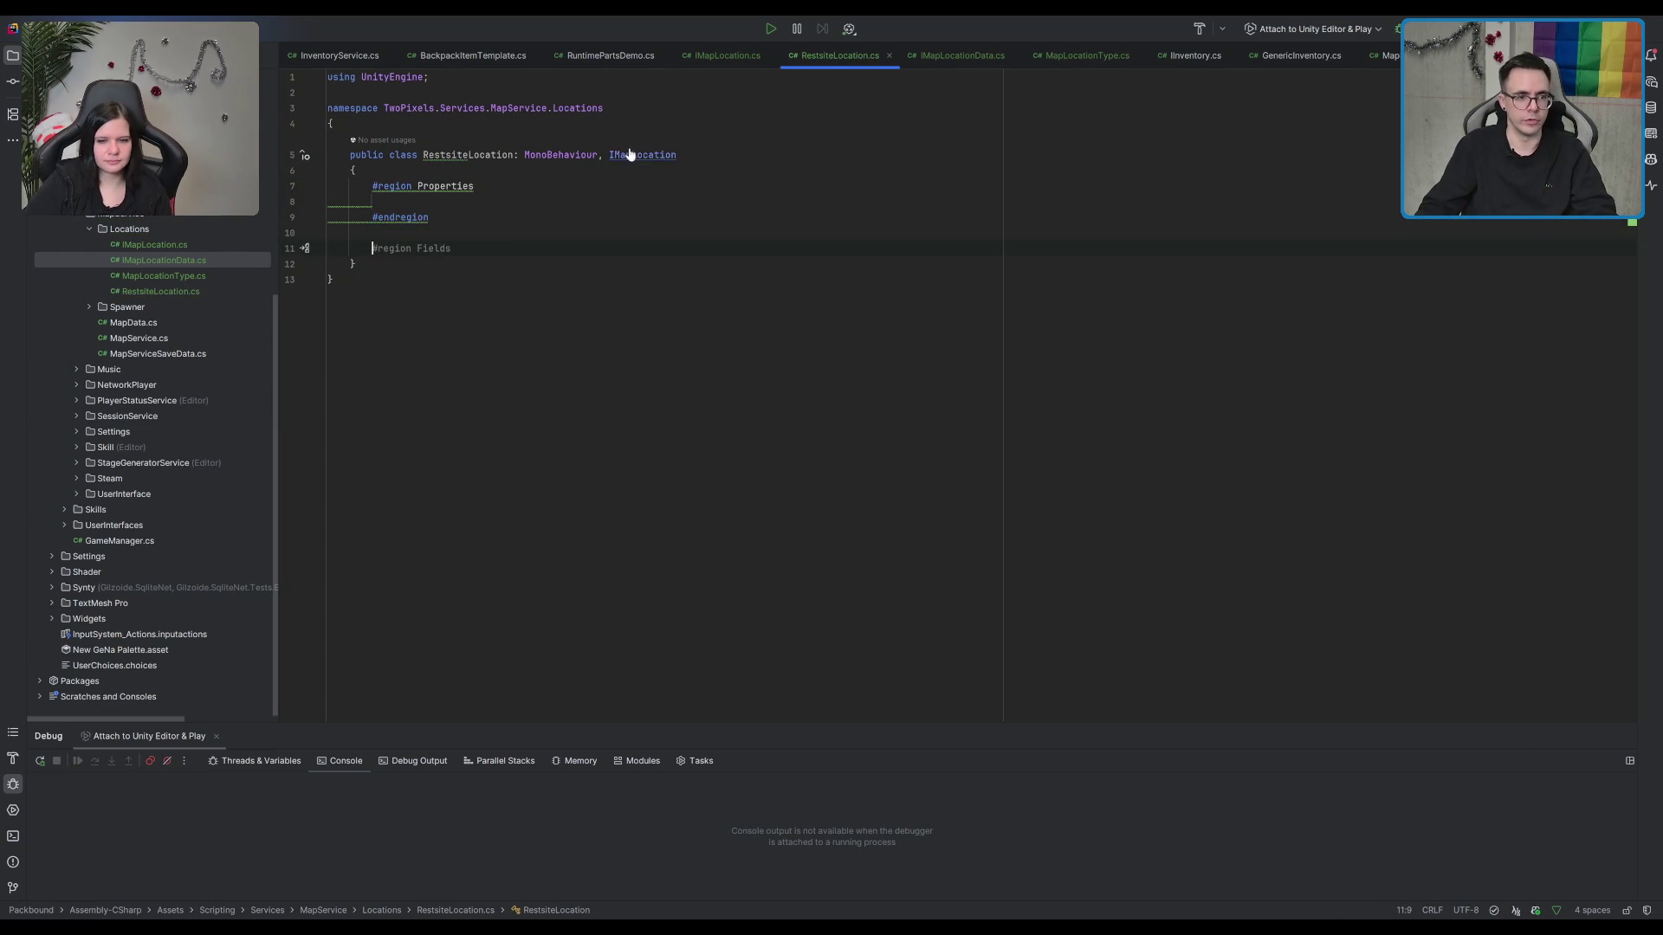
ctrl+click(641, 155)
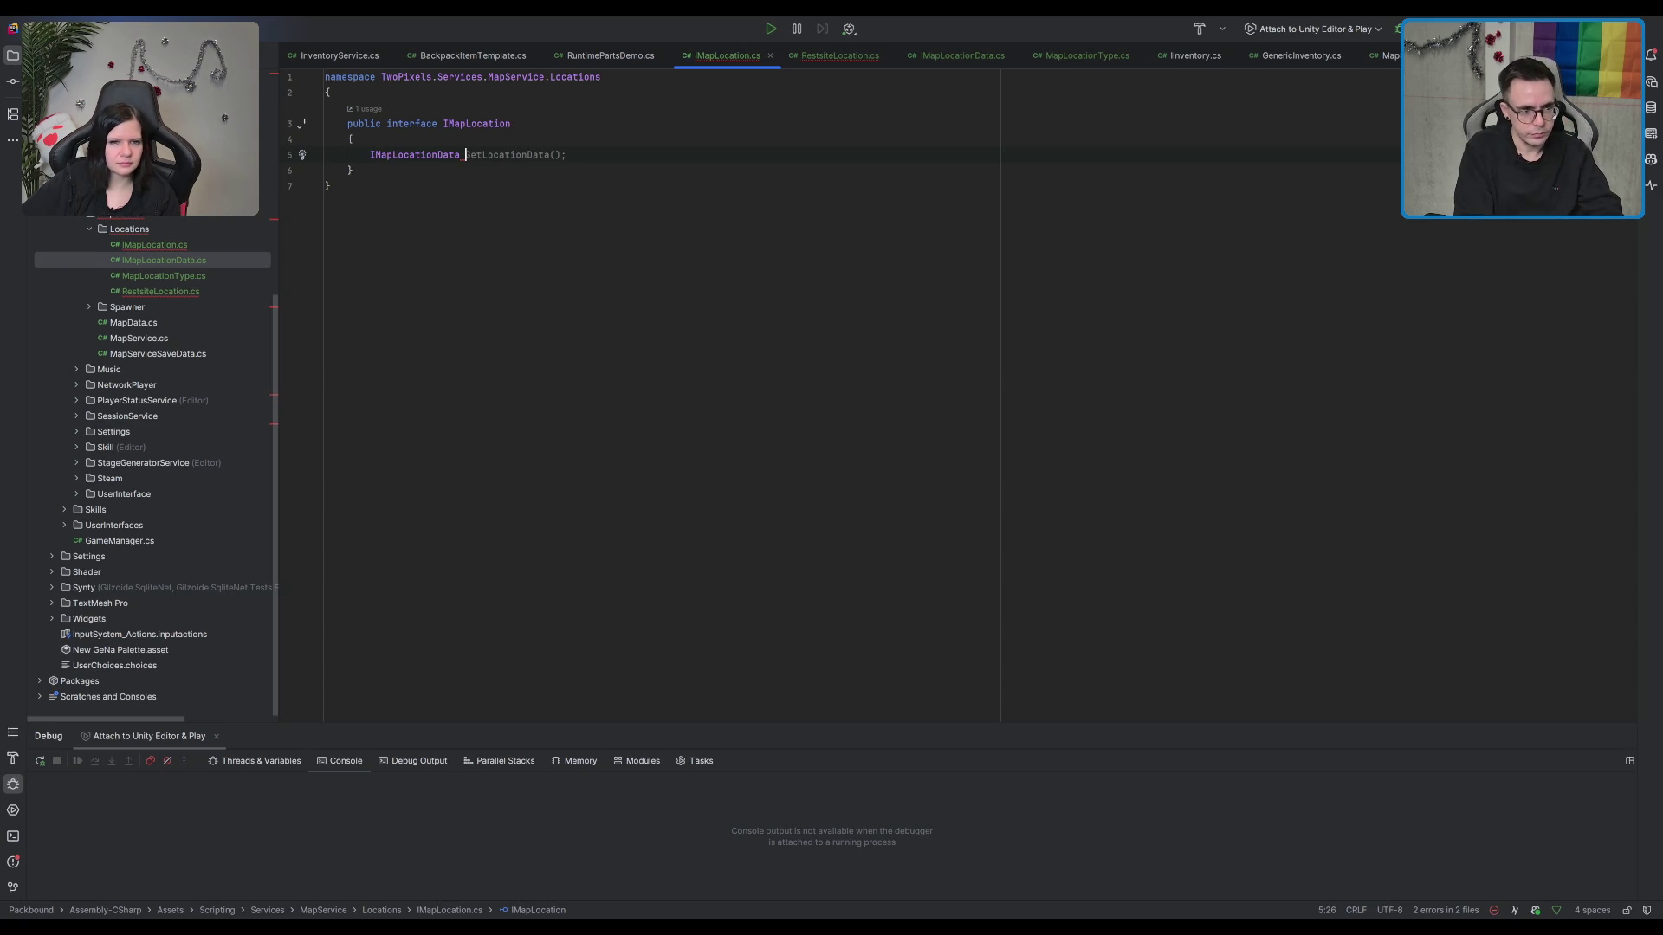
Step: Declare a LocationData getter and SetupLocation(IMapLocationData locationData) method in IMapLocation
key(Return)
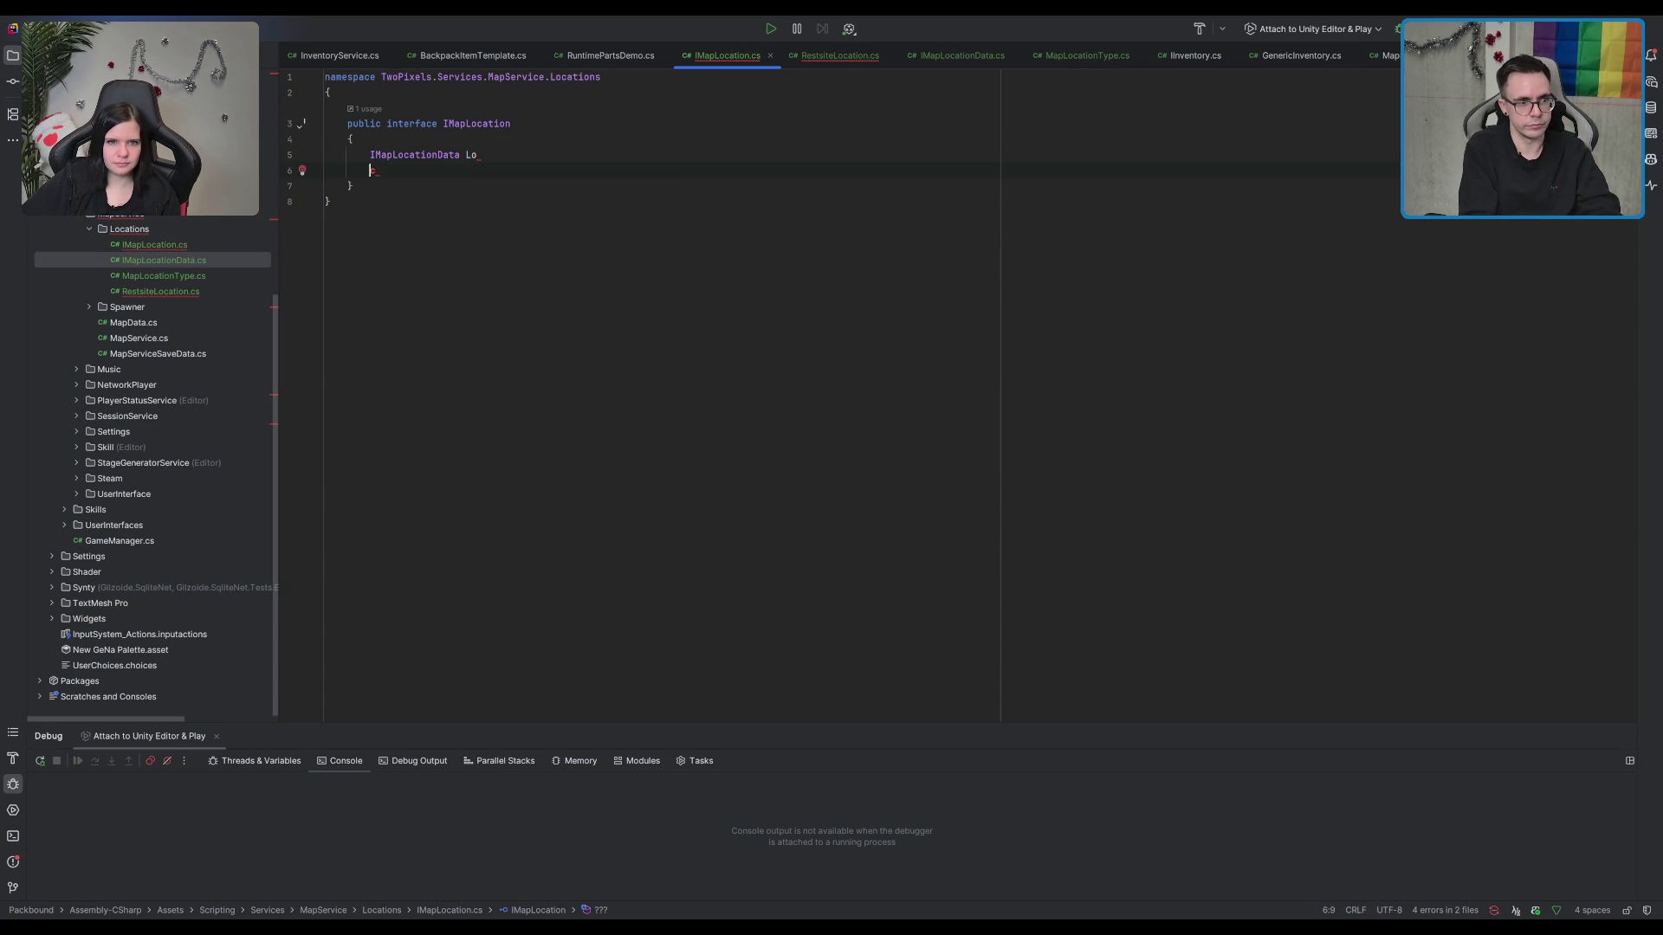
text(catio)
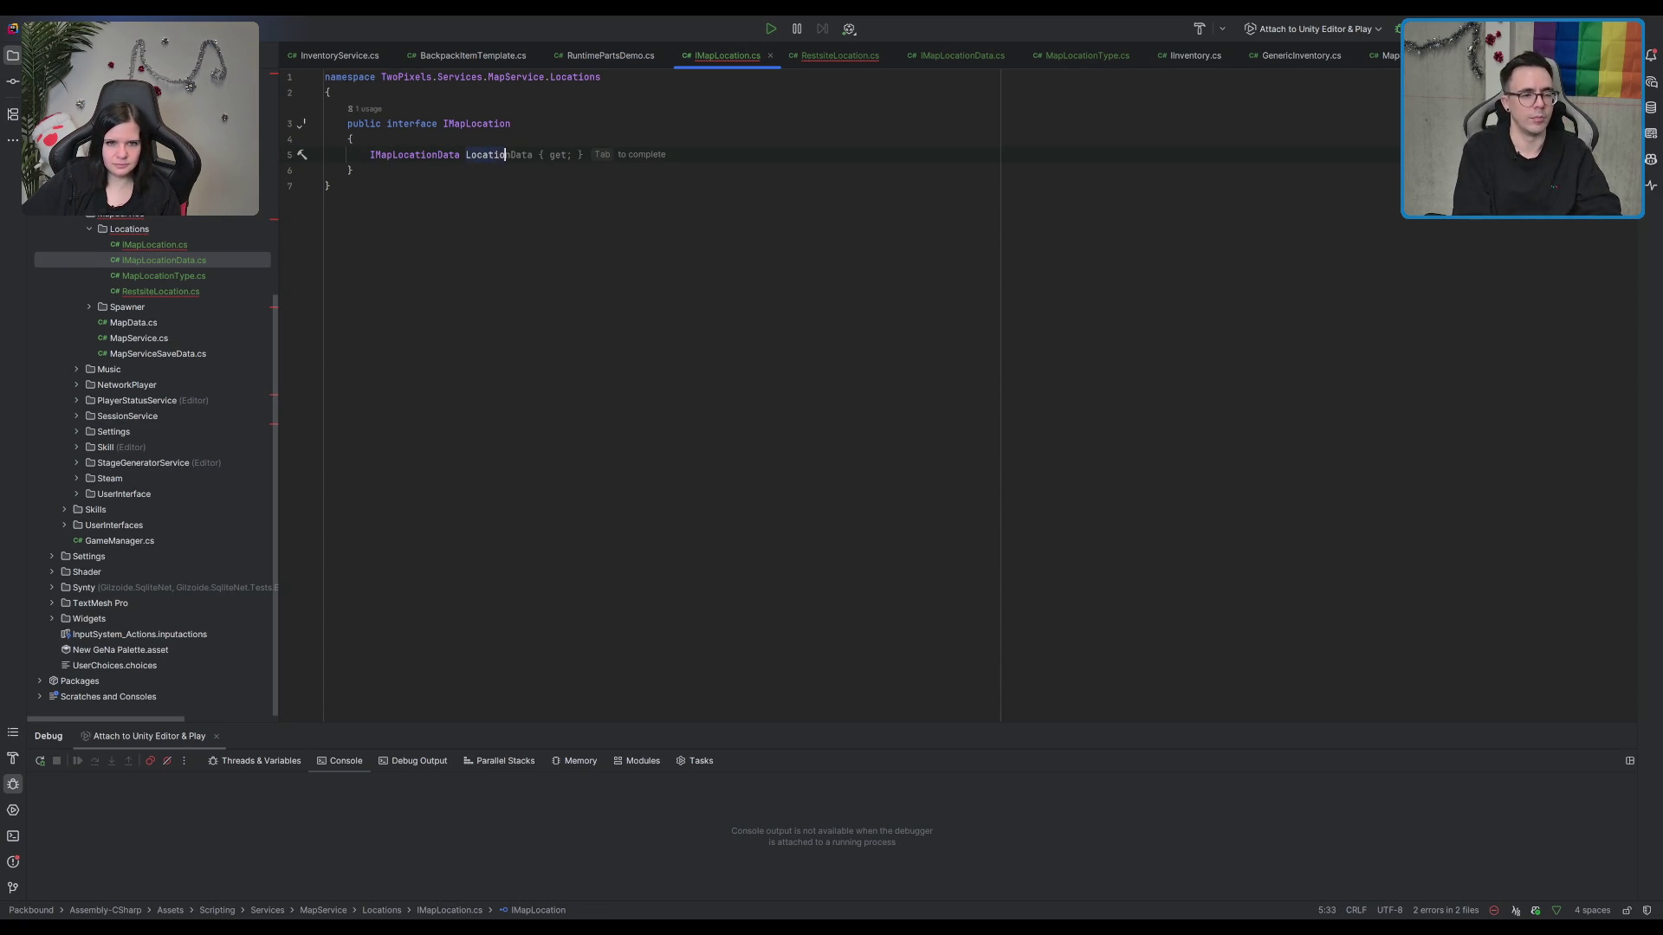
key(Tab)
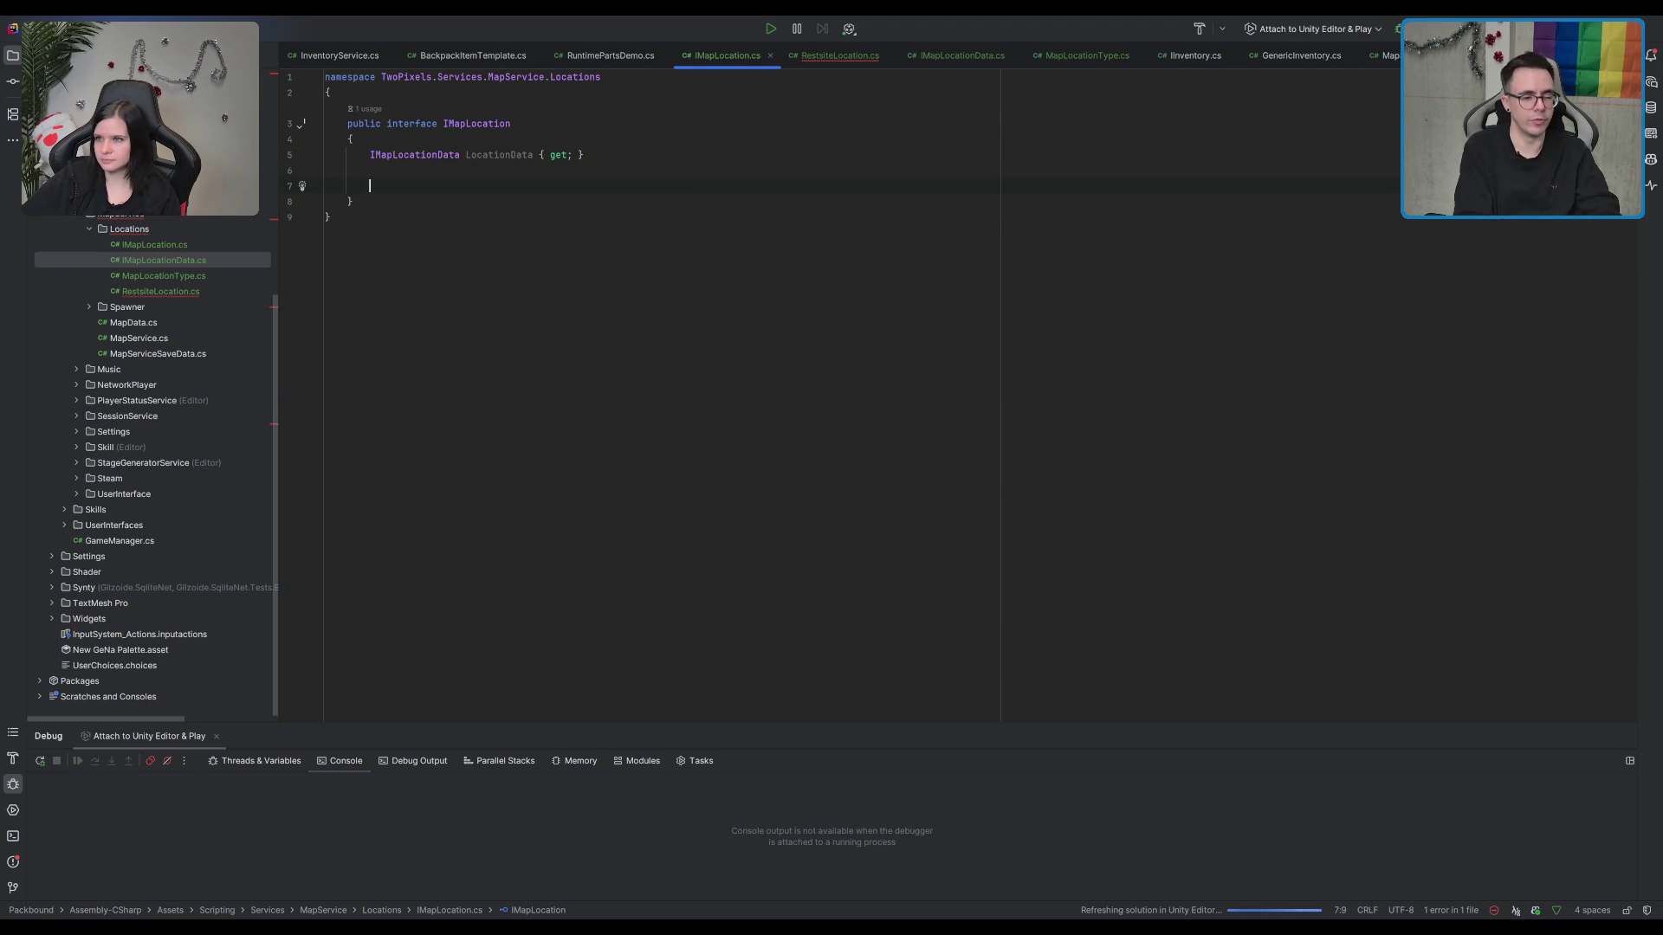
text(void)
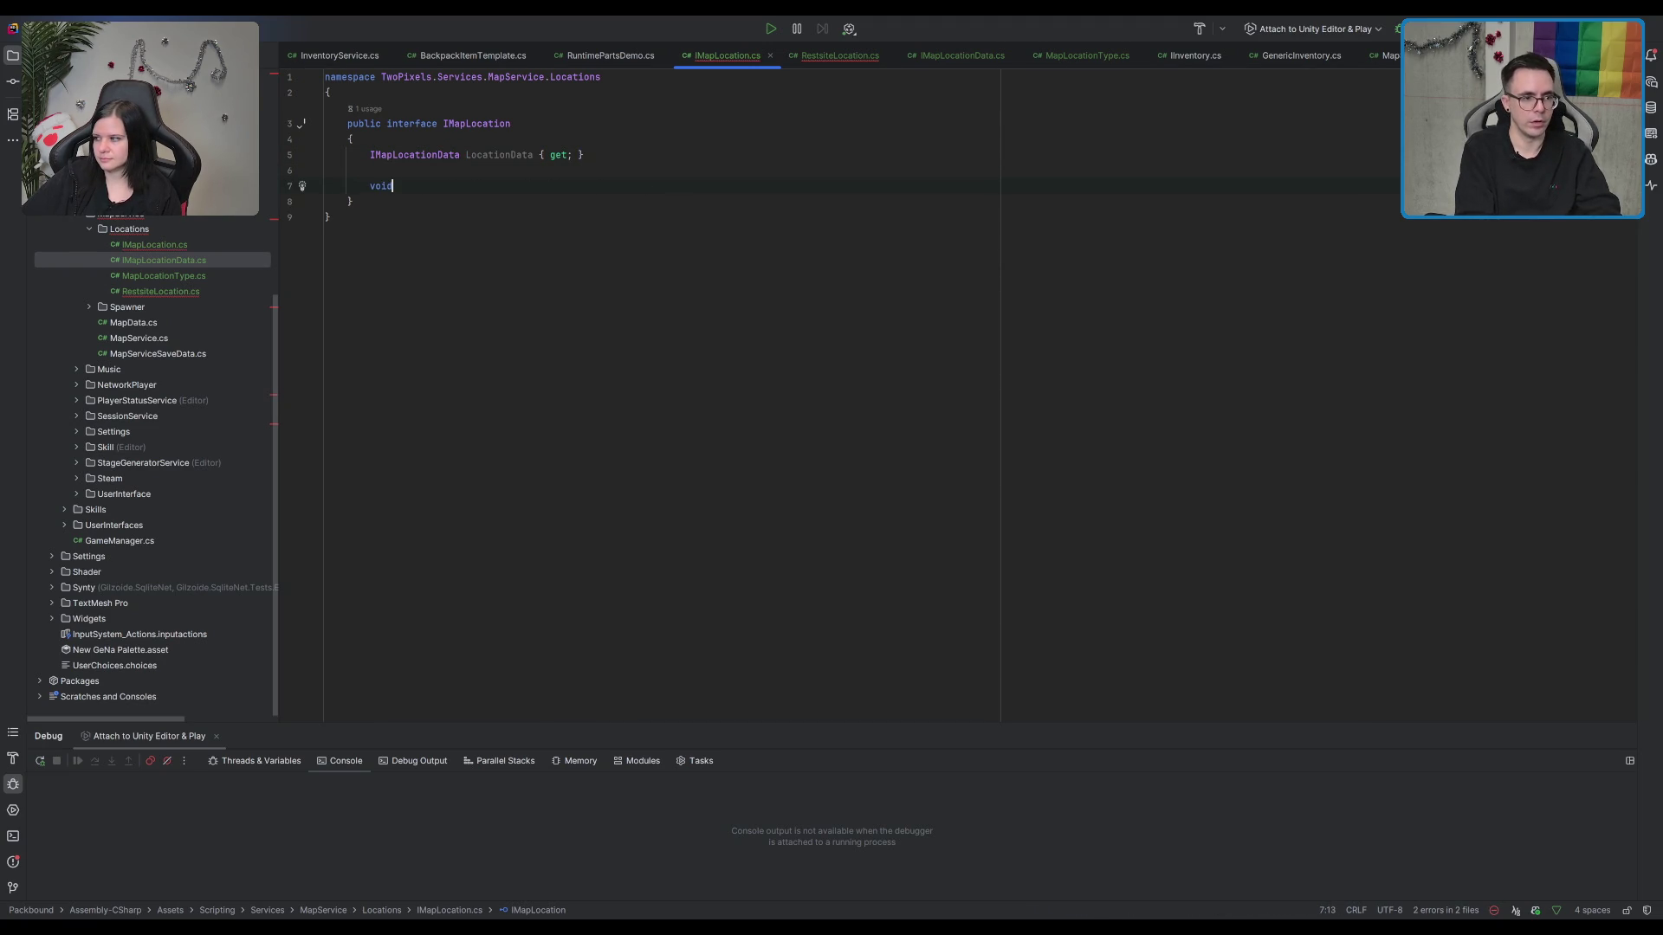
text(id)
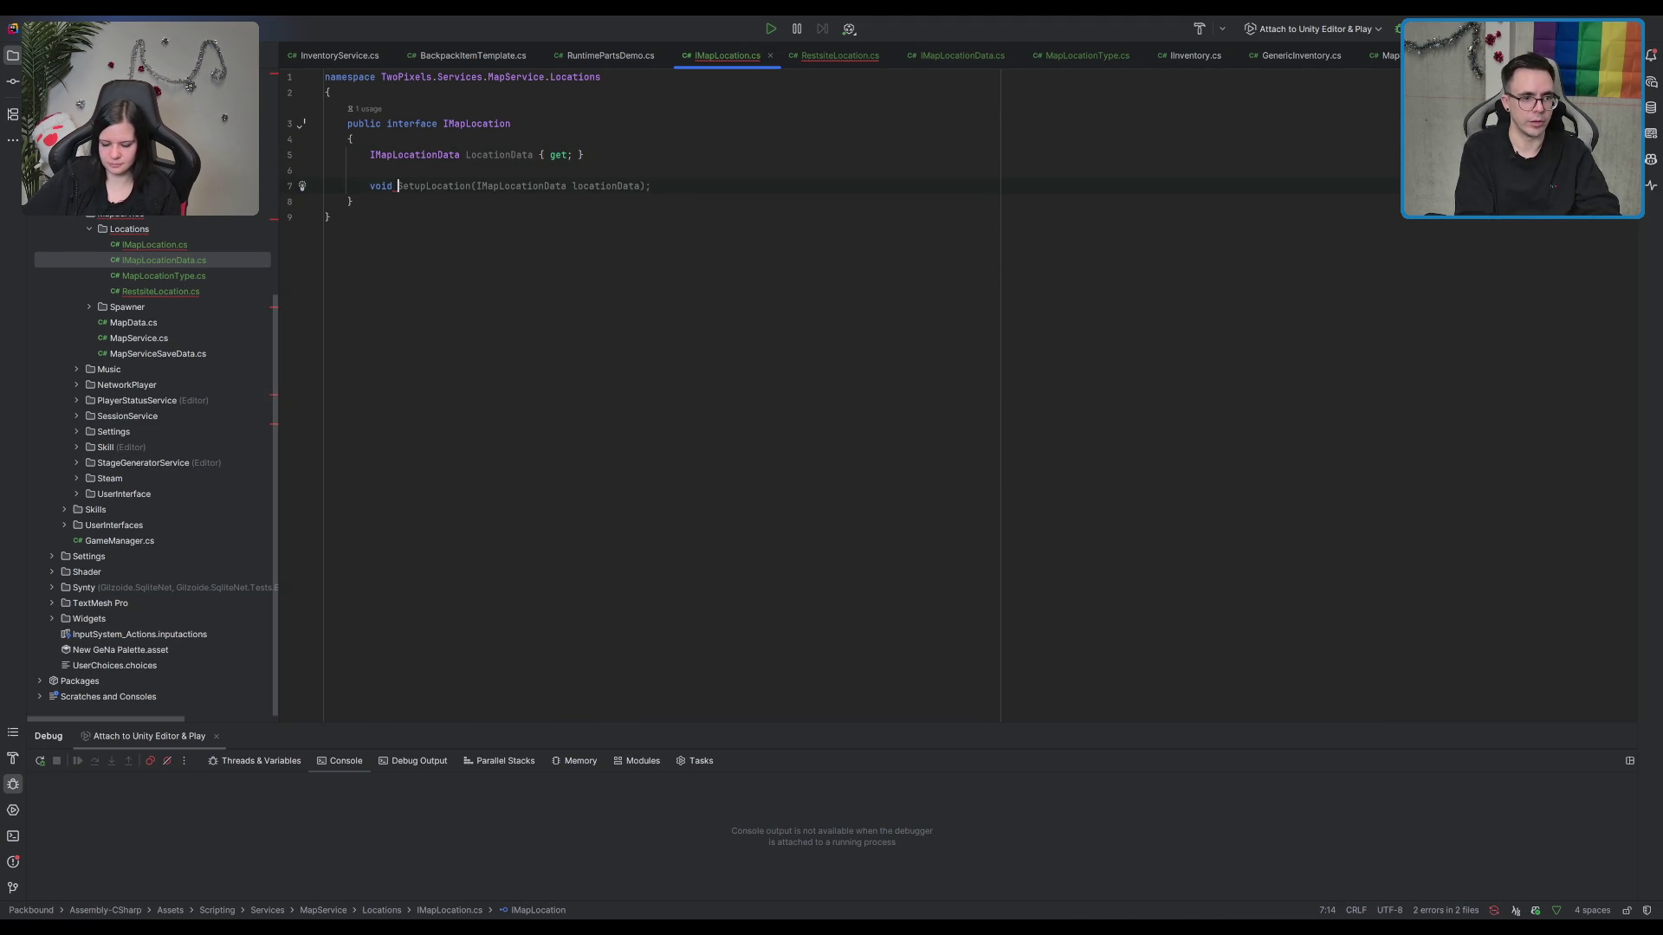
key(Tab)
click(769, 265)
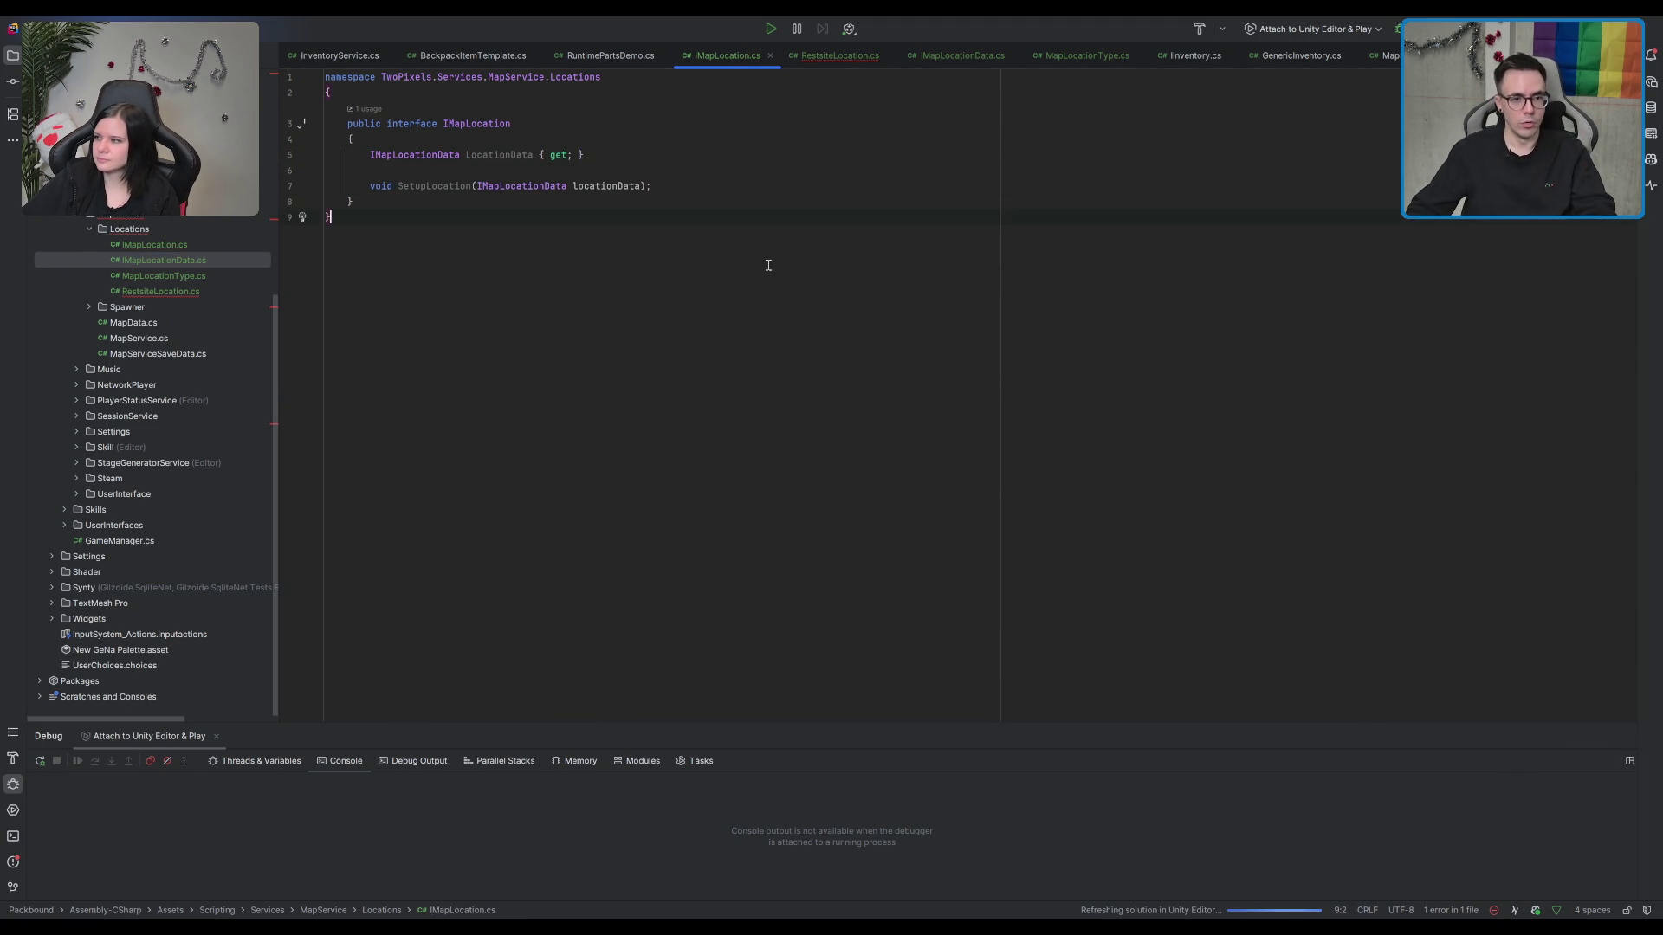
click(847, 50)
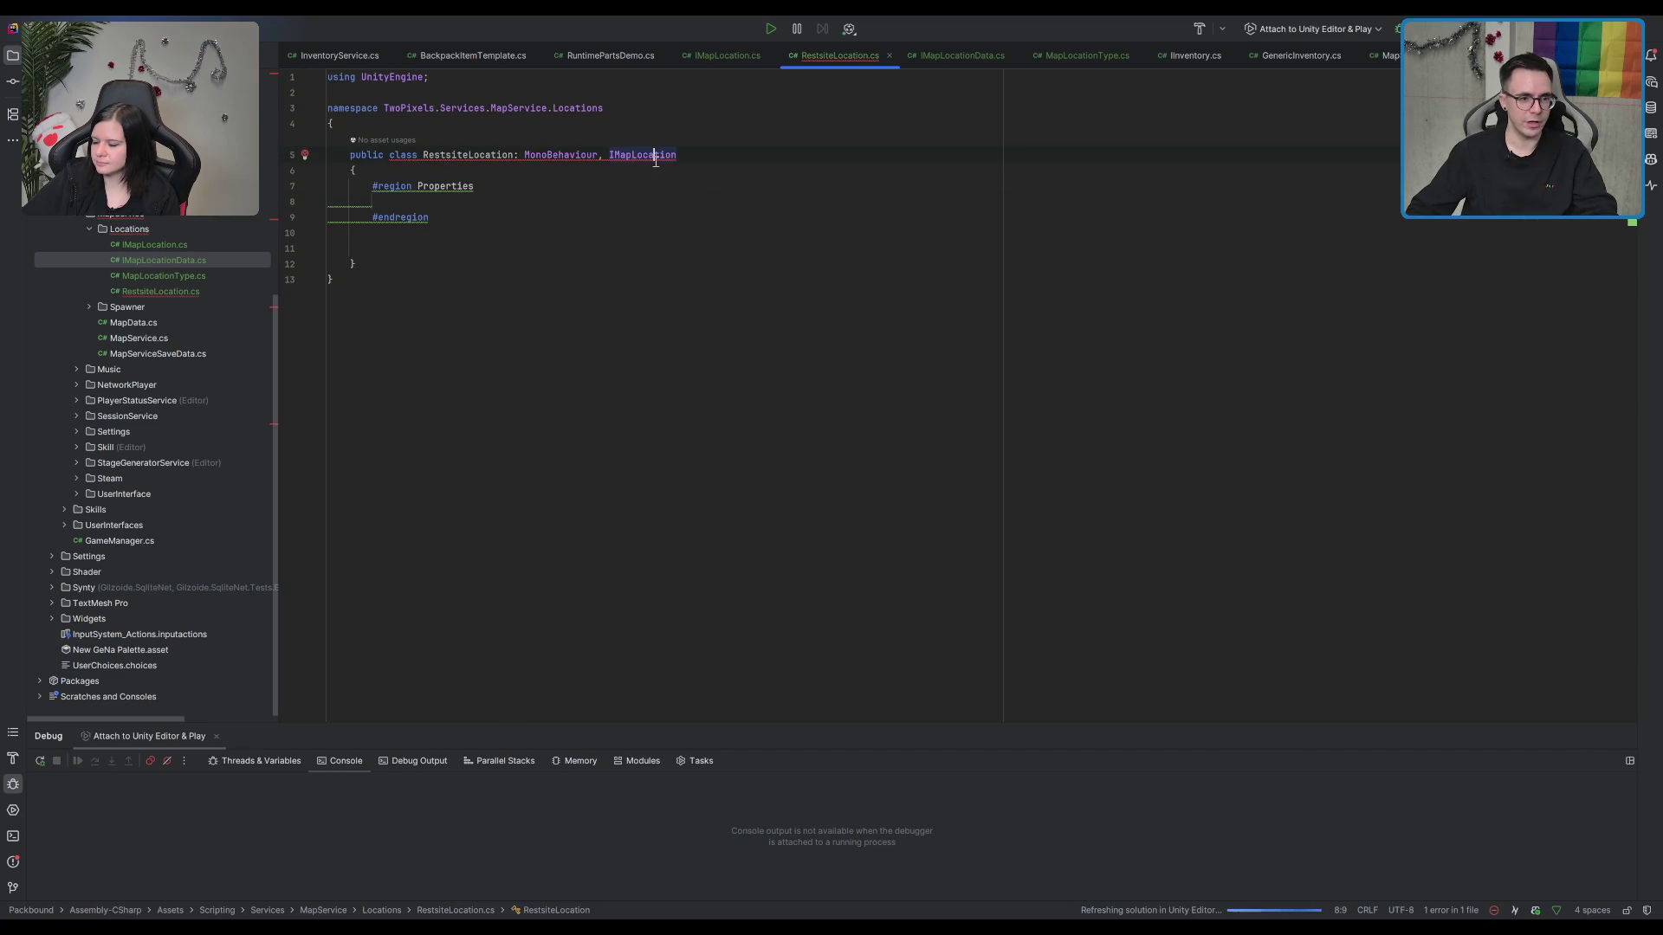
Step: Generate the IMapLocation stubs and move LocationData into the Properties region with a private set
key(alt+Return)
key(Return)
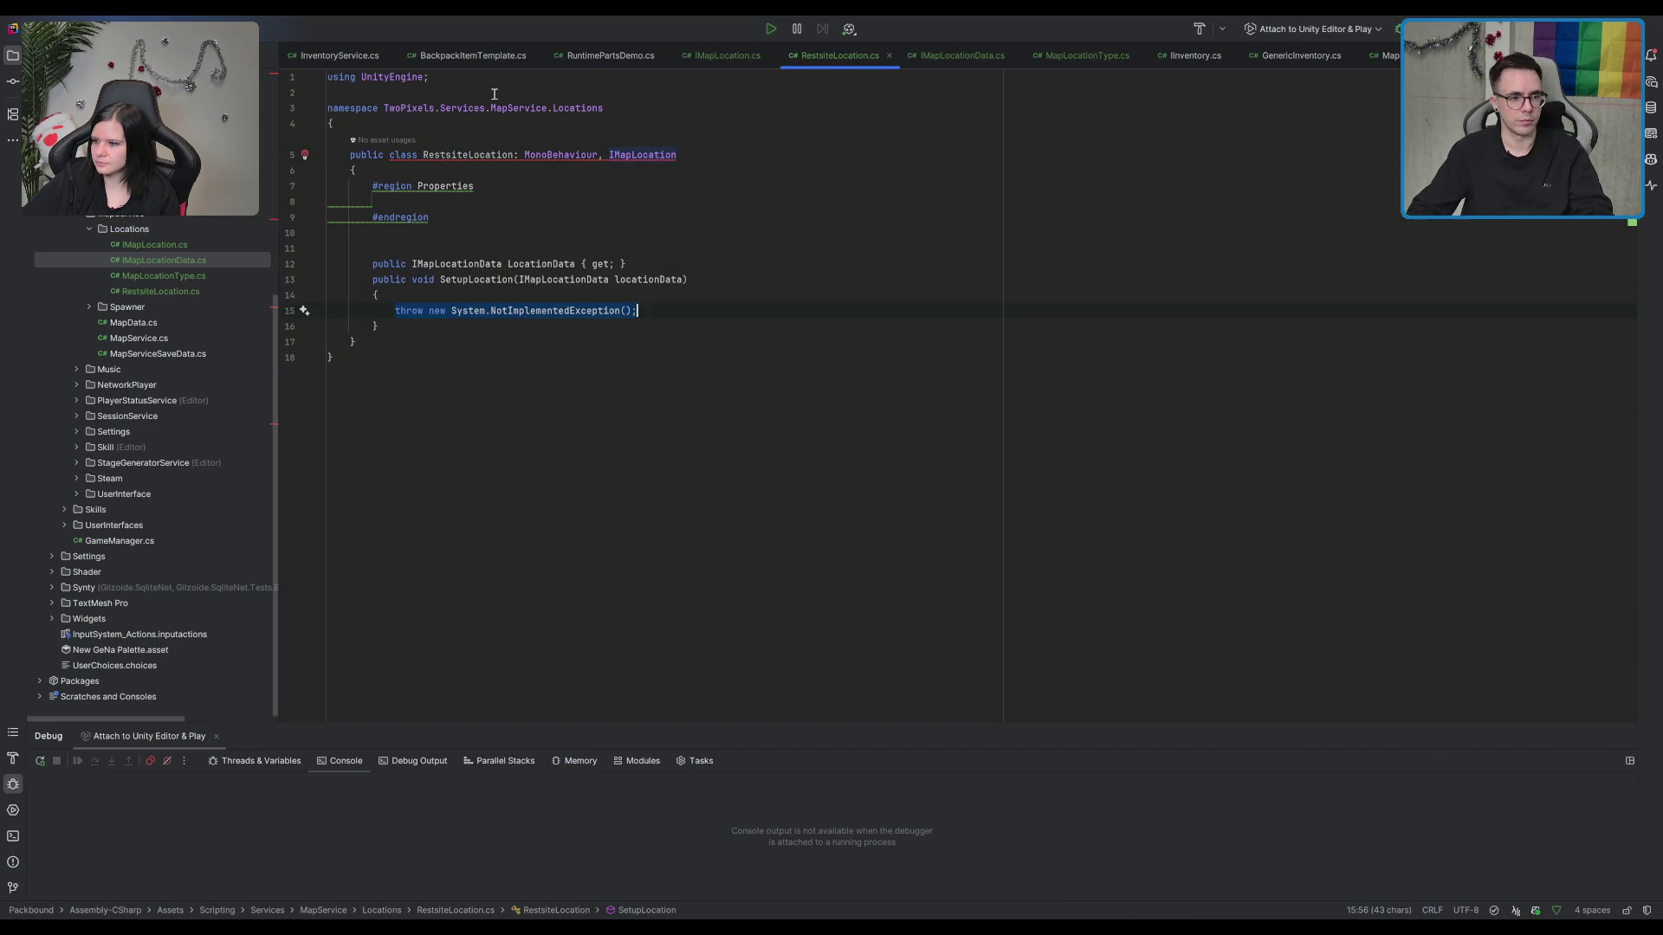
drag(368, 263, 391, 264)
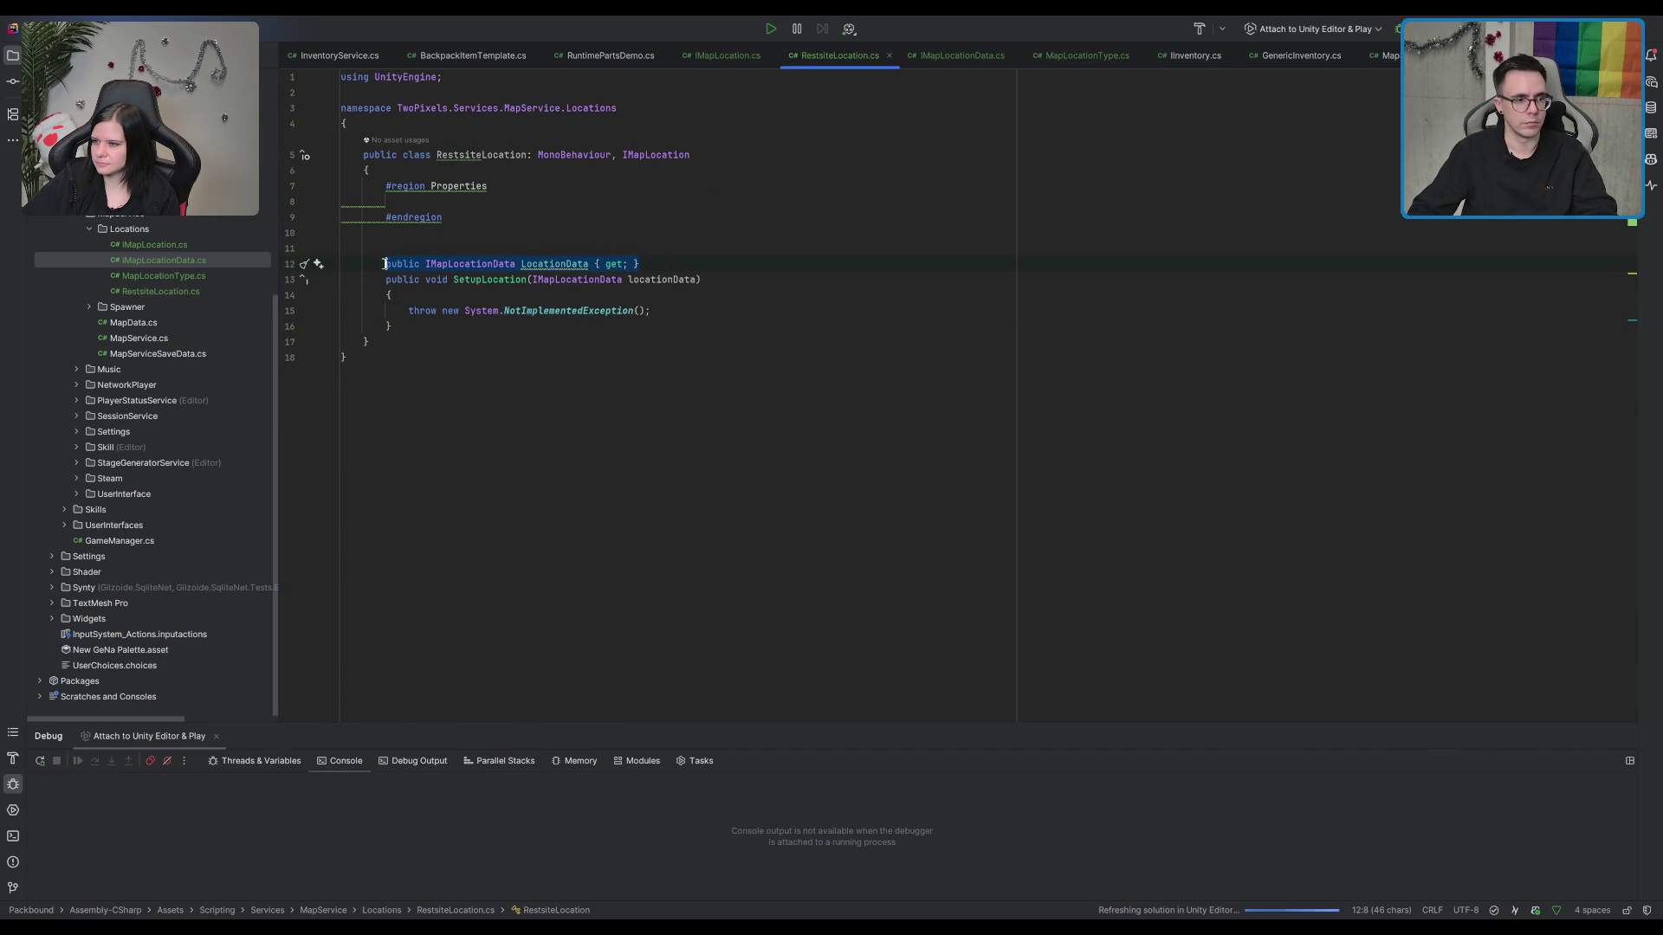
click(425, 213)
key(Return)
key(Return)
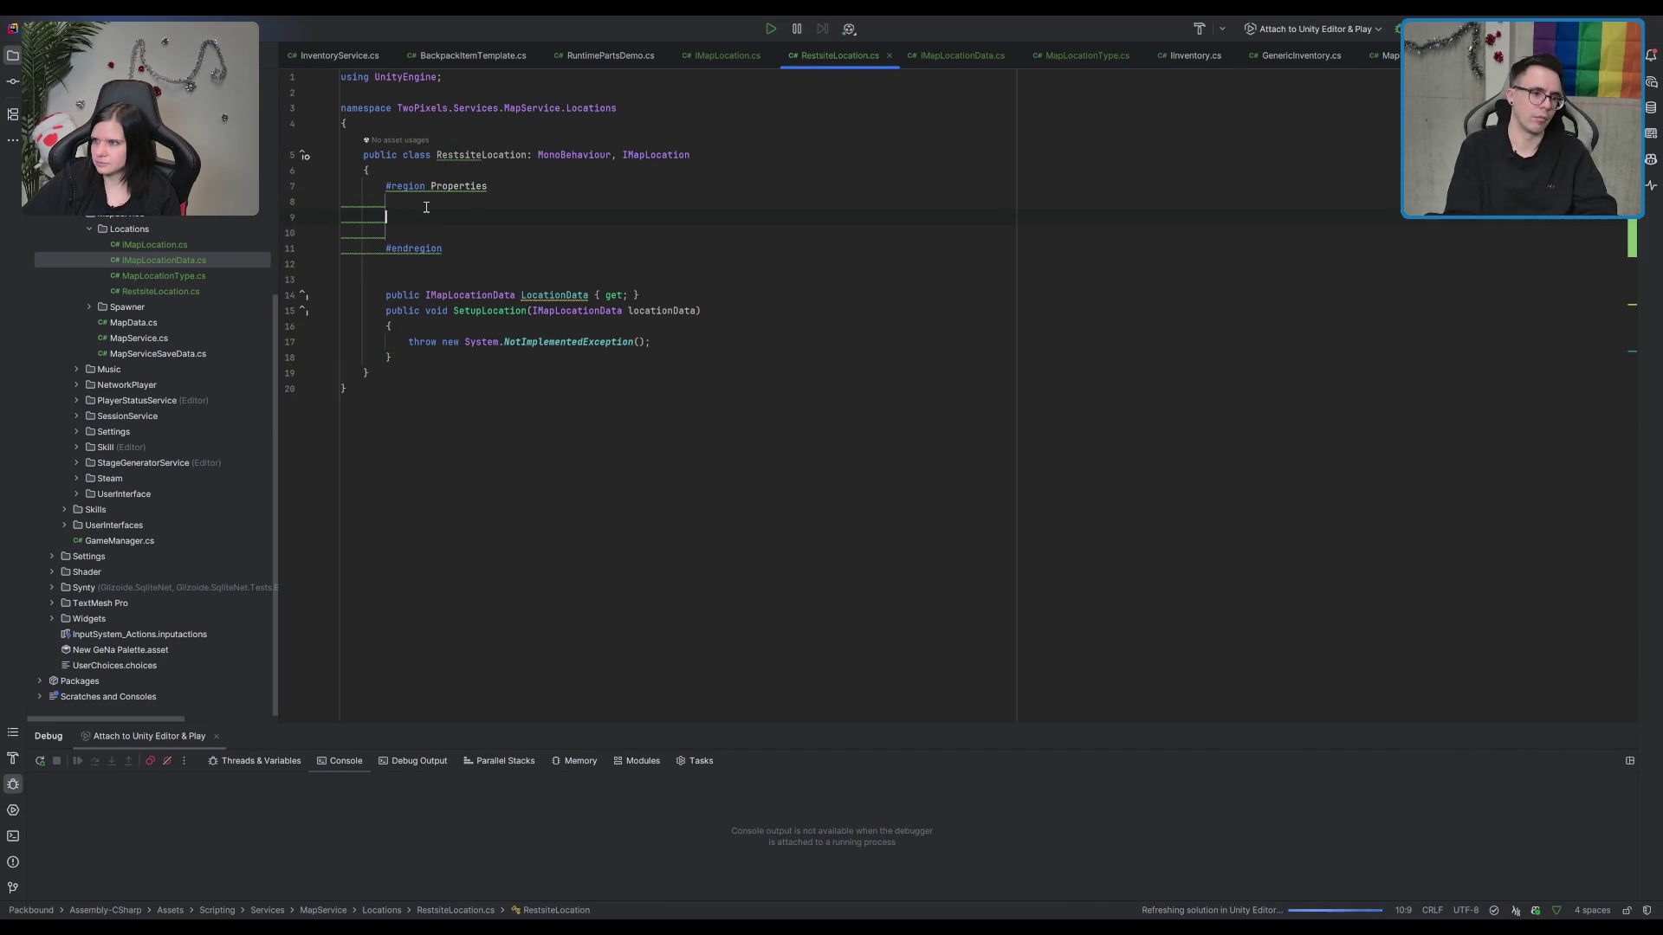
text(public IMapLocationData LocationData { get; })
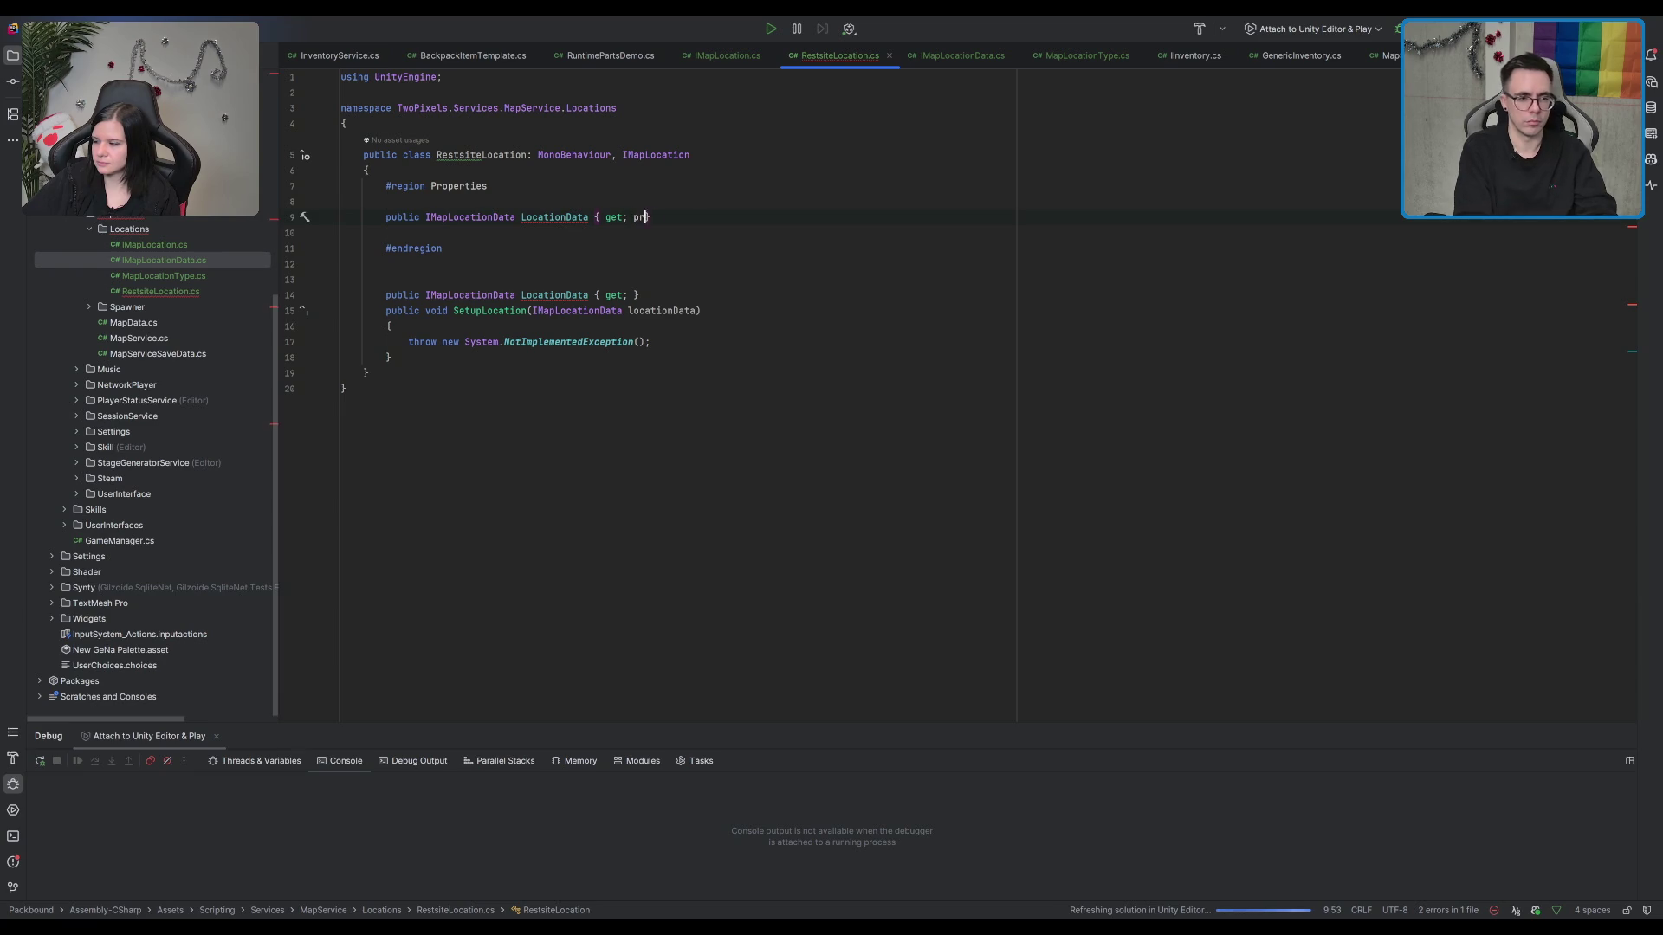
text(ivate set;)
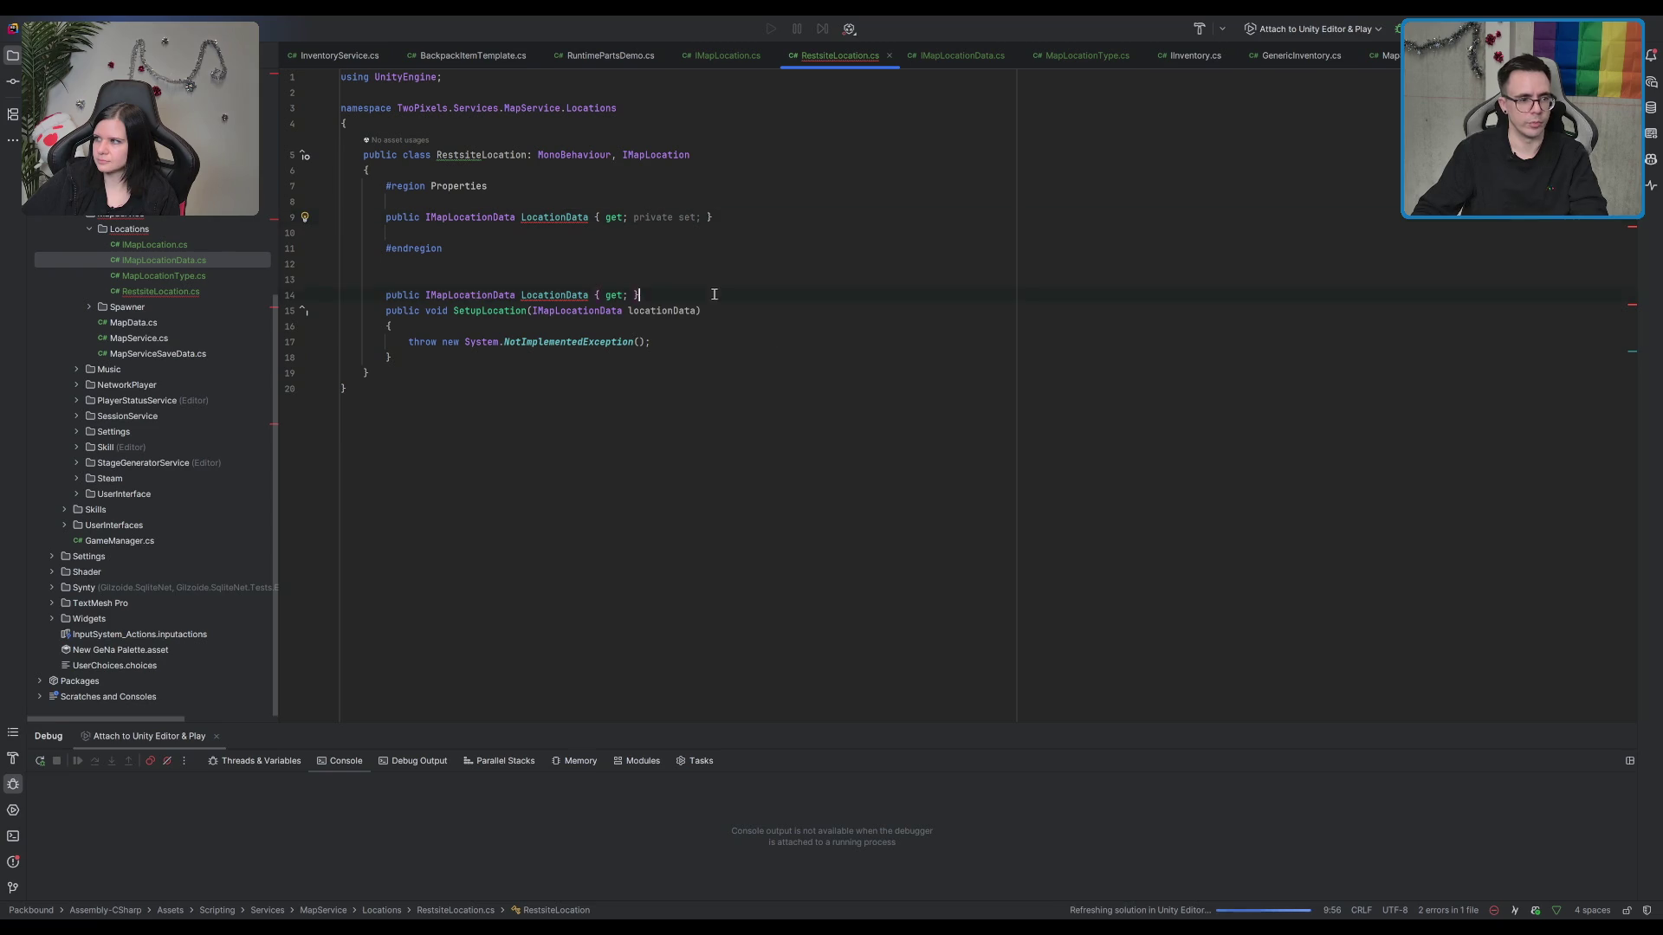
key(shift+Up)
key(BackSpace)
text(aa)
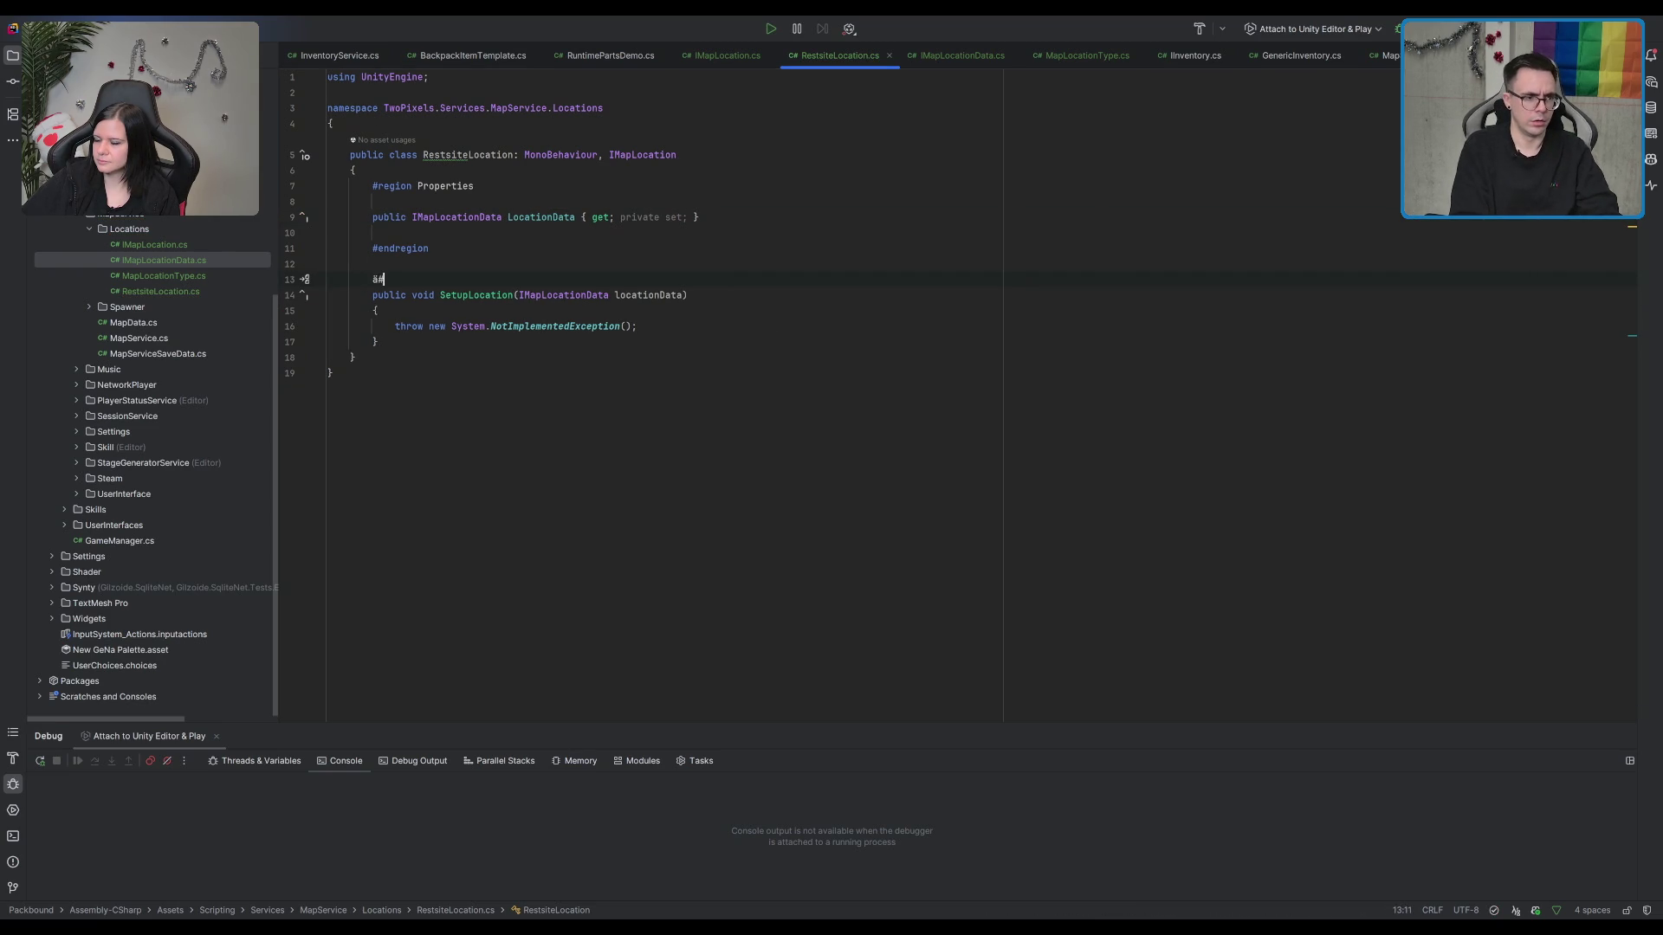
Step: Wrap SetupLocation in a #region Methods block and assign LocationData = locationData
key(BackSpace)
key(BackSpace)
text(#region Methods)
key(Return)
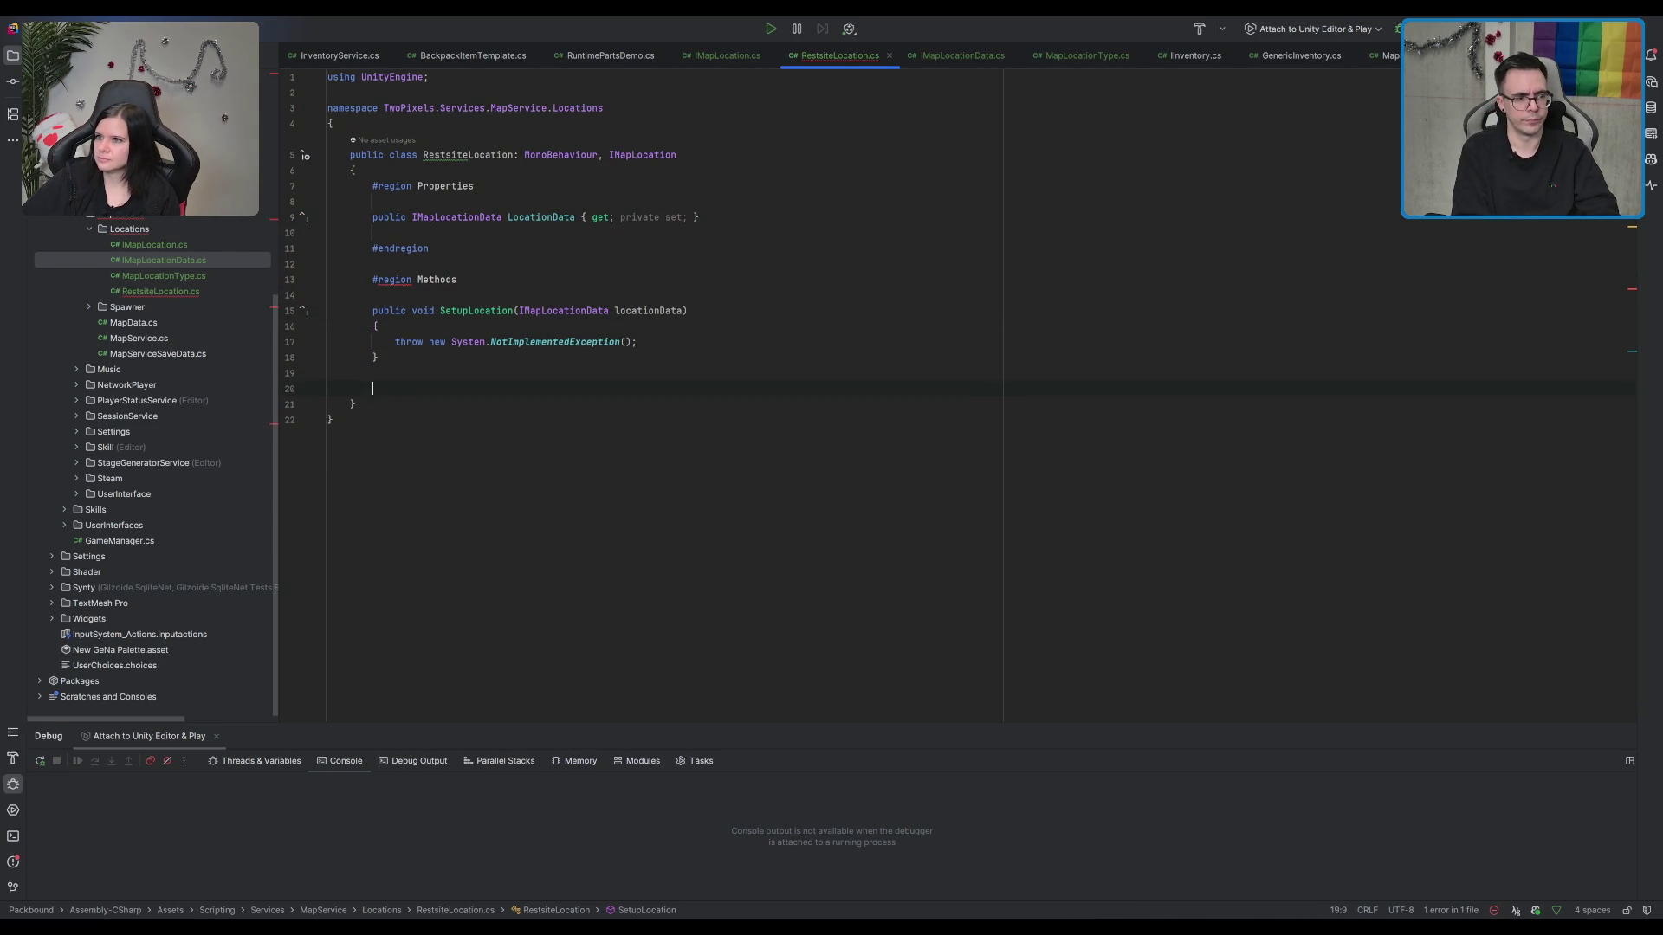
text(#endregion)
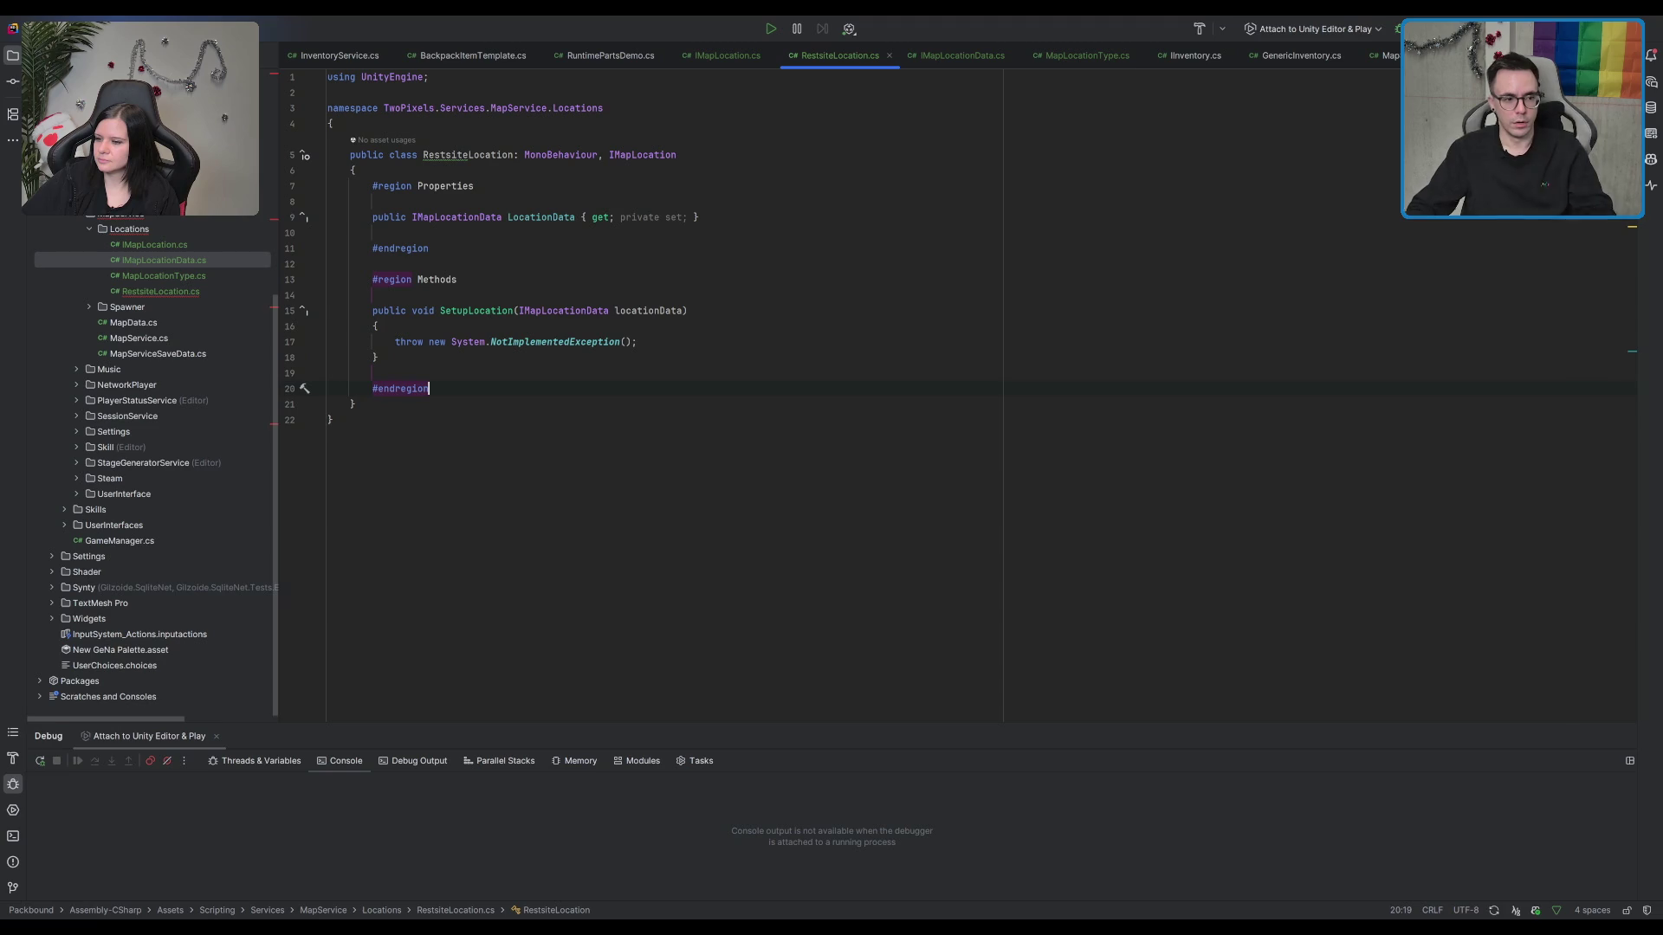
key(Return)
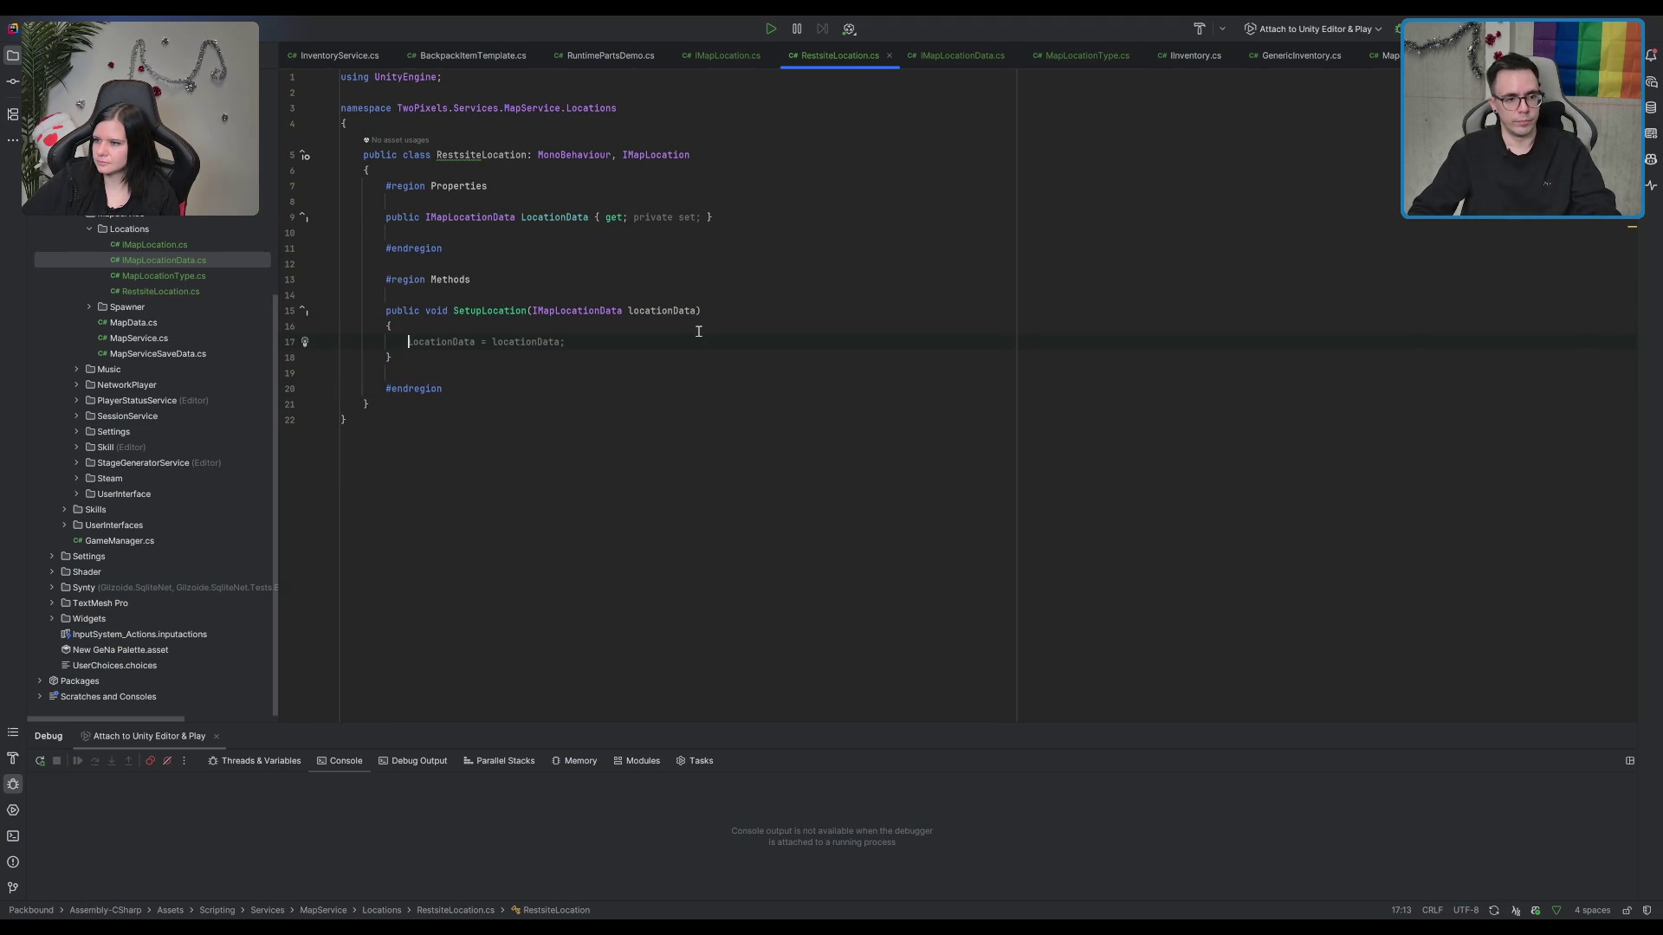
drag(698, 332, 861, 315)
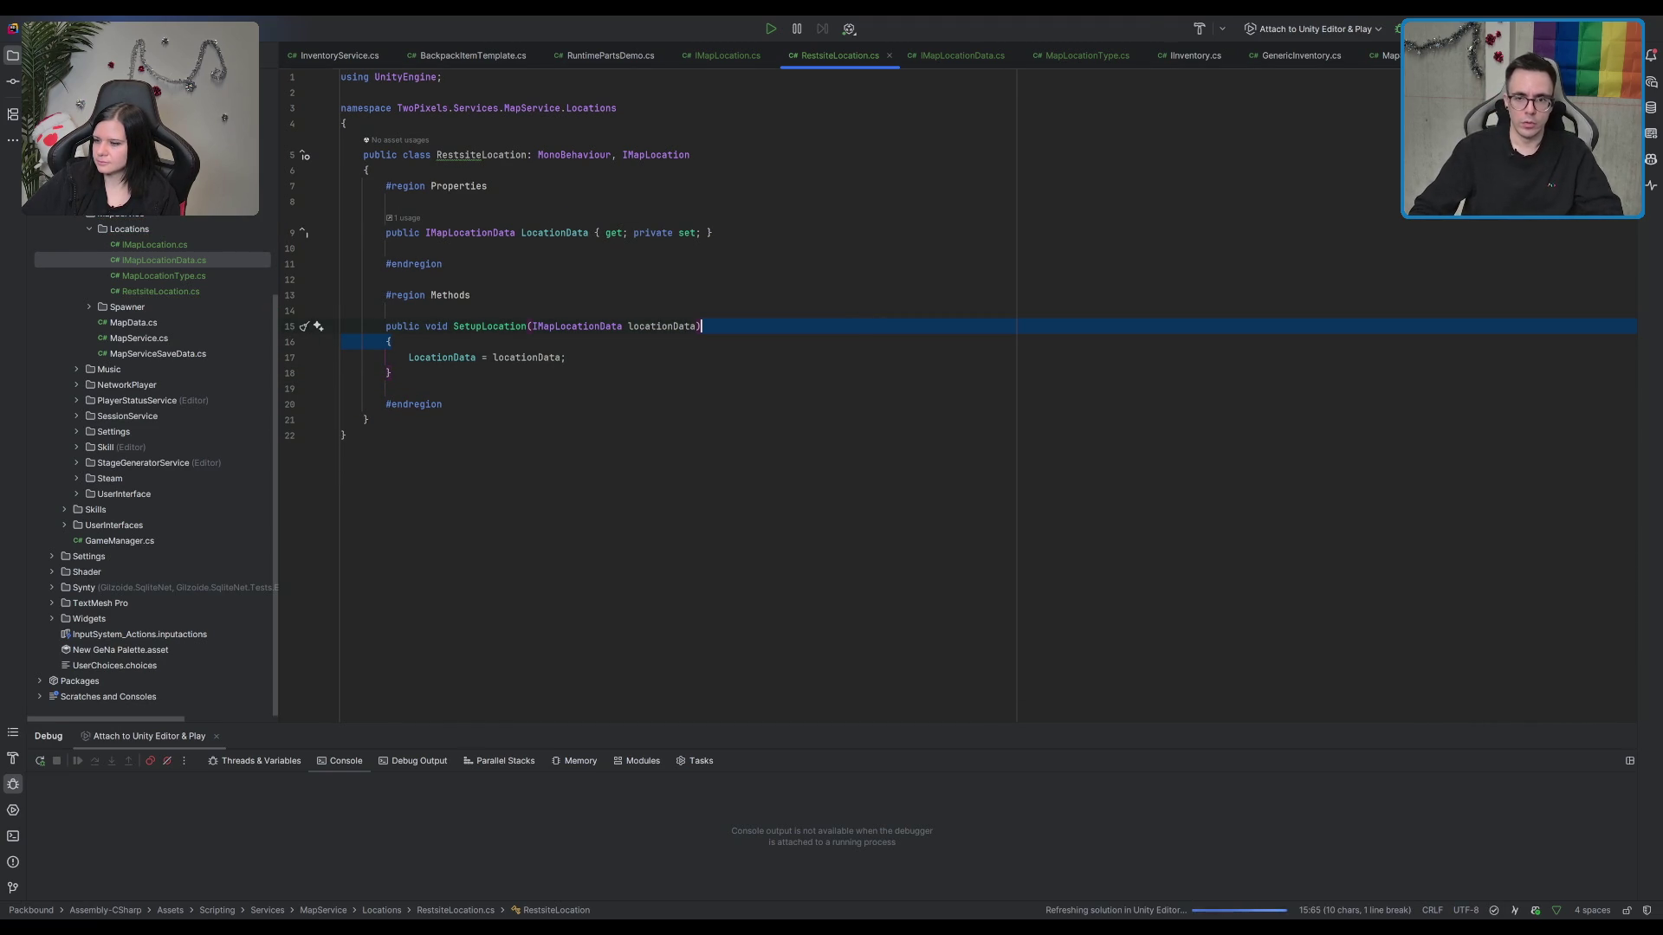
key(alt+Tab)
scroll(730, 363, up, 2)
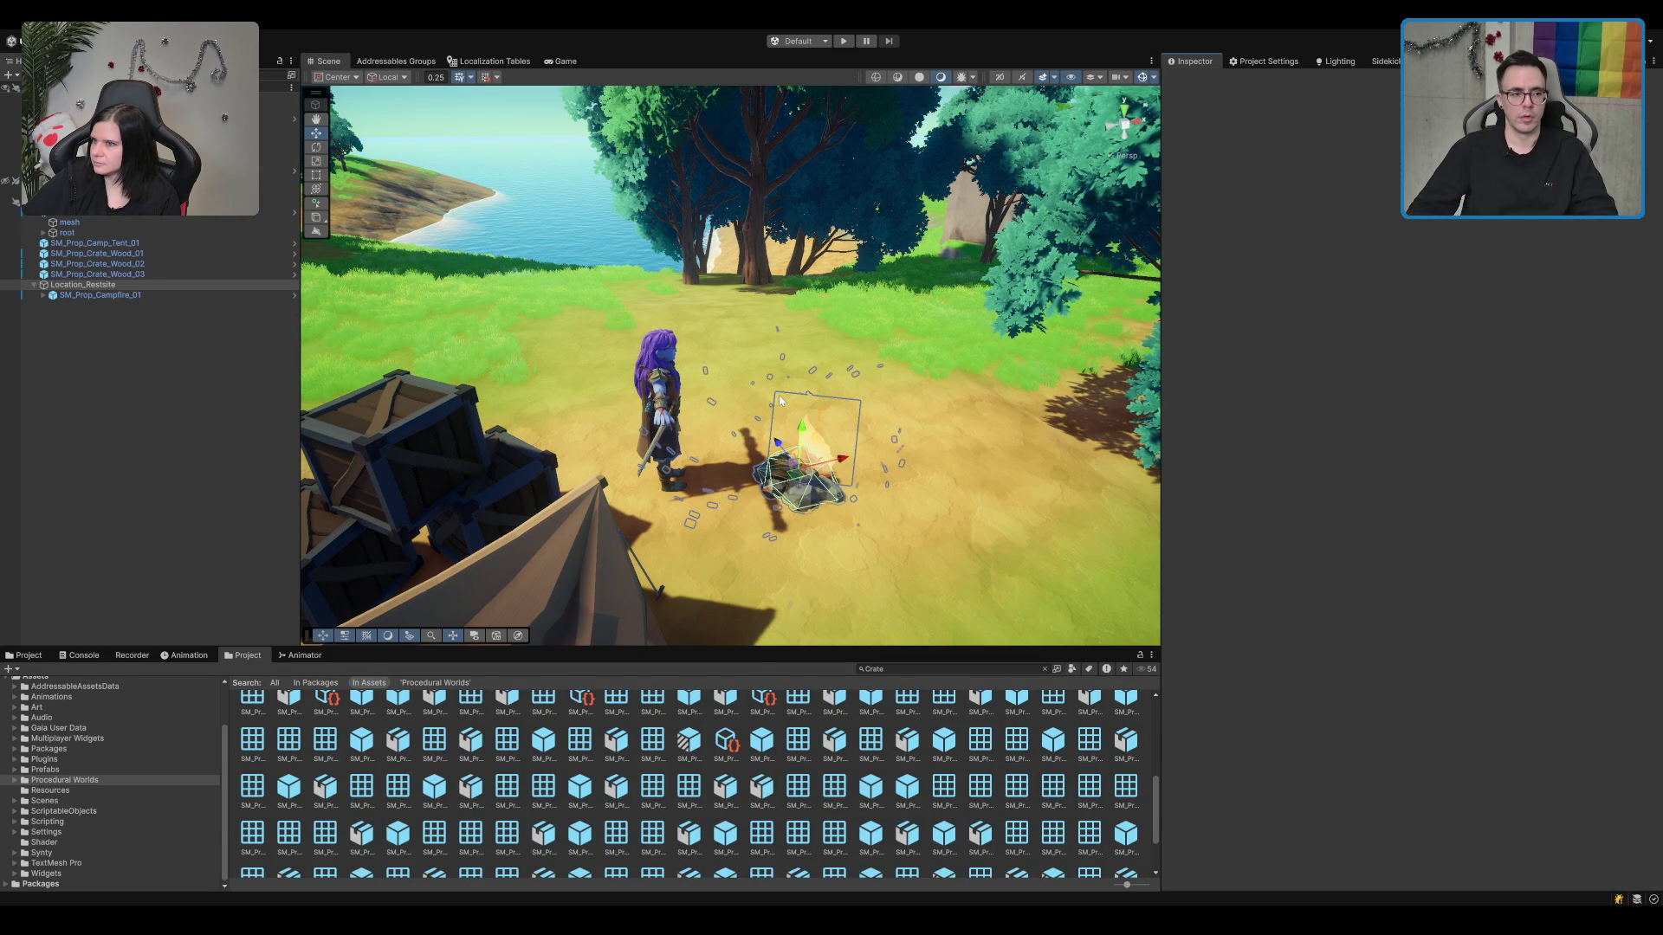
Step: Rename the SM_Prop_Campfire_01 object under Location_Restsite to Campfire
click(158, 296)
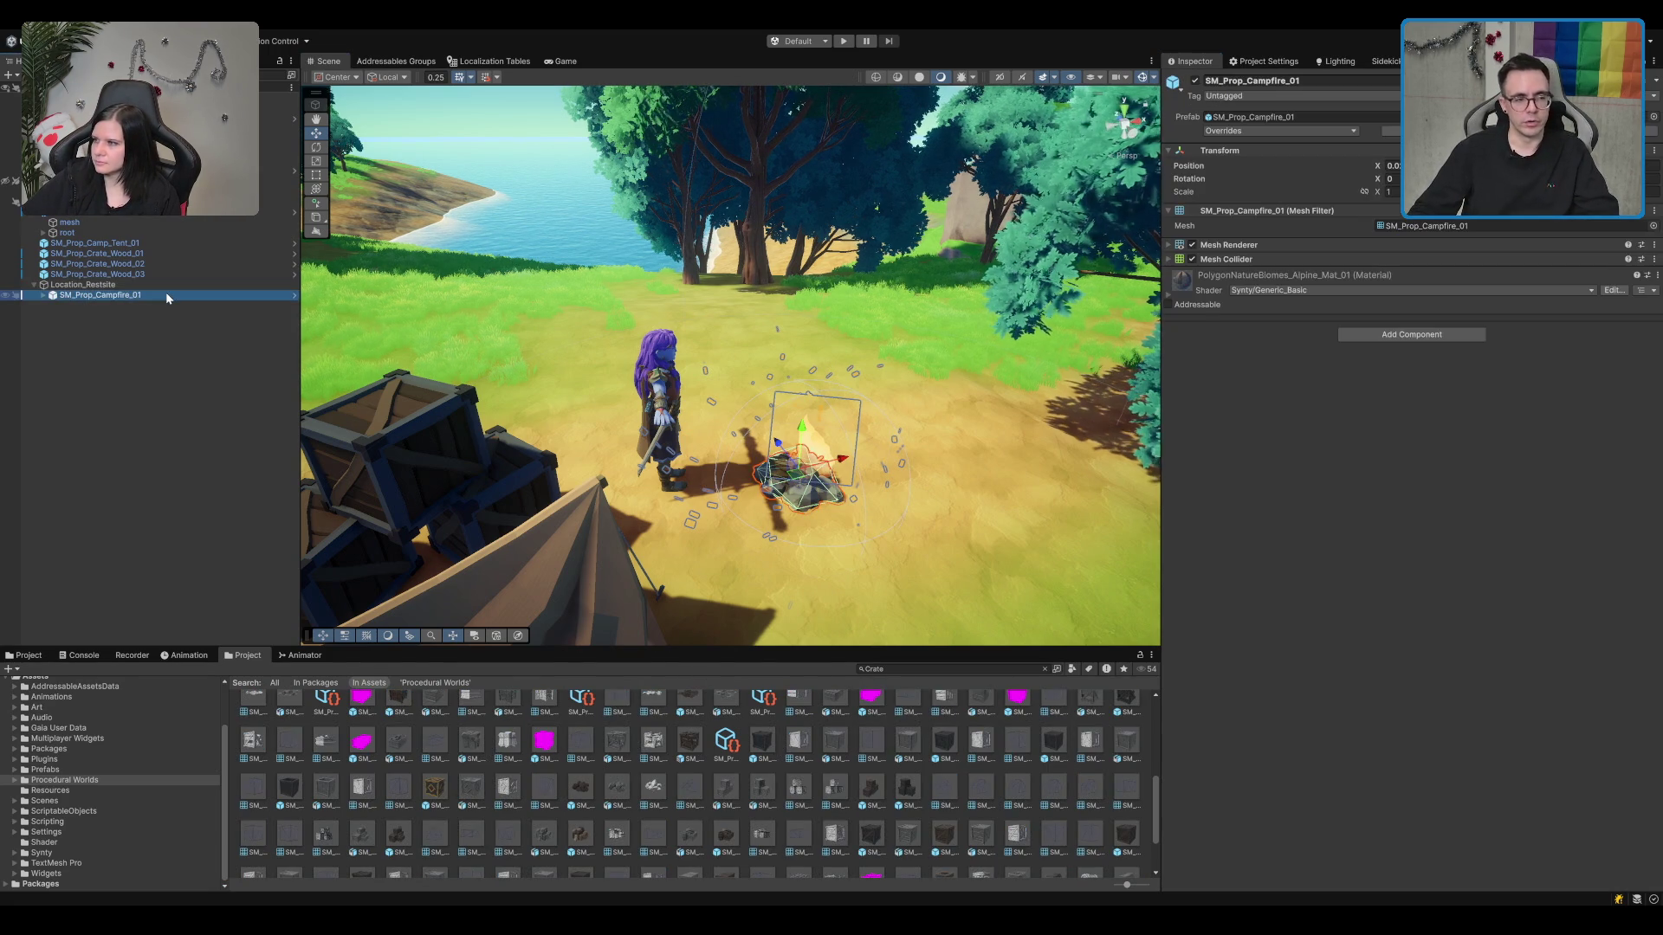
click(185, 283)
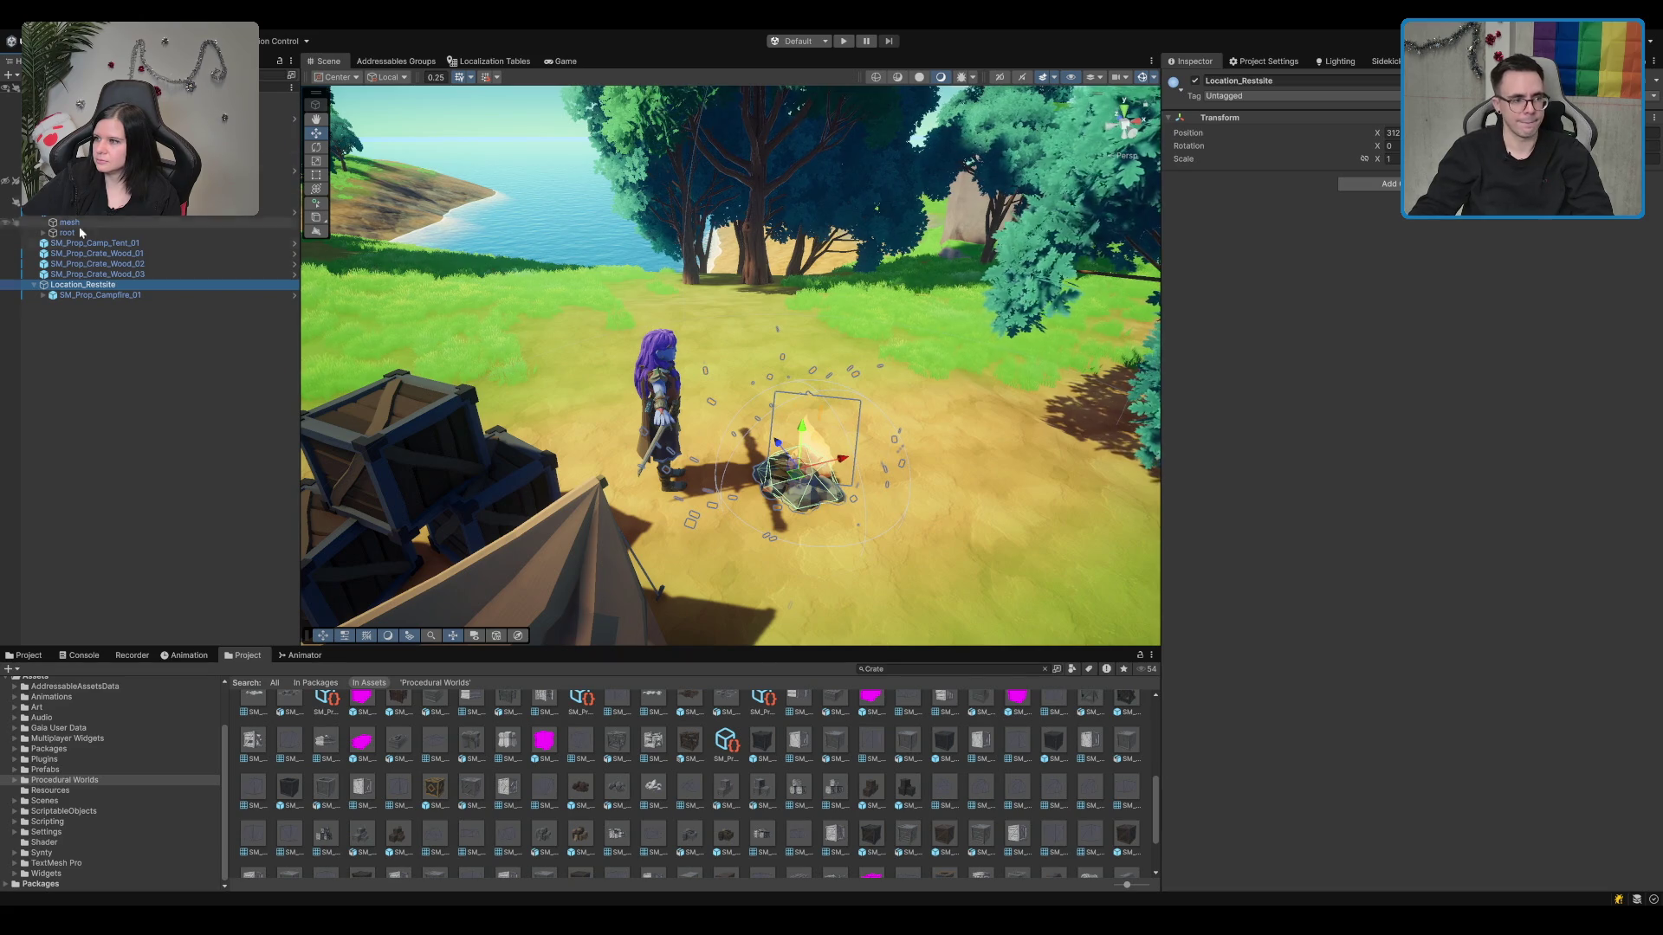
click(100, 294)
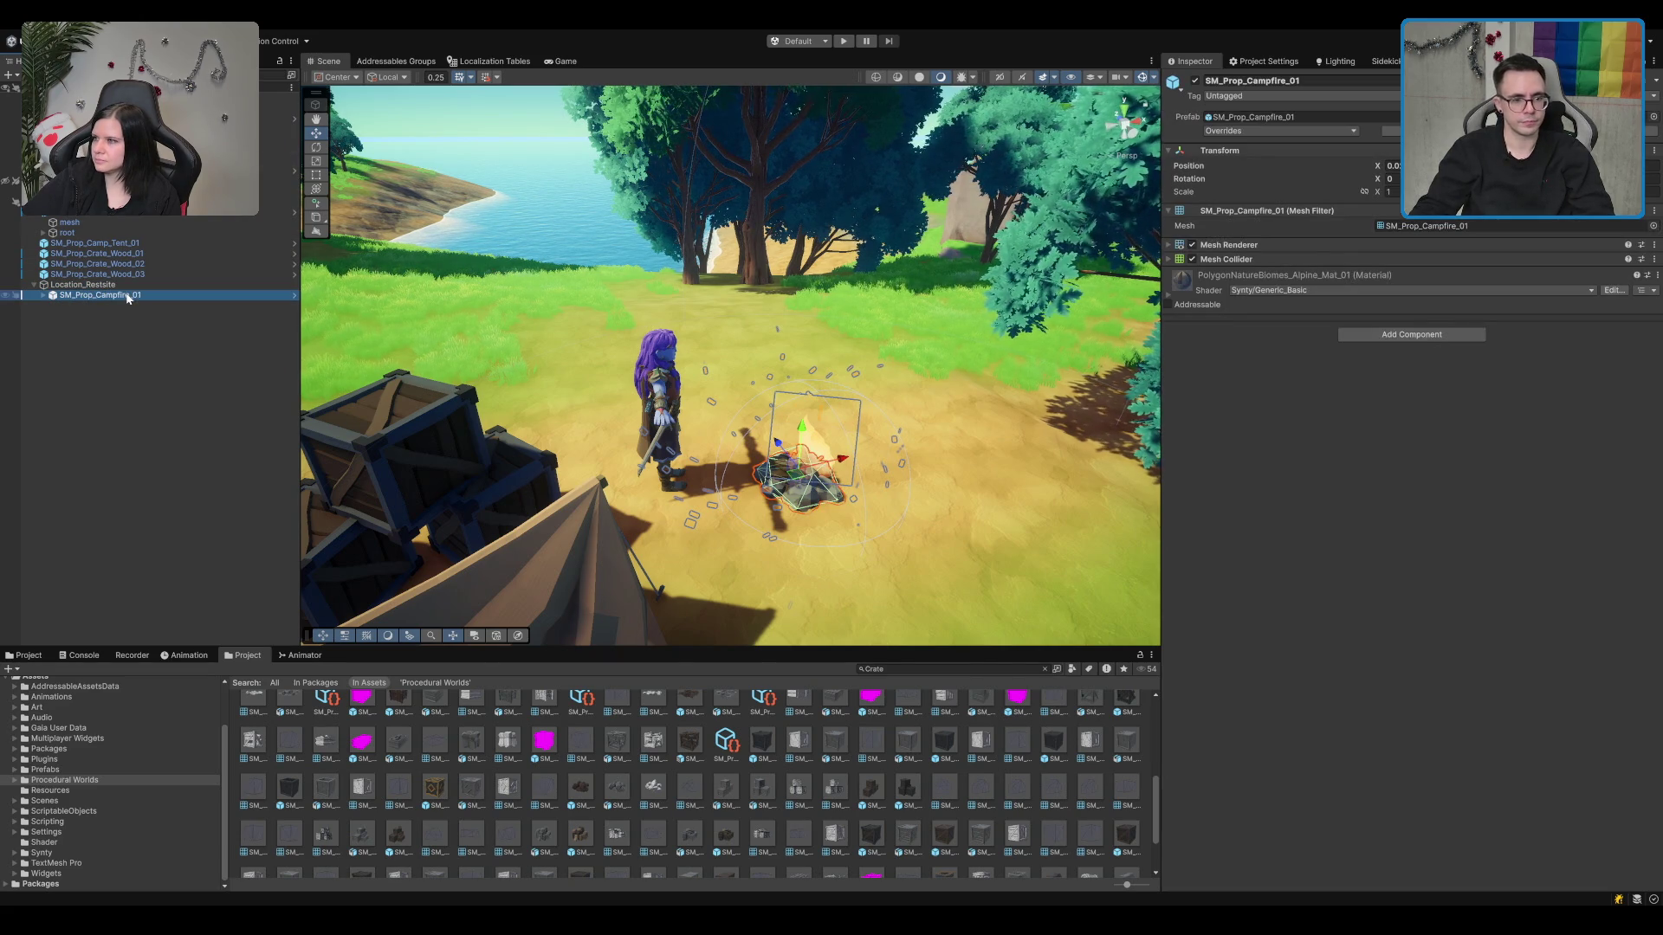
click(1265, 210)
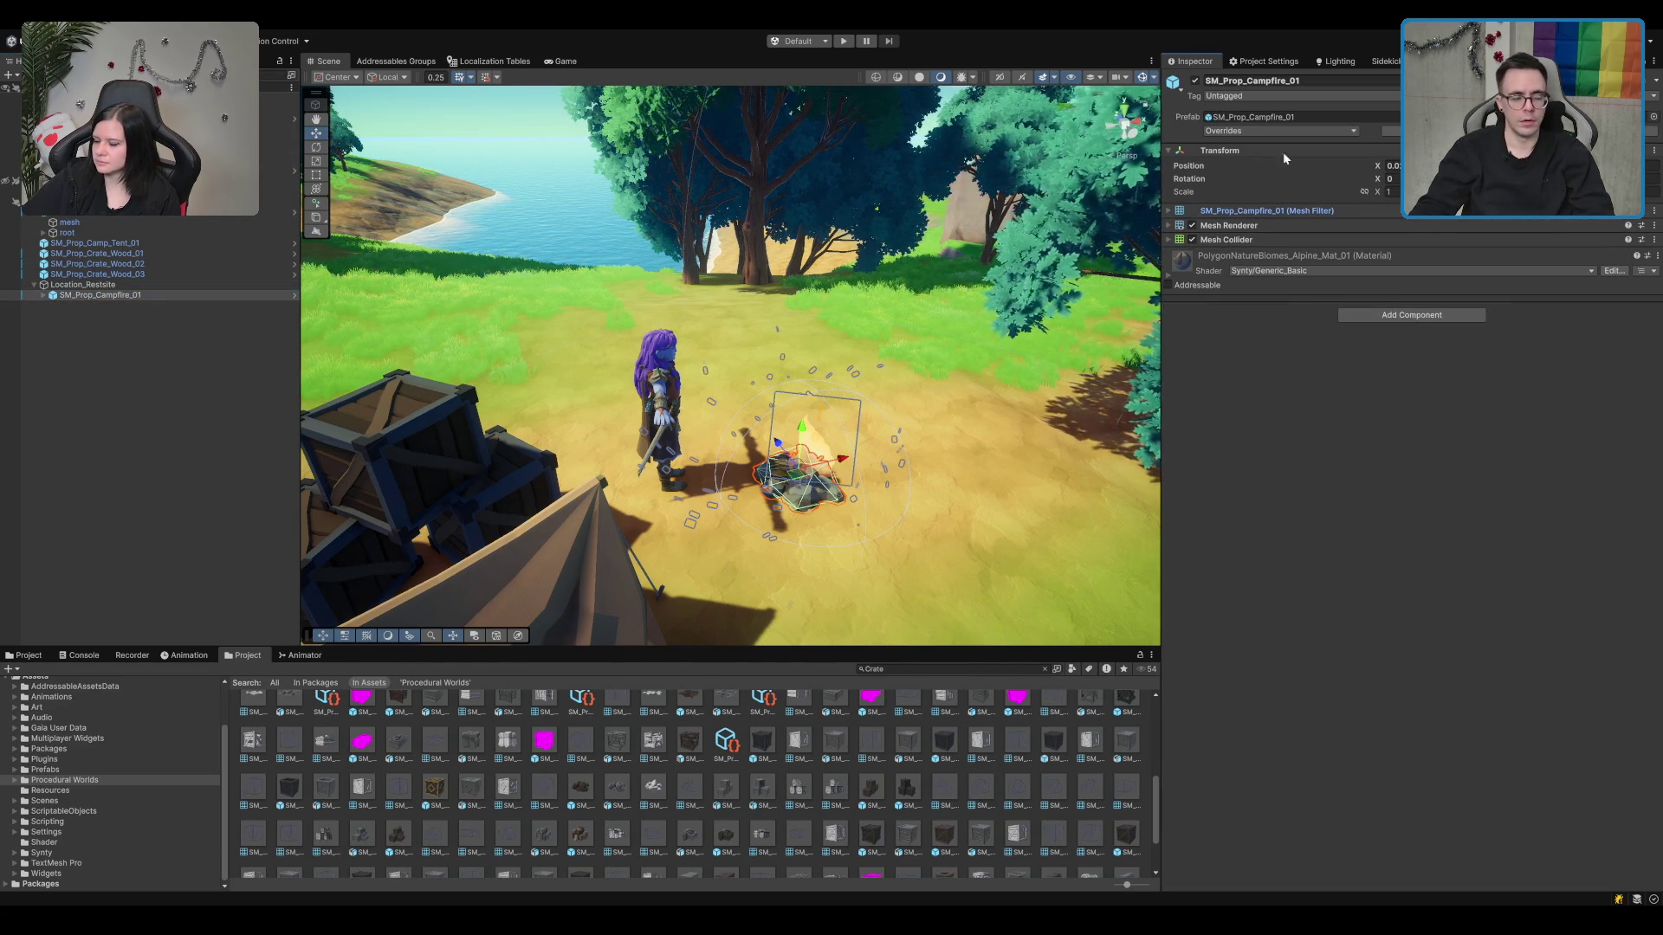
scroll(932, 396, up, 3)
click(112, 296)
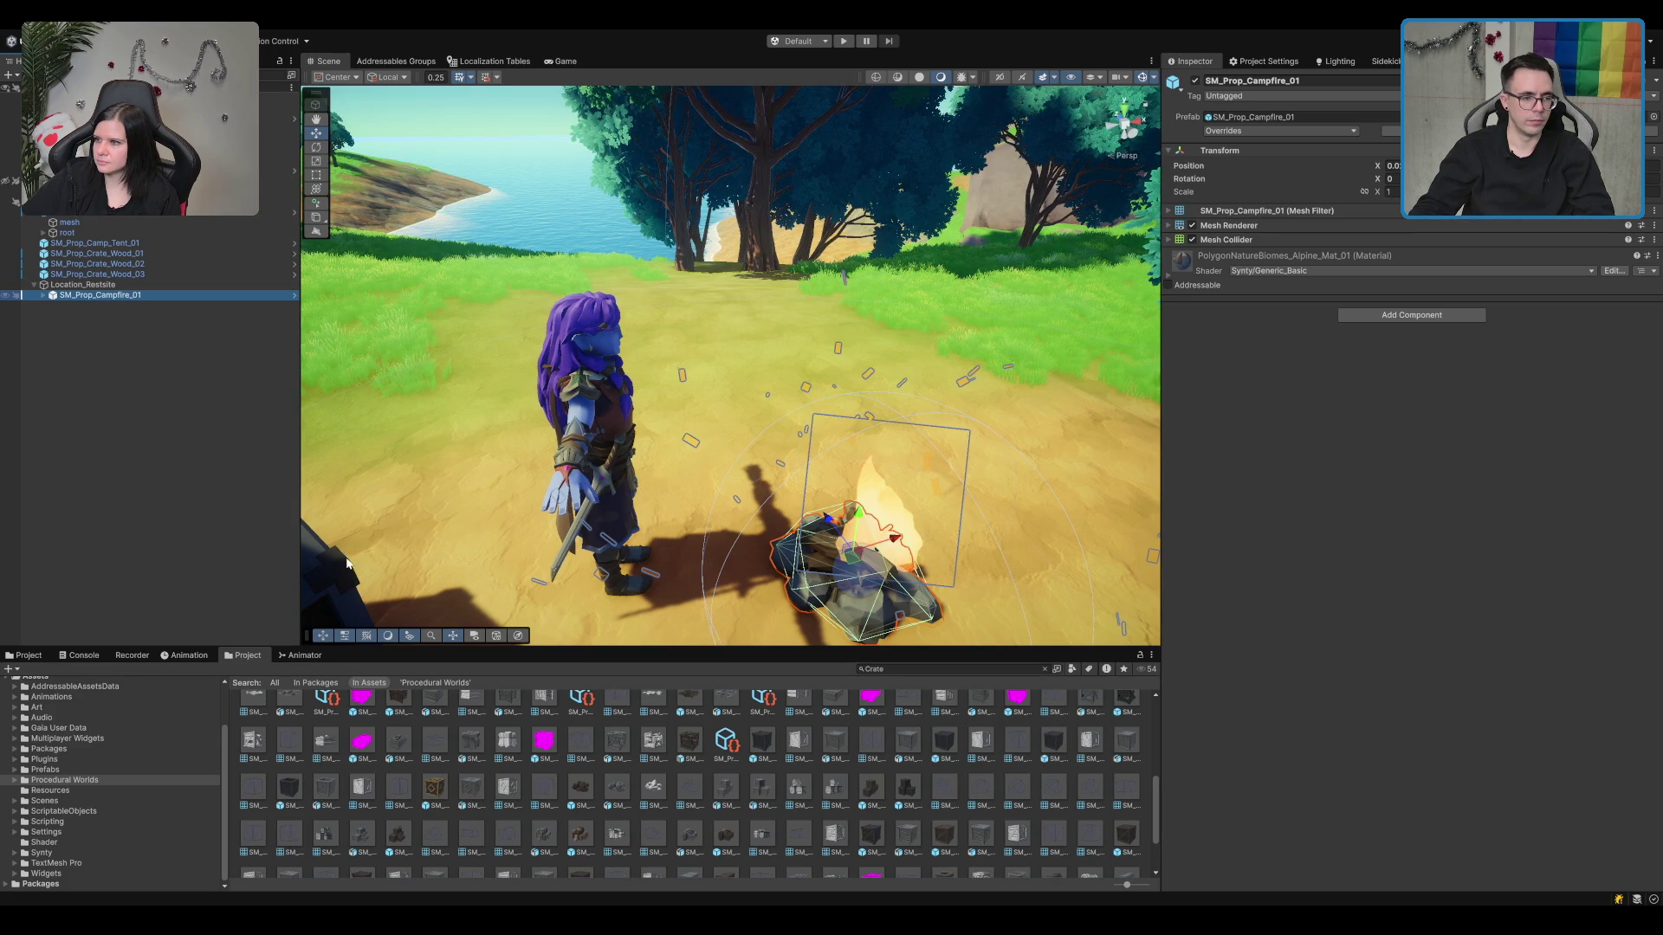
click(132, 294)
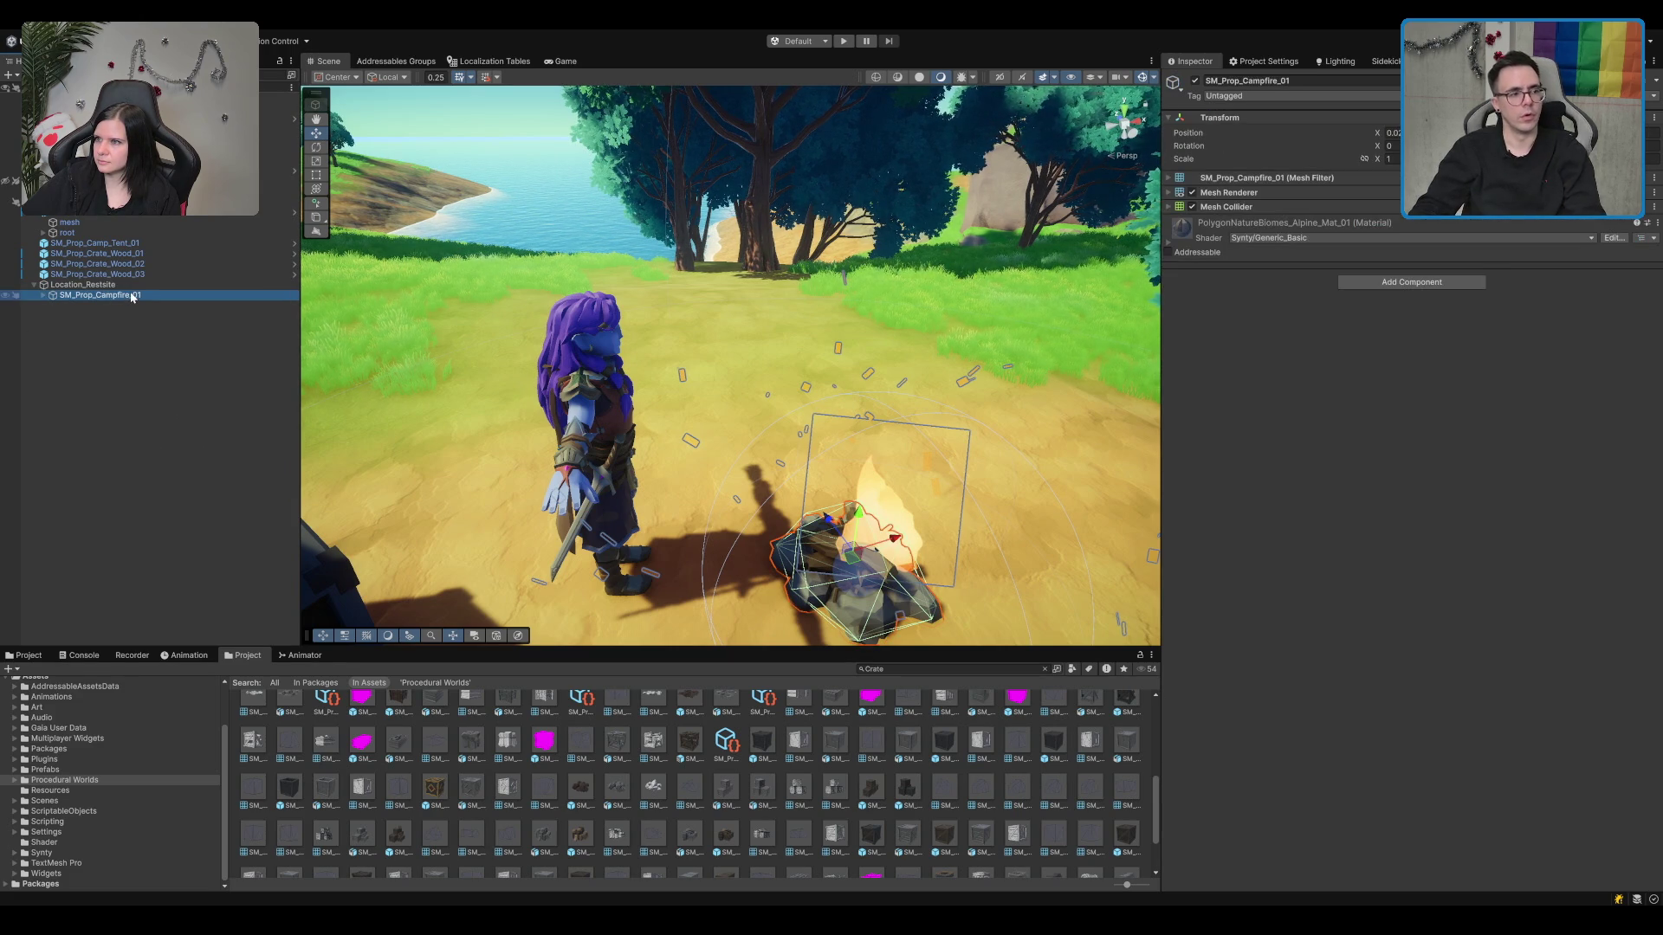
text(Campfire)
key(Return)
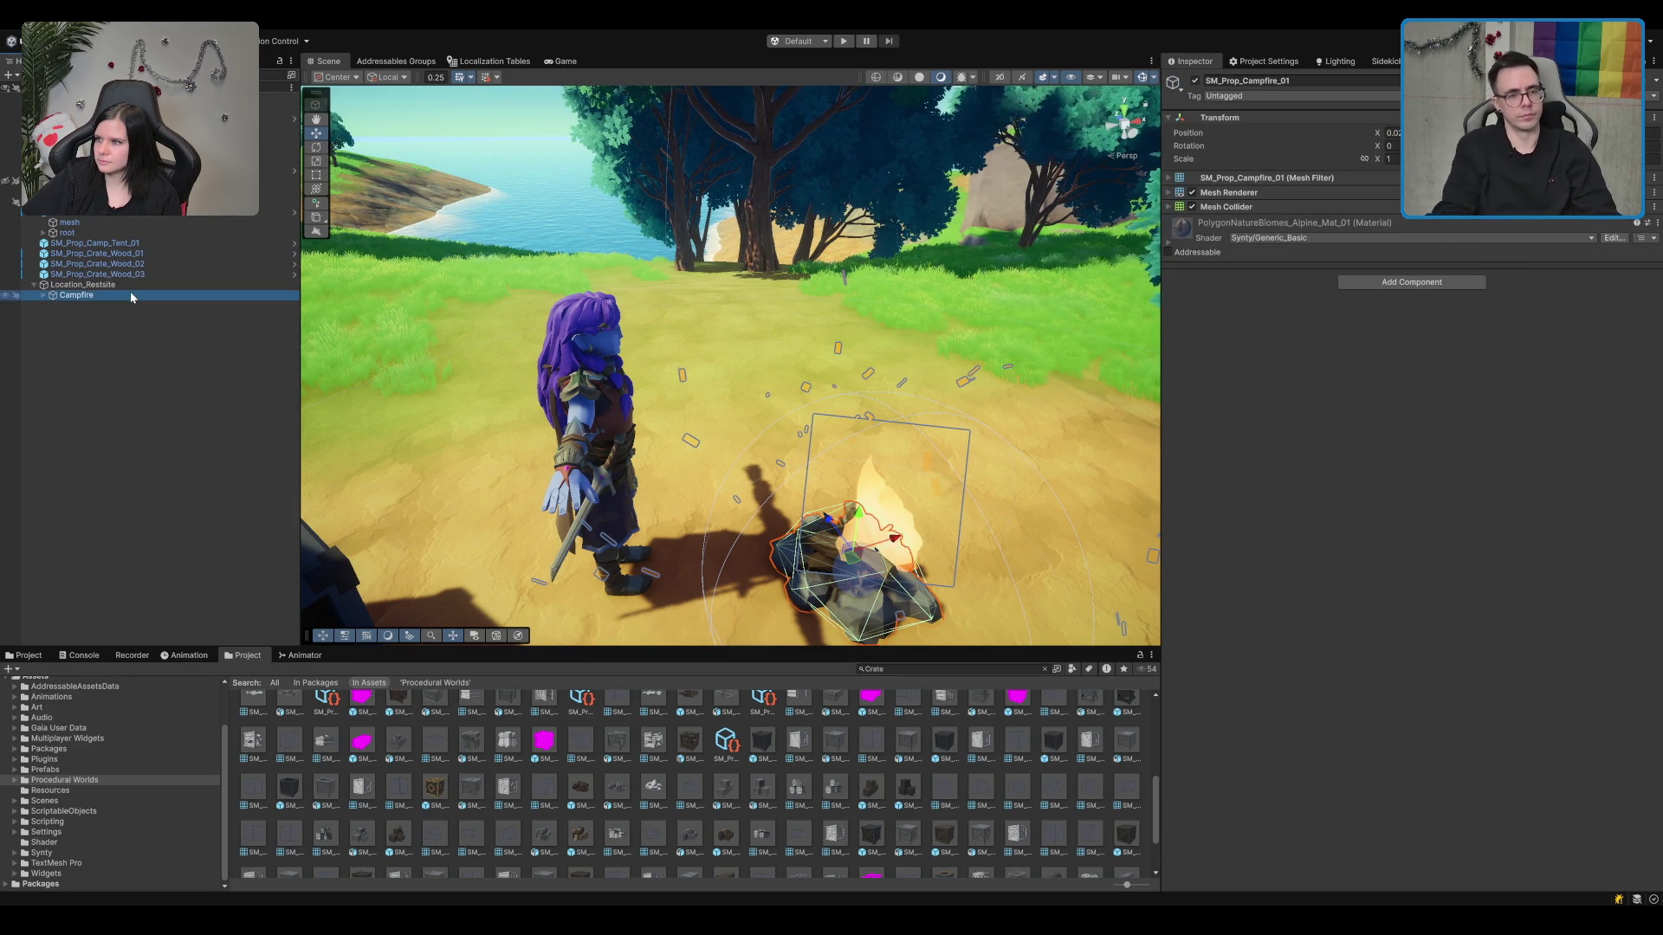
Step: Add a Sphere Collider to Campfire and tick Is Trigger
click(1311, 205)
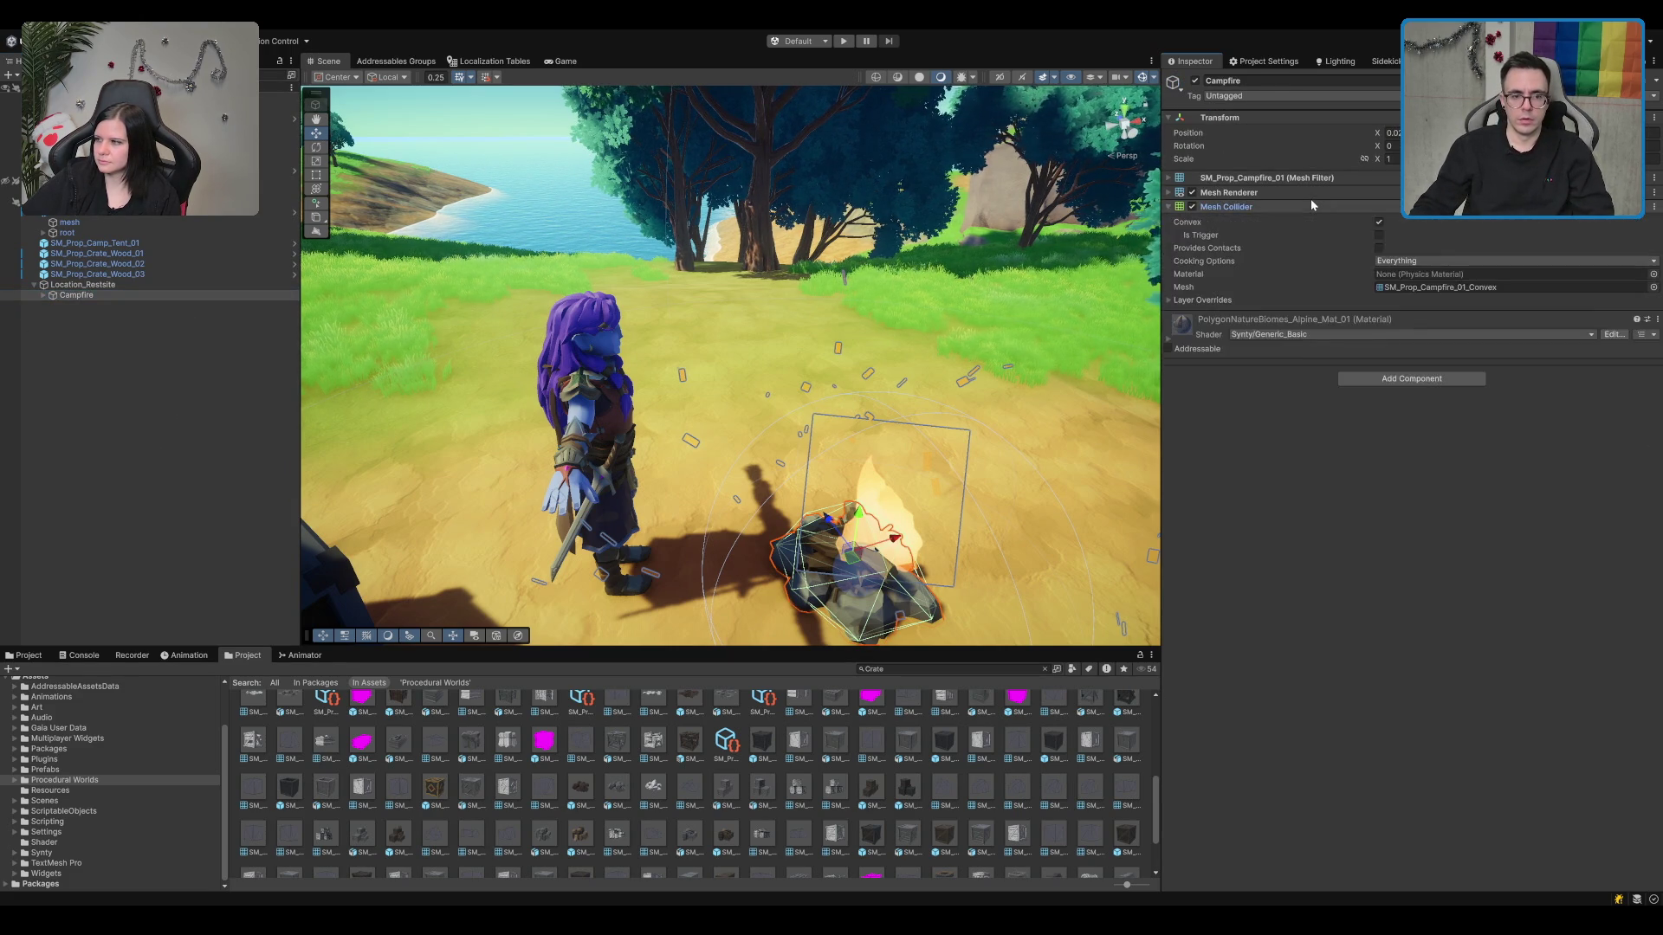
click(1311, 206)
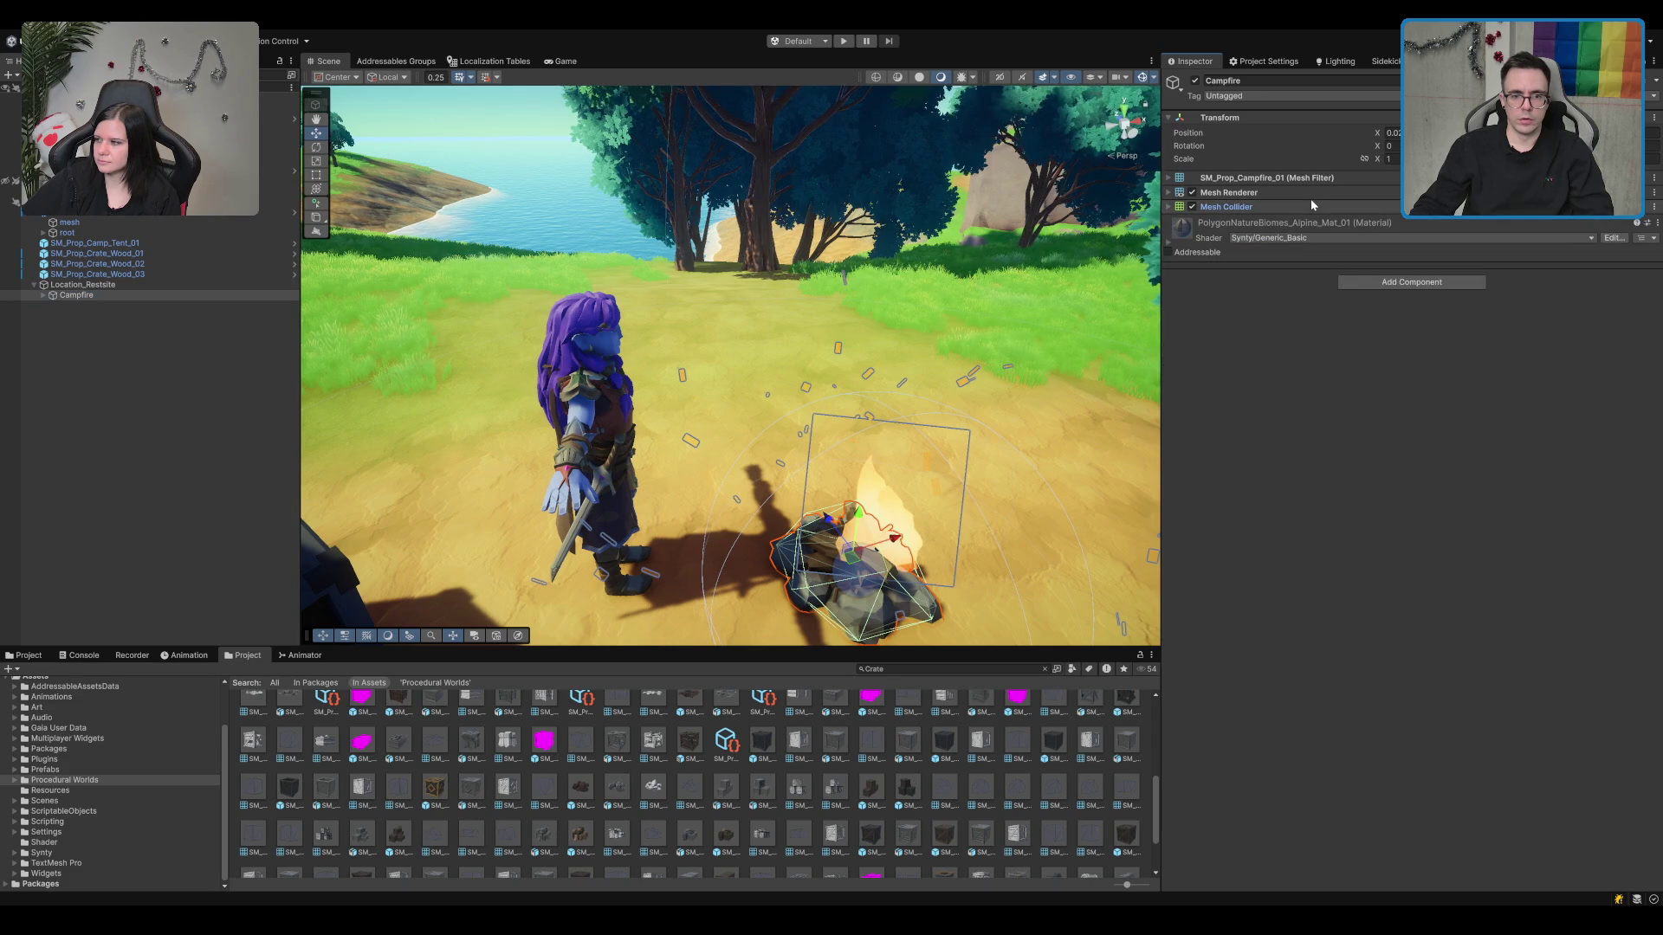
click(1365, 282)
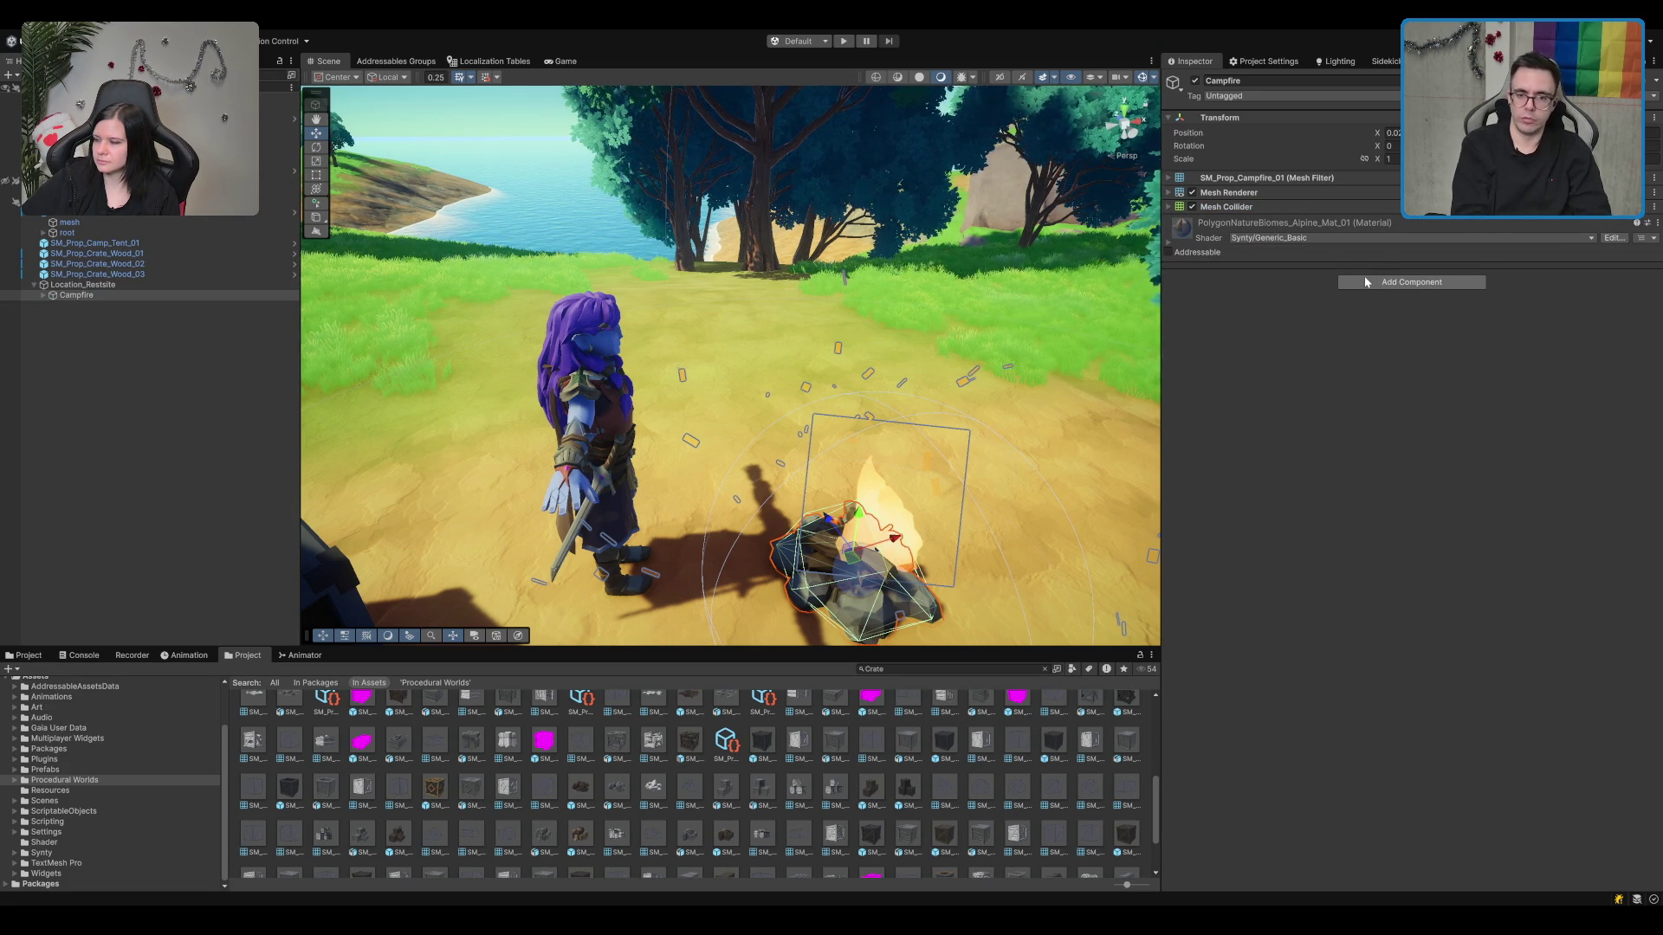
text(sphere)
key(Return)
key(f)
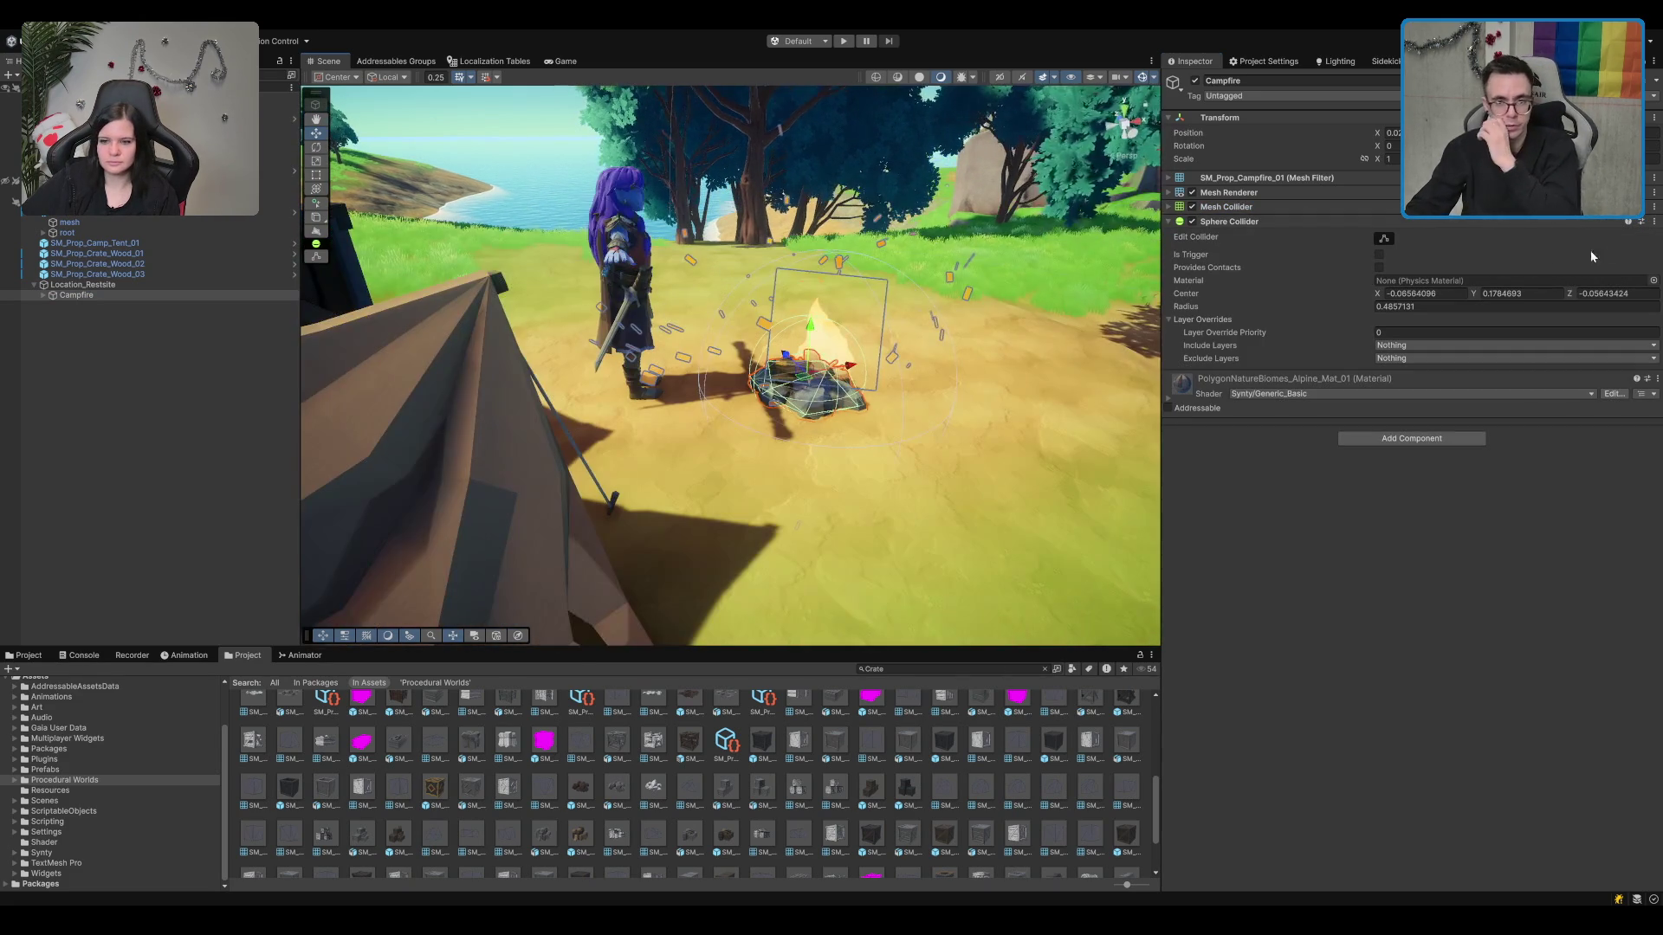
click(1379, 255)
scroll(1047, 313, up, 2)
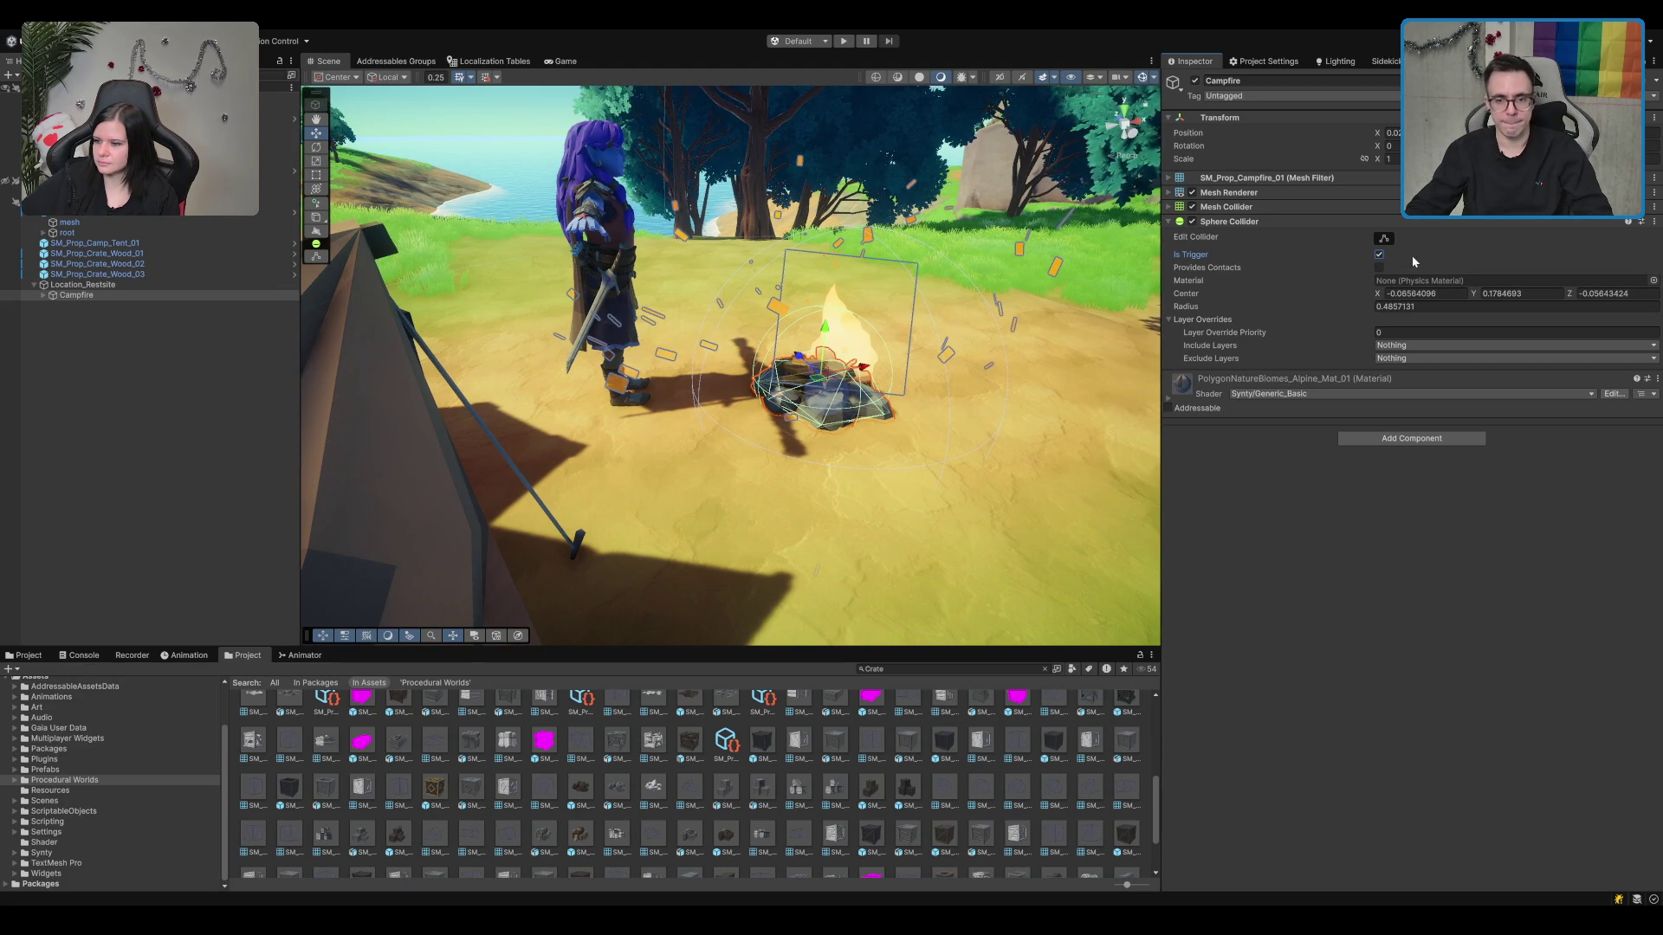
Step: Shrink the sphere collider radius to fit tightly around the fire and frame the campfire
click(1254, 298)
text(1)
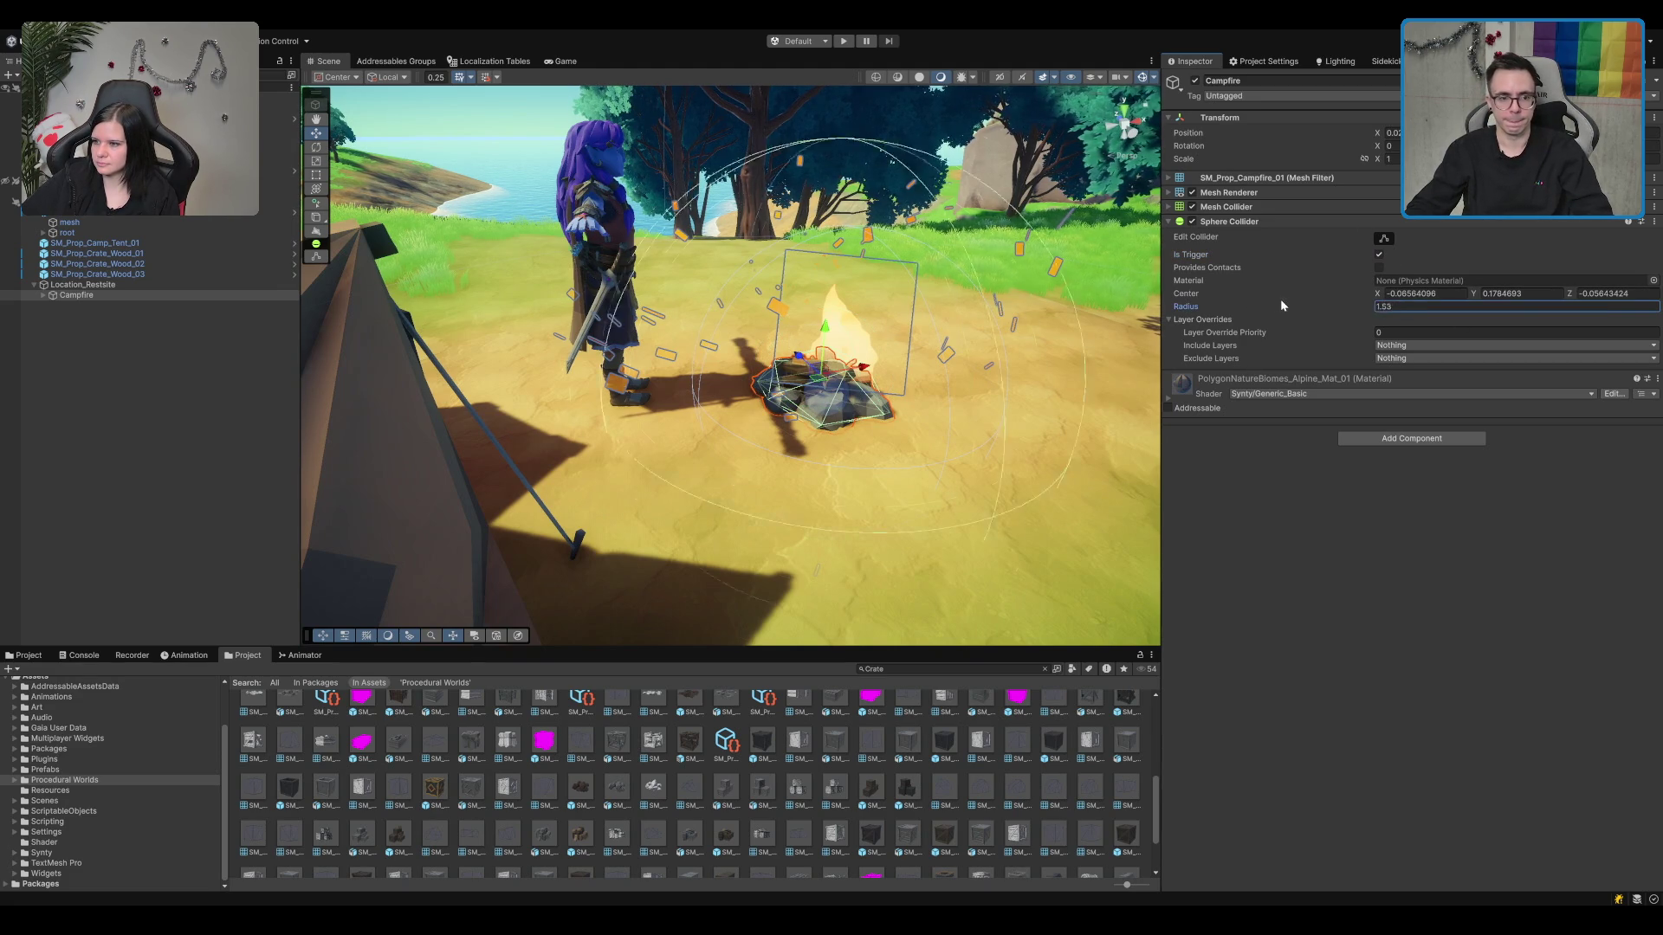
drag(1267, 307, 1259, 308)
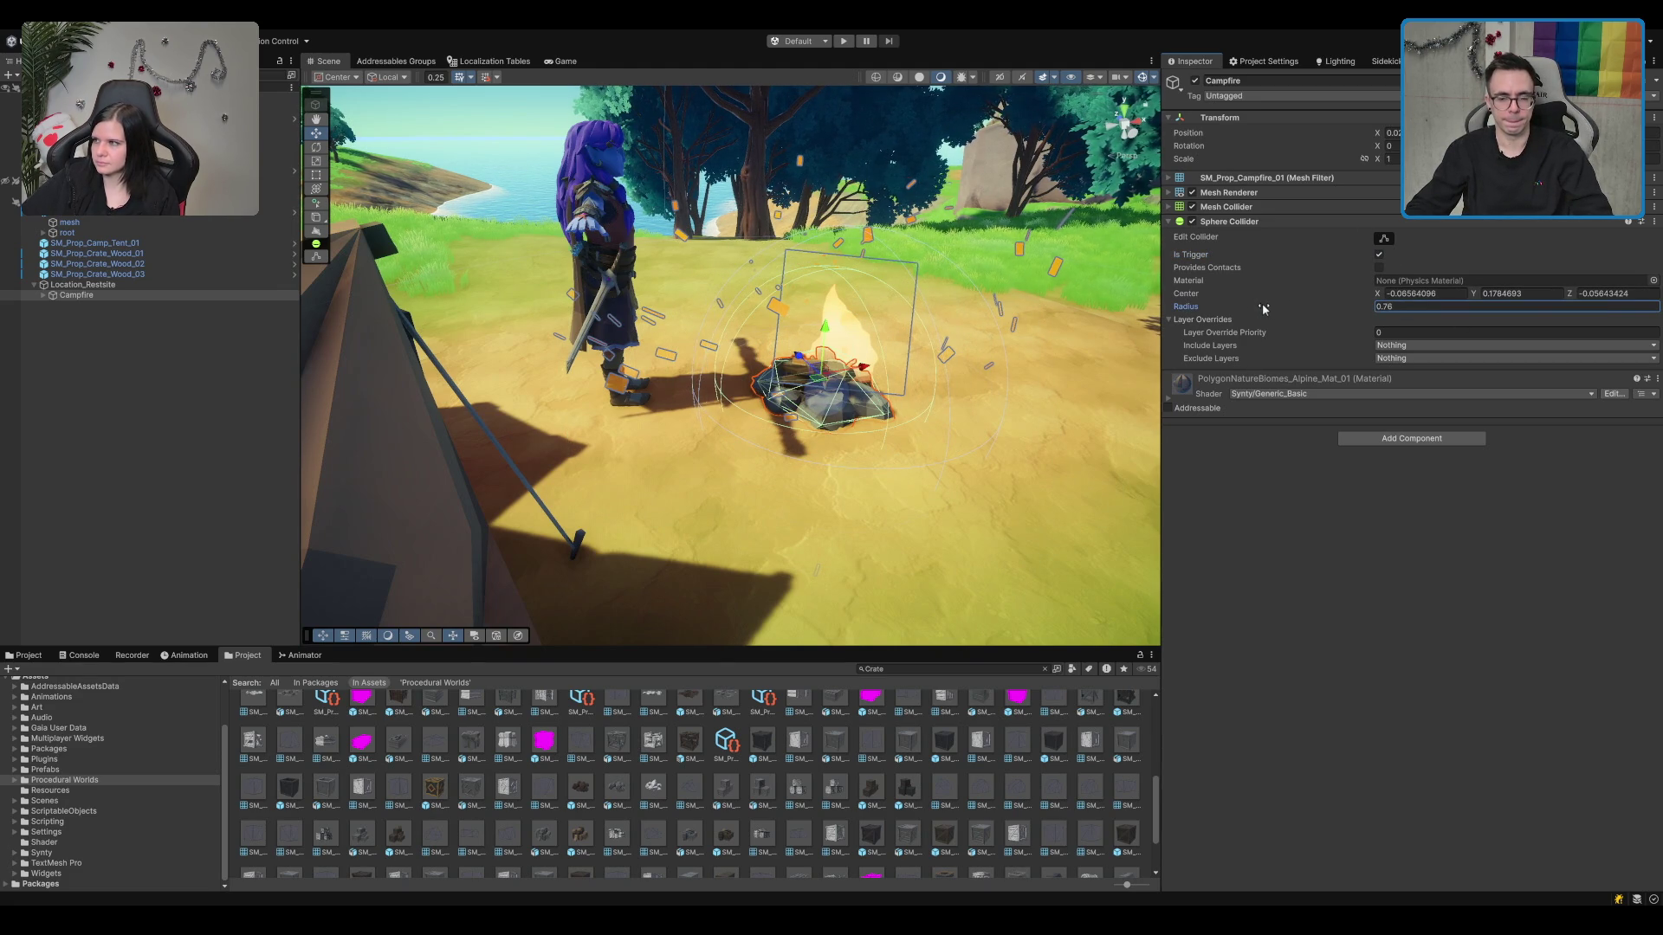
key(BackSpace)
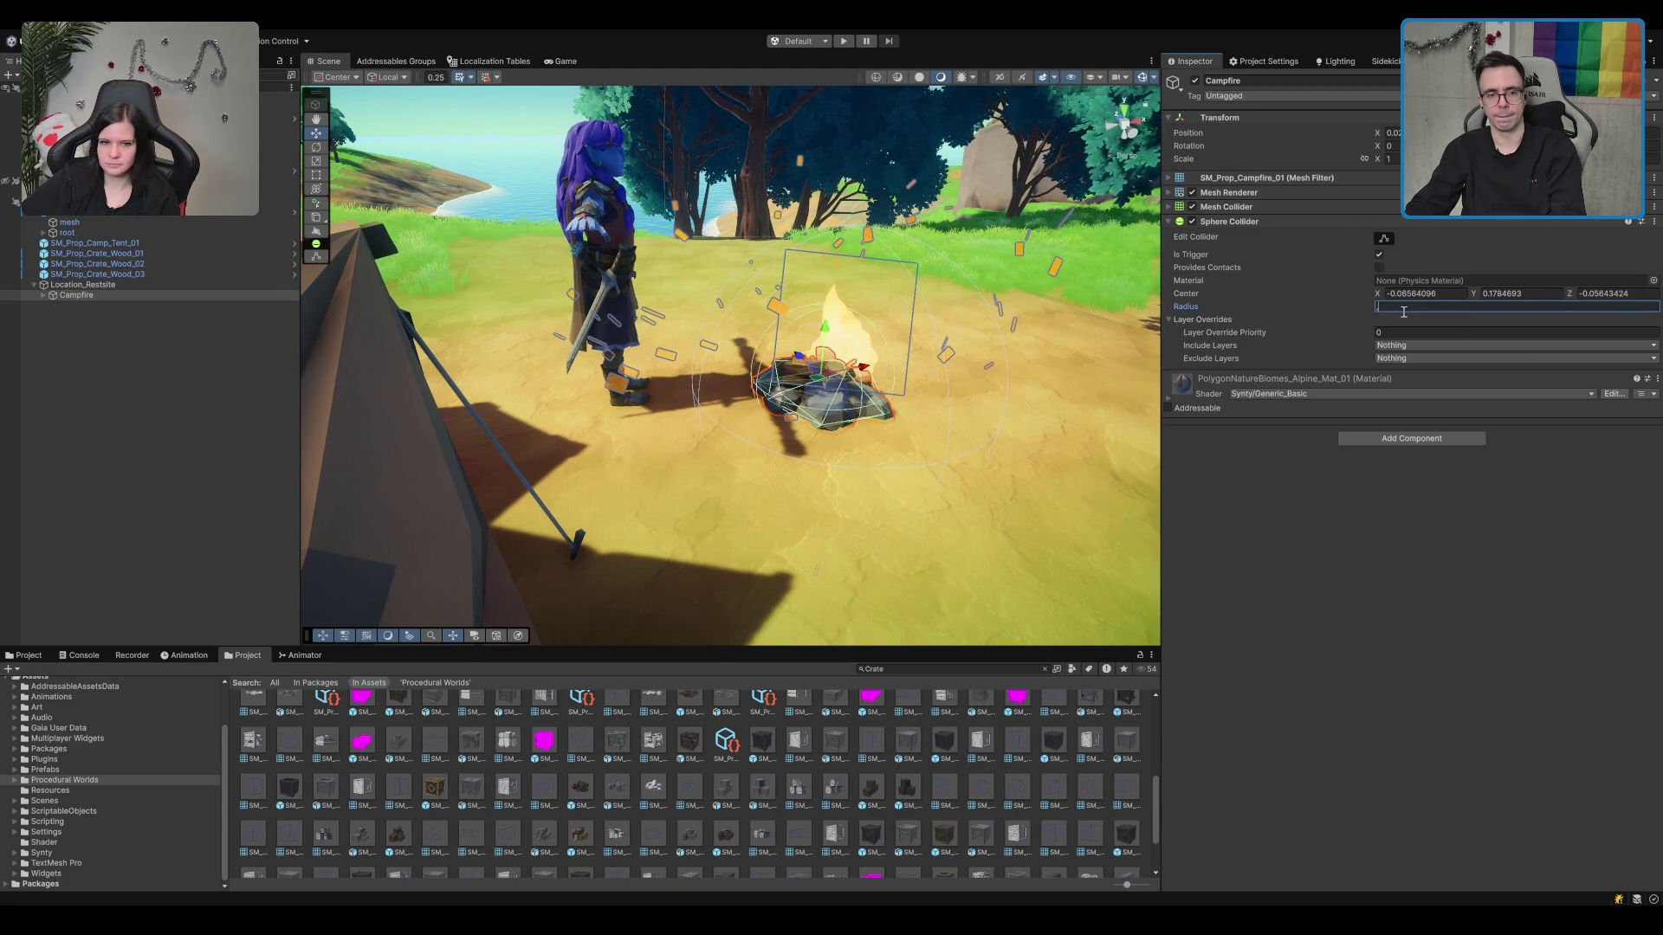
text(0.5)
key(Return)
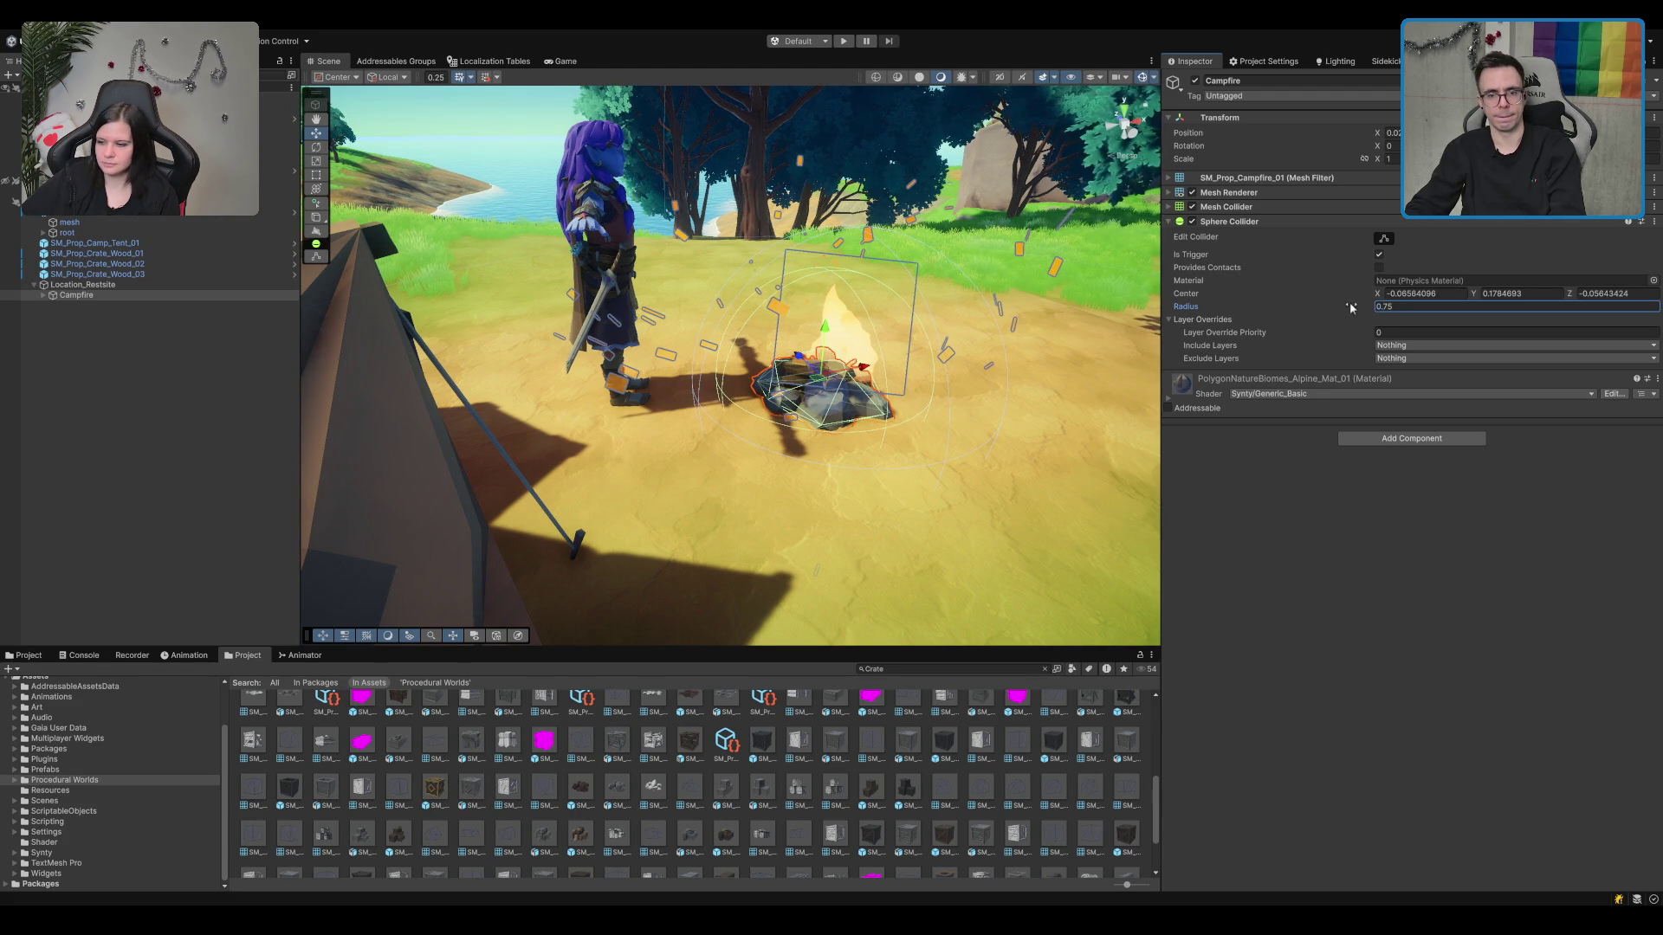
key(BackSpace)
scroll(911, 301, up, 2)
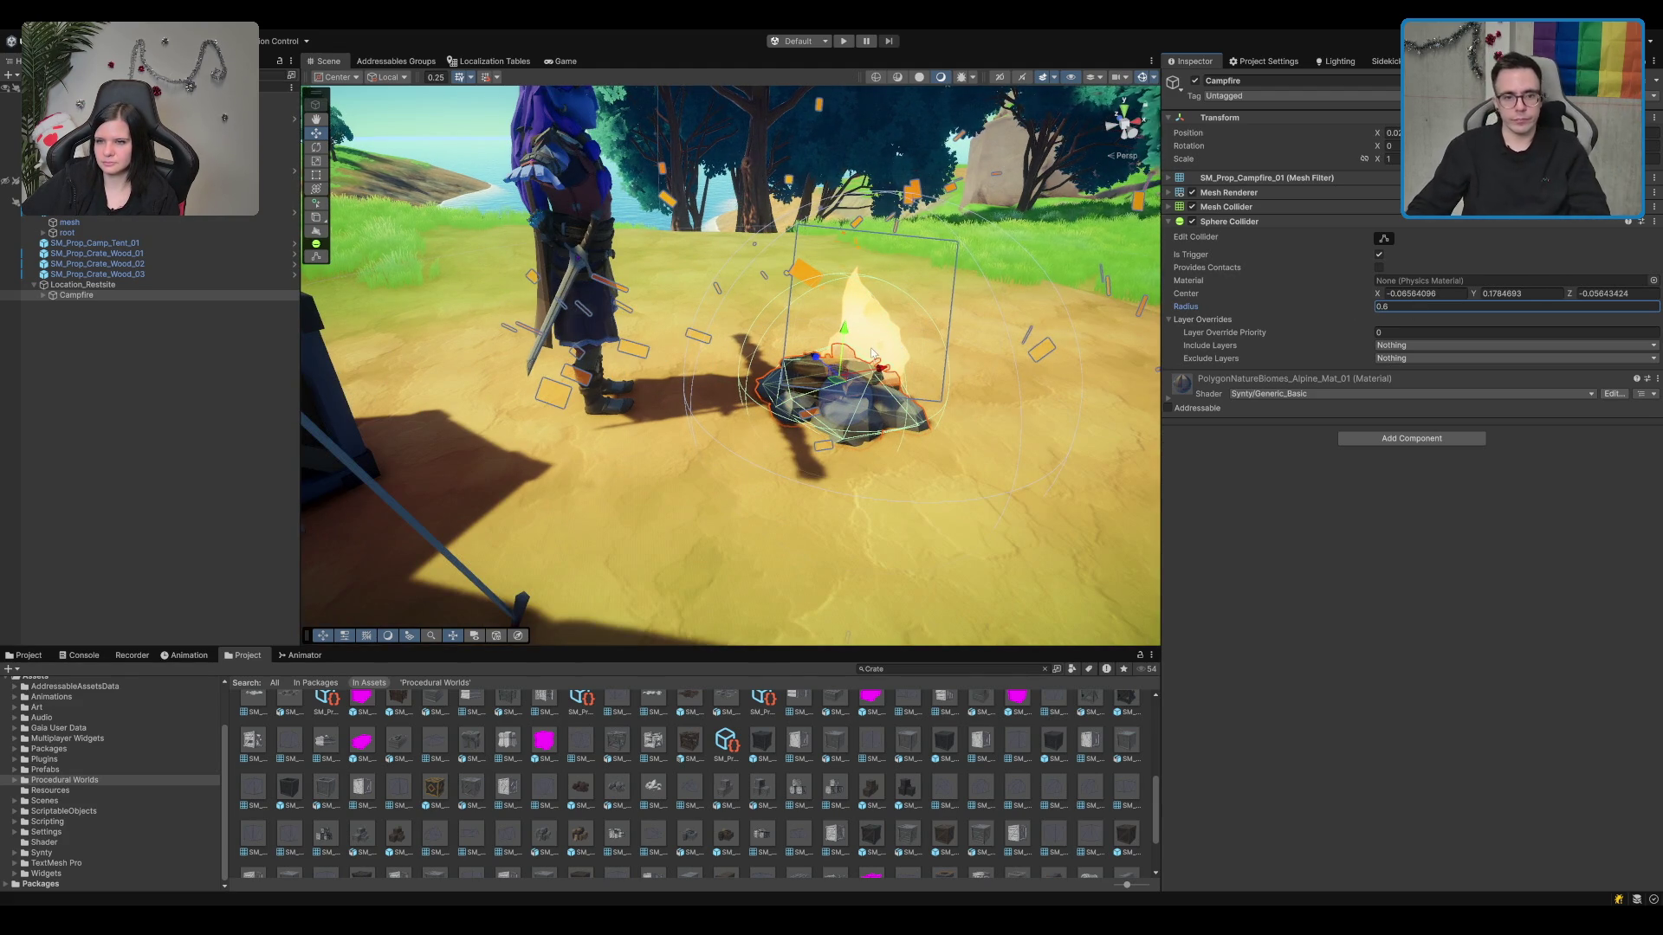
key(f)
click(102, 295)
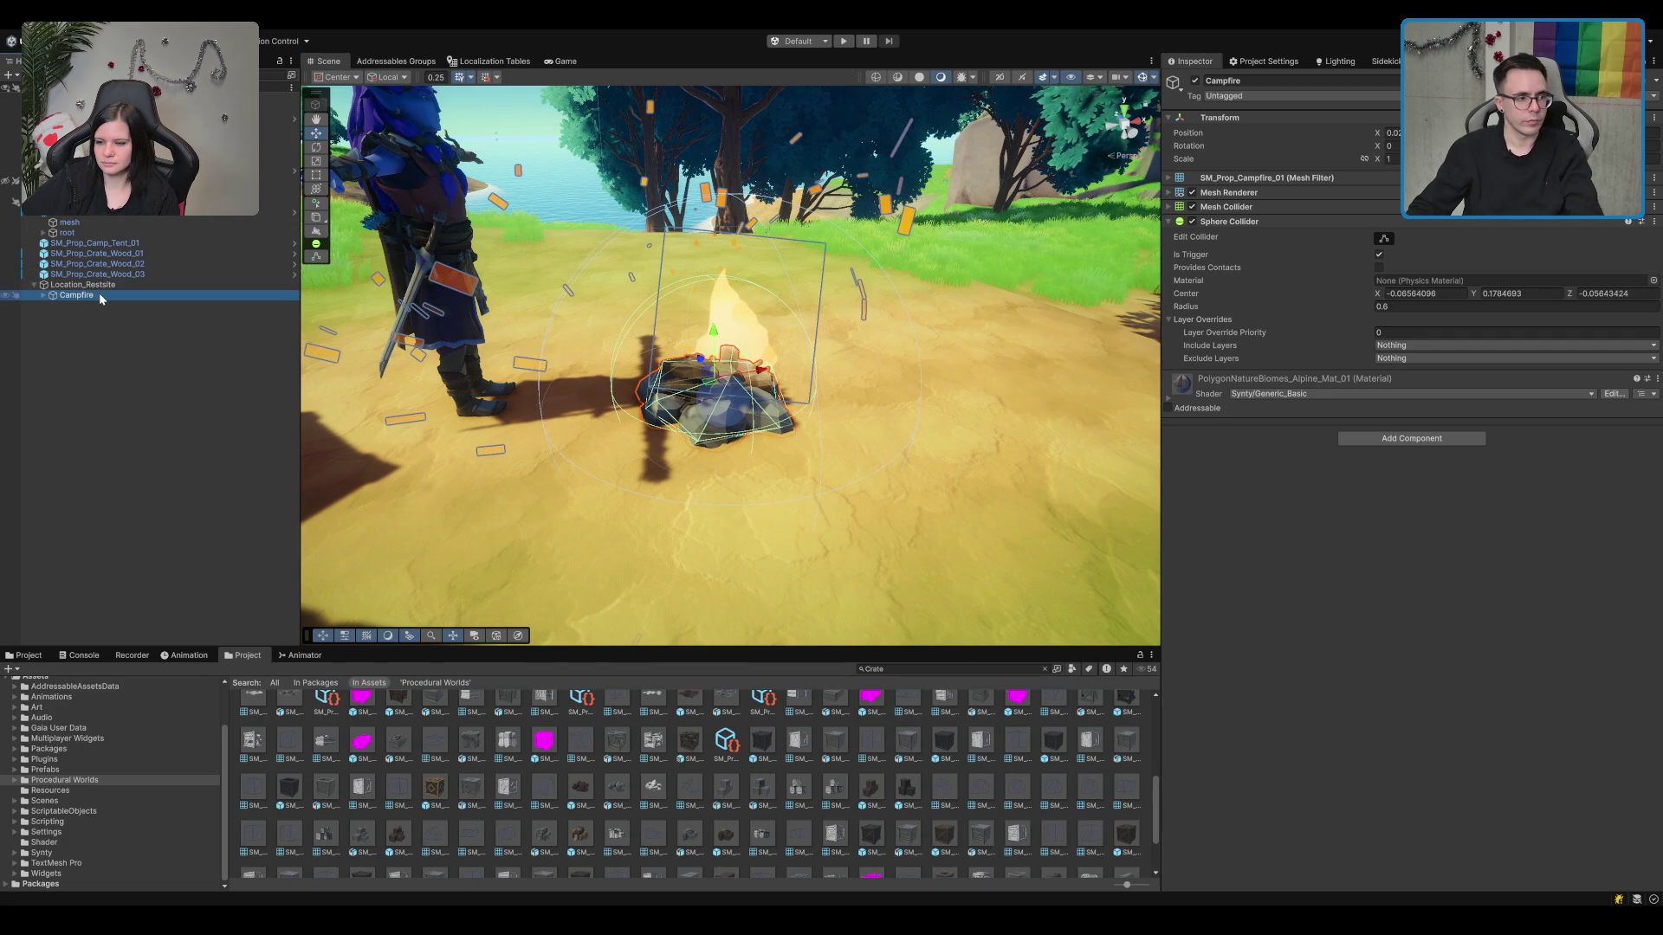
Step: Create an empty child RestsitePositions under Location_Restsite
click(112, 288)
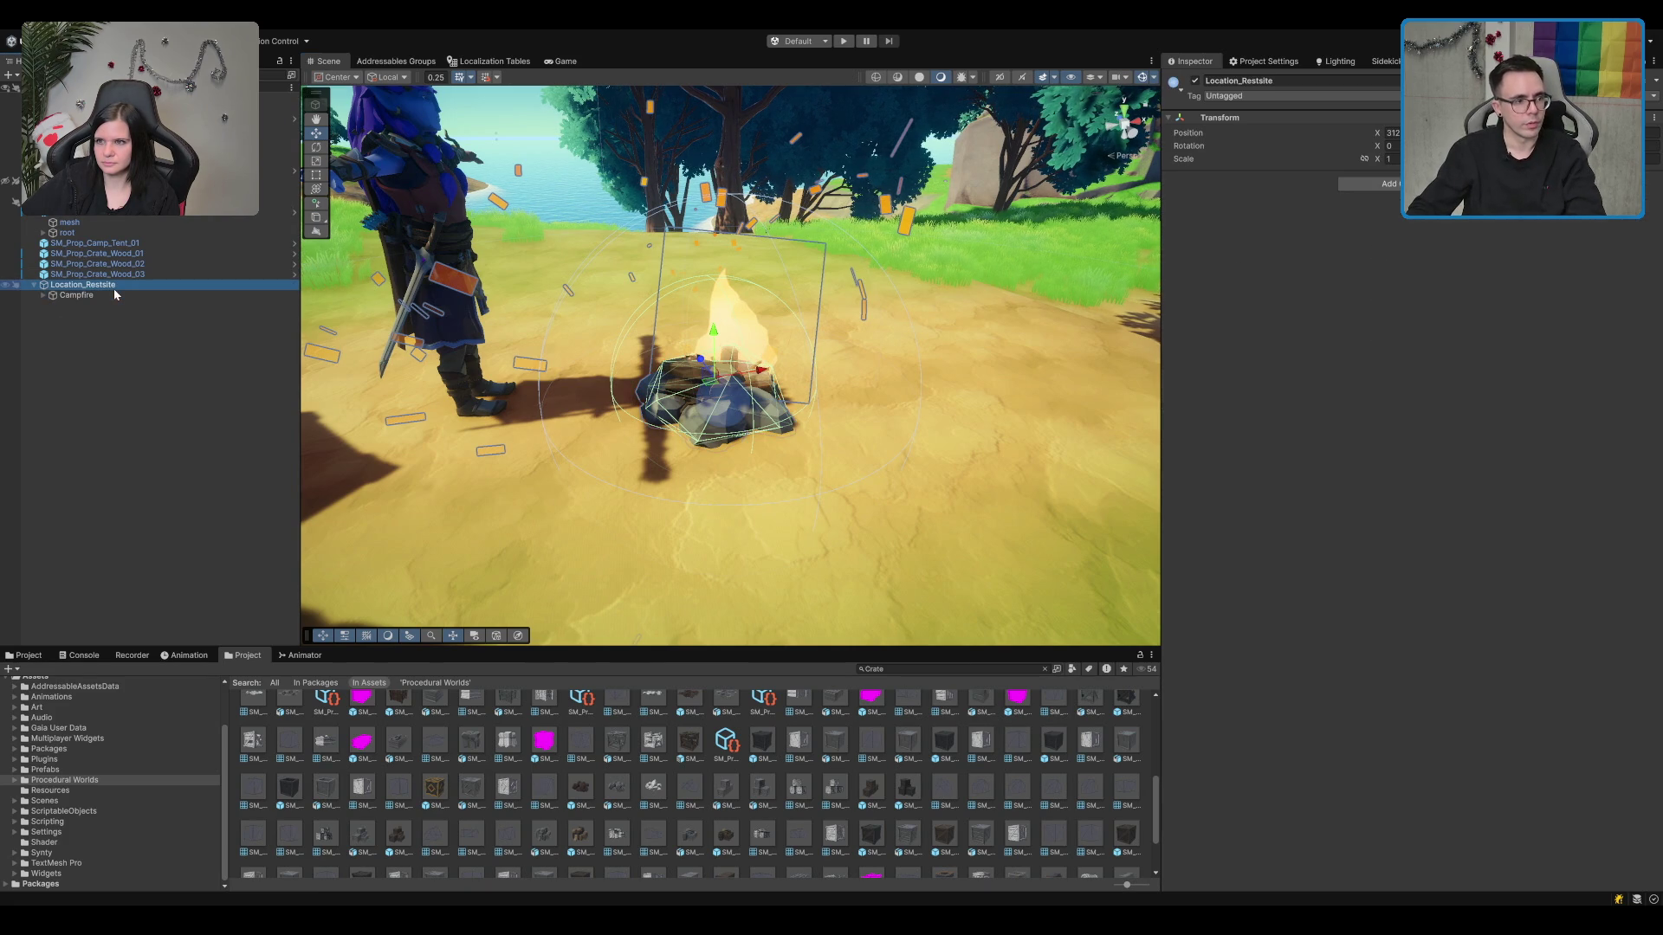
key(alt+shift+n)
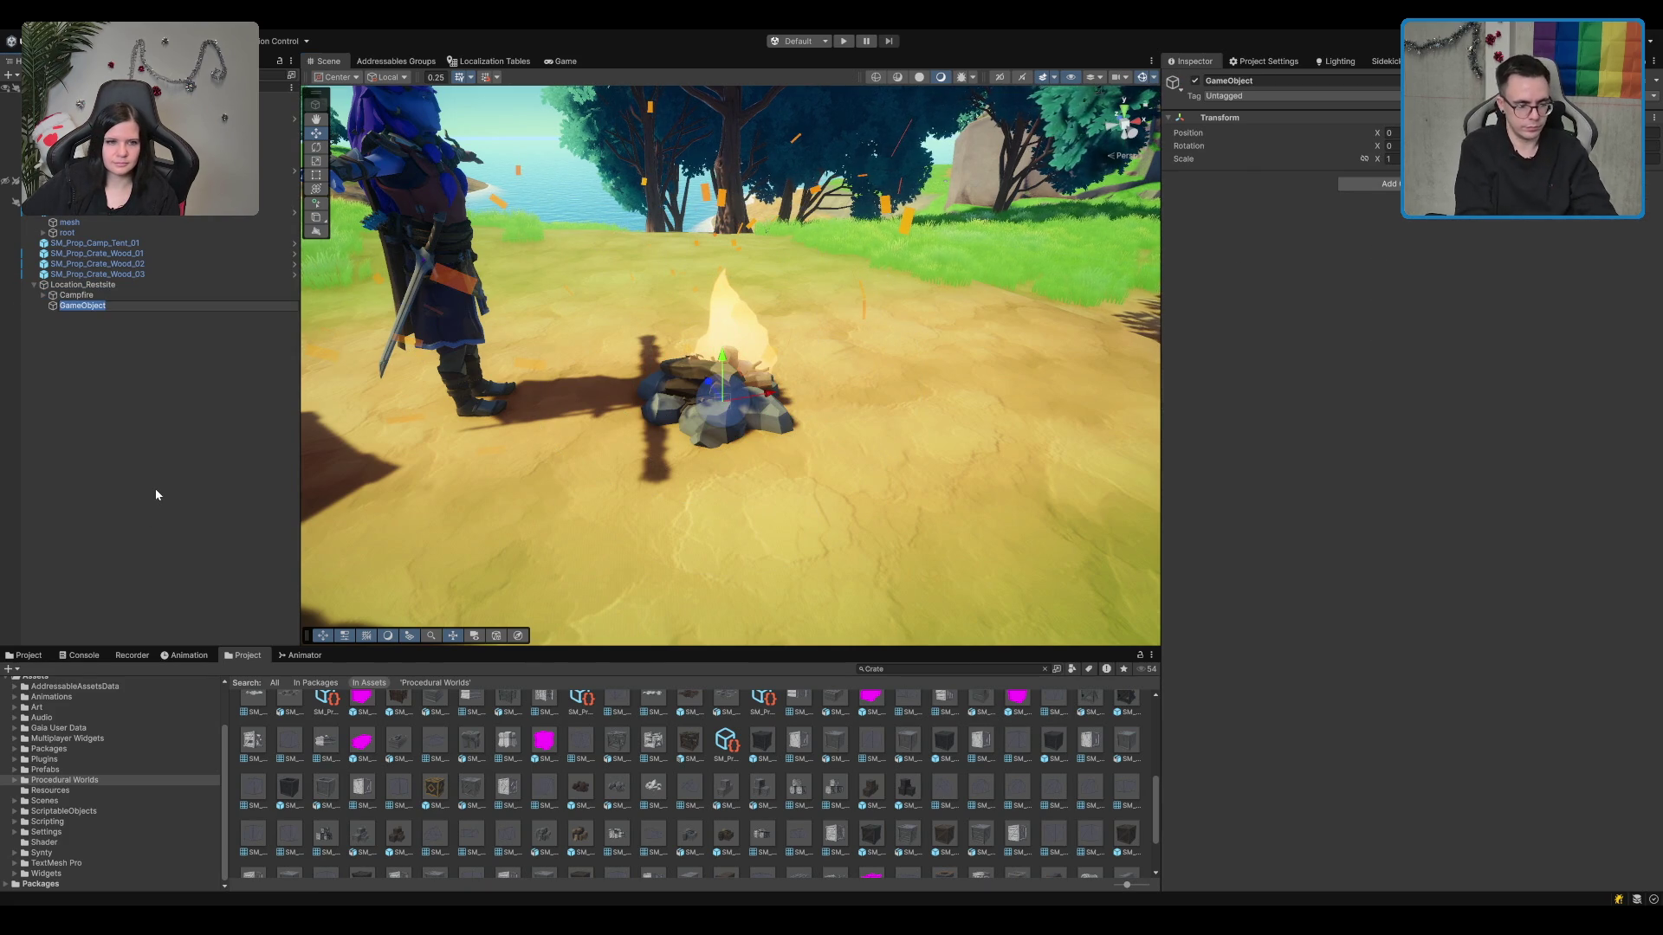
text(Ress)
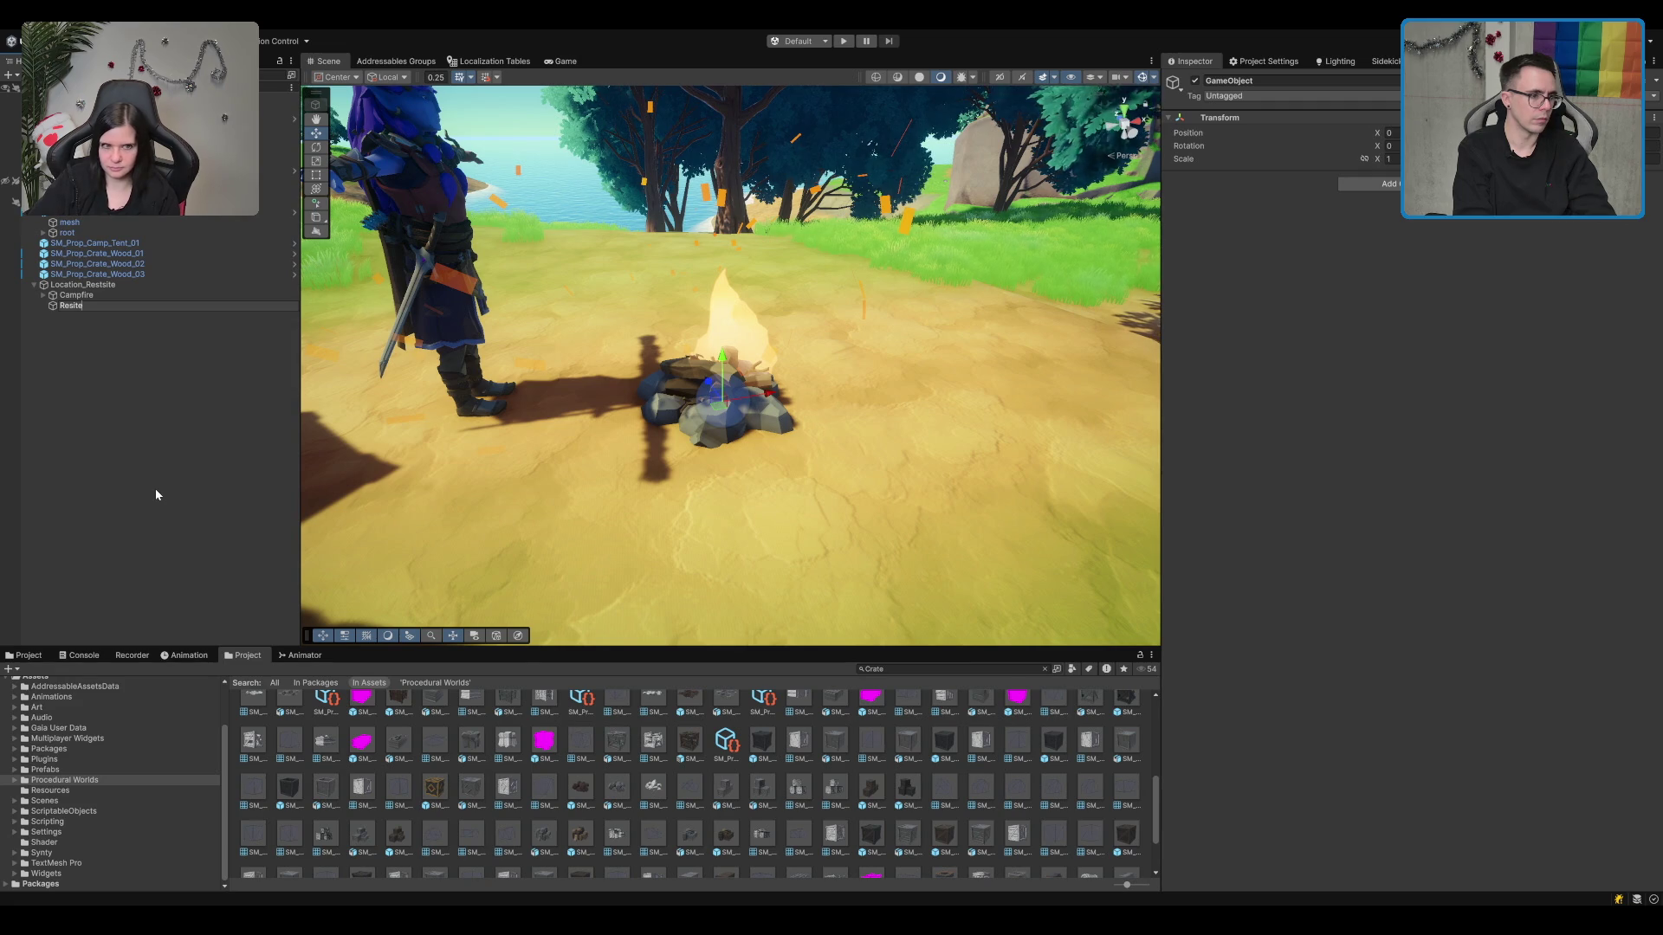
text(tsite_)
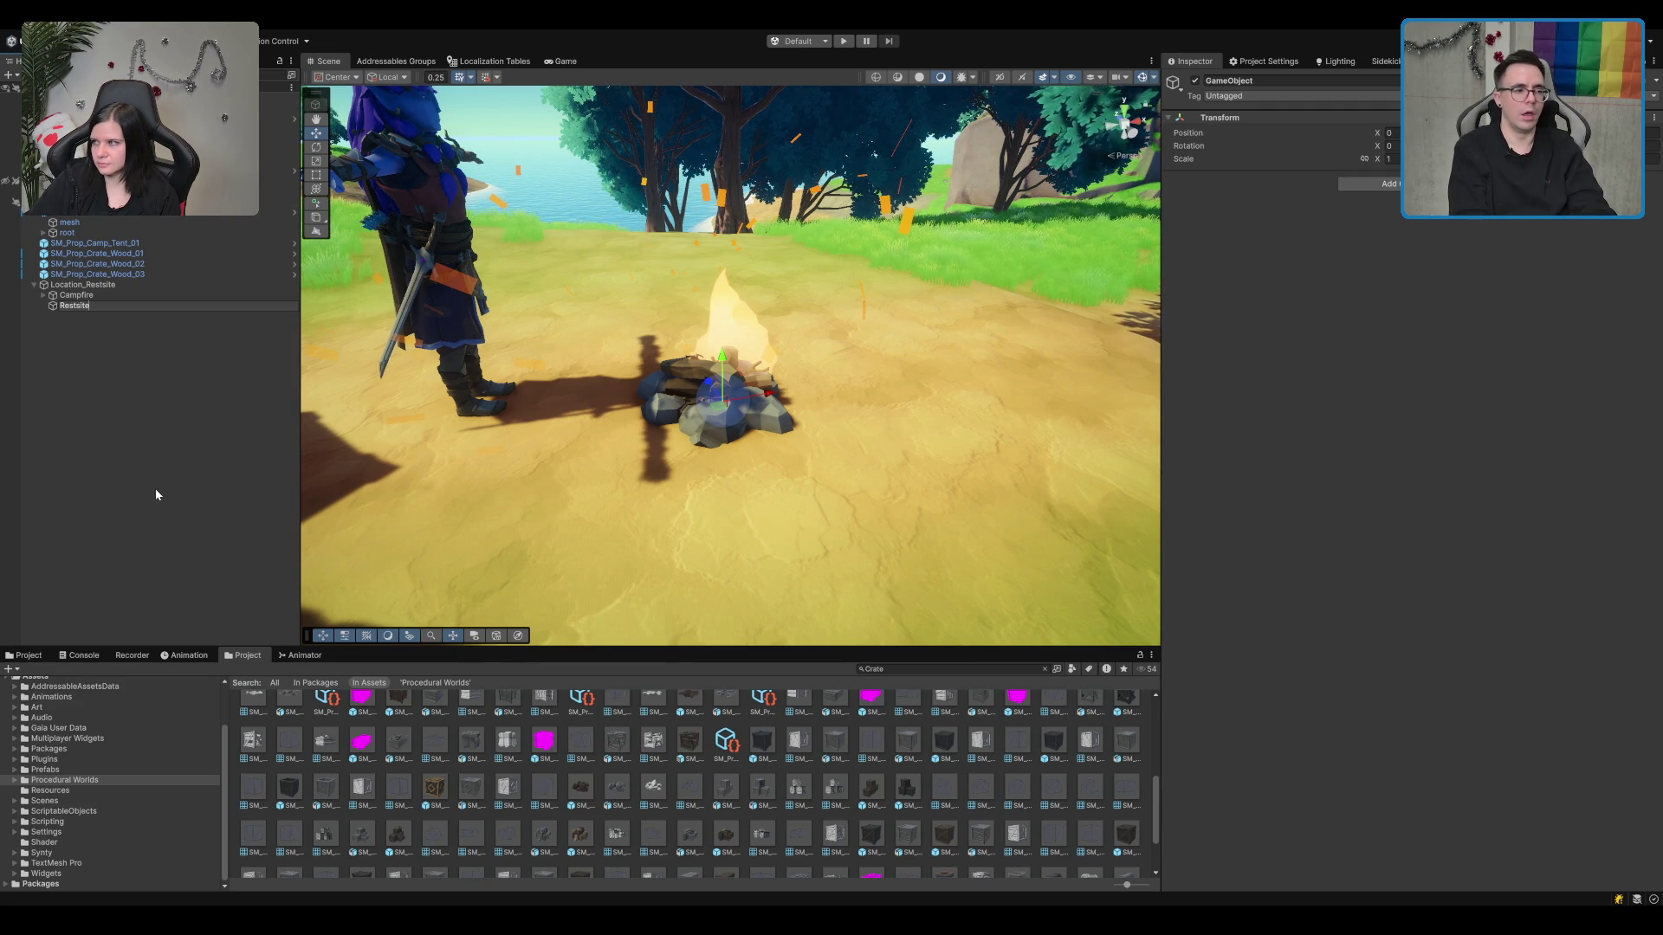
text(Position)
key(Return)
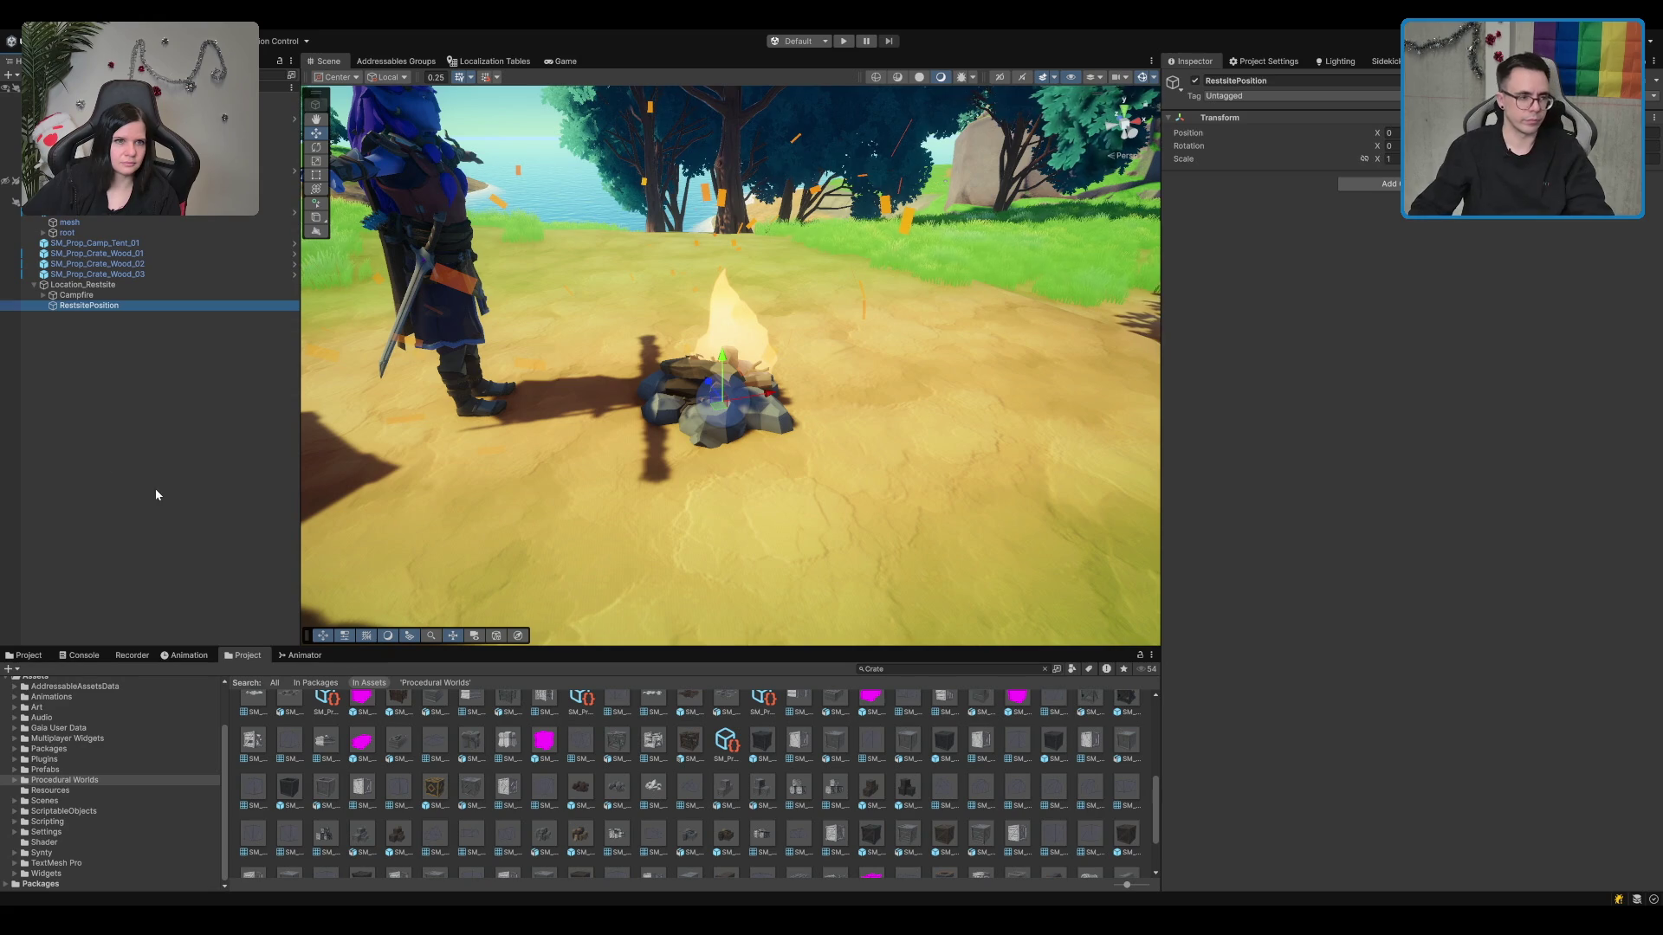
click(186, 304)
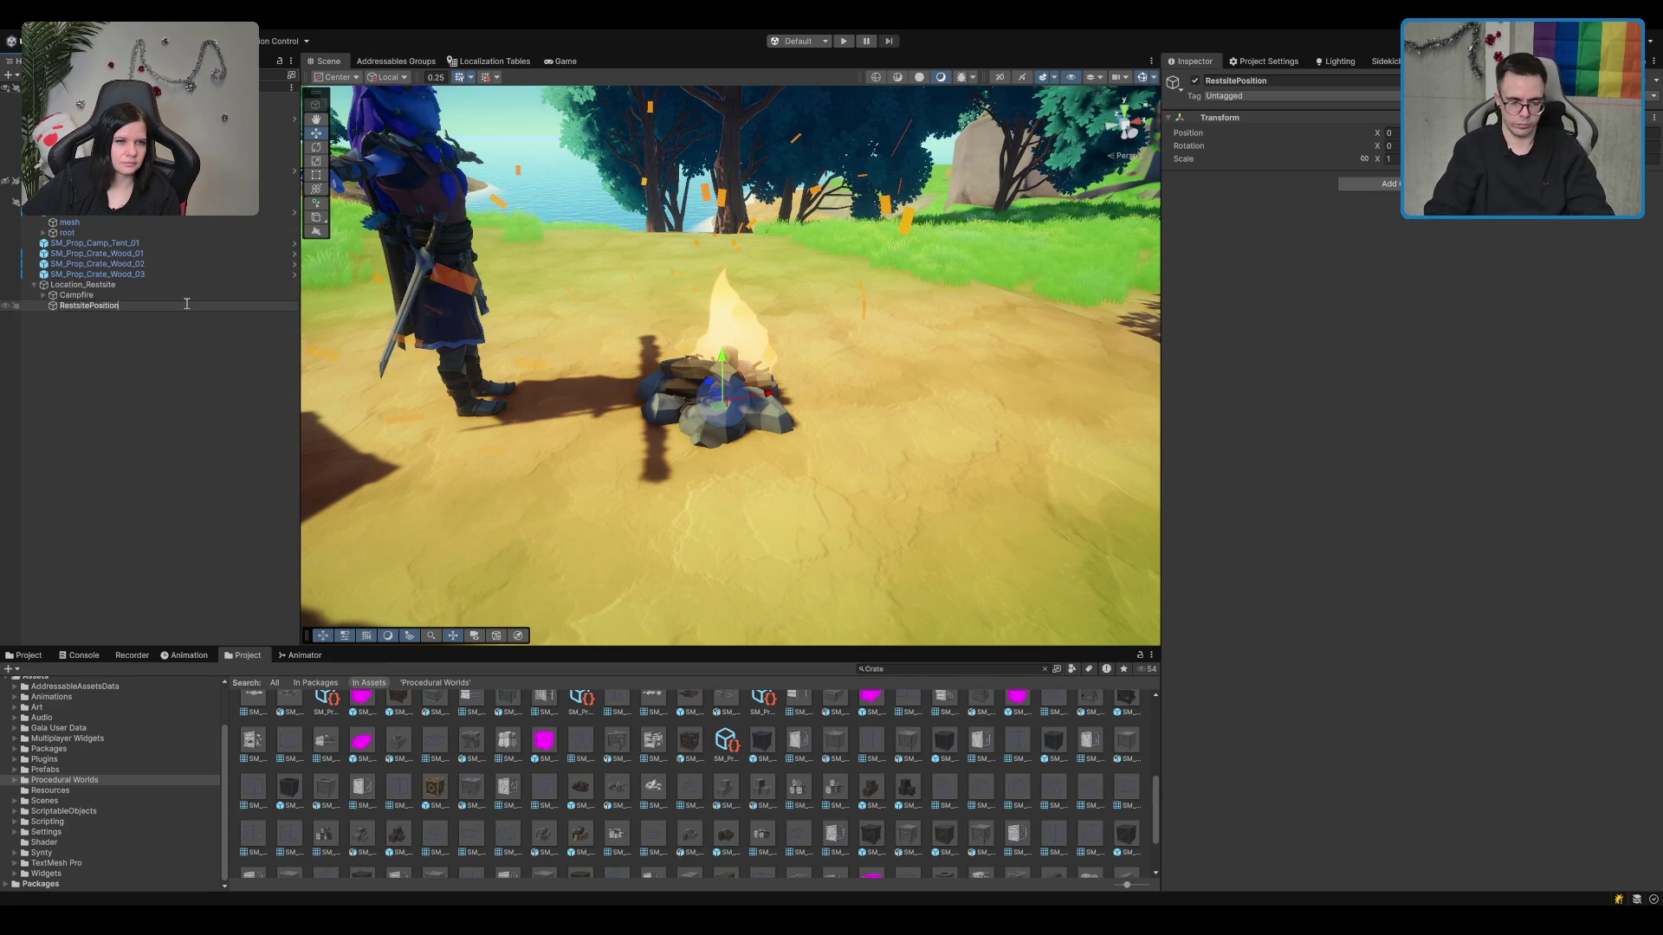
text(s)
key(Return)
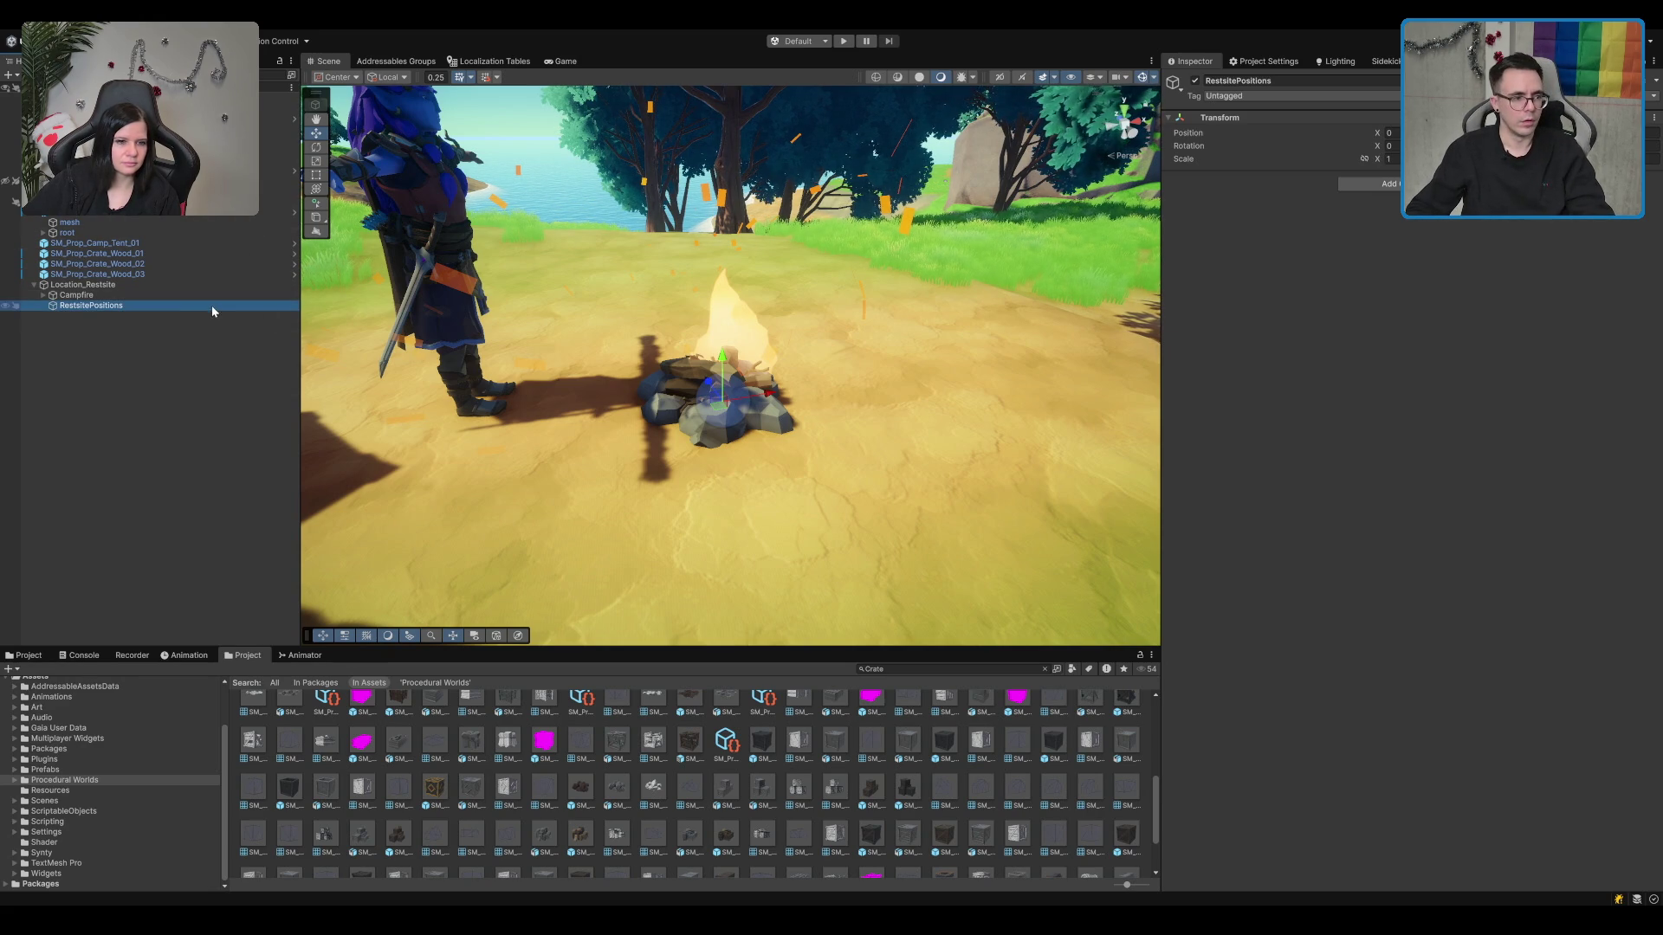
Step: Add an empty child under RestsitePositions named Position_01
key(alt+shift+n)
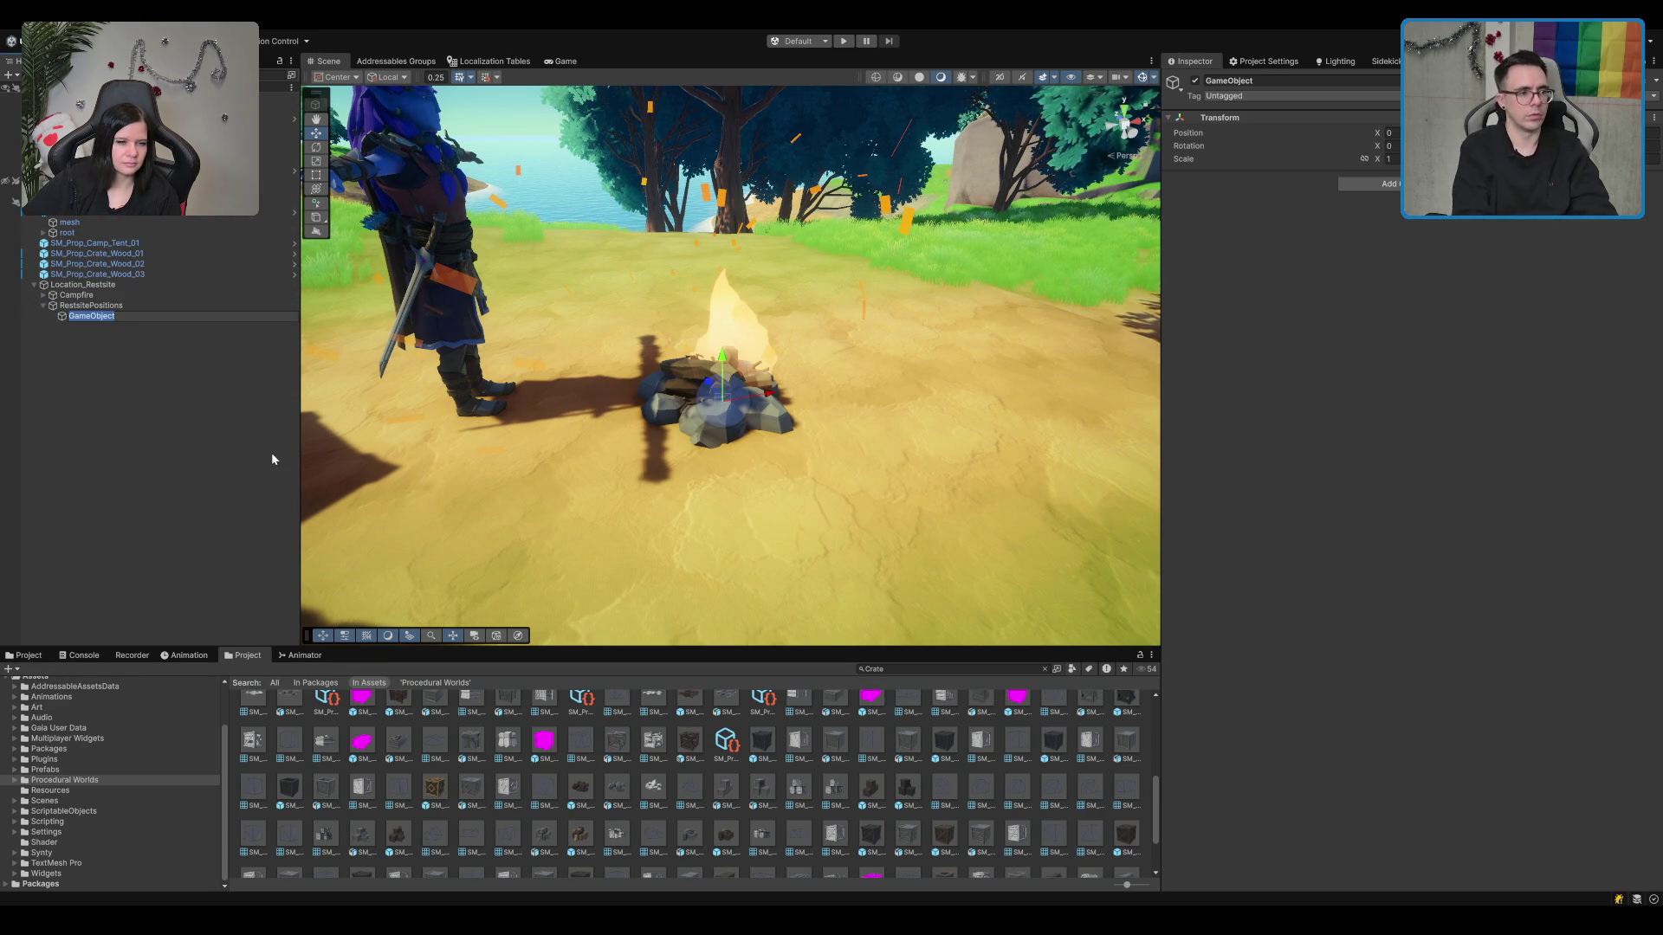
text(Position)
text(_81)
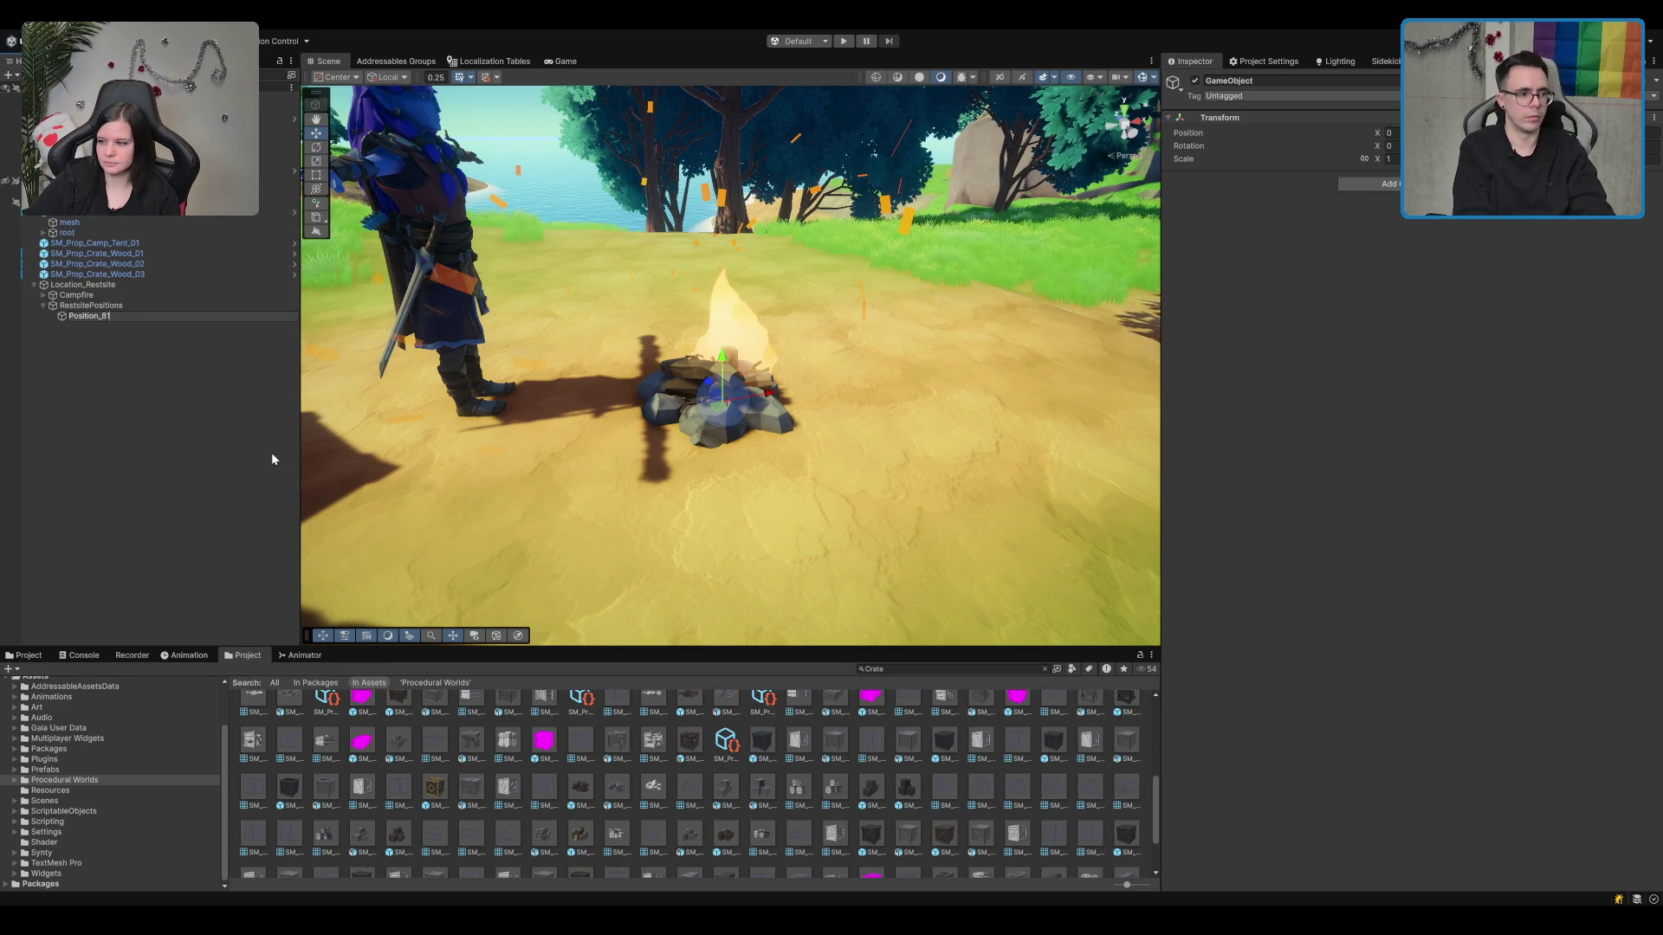
key(Return)
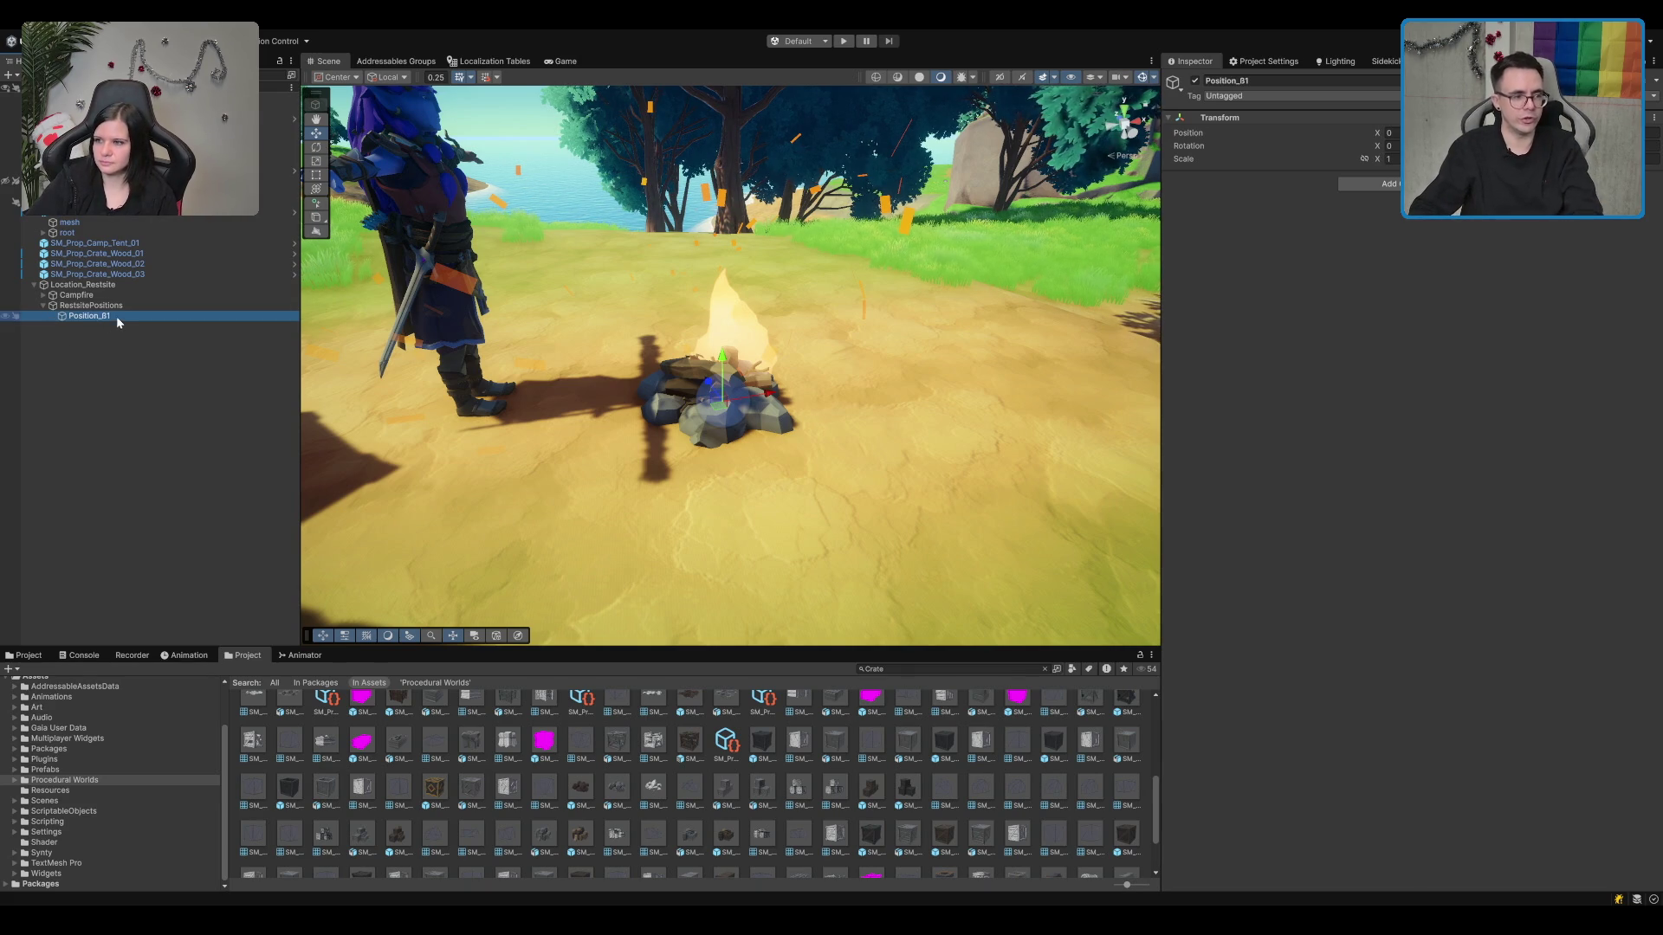
key(Return)
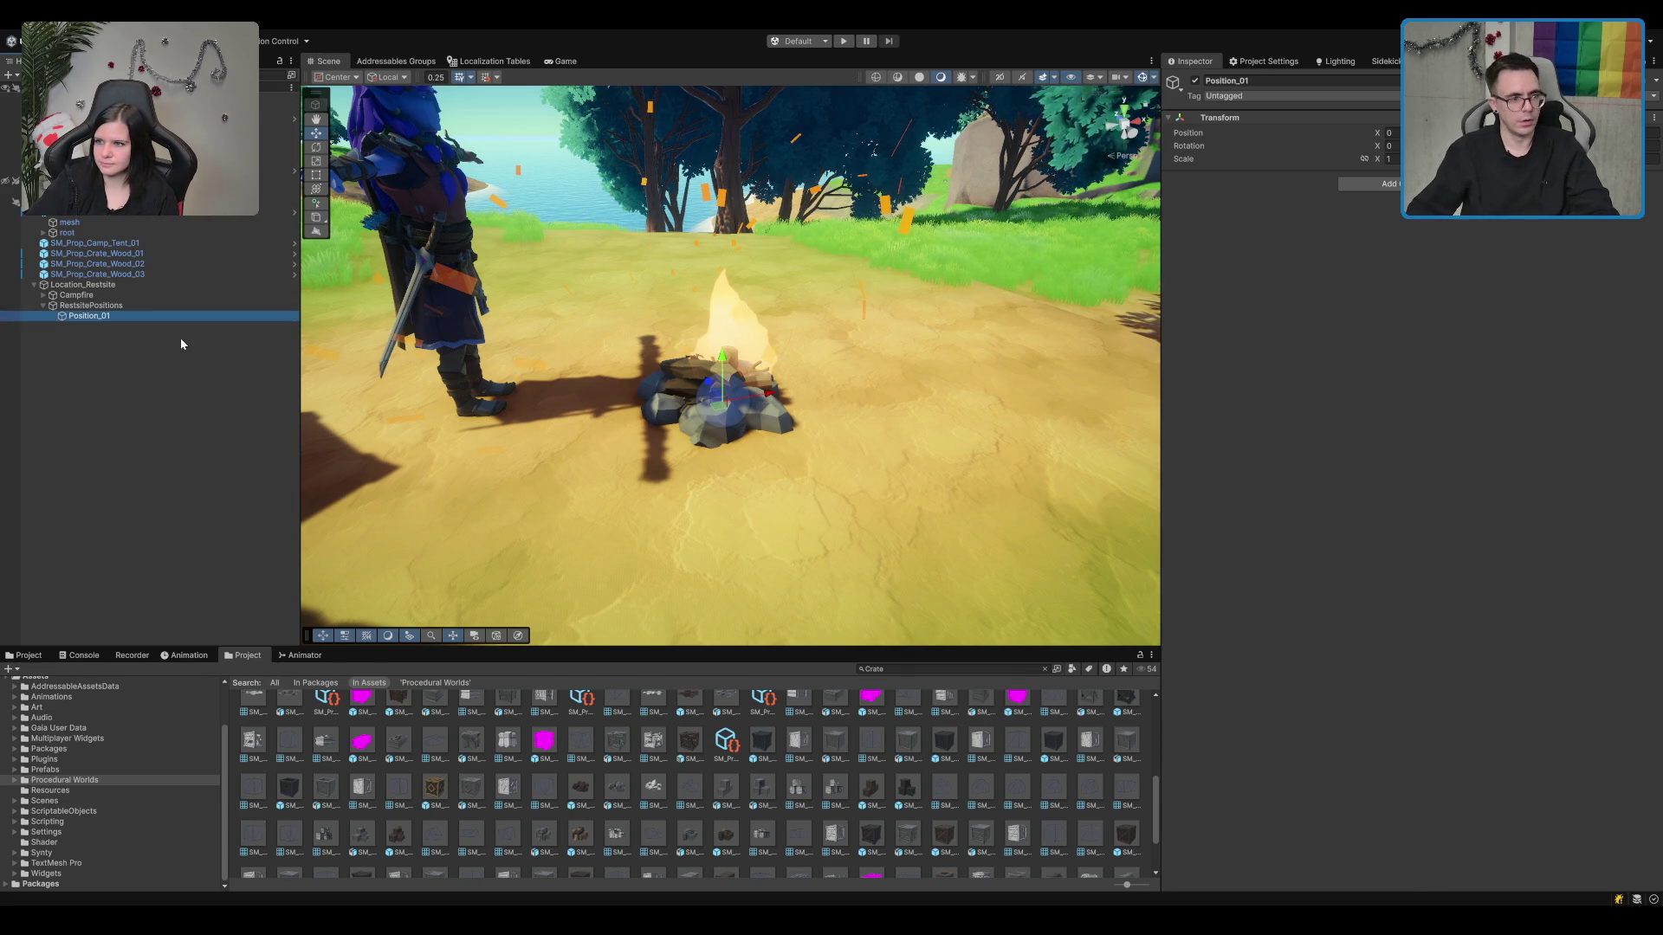
scroll(799, 439, down, 2)
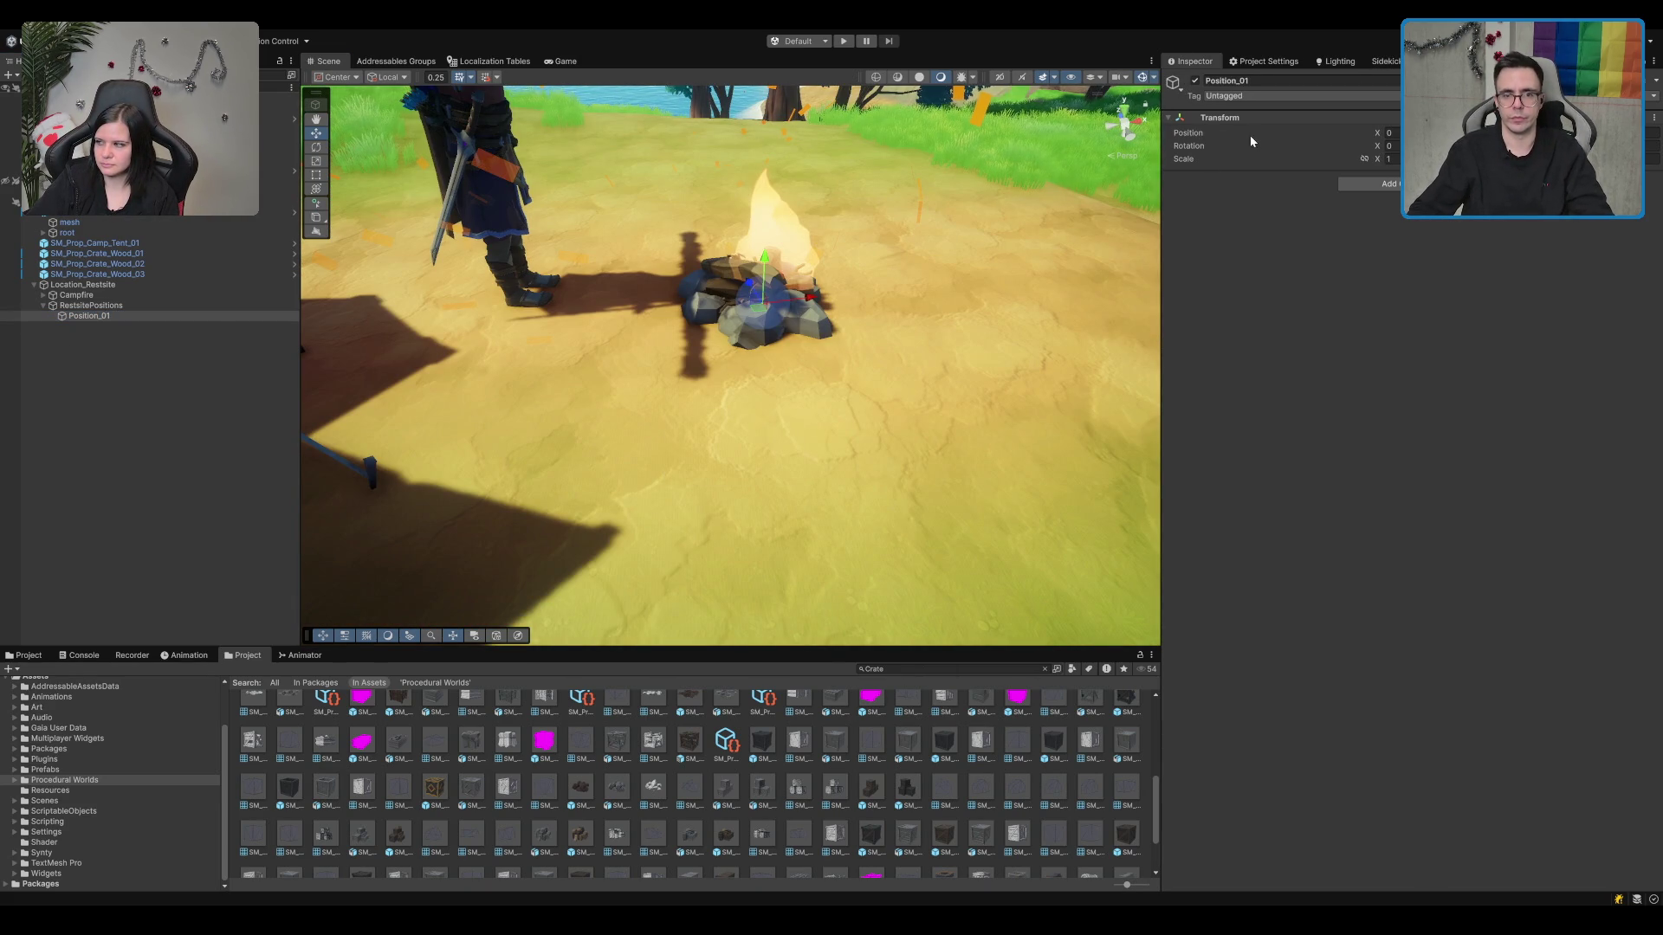
Step: Duplicate the marker into Position_02 and frame the rest positions in the view
mouse_move(796, 286)
mouse_down()
mouse_move(834, 272)
mouse_move(642, 252)
mouse_move(592, 435)
mouse_move(868, 398)
mouse_move(689, 532)
mouse_move(678, 284)
mouse_up()
key(ctrl+d)
key(ctrl+d)
key(ctrl+d)
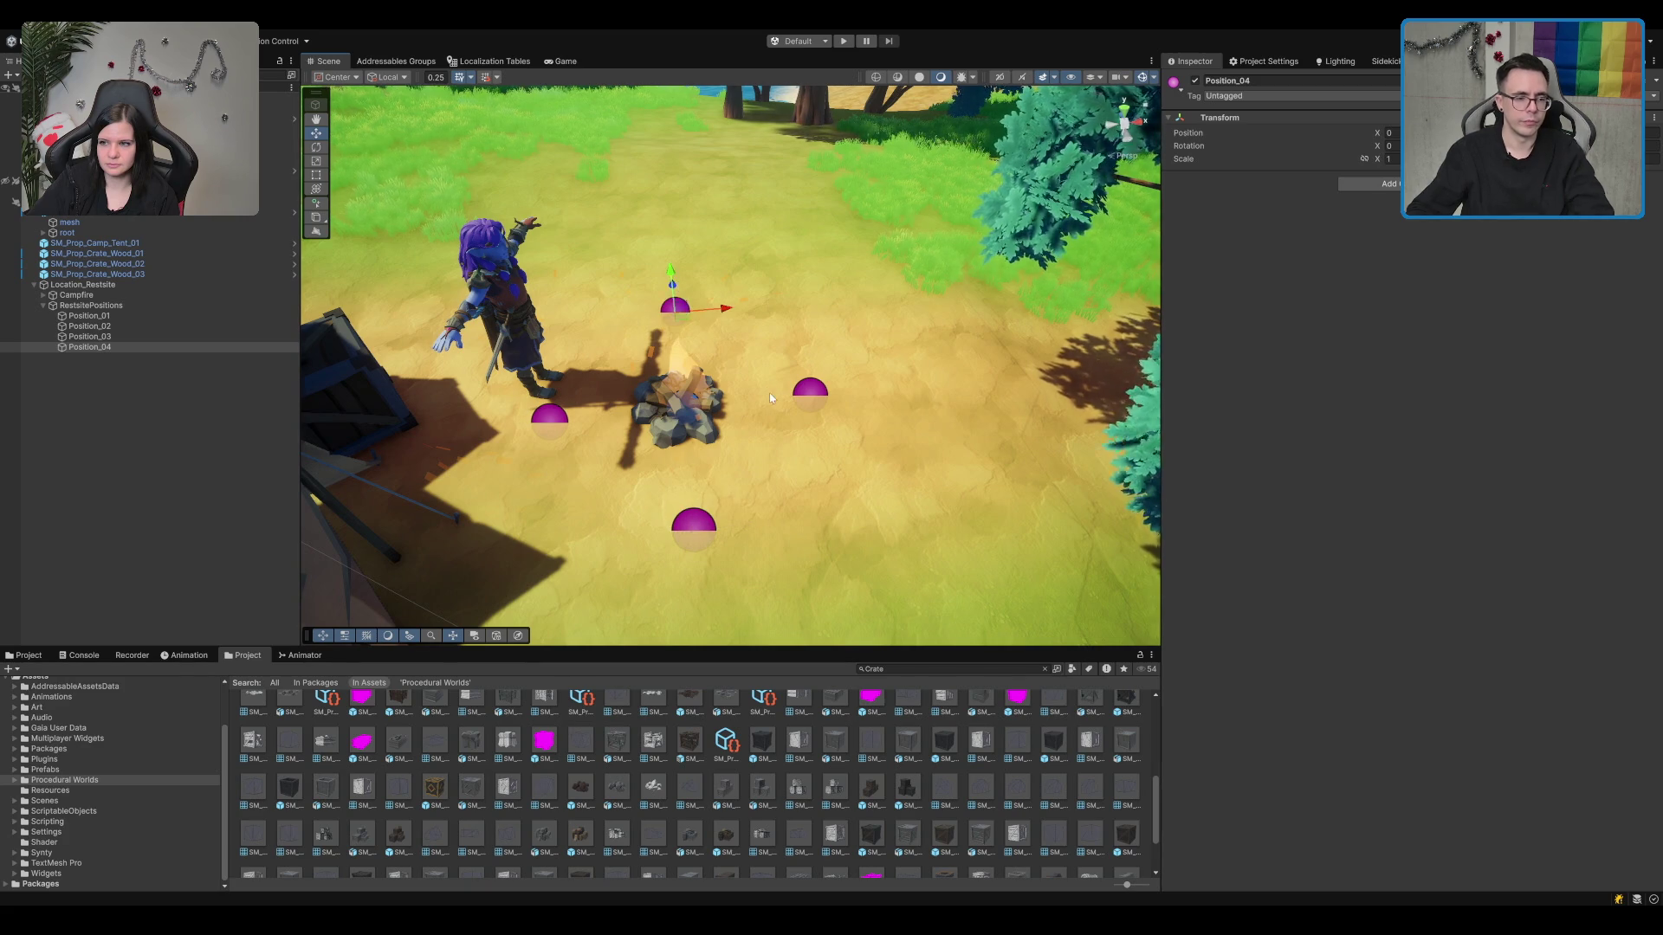
scroll(765, 408, down, 3)
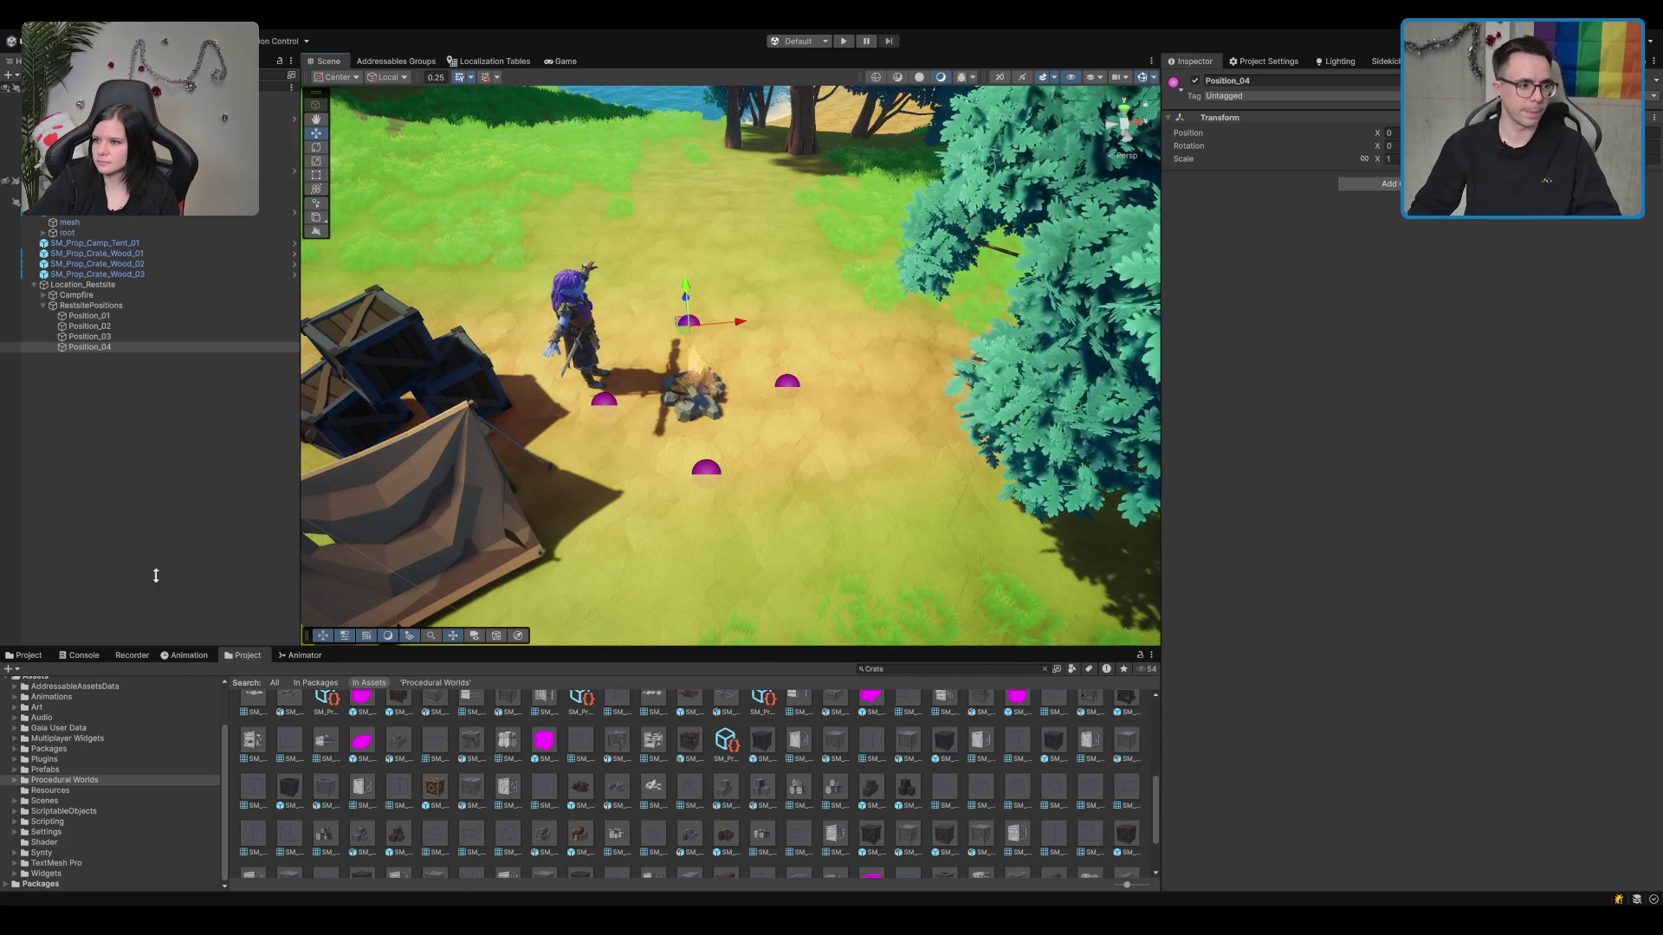
click(185, 288)
click(172, 303)
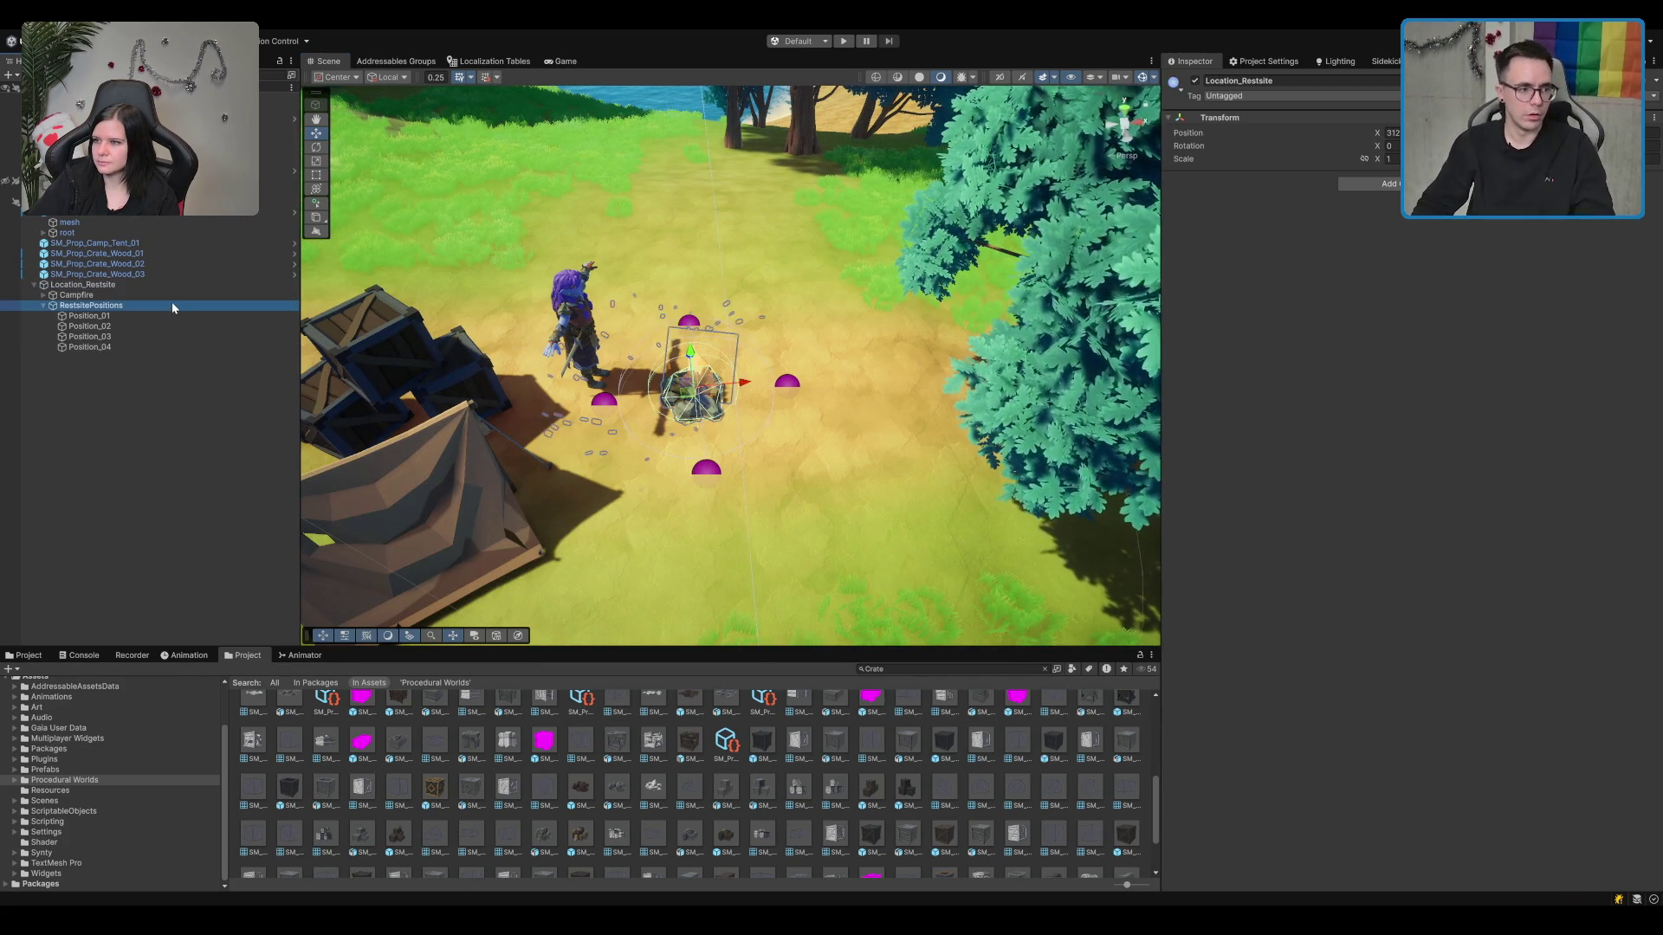
key(Left)
key(f)
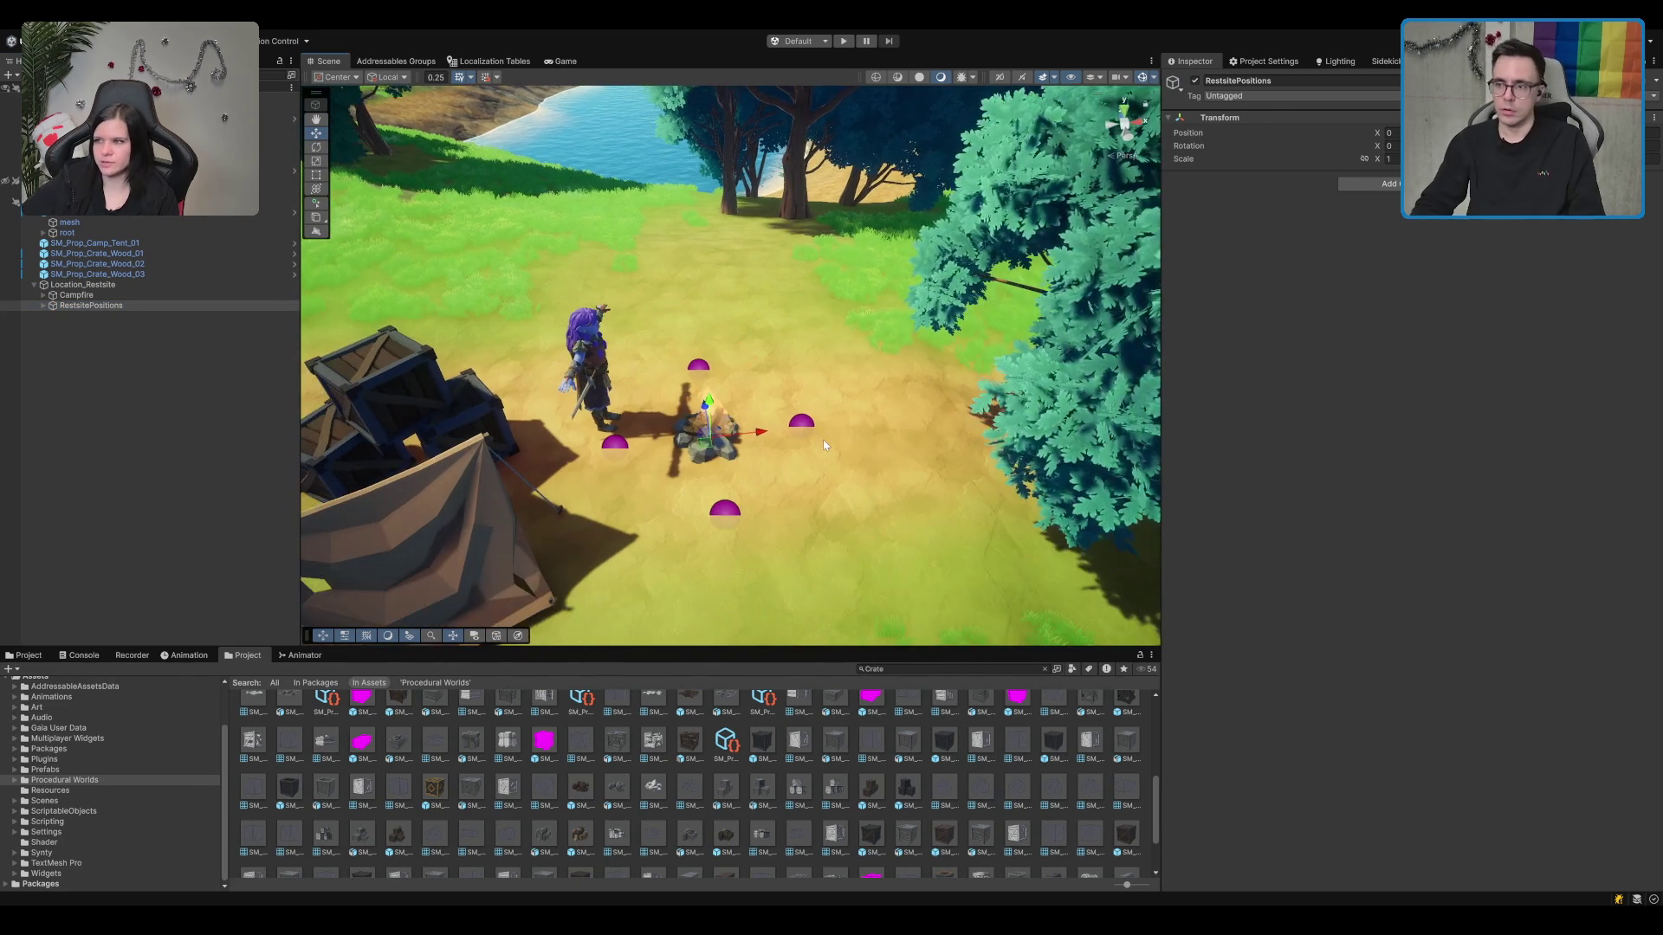
Step: Space the Position_02–Position_04 markers around the campfire, then select Campfire
drag(818, 462, 818, 464)
scroll(818, 464, down, 5)
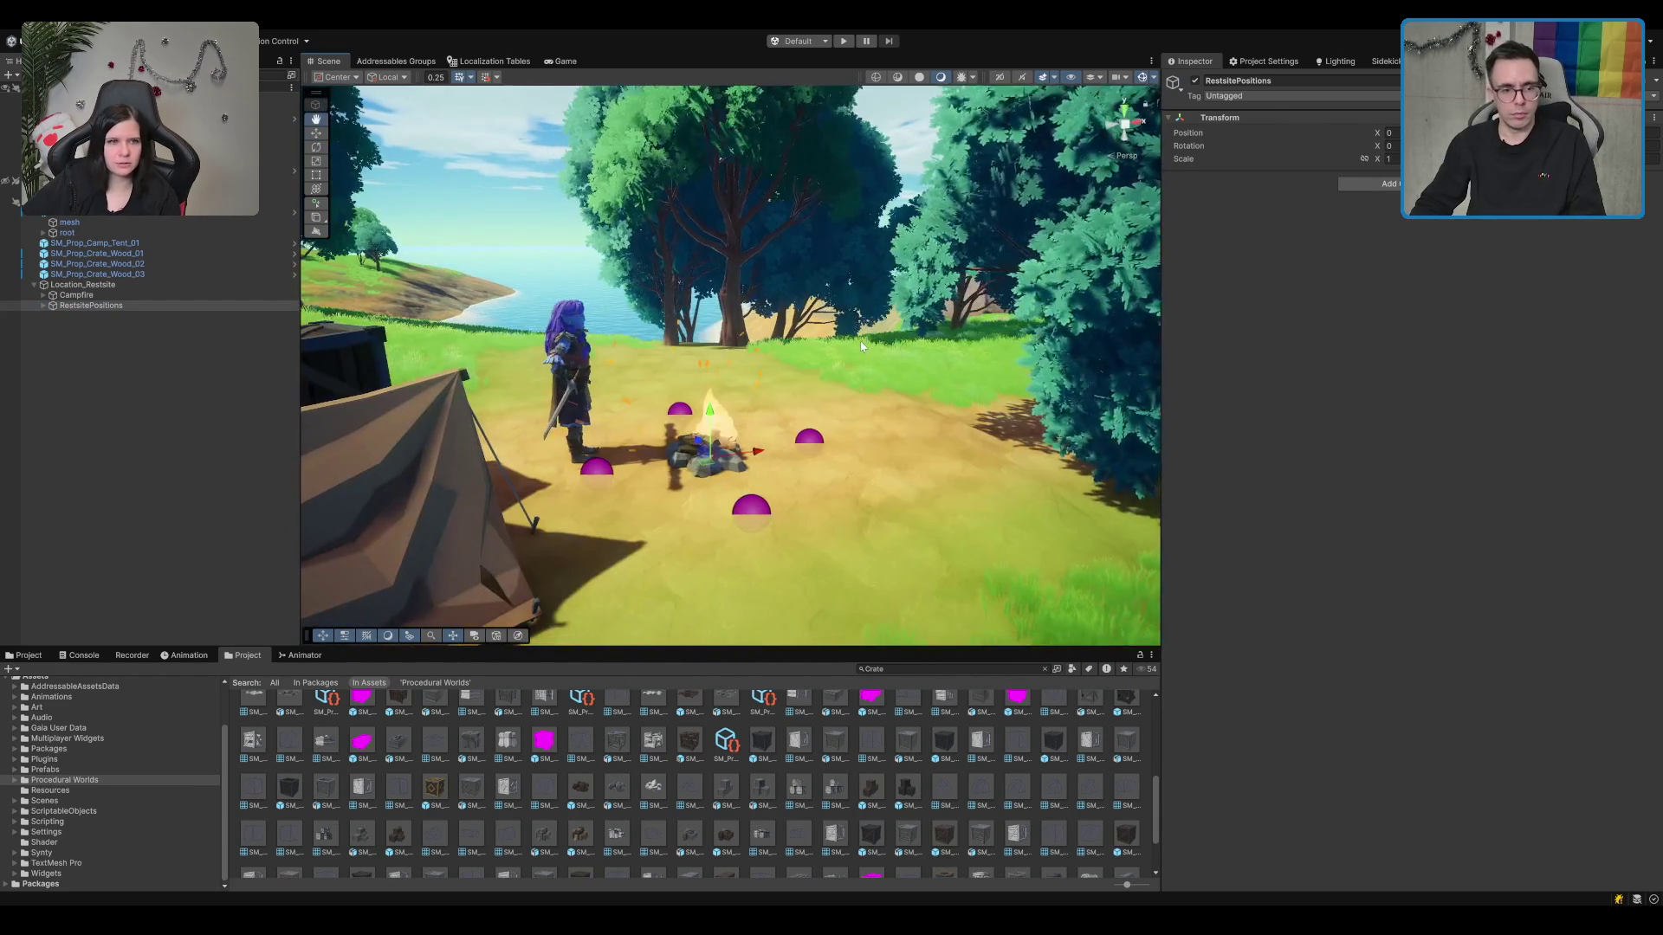
scroll(833, 381, down, 10)
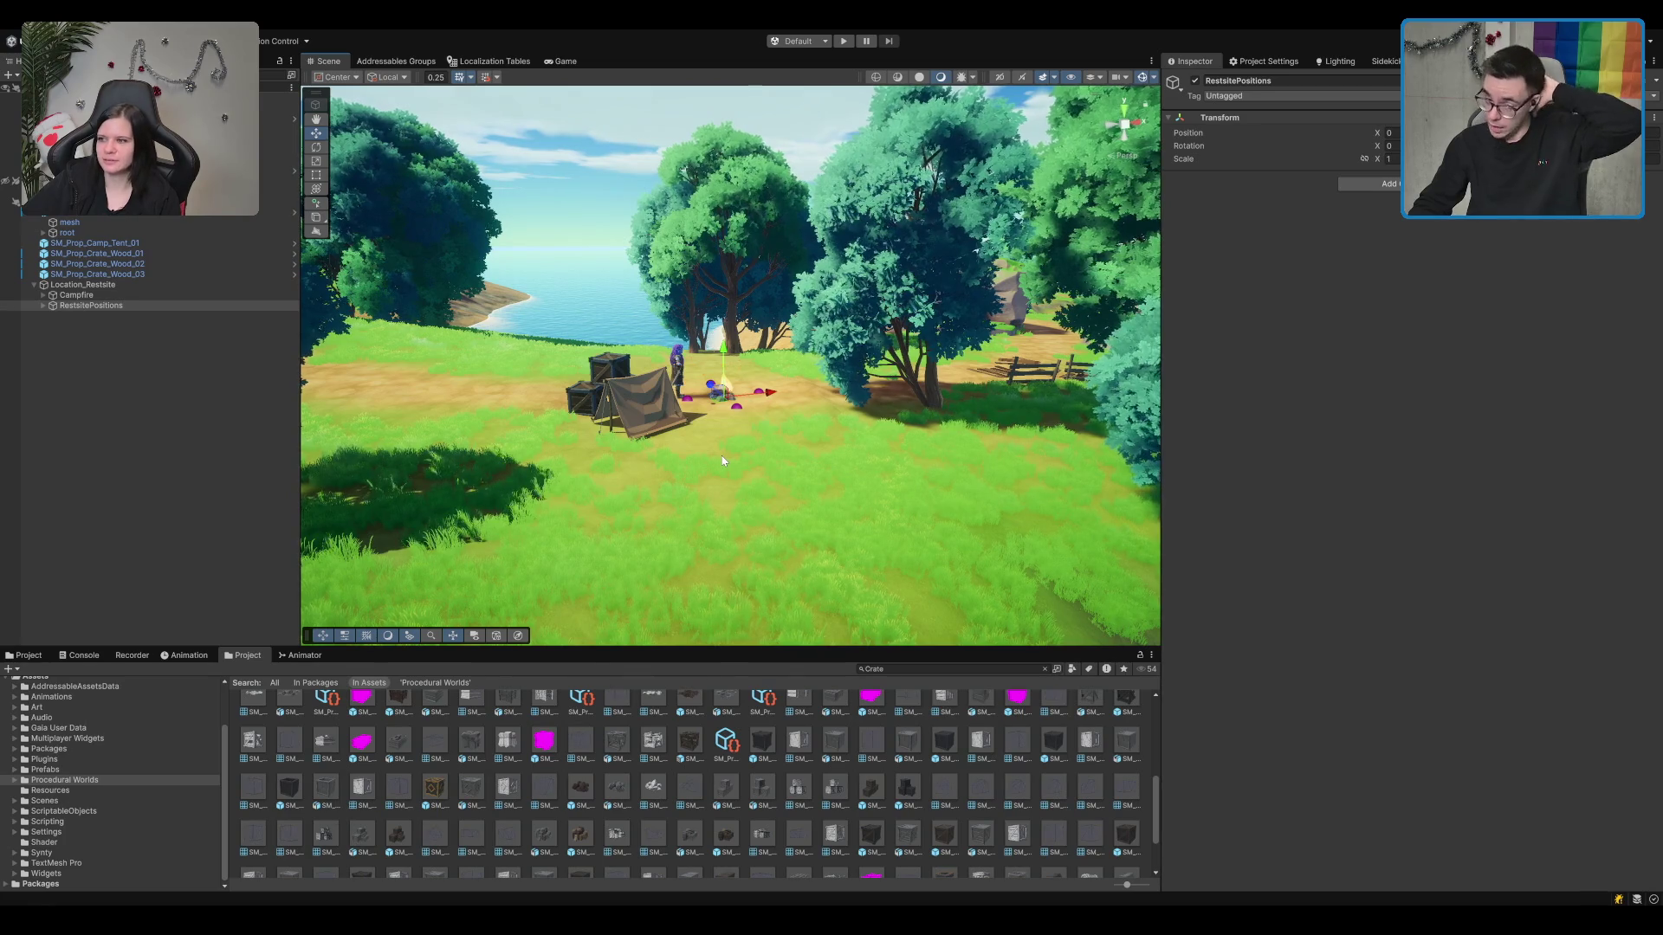
scroll(727, 468, up, 10)
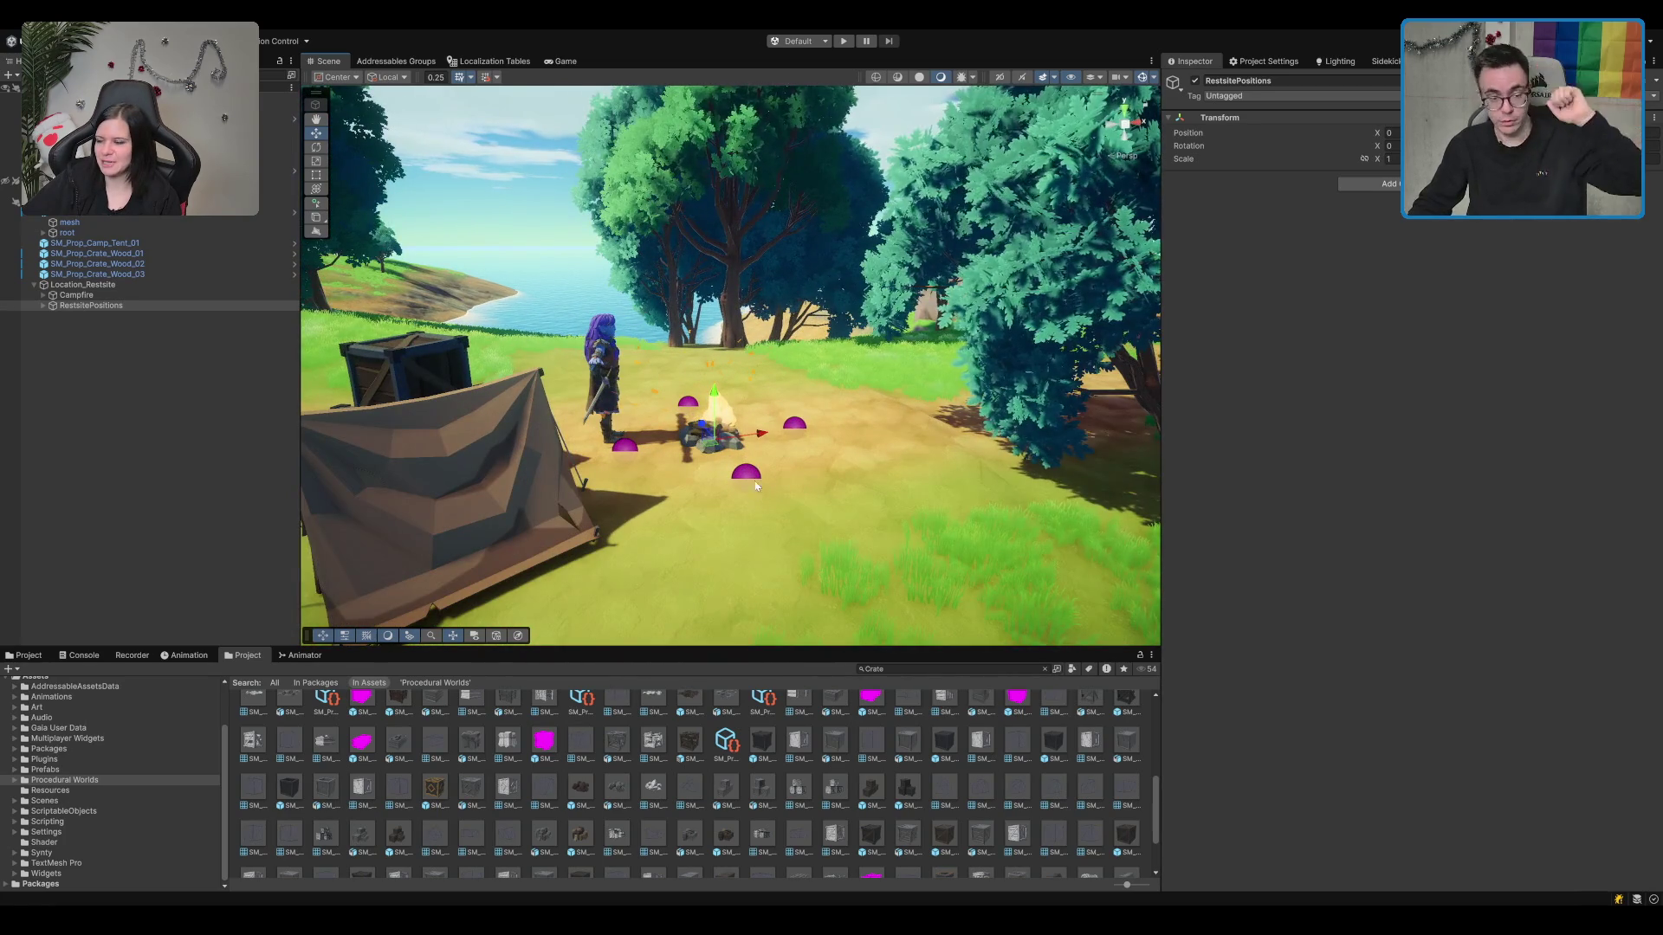
click(750, 475)
scroll(761, 415, up, 3)
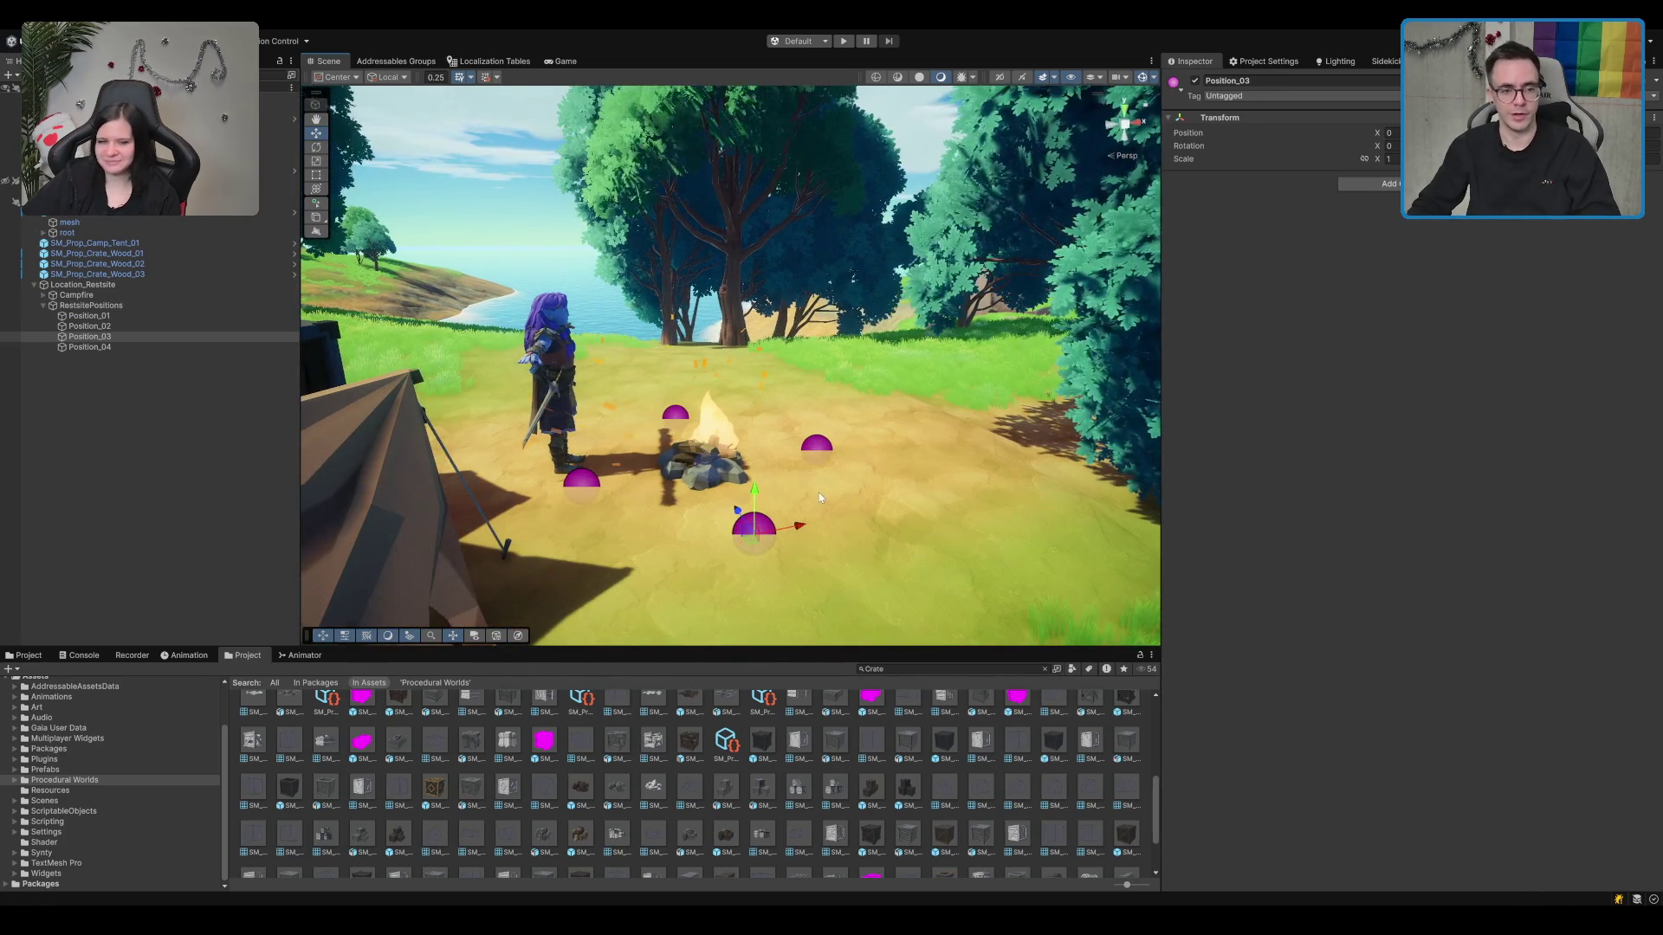
click(195, 413)
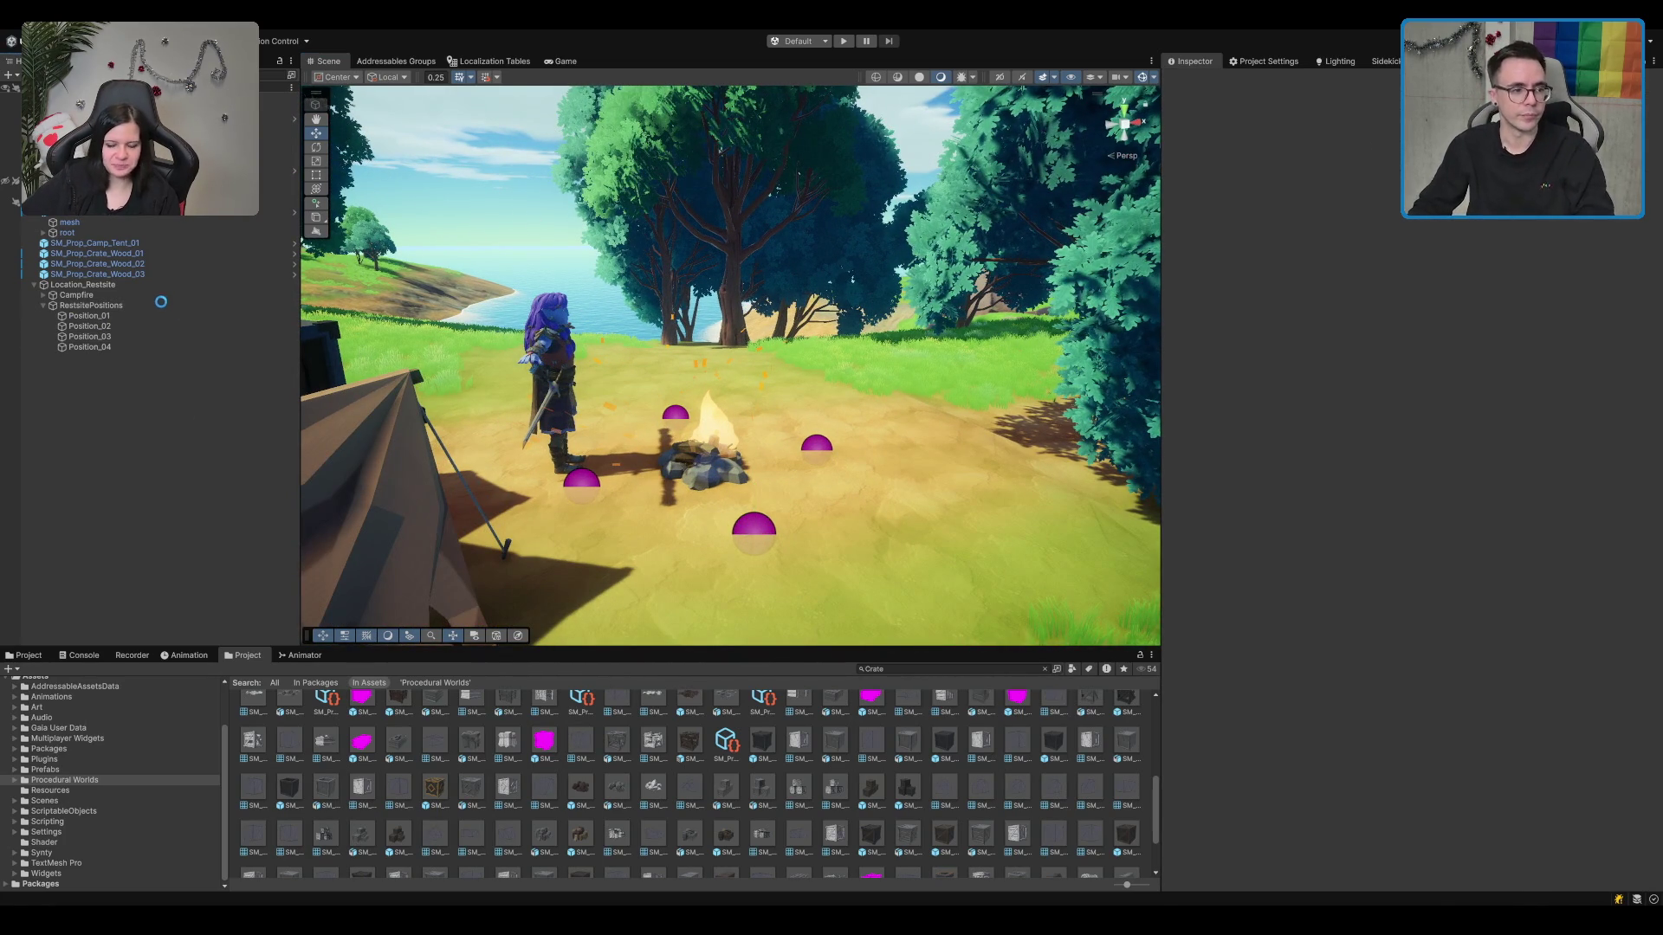
click(41, 306)
click(106, 305)
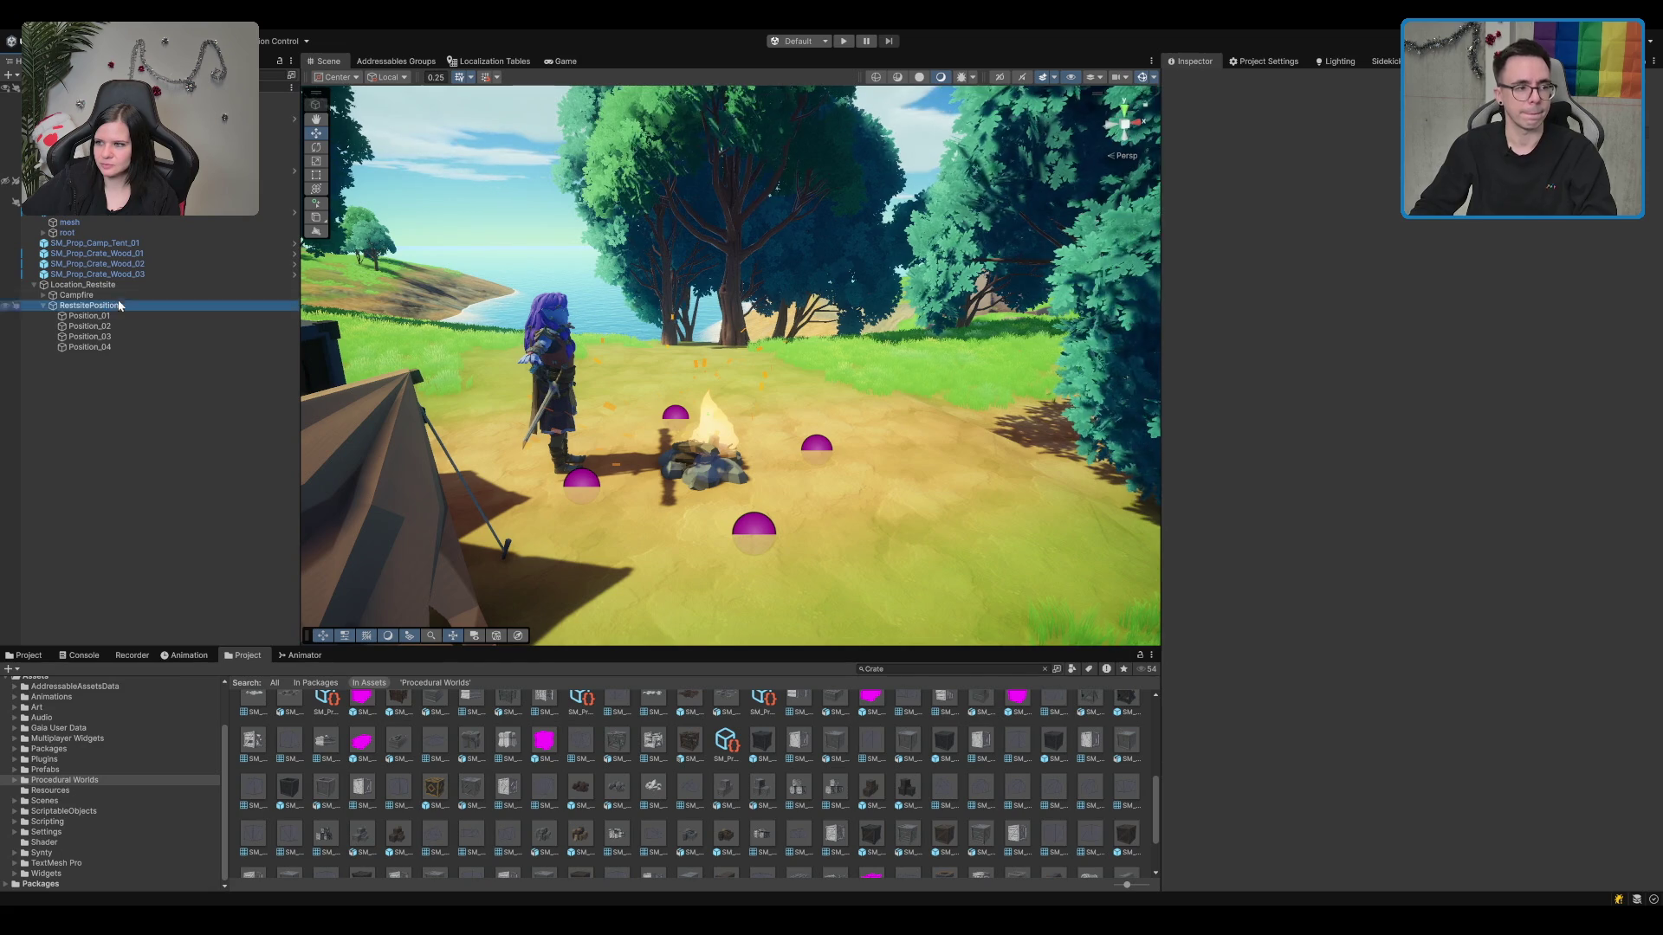
click(126, 296)
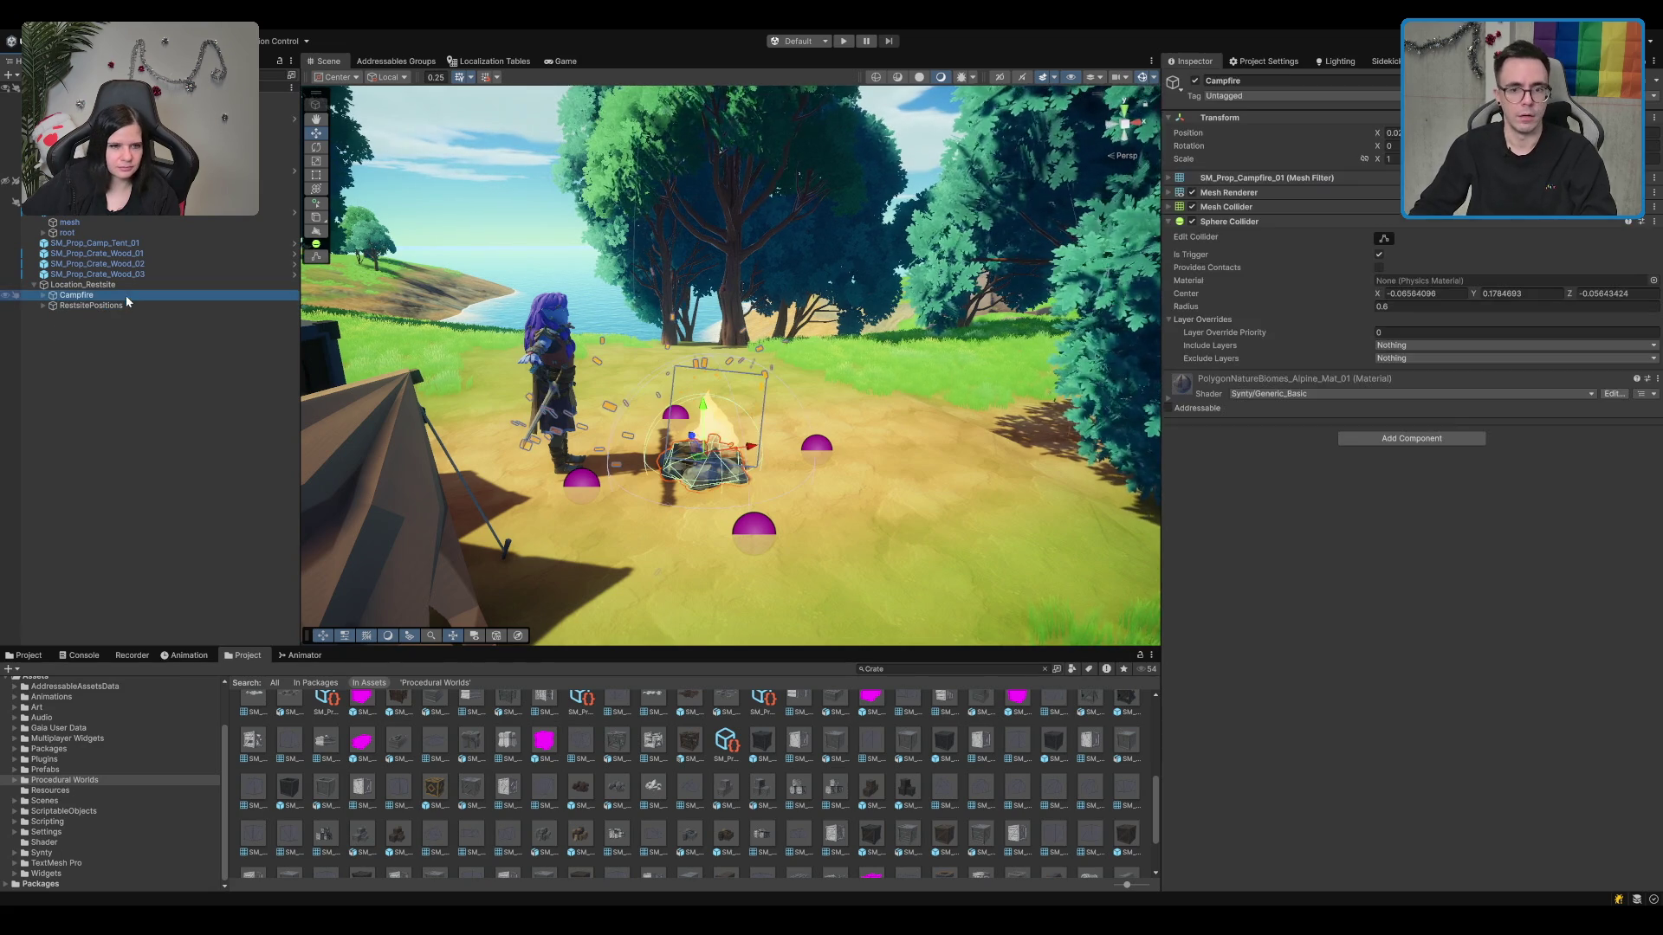
Step: Fold the Sphere Collider and browse the Project window's Scenes, Prefabs and Scripting folders
click(1305, 220)
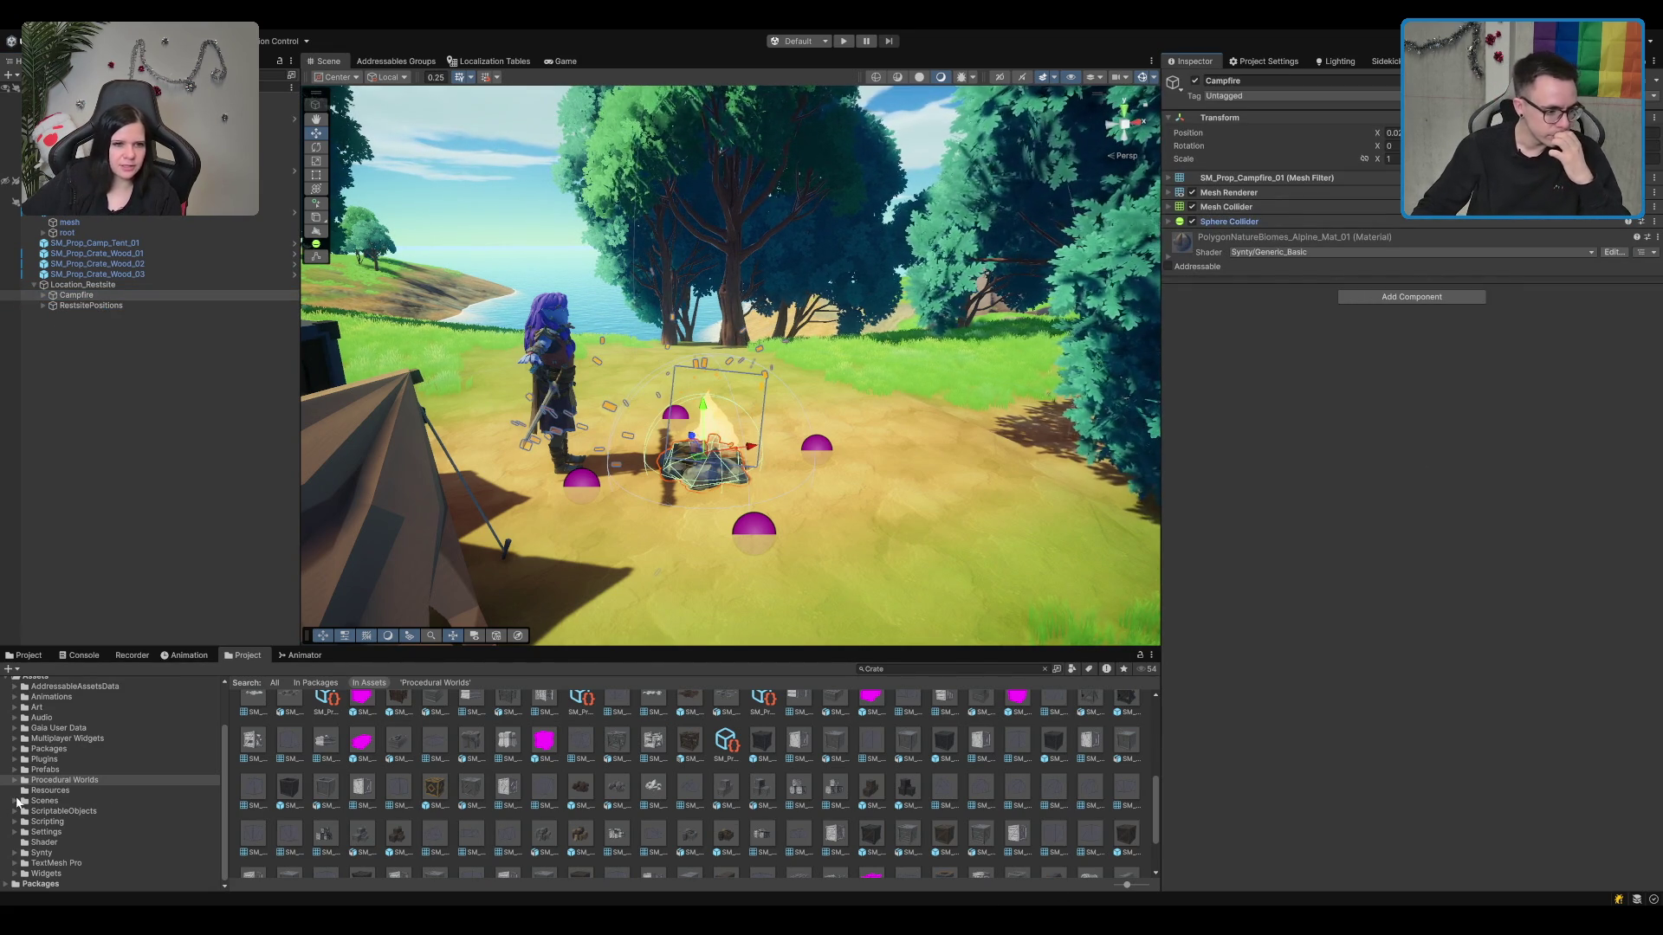
double_click(77, 800)
click(61, 811)
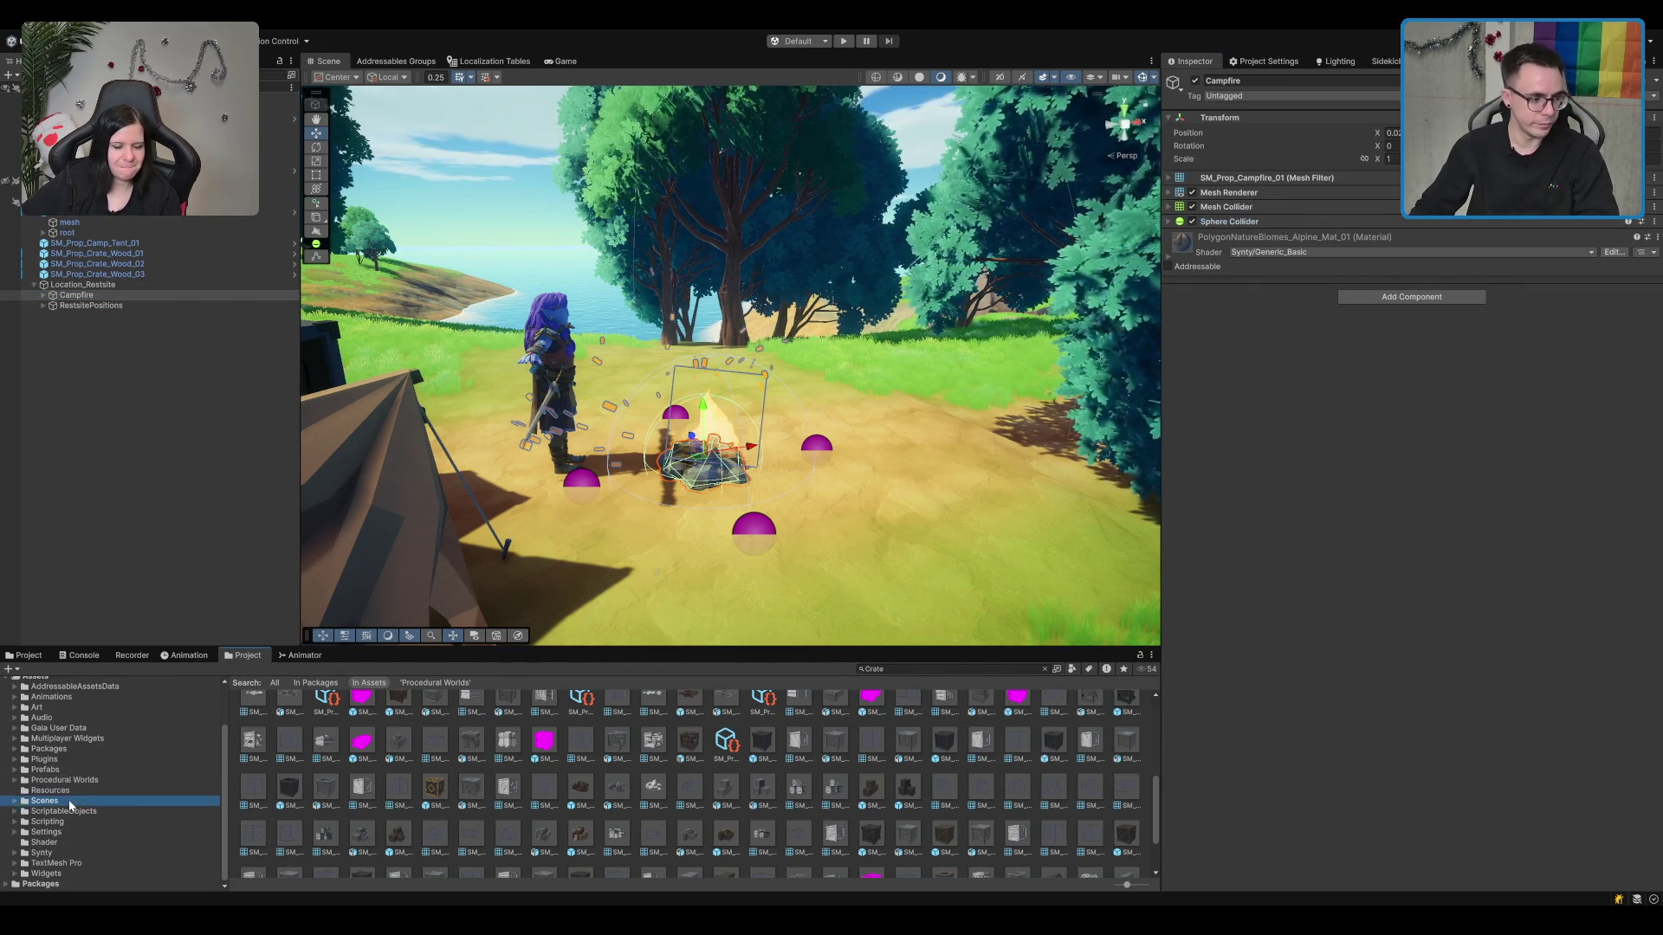
double_click(45, 800)
click(70, 770)
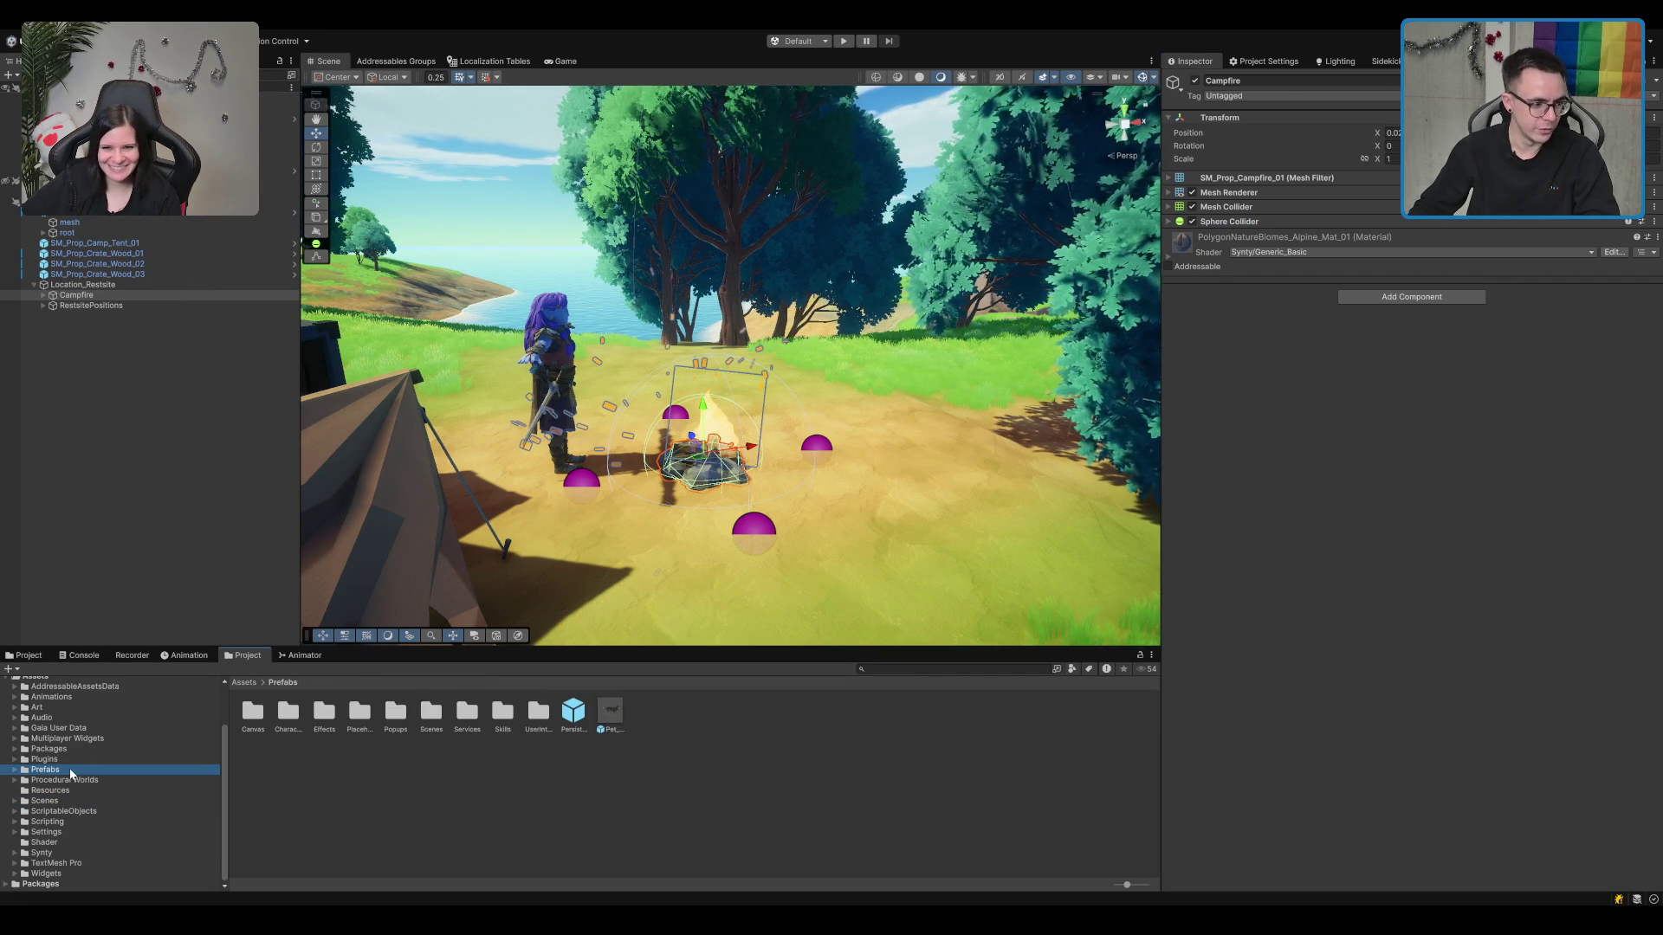
key(Down)
key(Down)
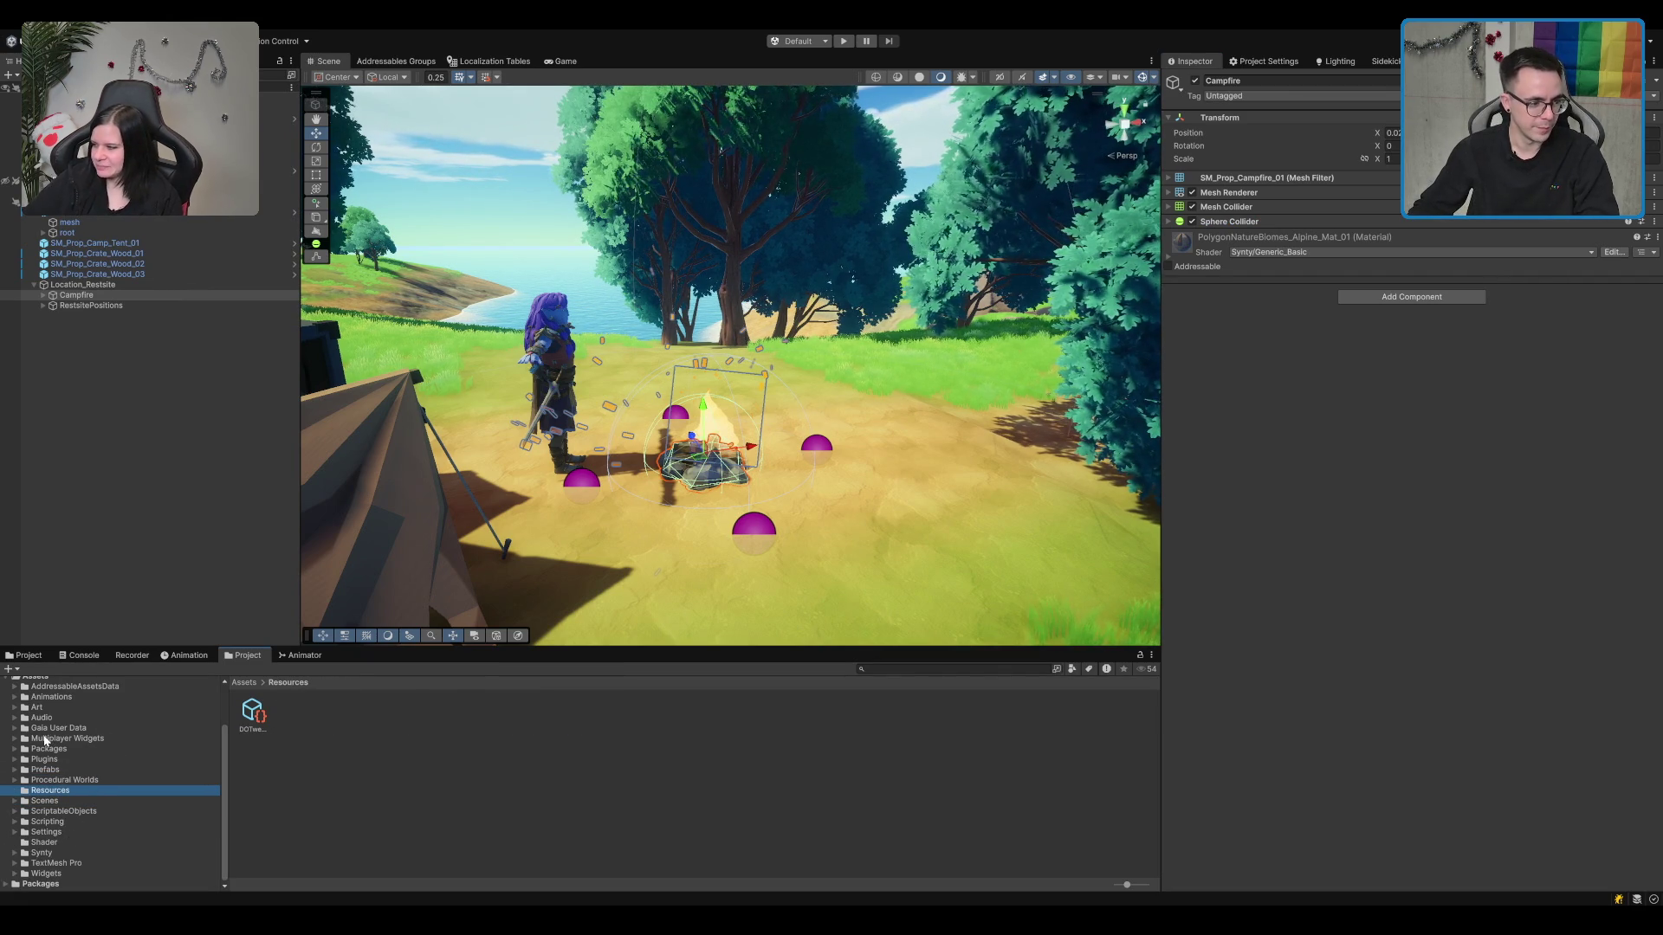
double_click(75, 821)
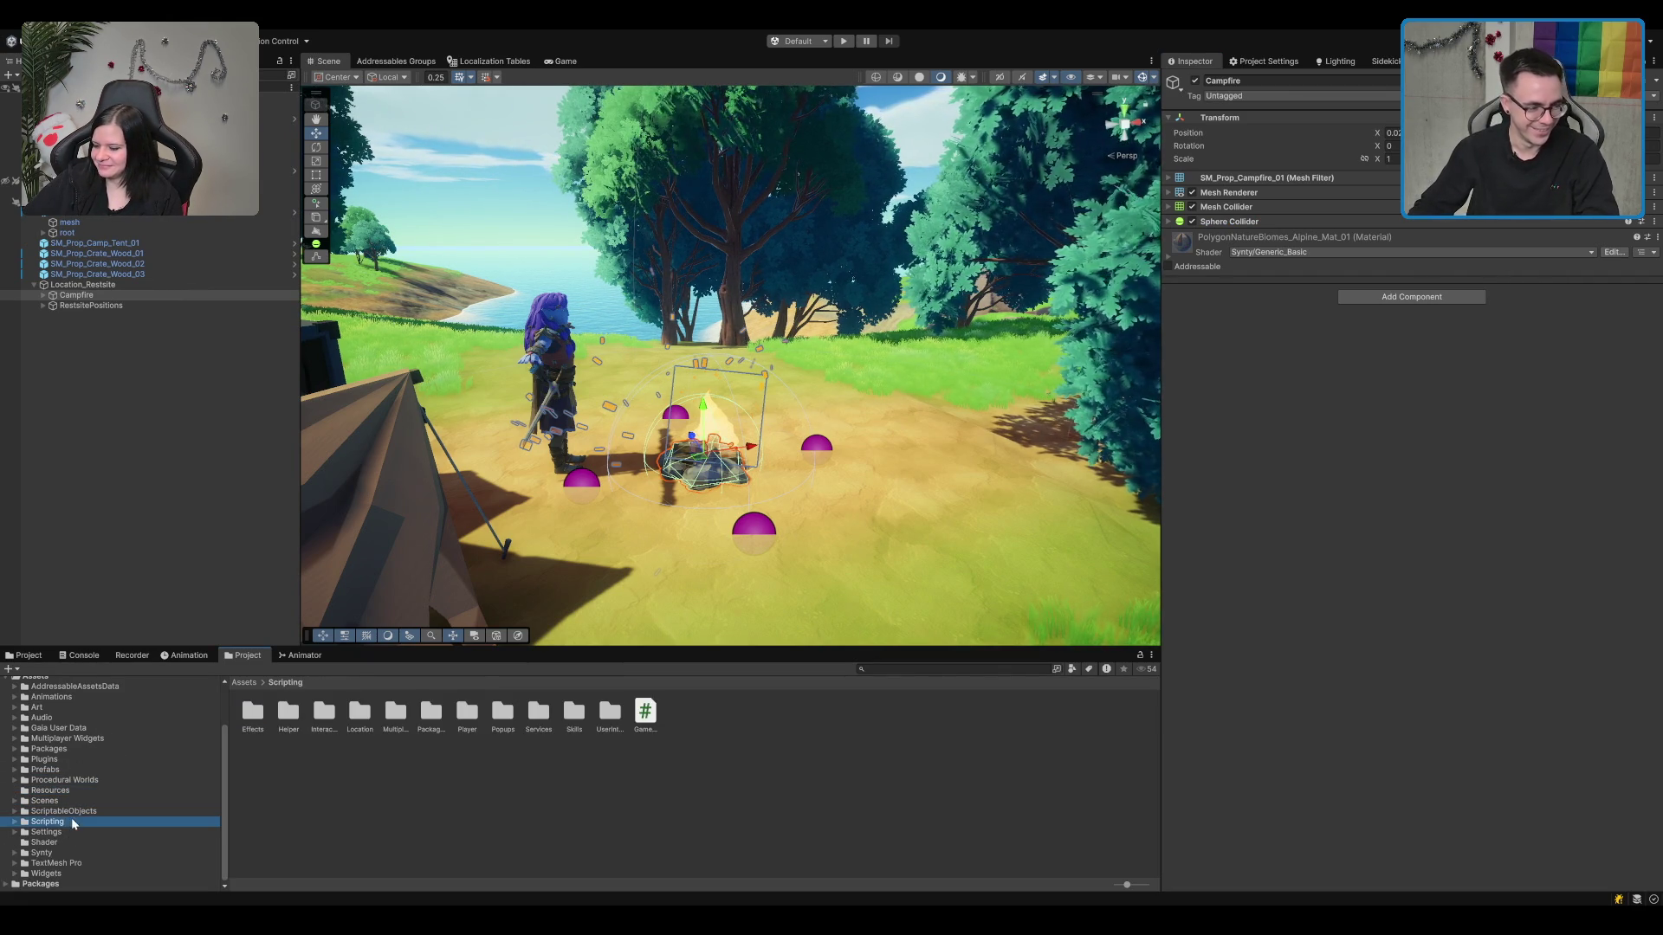
click(137, 792)
click(91, 813)
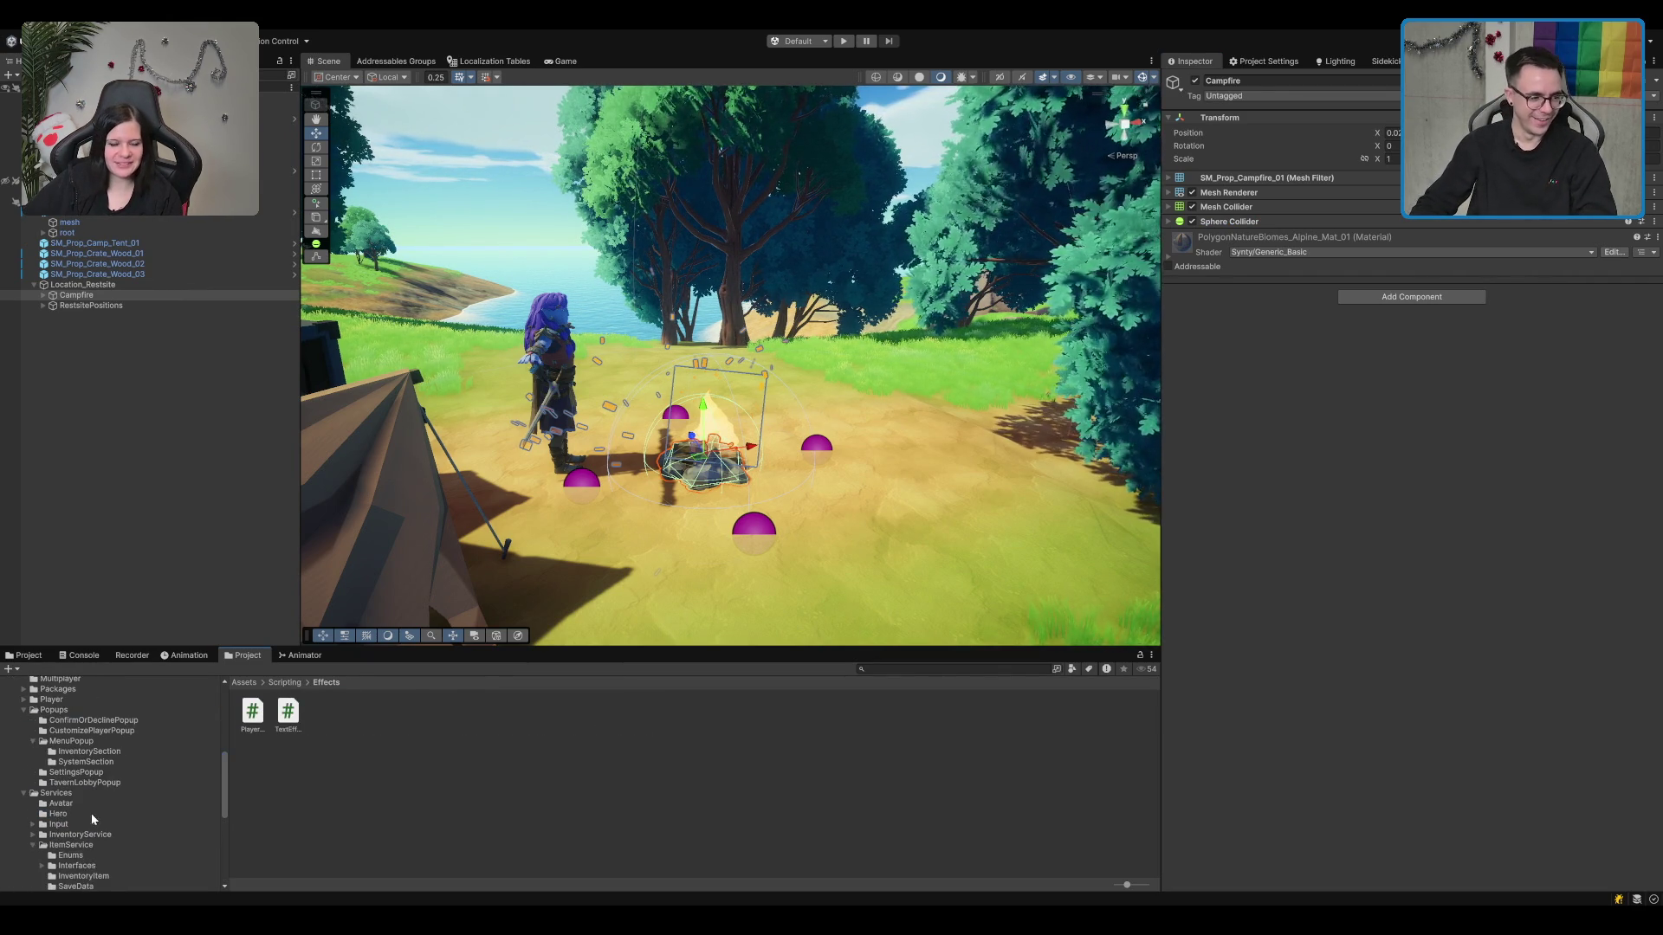
scroll(96, 707, down, 3)
Step: Go to Services > MapService > Locations and open RestsiteLocation.cs in Rider
click(49, 745)
click(68, 737)
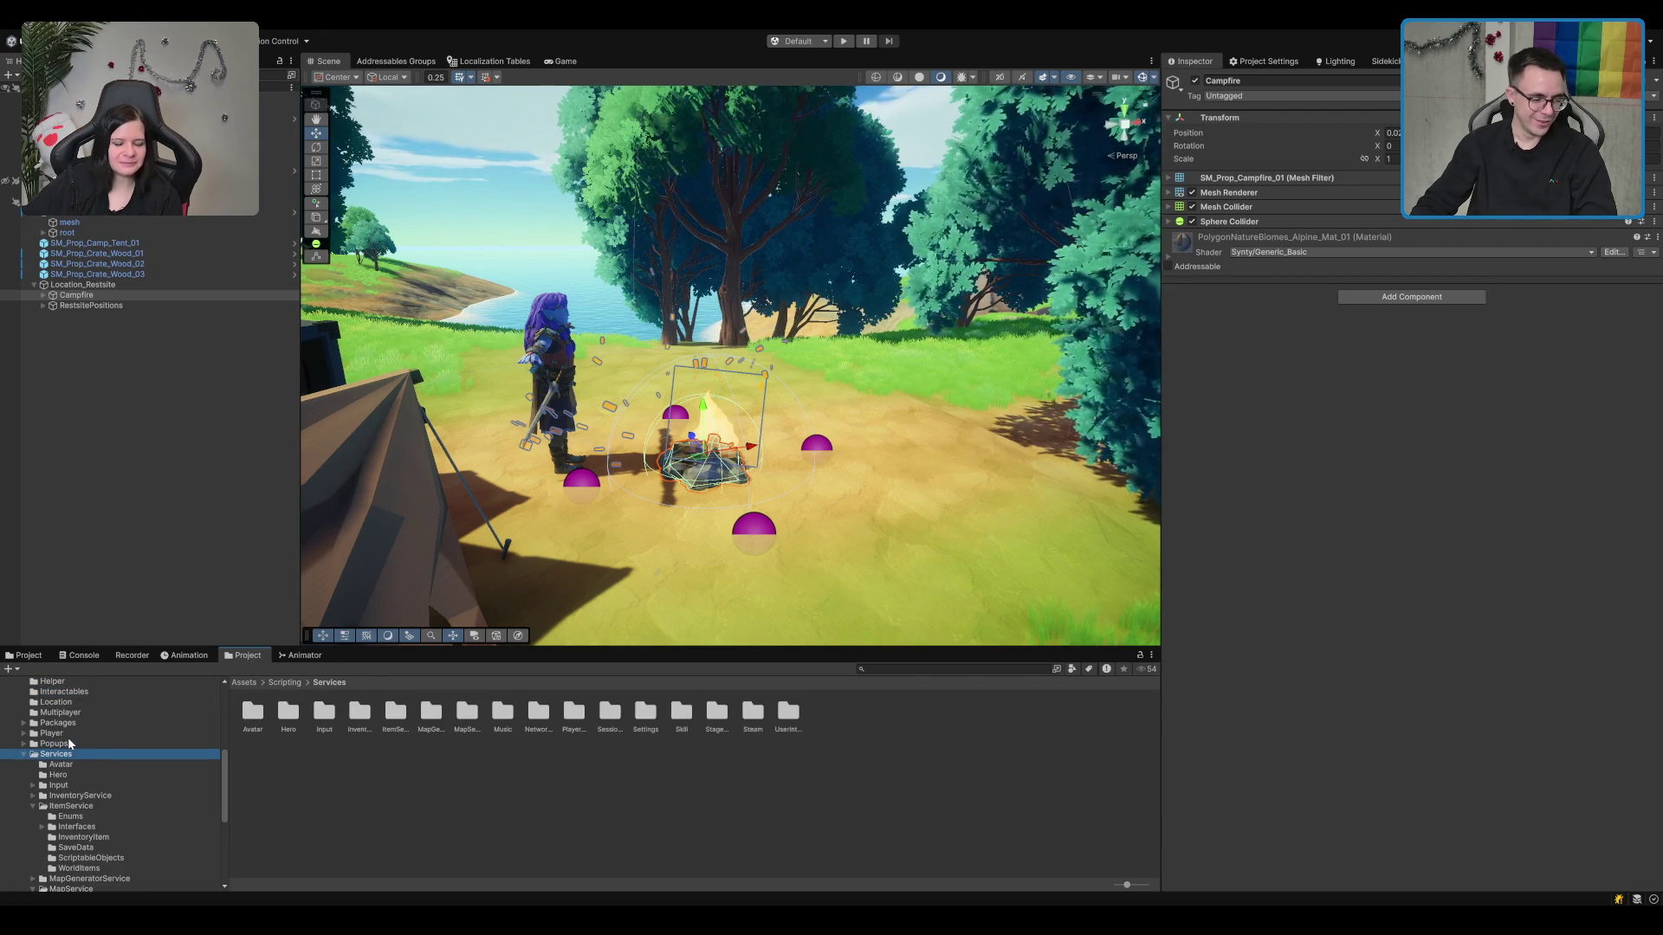
scroll(81, 698, down, 3)
double_click(79, 730)
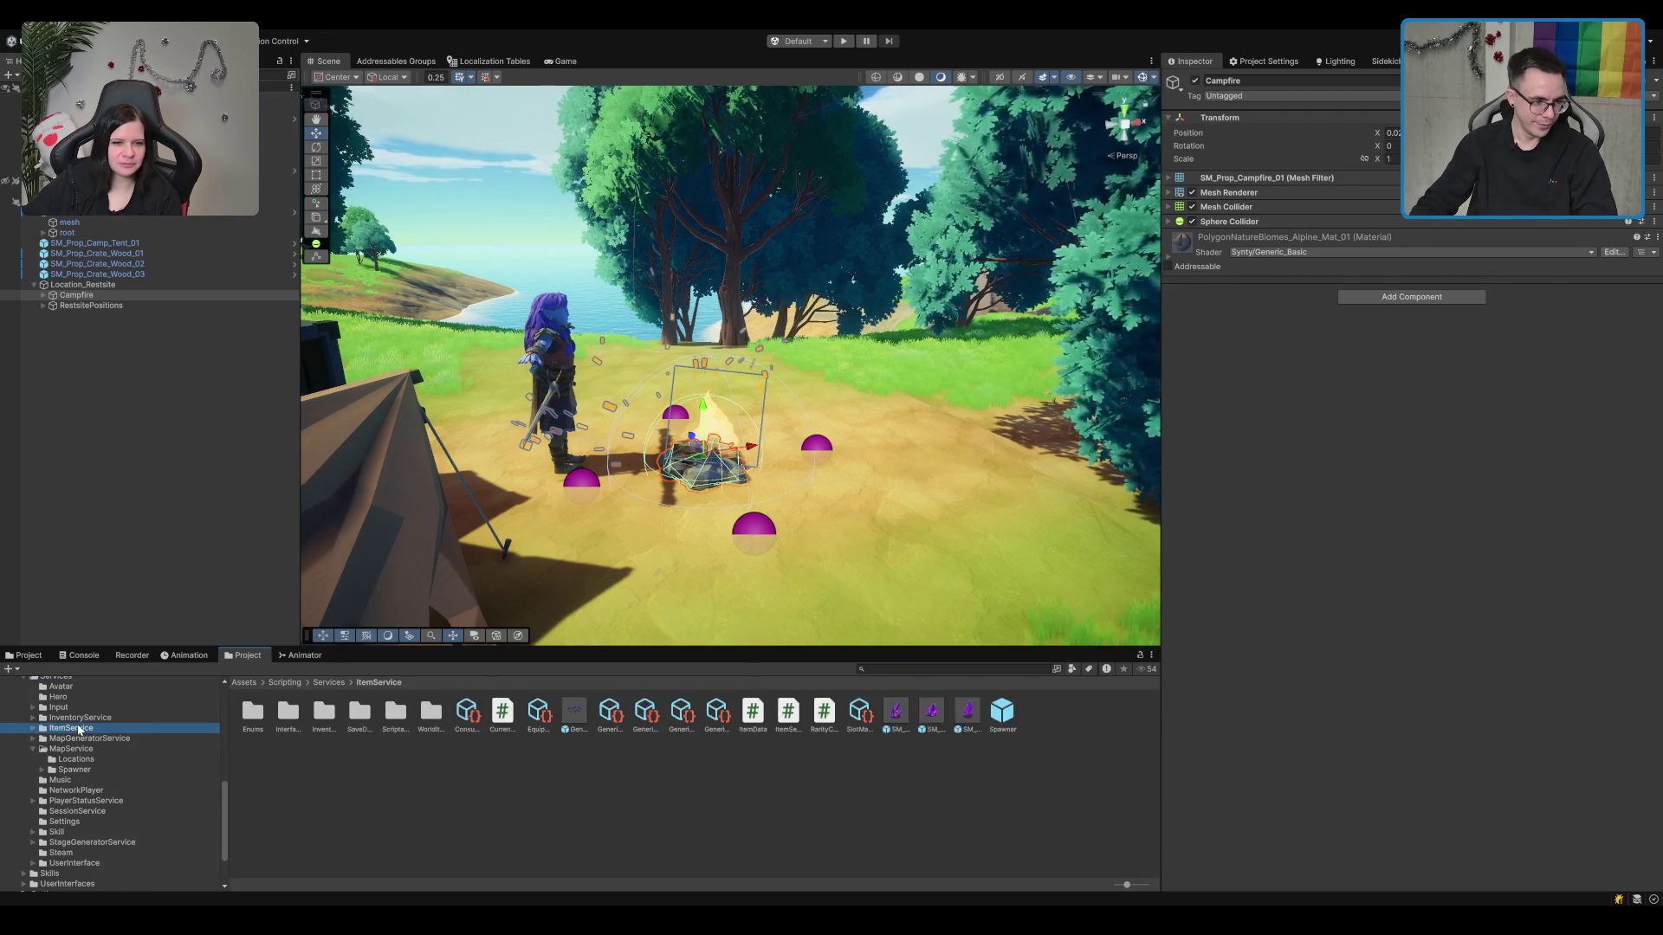
key(Down)
key(Down)
key(Down)
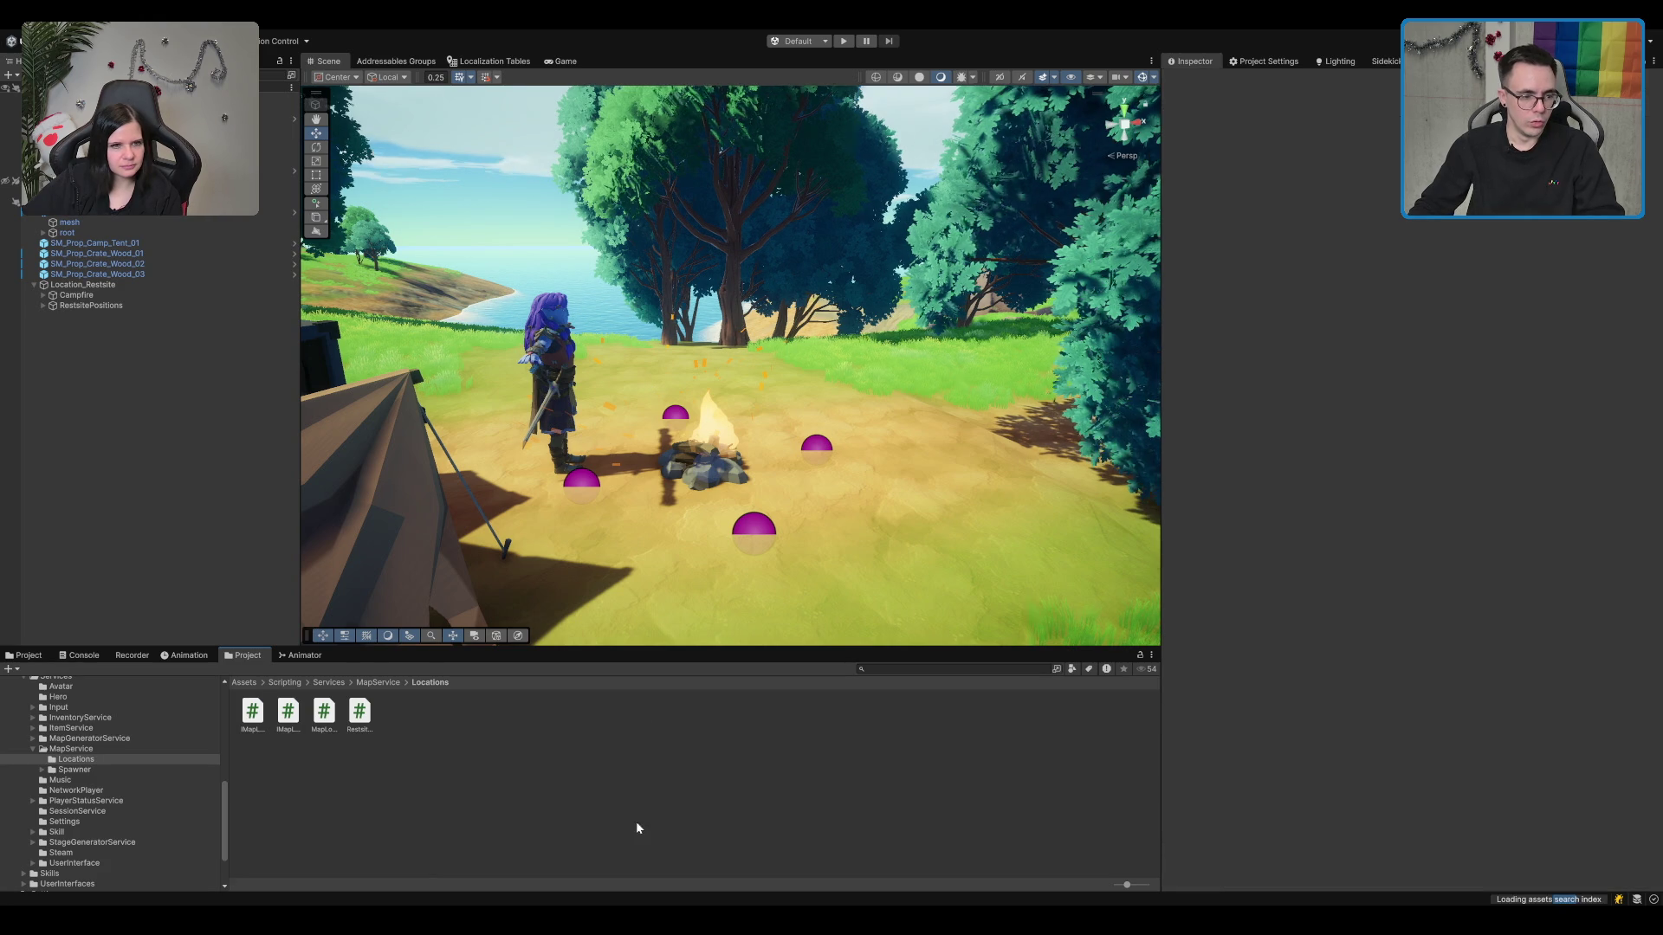
click(360, 721)
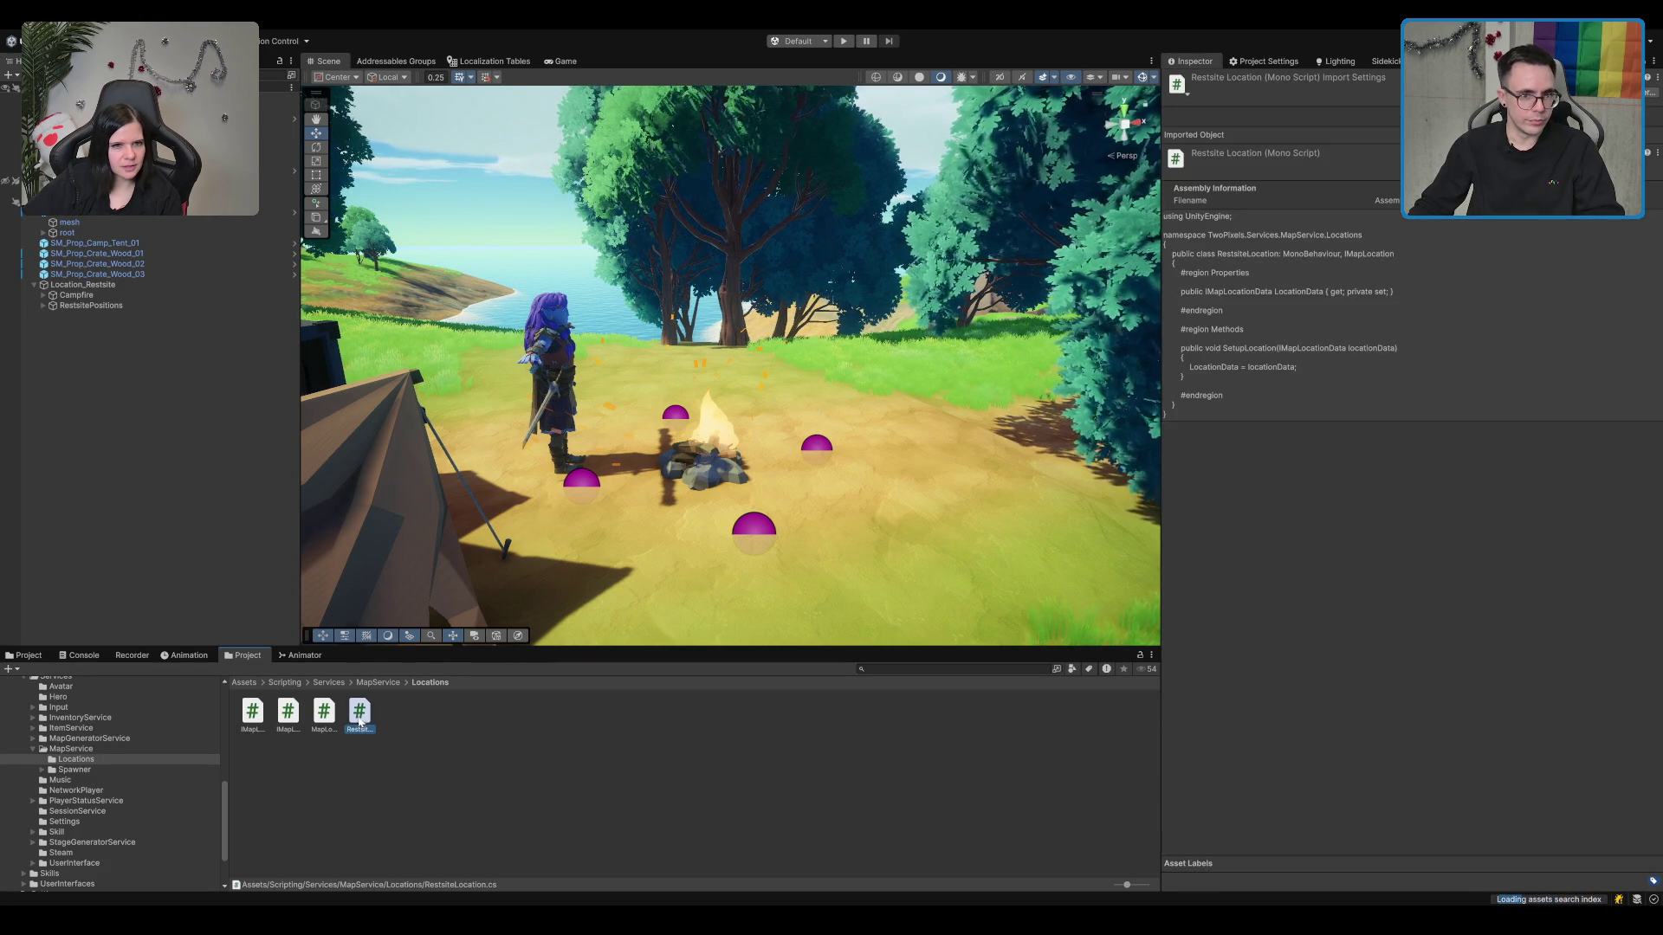
double_click(360, 721)
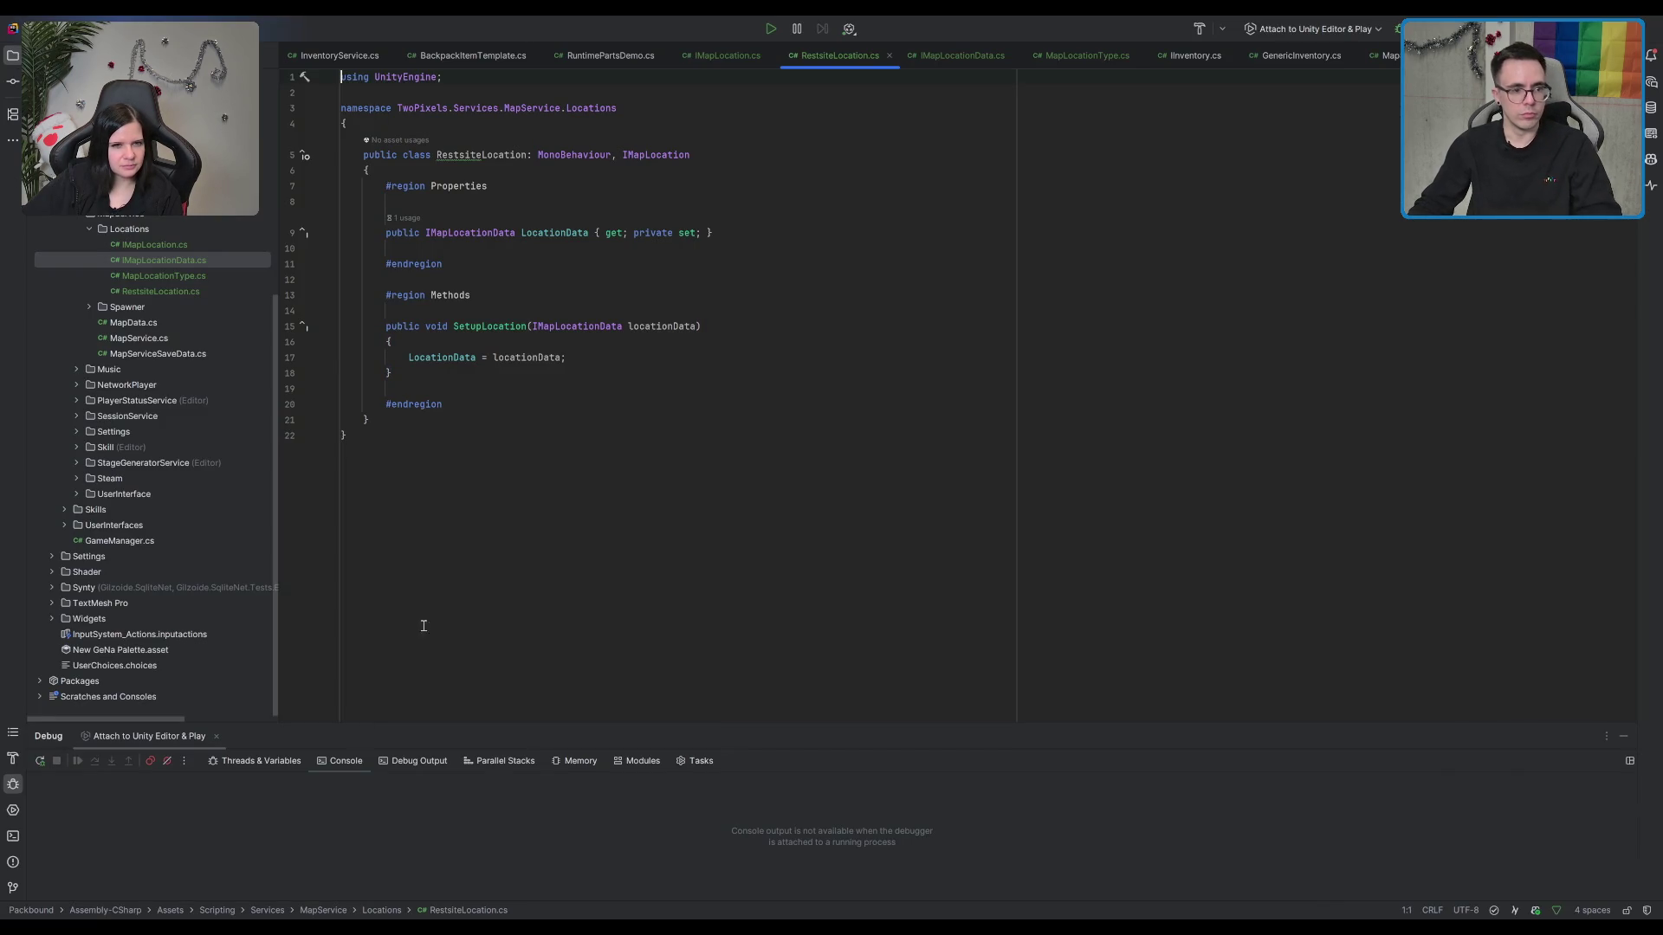
click(539, 357)
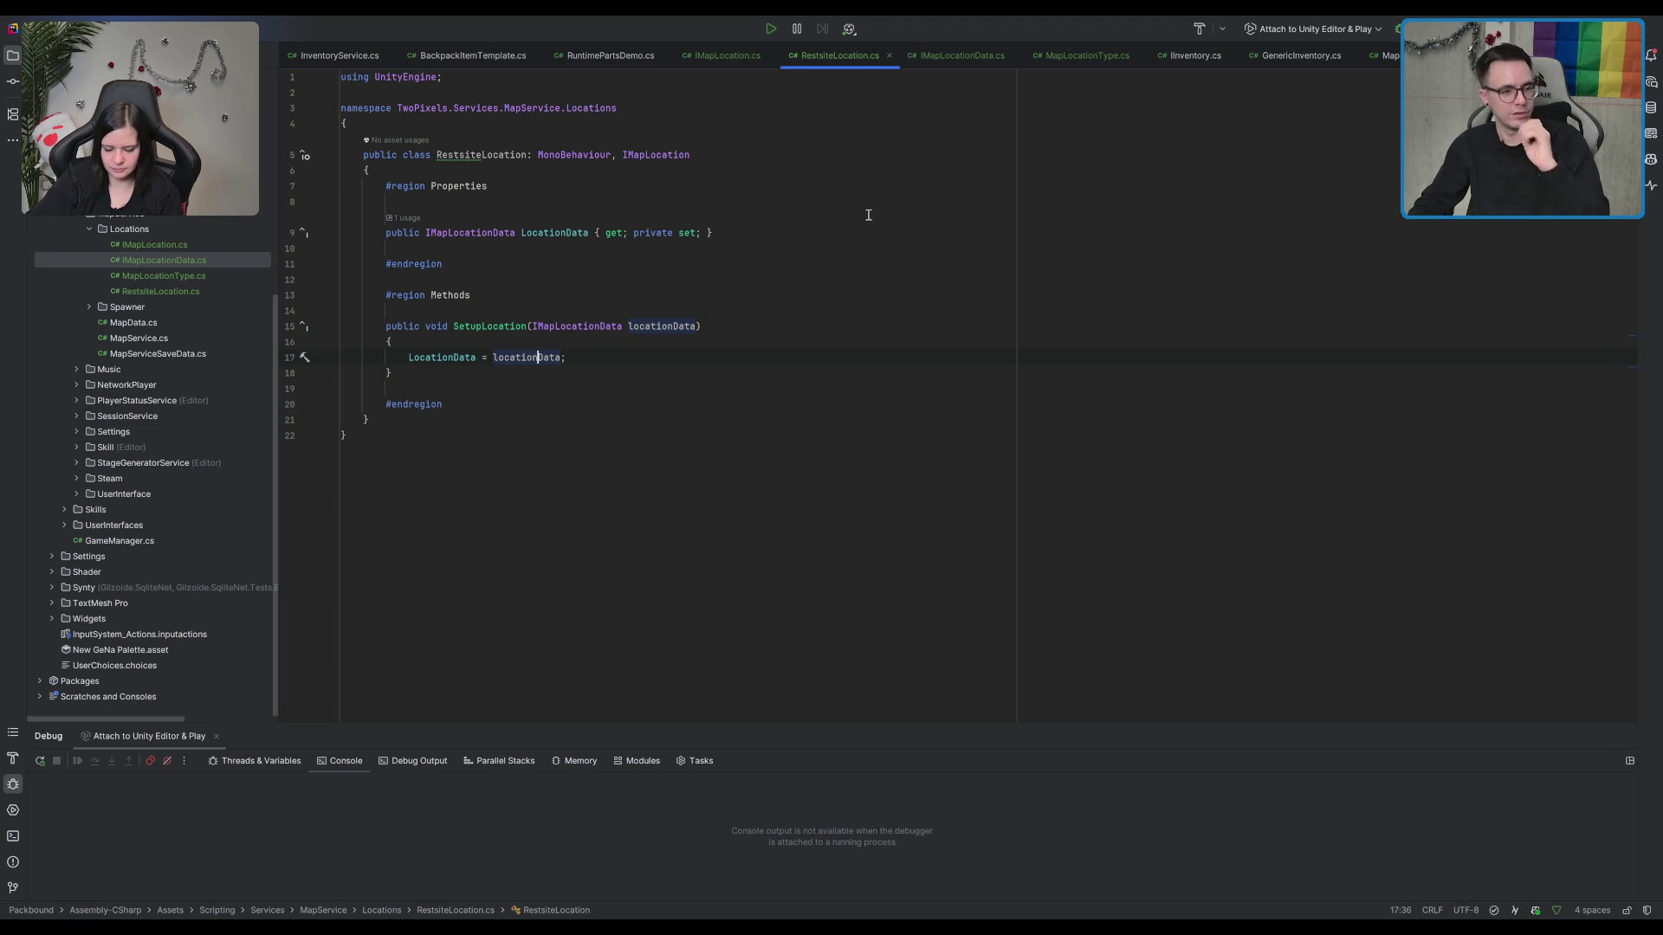
scroll(846, 387, right, 1)
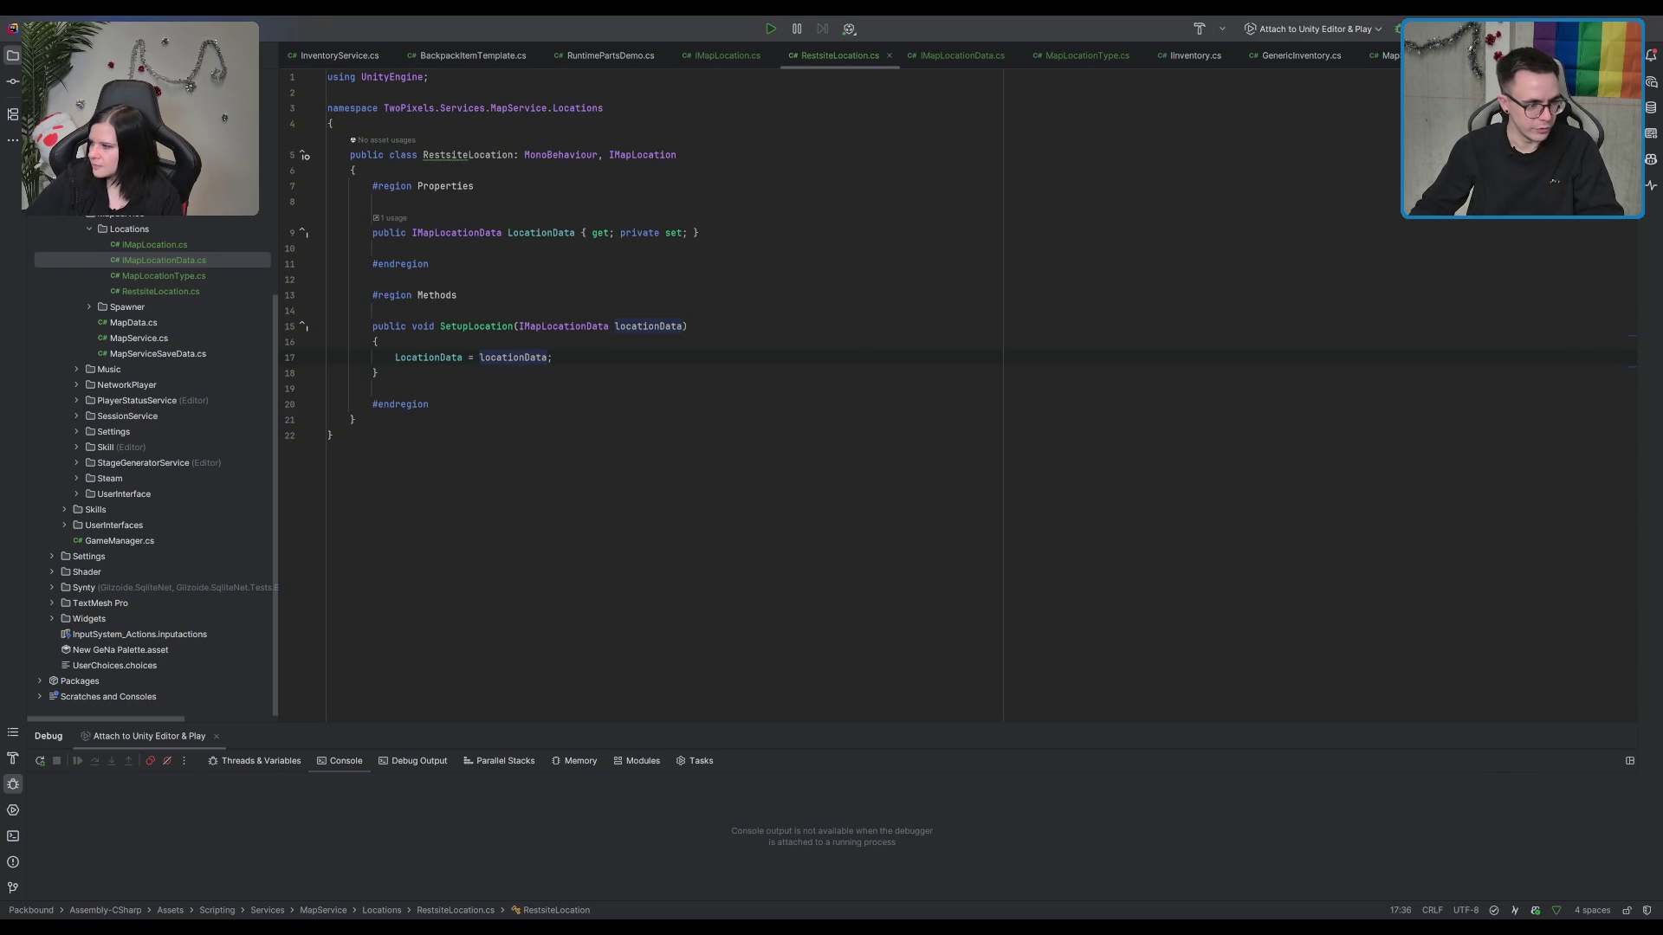